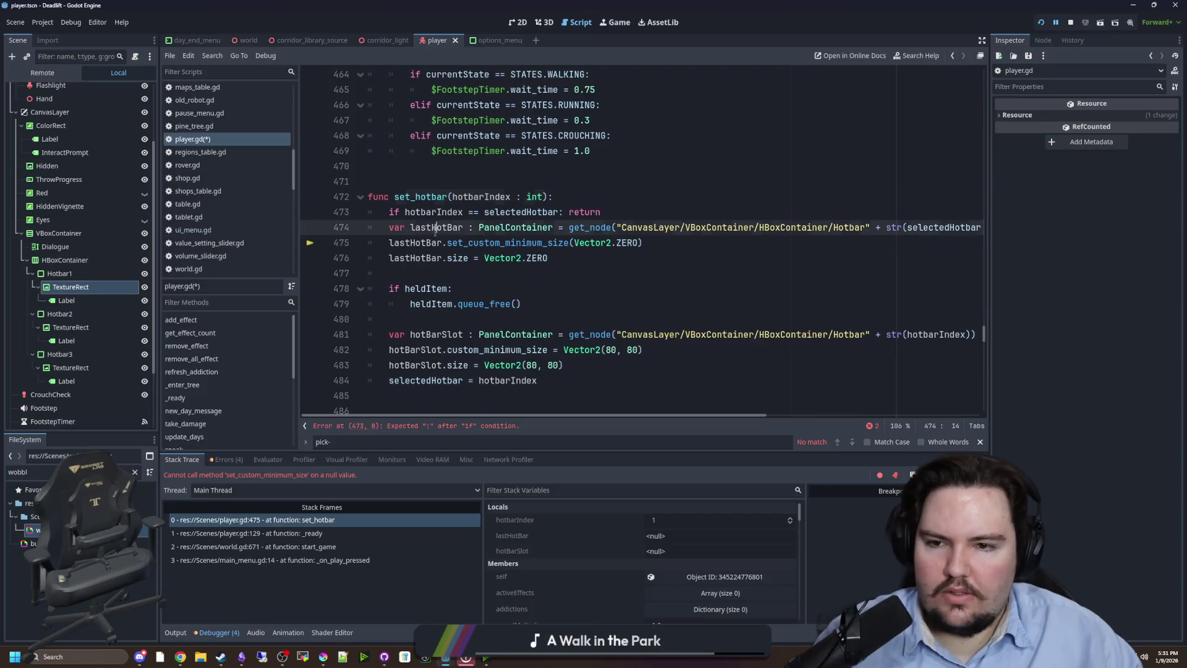
# Step: Add the line 'if selectedHotbar >= 1:' above the previous-slot reset lines in set_hotbar
pyautogui.click(622, 212)
pyautogui.press('Return')
pyautogui.write('if selectedHotbar')
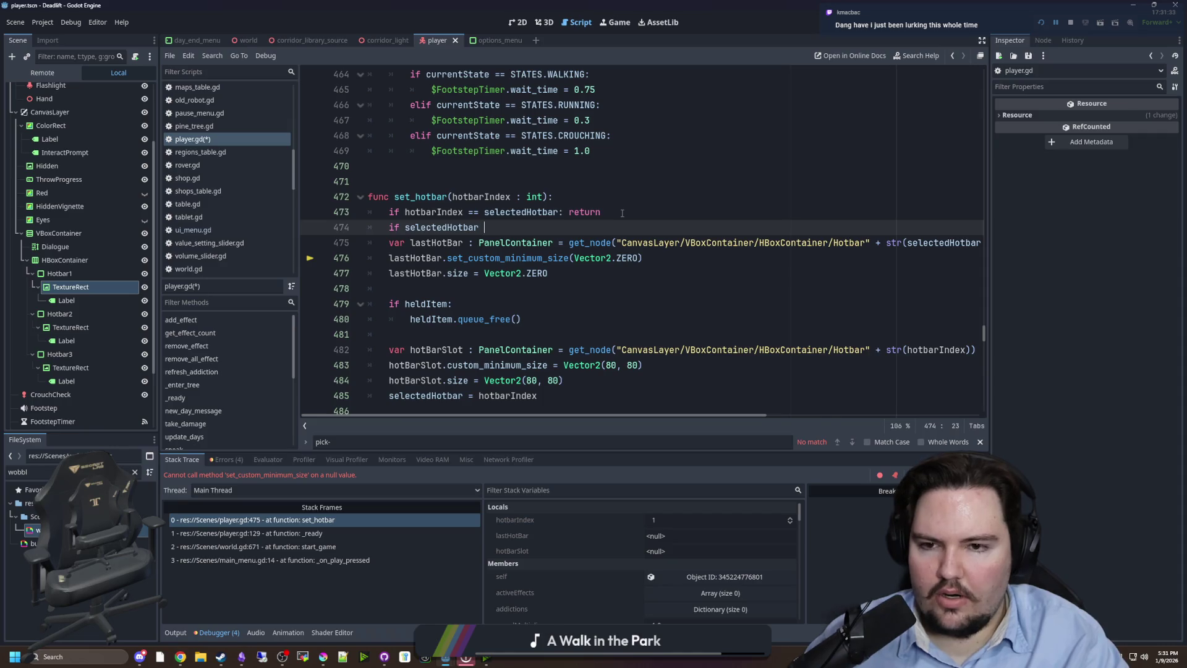
pyautogui.write(' >')
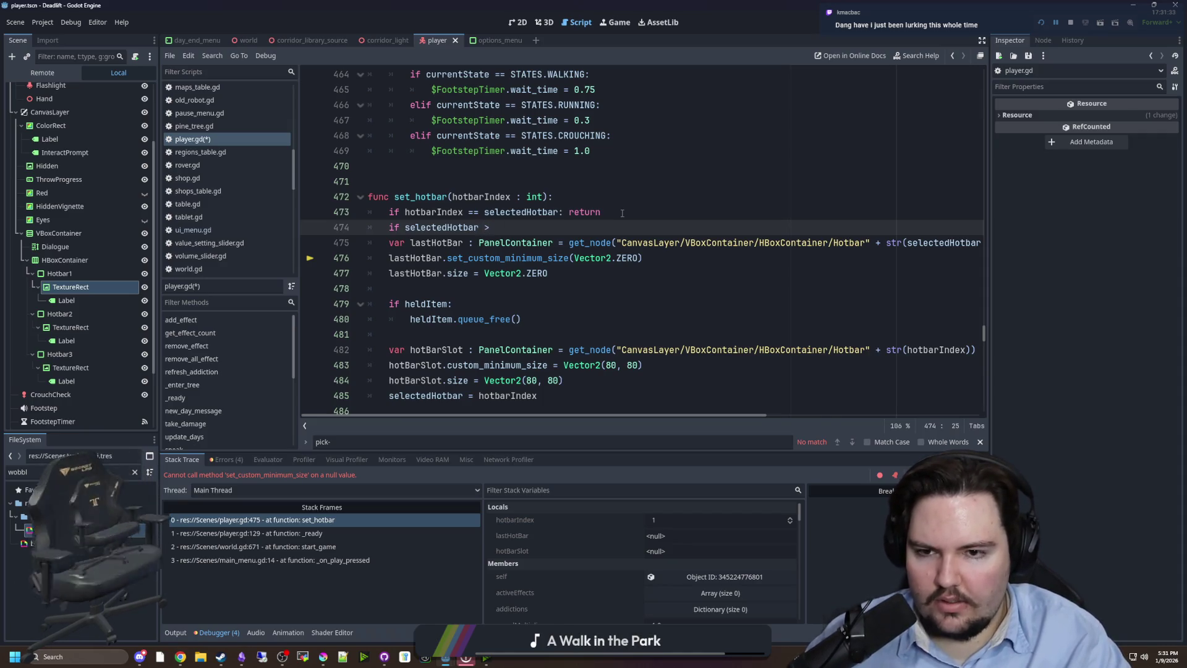
pyautogui.write('= 1:')
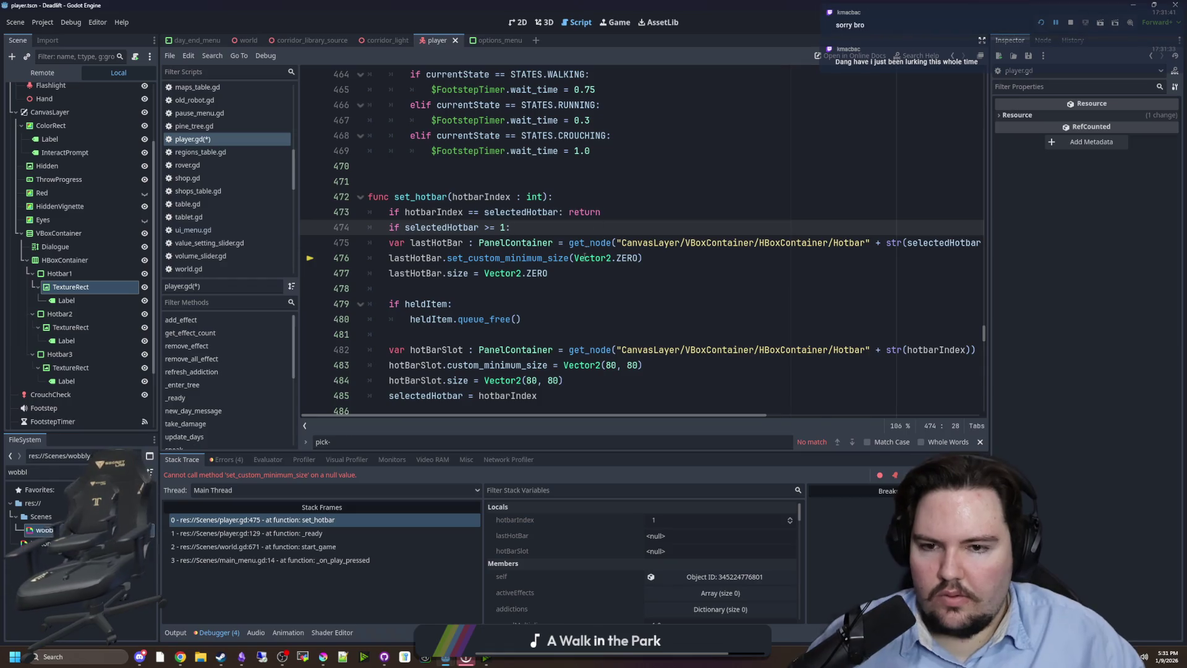
# Step: Indent the three lastHotBar reset lines under that condition, save the script, and relaunch the game
pyautogui.moveTo(548, 274); pyautogui.dragTo(363, 243)
pyautogui.press('Tab')
pyautogui.click(524, 228)
pyautogui.hotkey('ctrl', 's')
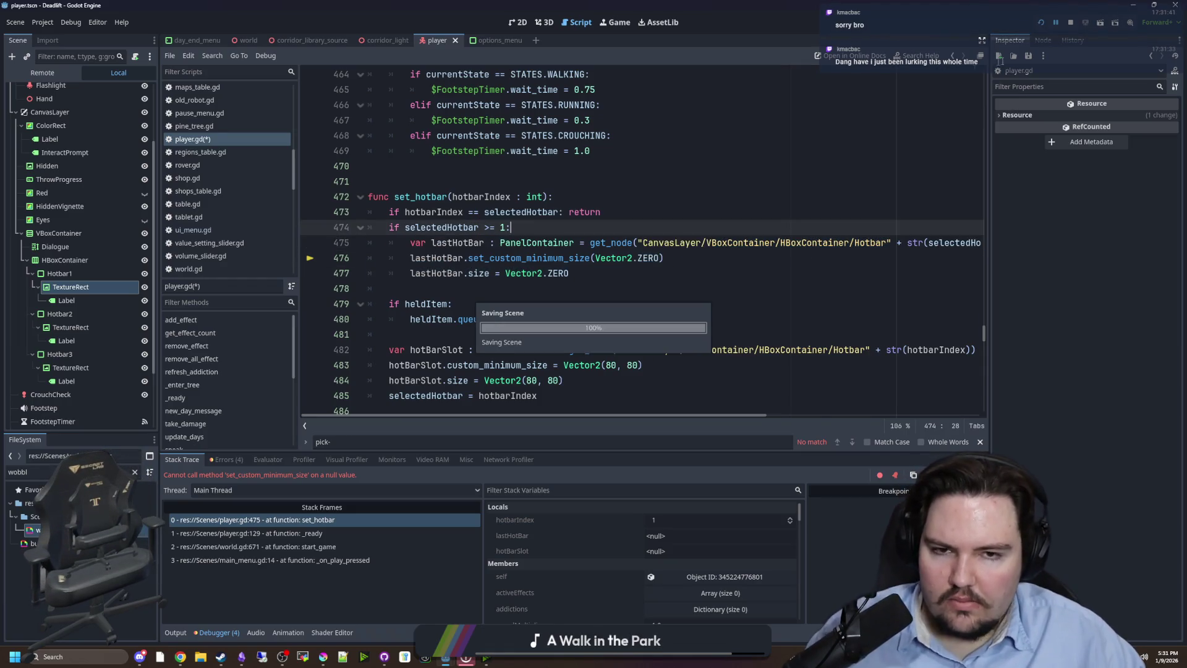
pyautogui.click(1039, 22)
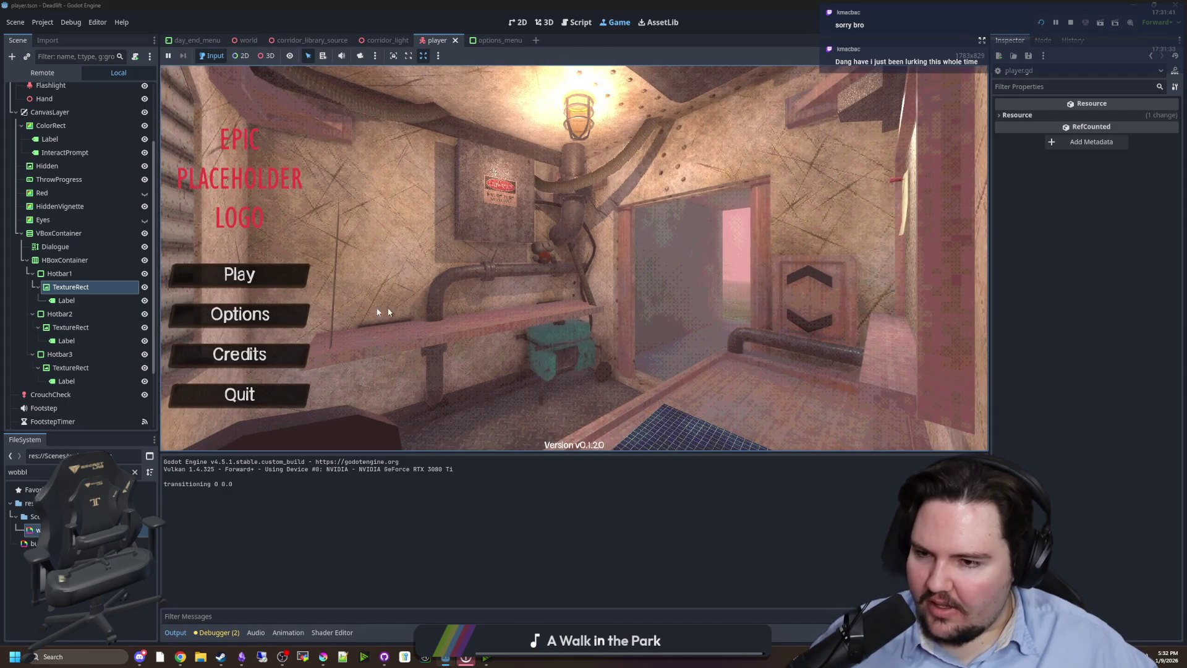
# Step: Start playing, spawn a battery with '/give battery', and try to pick it up with E
pyautogui.click(272, 289)
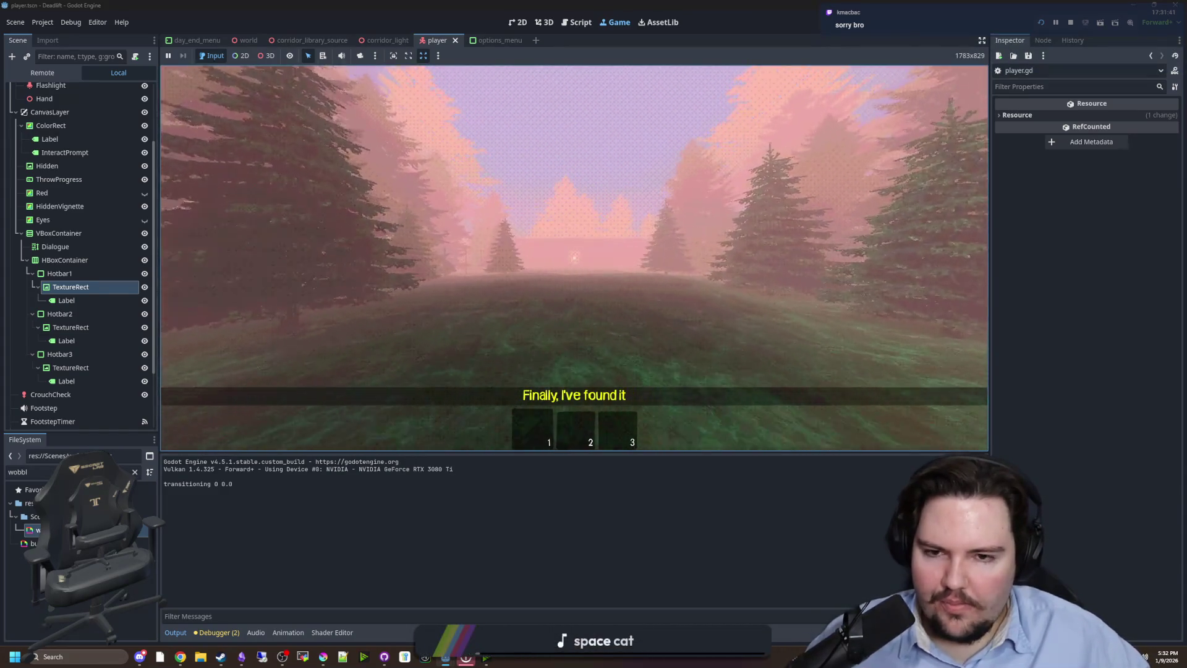
pyautogui.press('Escape')
pyautogui.press('Escape')
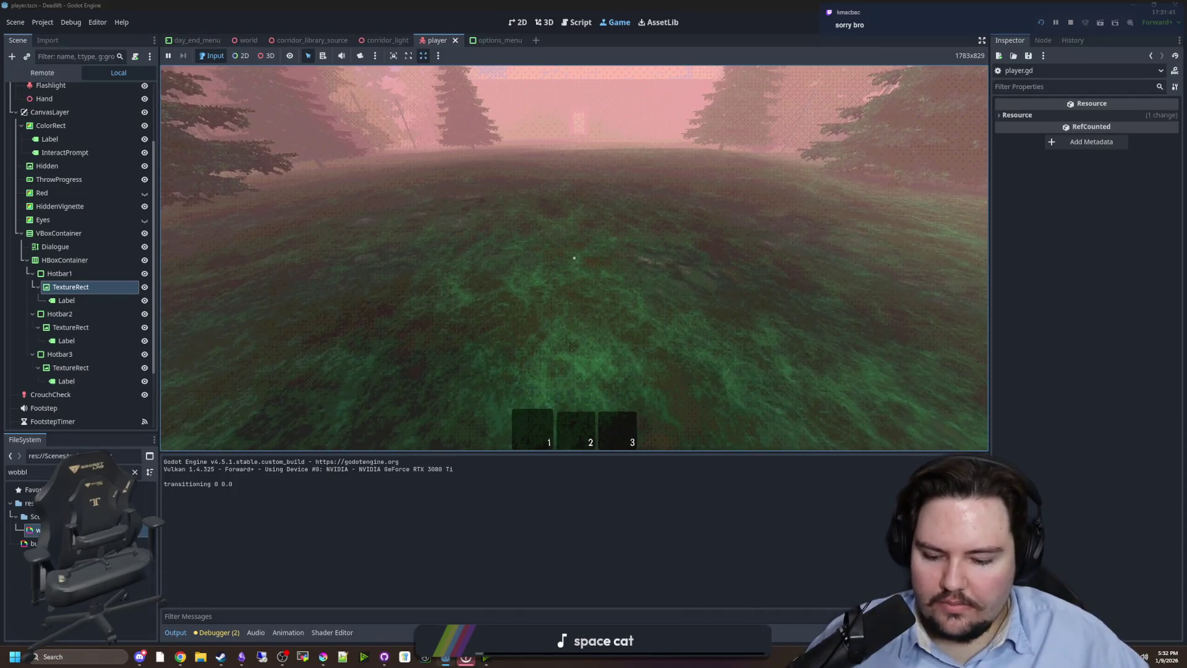
pyautogui.write('/give ')
pyautogui.write('battery')
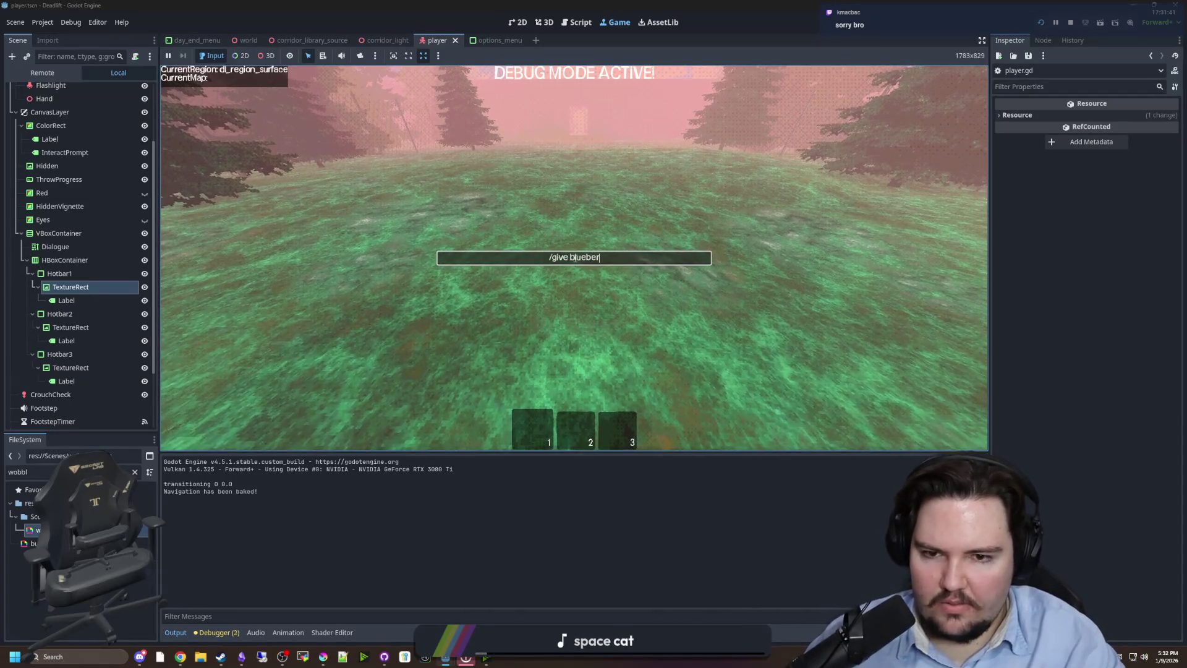
pyautogui.press('Return')
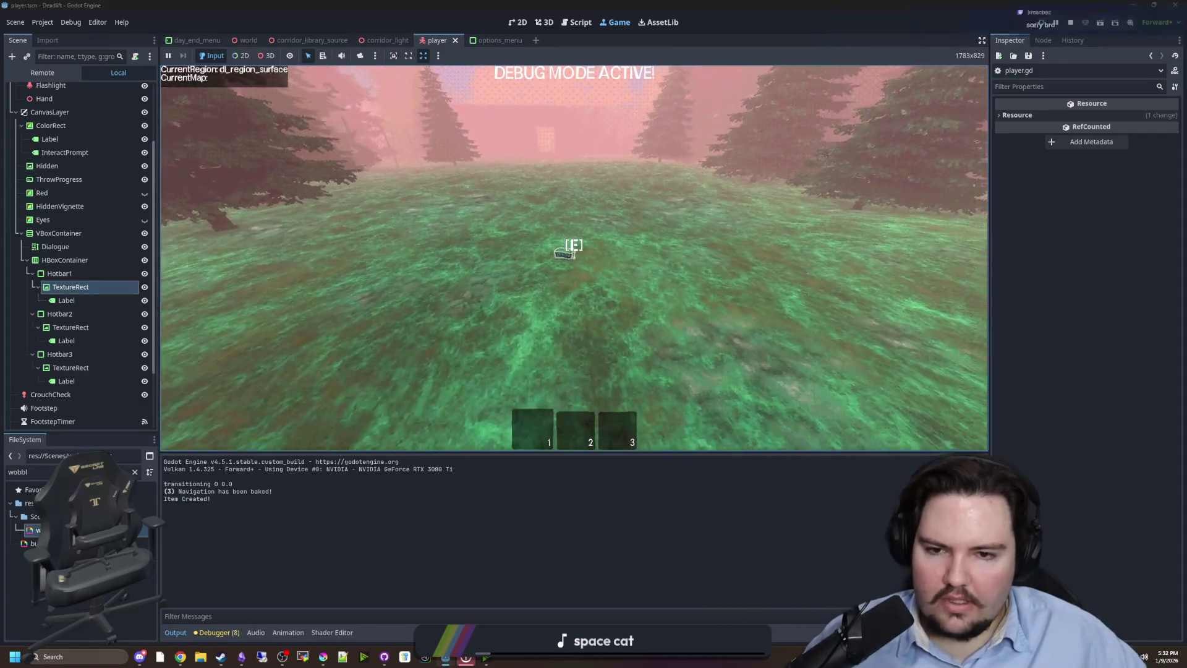
pyautogui.press('e')
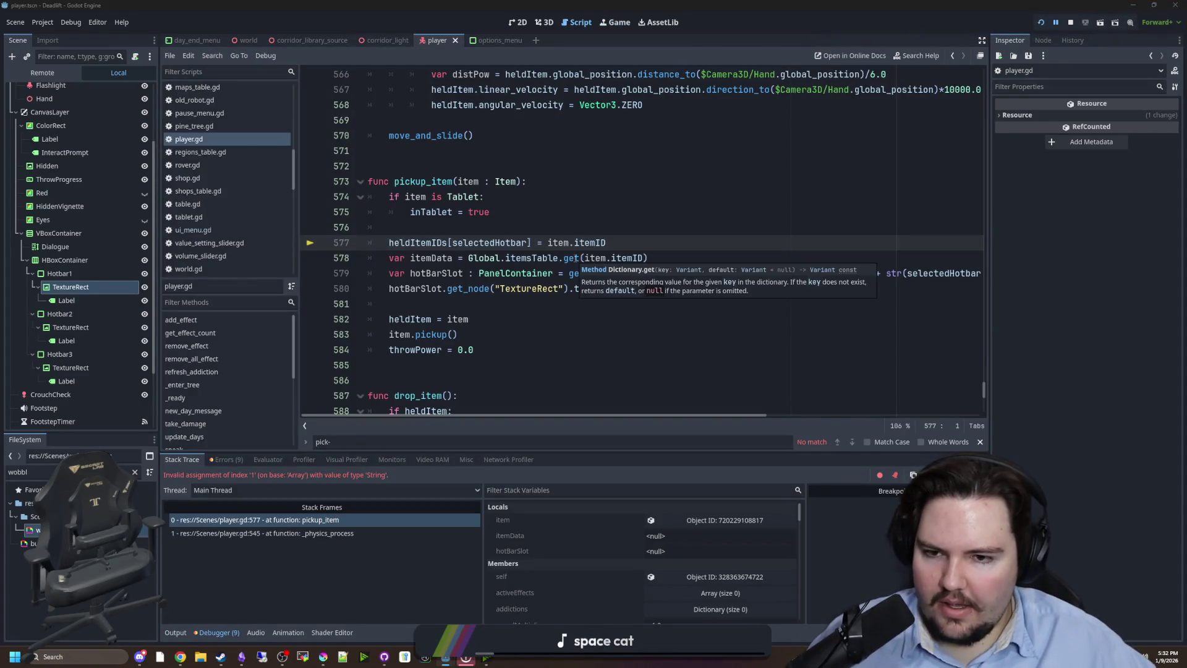
# Step: Change heldItemIDs on line 18 from [] to ["", "", ""] and resume the game with F12
pyautogui.click(500, 227)
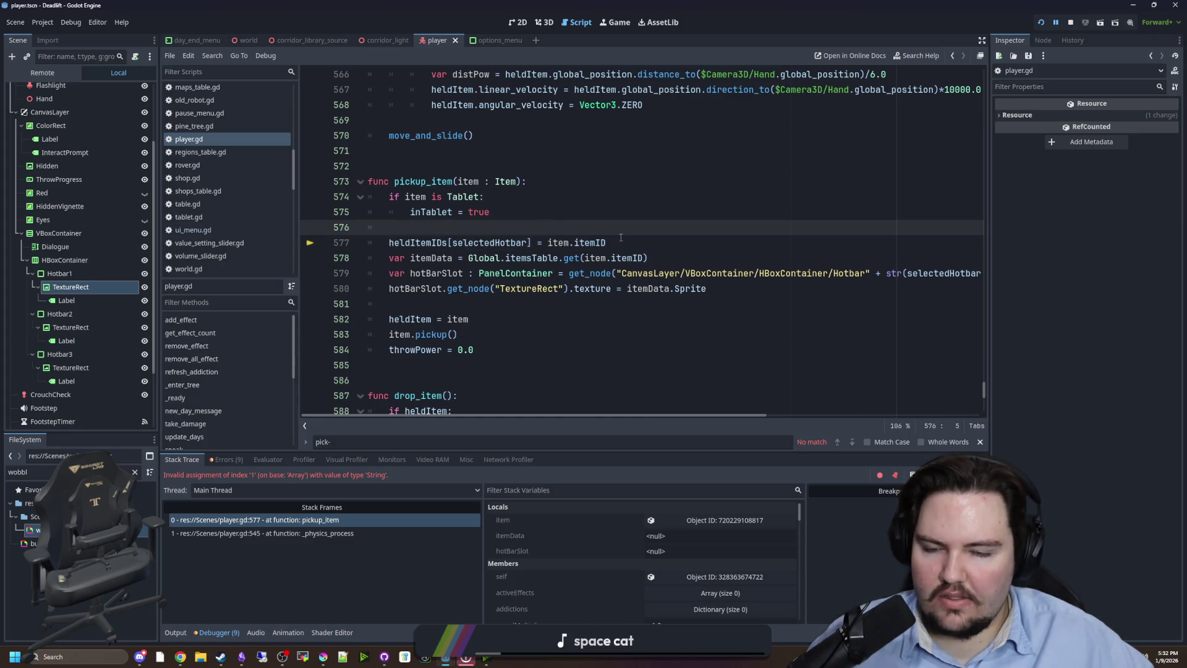
pyautogui.keyDown('ctrl'); pyautogui.click(431, 248); pyautogui.keyUp('ctrl')
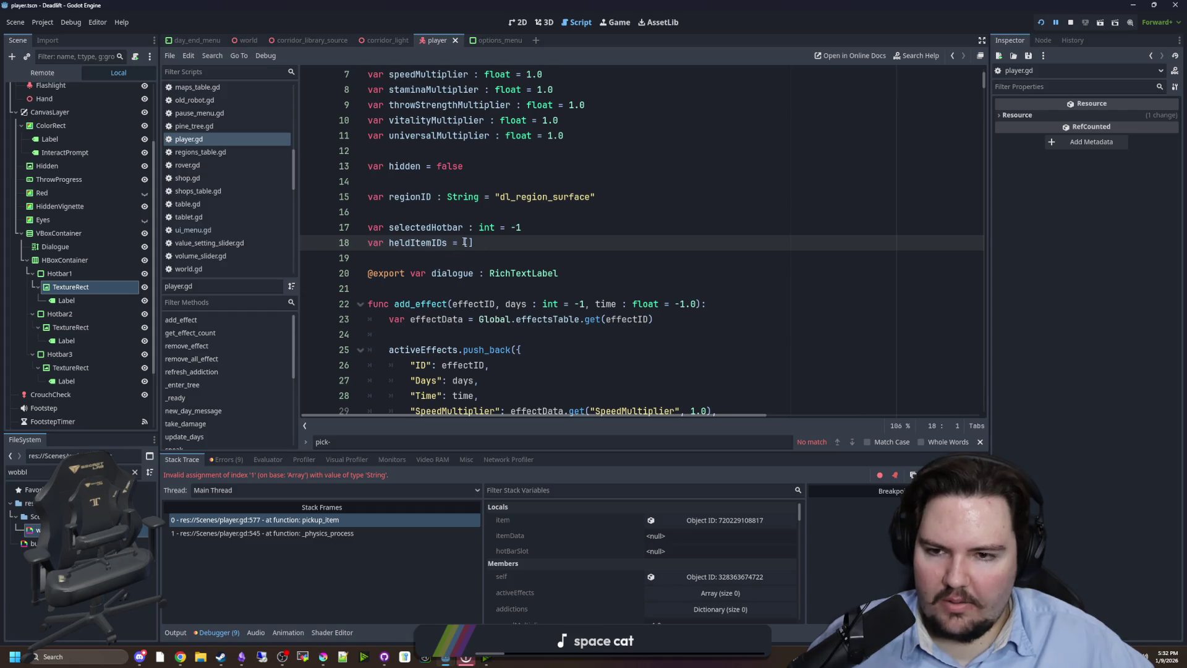
pyautogui.write('"')
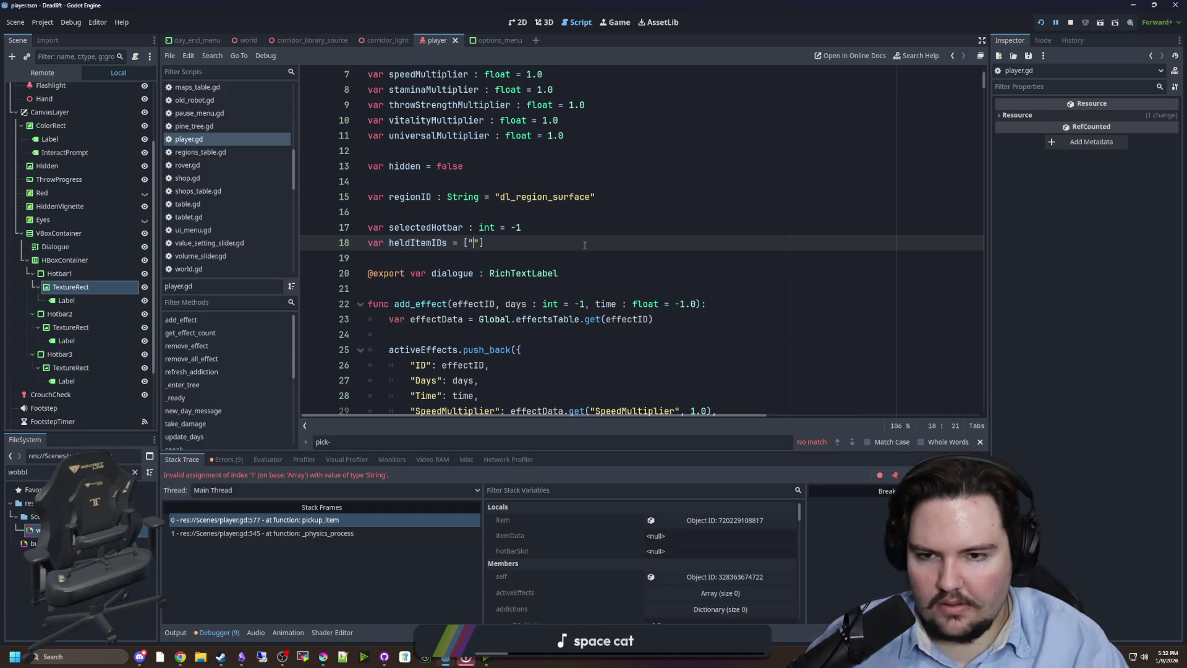
pyautogui.write('", "",')
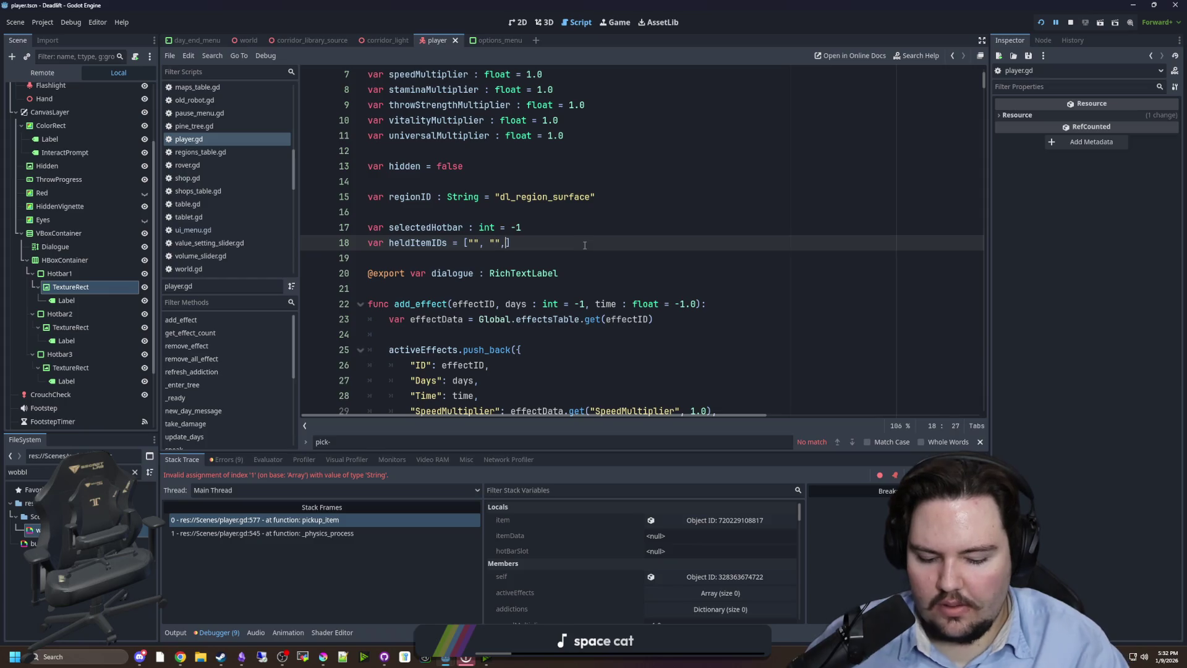
pyautogui.press('BackSpace')
pyautogui.press('BackSpace')
pyautogui.press('BackSpace')
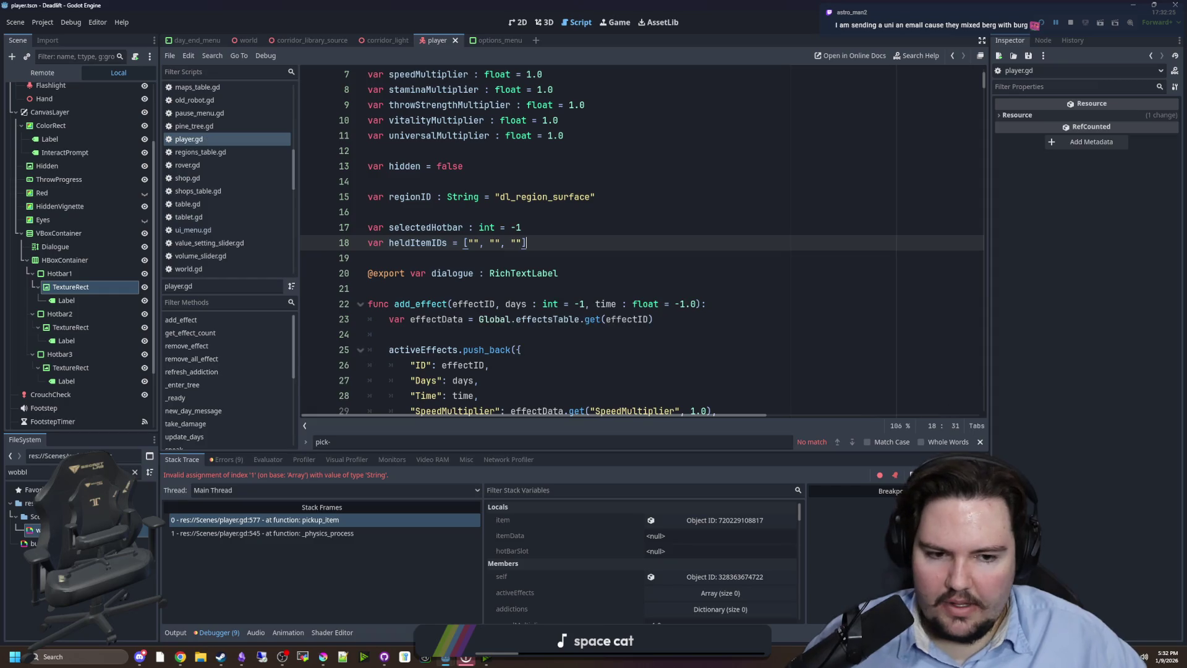
pyautogui.press('F12')
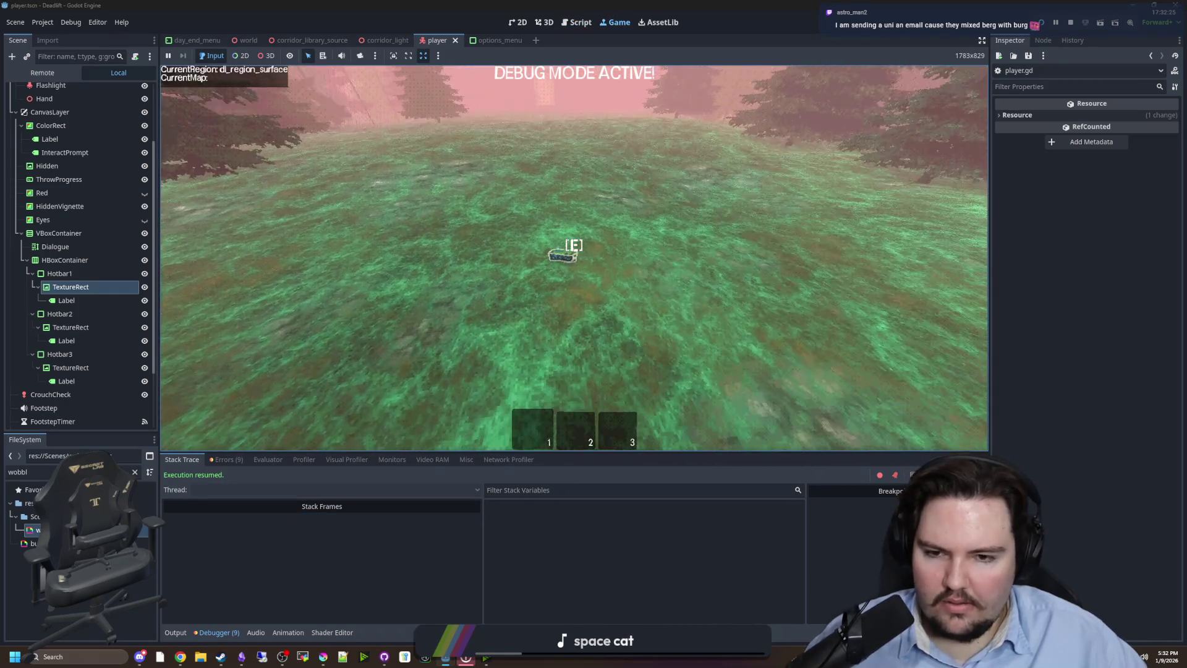
# Step: Stop the crashed debug session, run the project again, and press Play on the main menu
pyautogui.press('e')
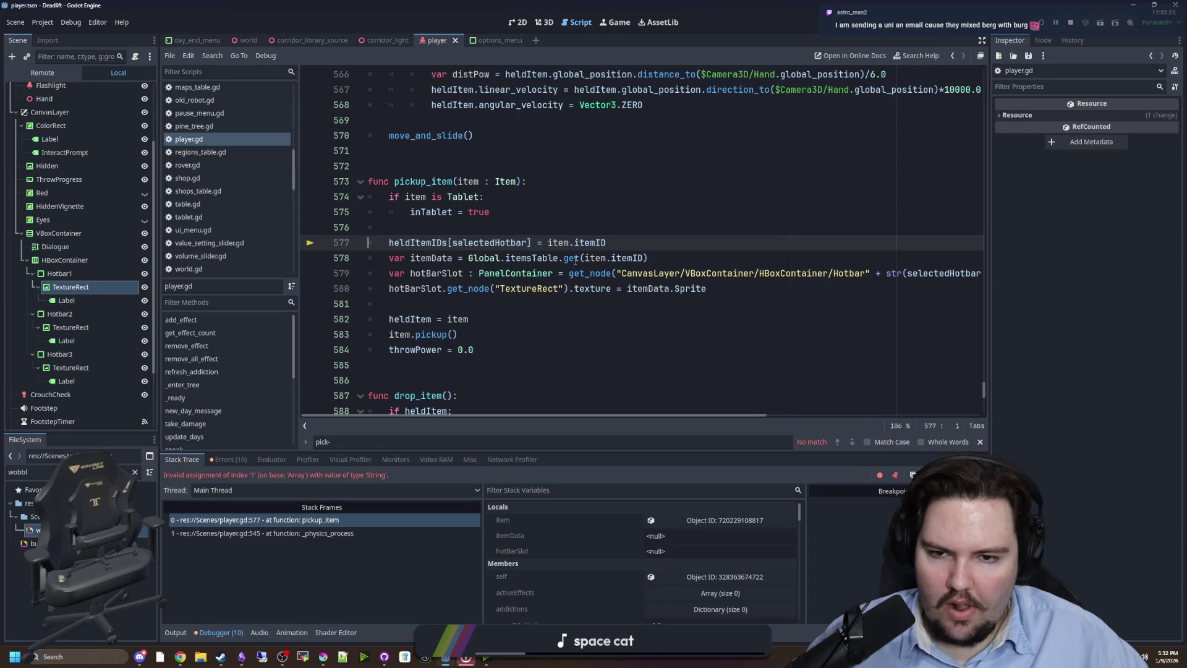
pyautogui.click(1071, 23)
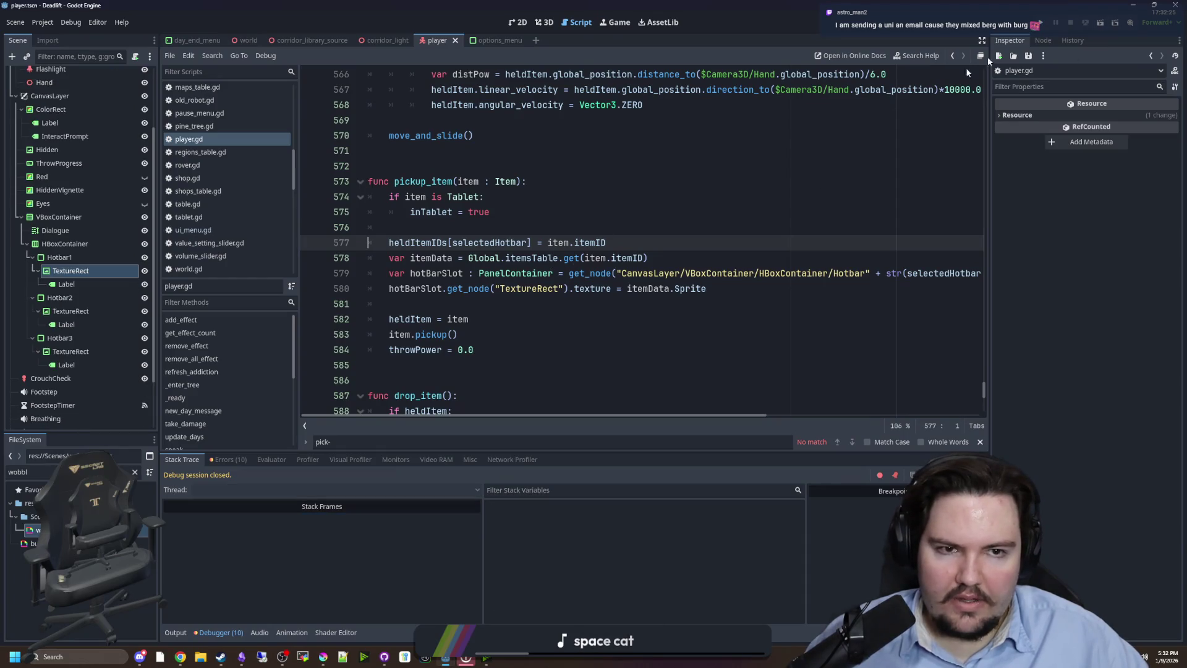
pyautogui.click(1045, 23)
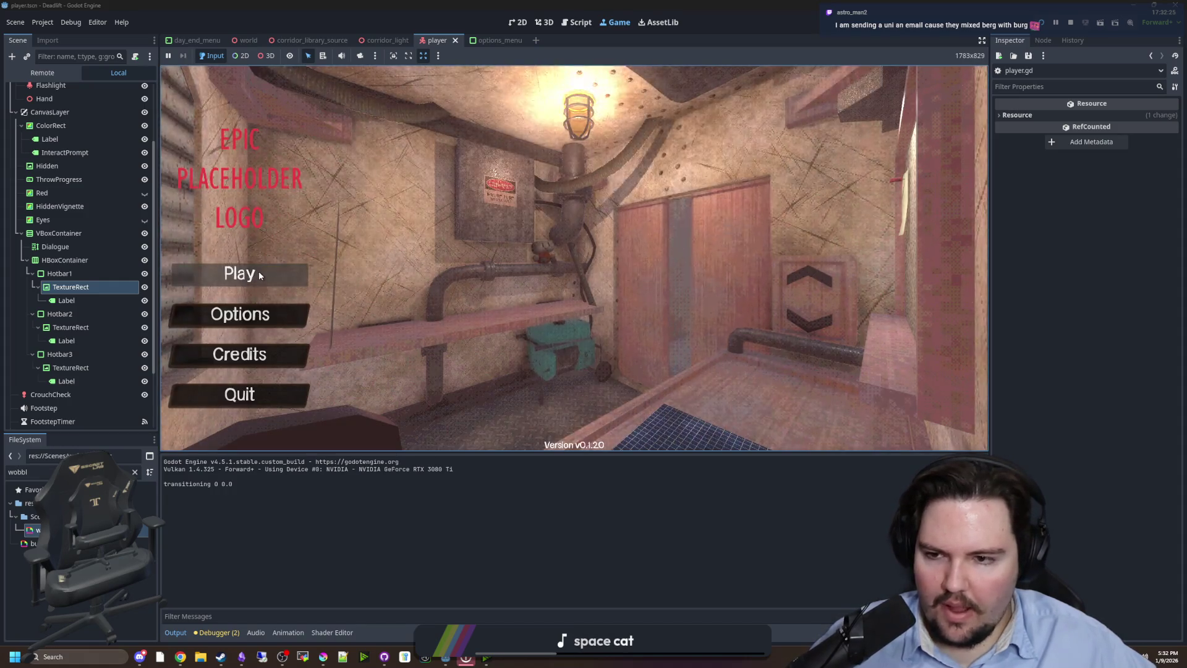
pyautogui.click(244, 270)
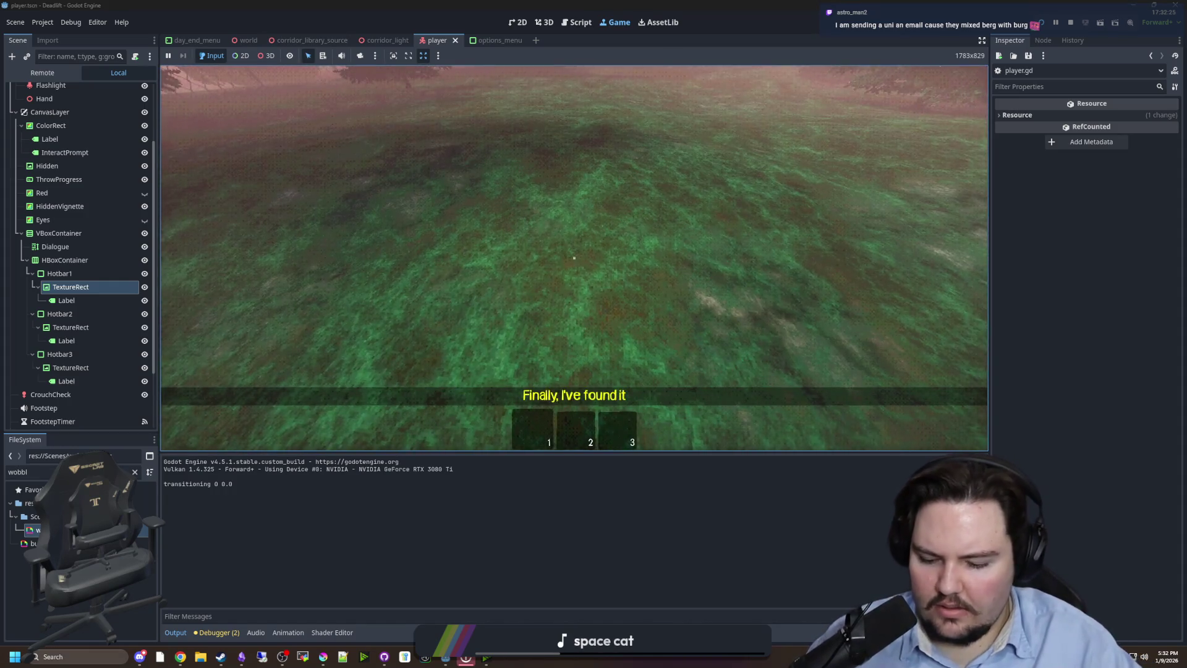
# Step: Spawn a flashlight with '/give flashlight', pick it up, switch between slots 2 and 1, then stop the game
pyautogui.press('`')
pyautogui.write('/give flashlight')
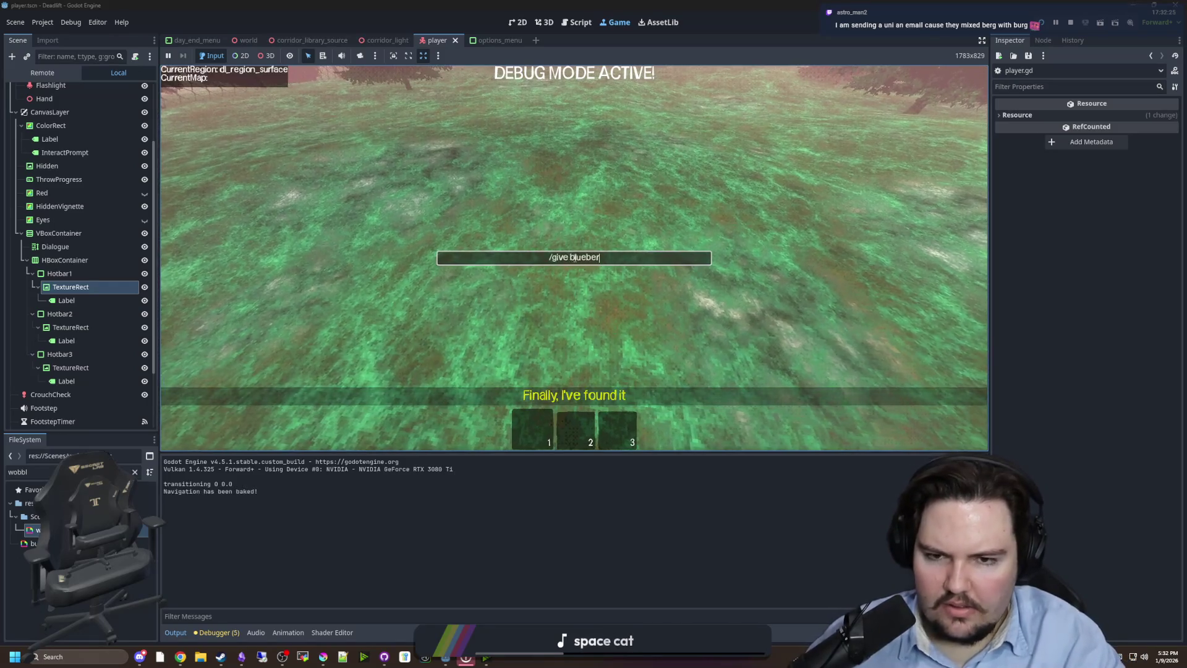
pyautogui.press('Return')
pyautogui.press('e')
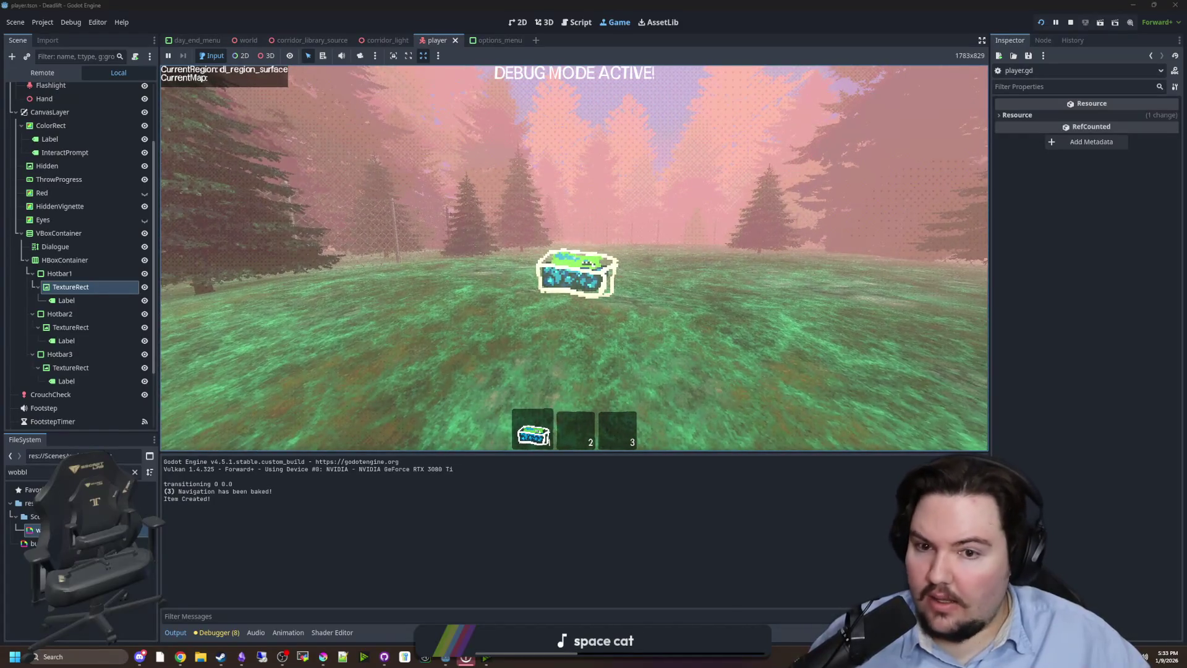
pyautogui.press('2')
pyautogui.press('w')
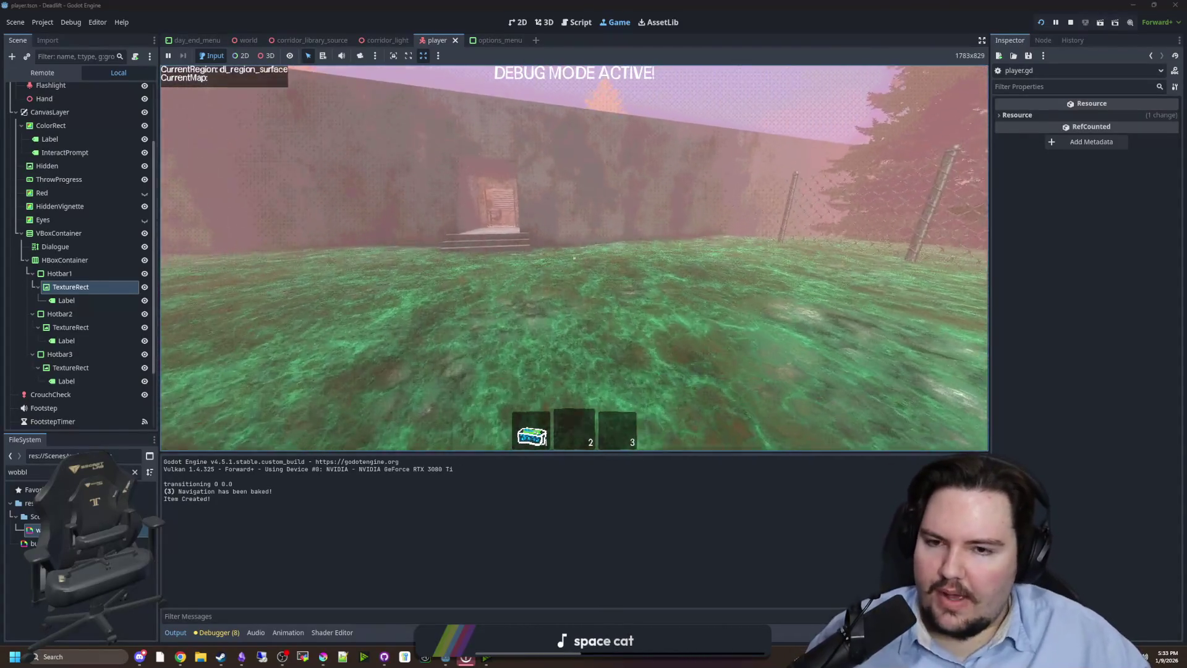
pyautogui.press('1')
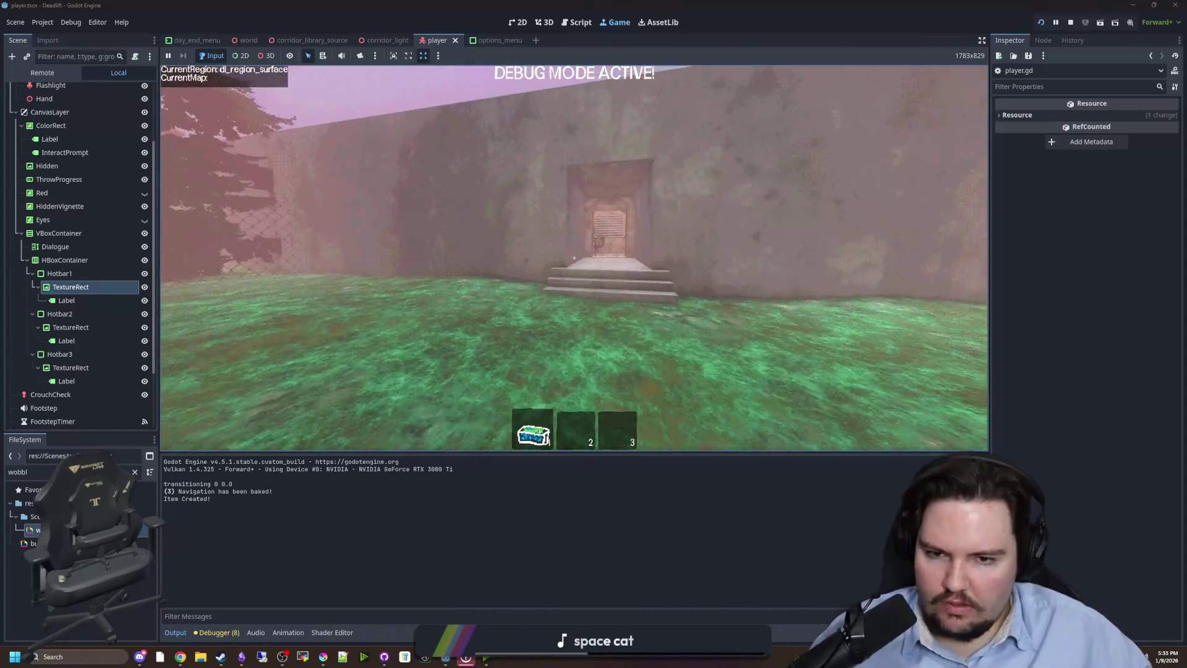
pyautogui.press('Escape')
pyautogui.click(1064, 22)
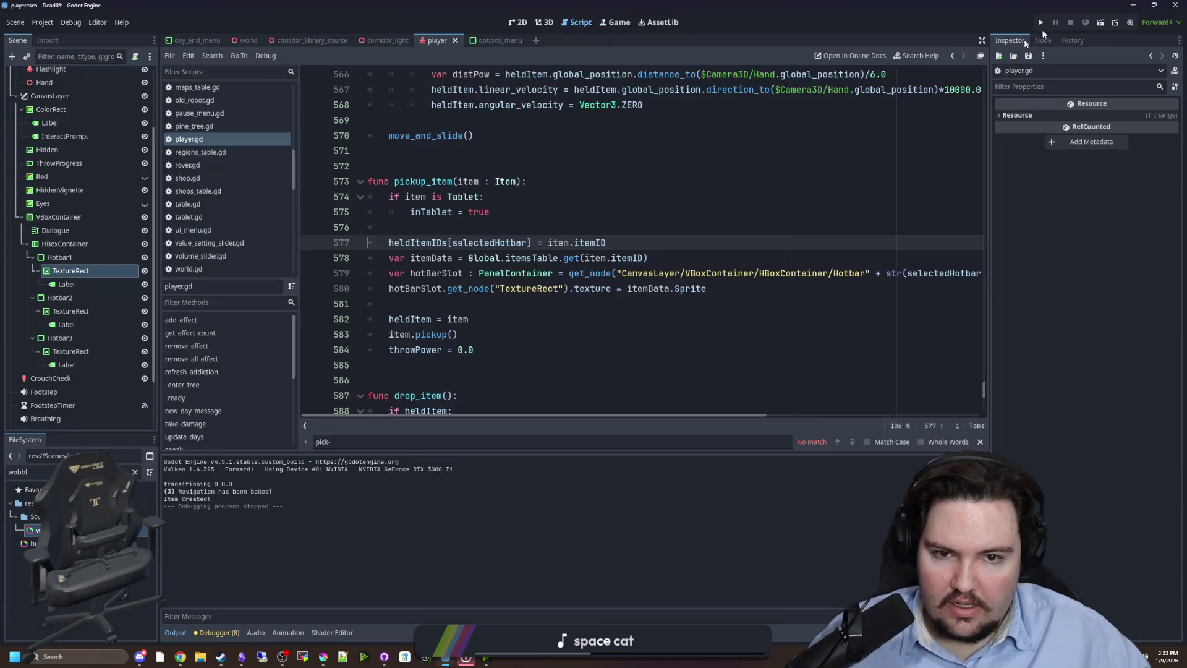
# Step: Save player.gd and review the pickup_item code around lines 571–581
pyautogui.click(452, 228)
pyautogui.hotkey('ctrl', 's')
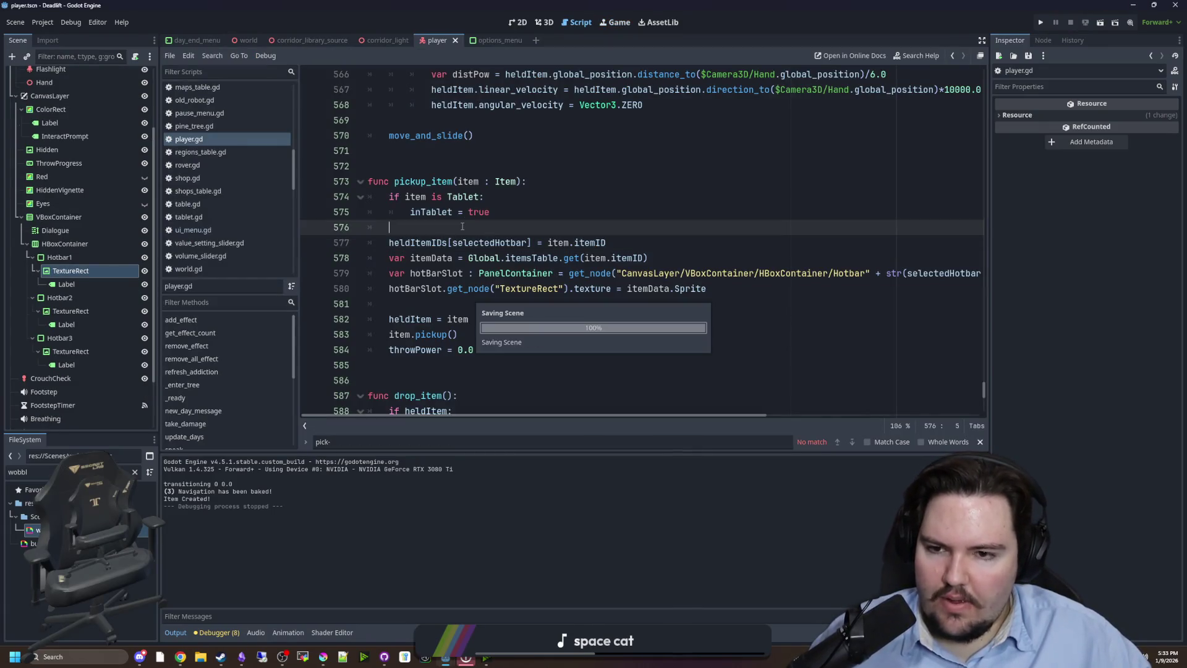
pyautogui.hotkey('ctrl', 's')
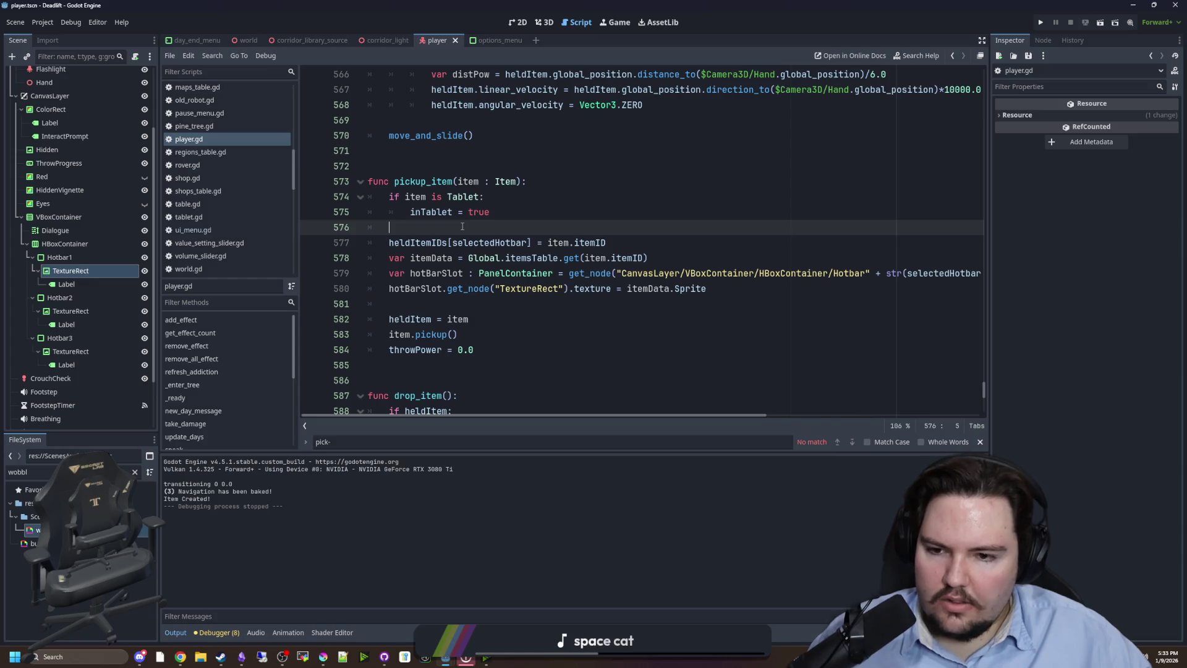
pyautogui.click(429, 334)
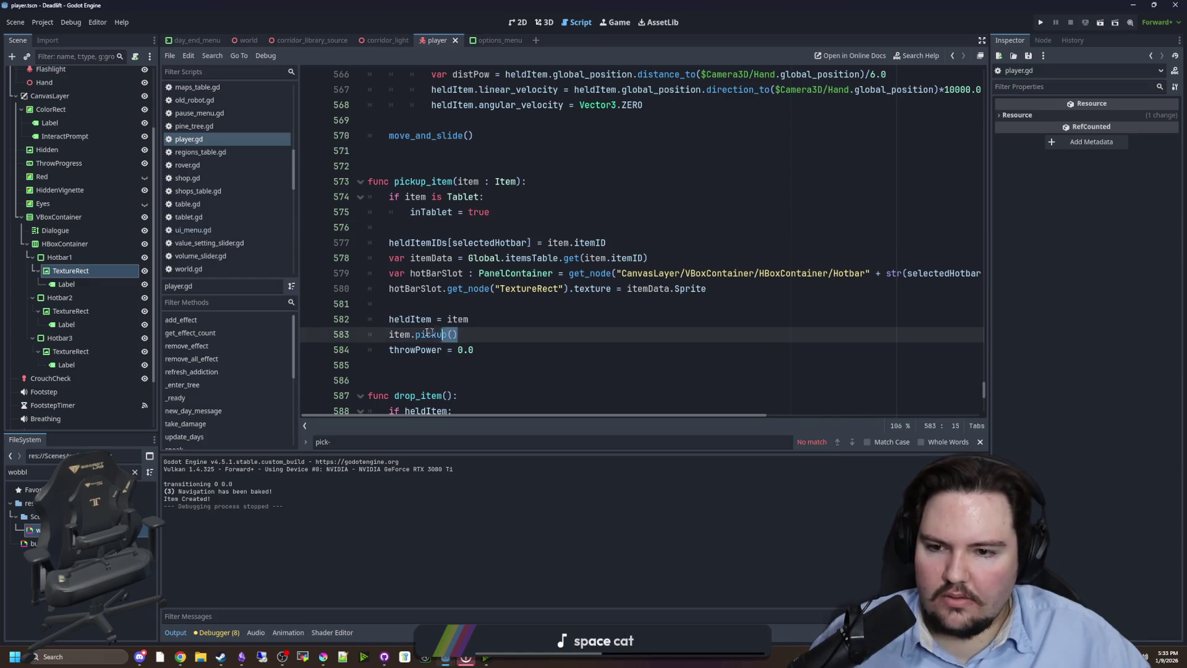
pyautogui.press('Up')
pyautogui.press('Up')
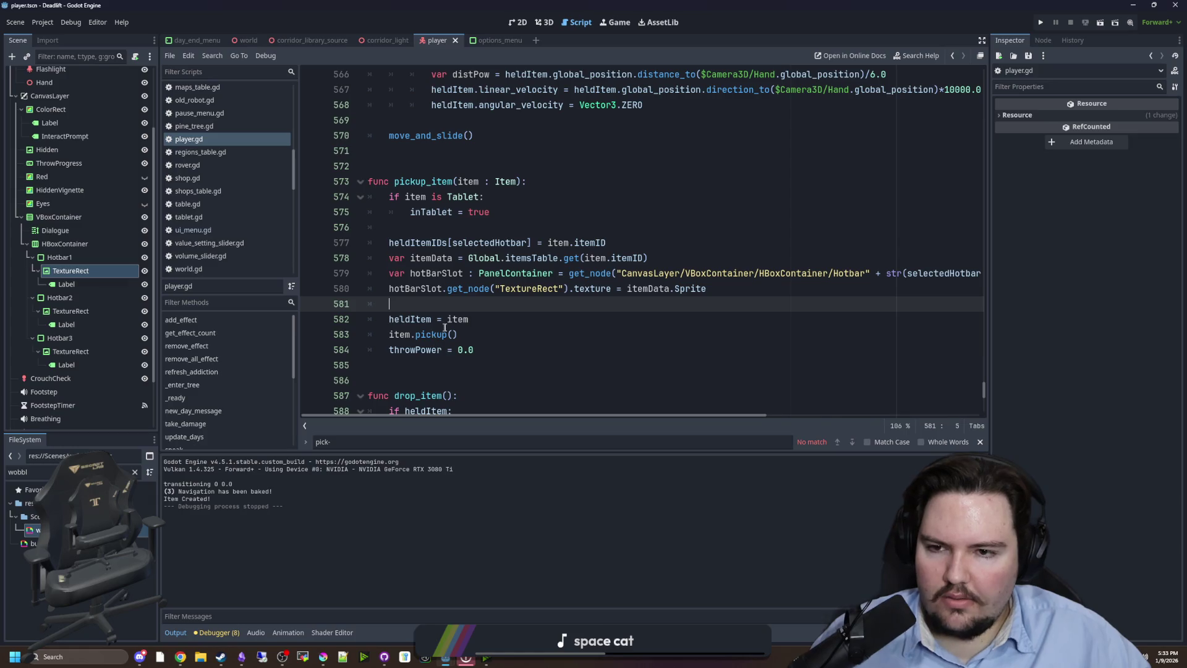
pyautogui.click(521, 165)
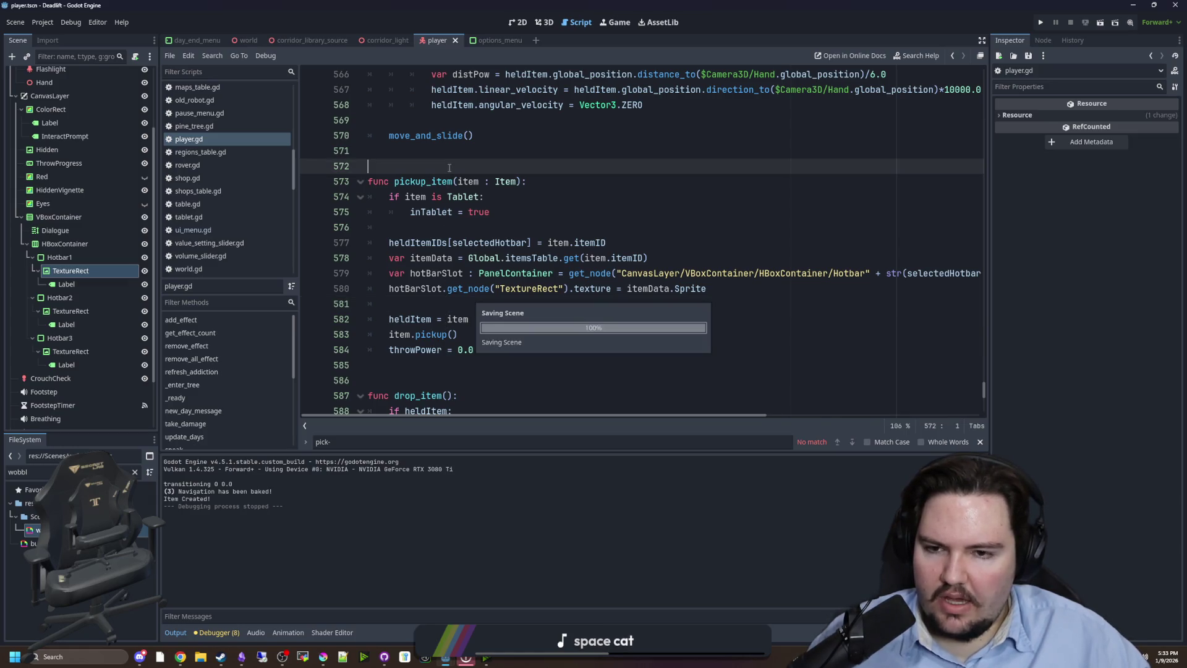
pyautogui.press('Up')
# Step: Find set_hotbar and start a new line after the selectedHotbar assignment with 'heldItemIDs['
pyautogui.hotkey('ctrl', 'f')
pyautogui.write('set_')
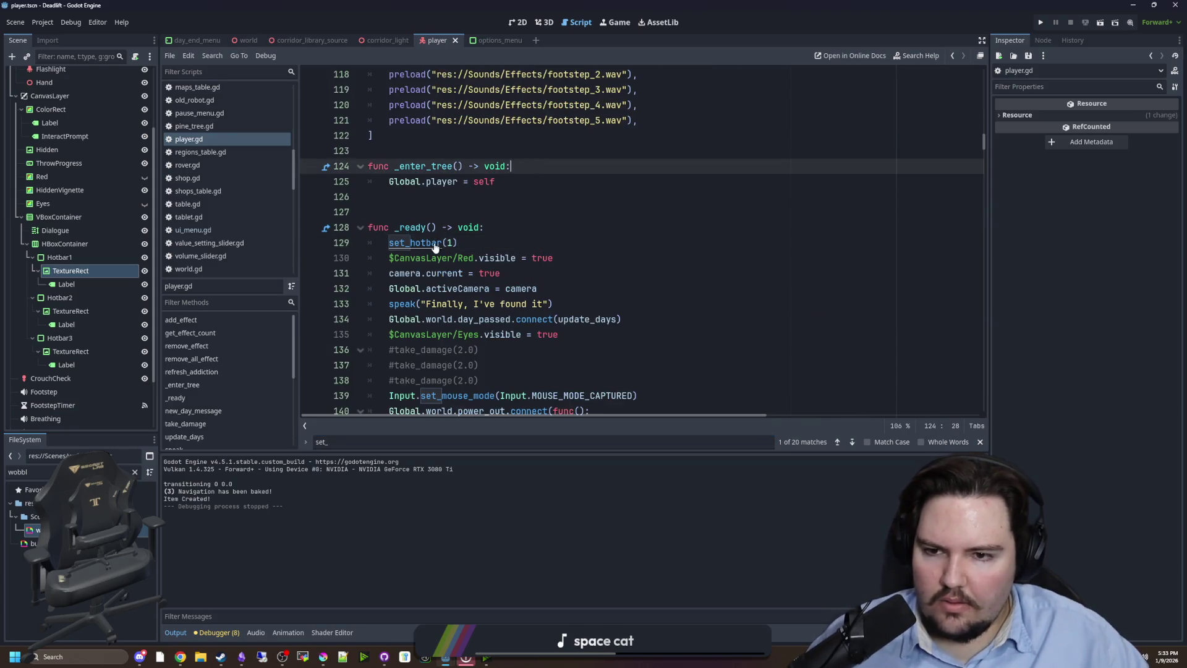
pyautogui.keyDown('ctrl'); pyautogui.click(421, 242); pyautogui.keyUp('ctrl')
pyautogui.scroll(-4, 485, 272)
pyautogui.click(485, 272)
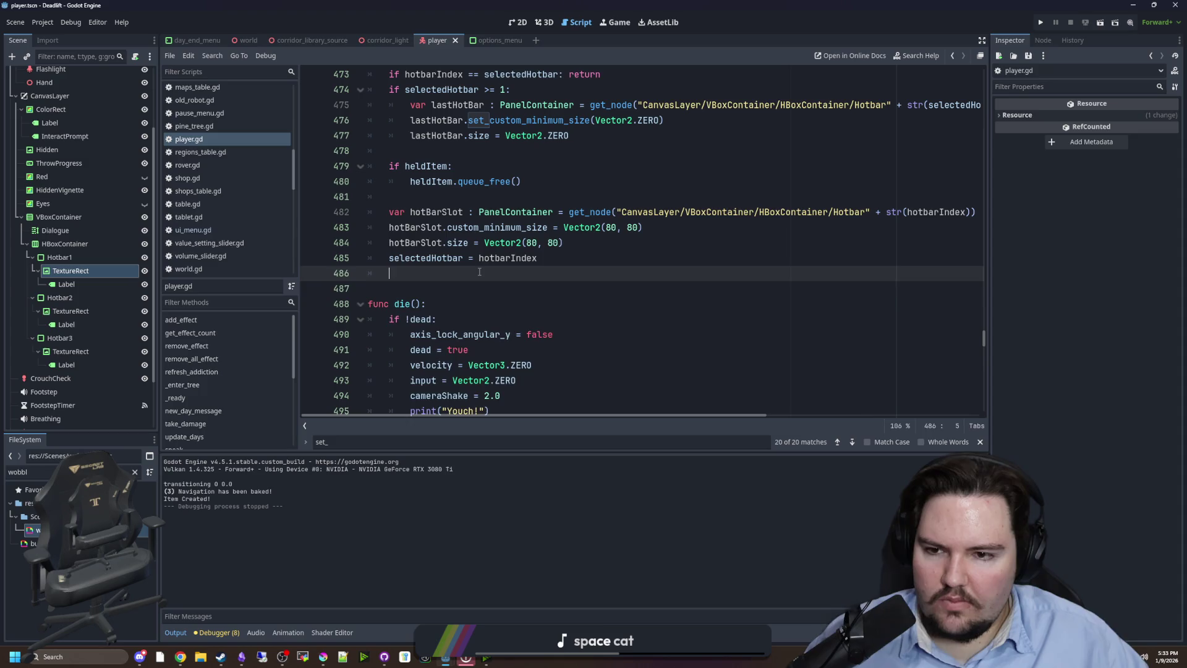
pyautogui.press('Return')
pyautogui.press('Return')
pyautogui.press('Up')
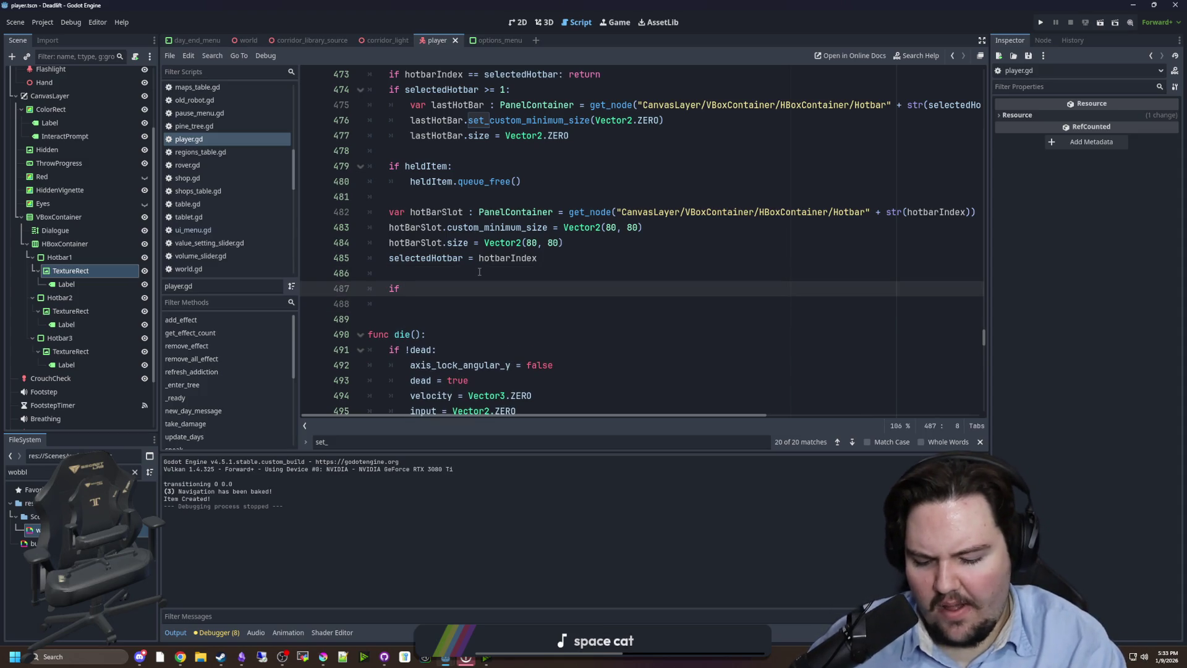
pyautogui.write('he')
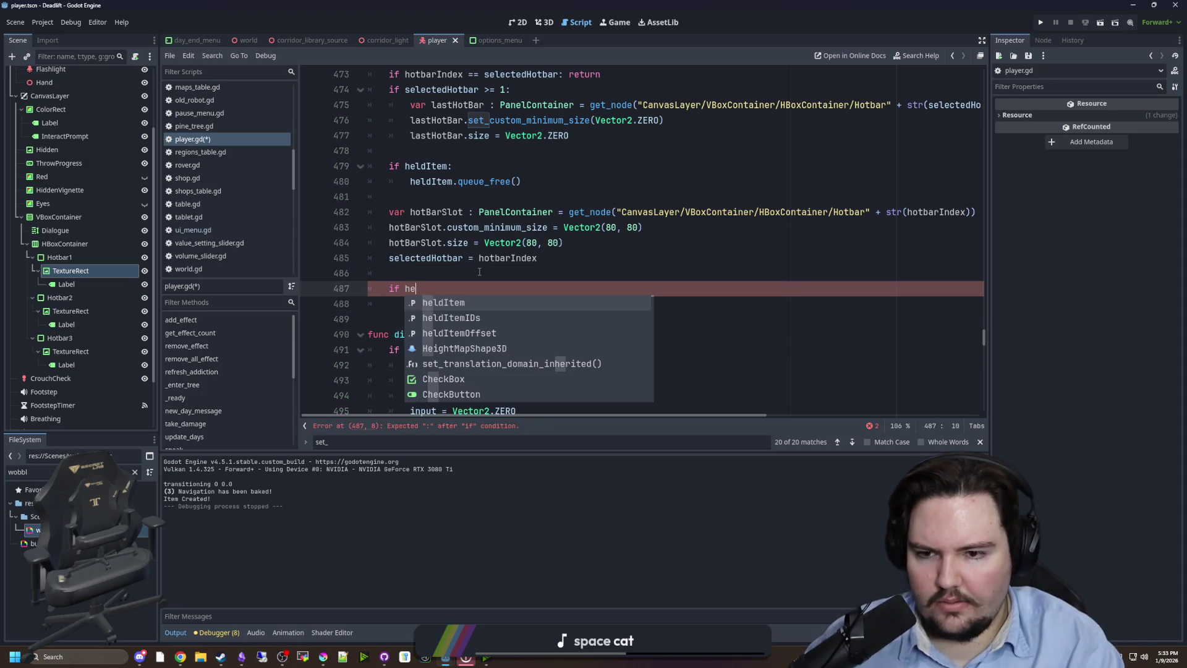
pyautogui.press('Down')
pyautogui.press('Return')
pyautogui.write('[')
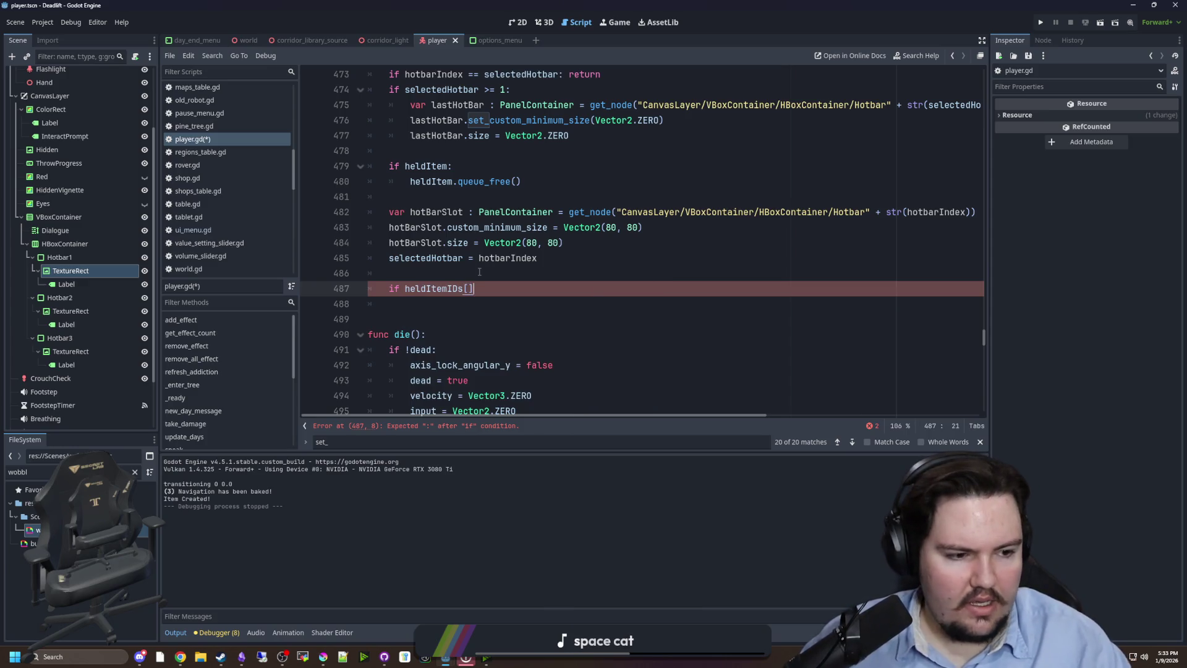
# Step: Complete the condition 'if !heldItemIDs[hotbarIndex].is_empty():' with a pickup_item() call in its body
pyautogui.scroll(2, 470, 196)
pyautogui.doubleClick(433, 151)
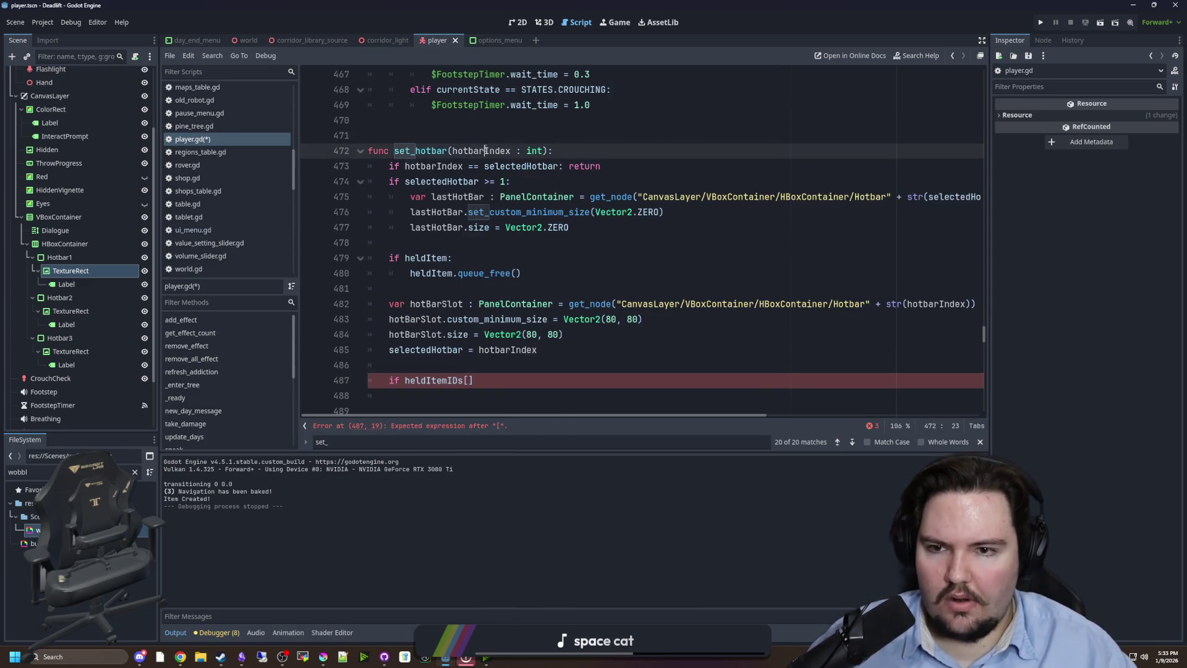
pyautogui.click(467, 380)
pyautogui.write('hotbarIndex]')
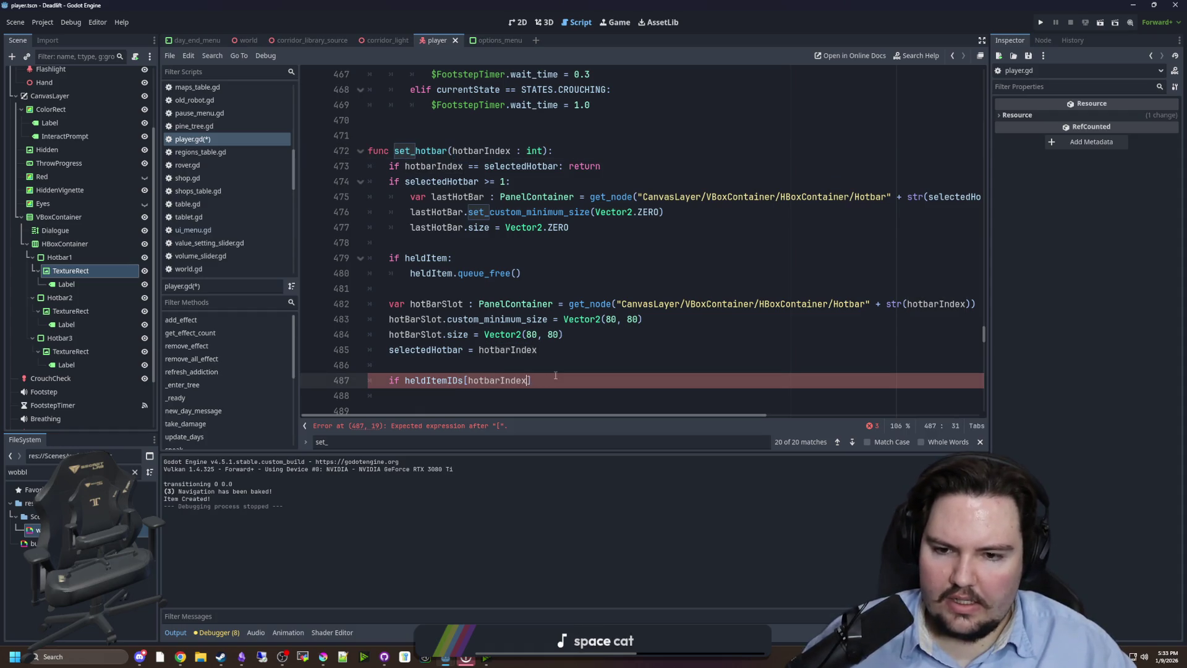
pyautogui.write('.is_')
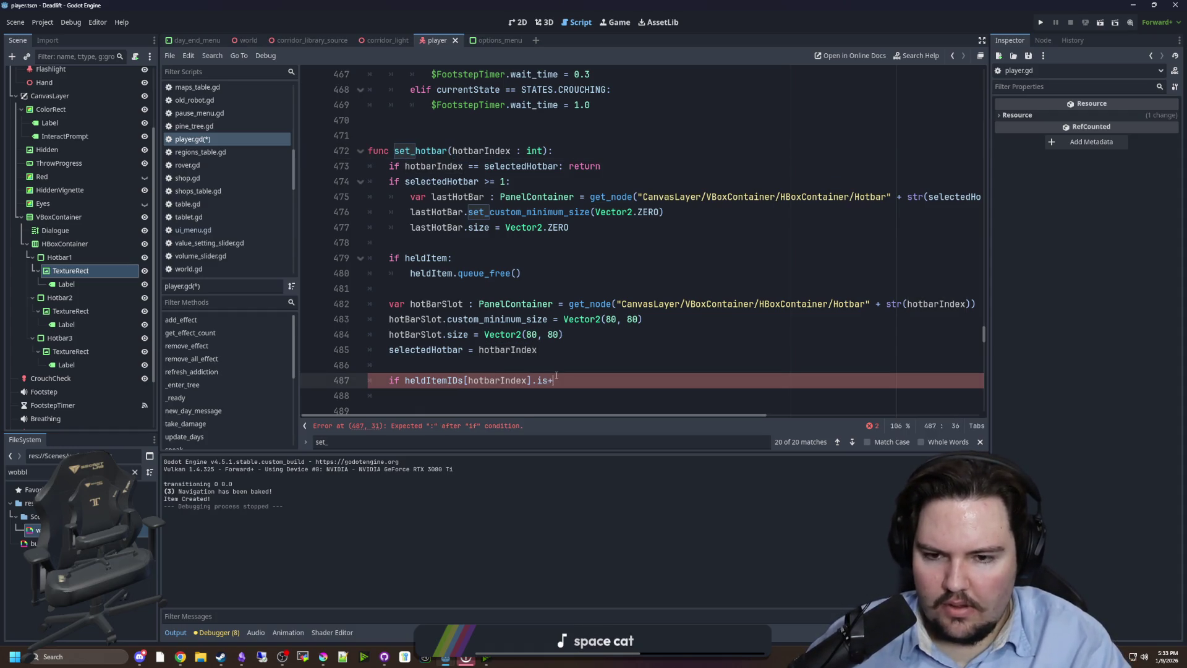
pyautogui.write('emkpt')
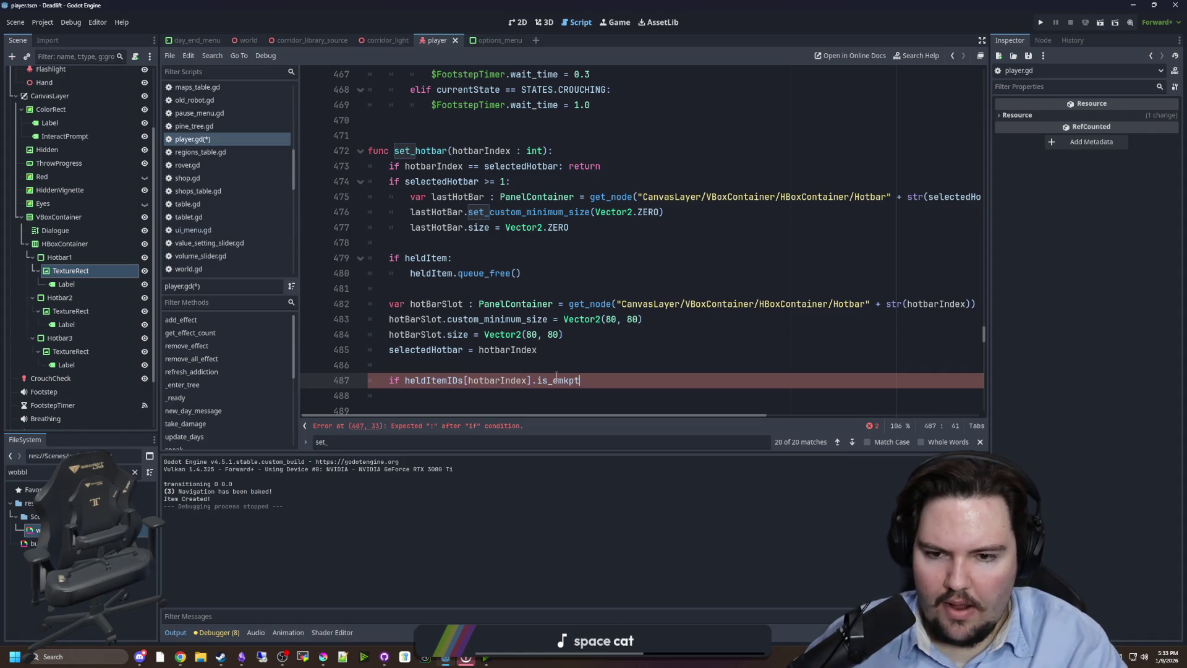
pyautogui.write('y()')
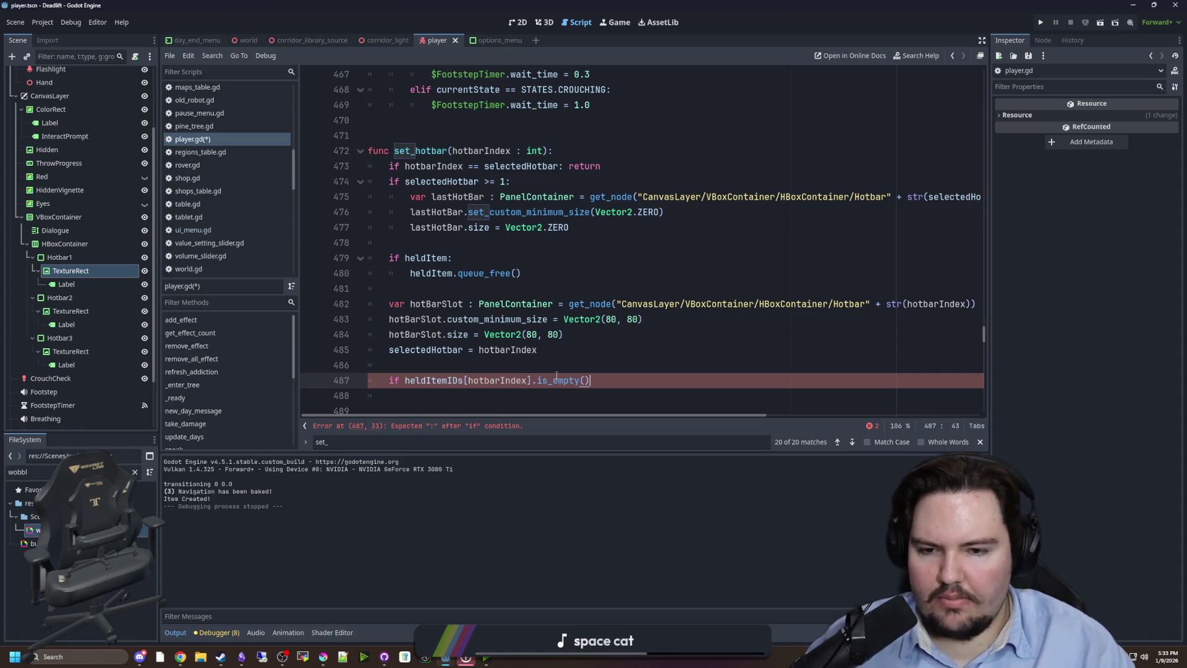
pyautogui.write('!')
pyautogui.click(620, 380)
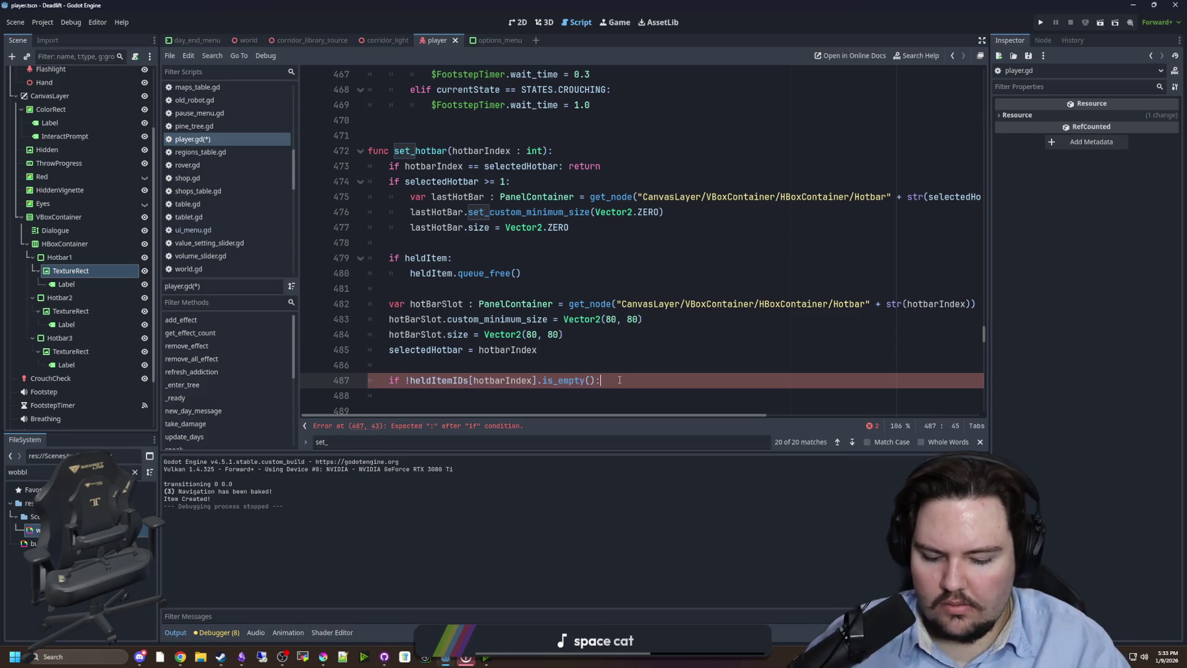
pyautogui.press('Return')
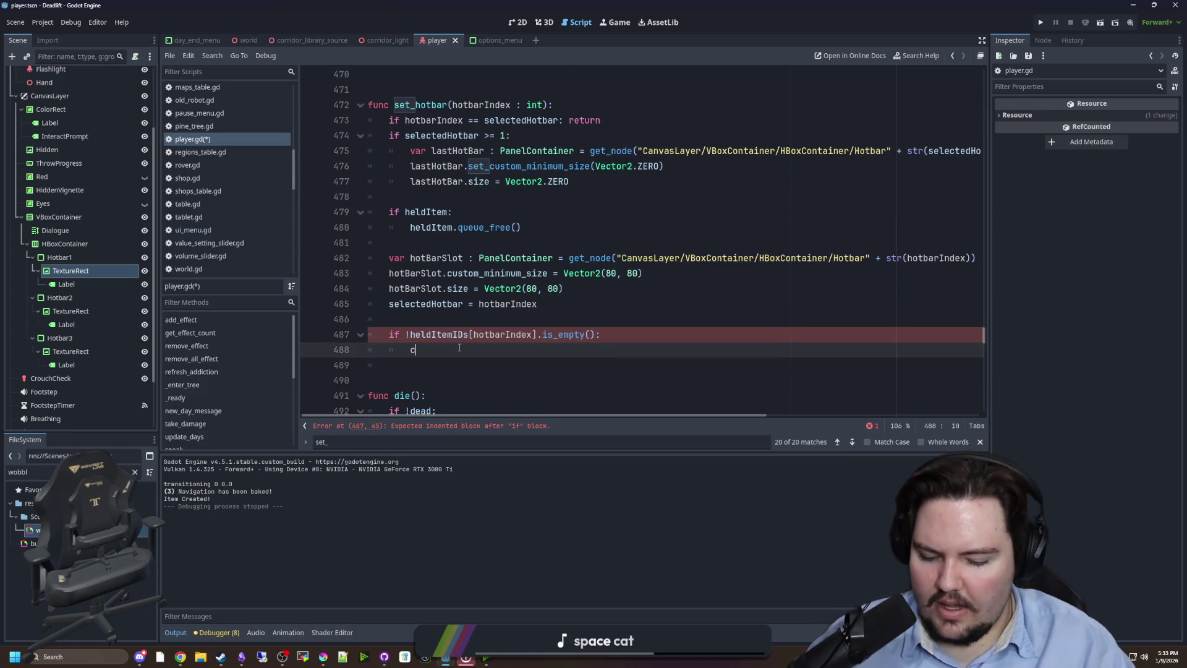
pyautogui.press('BackSpace')
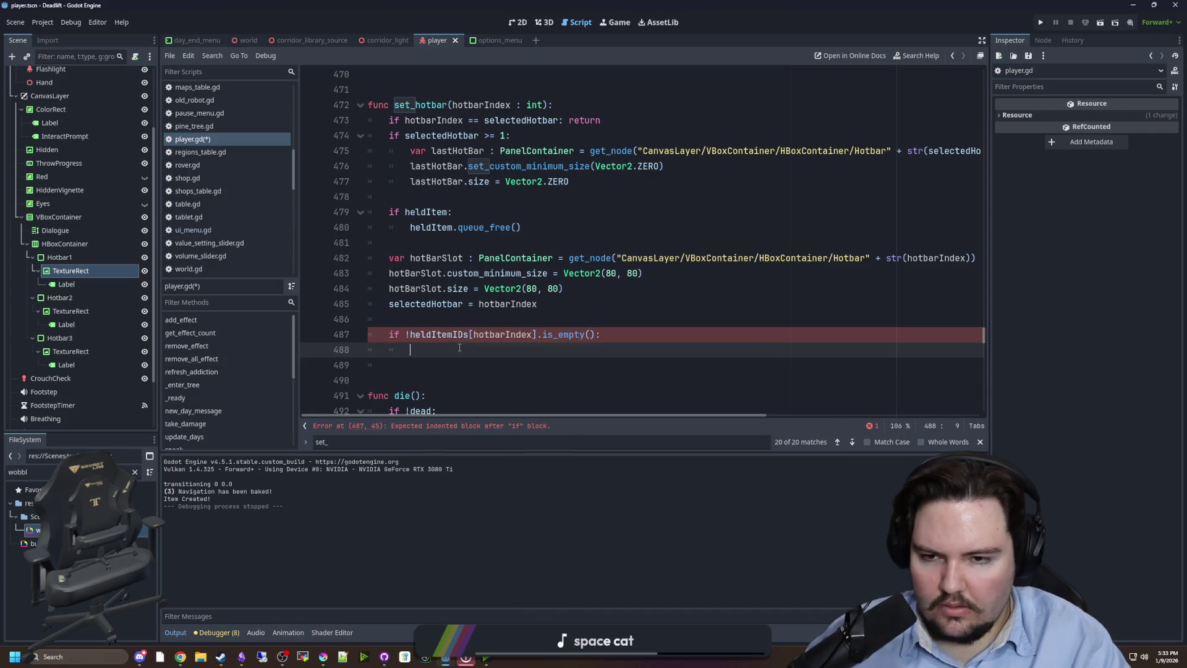
pyautogui.write('pickup_item(')
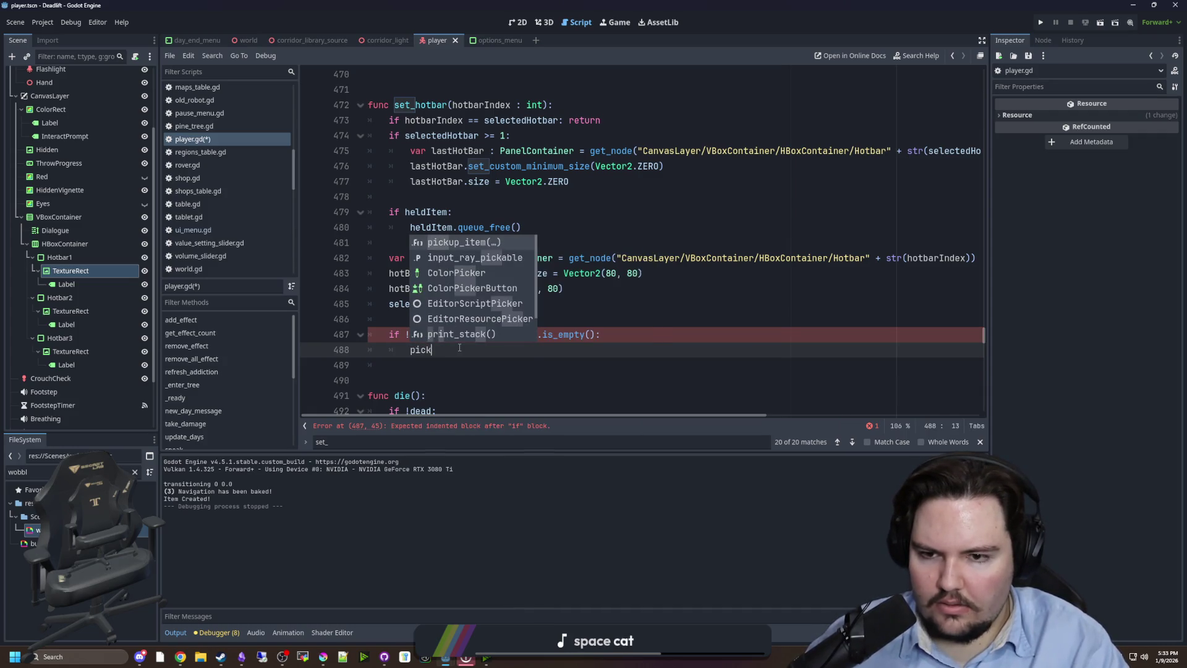
# Step: Add a Global.world.create_item() line above pickup_item and jump to create_item's definition in world.gd
pyautogui.click(644, 338)
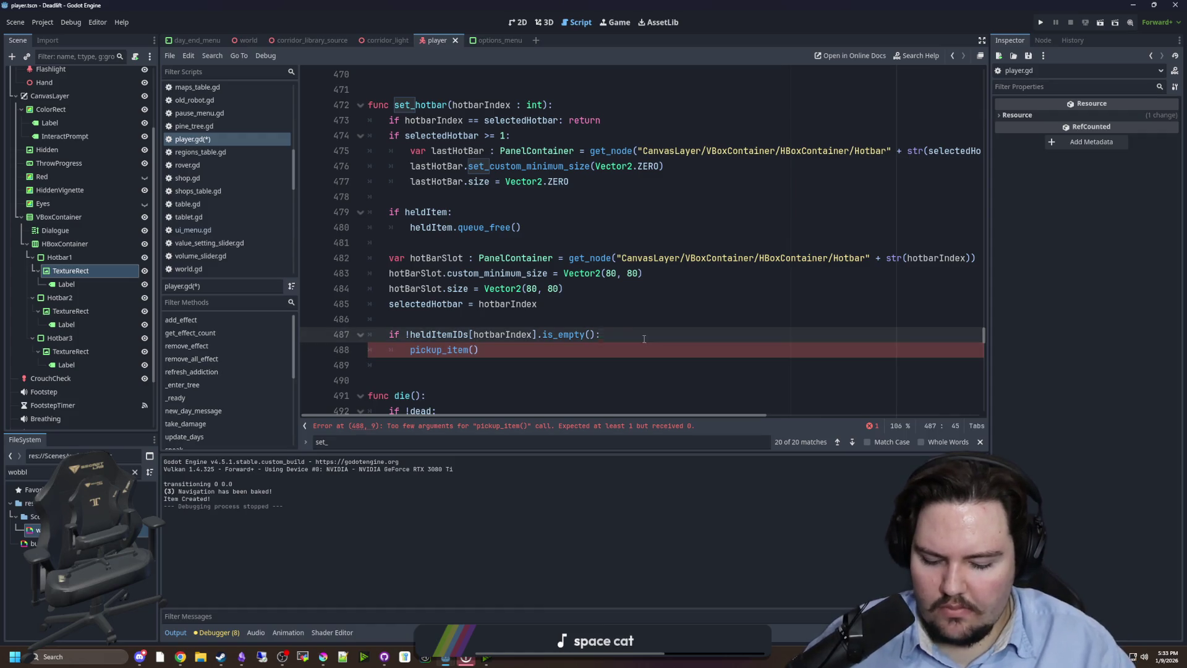
pyautogui.press('Return')
pyautogui.write('lobal.world.c')
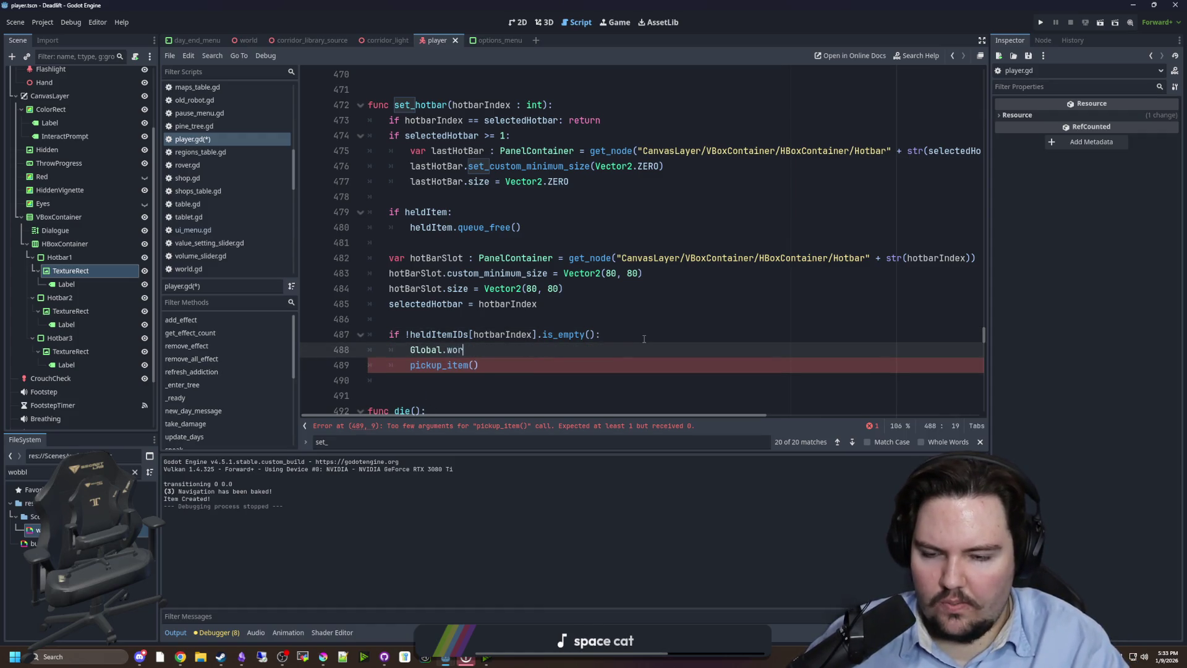
pyautogui.write('rea')
pyautogui.press('Return')
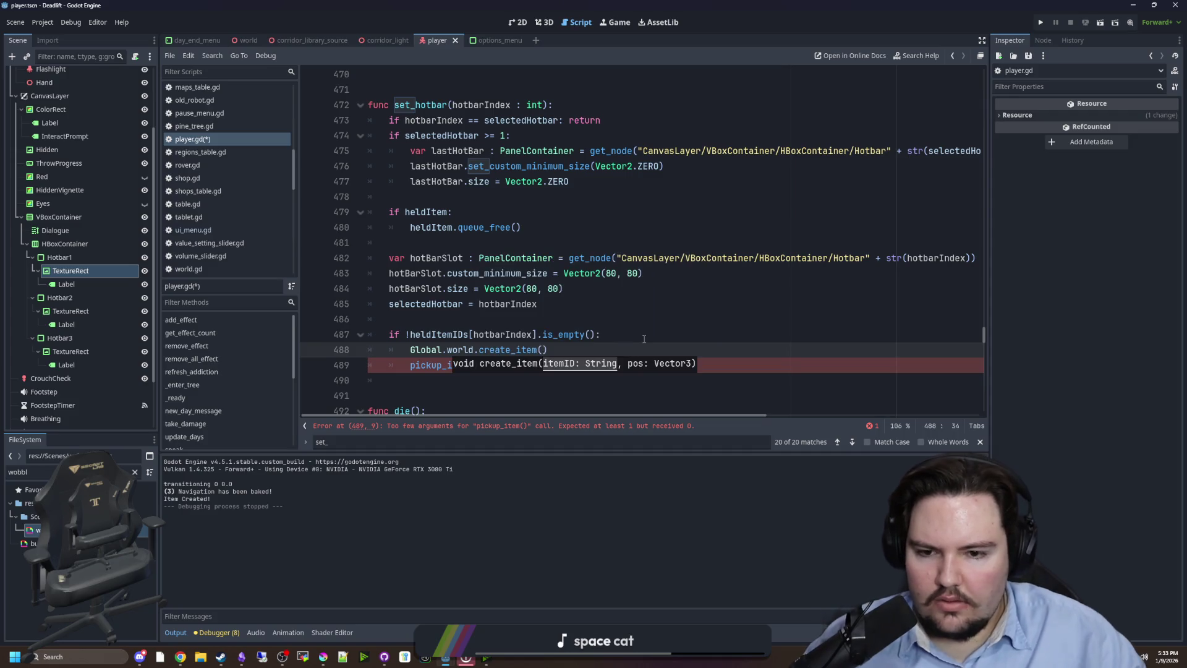
pyautogui.click(506, 349)
pyautogui.keyDown('ctrl'); pyautogui.click(506, 349); pyautogui.keyUp('ctrl')
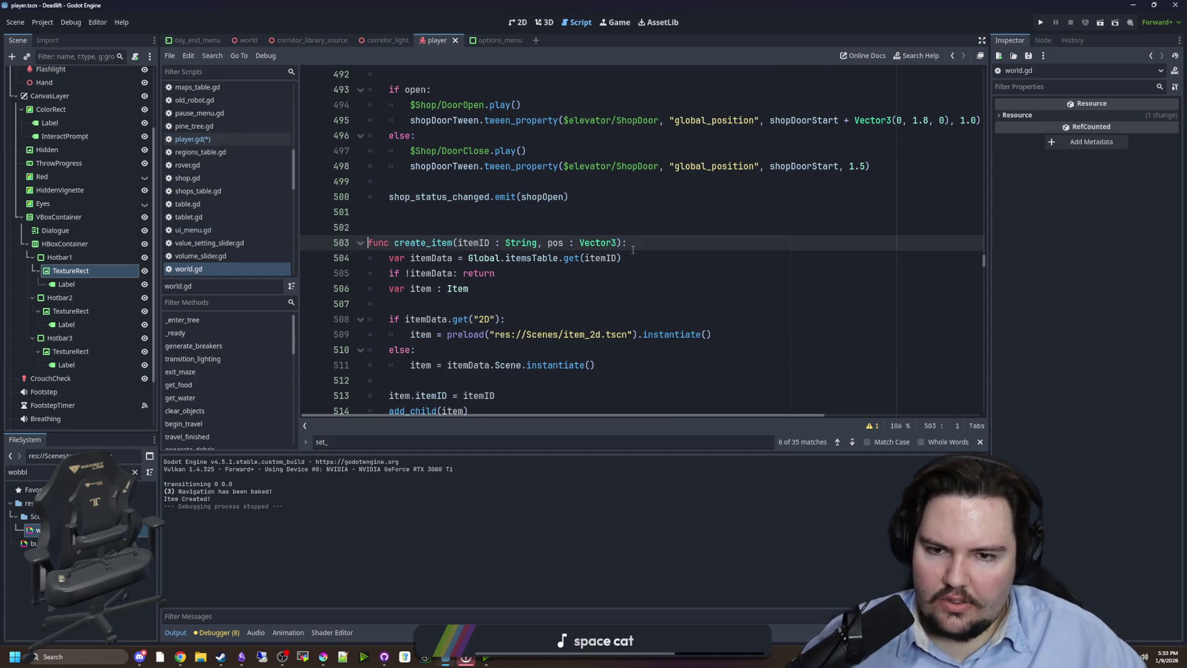
# Step: In world.gd, give create_item a '-> Item' return type and end it with 'return item', then save
pyautogui.scroll(-3, 632, 250)
pyautogui.scroll(1, 632, 250)
pyautogui.click(621, 166)
pyautogui.click(621, 151)
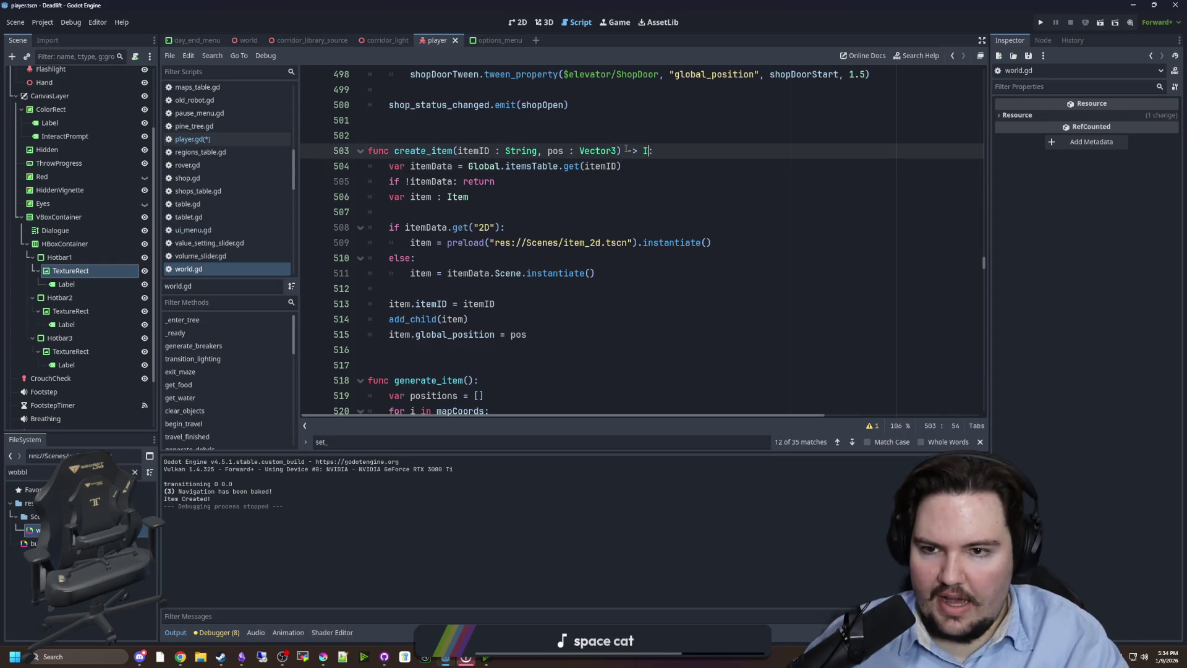
pyautogui.write('tem')
pyautogui.press('Escape')
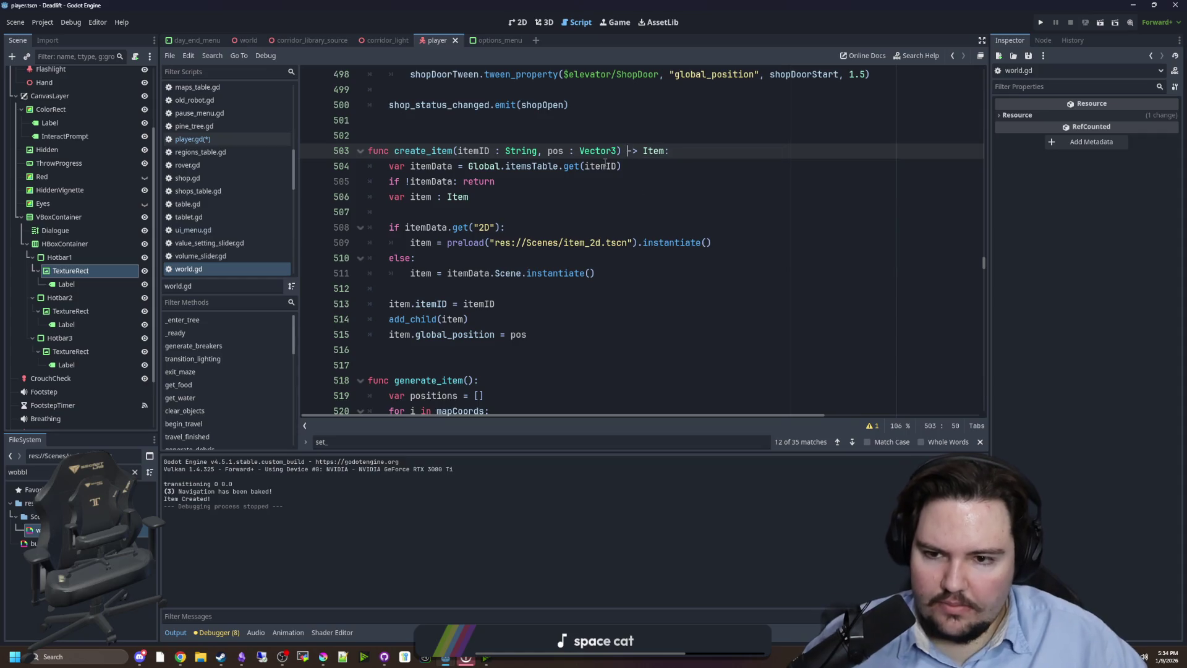
pyautogui.click(564, 323)
pyautogui.click(557, 335)
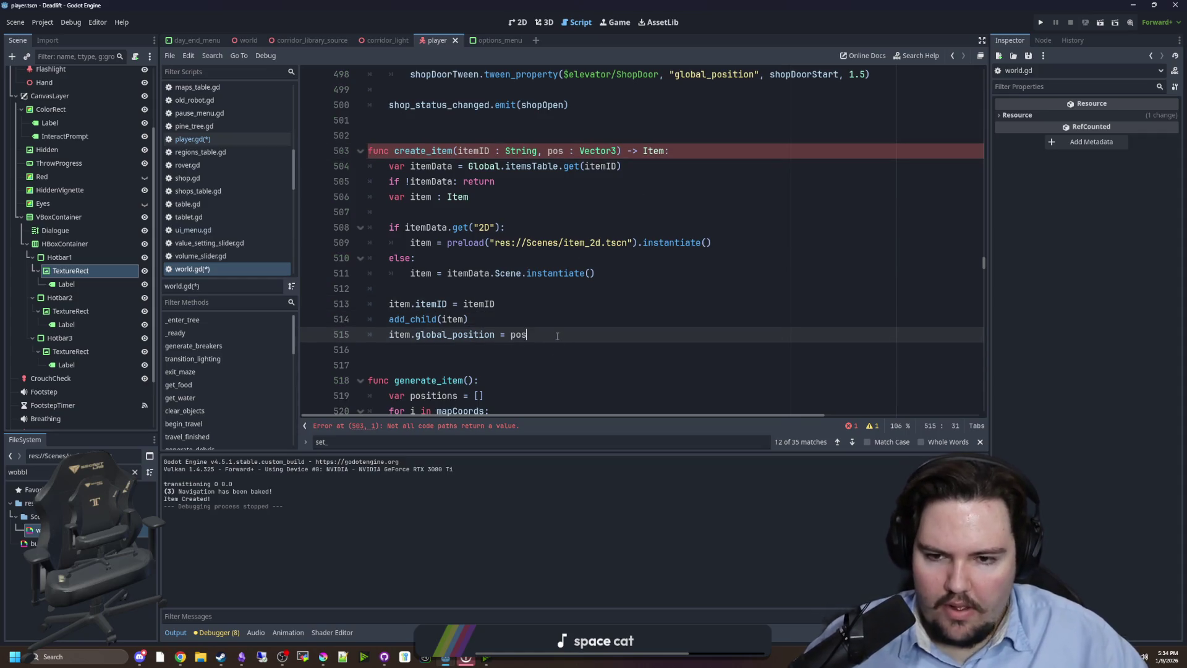
pyautogui.press('Return')
pyautogui.write('return item')
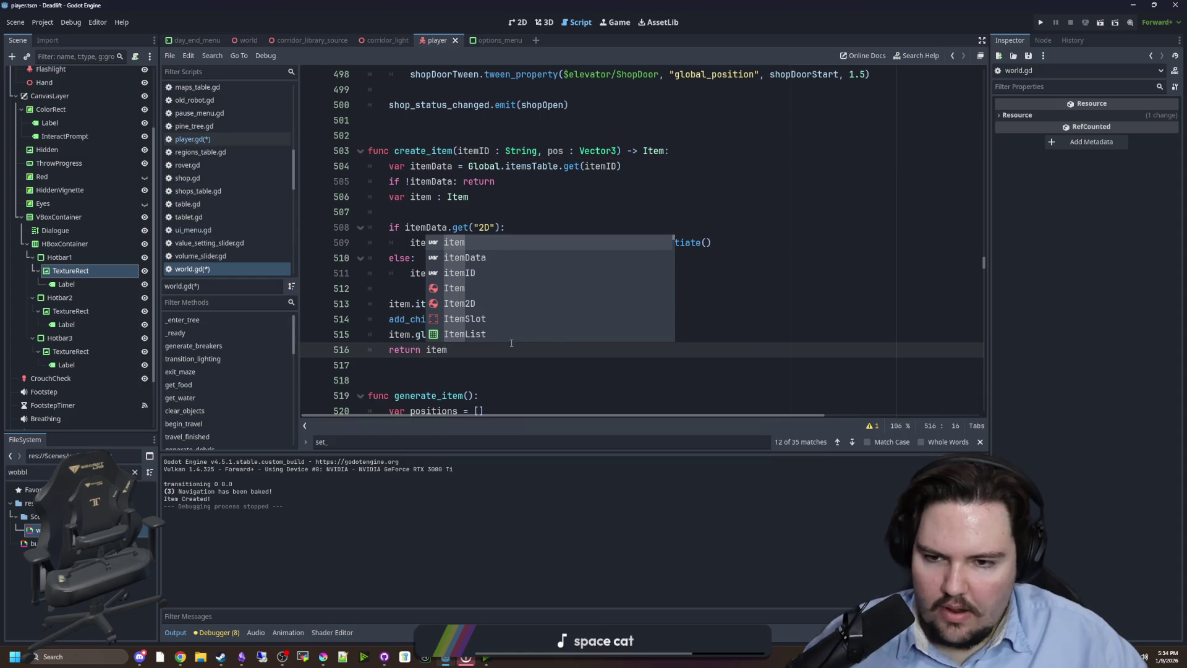
pyautogui.press('Escape')
pyautogui.hotkey('ctrl', 's')
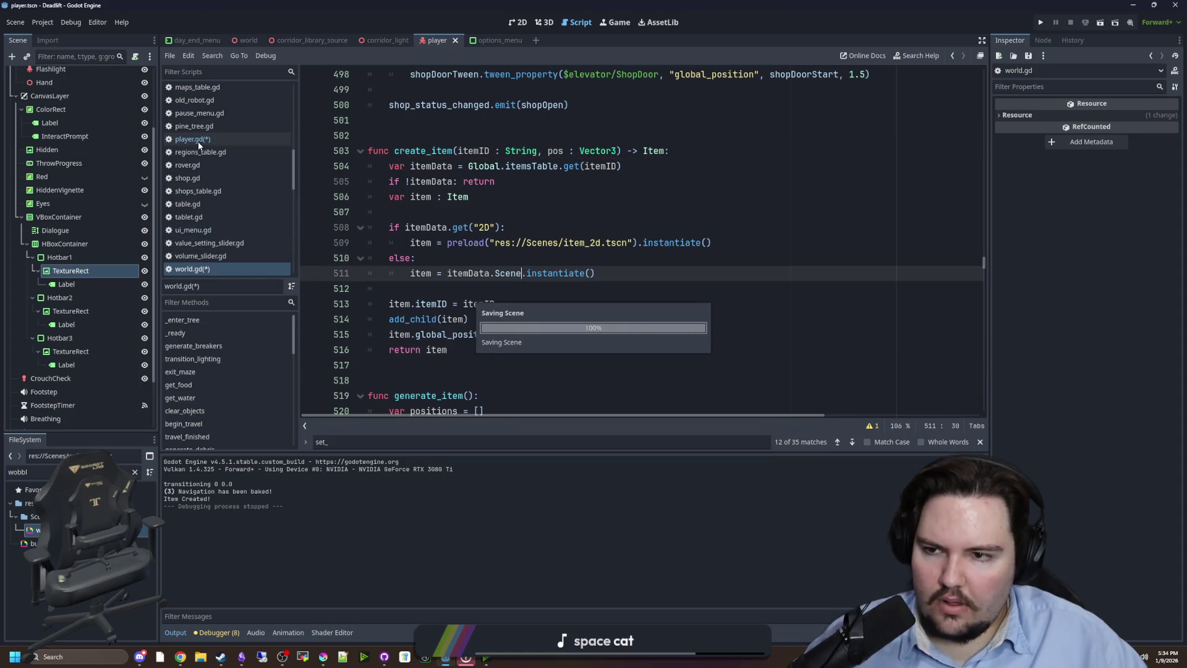
# Step: In set_hotbar, pass heldItemIDs[hotbarIndex] and global_position as create_item's arguments
pyautogui.click(198, 143)
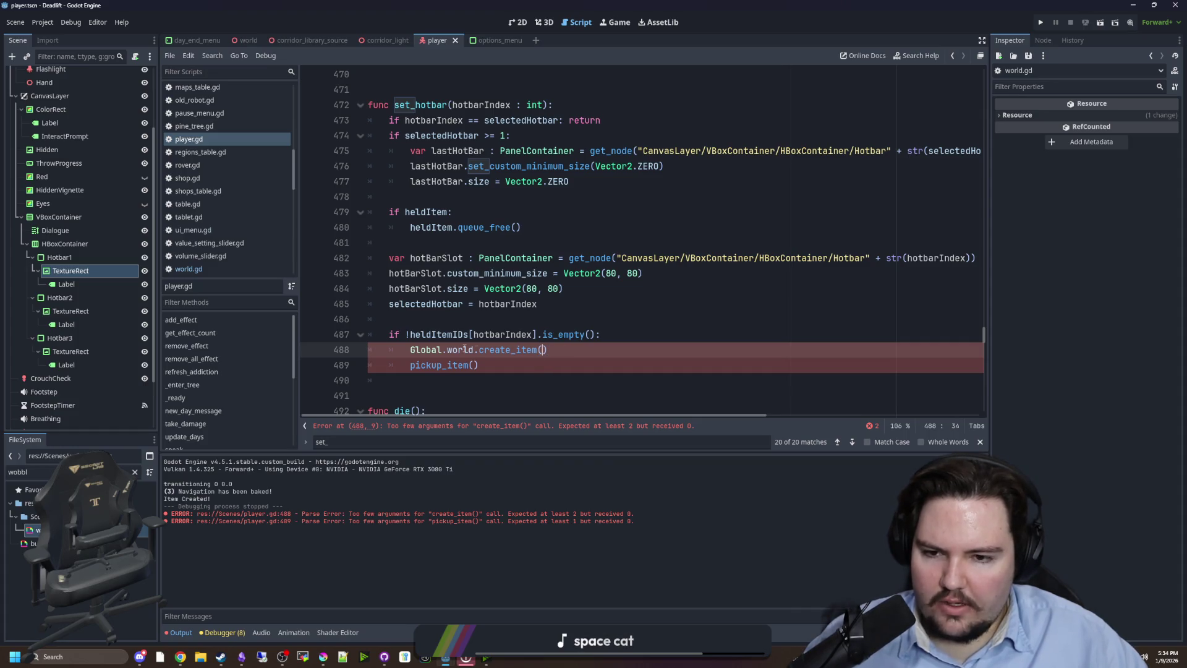
pyautogui.keyDown('ctrl'); pyautogui.click(502, 350); pyautogui.keyUp('ctrl')
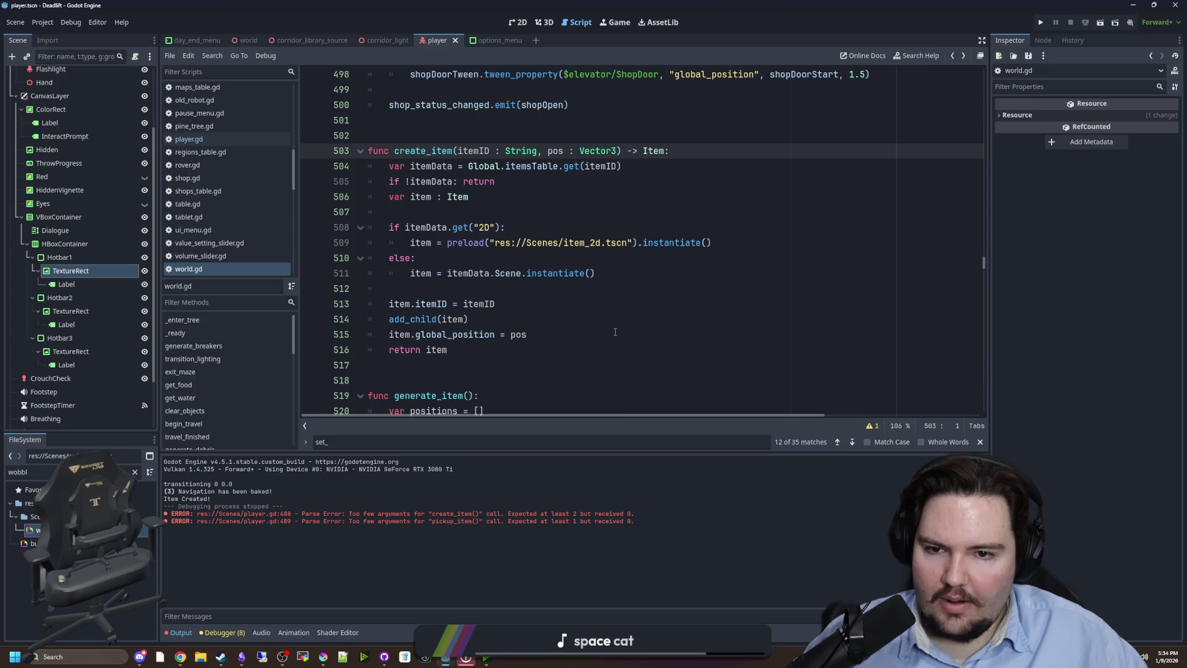
pyautogui.hotkey('alt', 'Left')
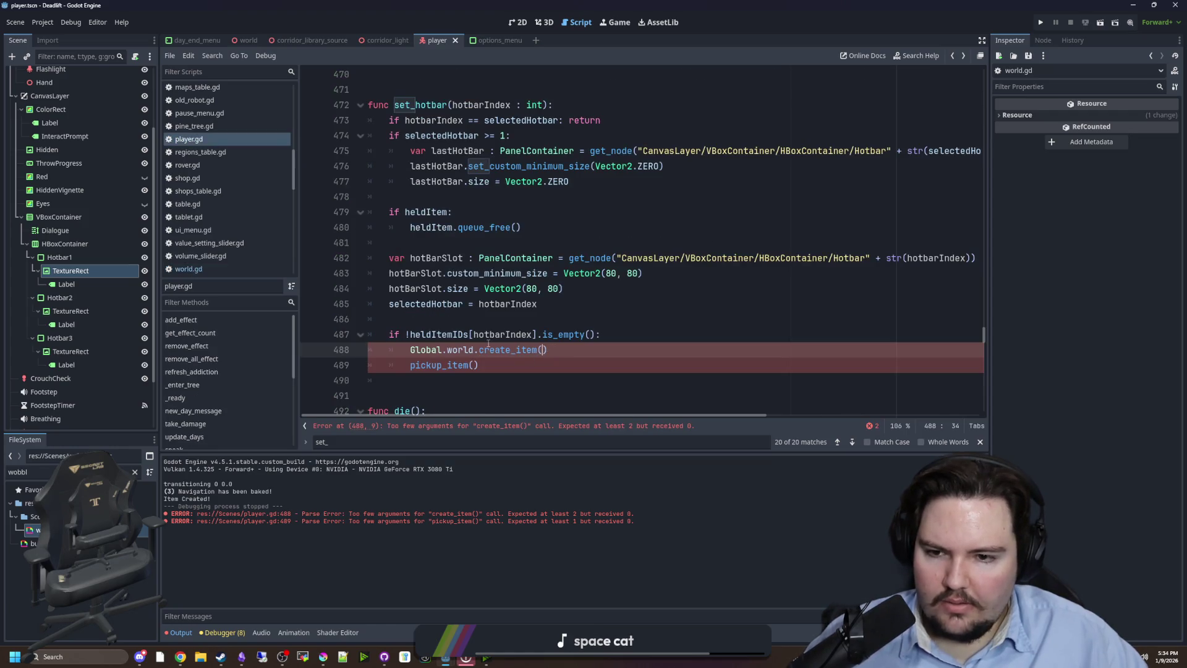
pyautogui.moveTo(537, 334); pyautogui.dragTo(410, 335)
pyautogui.hotkey('ctrl', 'c')
pyautogui.click(542, 350)
pyautogui.hotkey('ctrl', 'v')
pyautogui.write(', global_position')
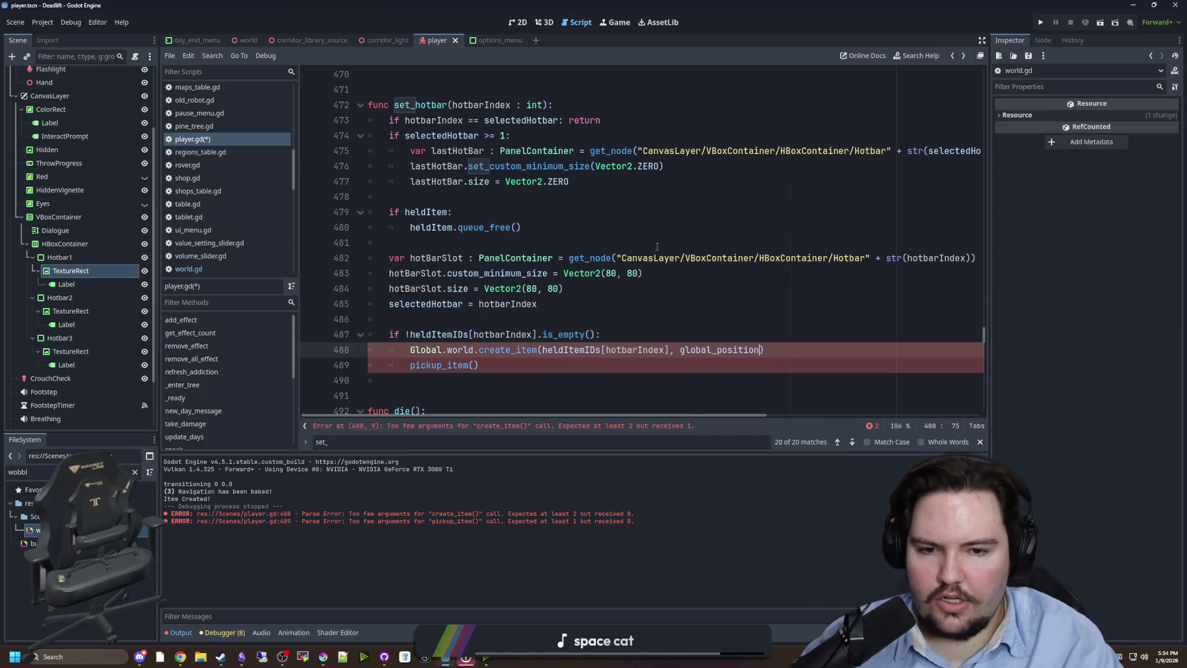
# Step: Store the result in 'var item', call pickup_item(item), and save player.gd
pyautogui.click(473, 366)
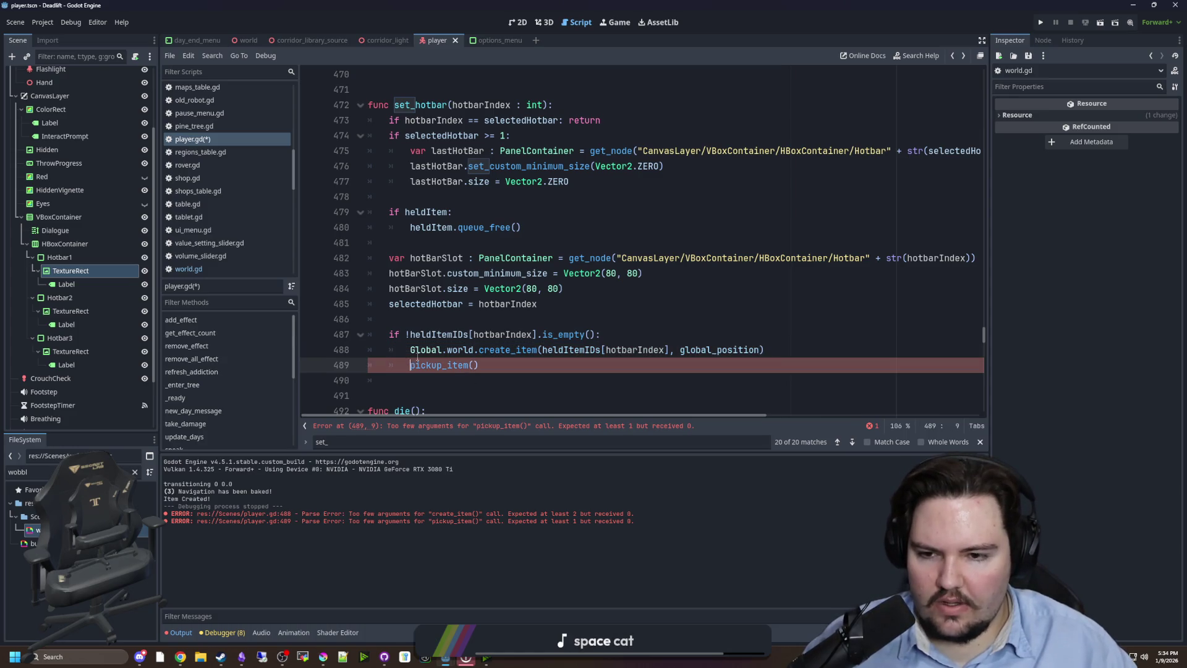
pyautogui.click(411, 350)
pyautogui.write('var item =')
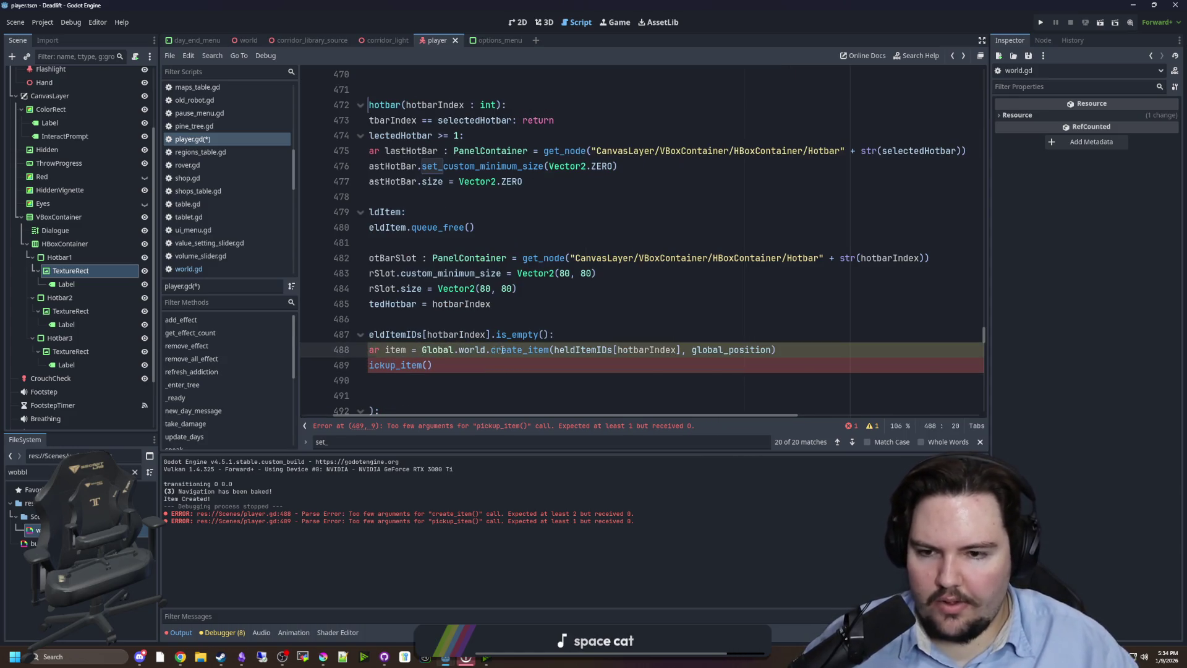
pyautogui.click(425, 366)
pyautogui.write('item)')
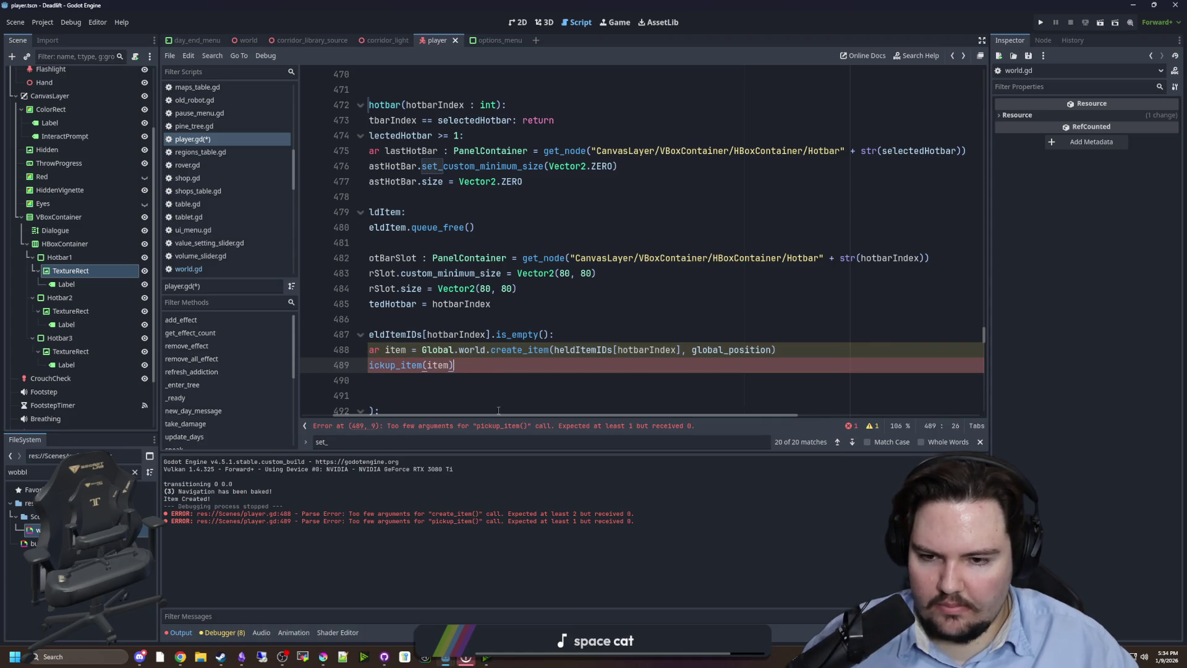
pyautogui.hotkey('ctrl', 's')
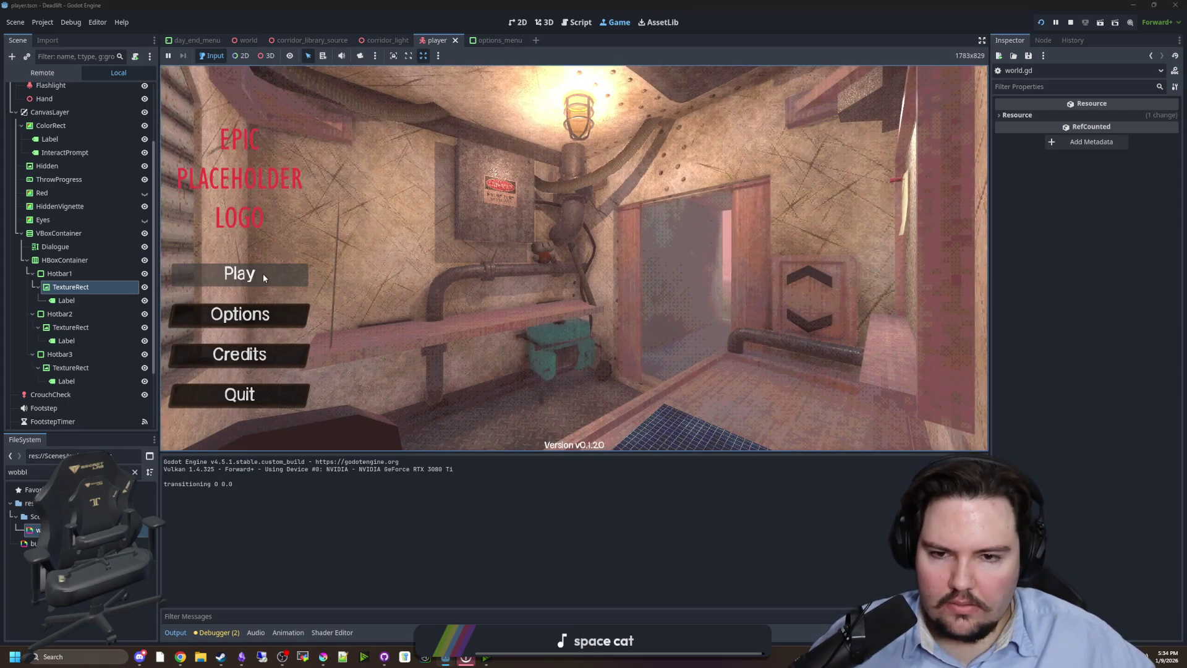
# Step: Start playing, spawn a blueberry with '/give blueberry', and pick it up into hotbar slot 1
pyautogui.click(263, 275)
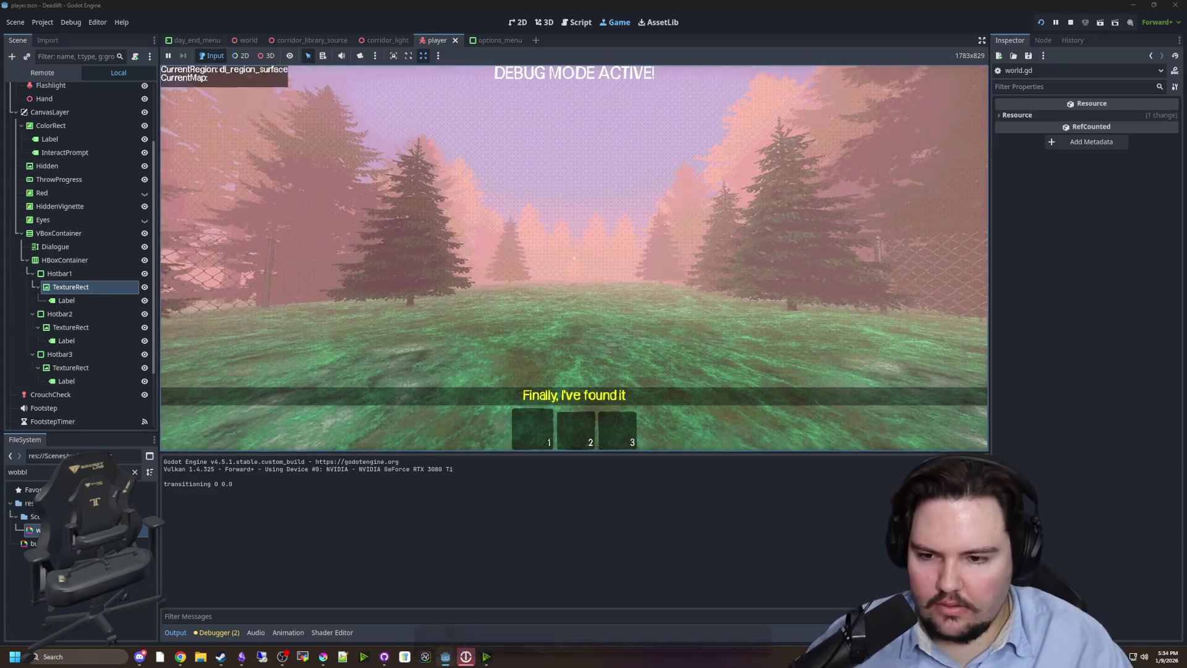
pyautogui.write('/give blueberry')
pyautogui.press('Return')
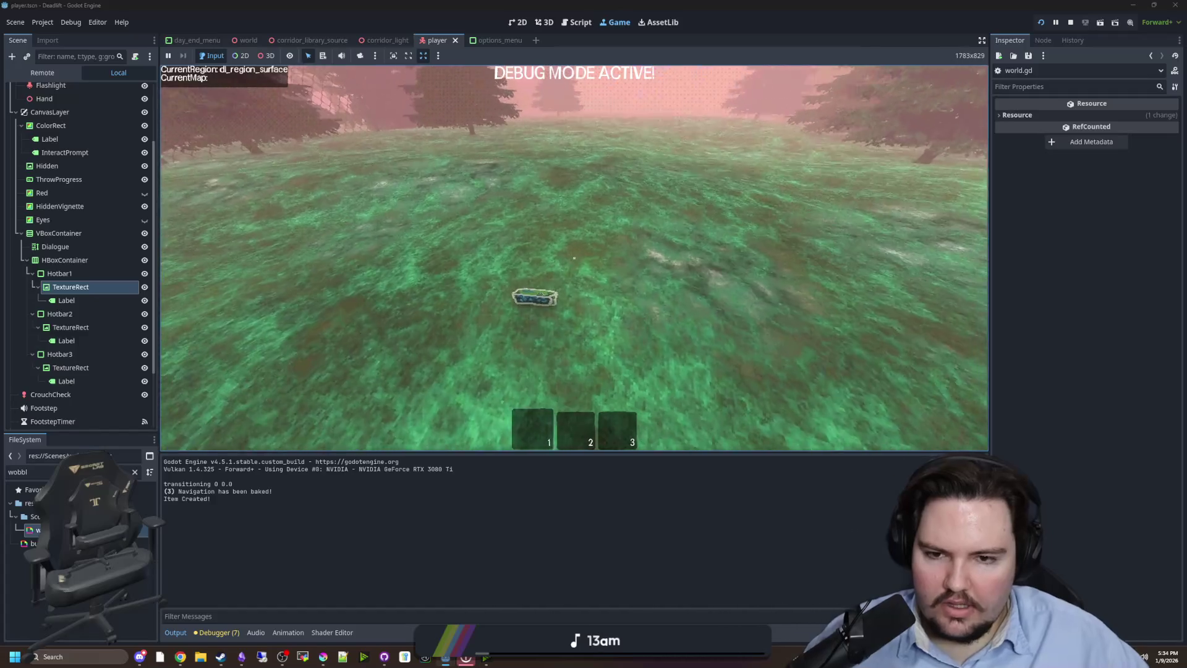
pyautogui.press('e')
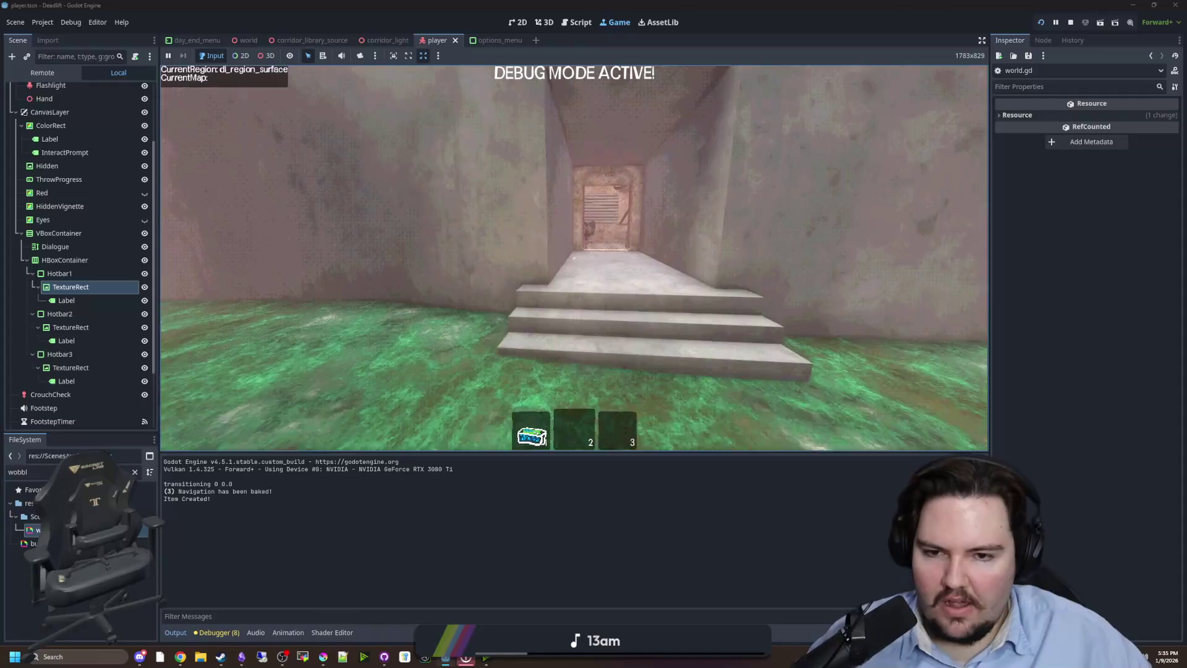
# Step: Delete the stray 2 on line 487 and change set_hotbar's lookup to heldItemIDs[hotbarIndex-1], saving
pyautogui.press('3')
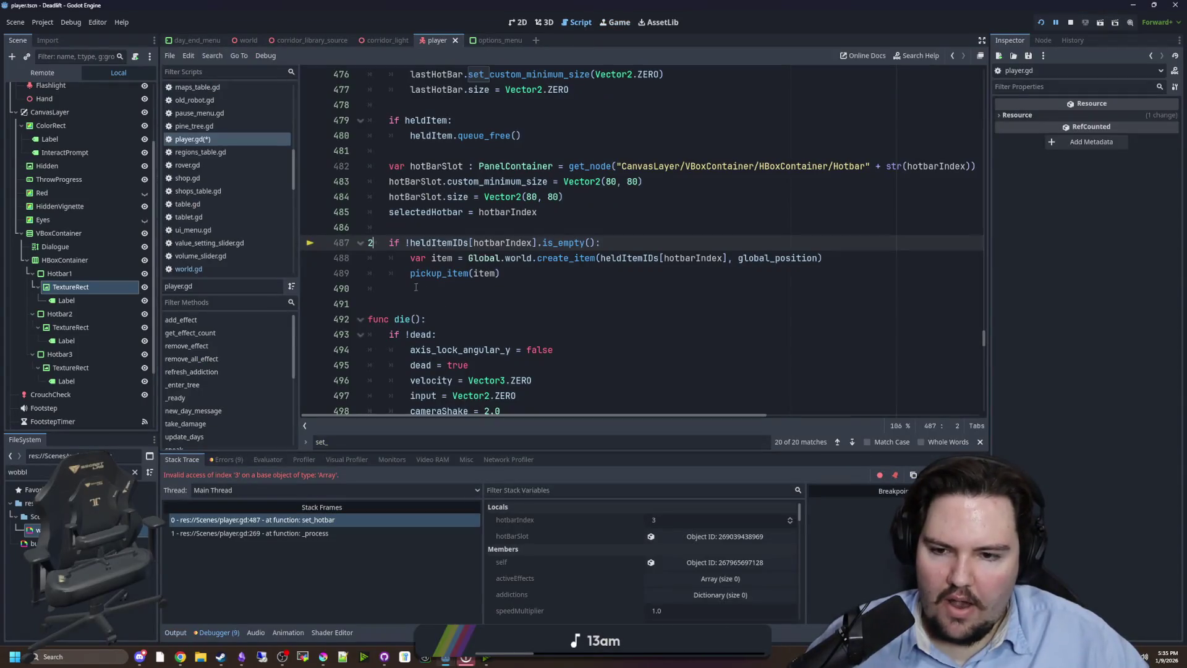
pyautogui.press('BackSpace')
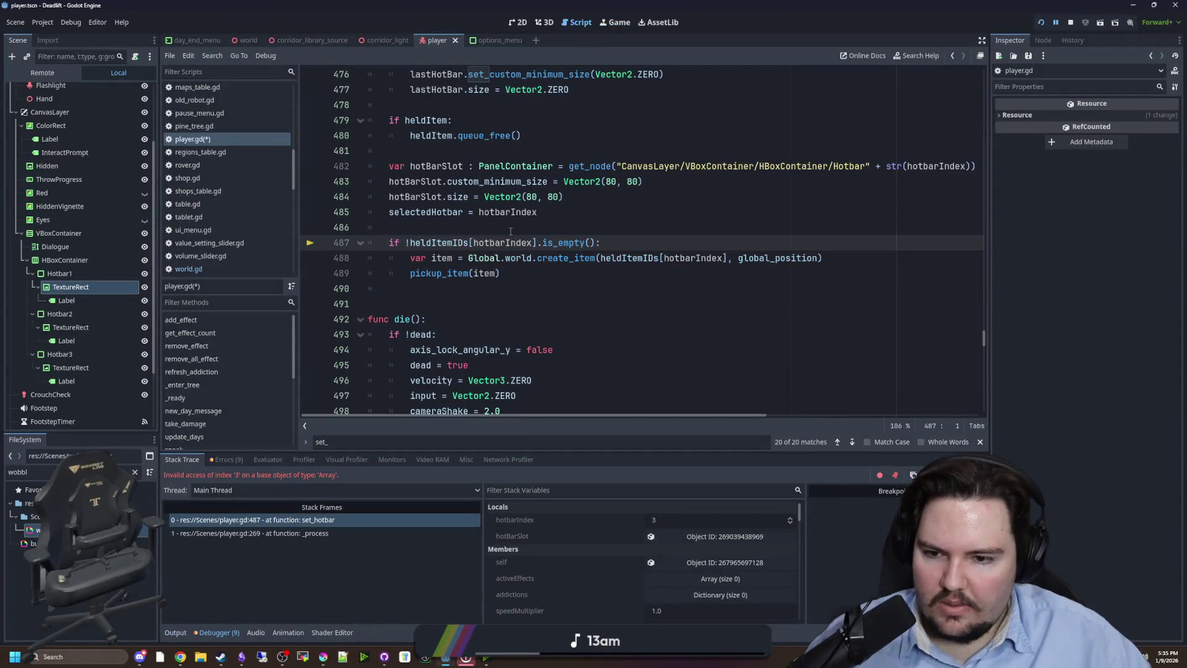
pyautogui.click(511, 232)
pyautogui.scroll(2, 552, 288)
pyautogui.hotkey('ctrl', 's')
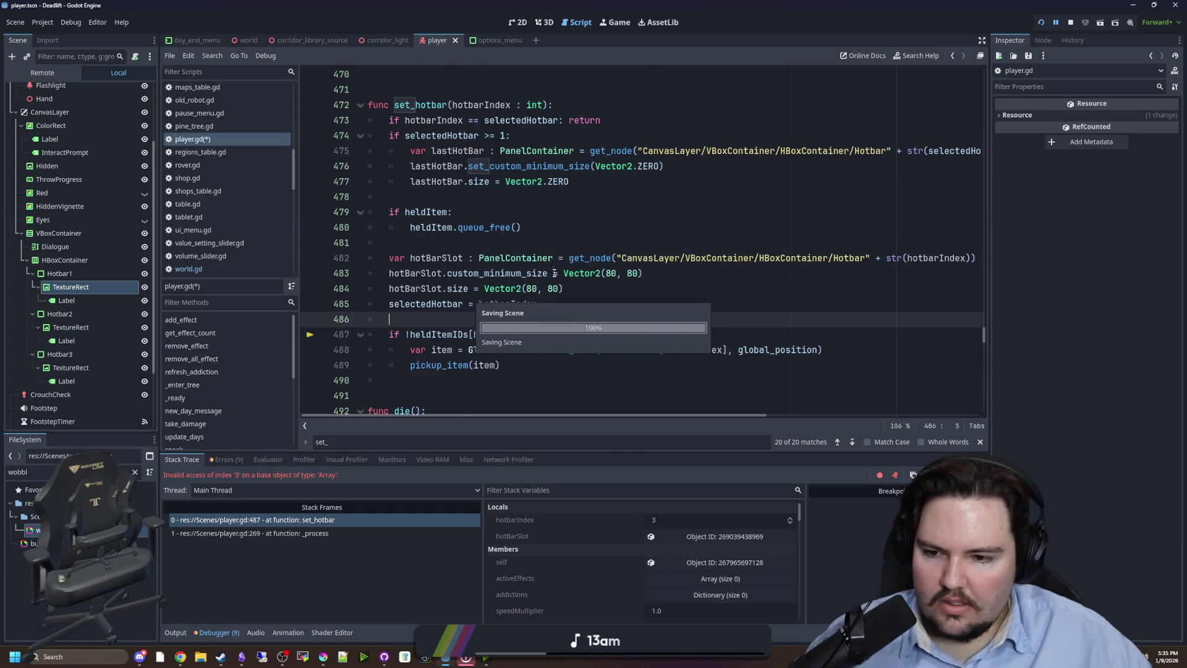
pyautogui.click(533, 334)
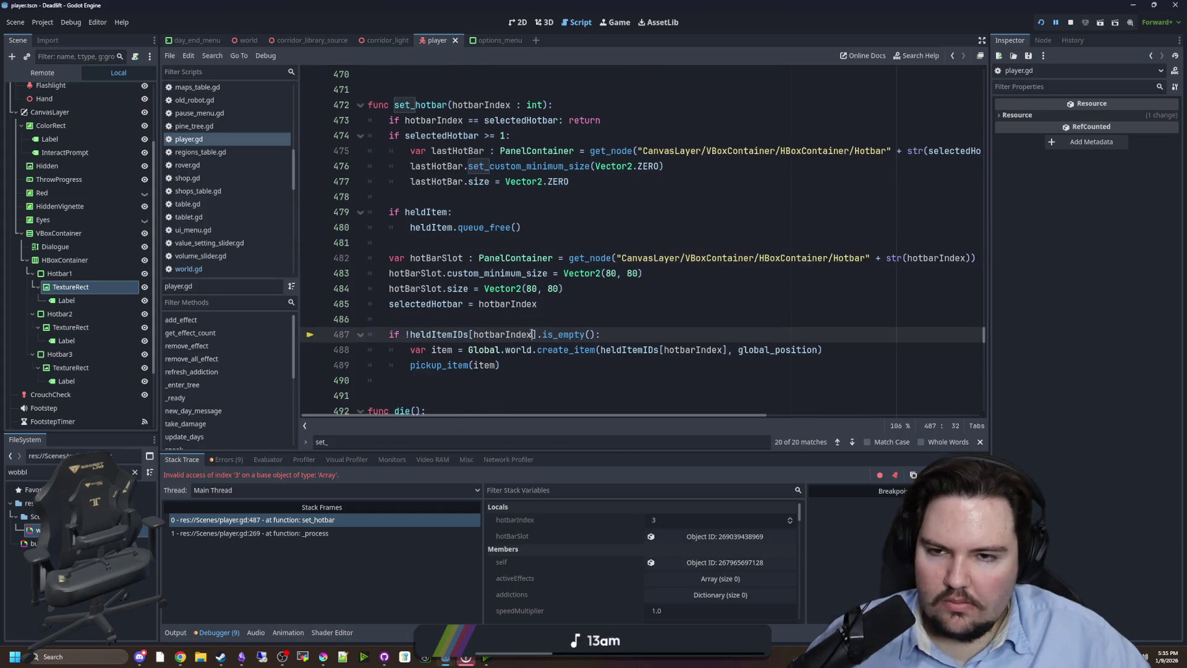
pyautogui.write('-1')
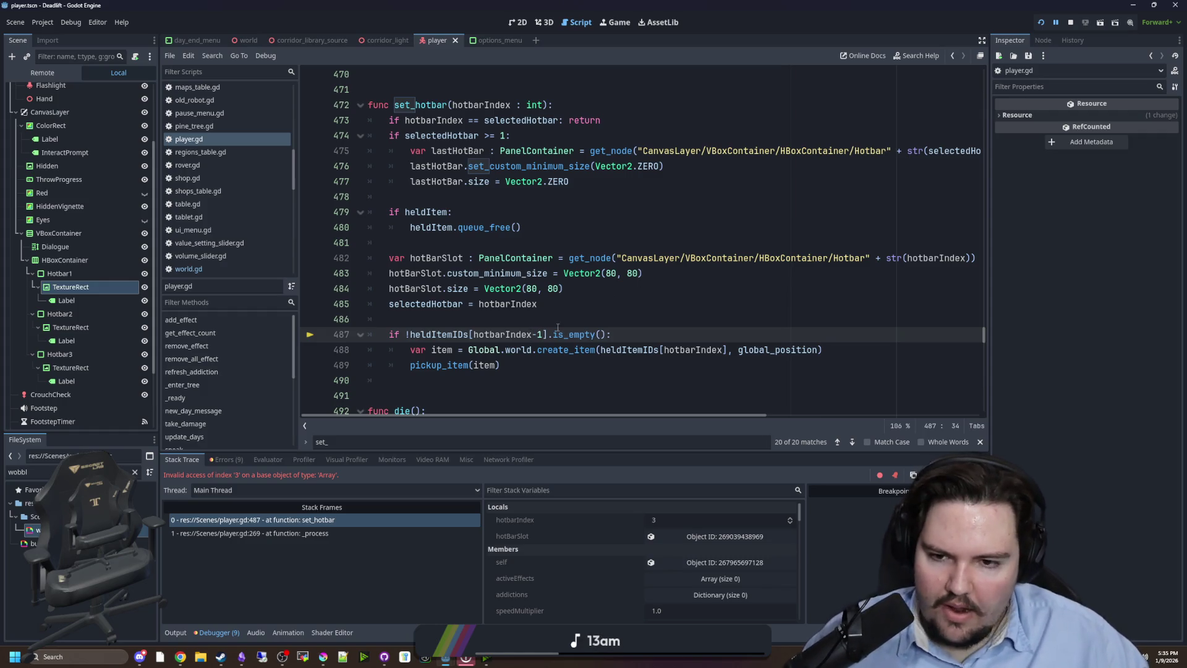
pyautogui.click(558, 323)
pyautogui.hotkey('ctrl', 's')
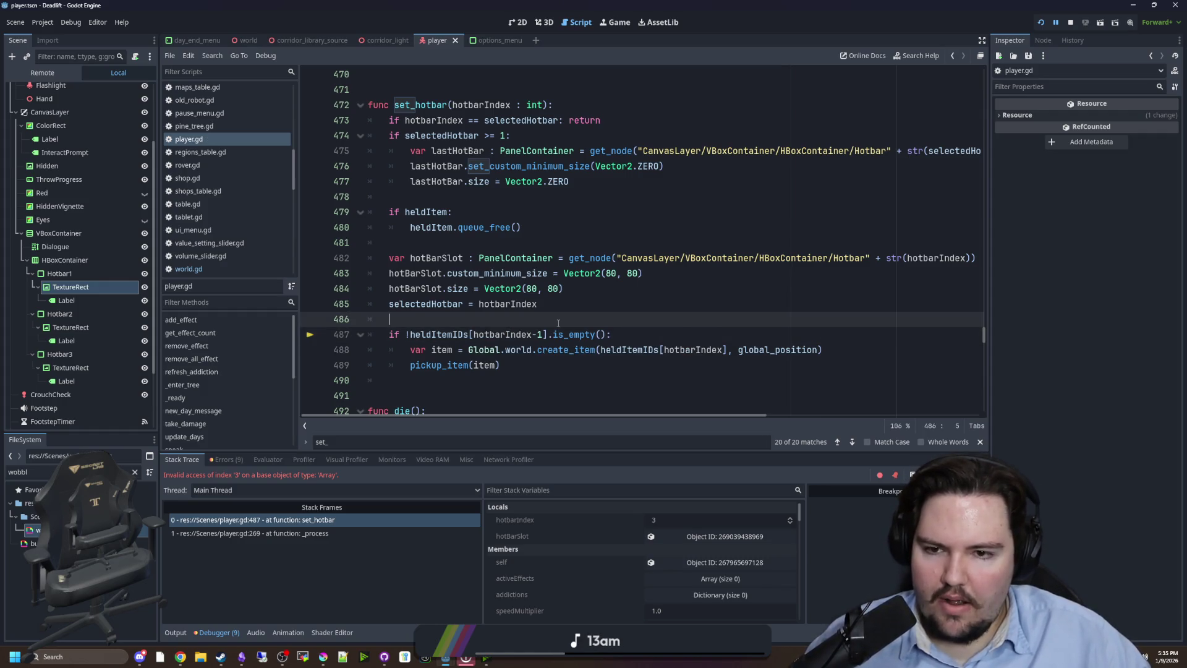
# Step: In pickup_item, change the stored slot index to heldItemIDs[selectedHotbar-1]
pyautogui.hotkey('ctrl', 'f')
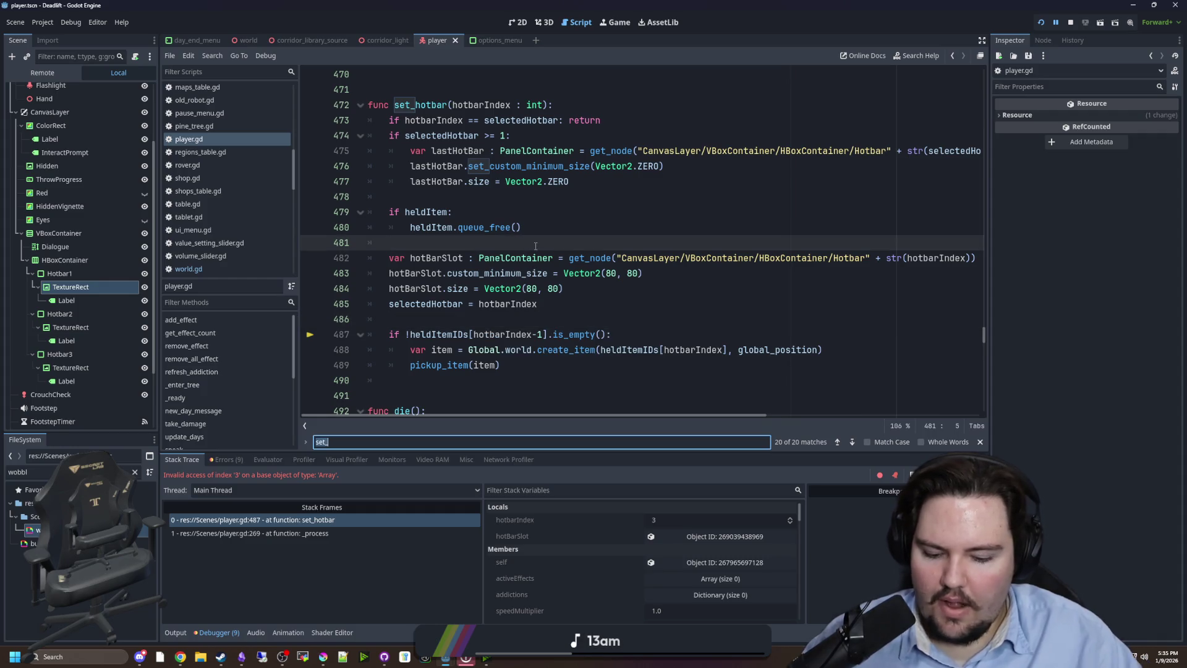
pyautogui.write('pickup')
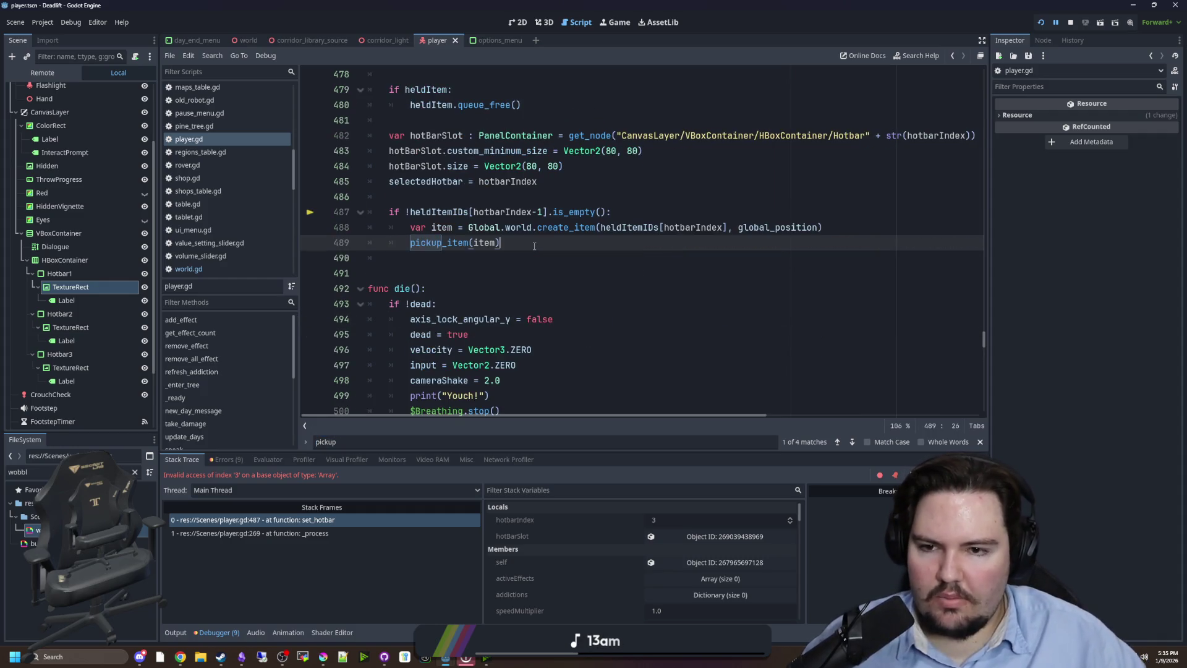
pyautogui.keyDown('ctrl'); pyautogui.click(433, 242); pyautogui.keyUp('ctrl')
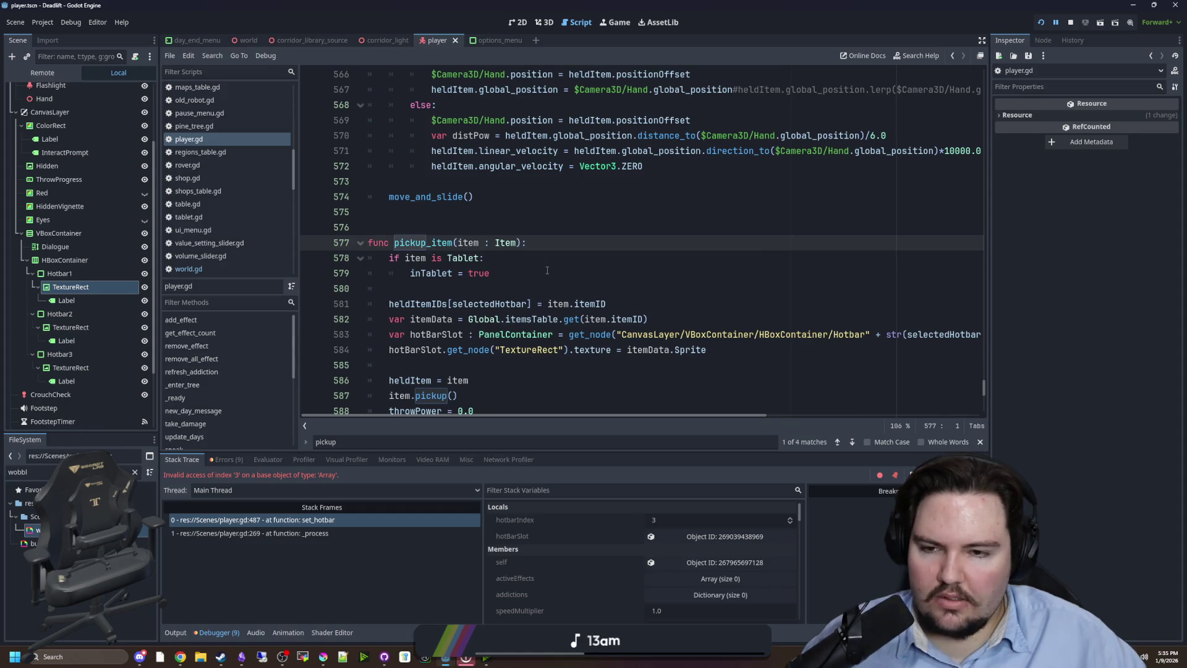
pyautogui.scroll(-2, 547, 270)
pyautogui.click(565, 288)
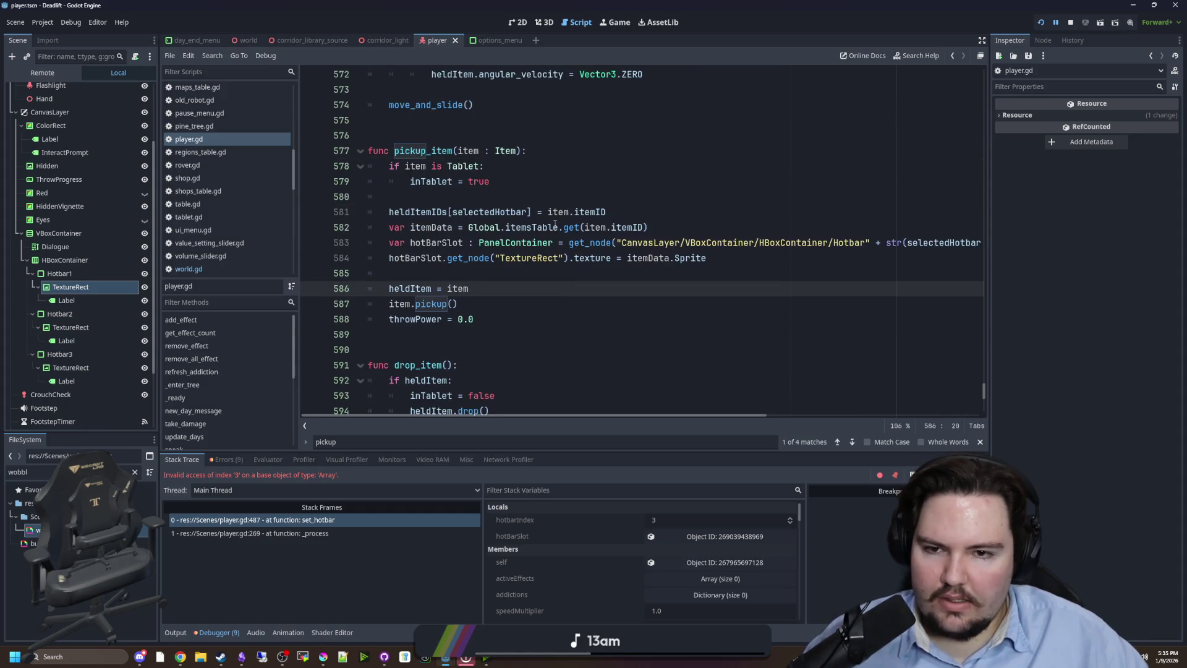
pyautogui.click(528, 212)
pyautogui.write('-1')
pyautogui.click(491, 198)
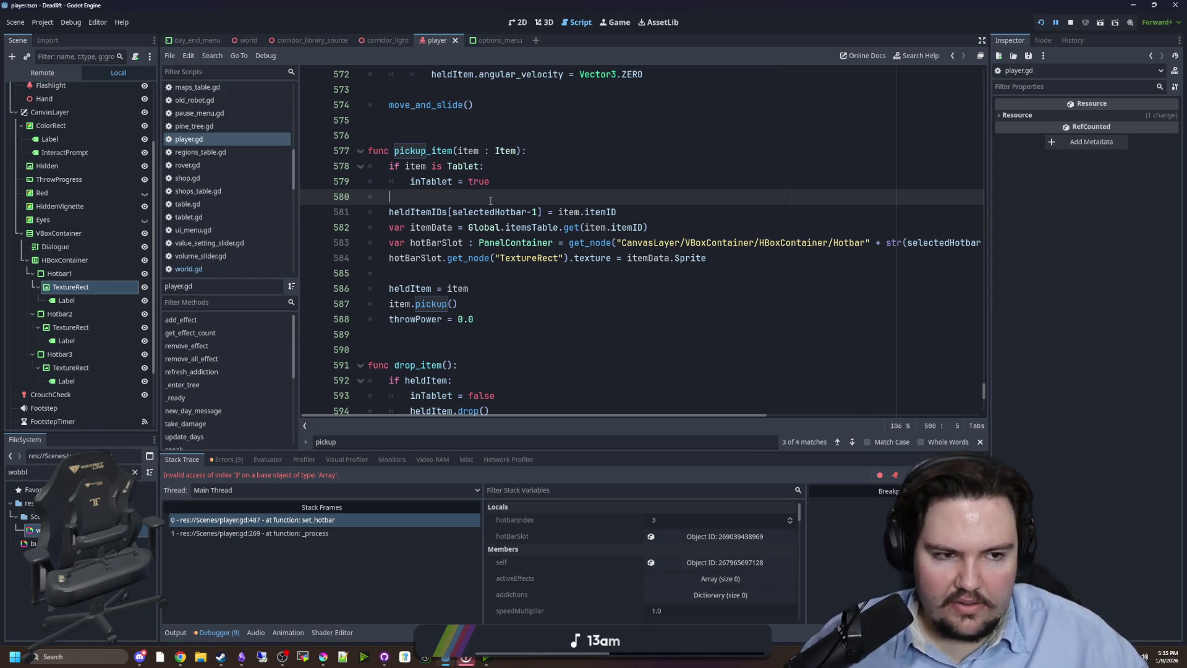
pyautogui.click(486, 273)
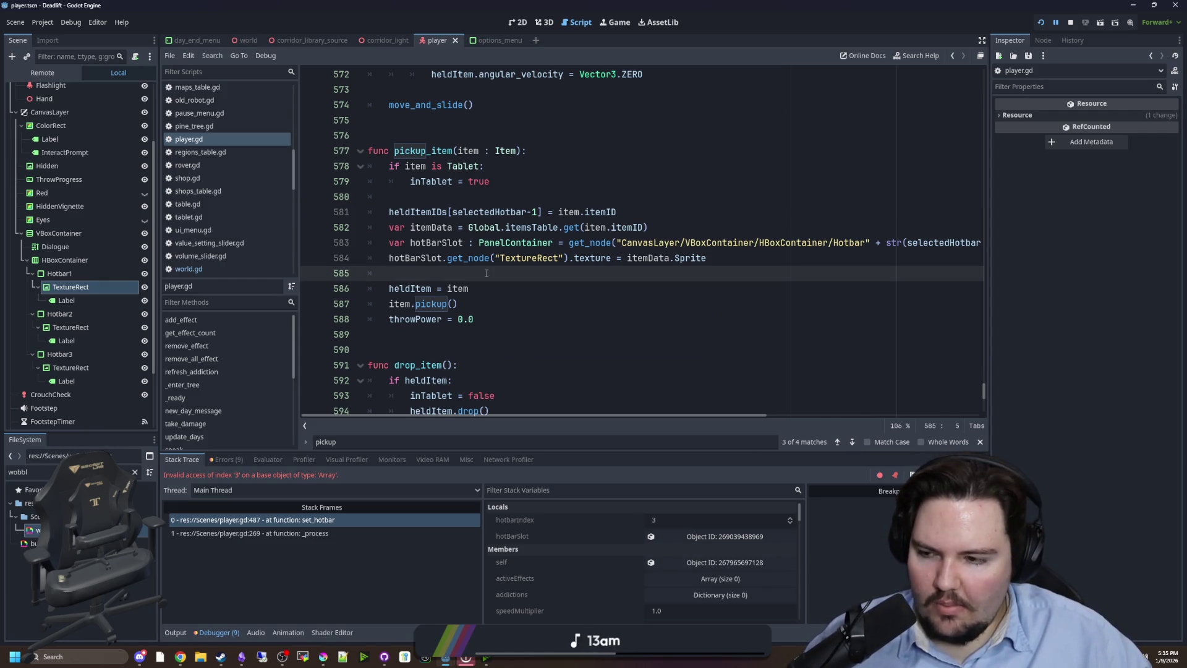
pyautogui.keyDown('ctrl'); pyautogui.click(495, 213); pyautogui.keyUp('ctrl')
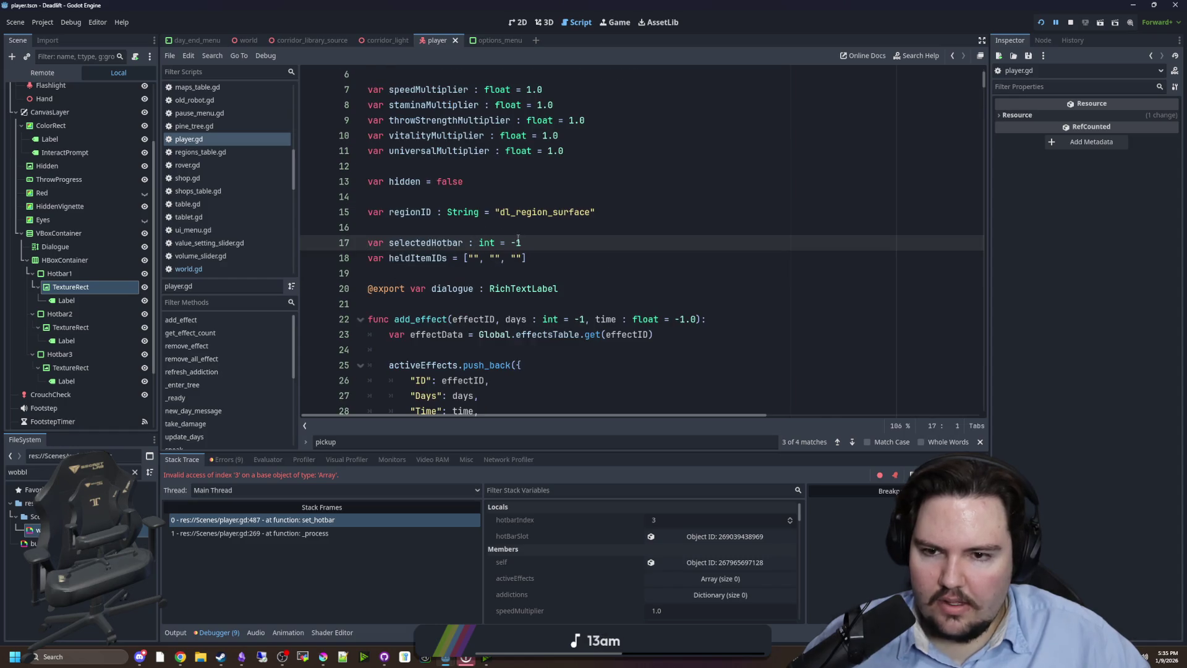
# Step: Change set_hotbar's check on line 474 to 'if selectedHotbar > -1'
pyautogui.hotkey('ctrl', 'f')
pyautogui.write('set_hotbar')
pyautogui.hotkey('ctrl', 'a')
pyautogui.press('BackSpace')
pyautogui.click(452, 227)
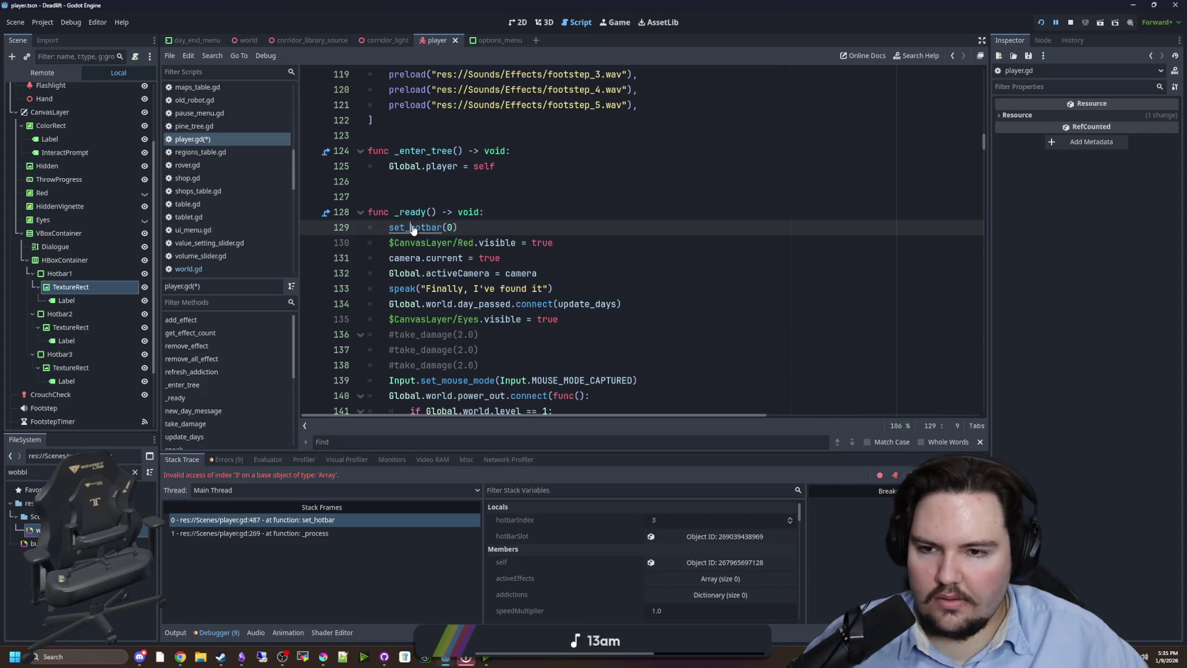
pyautogui.keyDown('ctrl'); pyautogui.click(413, 228); pyautogui.keyUp('ctrl')
pyautogui.scroll(-1, 583, 245)
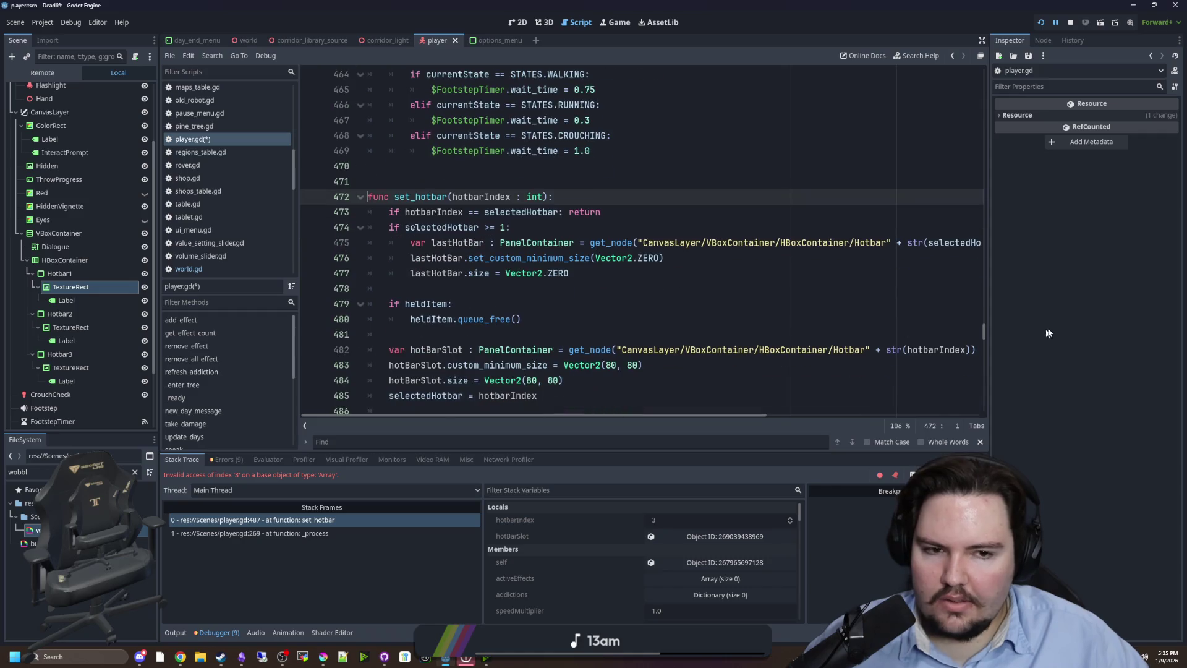
pyautogui.moveTo(990, 299); pyautogui.dragTo(1082, 299)
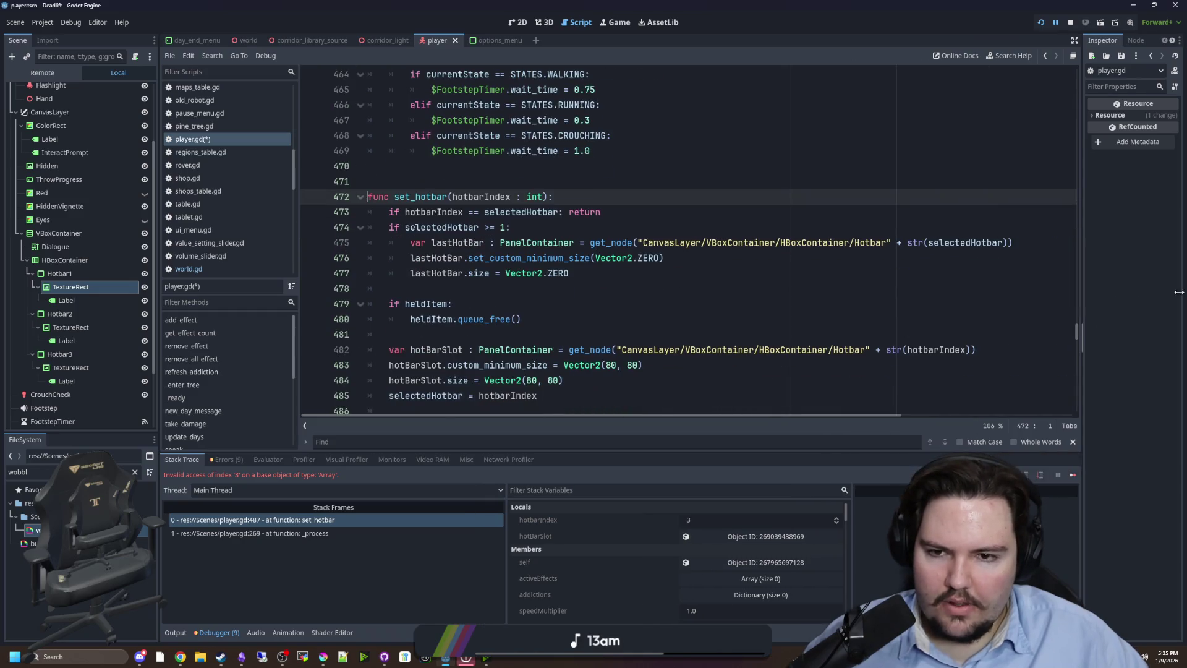
pyautogui.click(507, 228)
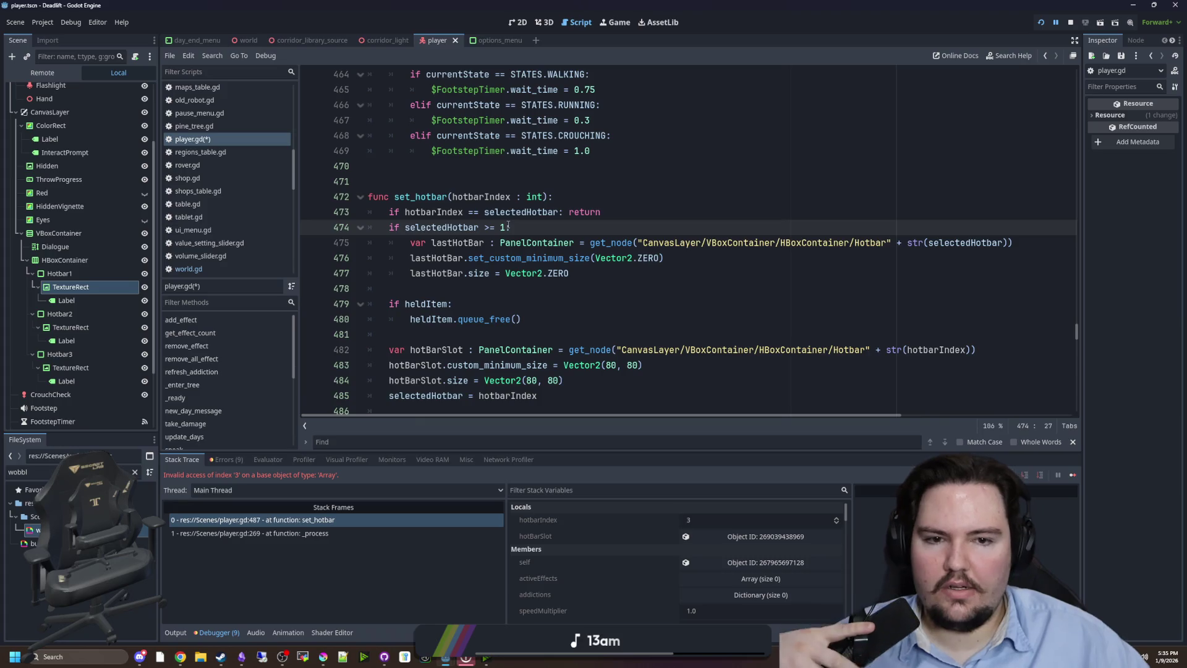
pyautogui.press('BackSpace')
pyautogui.press('BackSpace')
pyautogui.press('BackSpace')
pyautogui.write('-1')
# Step: In _process, change the scroll_left and scroll_right clampi ranges to 0 and 2
pyautogui.scroll(-2, 541, 229)
pyautogui.click(659, 309)
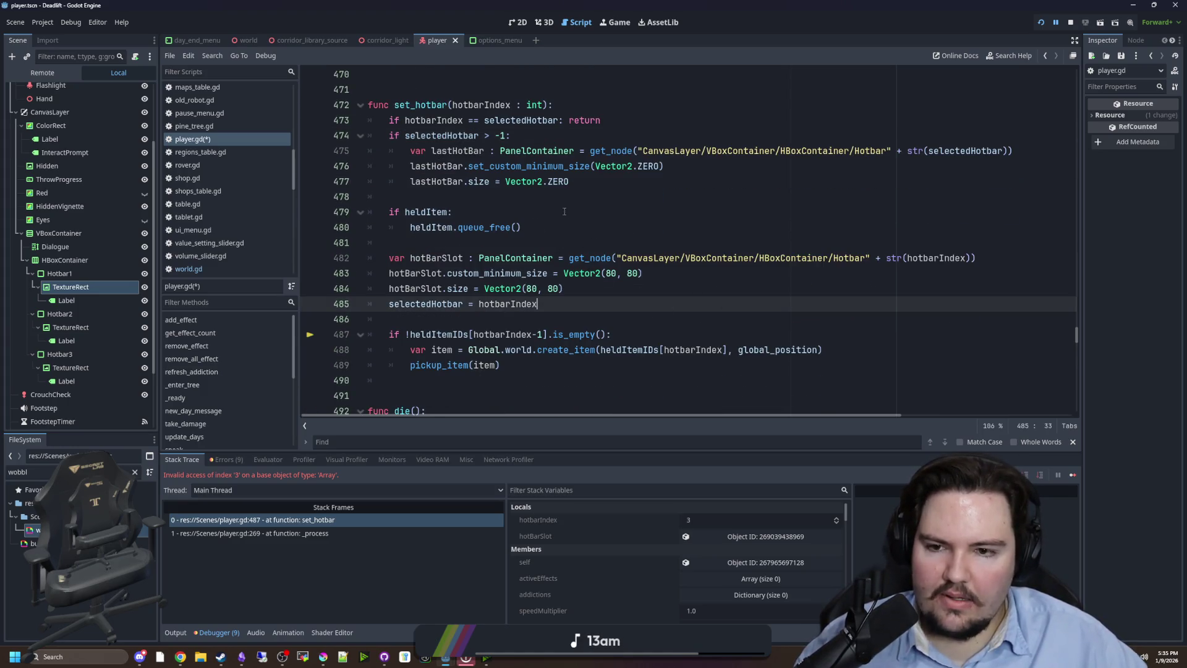
pyautogui.scroll(-2, 590, 240)
pyautogui.scroll(6, 590, 240)
pyautogui.moveTo(371, 257); pyautogui.dragTo(607, 230)
pyautogui.hotkey('ctrl', 'f')
pyautogui.write('_process')
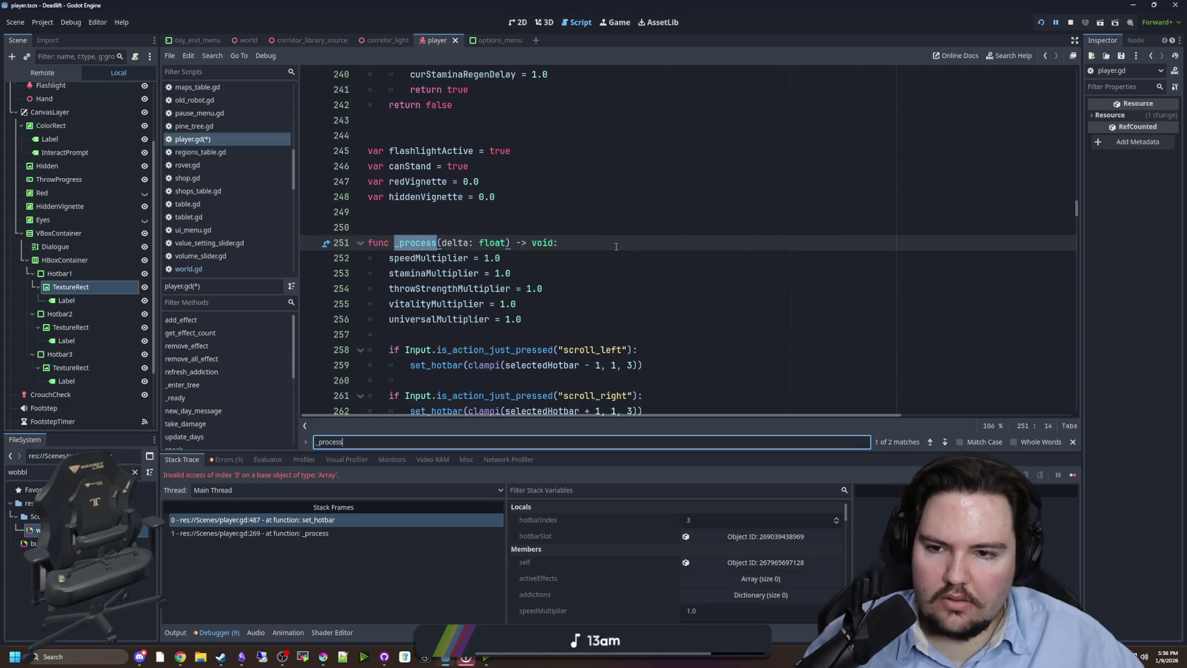
pyautogui.scroll(-2, 616, 247)
pyautogui.doubleClick(614, 273)
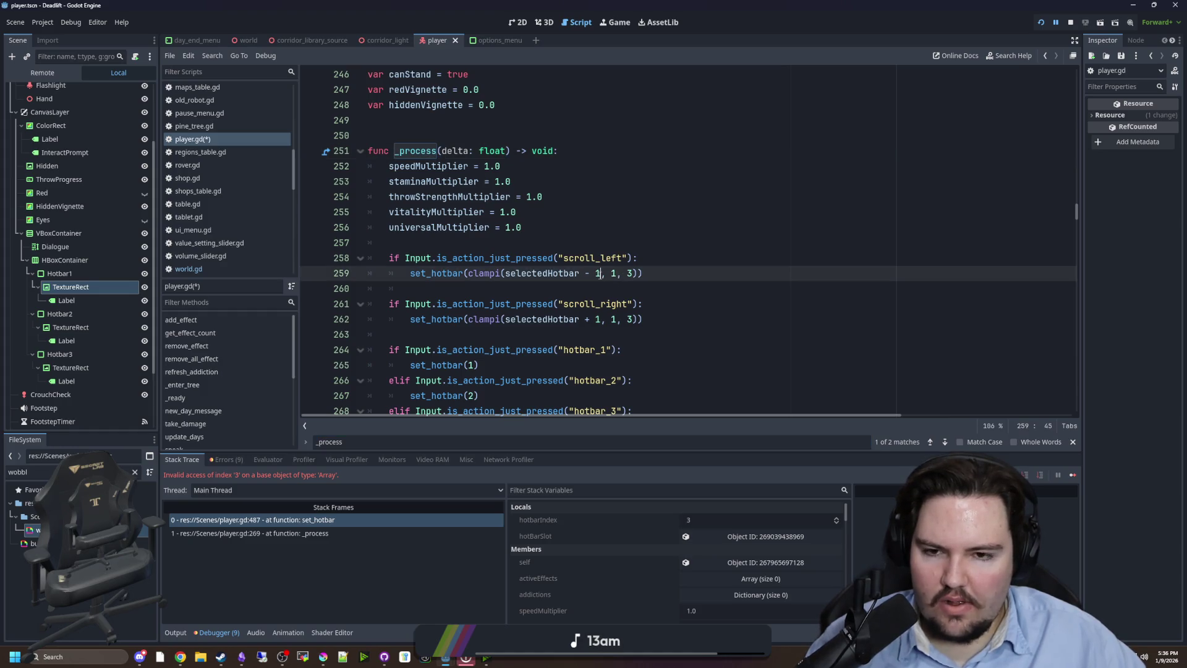
pyautogui.write('0')
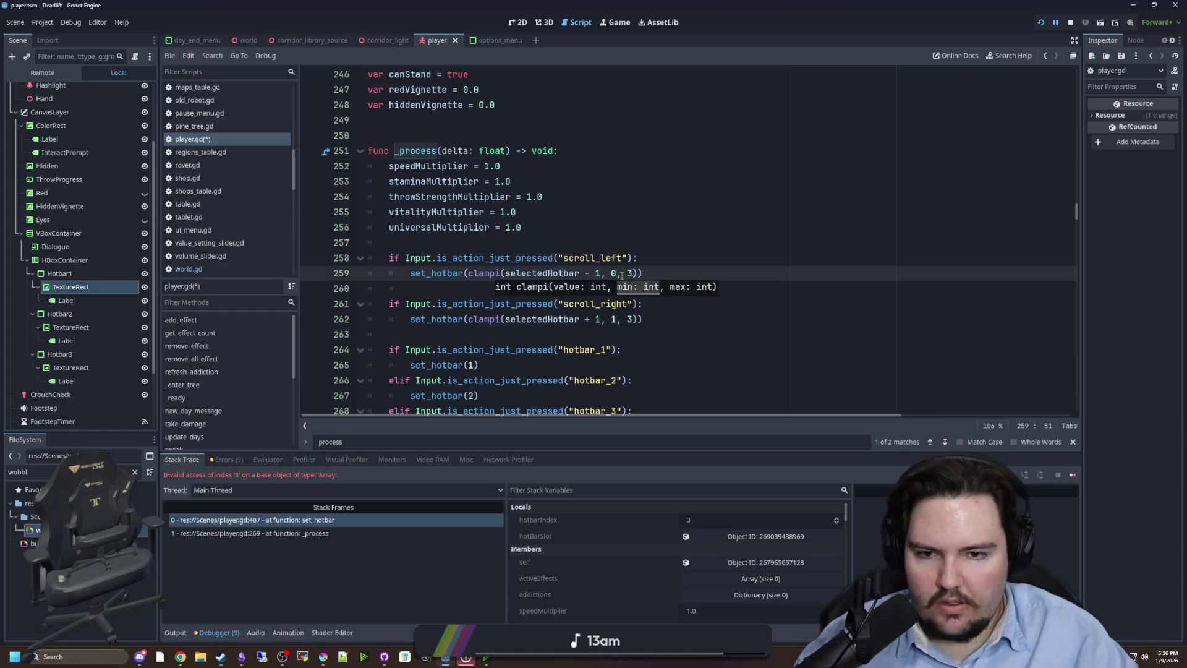
pyautogui.press('BackSpace')
pyautogui.write('2')
pyautogui.click(621, 319)
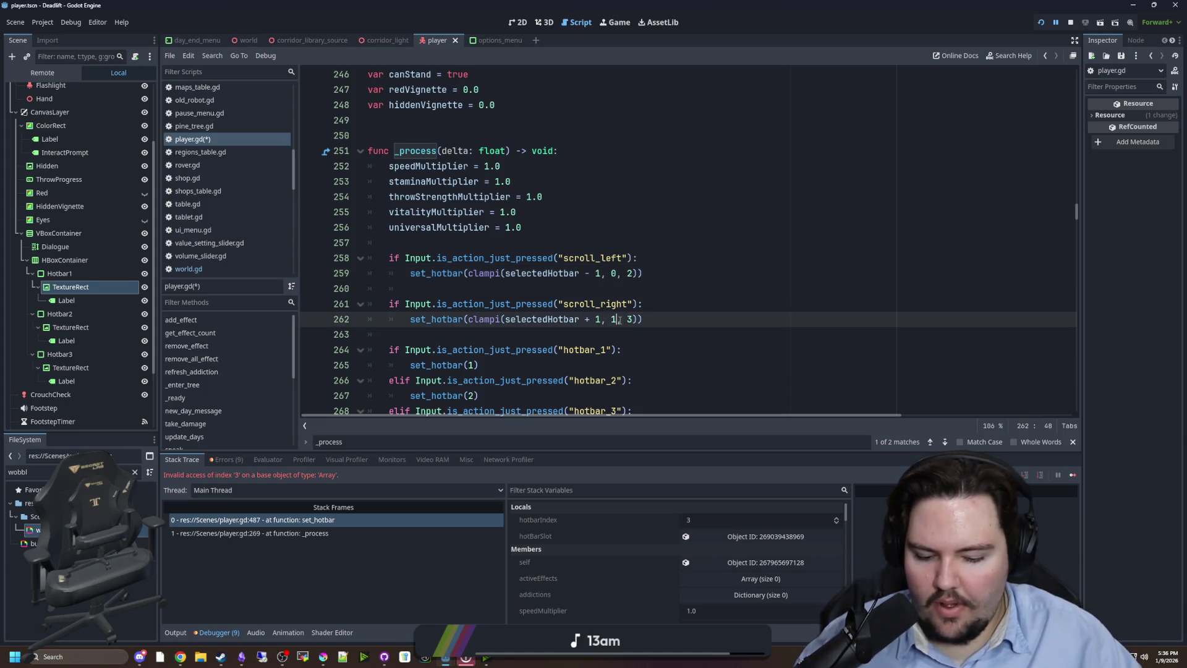
pyautogui.press('Right')
pyautogui.press('Right')
pyautogui.press('Right')
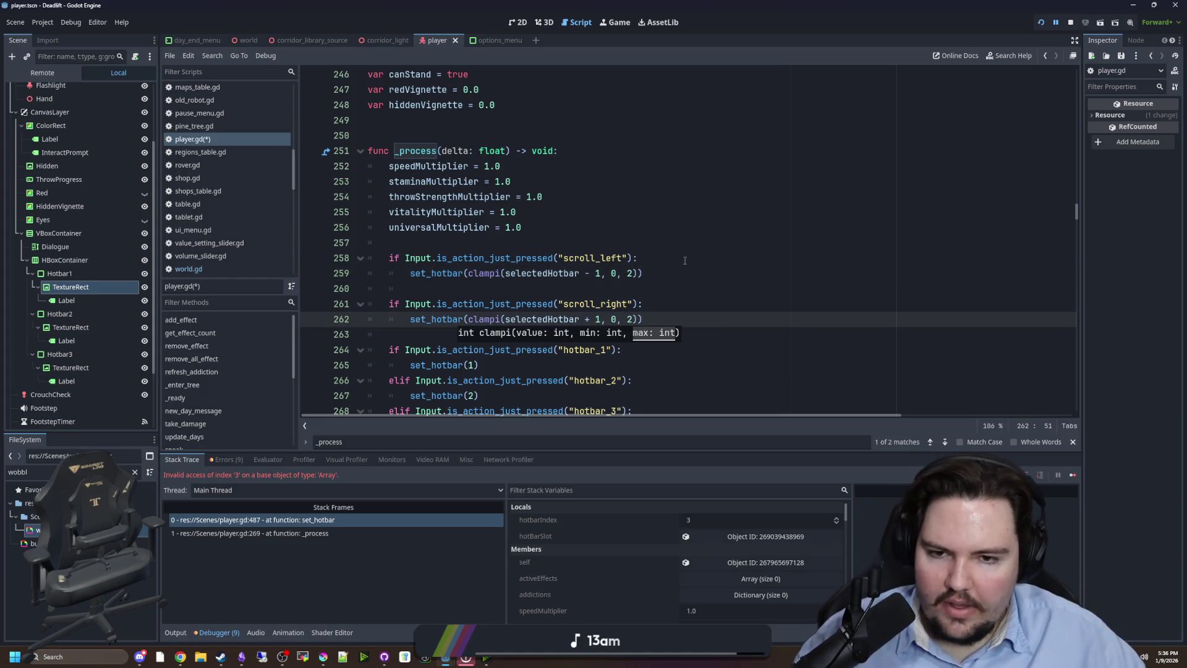
pyautogui.click(660, 279)
# Step: Make hotbar_1, hotbar_2 and hotbar_3 call set_hotbar(0), set_hotbar(1), set_hotbar(2), then save
pyautogui.scroll(-1, 613, 295)
pyautogui.click(473, 319)
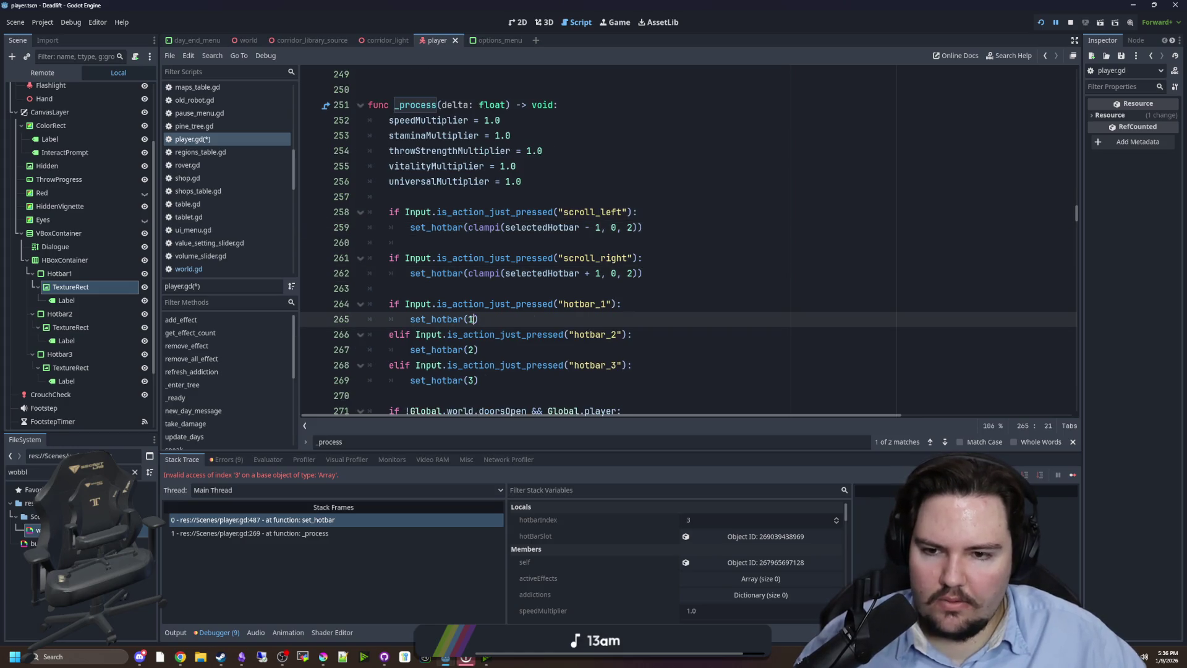
pyautogui.press('Down')
pyautogui.press('Down')
pyautogui.press('BackSpace')
pyautogui.write('1')
pyautogui.press('Down')
pyautogui.press('Down')
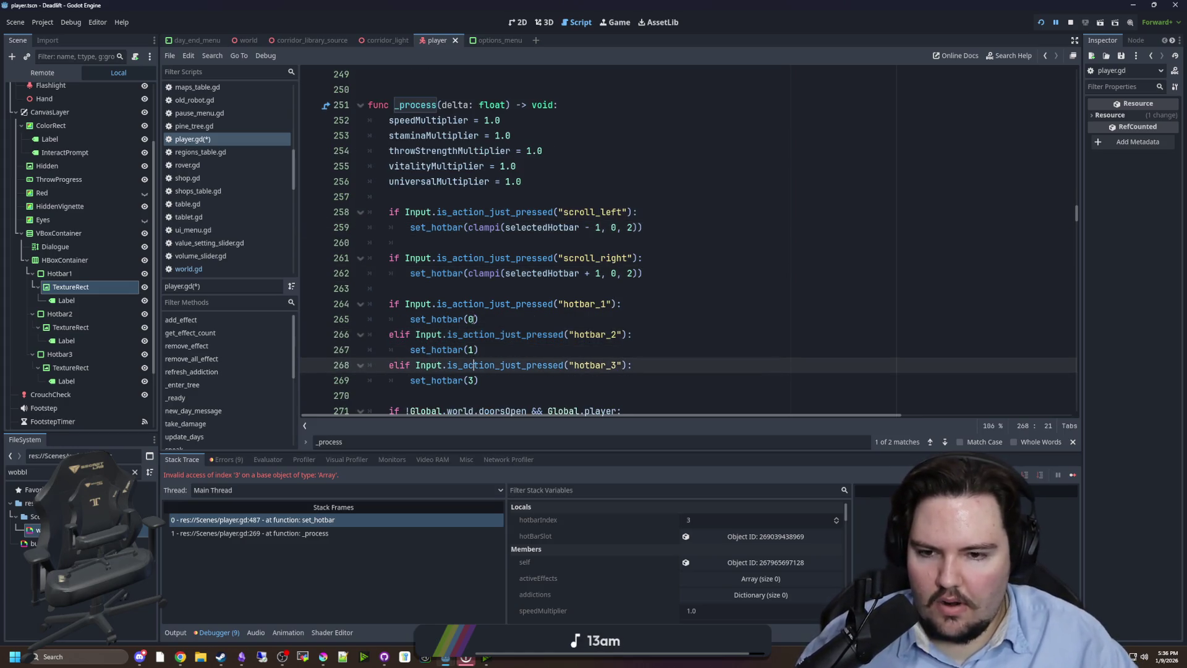
pyautogui.press('BackSpace')
pyautogui.write('2')
pyautogui.click(500, 289)
pyautogui.hotkey('ctrl', 's')
# Step: Scroll through the rest of player.gd to review the edited code
pyautogui.scroll(-4, 549, 200)
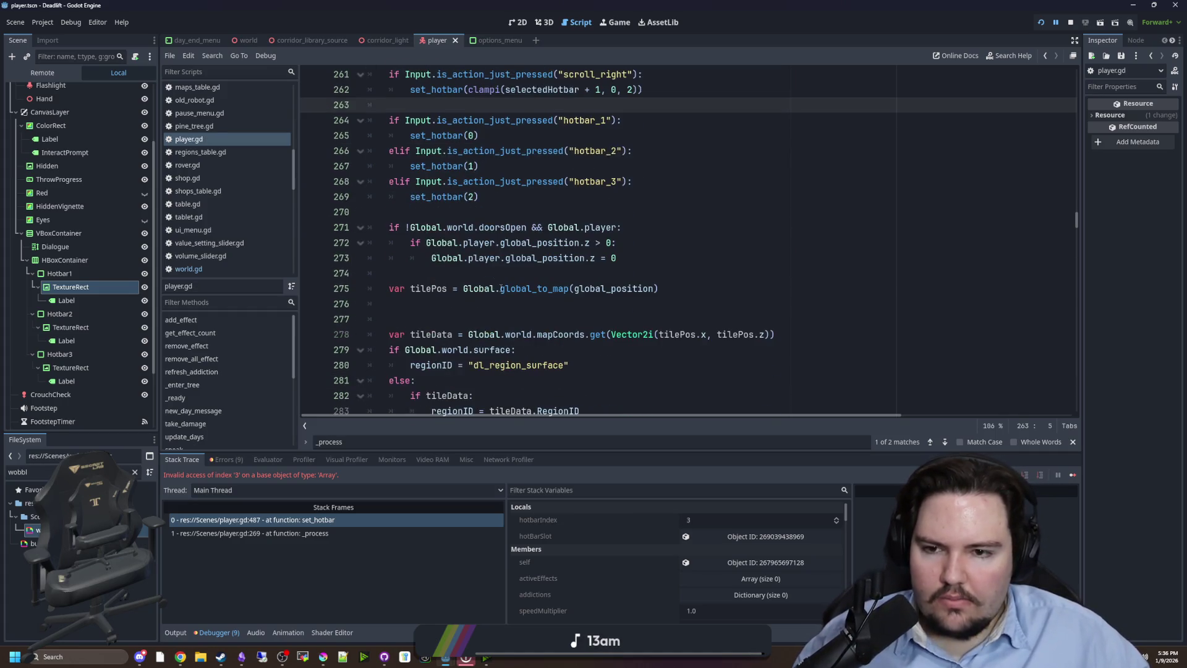
pyautogui.click(549, 200)
pyautogui.scroll(5, 699, 257)
pyautogui.scroll(-10, 699, 257)
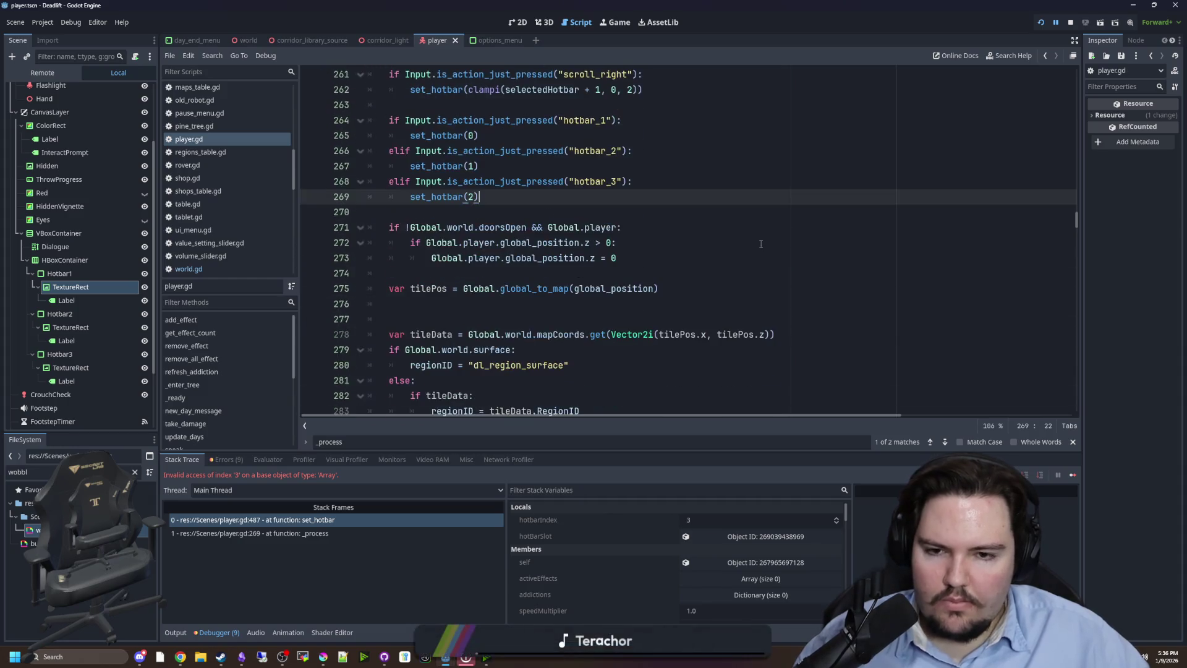
pyautogui.click(767, 255)
pyautogui.scroll(-5, 766, 255)
# Step: Change line 487 to use heldItemIDs[hotbarIndex], save player.gd, and stop the running game
pyautogui.click(768, 256)
pyautogui.hotkey('ctrl', 'f')
pyautogui.write('pickup')
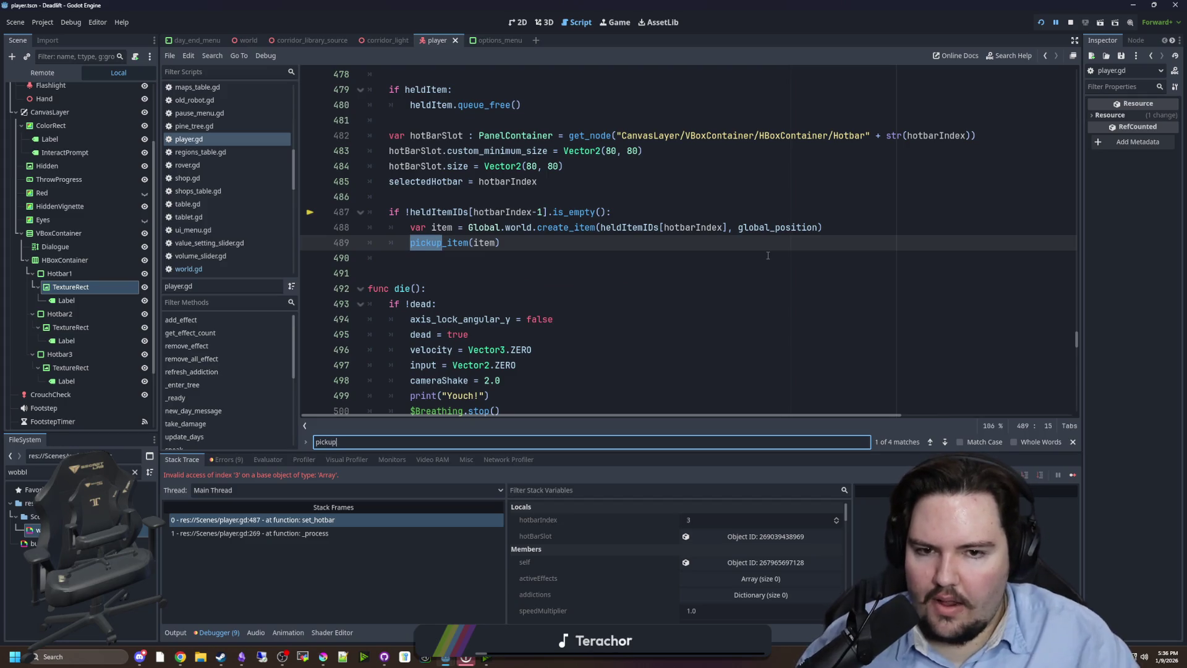
pyautogui.scroll(2, 659, 250)
pyautogui.click(539, 304)
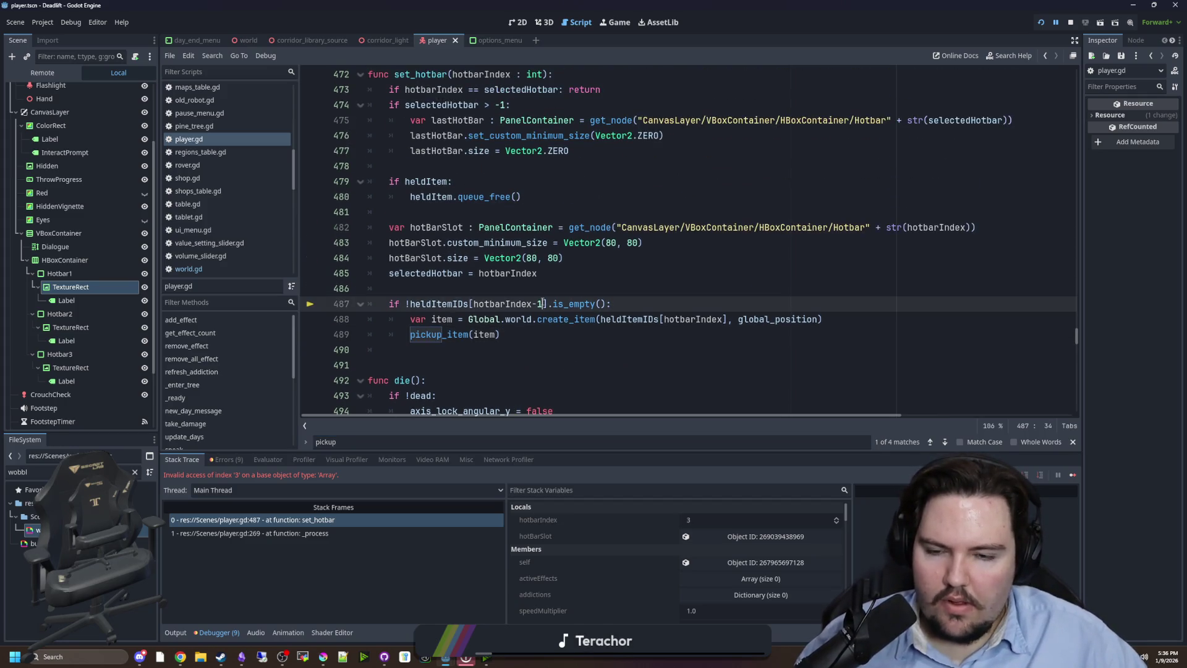
pyautogui.press('BackSpace')
pyautogui.scroll(1, 557, 322)
pyautogui.click(583, 337)
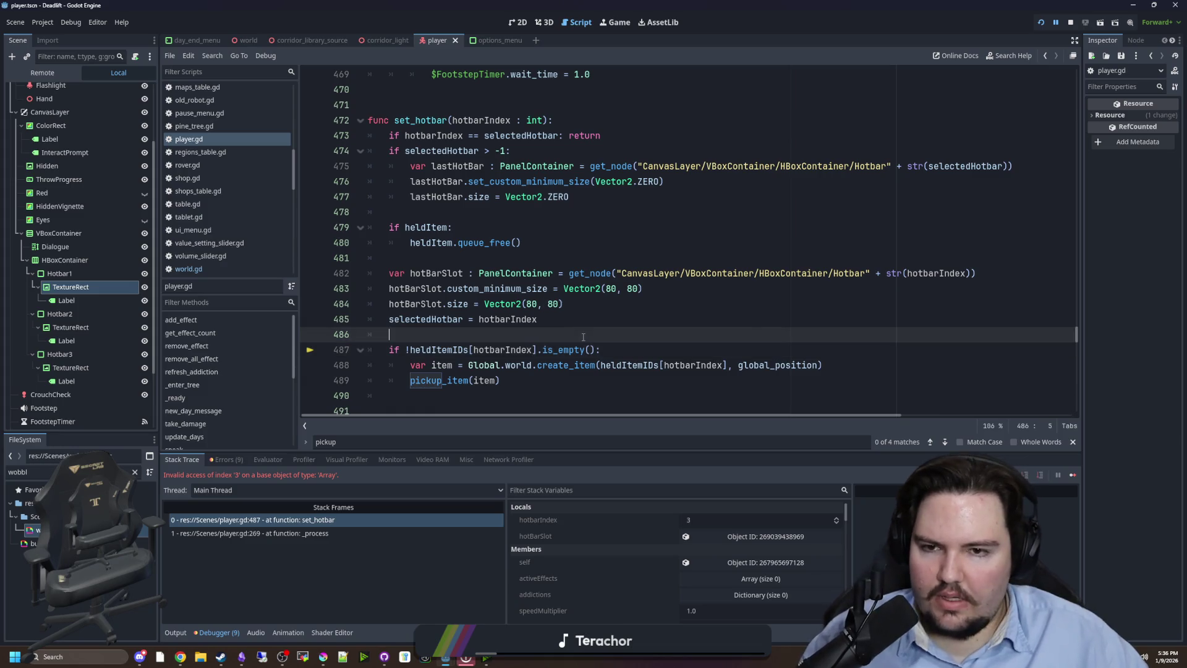
pyautogui.hotkey('ctrl', 's')
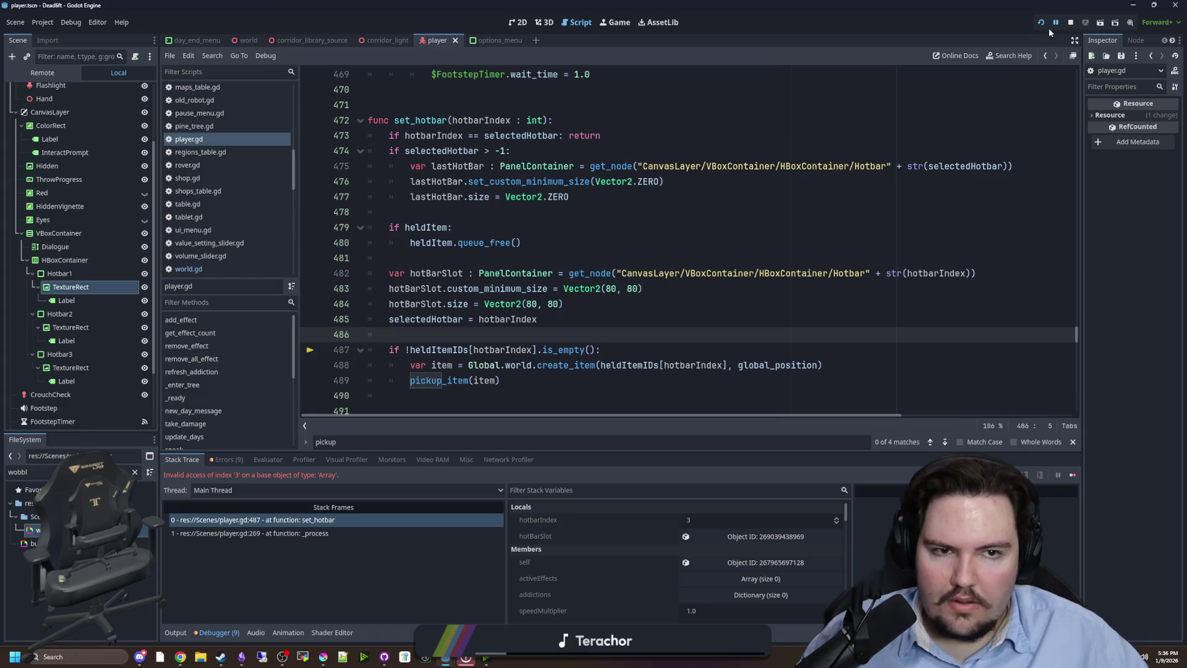
pyautogui.click(1072, 22)
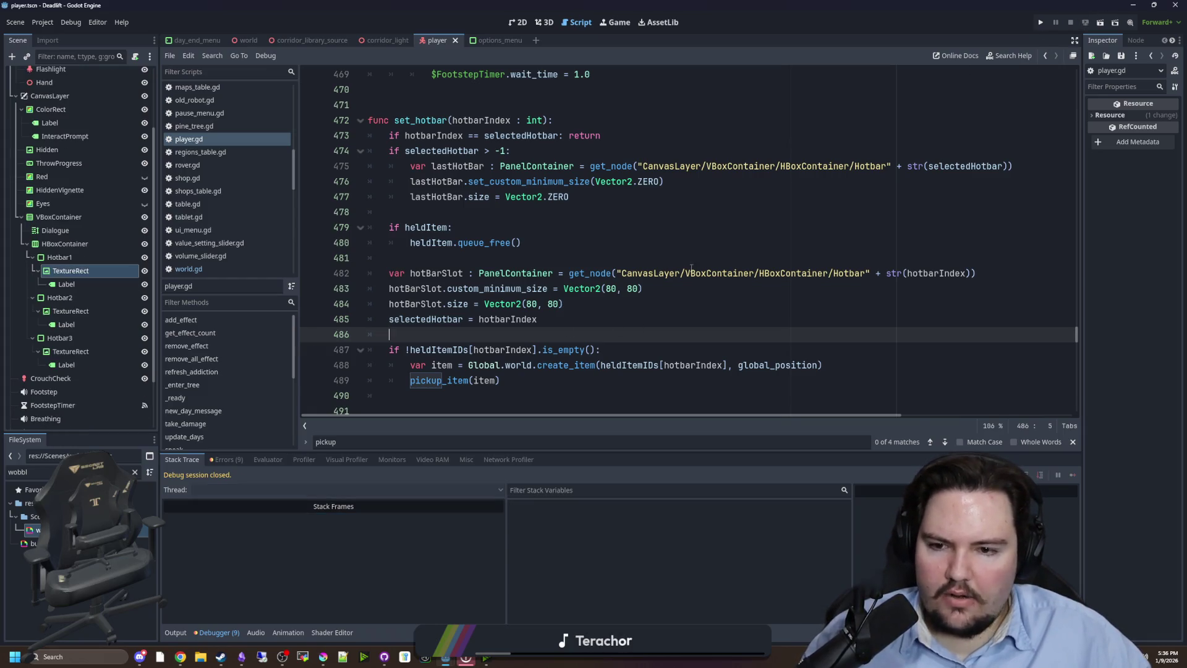
# Step: Add an 'if heldItem:' block calling drop_item(heldItem) in set_hotbar
pyautogui.scroll(1, 507, 272)
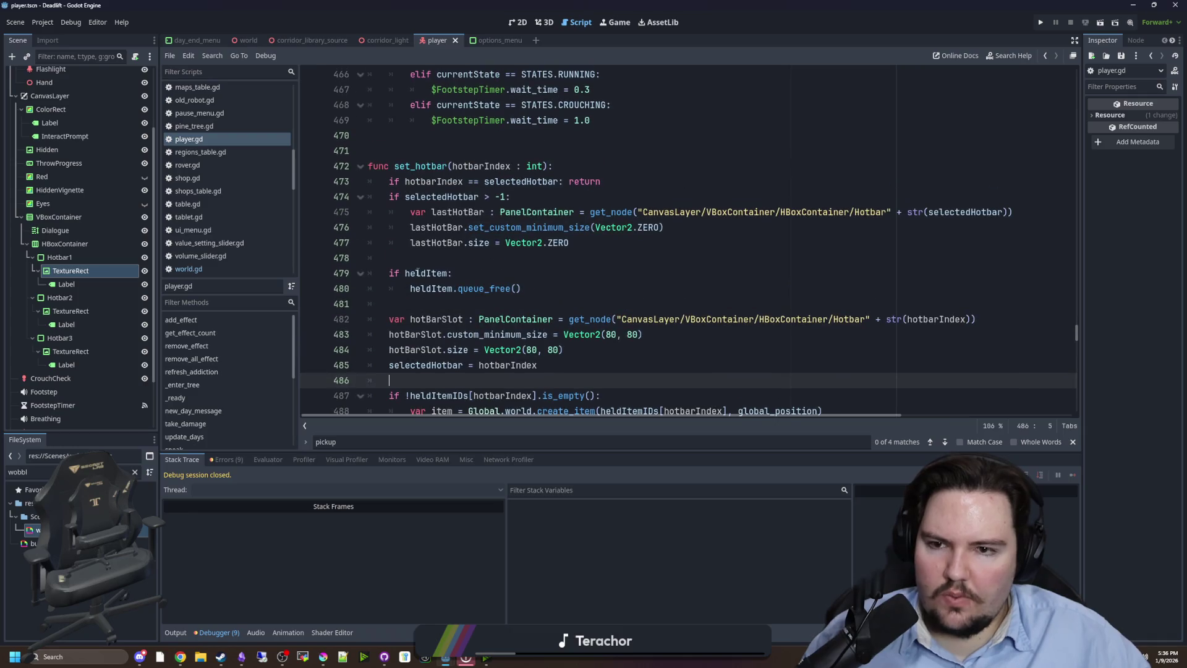
pyautogui.click(506, 270)
pyautogui.click(514, 260)
pyautogui.press('Return')
pyautogui.press('Up')
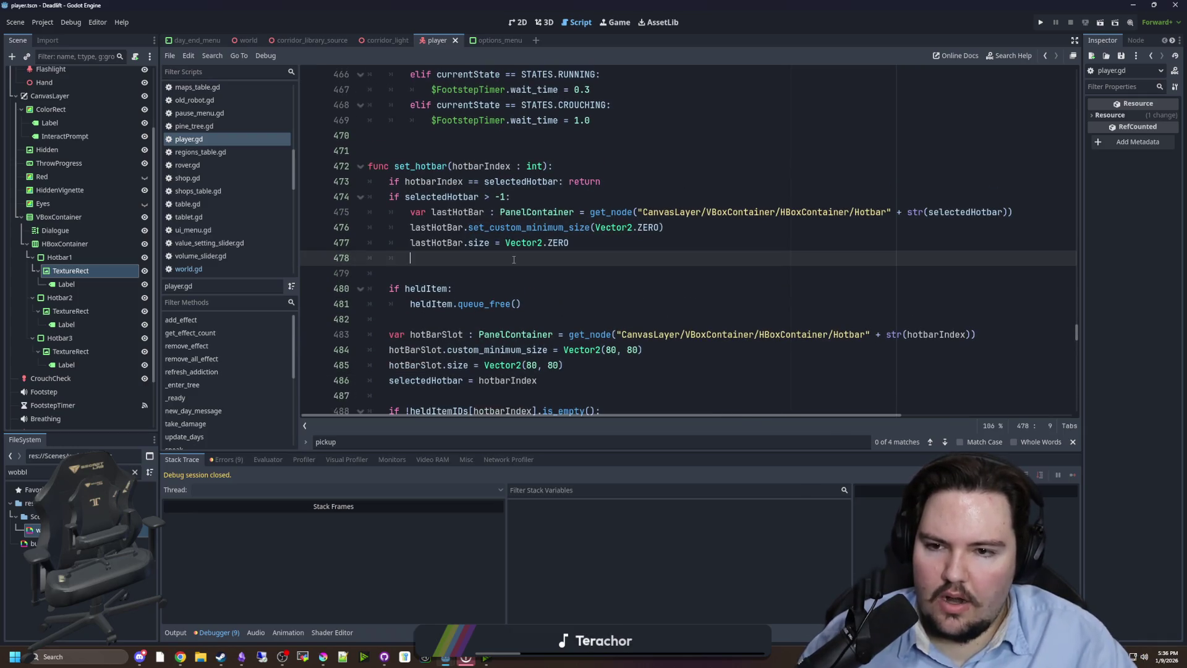
pyautogui.write('if heldItem:')
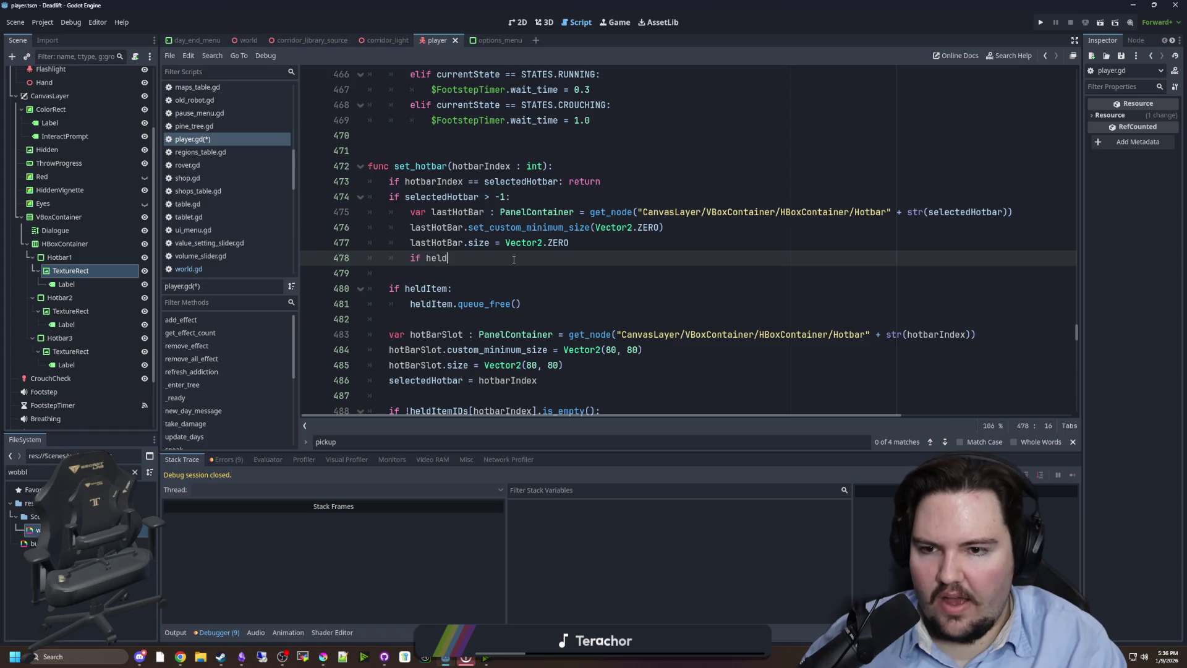
pyautogui.press('Return')
pyautogui.write('drop')
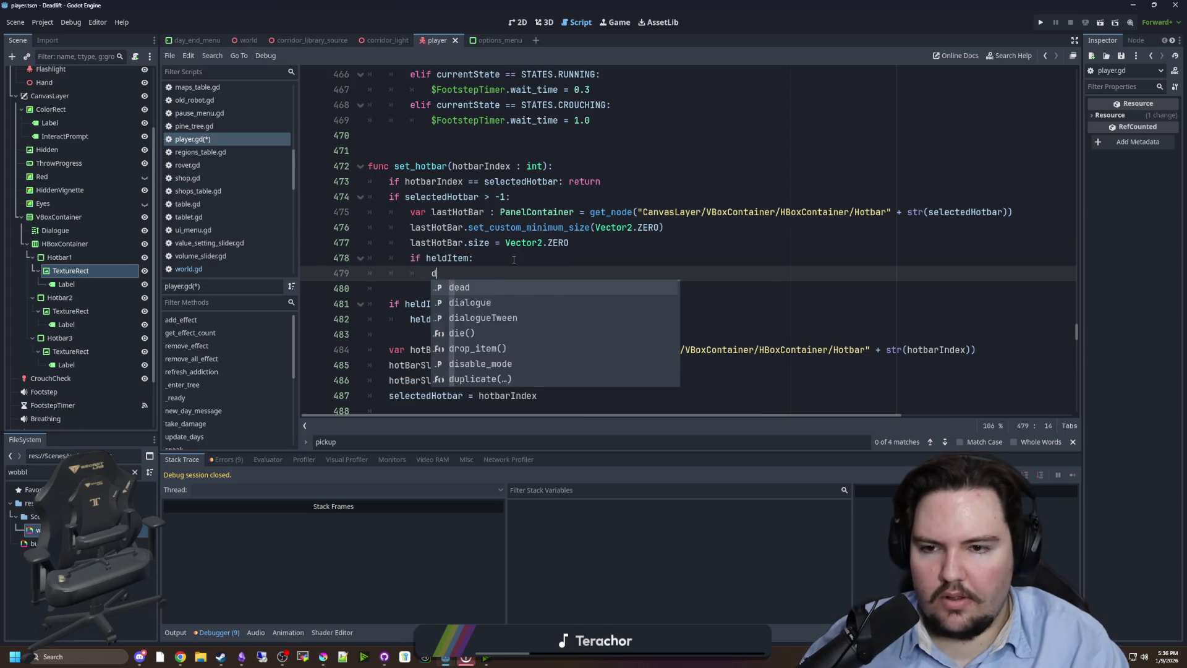
pyautogui.press('Return')
pyautogui.write('held')
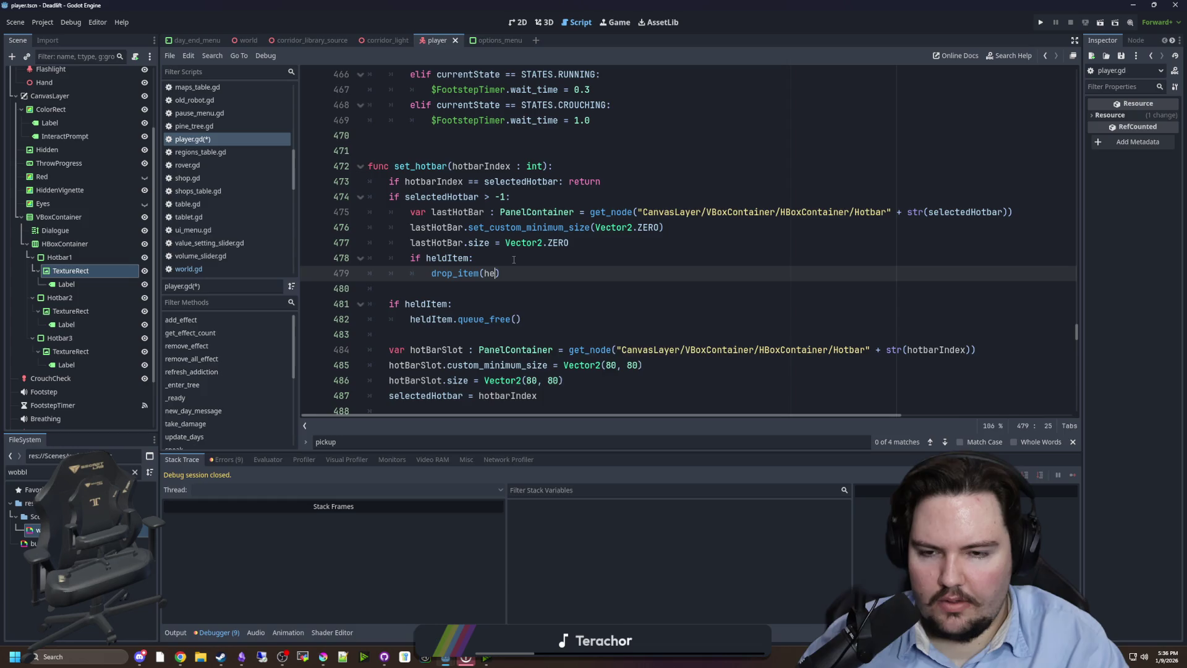
pyautogui.press('Return')
pyautogui.press('Return')
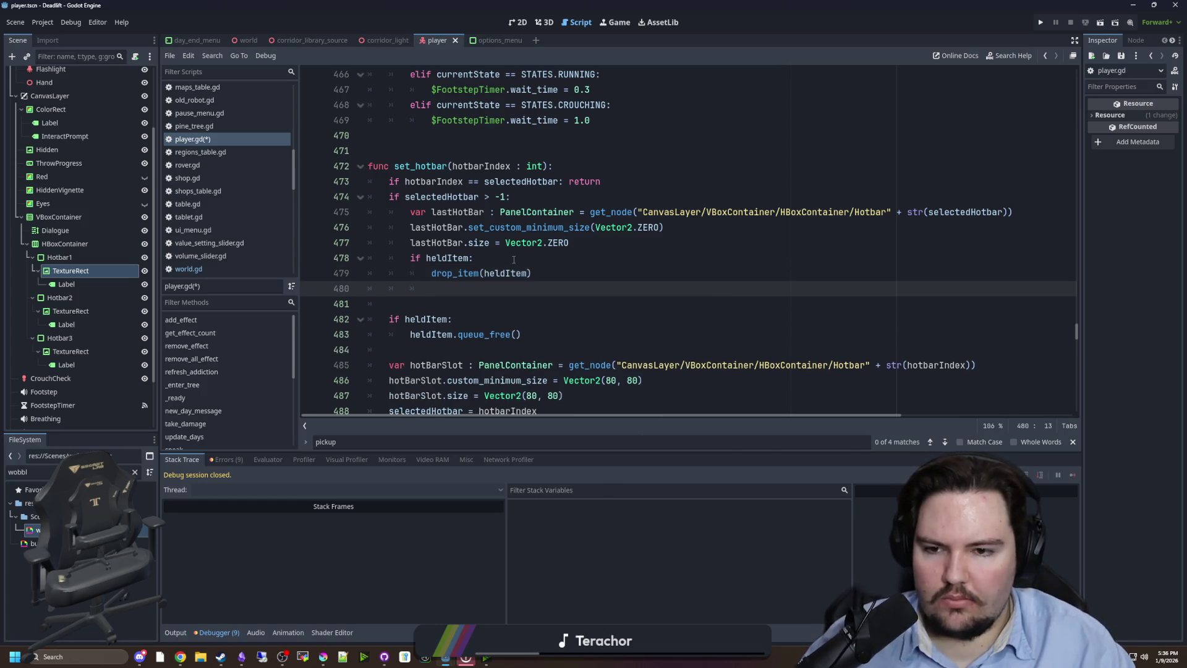
# Step: Move the drop_item call into the existing held-item check before heldItem.queue_free()
pyautogui.click(580, 332)
pyautogui.press('Up')
pyautogui.press('Up')
pyautogui.press('Up')
pyautogui.press('Home')
pyautogui.hotkey('shift', 'Tab')
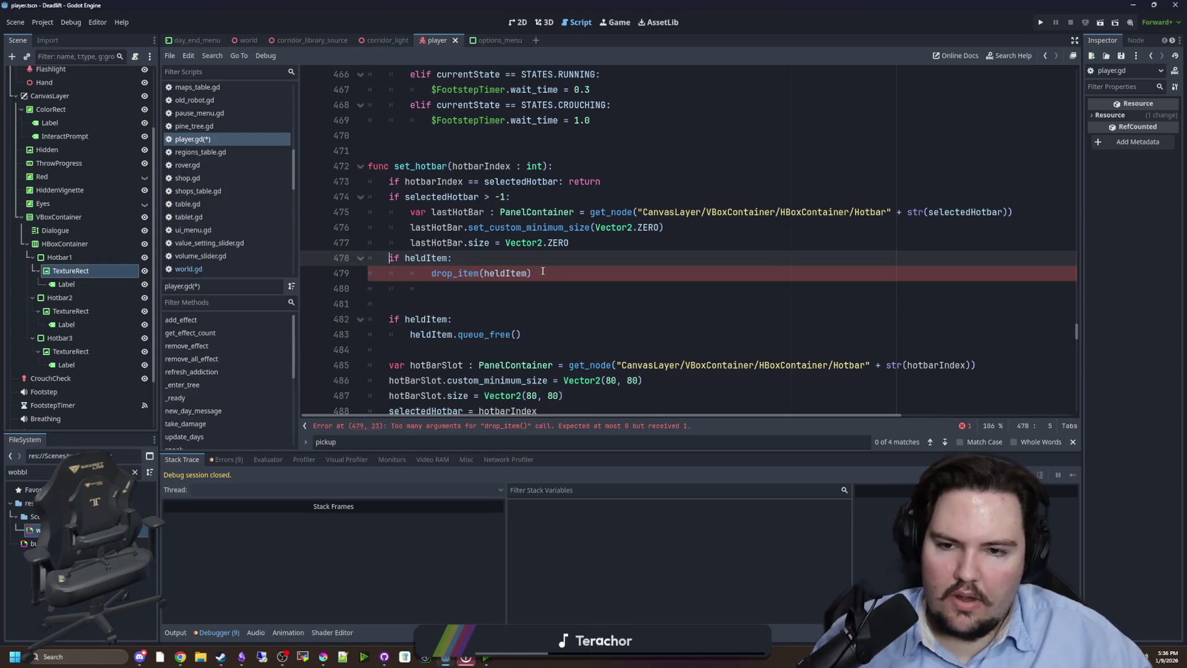
pyautogui.click(541, 272)
pyautogui.hotkey('shift', 'Home')
pyautogui.hotkey('ctrl', 'x')
pyautogui.click(466, 314)
pyautogui.press('Return')
pyautogui.hotkey('ctrl', 'v')
# Step: Delete the duplicate condition and indent the held-item block under the slot reset
pyautogui.click(466, 314)
pyautogui.hotkey('shift', 'Up')
pyautogui.hotkey('shift', 'Up')
pyautogui.hotkey('shift', 'Up')
pyautogui.press('BackSpace')
pyautogui.moveTo(522, 304)
pyautogui.mouseDown()
pyautogui.moveTo(470, 288)
pyautogui.moveTo(445, 258)
pyautogui.mouseUp()
pyautogui.press('Tab')
pyautogui.click(445, 261)
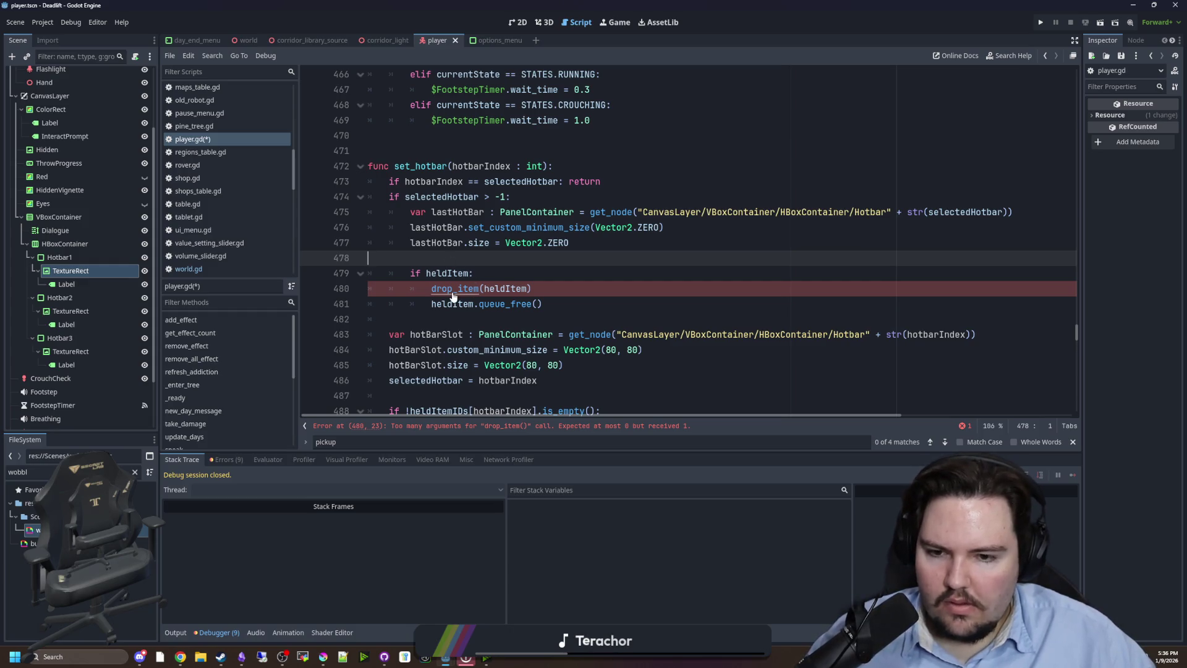
# Step: Remove the extra heldItem argument so the call is drop_item(), then view its definition
pyautogui.keyDown('ctrl'); pyautogui.click(455, 289); pyautogui.keyUp('ctrl')
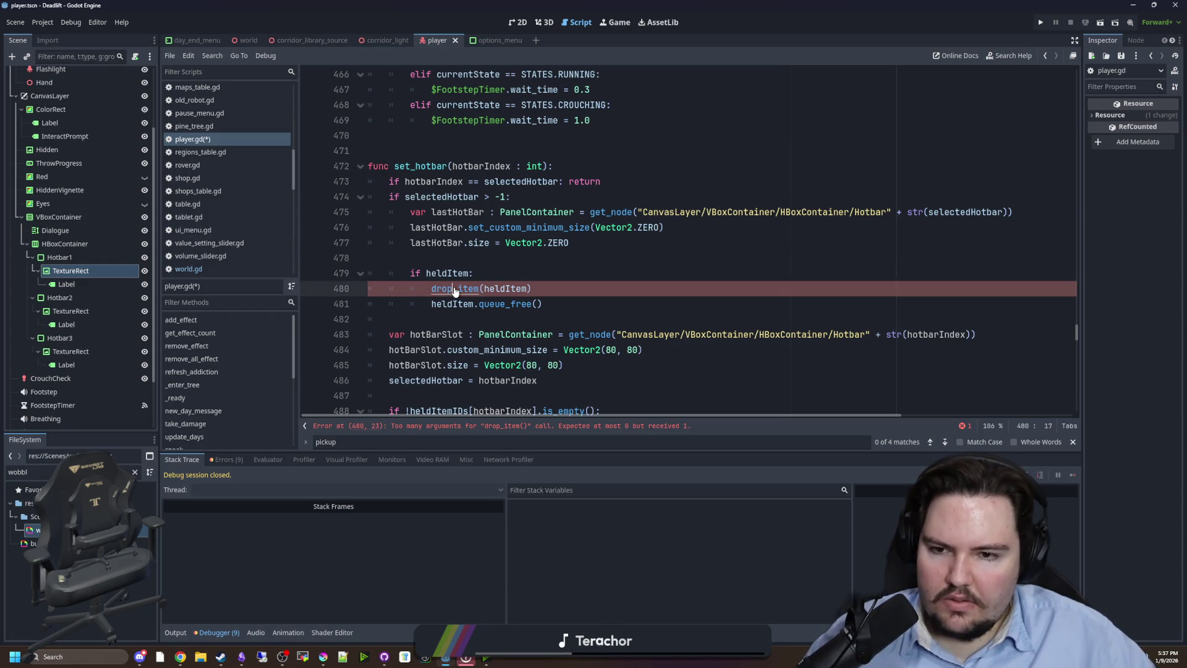
pyautogui.hotkey('alt', 'Left')
pyautogui.doubleClick(517, 243)
pyautogui.press('BackSpace')
pyautogui.scroll(1, 507, 254)
pyautogui.click(494, 264)
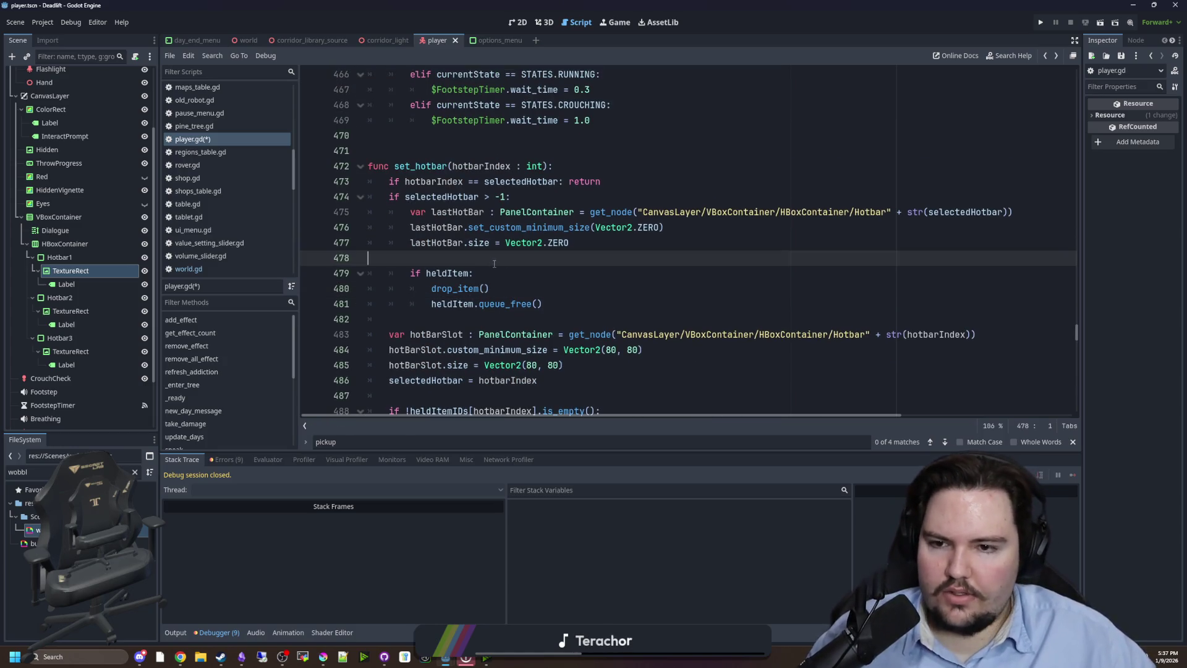
pyautogui.keyDown('ctrl'); pyautogui.click(456, 289); pyautogui.keyUp('ctrl')
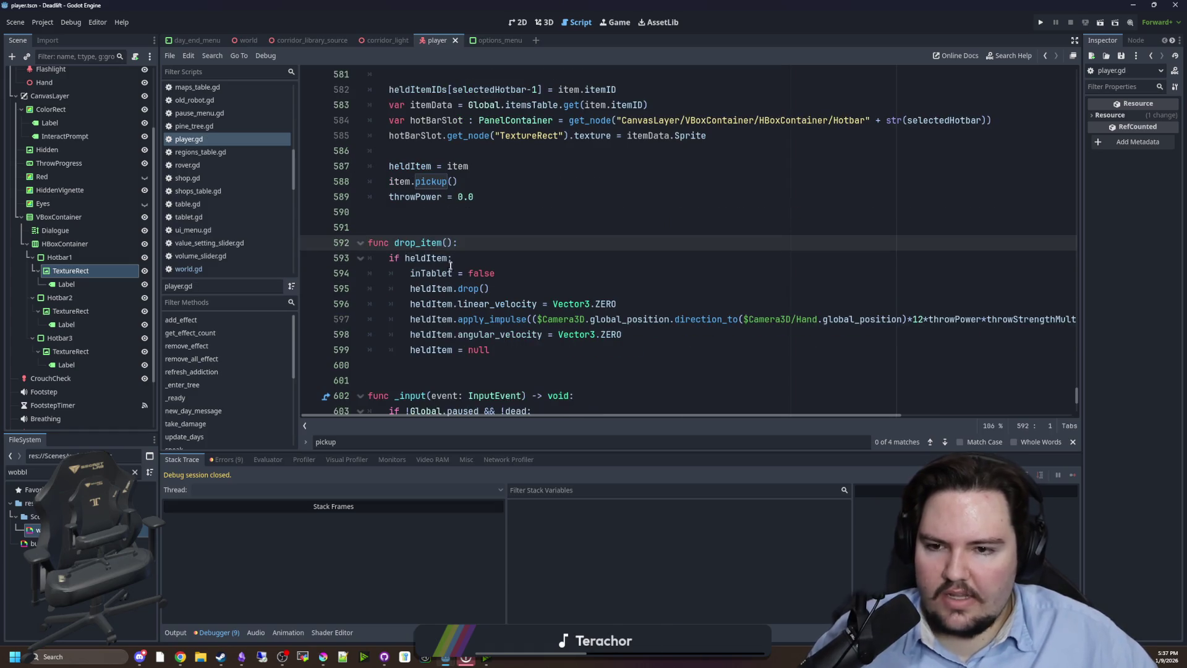
# Step: Review drop_item's body and comment out the drop_item call in set_hotbar
pyautogui.moveTo(411, 270)
pyautogui.mouseDown()
pyautogui.moveTo(557, 304)
pyautogui.moveTo(560, 350)
pyautogui.mouseUp()
pyautogui.press('Right')
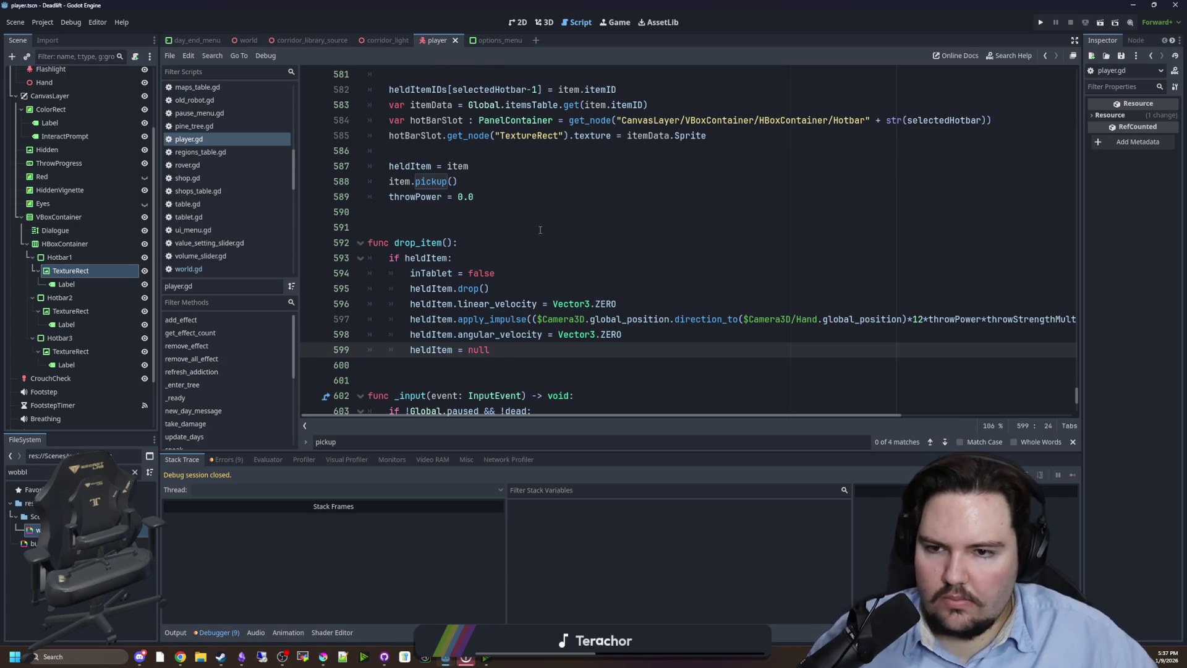
pyautogui.hotkey('alt', 'Left')
pyautogui.scroll(-2, 440, 260)
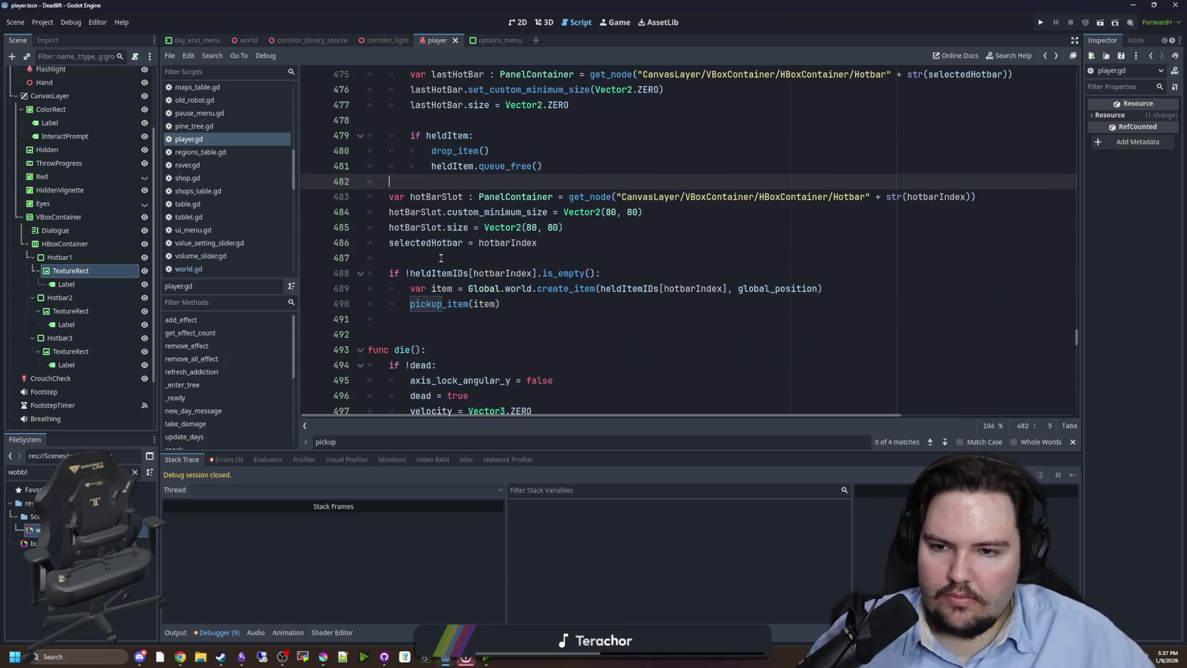
pyautogui.click(440, 259)
pyautogui.scroll(1, 470, 296)
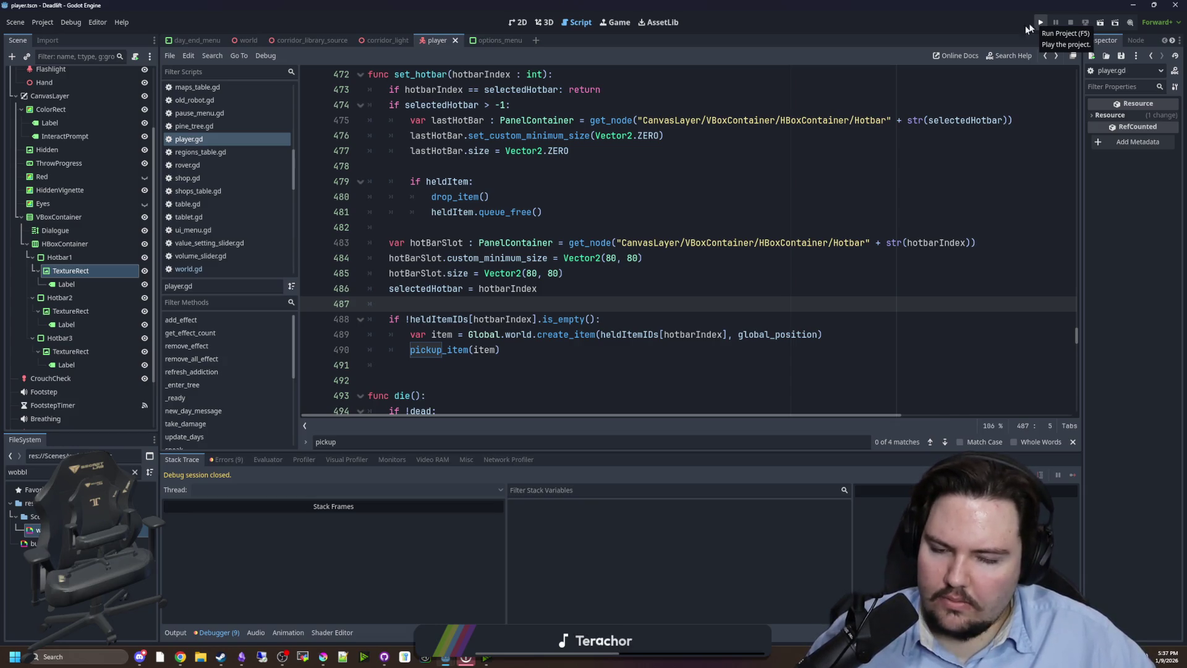
pyautogui.keyDown('ctrl'); pyautogui.click(445, 197); pyautogui.keyUp('ctrl')
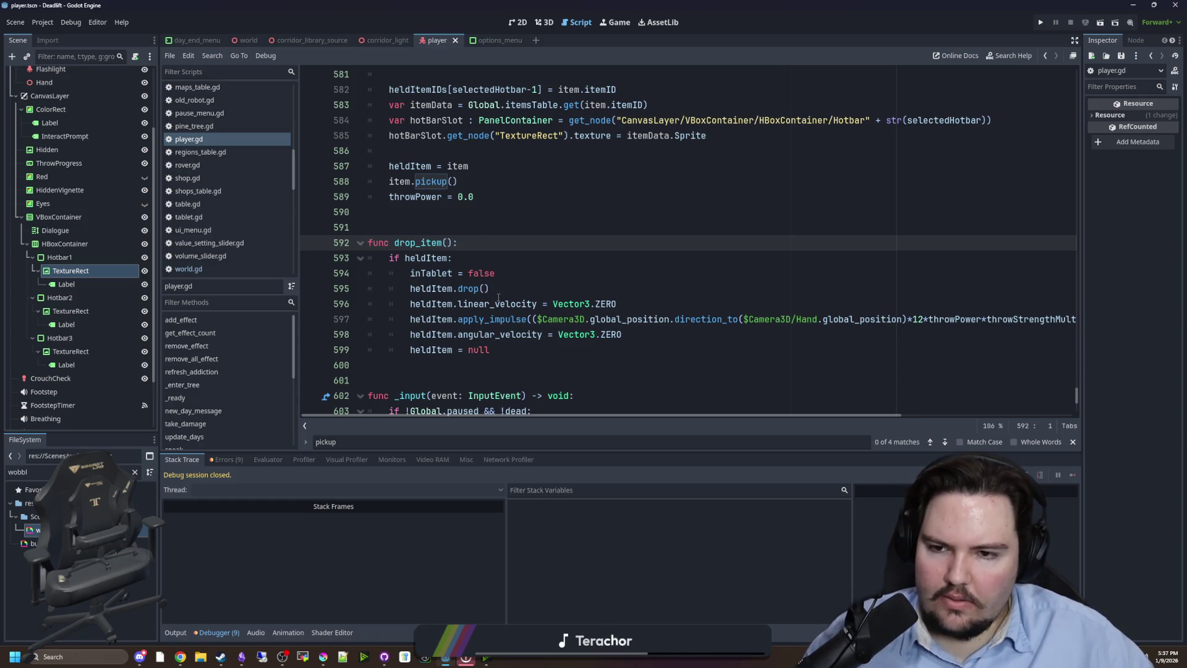
pyautogui.hotkey('alt', 'Left')
pyautogui.click(431, 246)
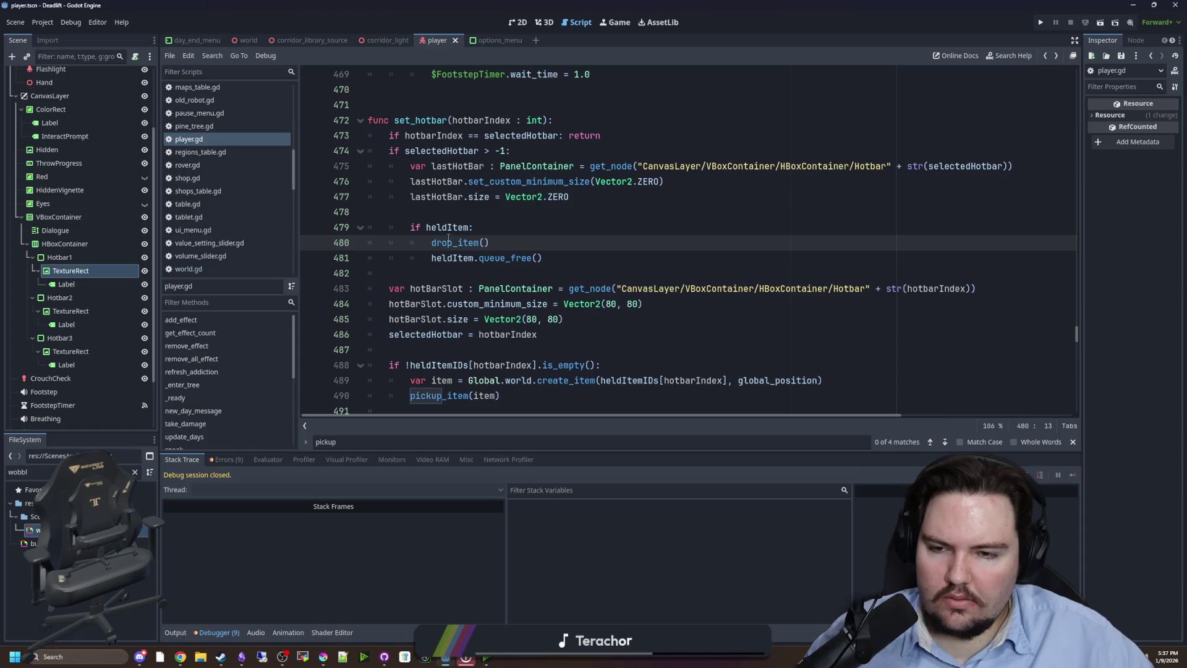
pyautogui.hotkey('ctrl', 'k')
# Step: Find the drop_item definition and save player.gd
pyautogui.click(507, 241)
pyautogui.hotkey('ctrl', 'f')
pyautogui.write('drop_item')
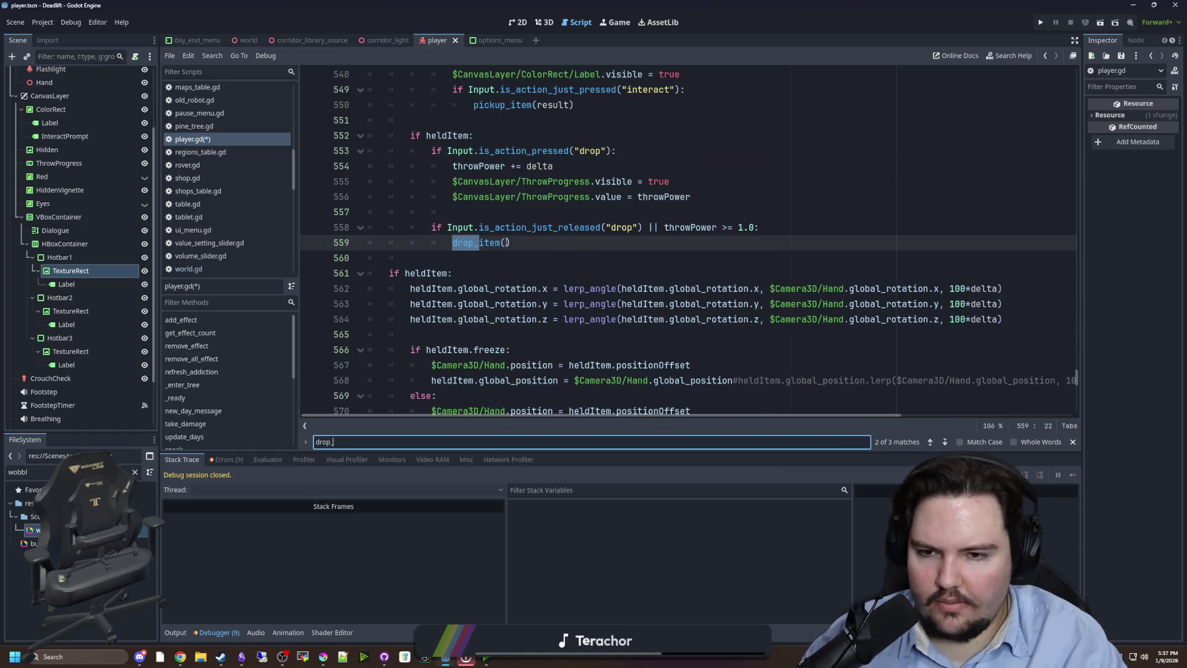
pyautogui.keyDown('ctrl'); pyautogui.click(480, 246); pyautogui.keyUp('ctrl')
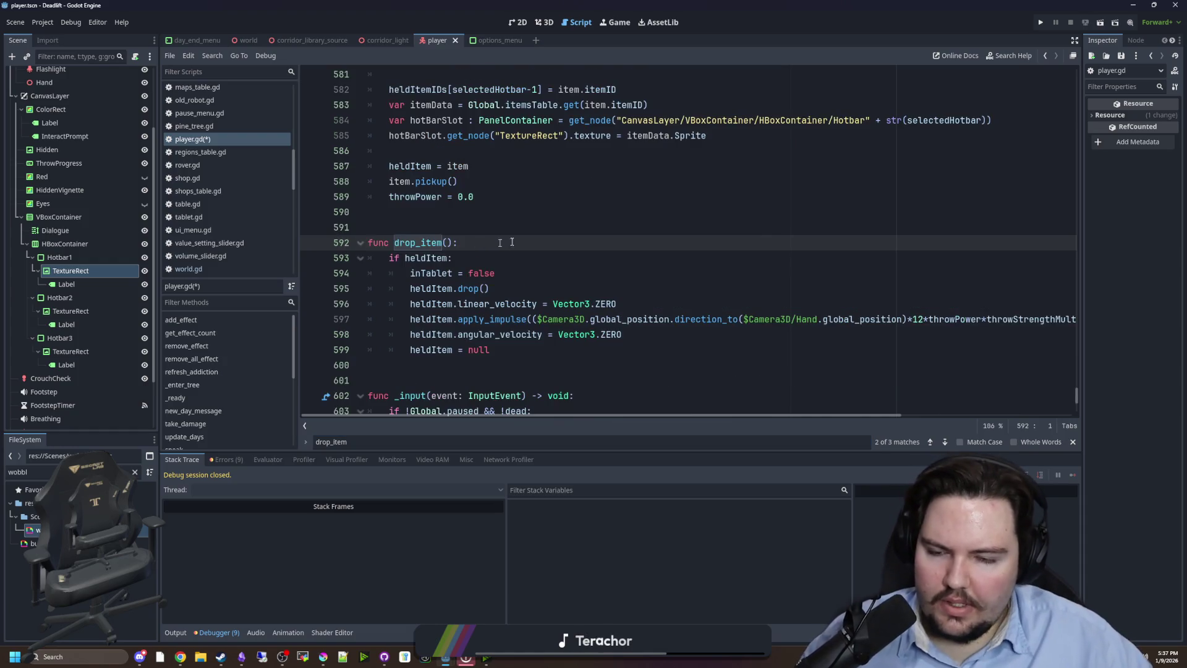
pyautogui.scroll(-3, 501, 269)
pyautogui.click(501, 272)
pyautogui.hotkey('ctrl', 's')
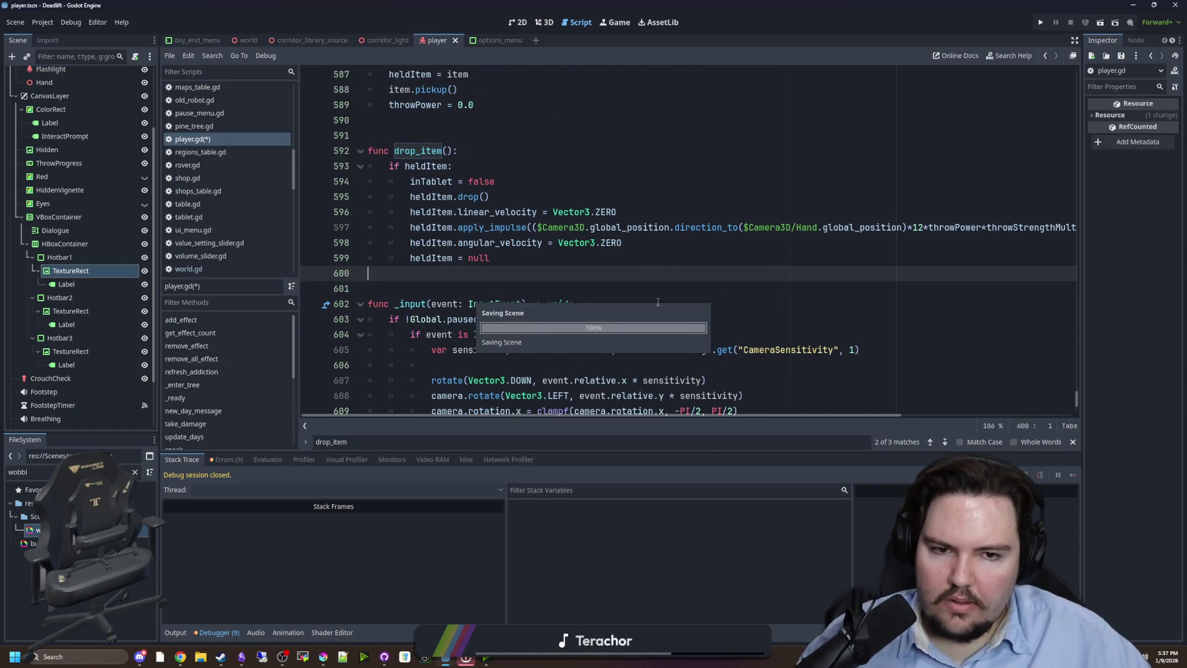
# Step: Add a new line after heldItem = null at the end of drop_item
pyautogui.scroll(1, 658, 301)
pyautogui.moveTo(601, 420)
pyautogui.mouseDown()
pyautogui.moveTo(744, 415)
pyautogui.moveTo(603, 418)
pyautogui.mouseUp()
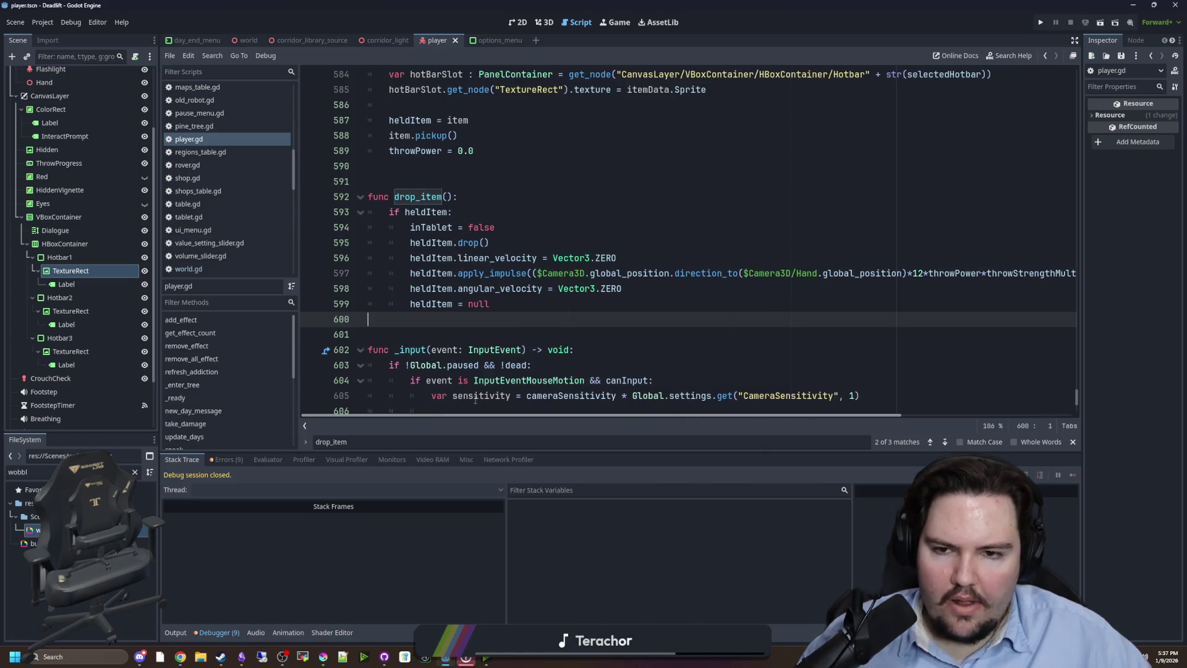
pyautogui.click(543, 309)
pyautogui.press('Return')
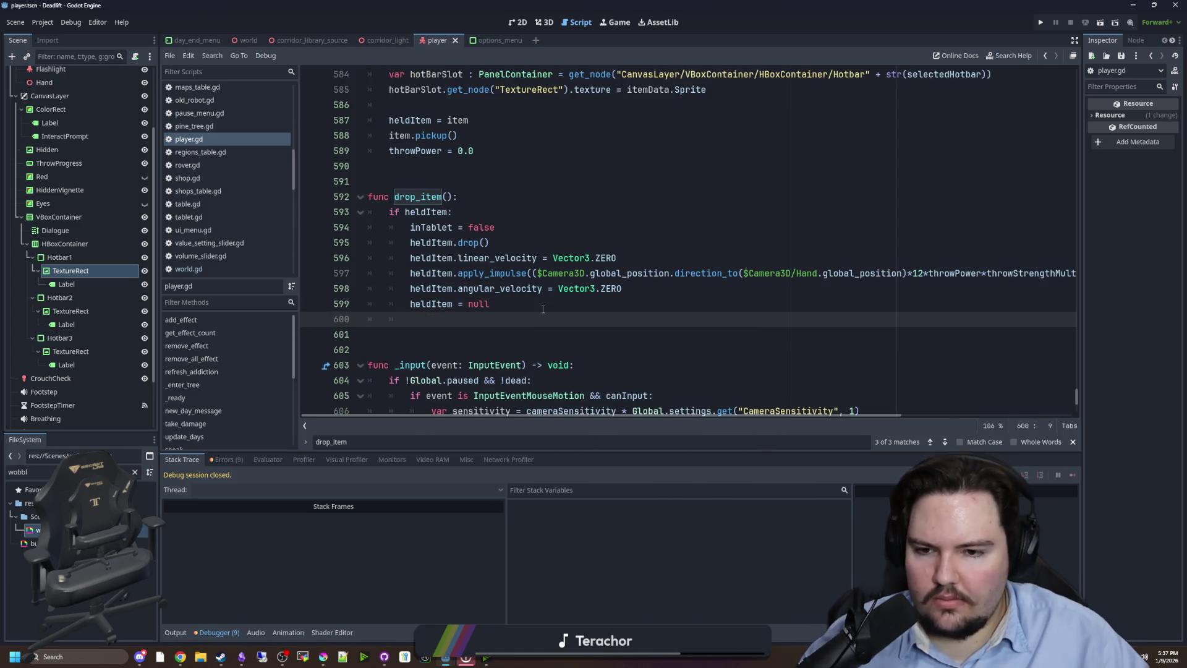
# Step: Select pickup_item's four hotbar-slot lines (582–585) for reuse
pyautogui.hotkey('ctrl', 'f')
pyautogui.write('pickup')
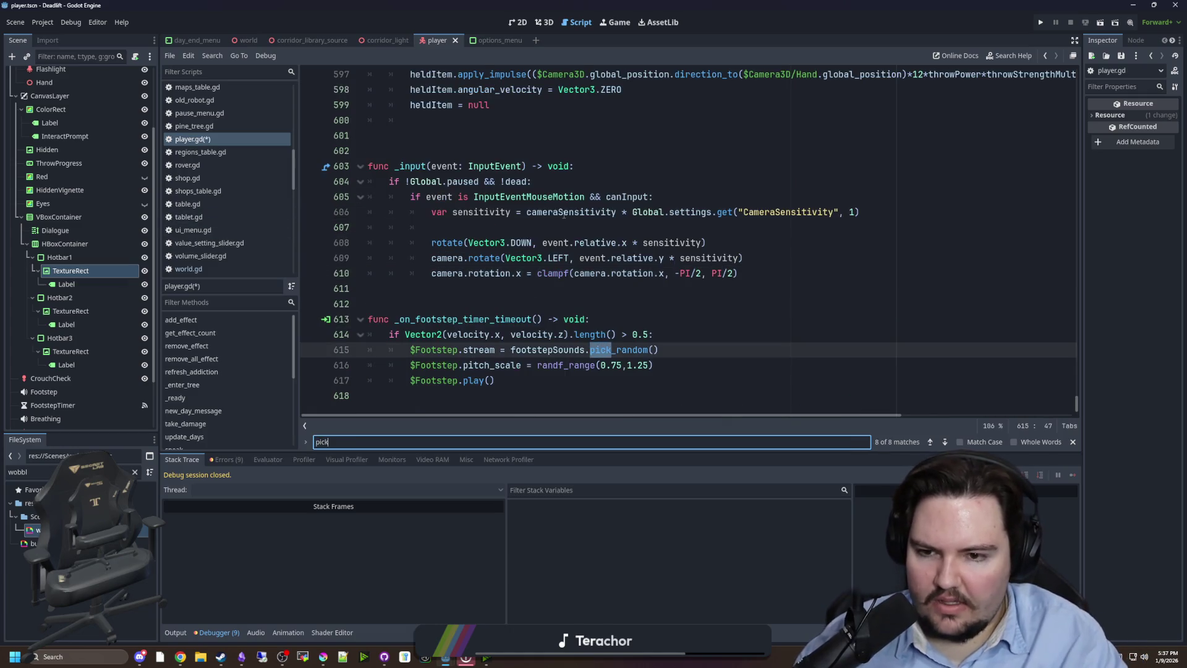
pyautogui.click(466, 289)
pyautogui.keyDown('ctrl'); pyautogui.click(433, 242); pyautogui.keyUp('ctrl')
pyautogui.scroll(-4, 507, 266)
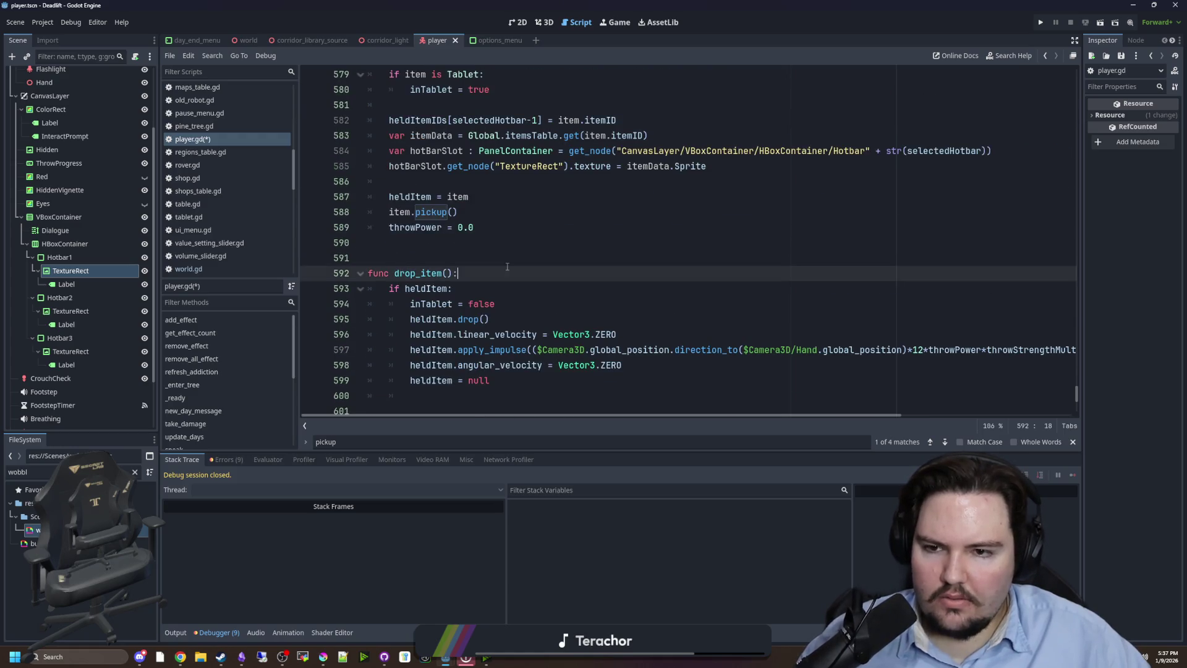
pyautogui.scroll(2, 507, 266)
pyautogui.moveTo(708, 258); pyautogui.dragTo(355, 231)
# Step: Paste the heldItemIDs and hotbar-slot texture lines after heldItem = null in drop_item
pyautogui.hotkey('ctrl', 'f')
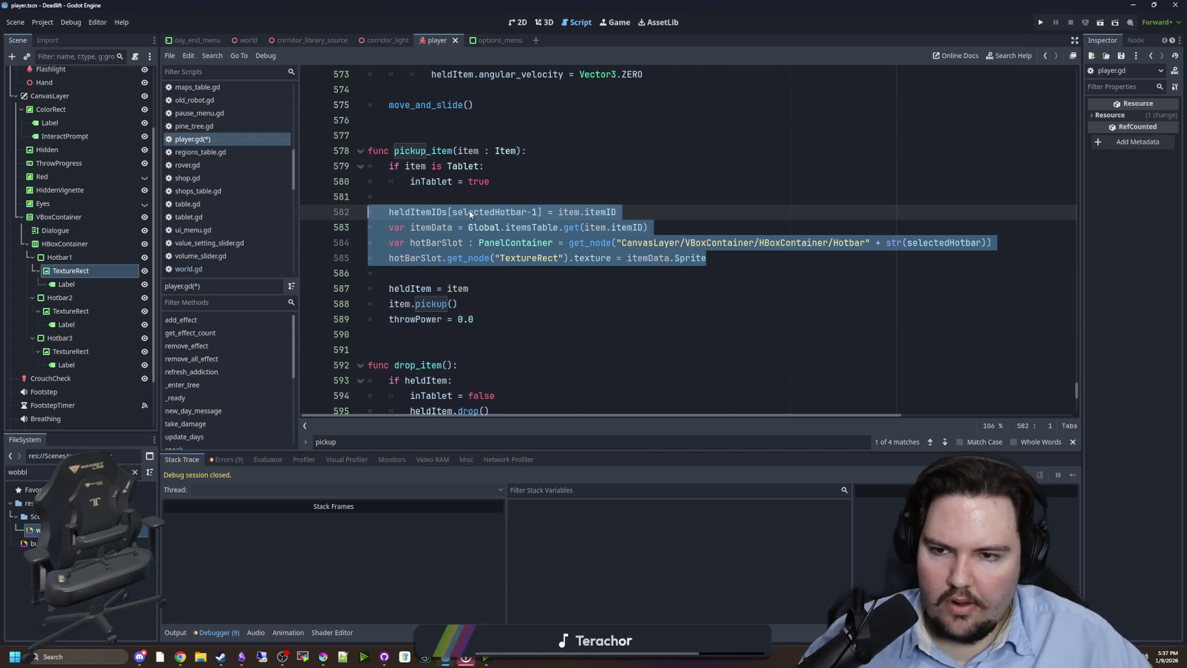
pyautogui.write('drop')
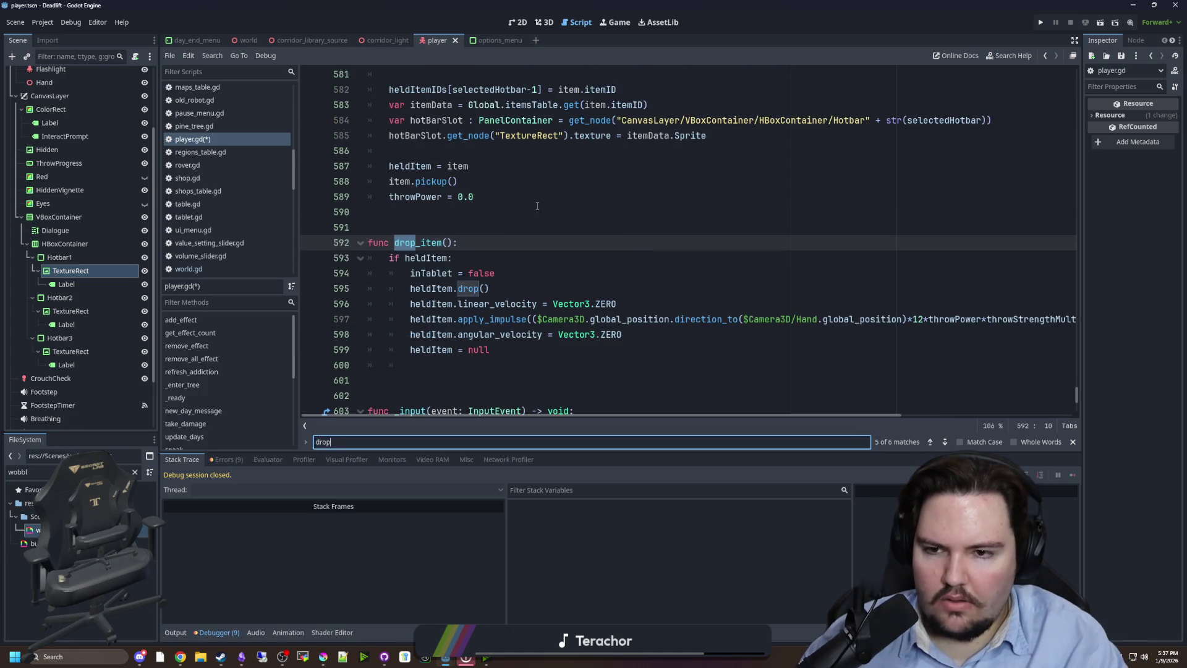
pyautogui.scroll(-1, 573, 315)
pyautogui.click(573, 318)
pyautogui.write('heldItemIDs[selectedHotbar-1] = item.itemID \tvar itemData = Global.itemsTable.get(item.itemID) \tvar hotBarSlot : PanelContainer = get_node("CanvasLayer/VBoxContainer/HBoxContainer/Hotbar" + str(selectedHotbar)) \thotBarSlot.get_node("TextureRect").texture = itemData.Sprite')
# Step: Add a blank line and indent the pasted lines into the drop_item function
pyautogui.click(509, 307)
pyautogui.press('Return')
pyautogui.press('Down')
pyautogui.hotkey('shift', 'Tab')
pyautogui.moveTo(389, 349); pyautogui.dragTo(729, 380)
pyautogui.press('Tab')
# Step: Set the texture value to null and remove the -1 slot offset in drop_item
pyautogui.click(642, 309)
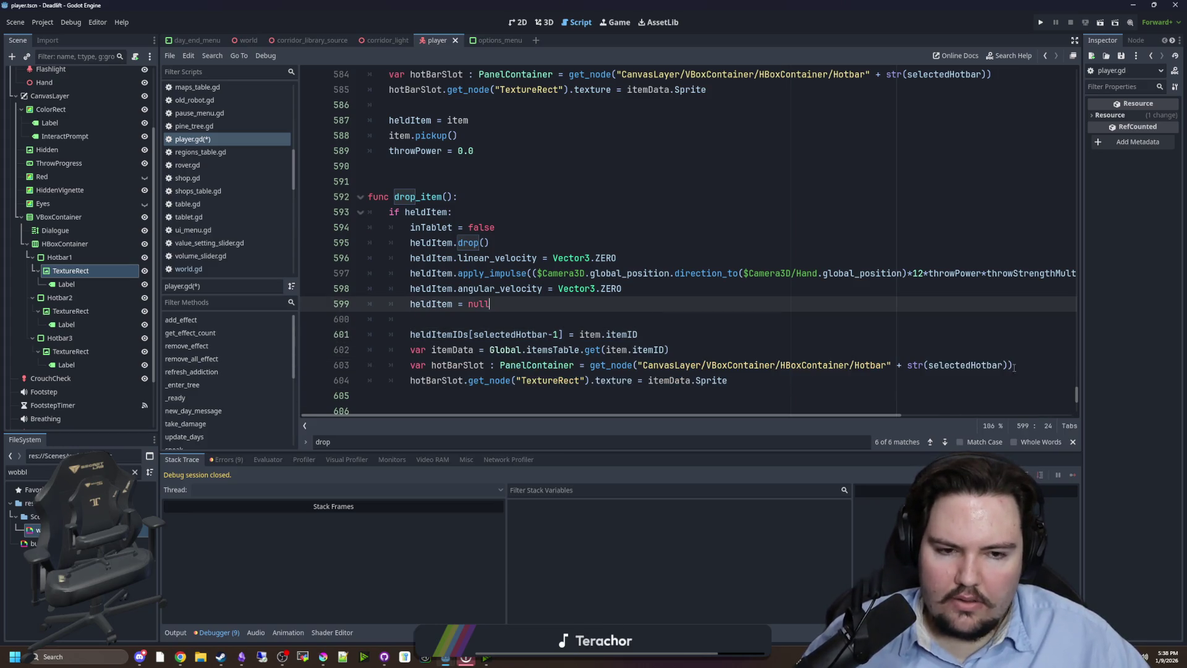
pyautogui.moveTo(729, 380); pyautogui.dragTo(647, 381)
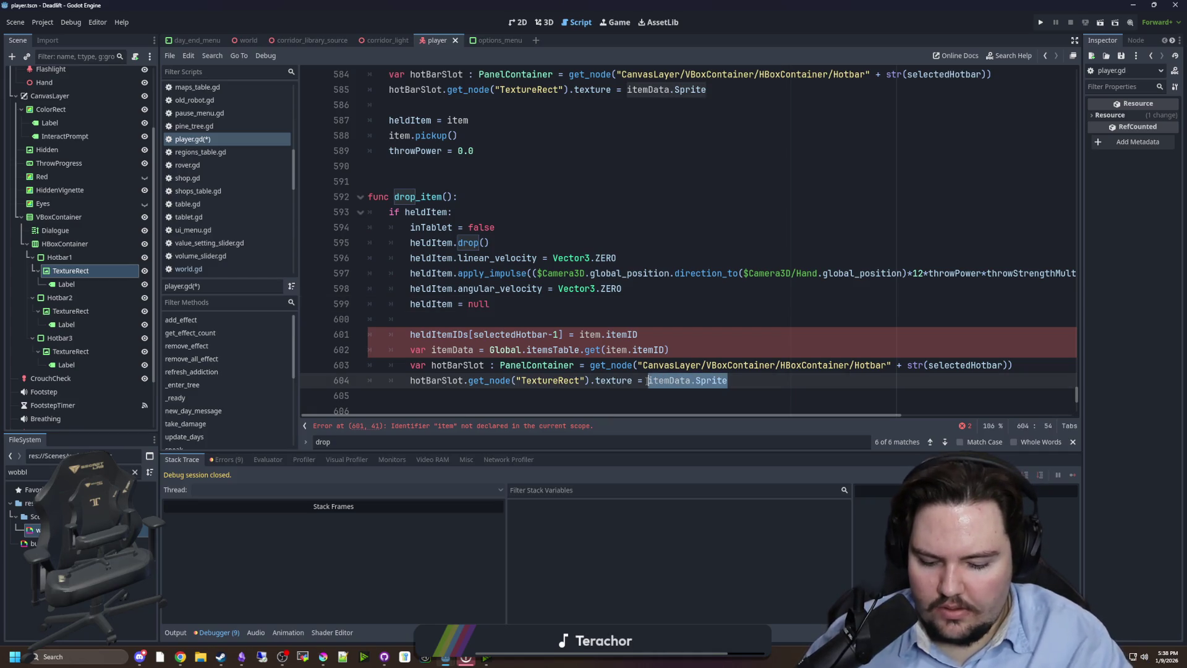
pyautogui.write('null')
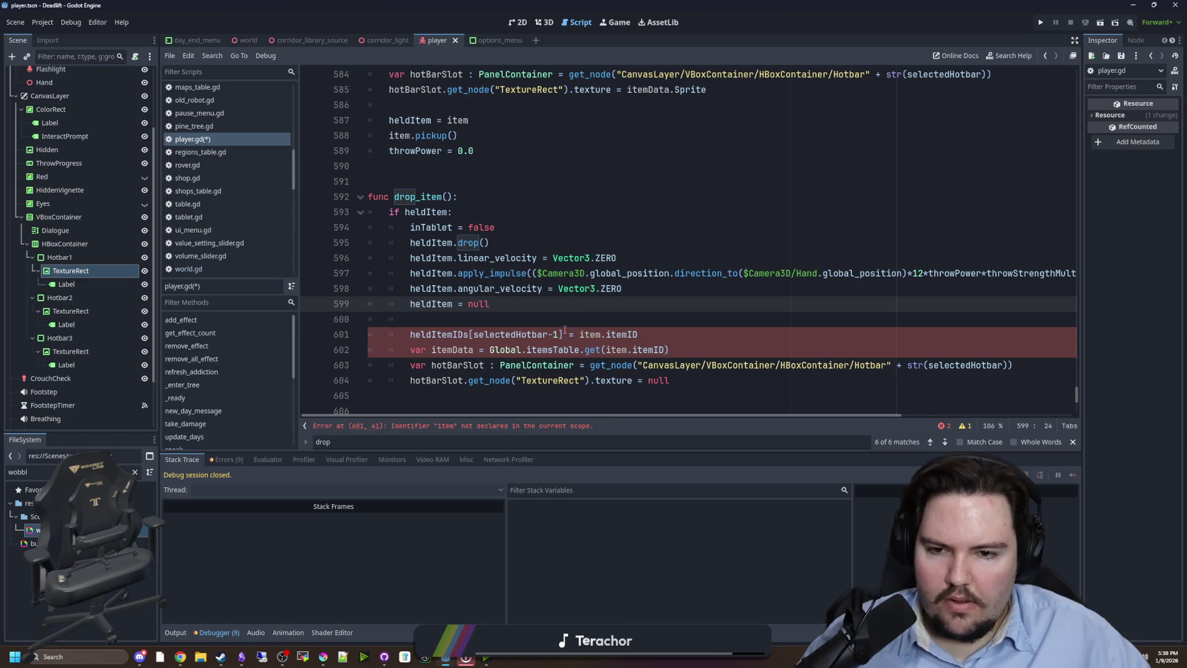
pyautogui.click(560, 333)
pyautogui.press('BackSpace')
pyautogui.press('BackSpace')
# Step: Clear the stored item ID to an empty string, delete the unused itemData line, and save
pyautogui.click(579, 323)
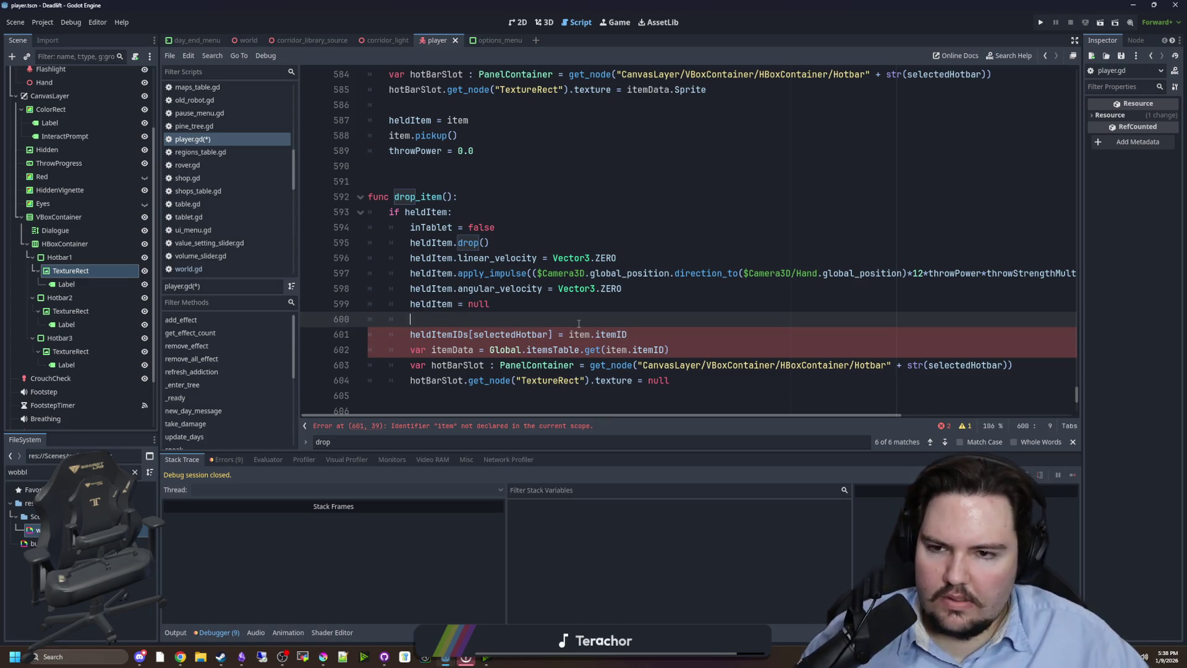
pyautogui.scroll(-1, 579, 323)
pyautogui.moveTo(637, 288); pyautogui.dragTo(576, 288)
pyautogui.write('"')
pyautogui.press('BackSpace')
pyautogui.press('Up')
pyautogui.moveTo(669, 304); pyautogui.dragTo(355, 307)
pyautogui.press('BackSpace')
pyautogui.press('BackSpace')
pyautogui.click(471, 277)
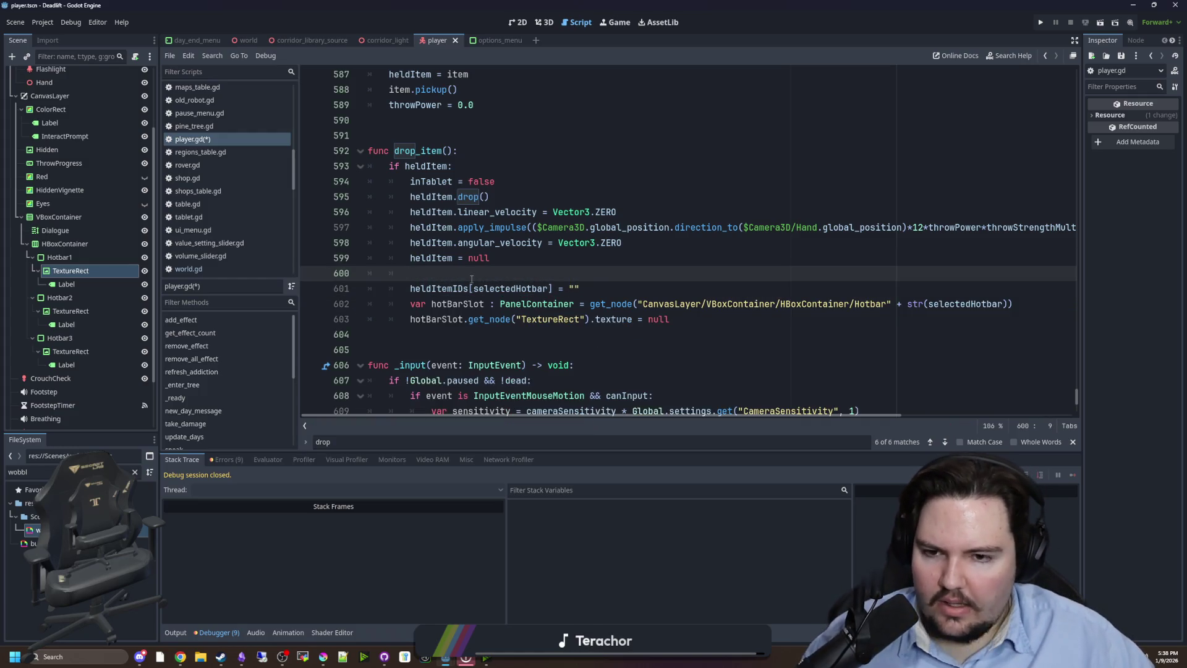
pyautogui.hotkey('ctrl', 's')
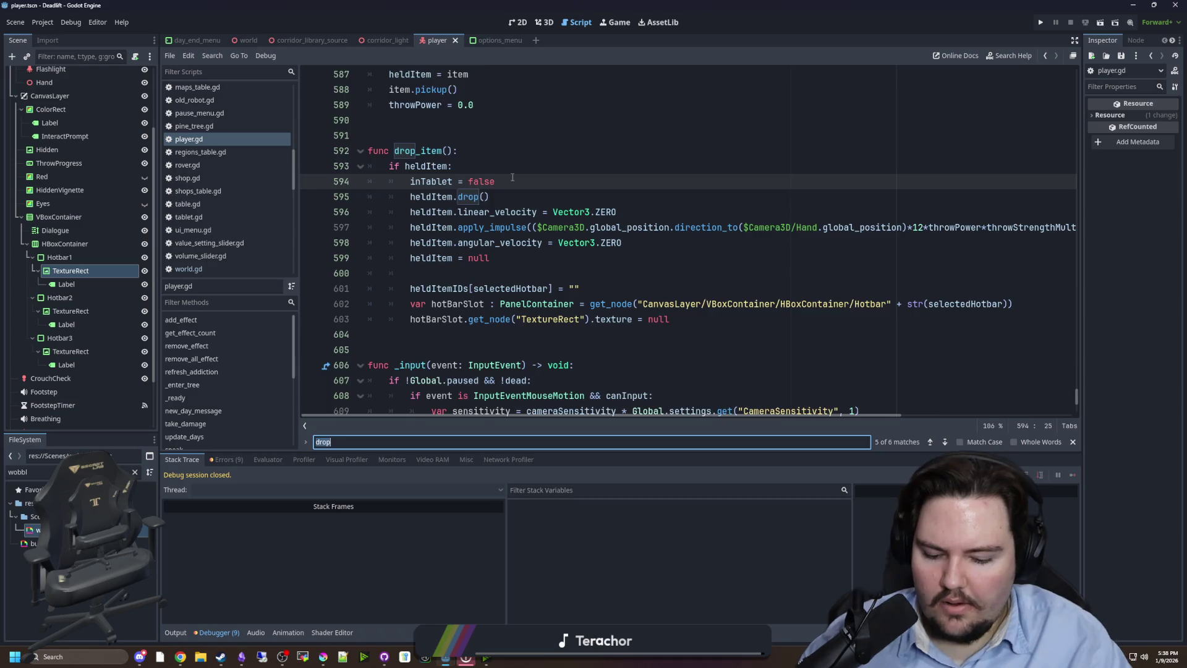
# Step: Find pickup_item and remove the -1 from heldItemIDs[selectedHotbar-1] on line 582, then save
pyautogui.hotkey('ctrl', 'f')
pyautogui.write('pickup')
pyautogui.scroll(3, 450, 384)
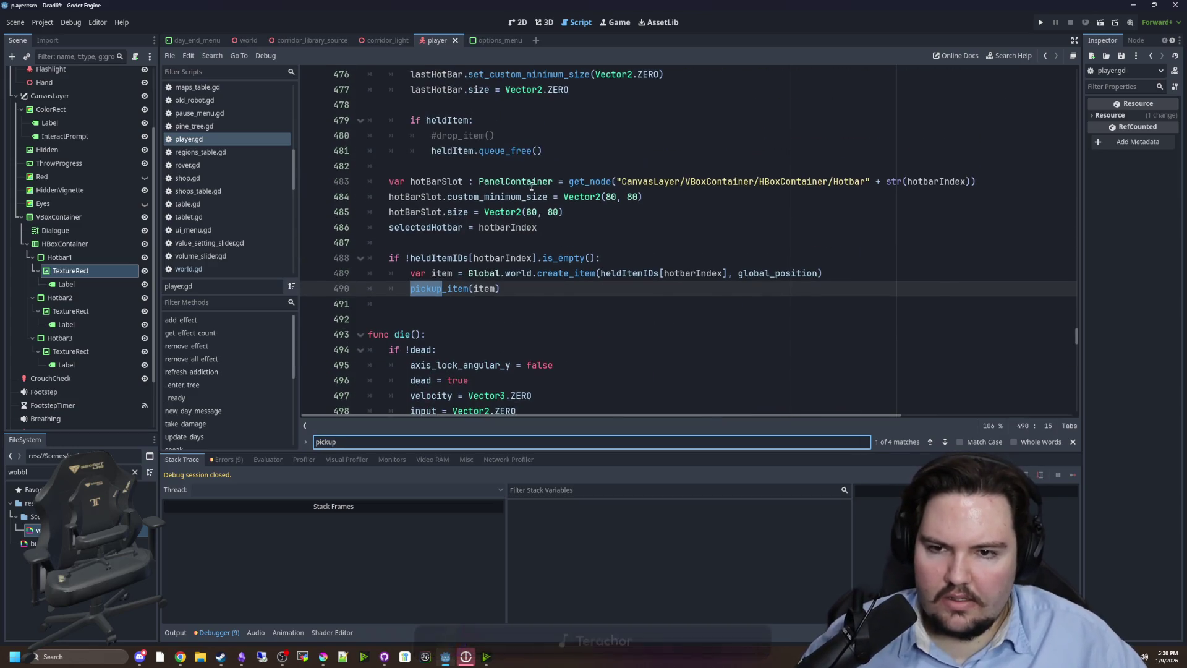
pyautogui.keyDown('ctrl'); pyautogui.click(450, 381); pyautogui.keyUp('ctrl')
pyautogui.scroll(-3, 487, 361)
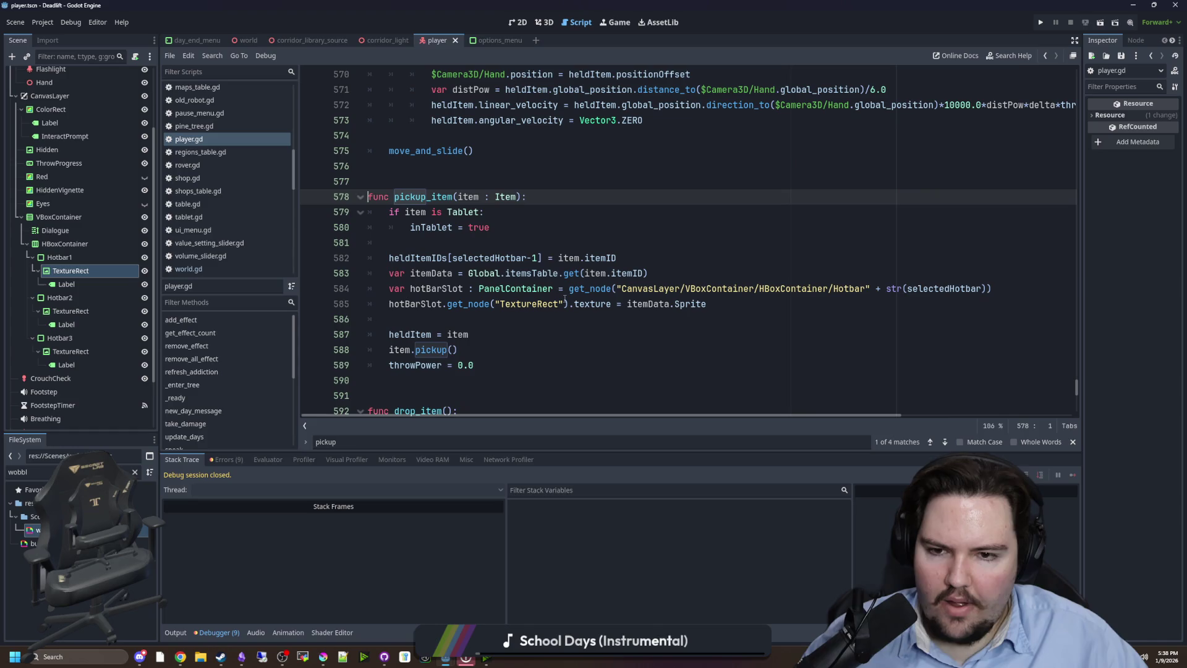
pyautogui.click(536, 259)
pyautogui.press('BackSpace')
pyautogui.press('BackSpace')
pyautogui.click(552, 250)
pyautogui.hotkey('ctrl', 's')
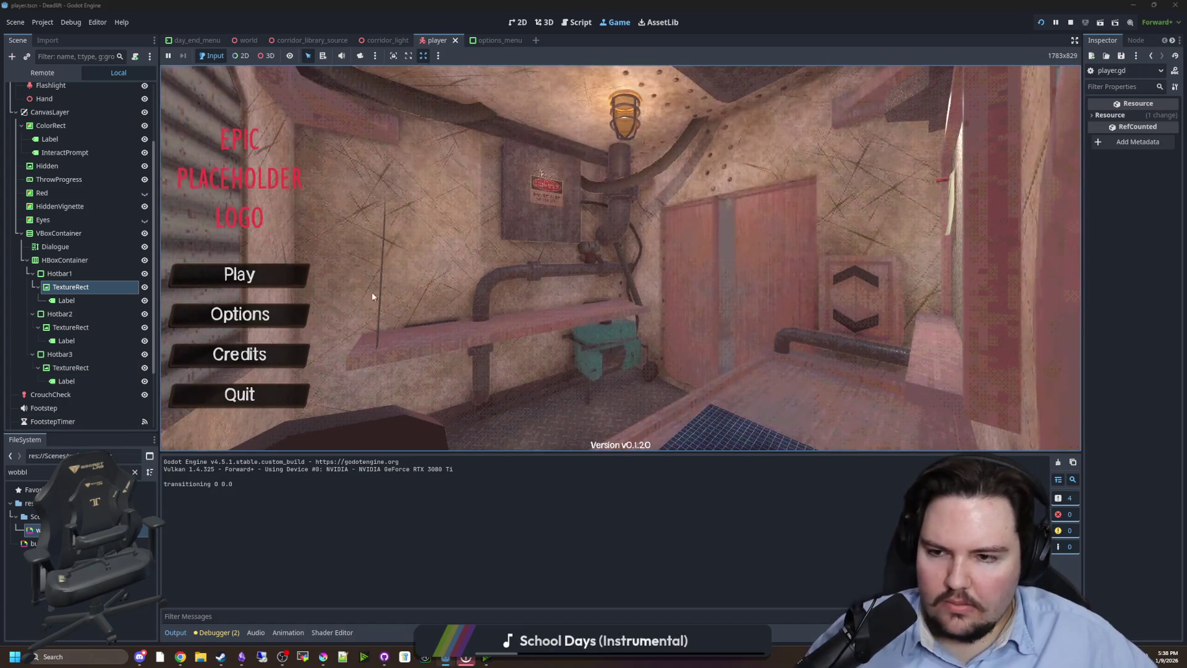
# Step: Start a game to see the null error, then rename Hotbar1 to Hotbar0 and Hotbar2 to Hotbar1
pyautogui.click(292, 272)
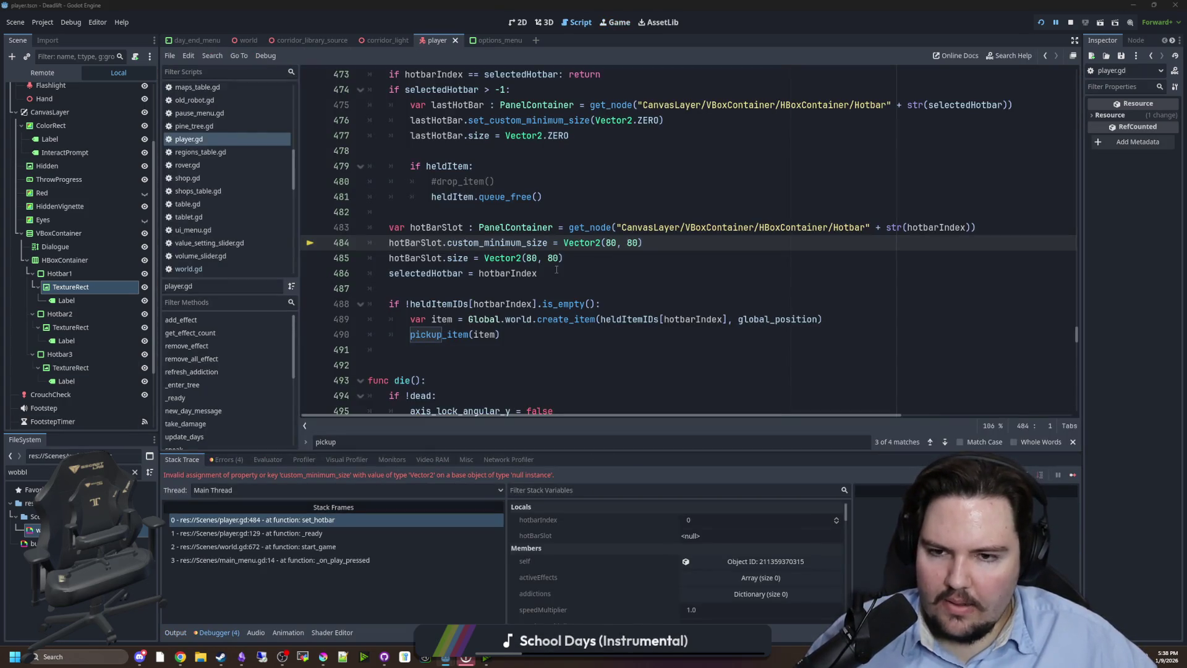
pyautogui.scroll(1, 657, 271)
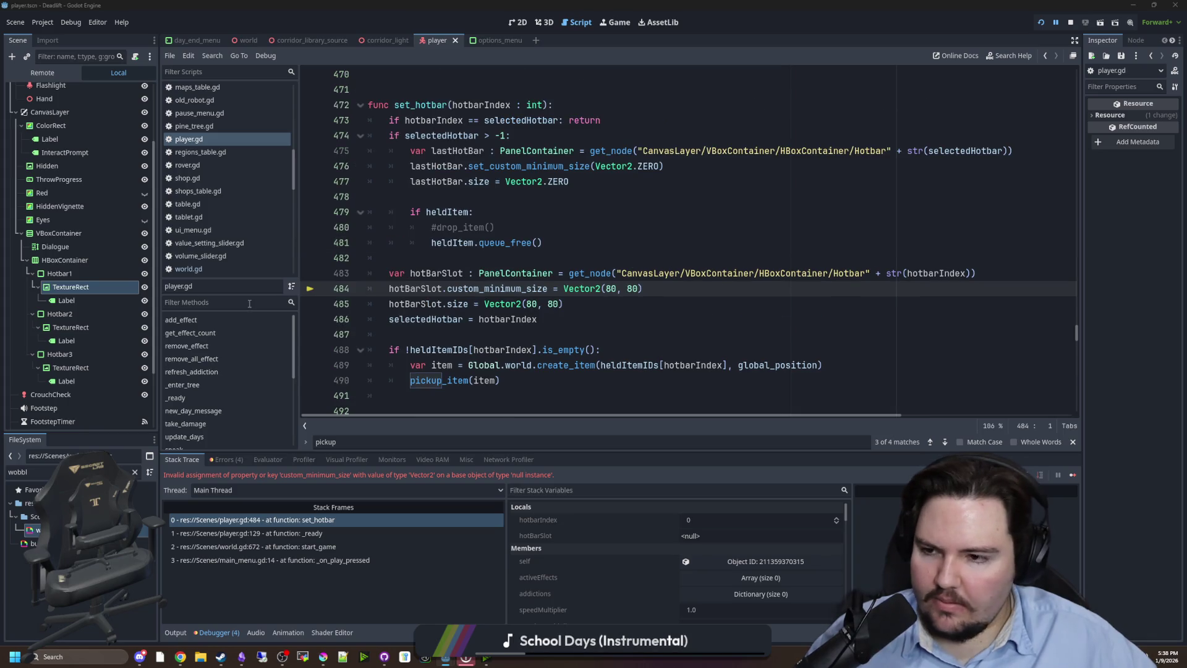
pyautogui.doubleClick(91, 273)
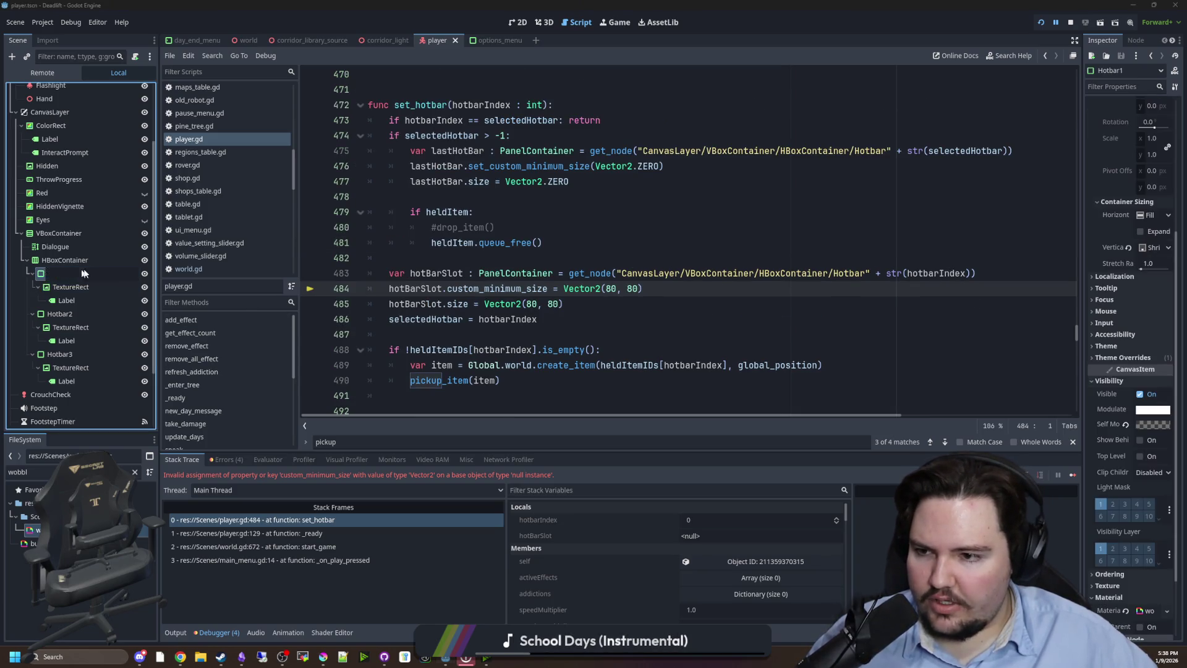
pyautogui.write('0')
pyautogui.press('Return')
pyautogui.doubleClick(90, 313)
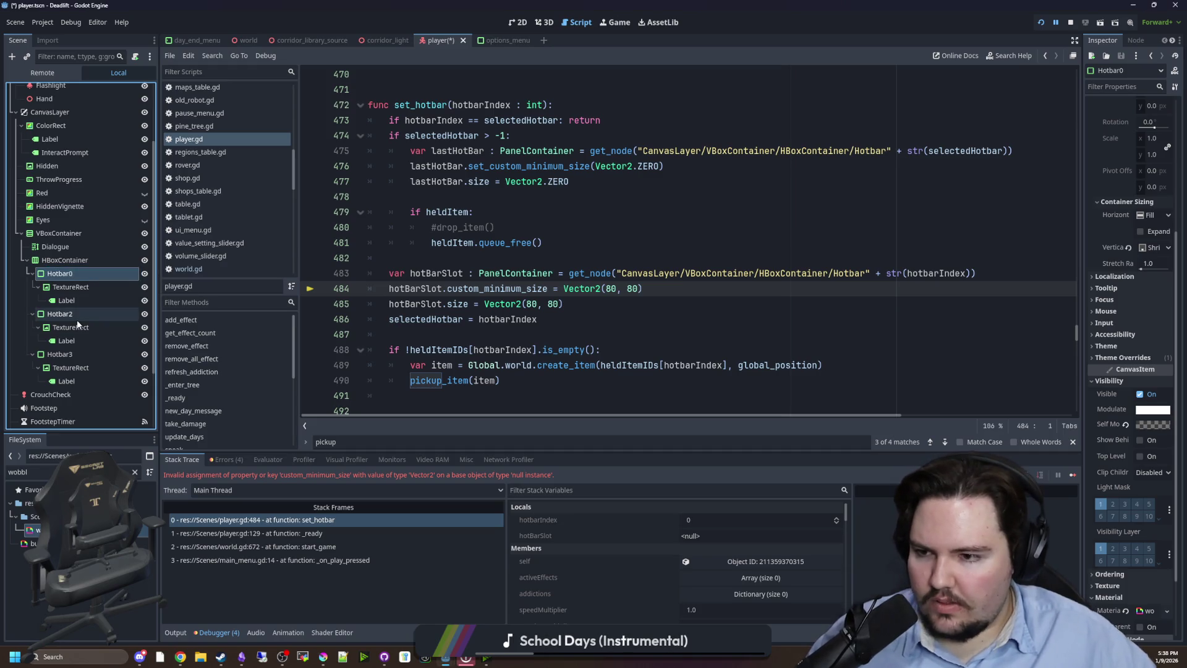
pyautogui.press('BackSpace')
pyautogui.write('1')
pyautogui.press('Return')
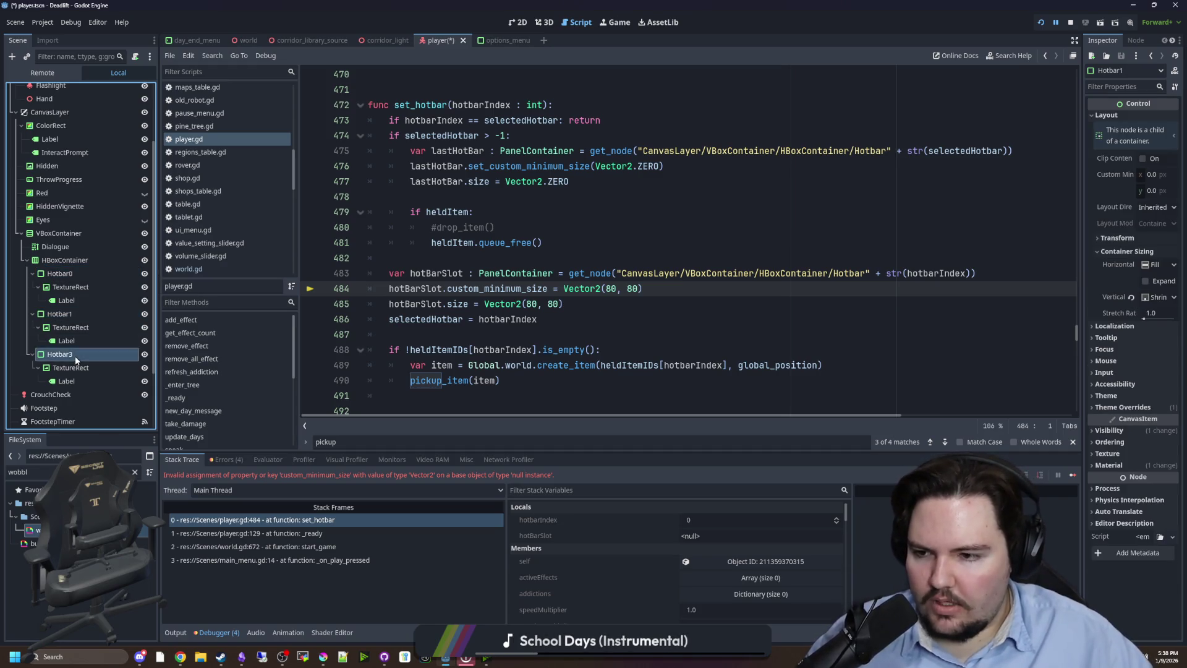
# Step: Rename Hotbar3 to Hotbar2, save the scene, and run the game again
pyautogui.click(95, 354)
pyautogui.press('BackSpace')
pyautogui.write('2')
pyautogui.press('Return')
pyautogui.click(489, 212)
pyautogui.hotkey('ctrl', 's')
pyautogui.click(1070, 23)
pyautogui.click(1041, 23)
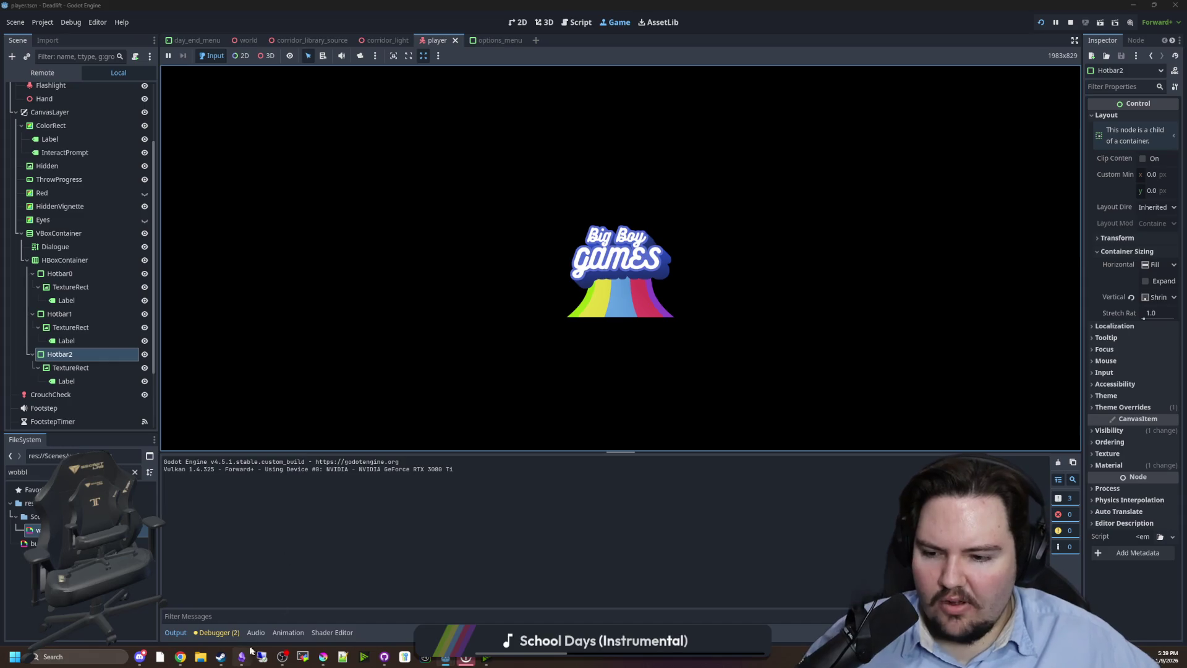
# Step: Start a new game and spawn two items with /give commands in the F3 debug console
pyautogui.moveTo(241, 657)
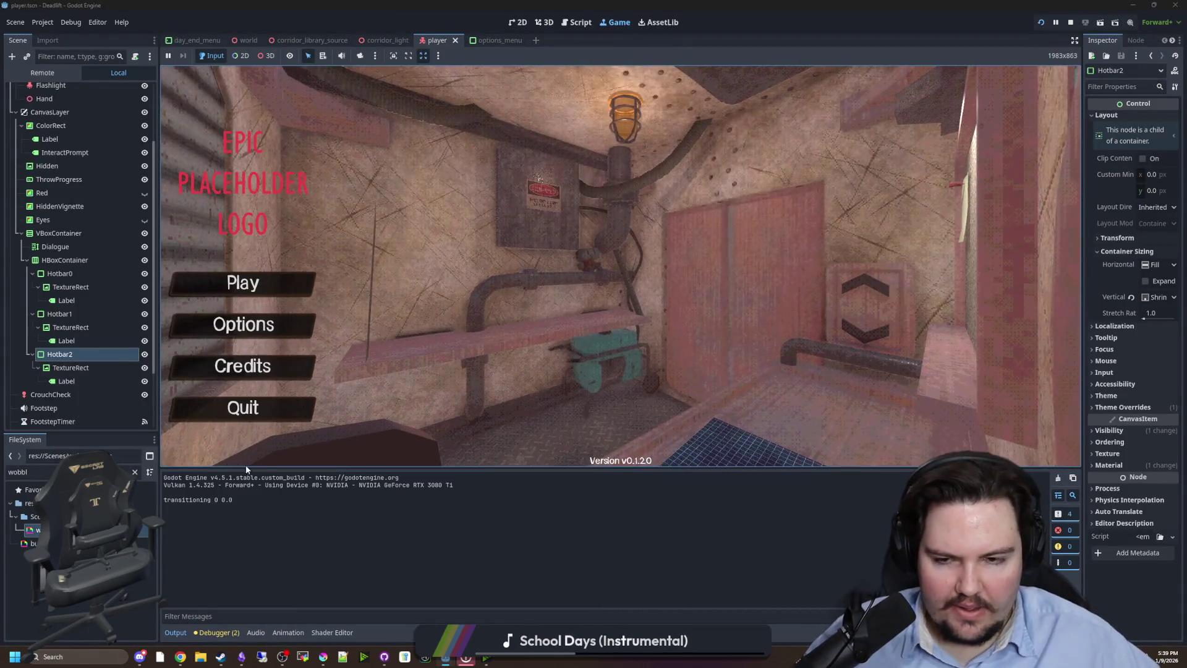
pyautogui.click(243, 282)
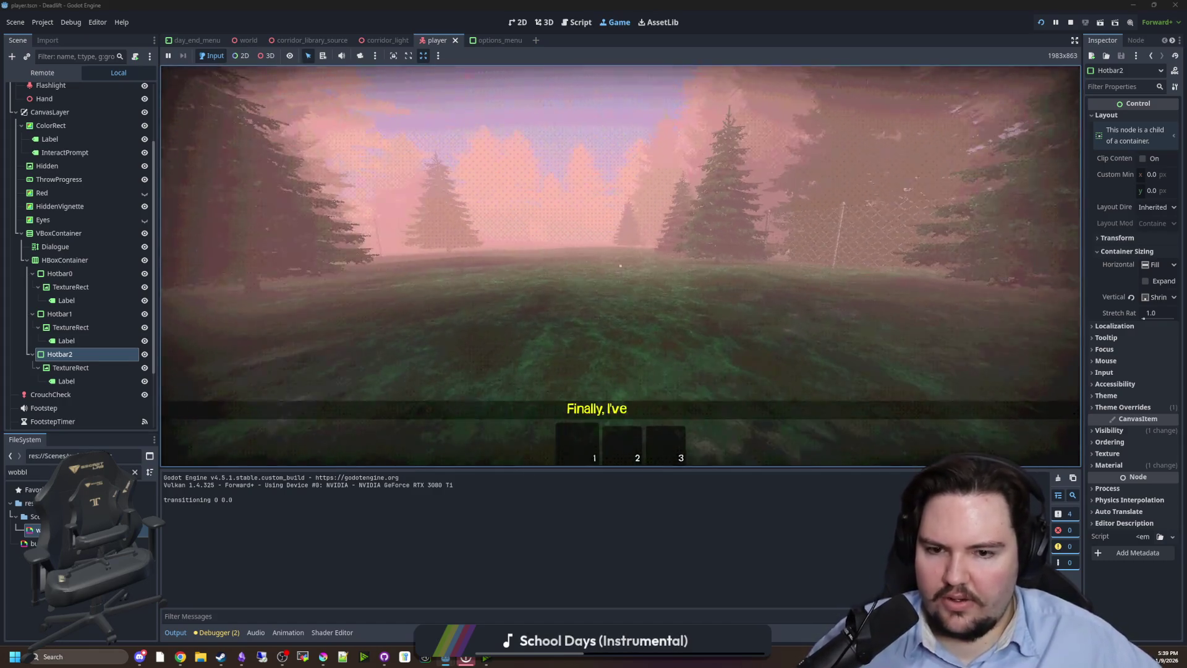
pyautogui.press('F3')
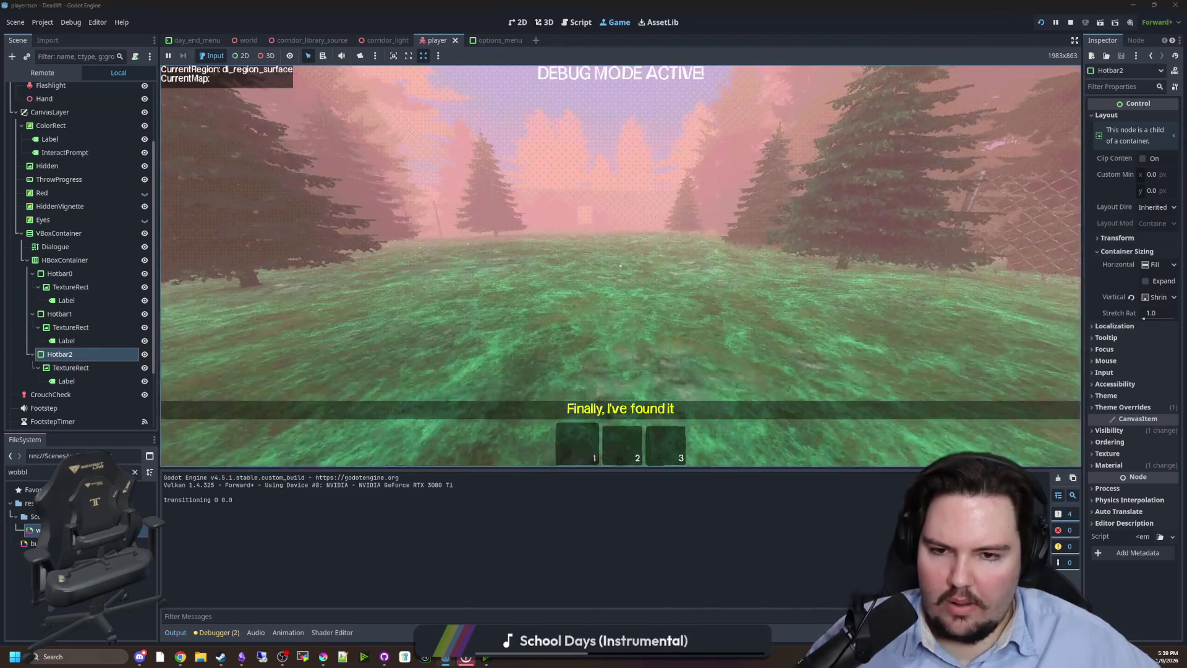
pyautogui.write('/give bluebe')
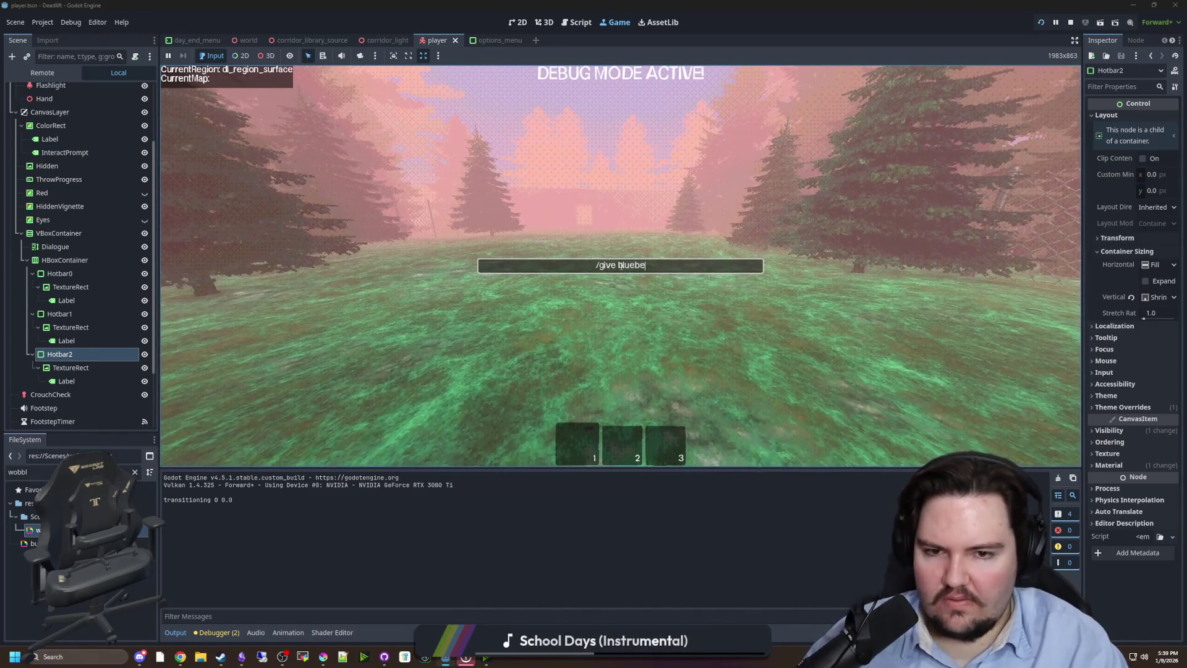
pyautogui.press('Return')
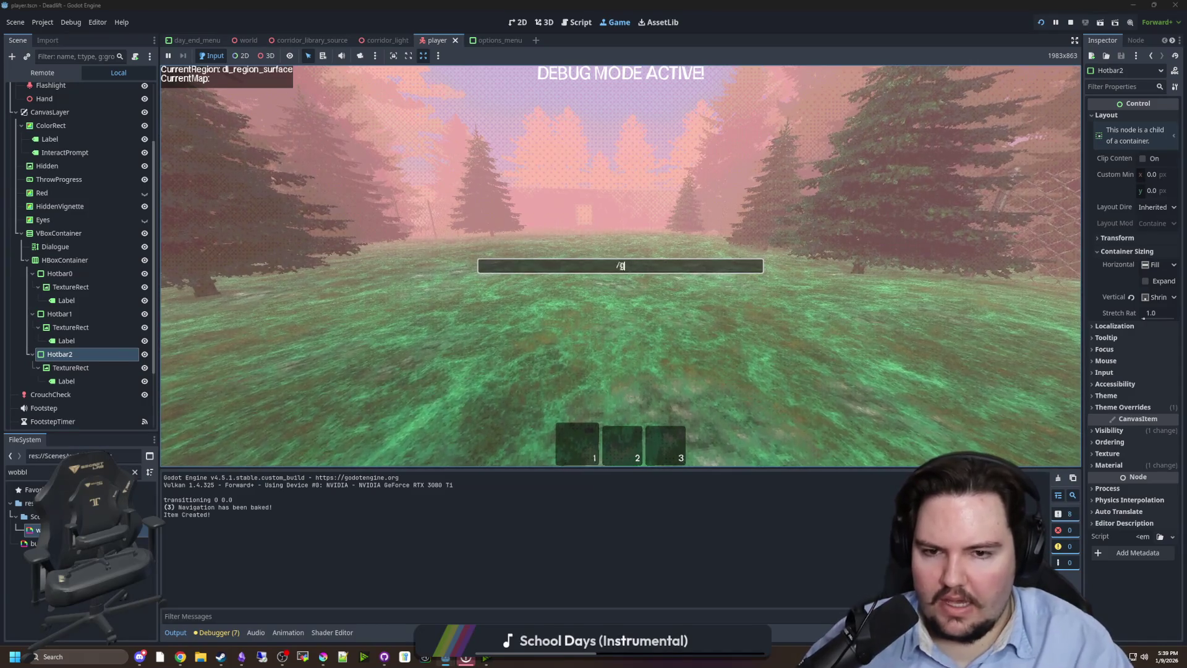
pyautogui.press('Return')
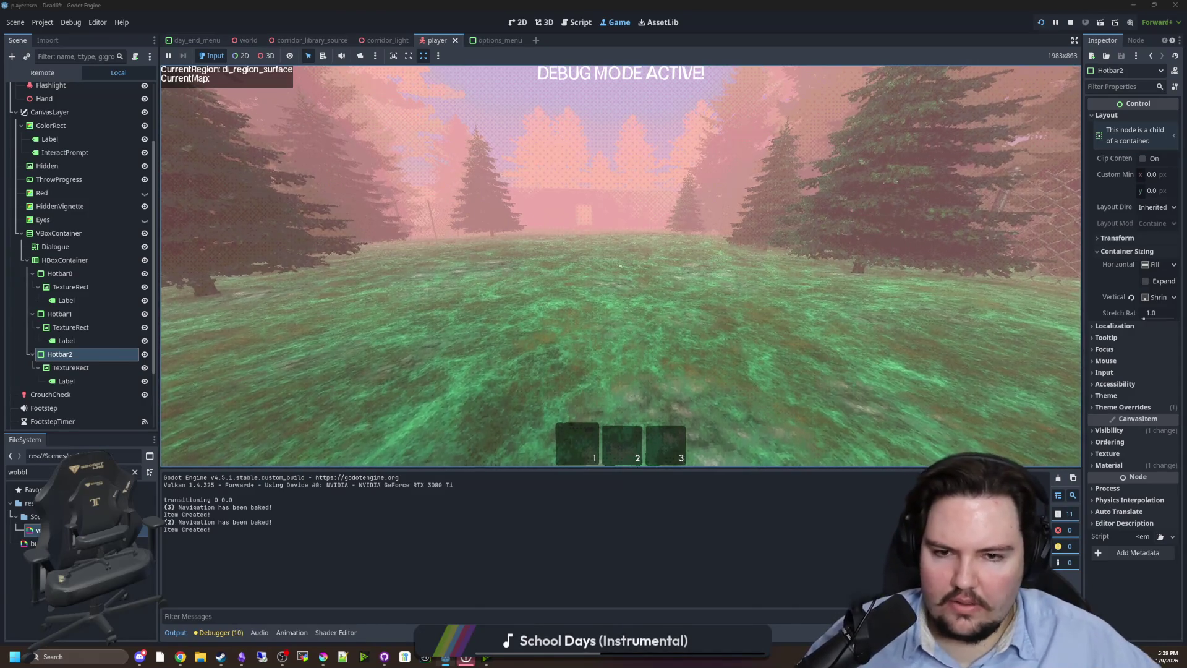
pyautogui.press('Escape')
# Step: Pick up the blue bottle and green box, then cycle through hotbar slots 1, 2 and 3
pyautogui.press('w')
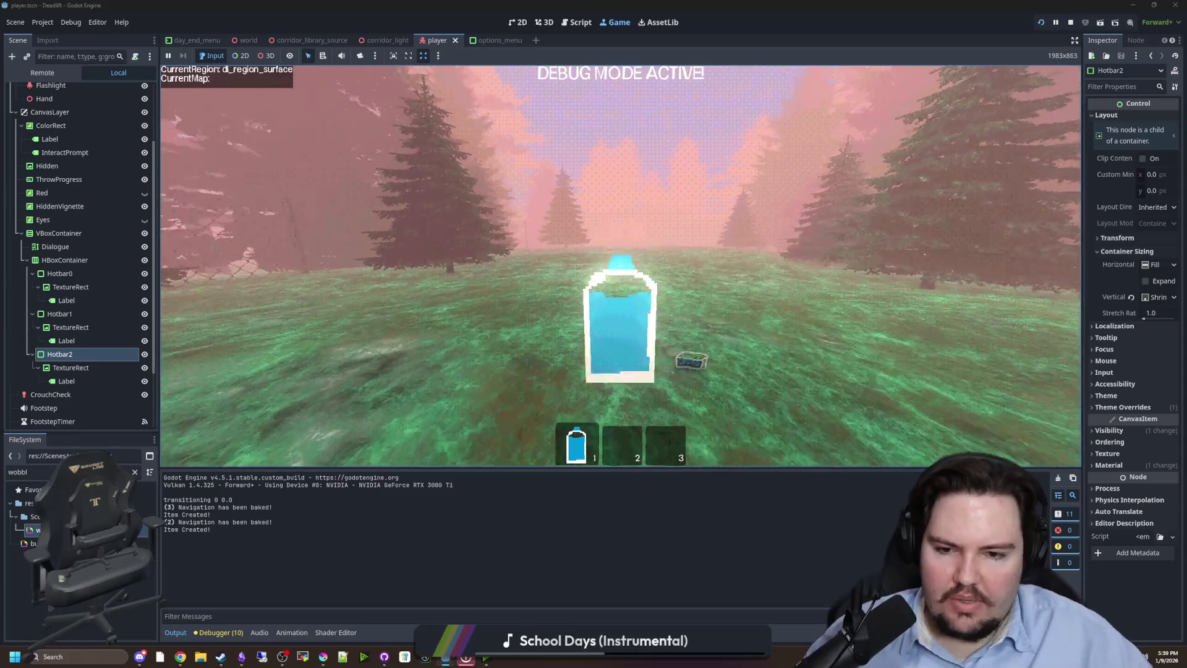
pyautogui.press('e')
pyautogui.press('q')
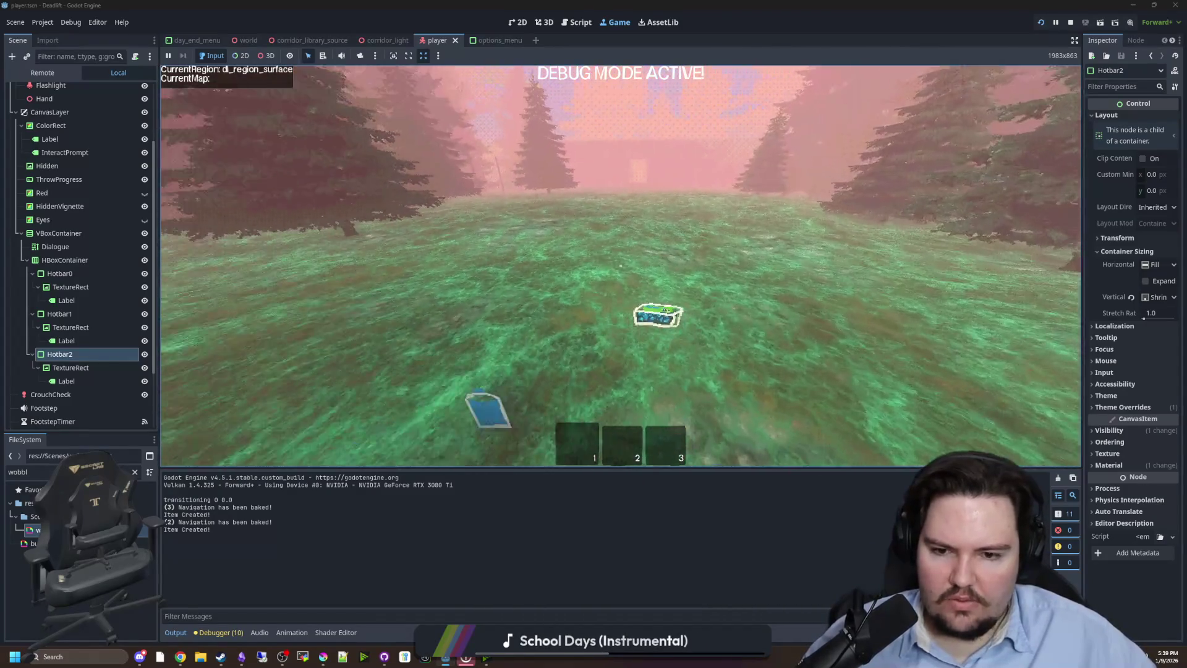
pyautogui.press('e')
pyautogui.press('e')
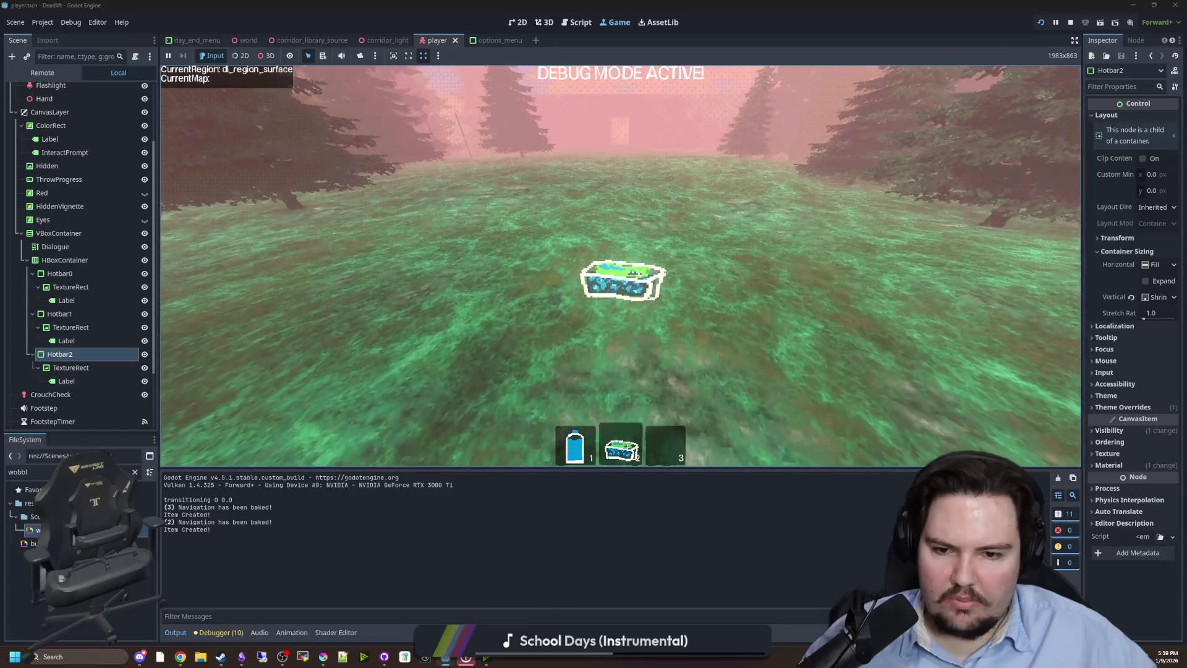
pyautogui.press('1')
pyautogui.press('2')
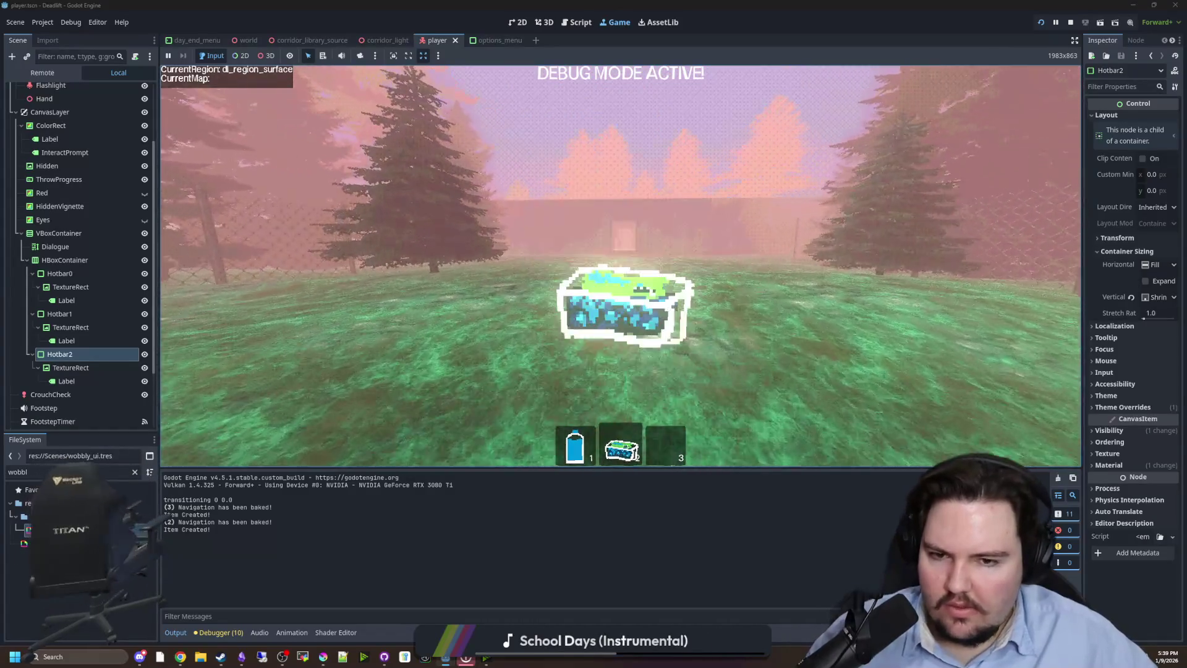
pyautogui.press('1')
pyautogui.press('2')
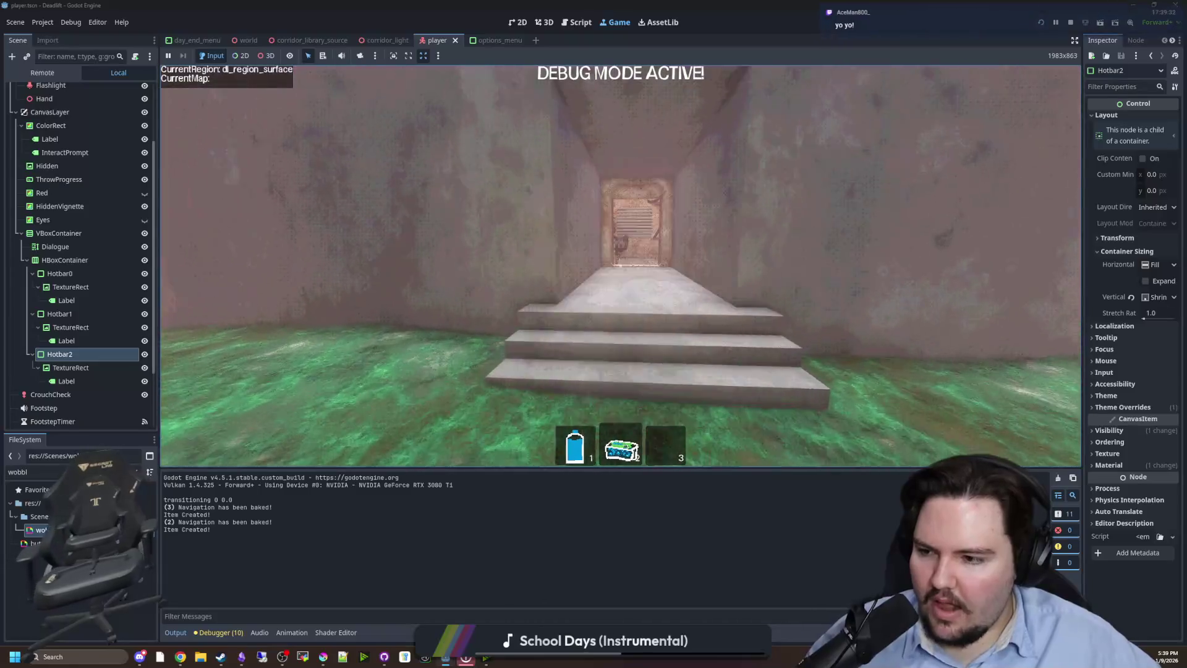
pyautogui.press('3')
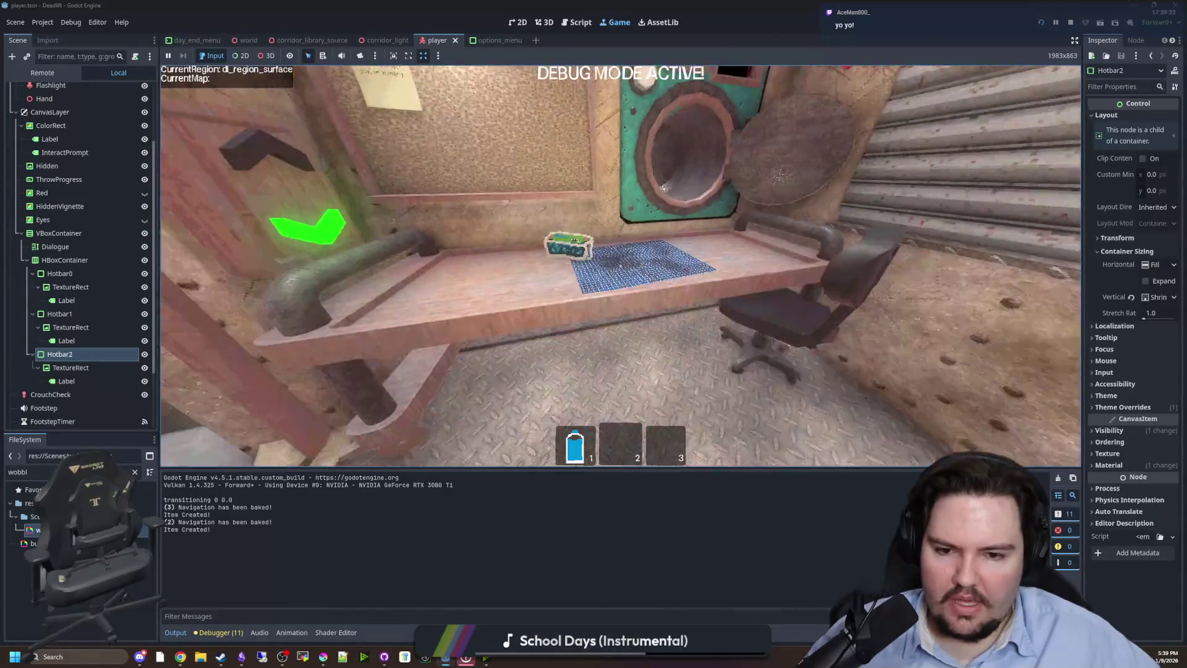
# Step: Place the box on the desk, take it back, and hold the bottle from slot 1
pyautogui.press('q')
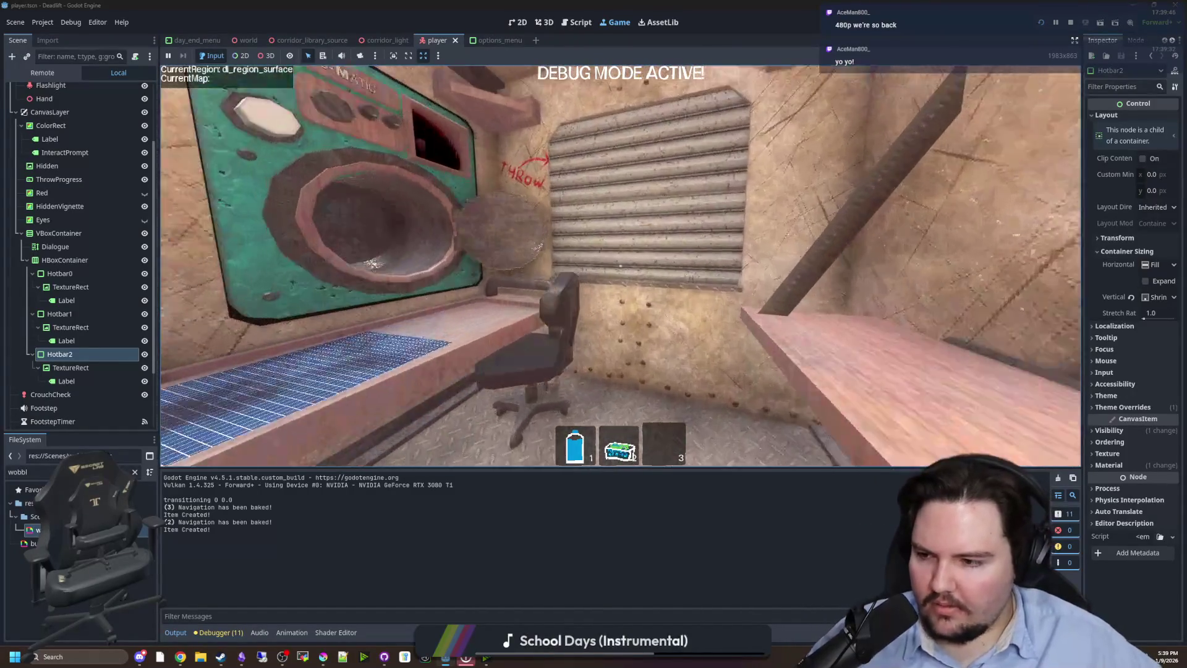
pyautogui.press('q')
pyautogui.press('w')
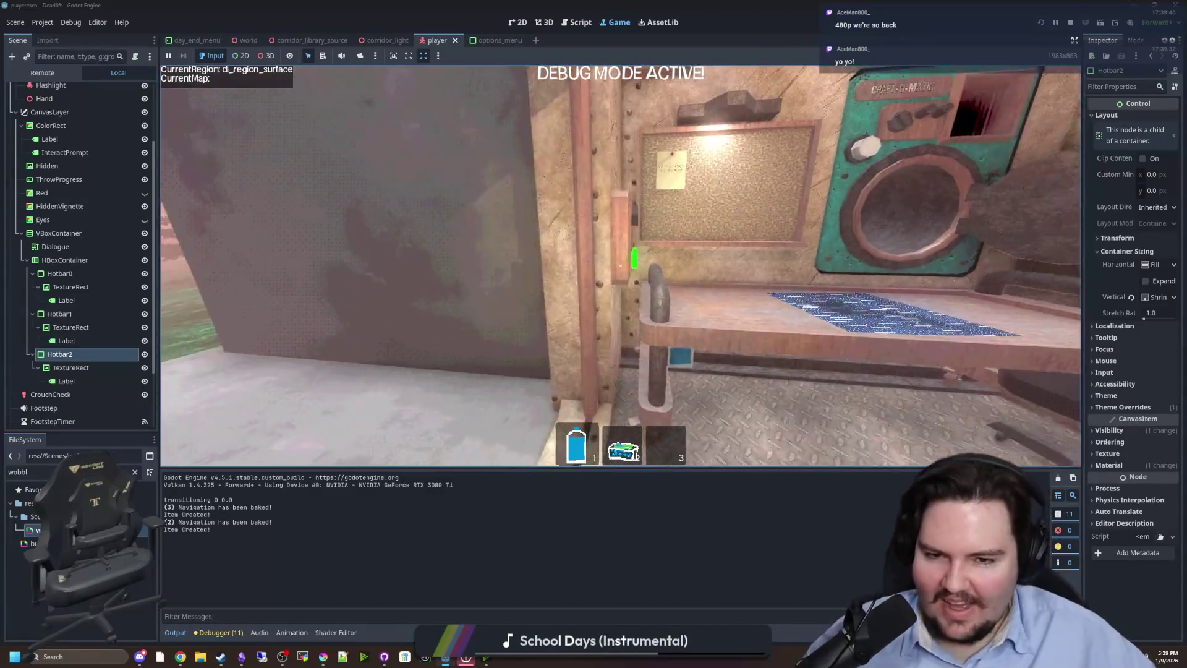
pyautogui.press('1')
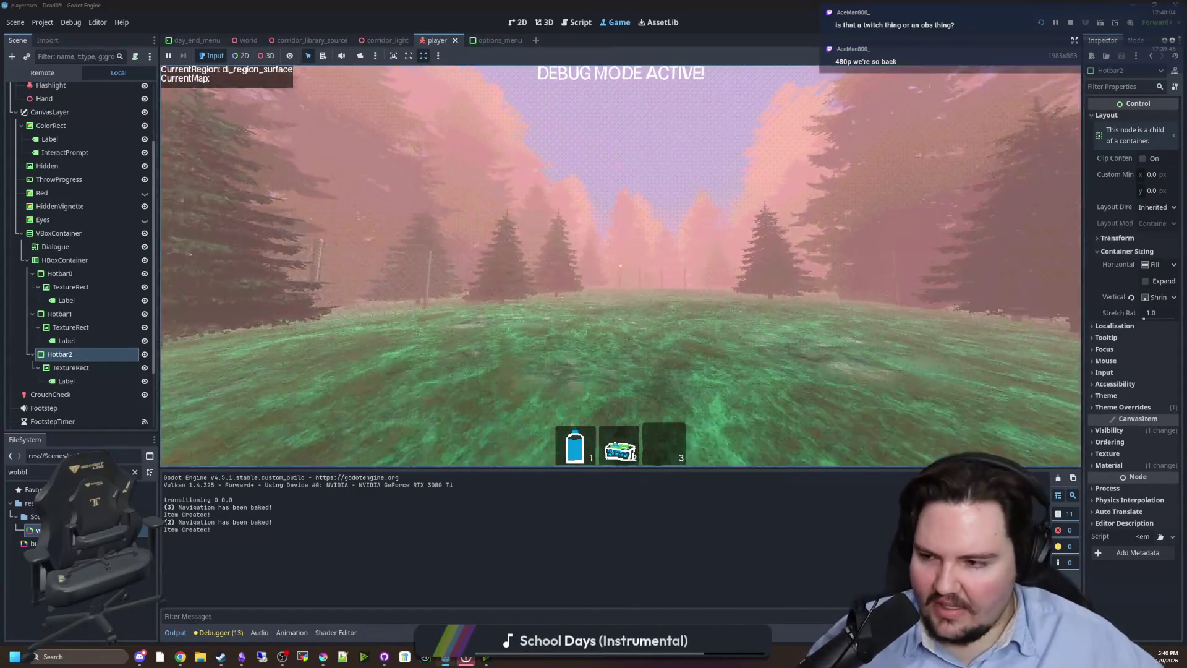
# Step: Walk into the machine room up to the elevator button, then stop the game
pyautogui.press('w')
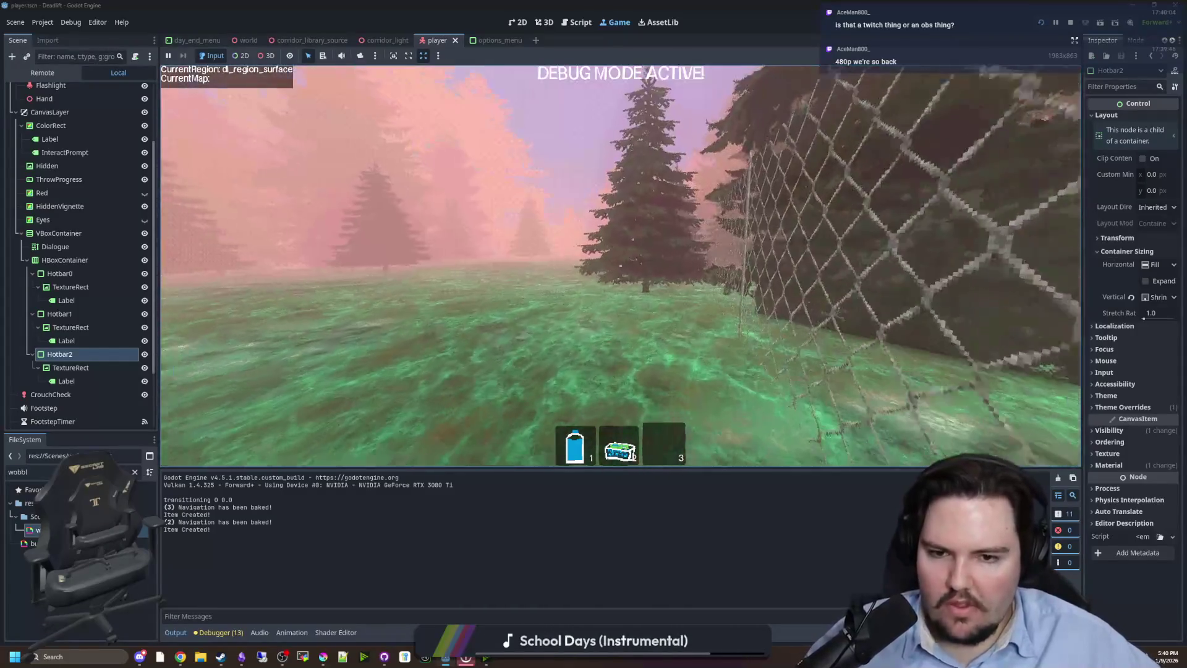
pyautogui.moveTo(620, 266)
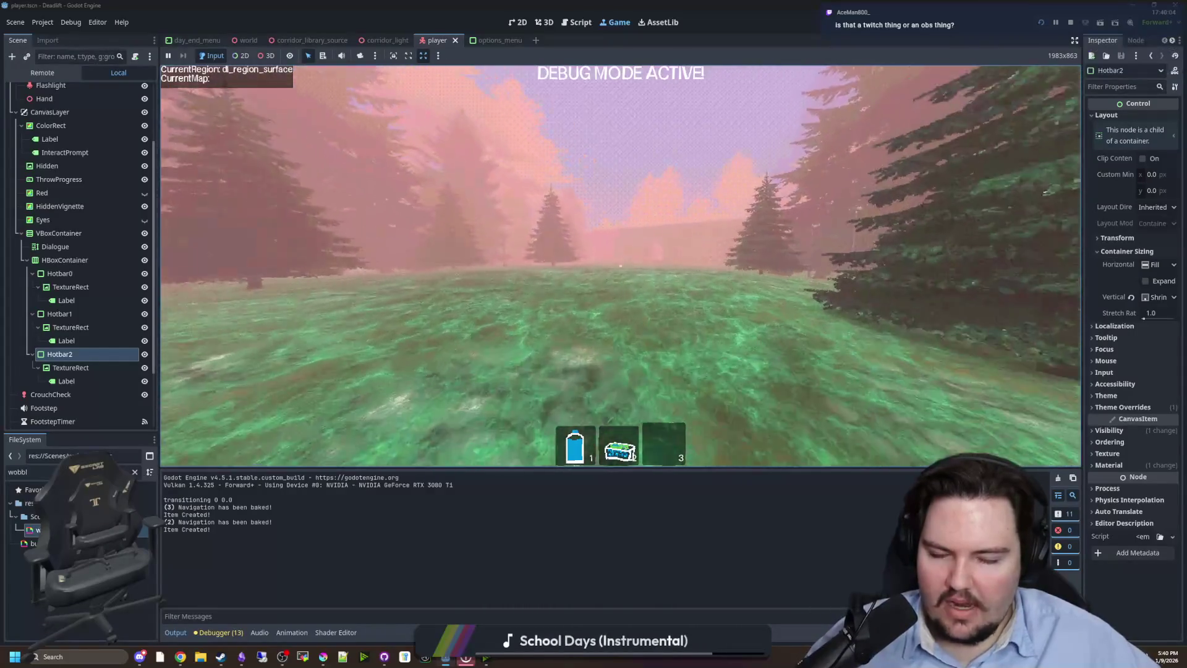
pyautogui.press('w')
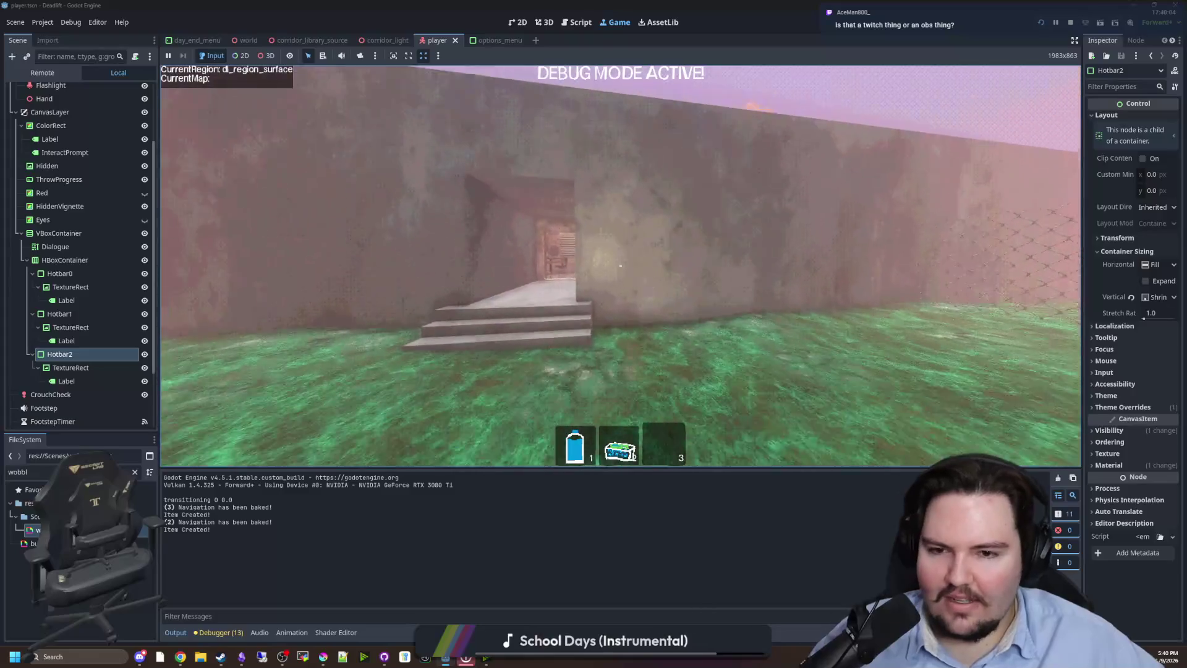
pyautogui.press('w')
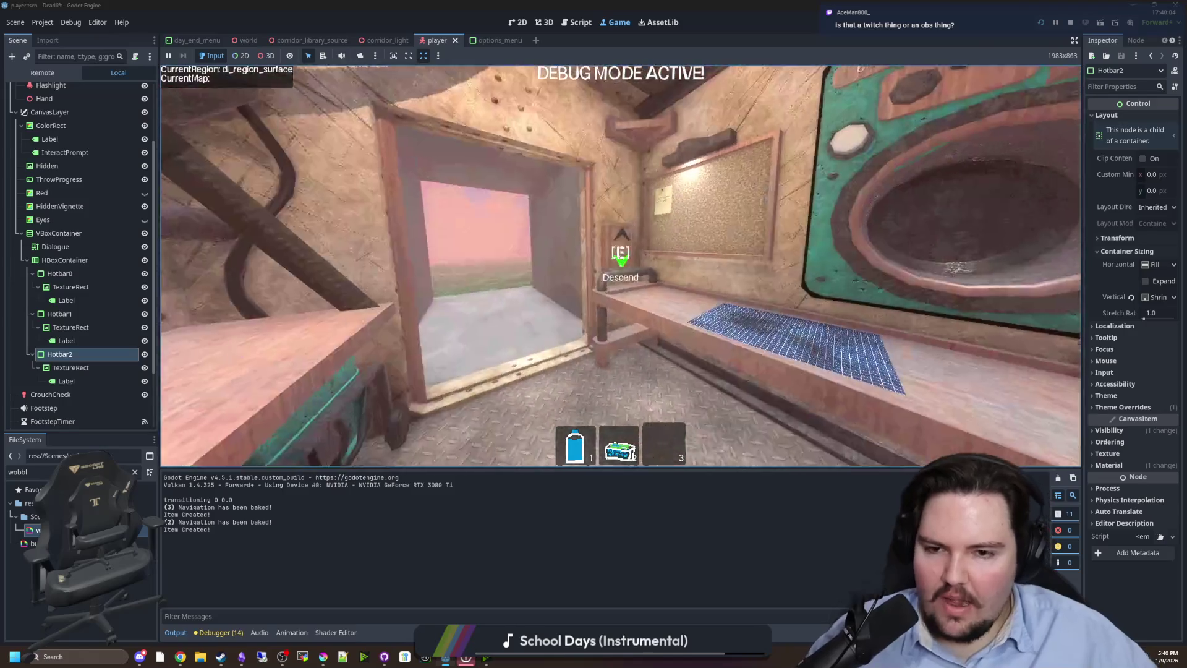
pyautogui.press('s')
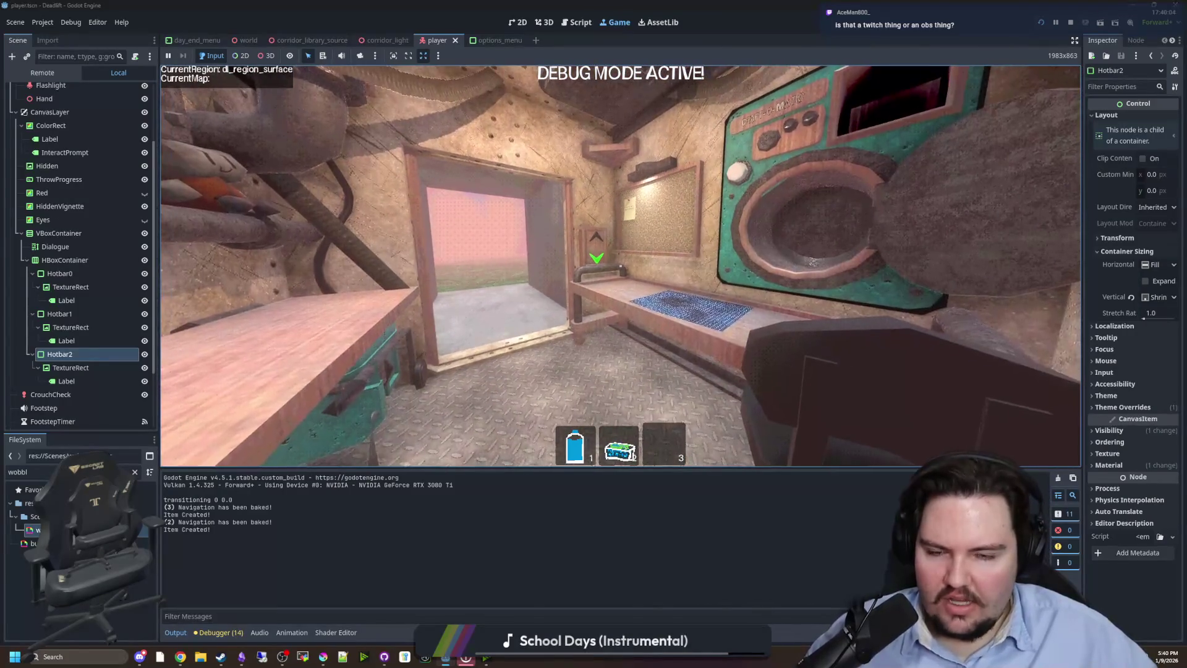
pyautogui.press('Escape')
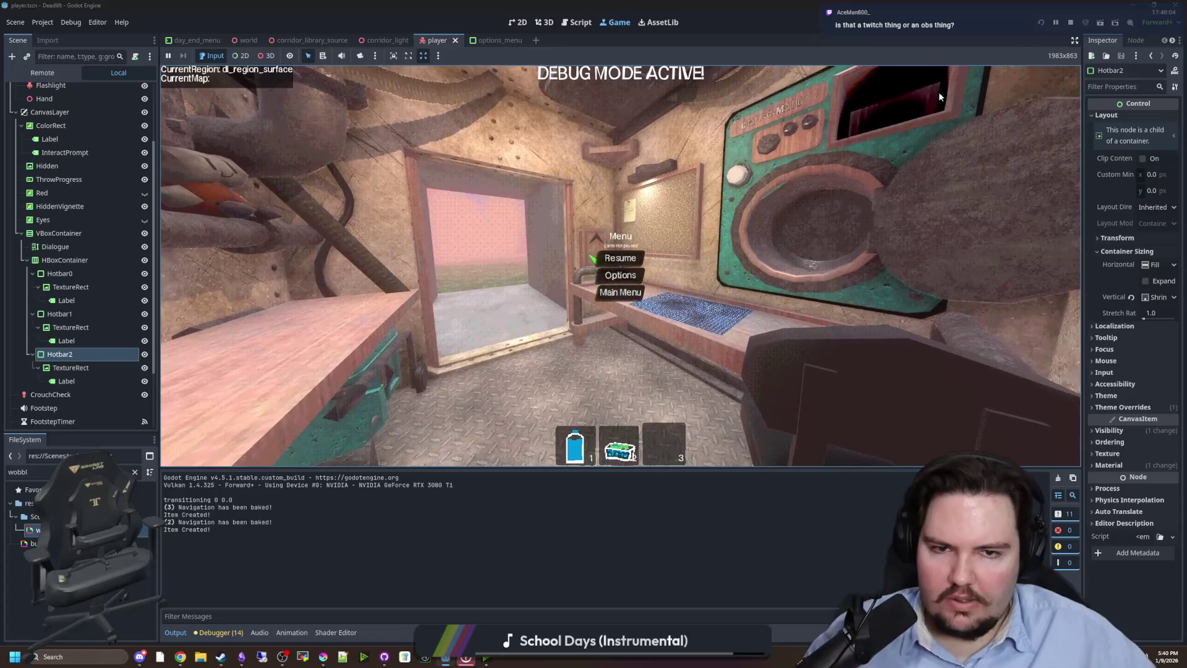
pyautogui.click(620, 292)
# Step: Set rendering/mesh_lod/lod_change/threshold_pixels to 5.0 in Project Settings and run the project
pyautogui.click(42, 22)
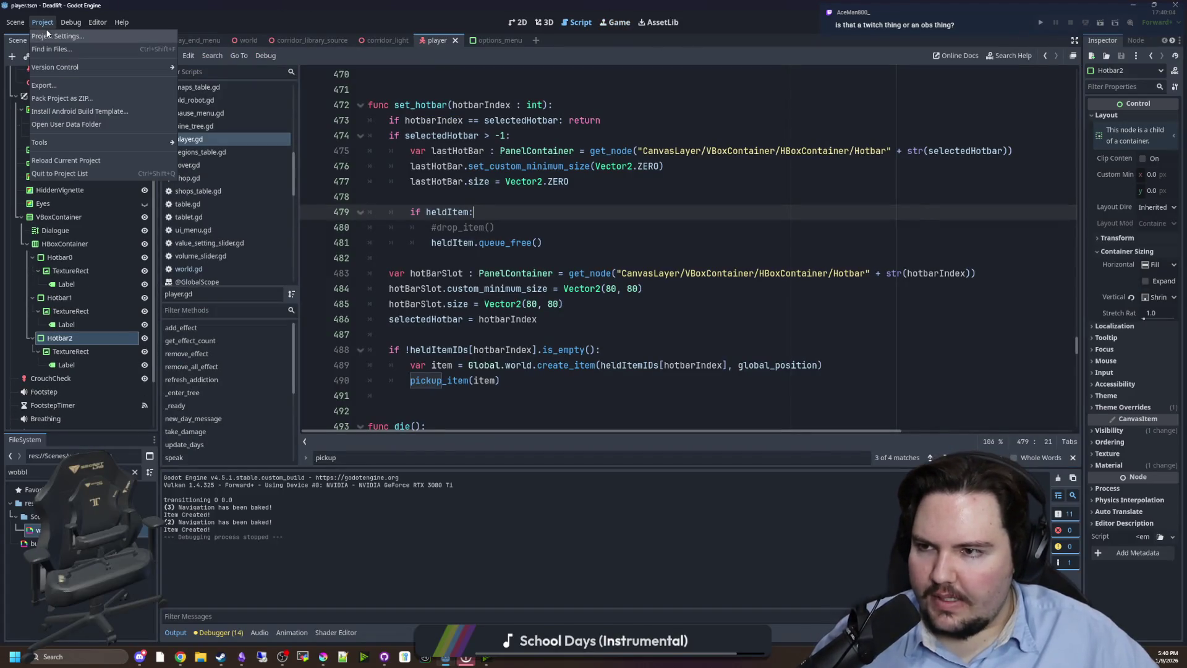
pyautogui.click(68, 35)
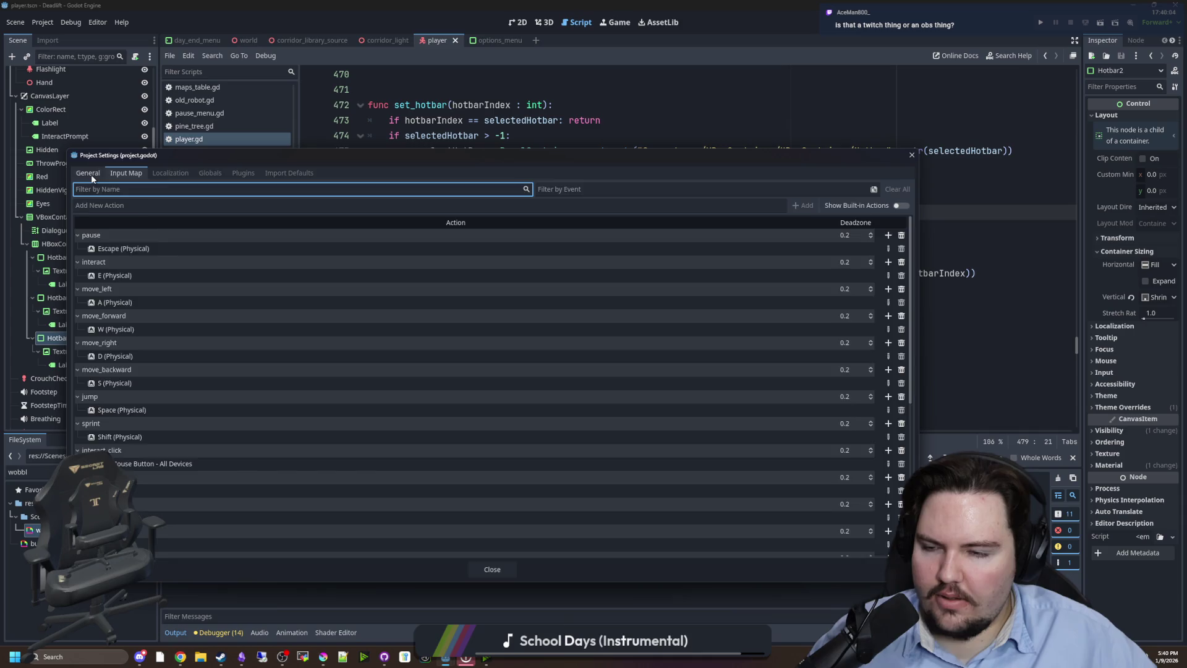
pyautogui.click(87, 173)
pyautogui.click(575, 235)
pyautogui.write('5.0')
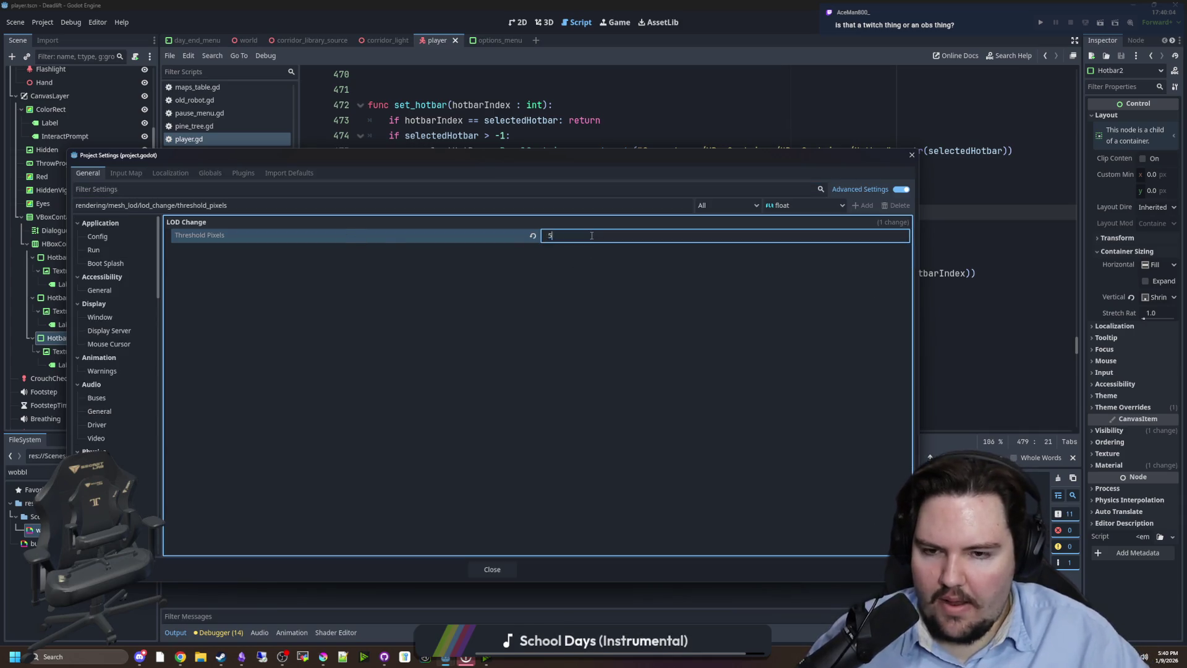
pyautogui.click(511, 575)
pyautogui.click(643, 289)
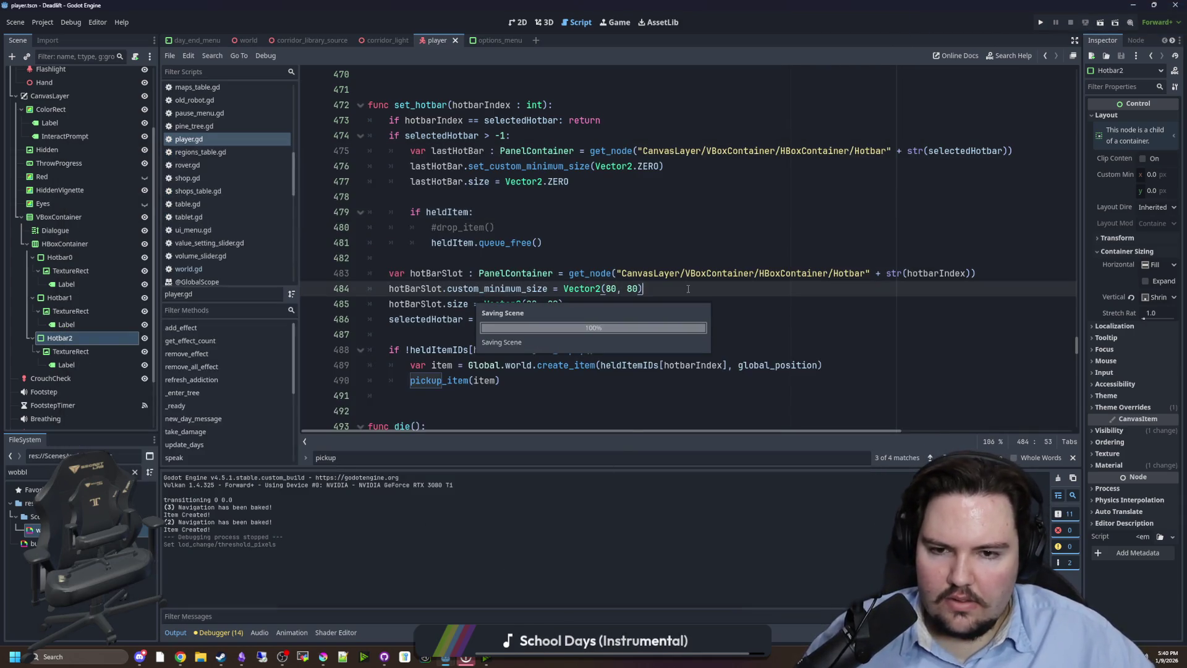
pyautogui.click(1039, 22)
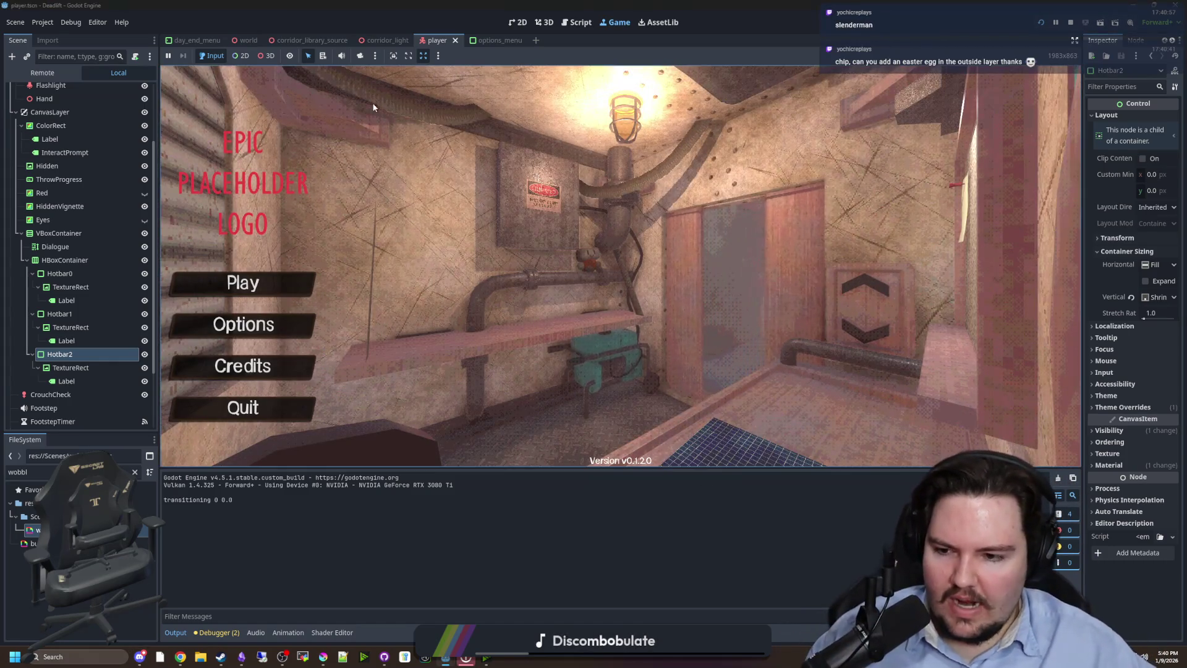
# Step: Start a new game and walk through the doorway, down the corridor into the small room
pyautogui.click(243, 282)
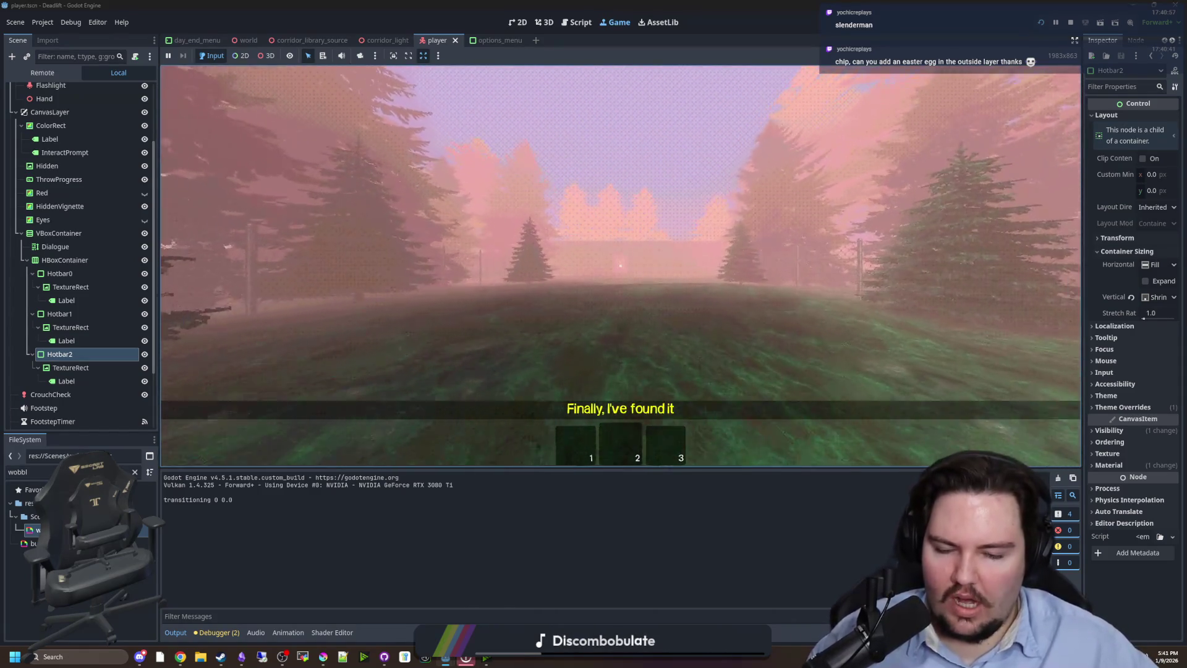
pyautogui.press('w')
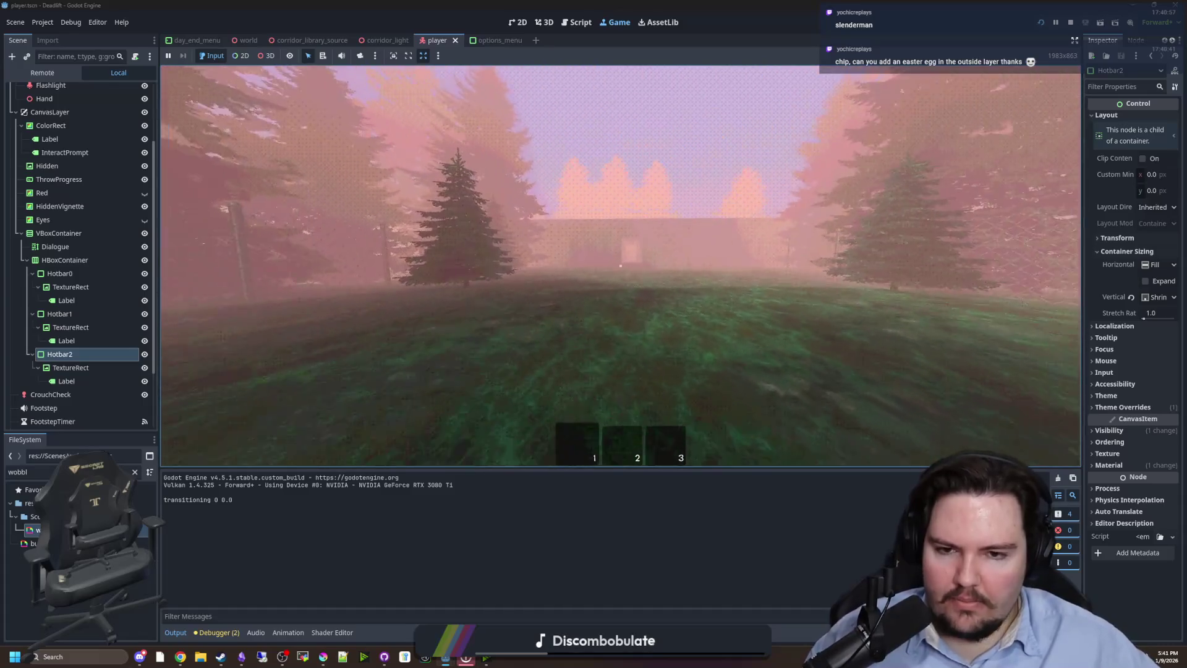
pyautogui.press('w')
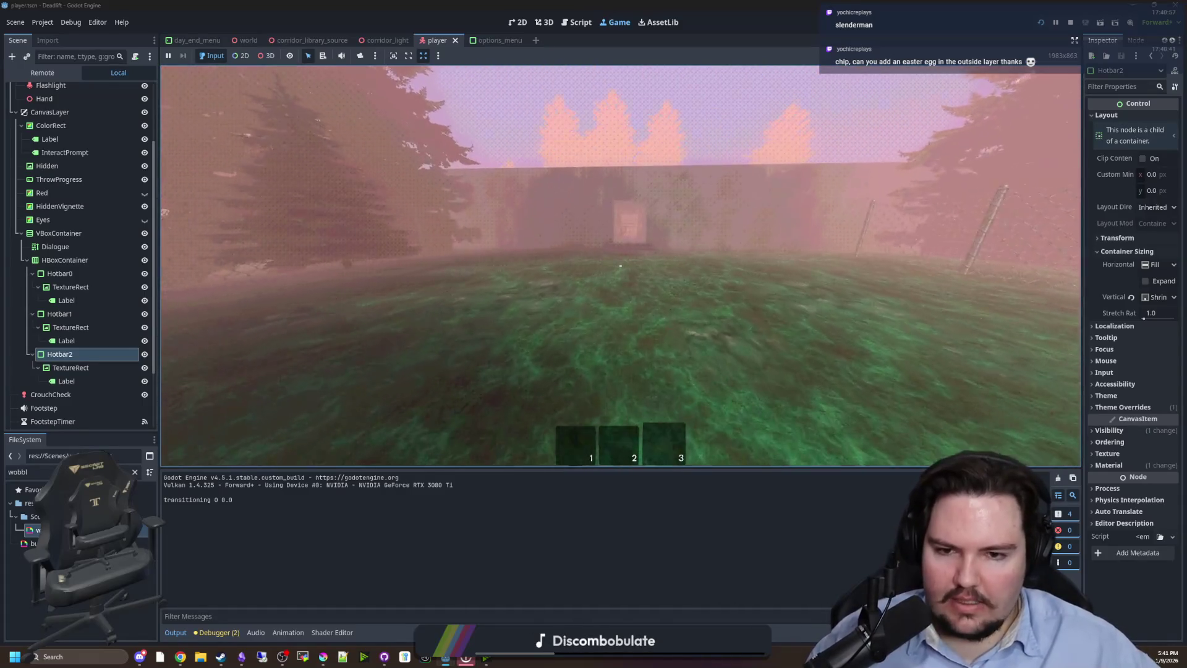
pyautogui.press('w')
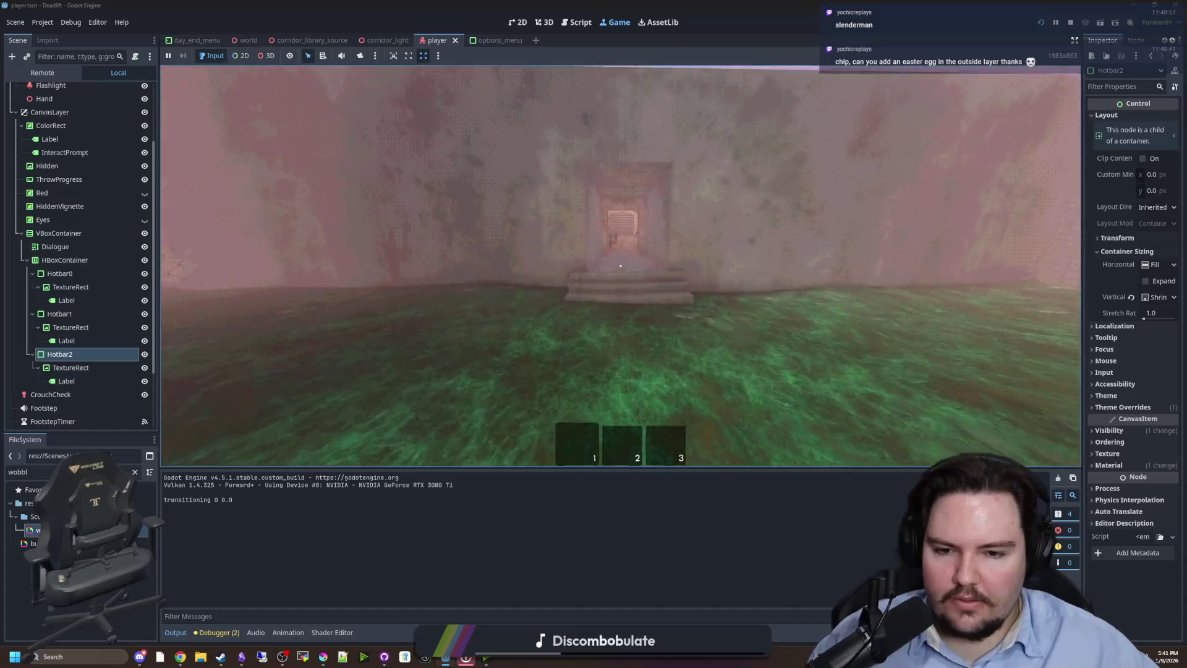
pyautogui.press('w')
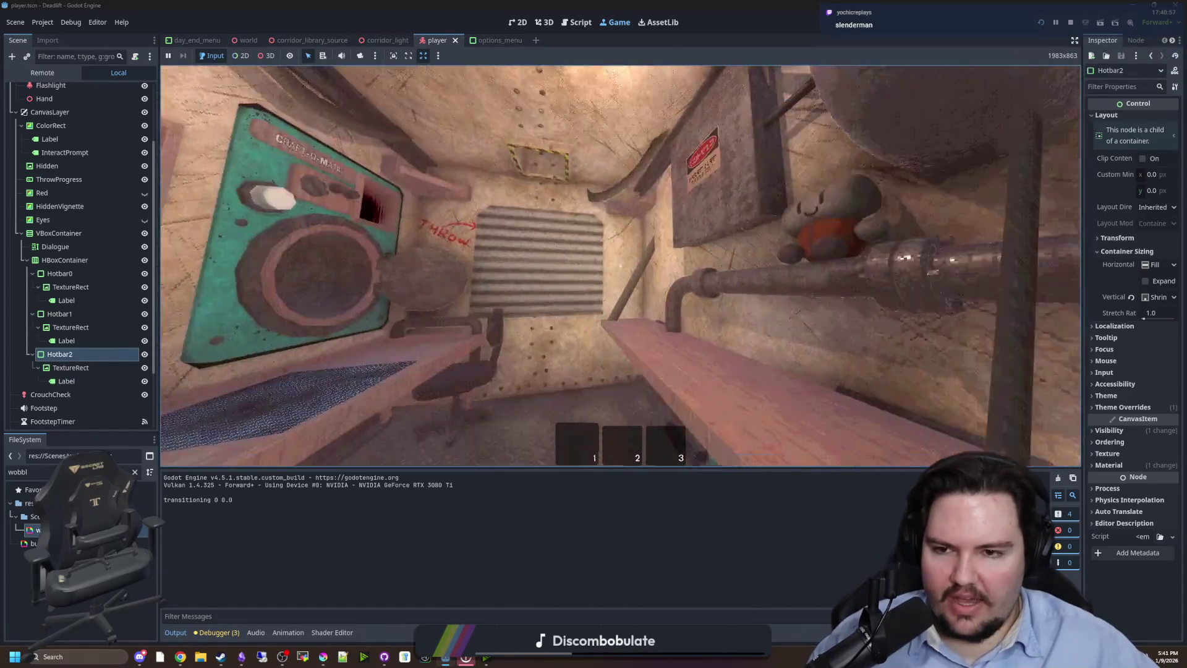
pyautogui.moveTo(620, 266)
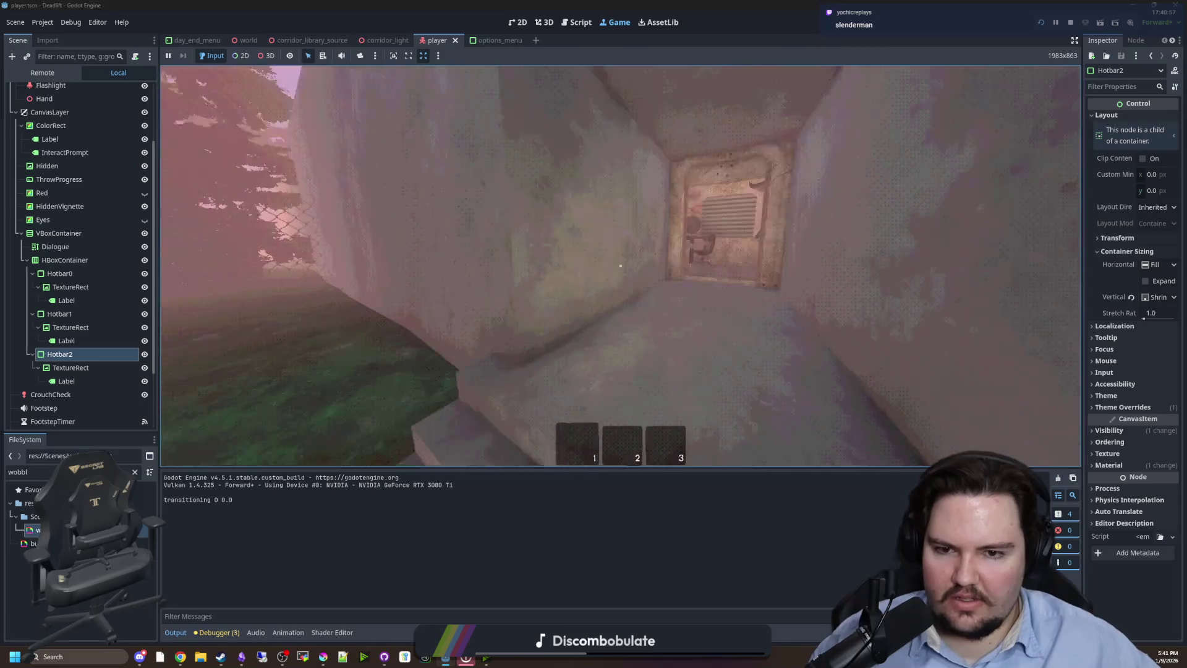
pyautogui.press('w')
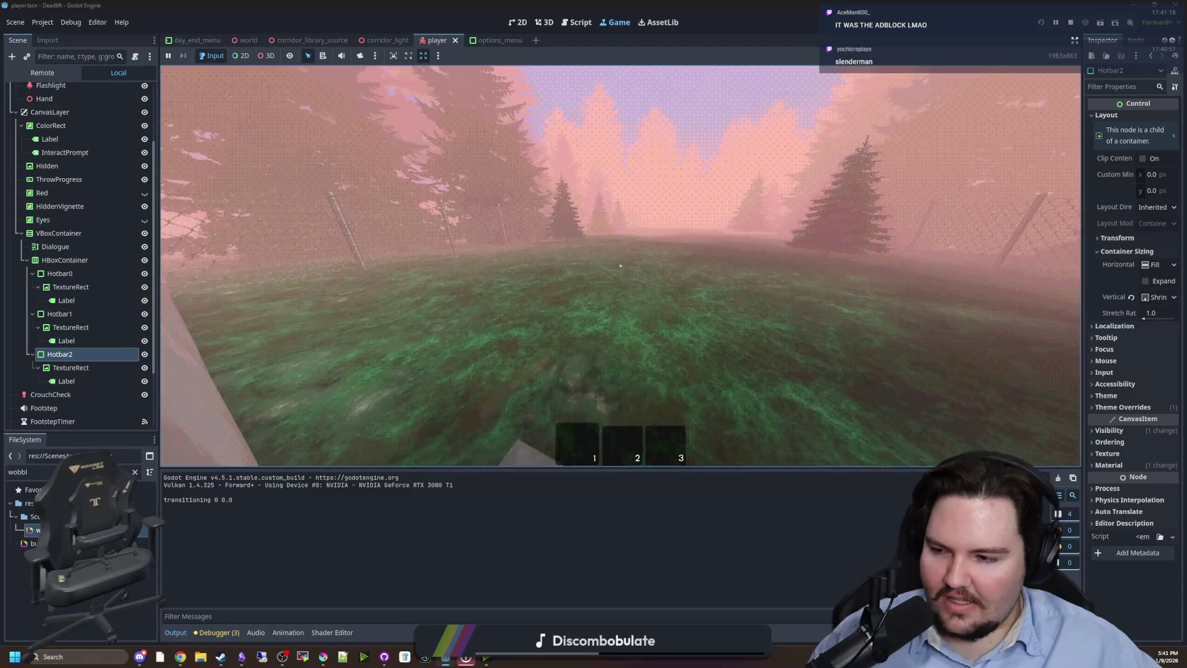
# Step: Switch hotbar slots 2 and 1, walk back into the corridor, and open the pause menu
pyautogui.press('2')
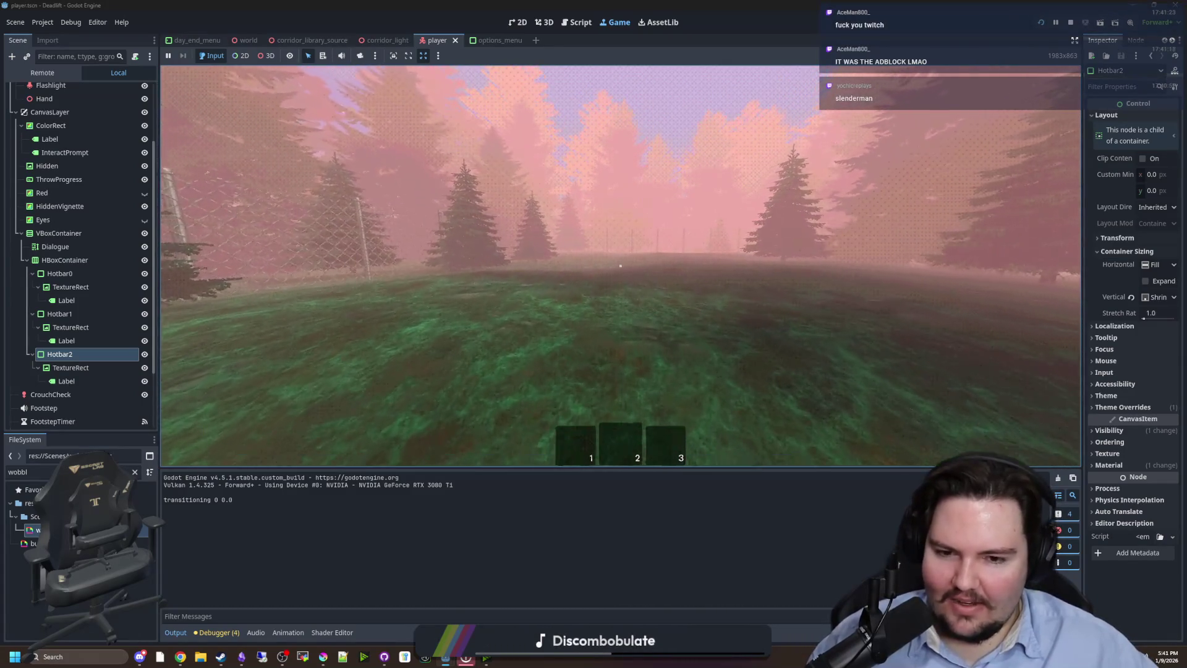
pyautogui.press('1')
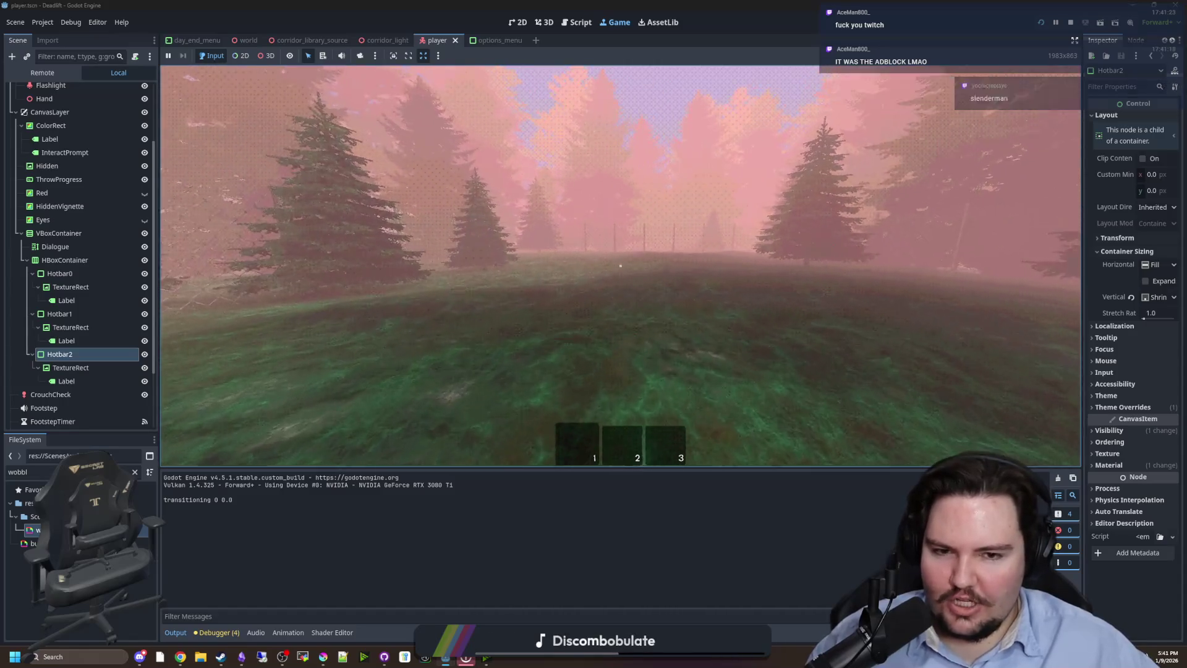
pyautogui.press('w')
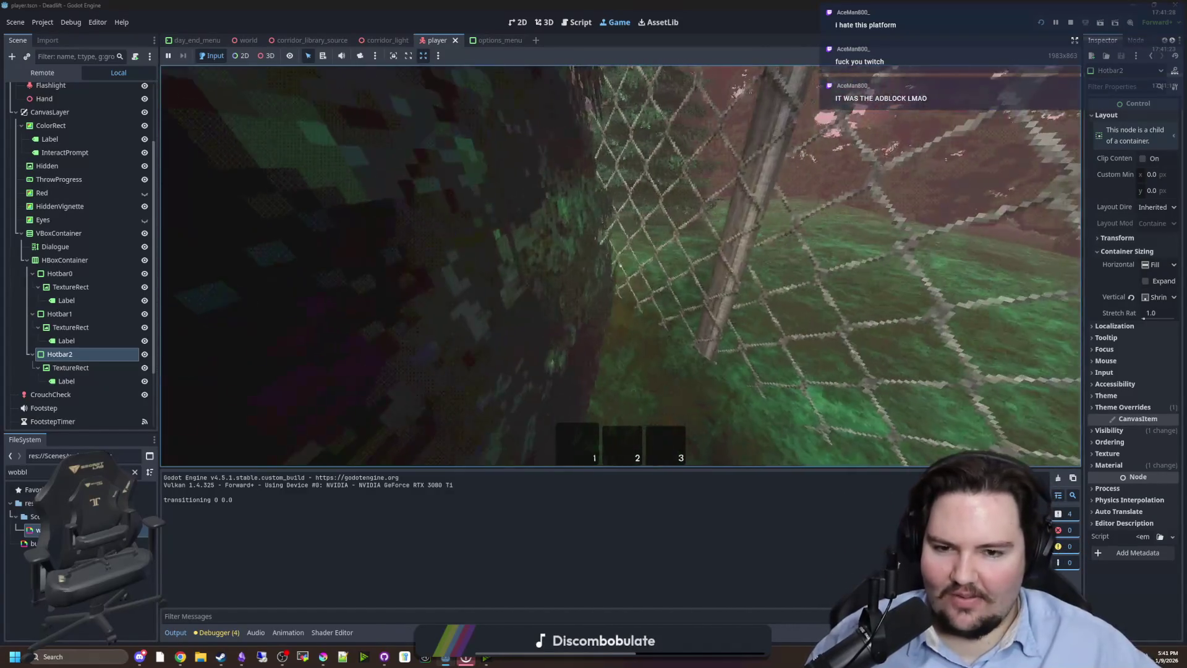
pyautogui.moveTo(620, 266)
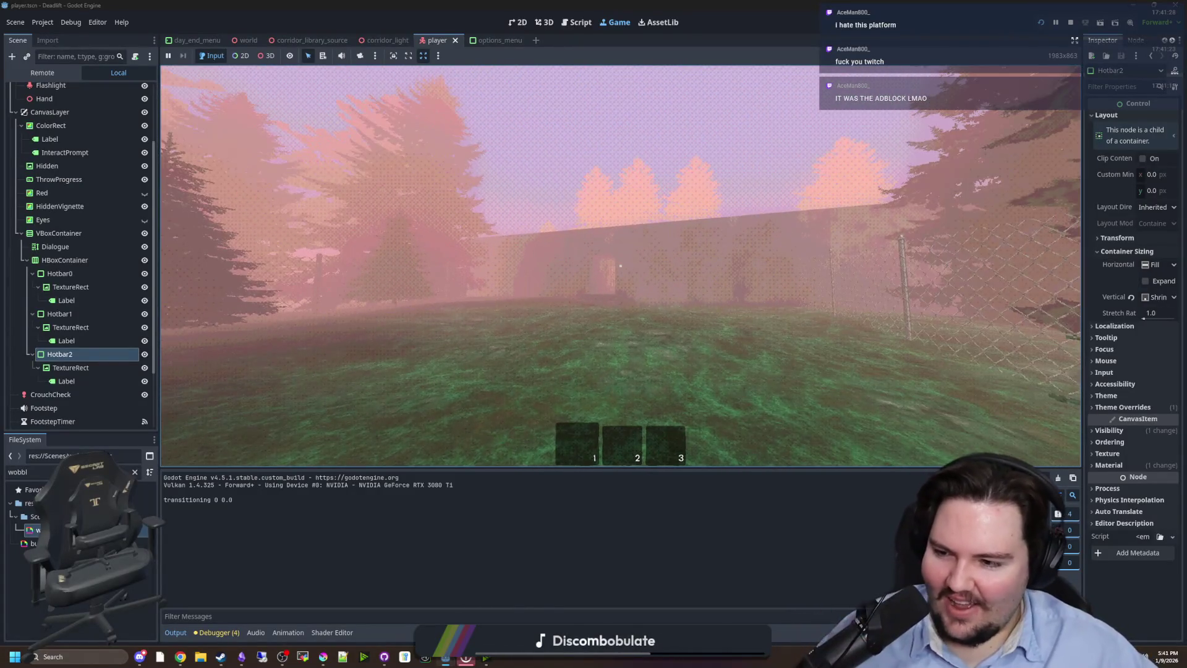
pyautogui.press('w')
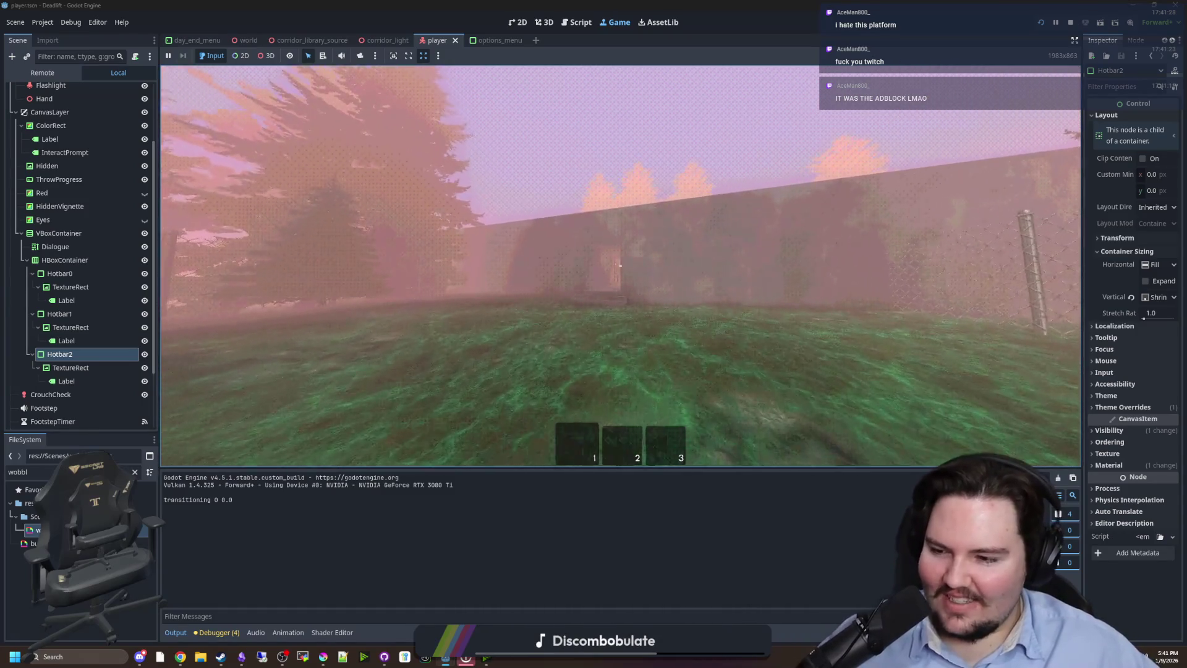
pyautogui.press('w')
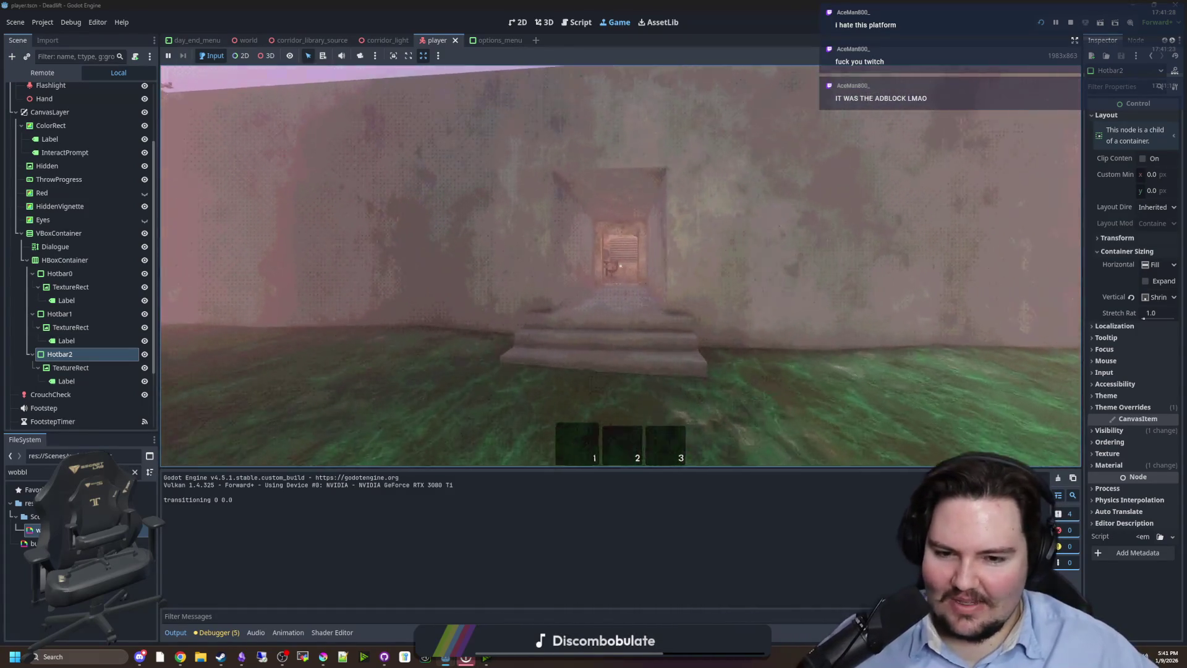
pyautogui.press('w')
pyautogui.press('Escape')
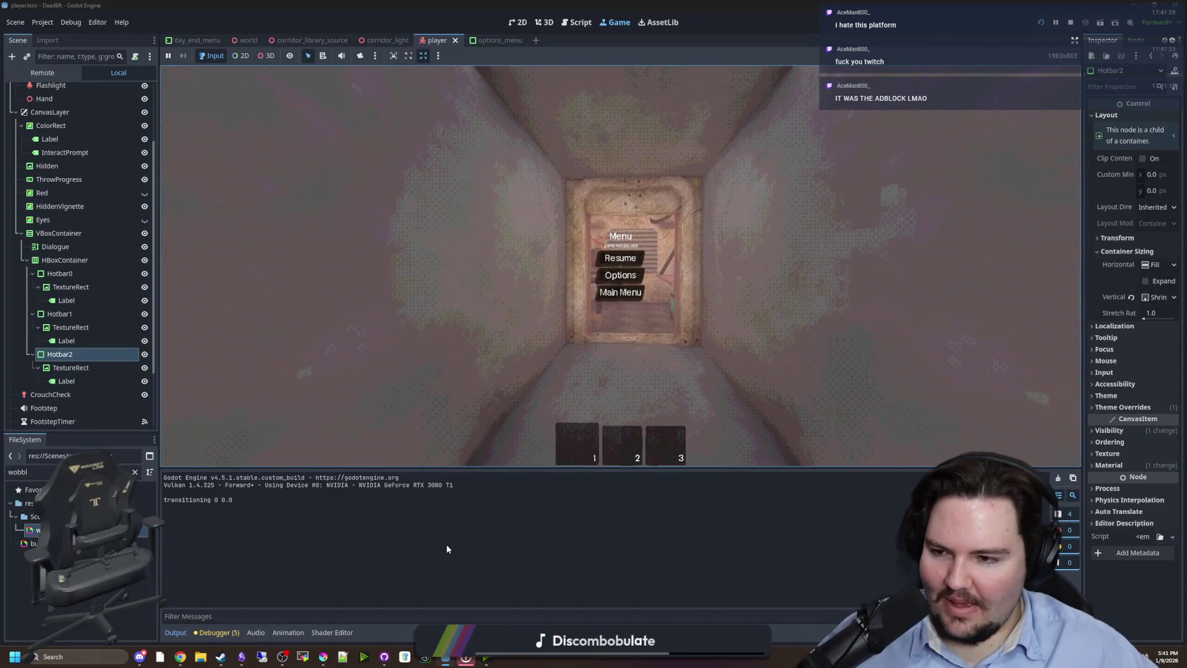
pyautogui.click(71, 287)
# Step: Select Hotbar0's Label, widen the inspector, switch to the 2D view, and save the scene
pyautogui.press('Down')
pyautogui.moveTo(1084, 326); pyautogui.dragTo(884, 336)
pyautogui.scroll(-3, 1026, 371)
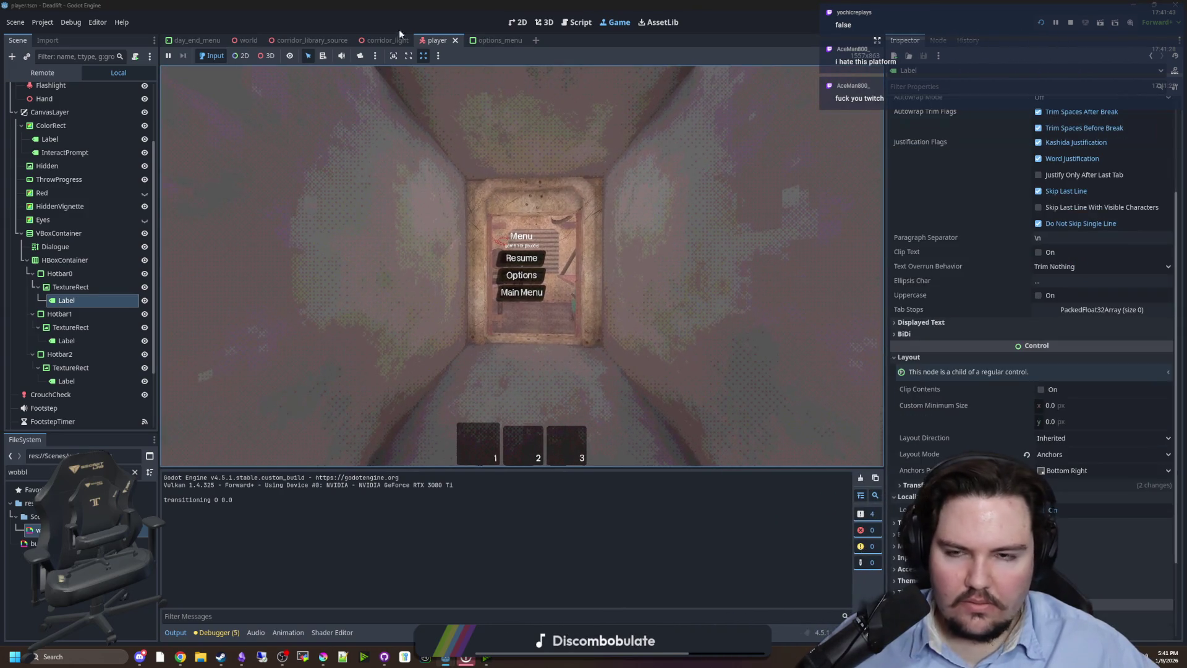
pyautogui.click(516, 23)
pyautogui.scroll(4, 517, 359)
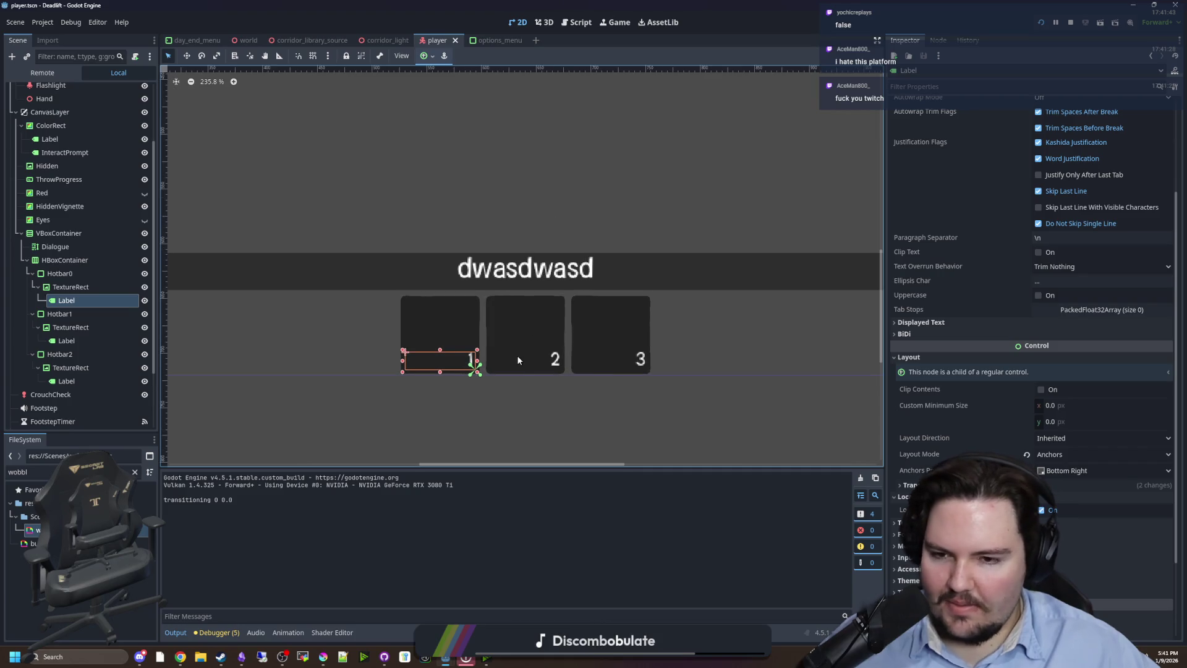
pyautogui.scroll(3, 516, 369)
pyautogui.hotkey('ctrl', 's')
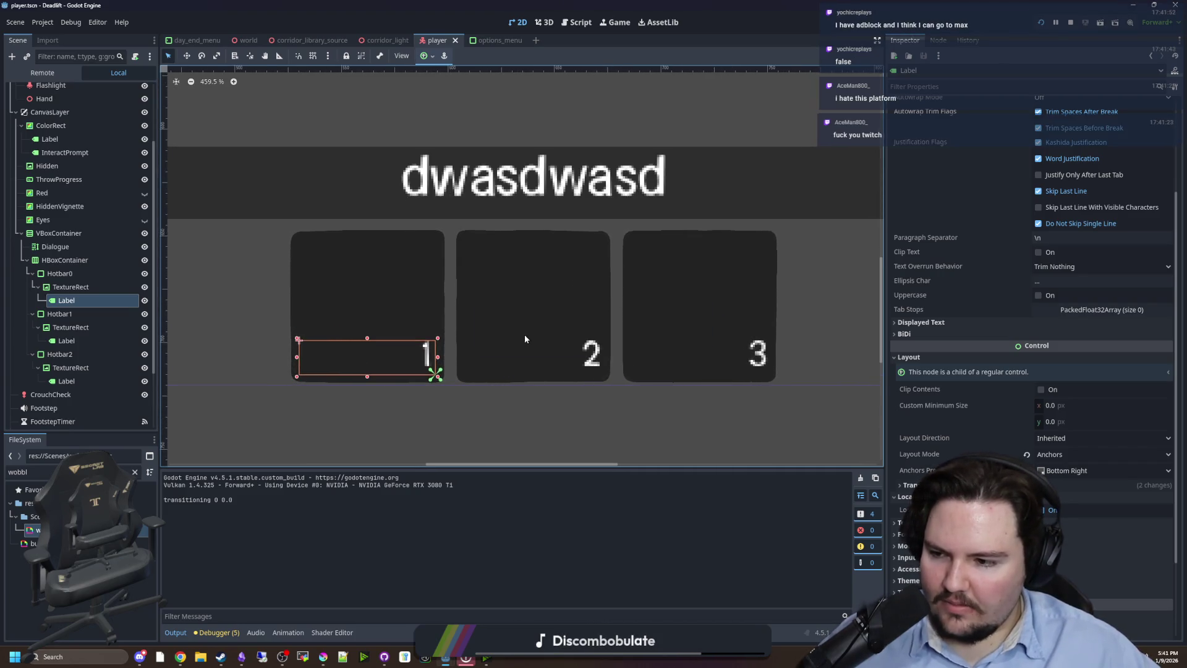
pyautogui.hotkey('ctrl', 's')
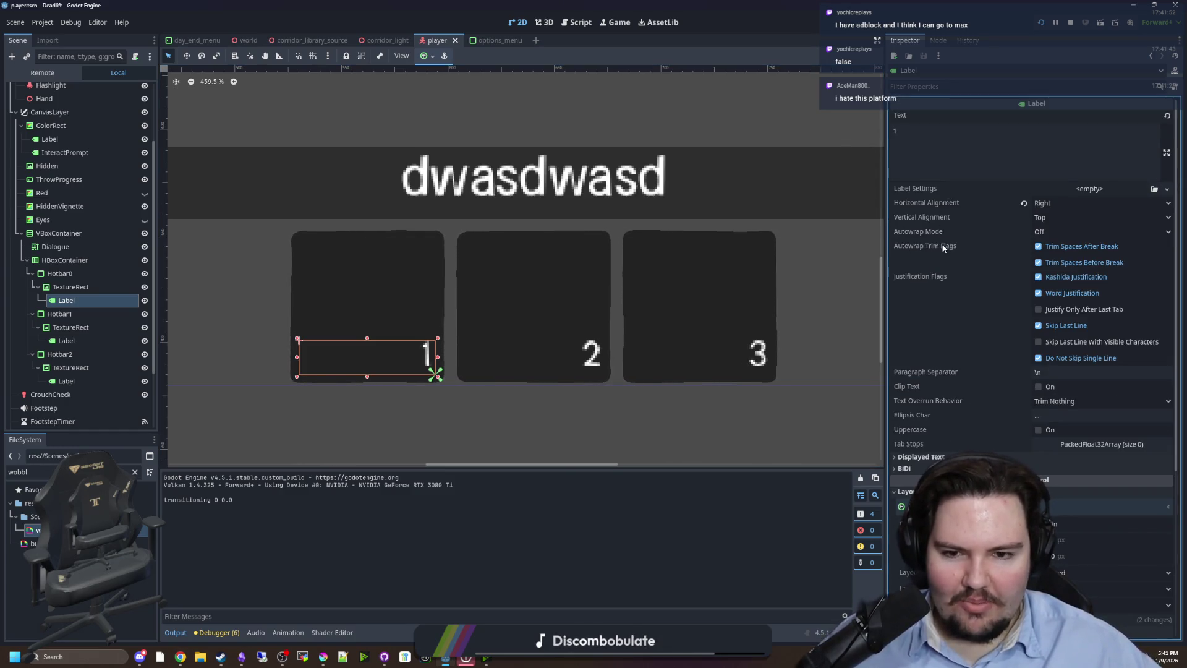
# Step: Give Hotbar0's Label a Theme Overrides > Constants > Outline Size value
pyautogui.scroll(-2, 936, 278)
pyautogui.scroll(-1, 930, 334)
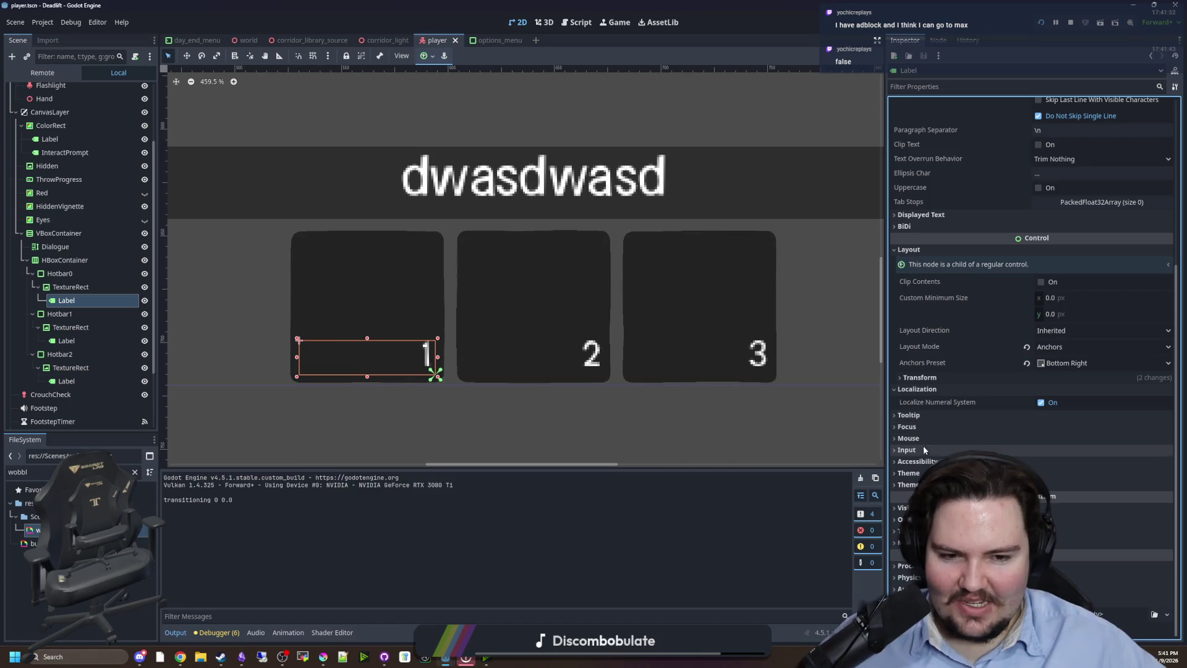
pyautogui.click(908, 485)
pyautogui.scroll(-2, 990, 310)
pyautogui.click(915, 471)
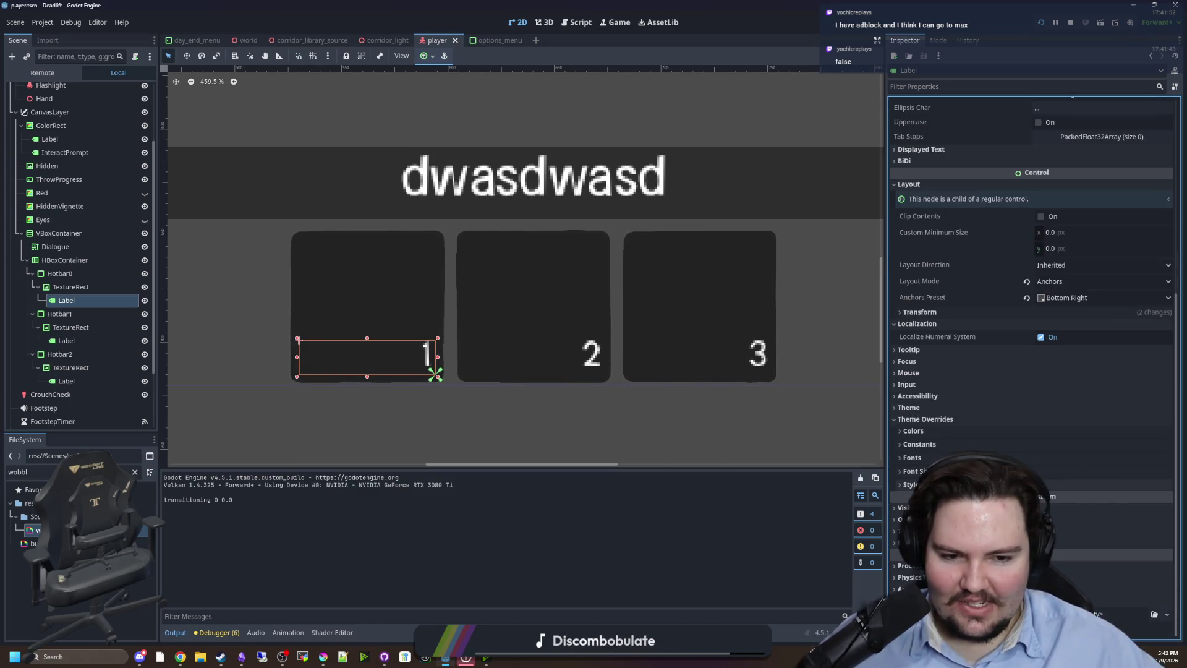
pyautogui.click(921, 445)
pyautogui.click(1075, 524)
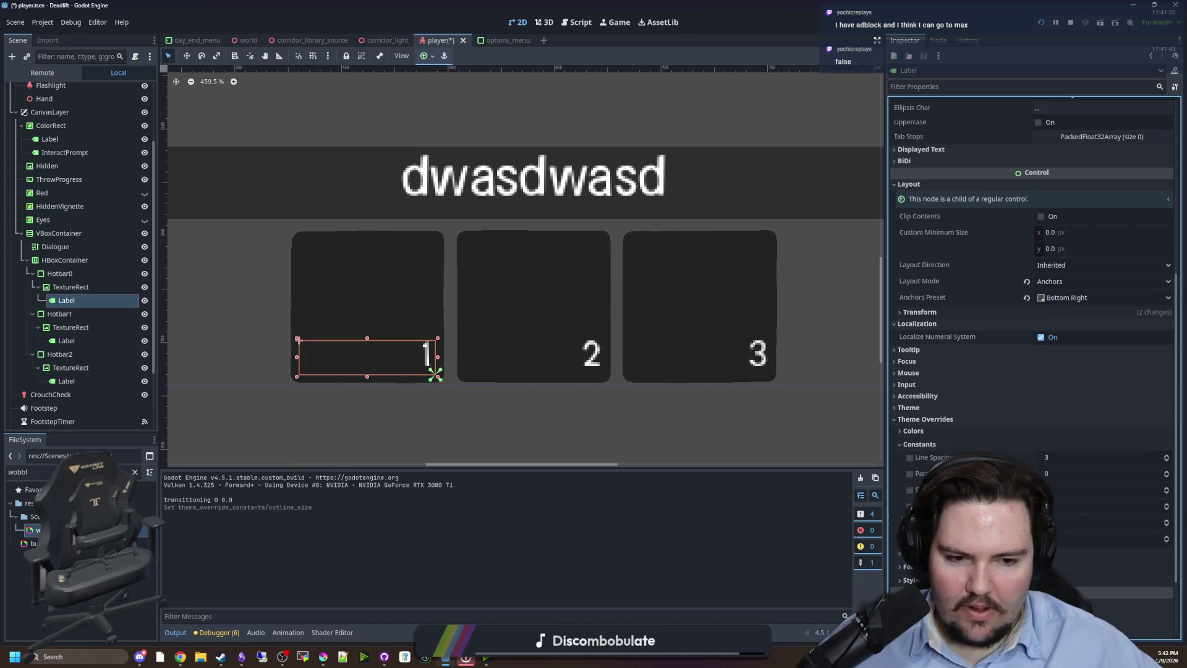
pyautogui.press('Return')
pyautogui.scroll(7, 436, 331)
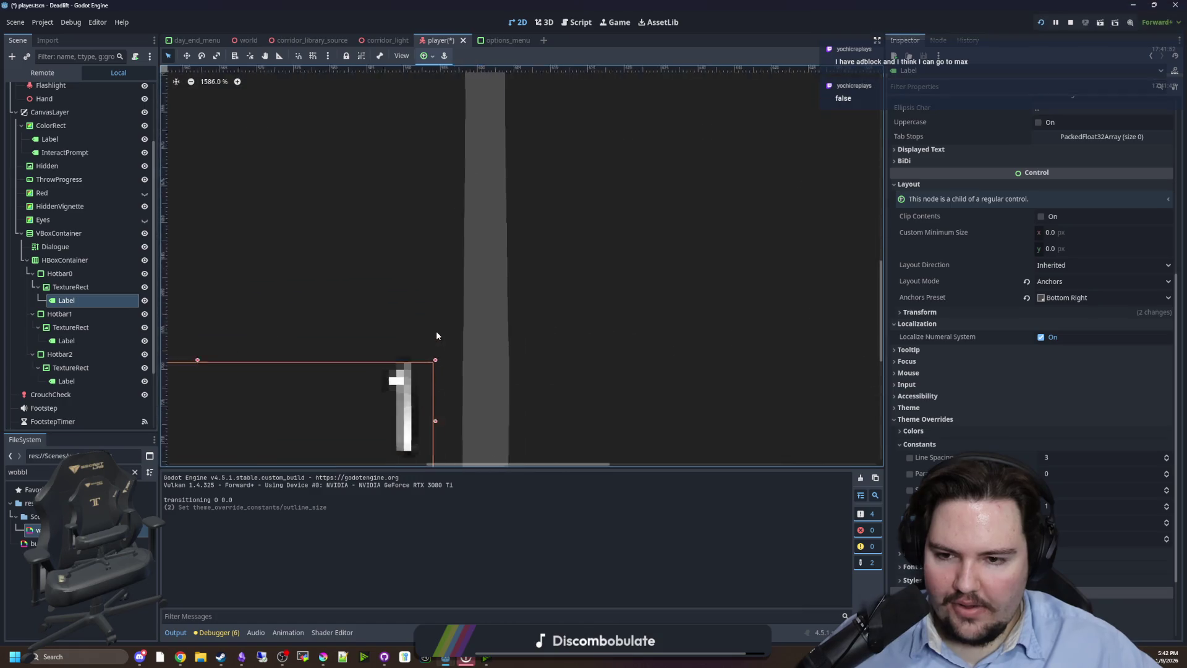
pyautogui.scroll(-3, 413, 325)
pyautogui.click(1058, 519)
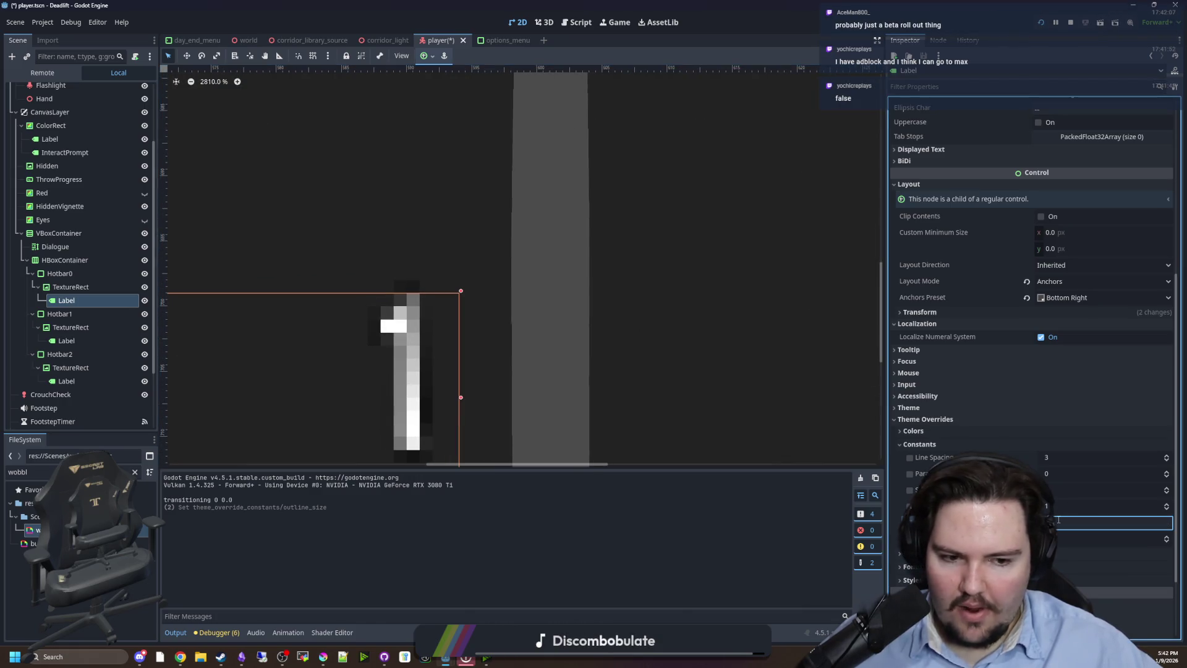
pyautogui.scroll(-7, 375, 348)
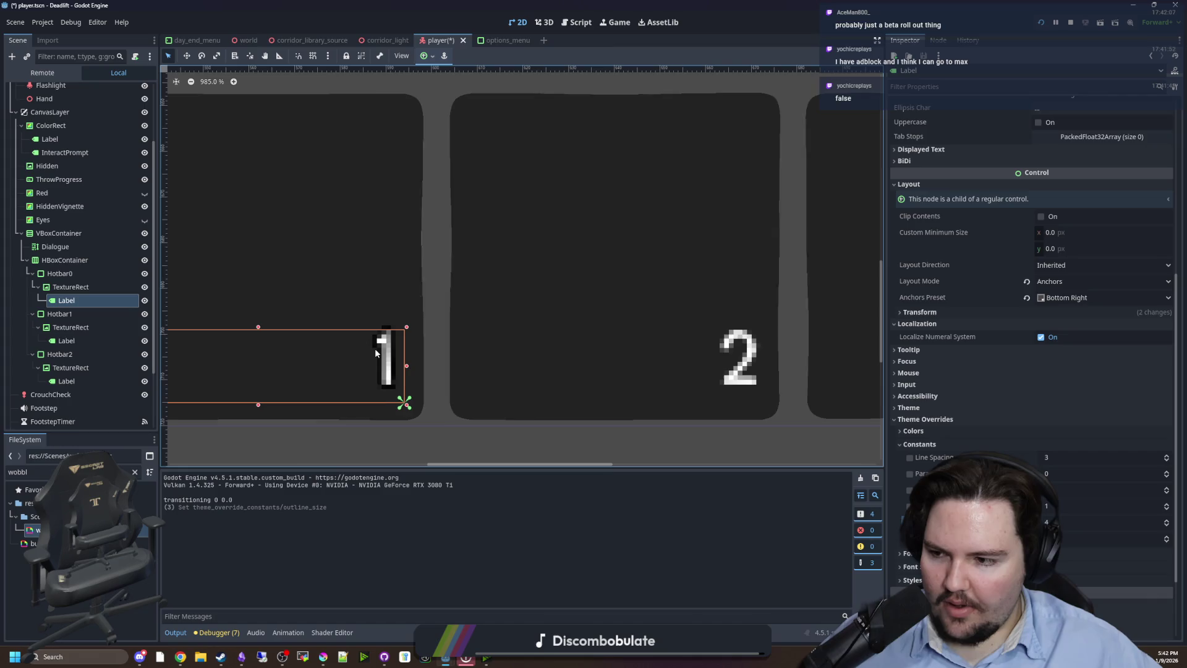
# Step: Select Hotbar1 and Hotbar2 Labels together and set their Outline Size constant override
pyautogui.click(66, 340)
pyautogui.keyDown('ctrl'); pyautogui.click(66, 381); pyautogui.keyUp('ctrl')
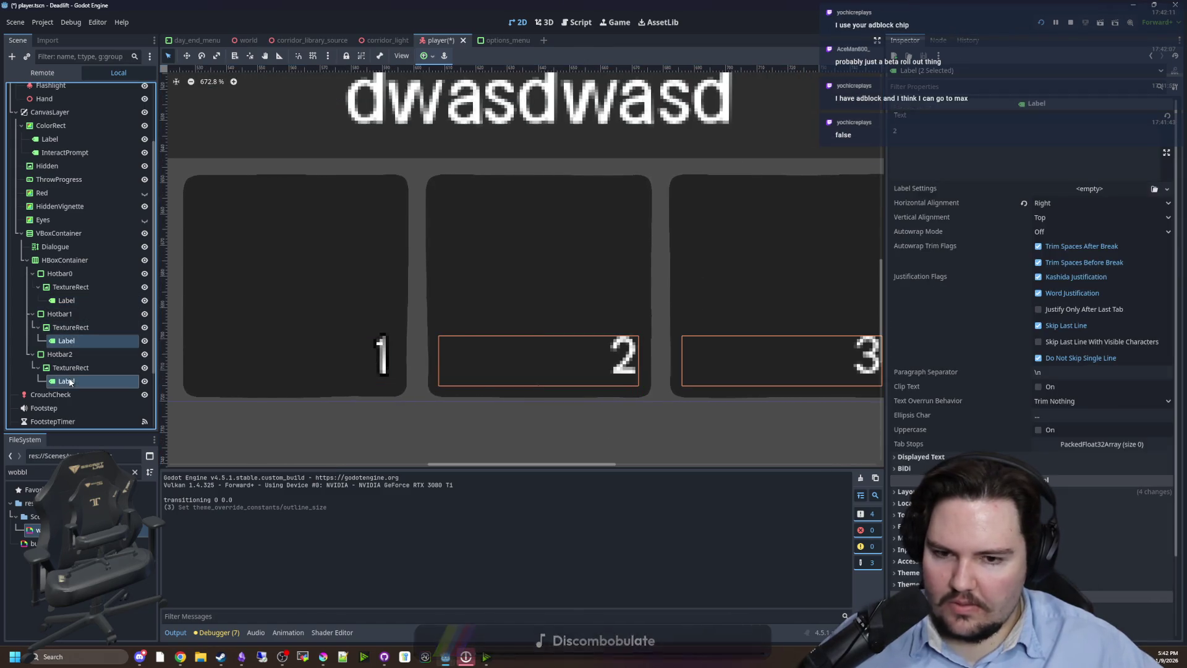
pyautogui.scroll(-2, 932, 435)
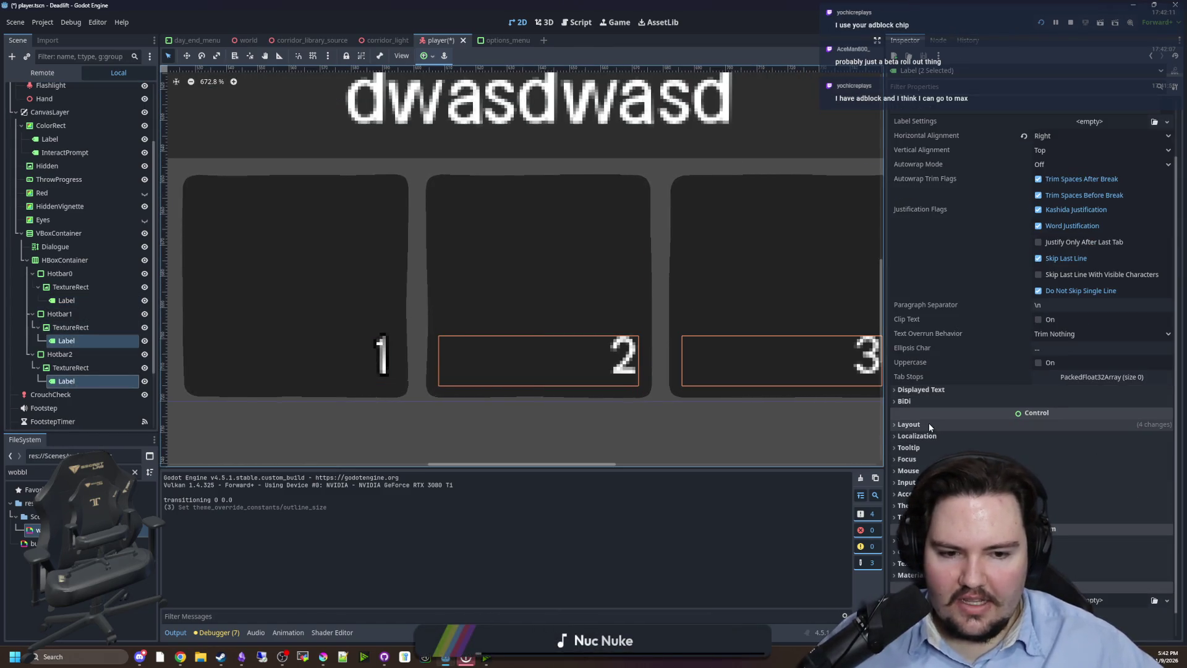
pyautogui.scroll(-3, 929, 423)
pyautogui.click(926, 423)
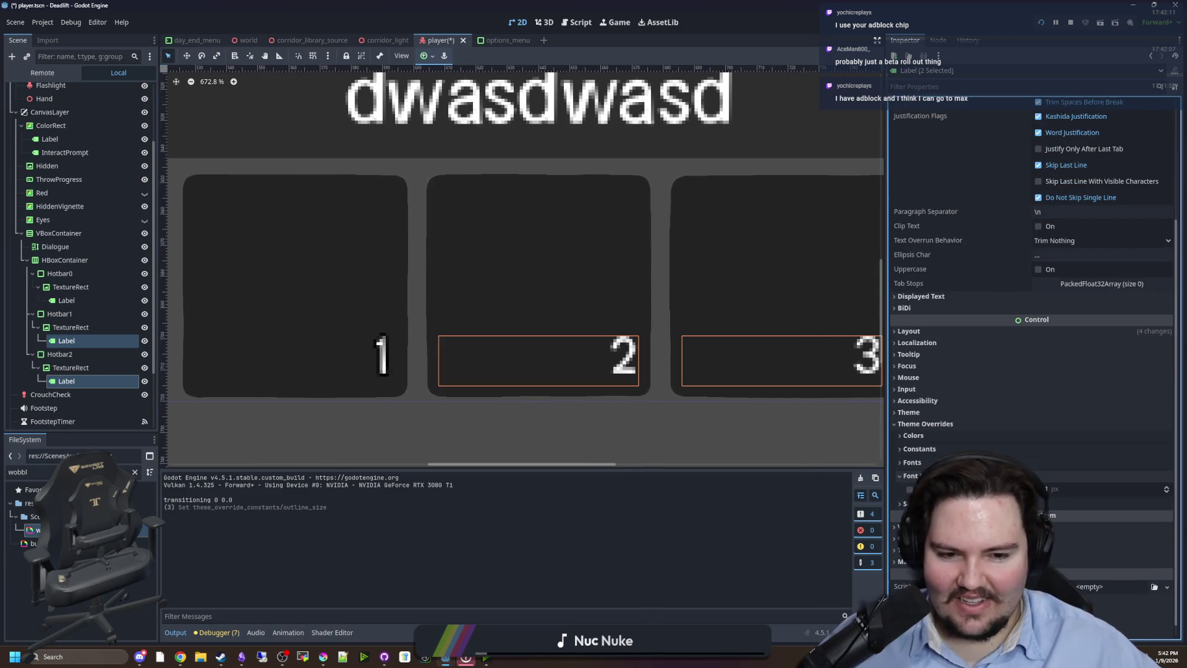
pyautogui.click(909, 489)
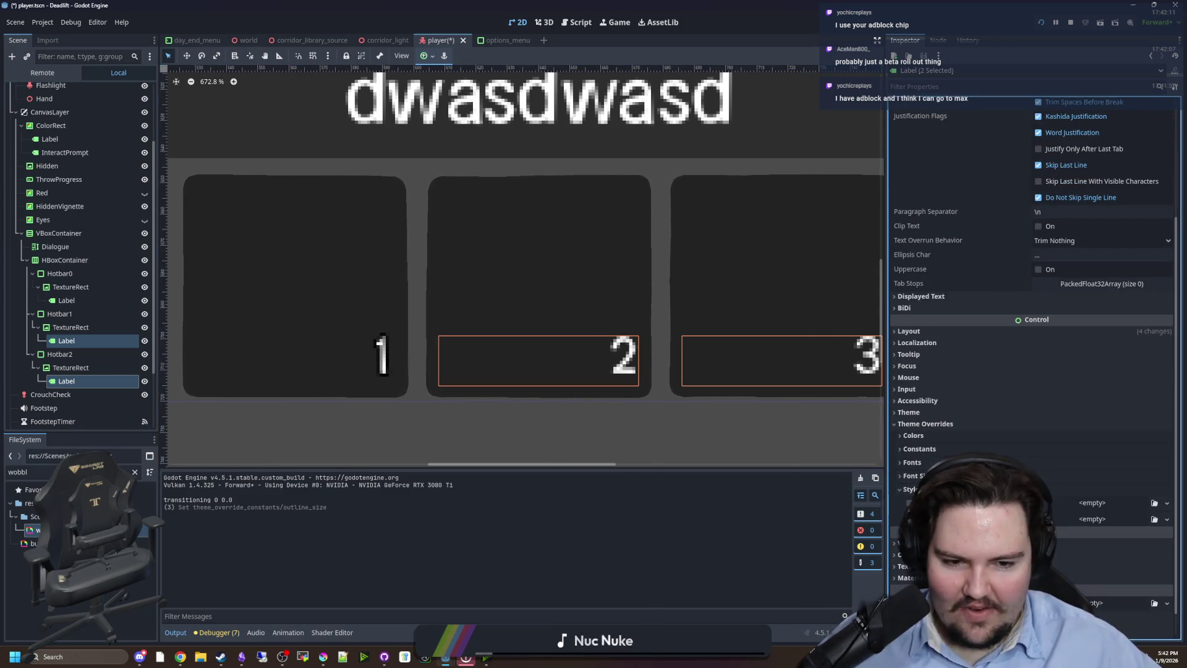
pyautogui.click(921, 437)
pyautogui.click(923, 439)
pyautogui.click(924, 451)
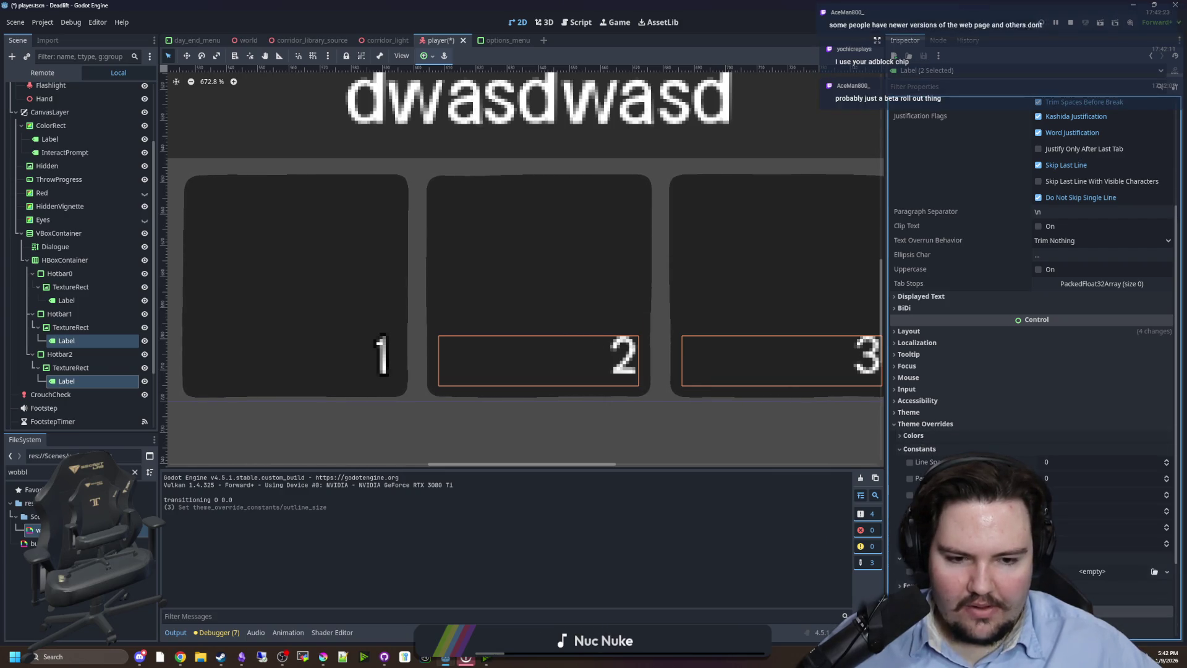
pyautogui.click(909, 511)
# Step: Confirm the outline size change, clear the node selection, and save the player scene
pyautogui.click(690, 540)
pyautogui.click(525, 432)
pyautogui.scroll(-7, 474, 395)
pyautogui.hotkey('ctrl', 's')
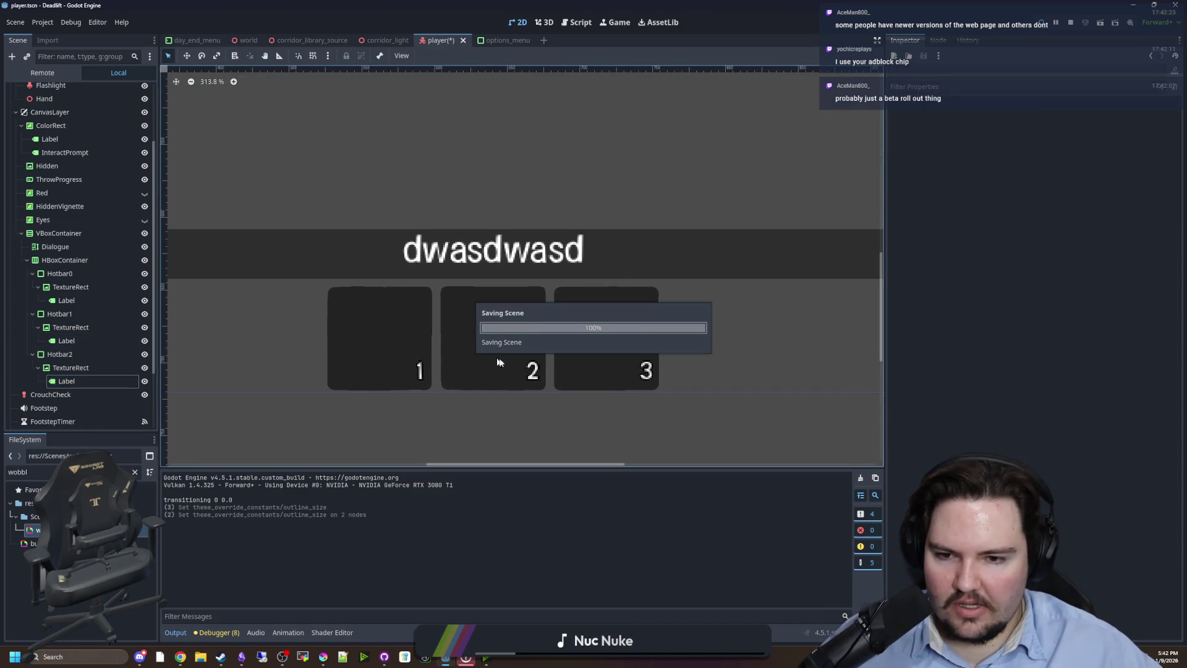
# Step: Run the game with F5 and bring focus back to the running game window
pyautogui.press('F5')
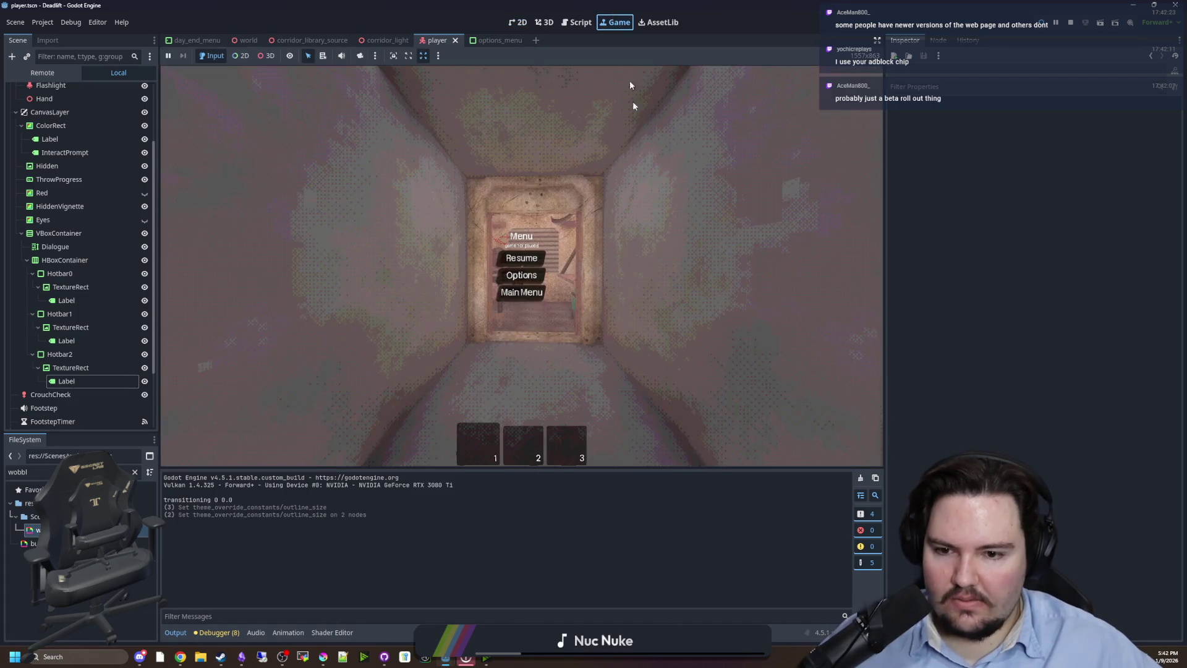
pyautogui.click(536, 266)
pyautogui.press('Escape')
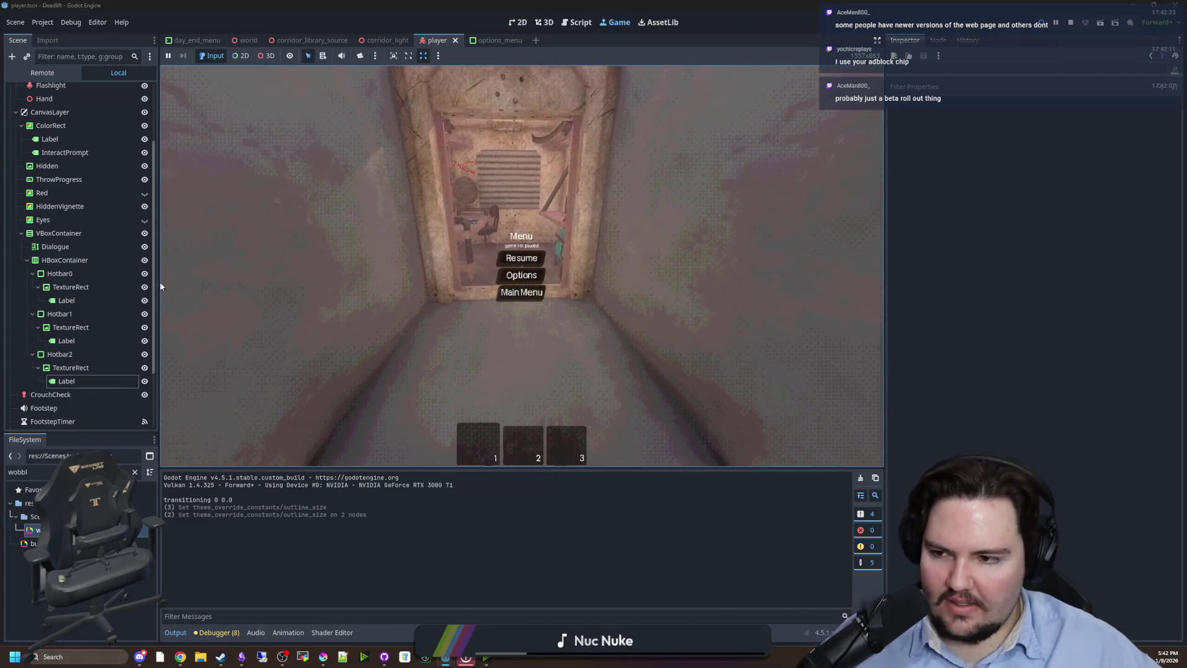
pyautogui.click(87, 303)
pyautogui.click(521, 258)
pyautogui.press('Escape')
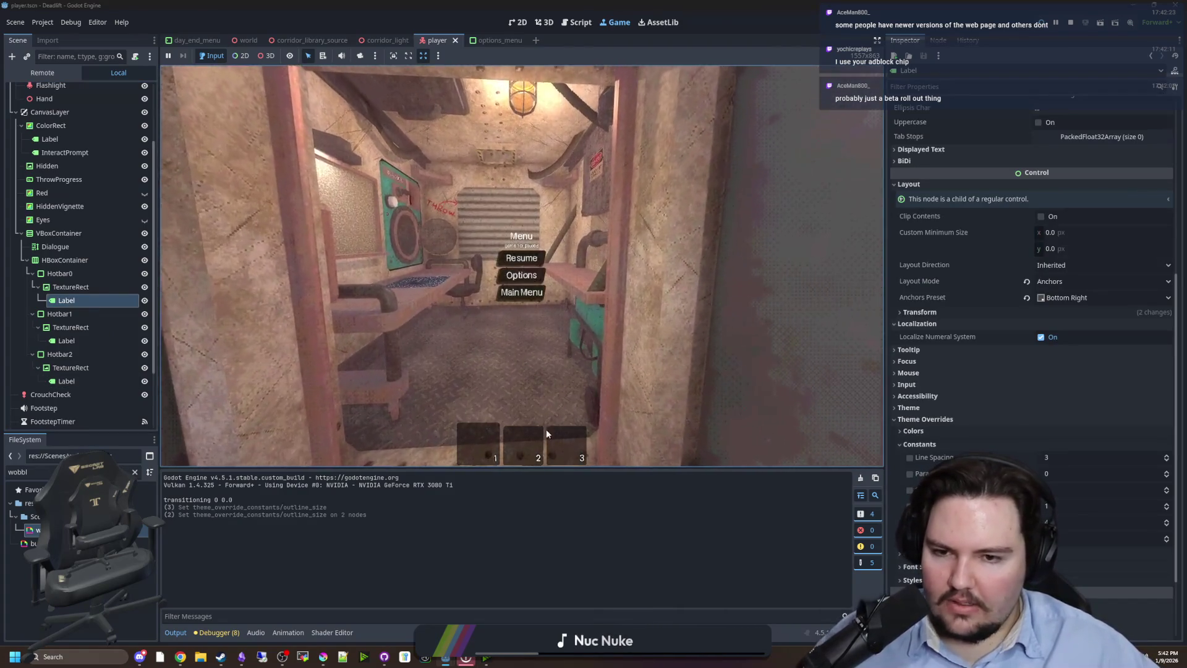
# Step: Walk out into the foggy field and back, pause, then open Chrome's AdBlocker Ultimate panel
pyautogui.click(521, 258)
pyautogui.press('w')
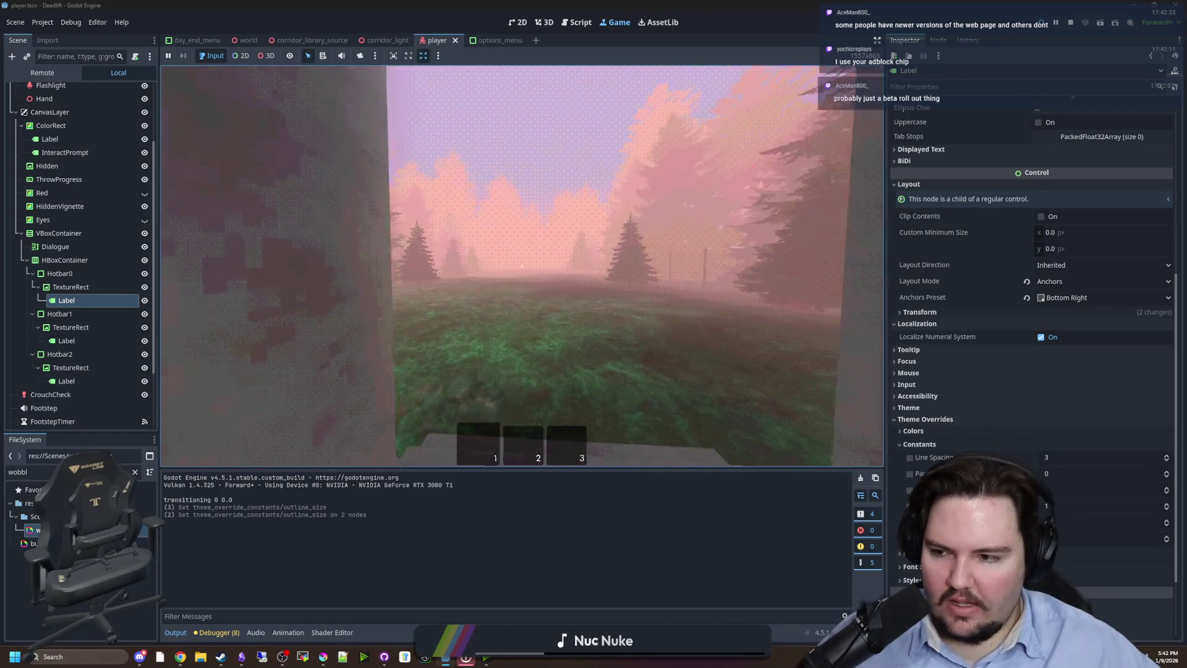
pyautogui.press('w')
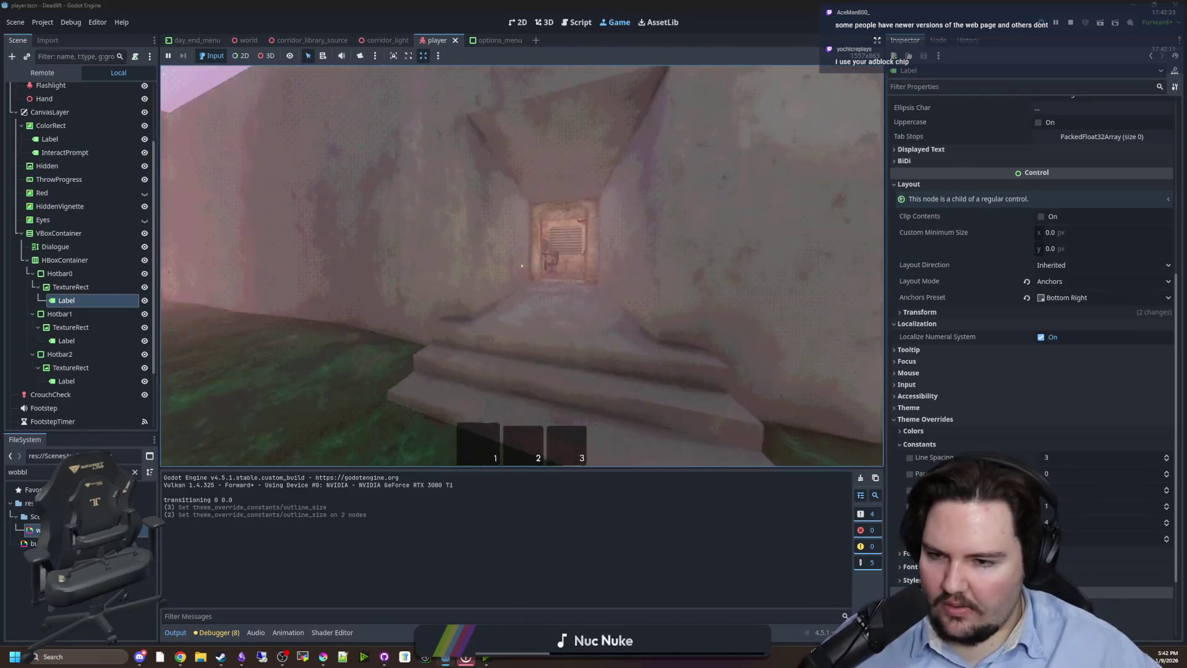
pyautogui.press('Escape')
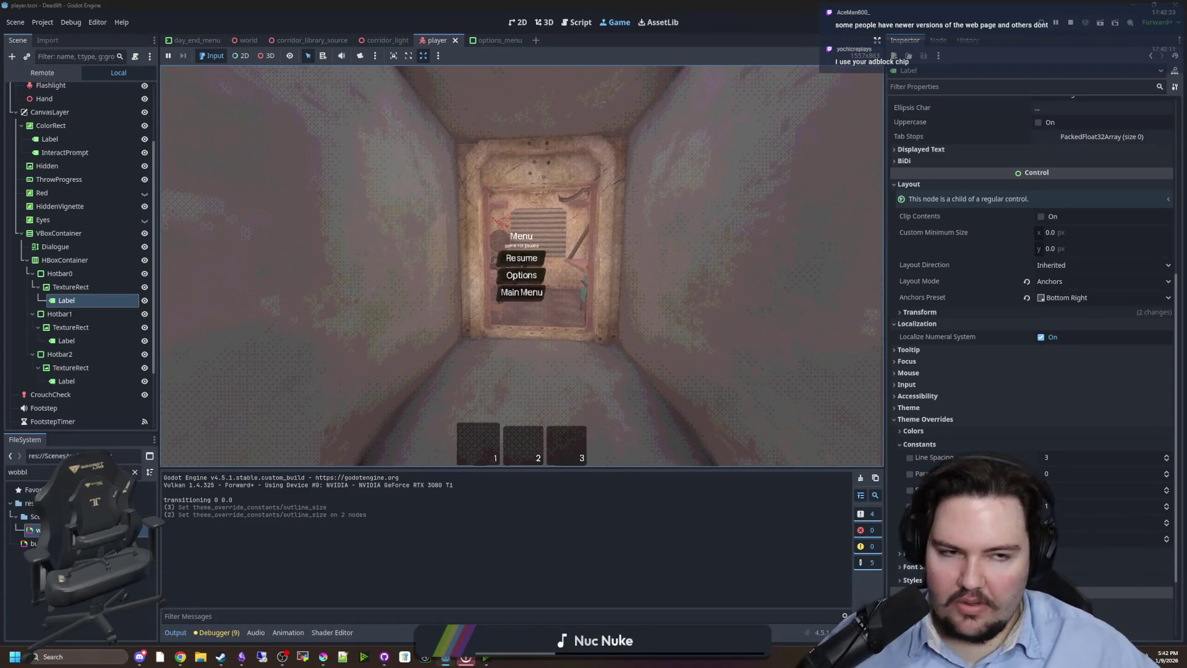
pyautogui.click(180, 657)
pyautogui.click(869, 137)
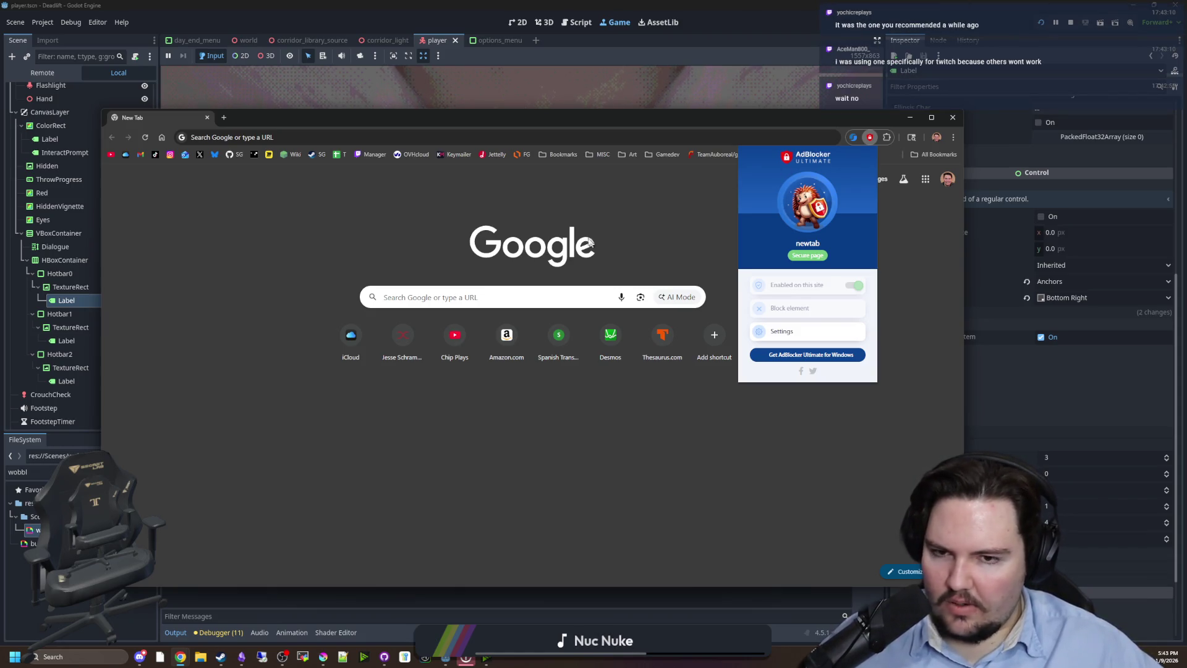
# Step: Search the web for 'twitch ad block'
pyautogui.click(530, 187)
pyautogui.click(281, 139)
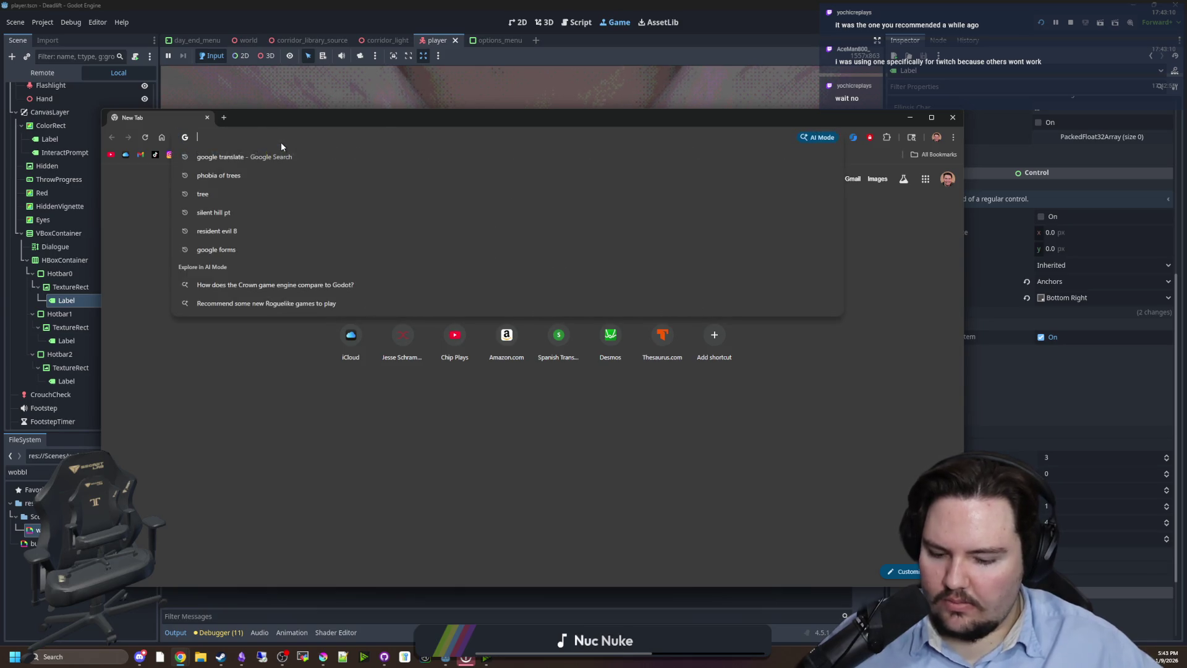
pyautogui.write('twitch ad block')
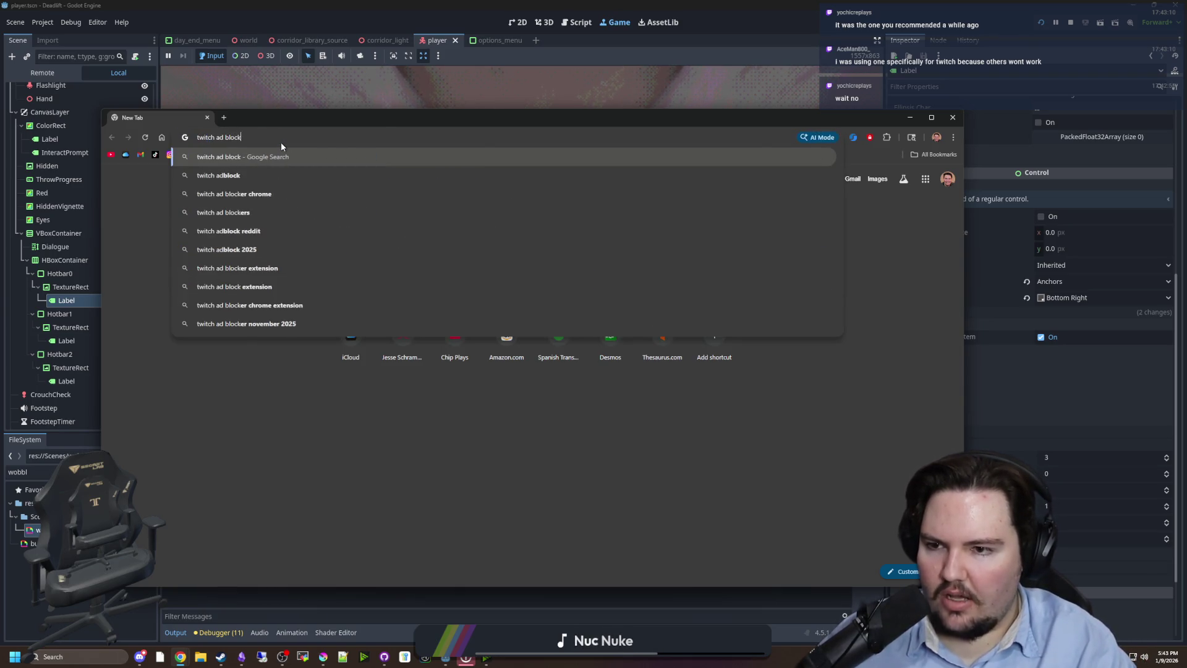
pyautogui.press('Return')
# Step: Review the Twitch Adblock store listing in a new tab and check the installed extensions list
pyautogui.middleClick(295, 329)
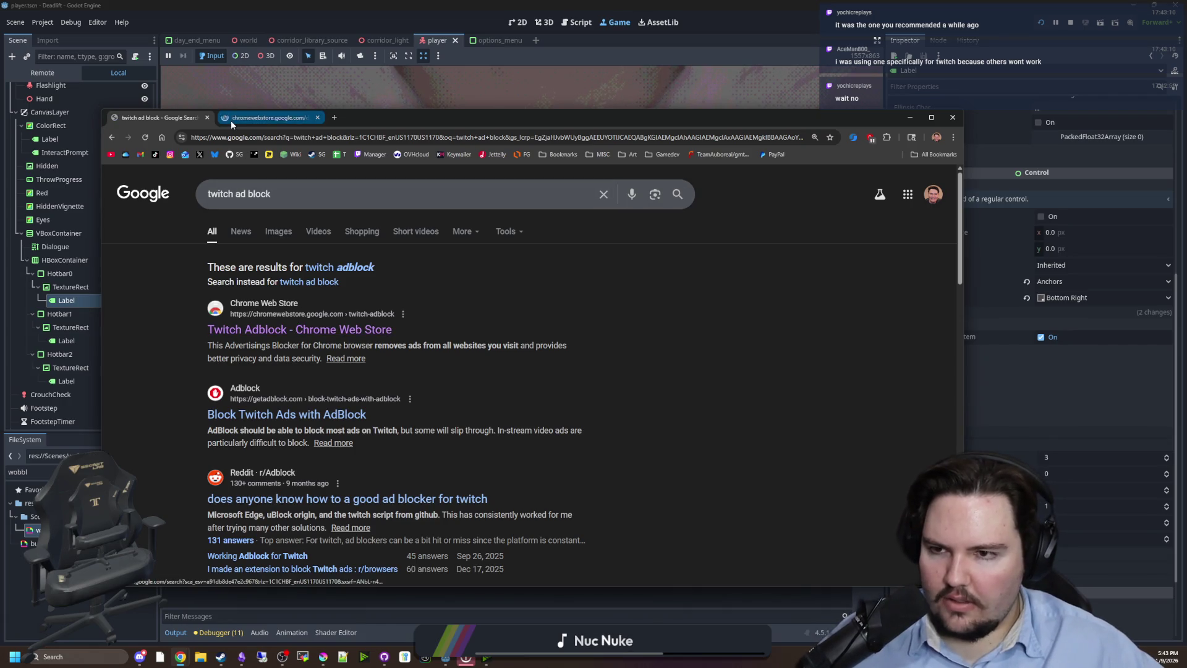
pyautogui.click(232, 118)
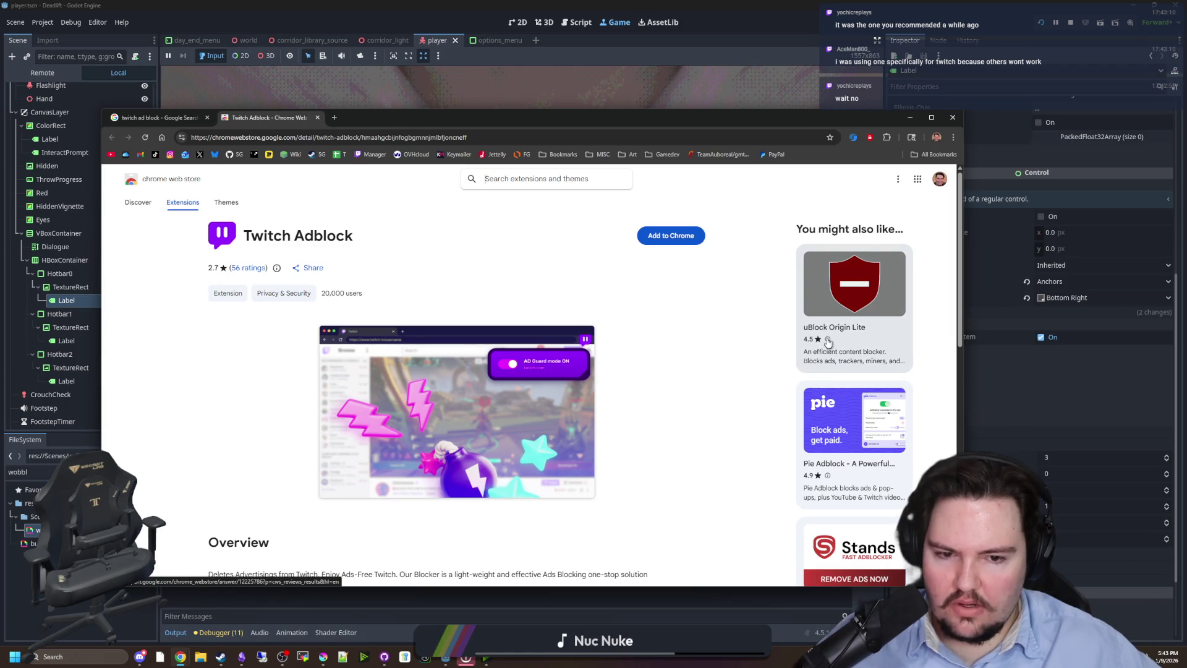
pyautogui.scroll(-5, 829, 343)
pyautogui.scroll(6, 436, 284)
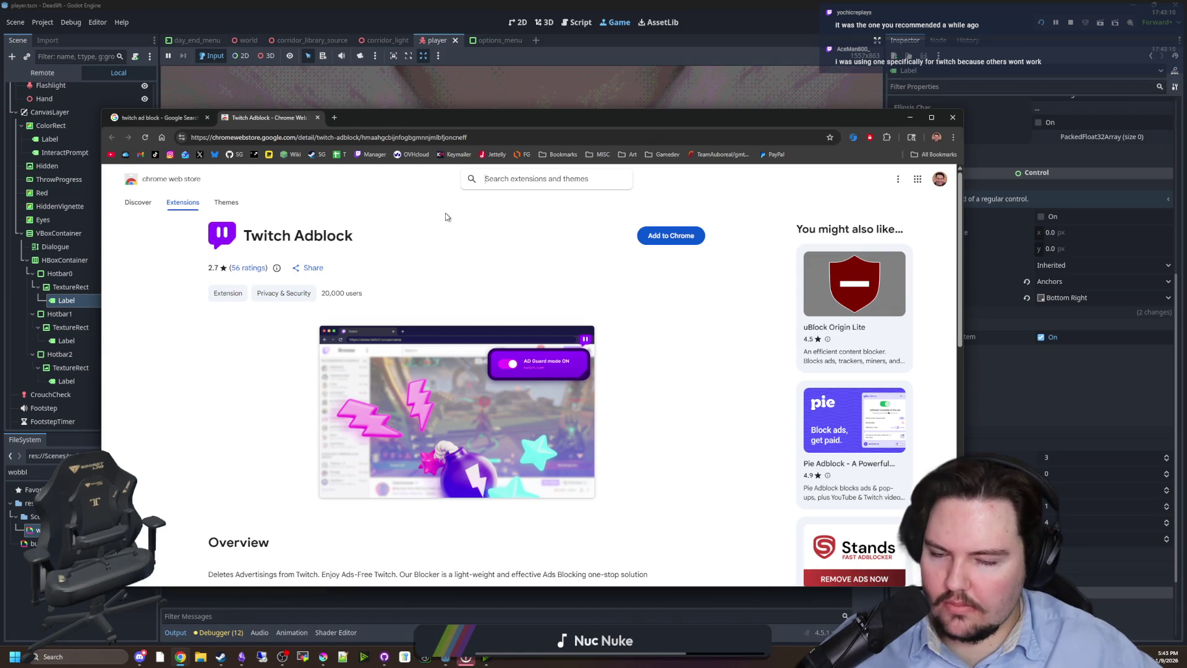
pyautogui.scroll(-1, 844, 346)
pyautogui.scroll(1, 844, 309)
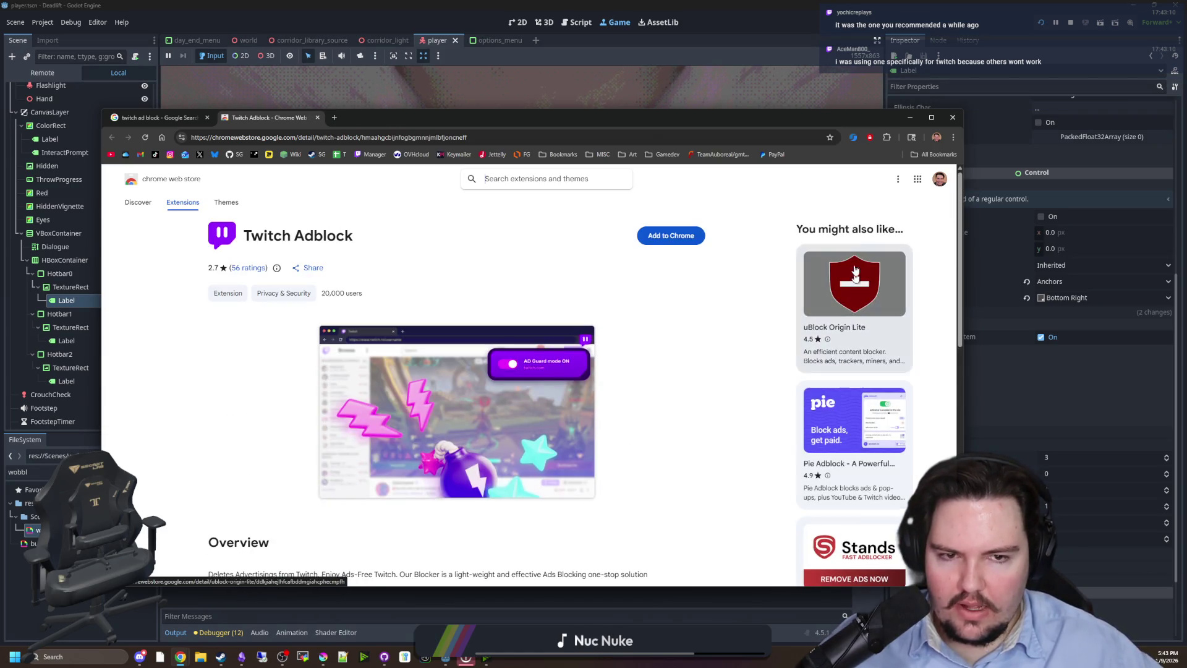
pyautogui.click(890, 139)
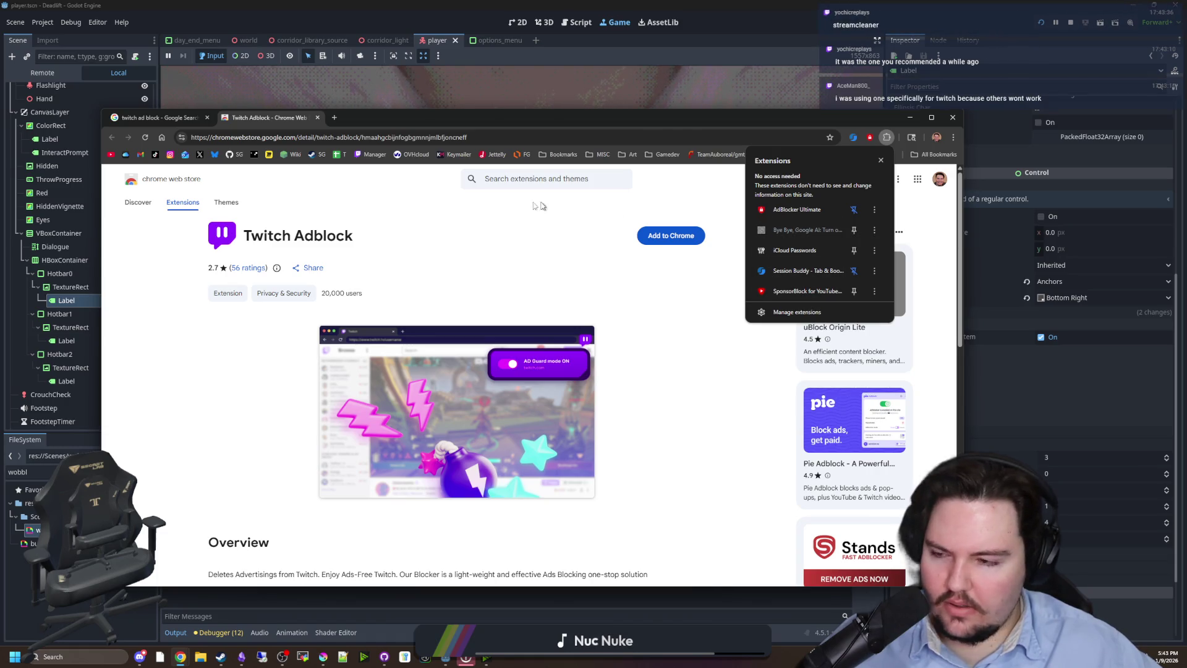
# Step: Search for 'streamcleaners', then correct the query to 'streamcleaner'
pyautogui.click(442, 263)
pyautogui.click(384, 134)
pyautogui.write('st')
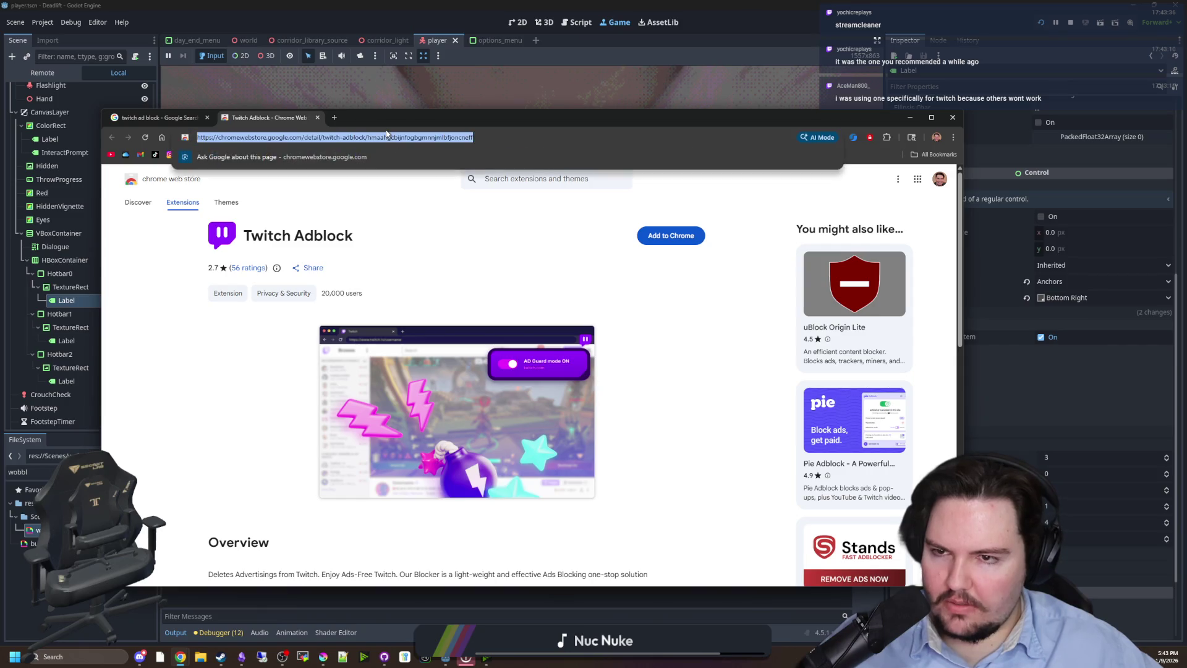
pyautogui.write('reamcleaners')
pyautogui.press('Return')
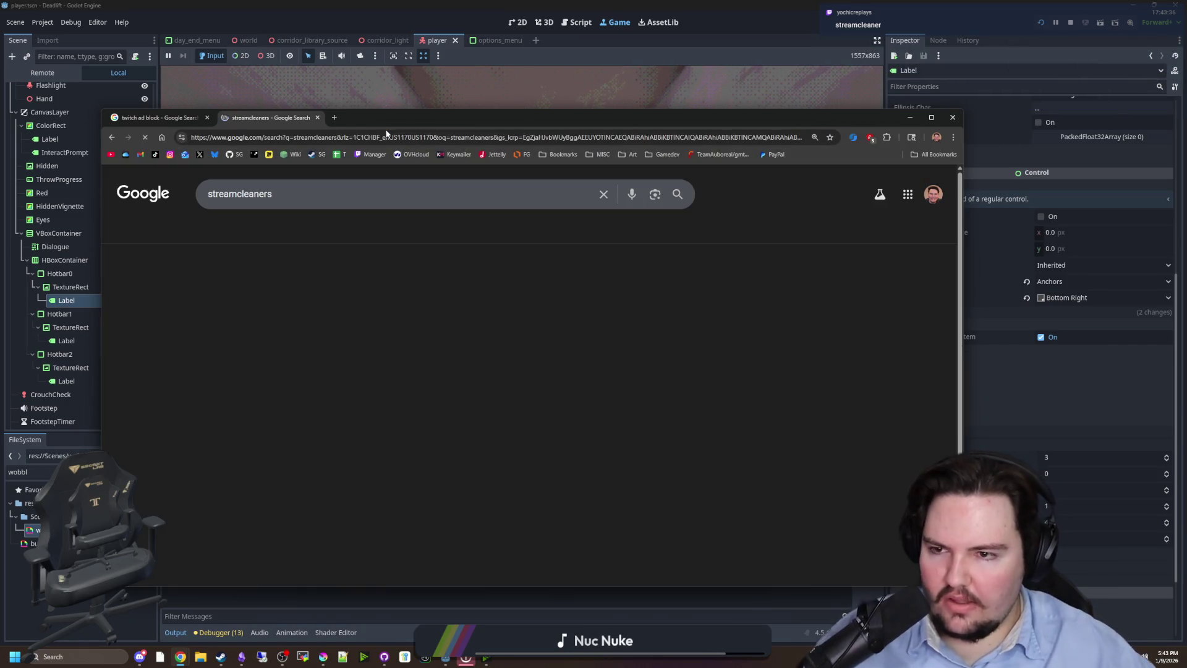
pyautogui.click(298, 198)
pyautogui.press('BackSpace')
pyautogui.press('Return')
# Step: Open the Stream Cleaner store listing and flip through its screenshots
pyautogui.click(327, 293)
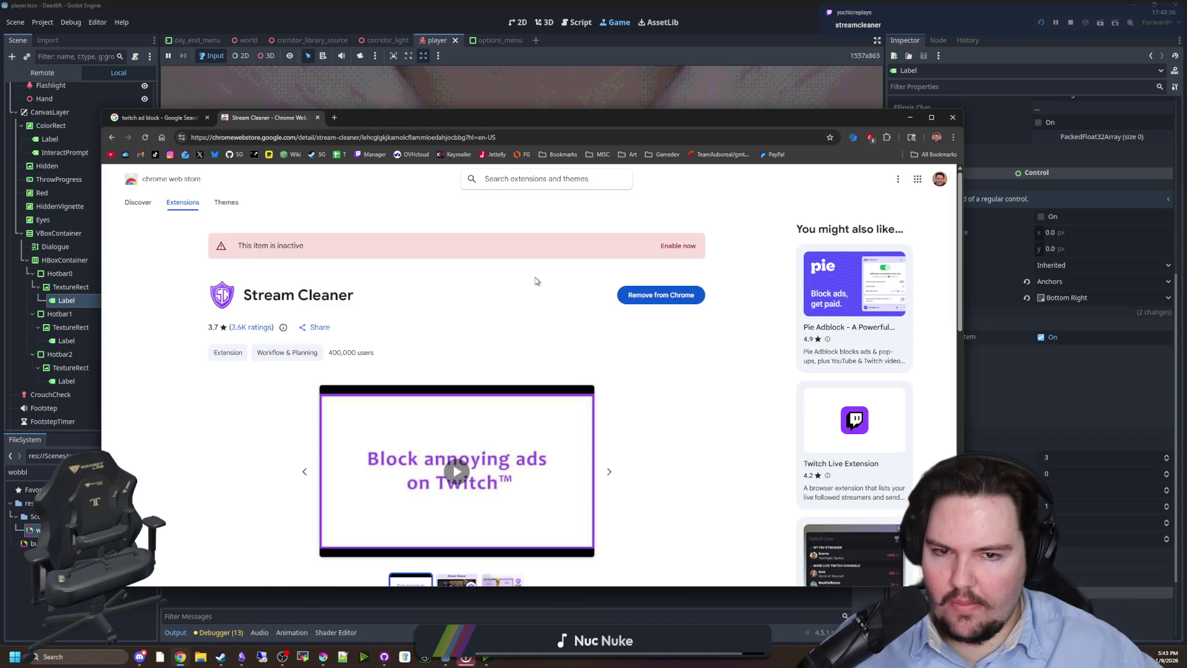
pyautogui.scroll(-2, 476, 256)
pyautogui.click(607, 349)
pyautogui.click(607, 351)
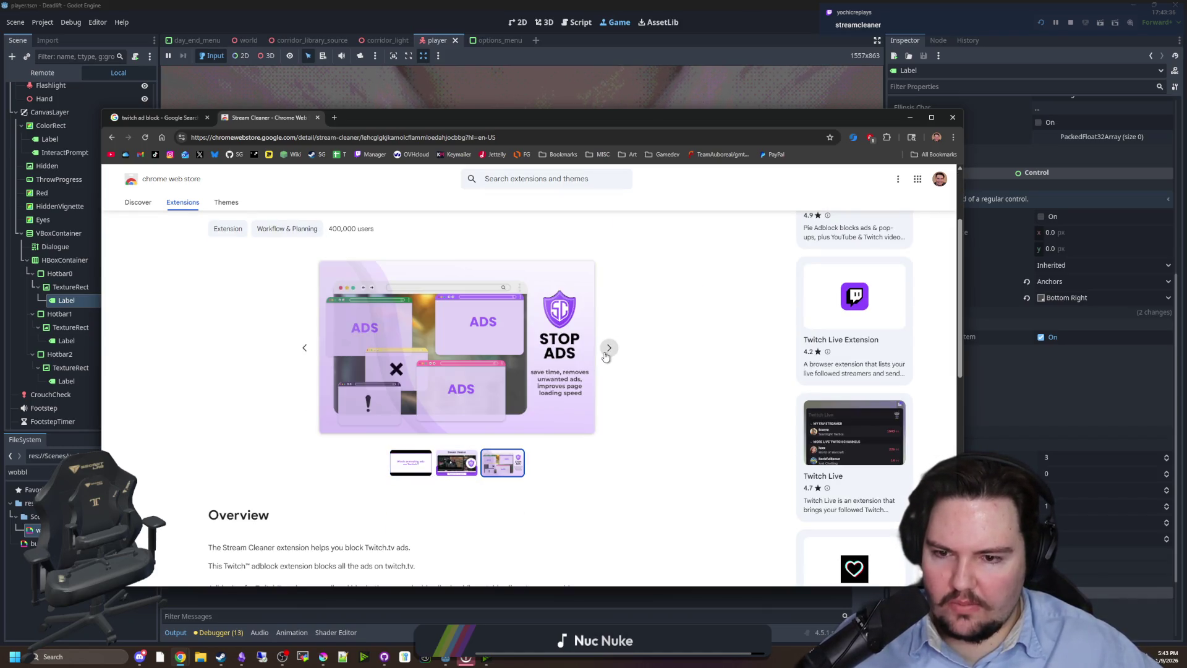
pyautogui.click(305, 347)
pyautogui.click(305, 347)
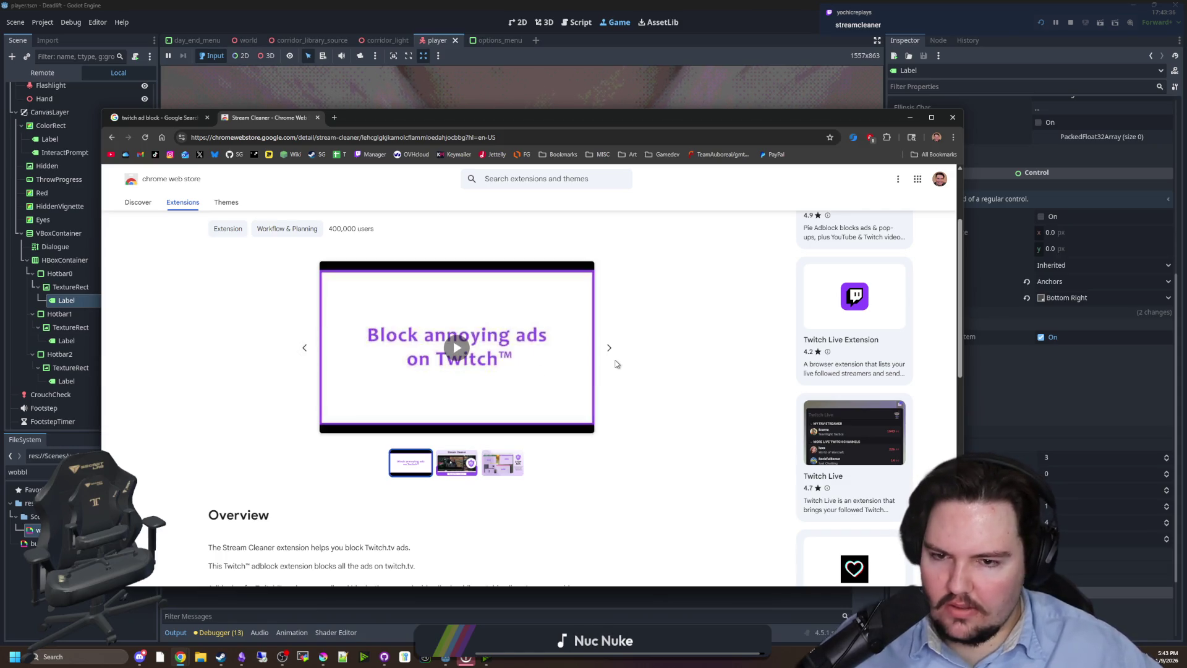
# Step: Read through the Stream Cleaner listing details, then close it and leave the browser
pyautogui.scroll(2, 508, 292)
pyautogui.scroll(-3, 290, 272)
pyautogui.scroll(-4, 290, 272)
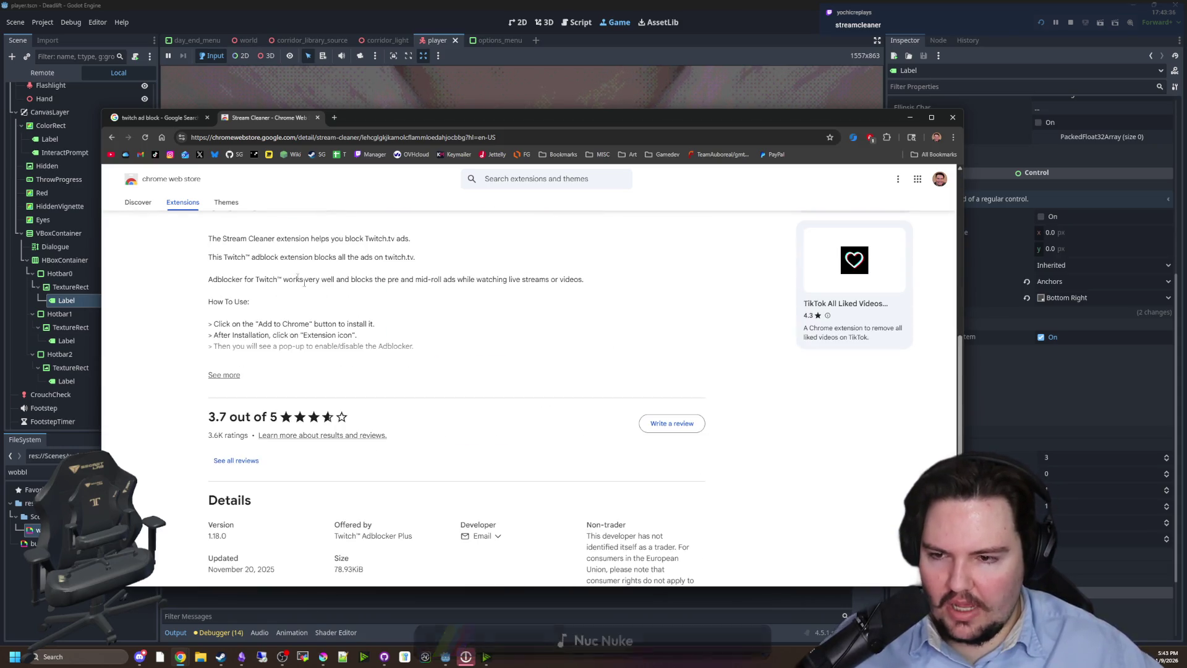
pyautogui.scroll(-4, 408, 347)
pyautogui.scroll(5, 440, 334)
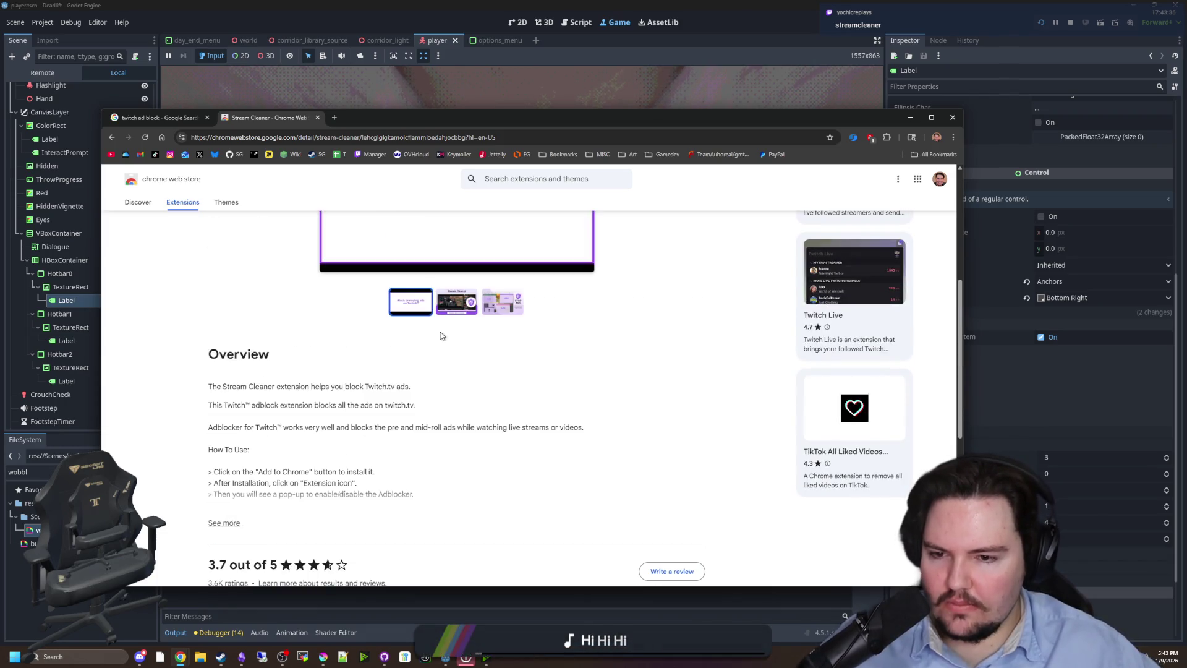
pyautogui.scroll(4, 600, 414)
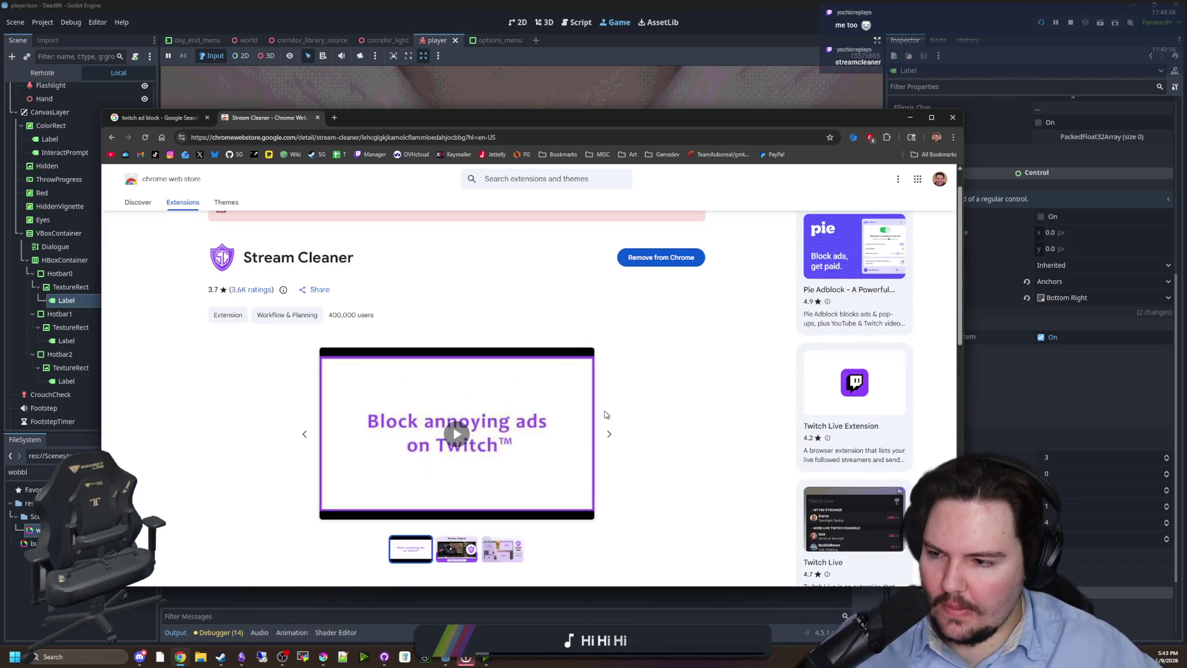
pyautogui.scroll(1, 222, 480)
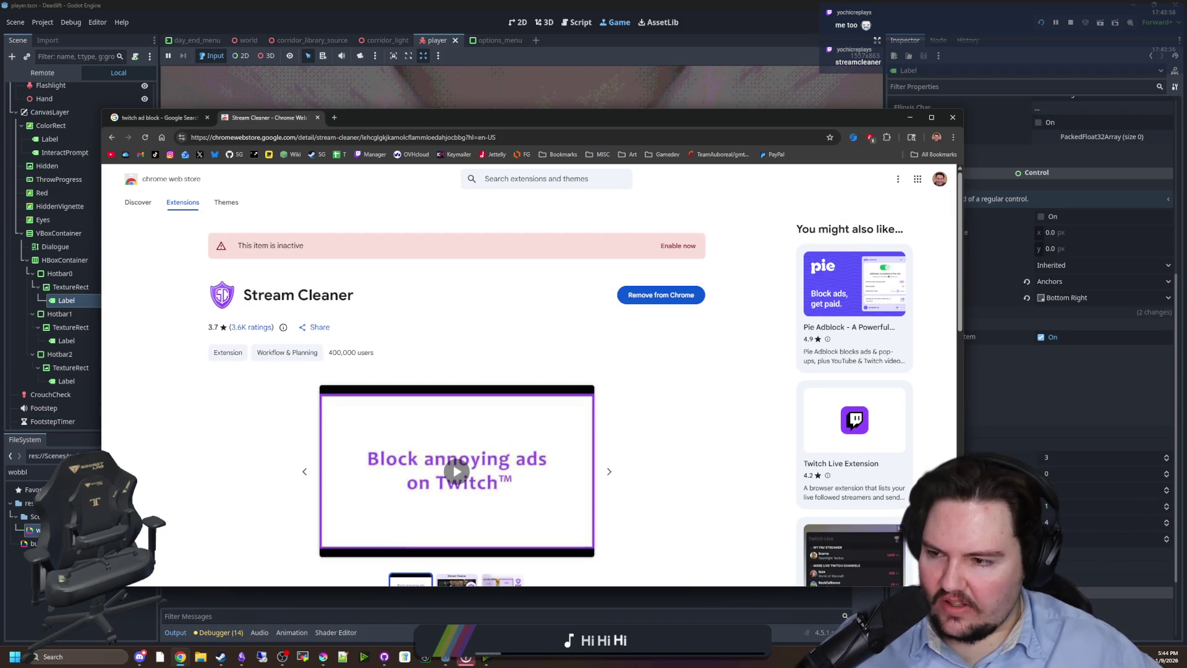
pyautogui.click(317, 118)
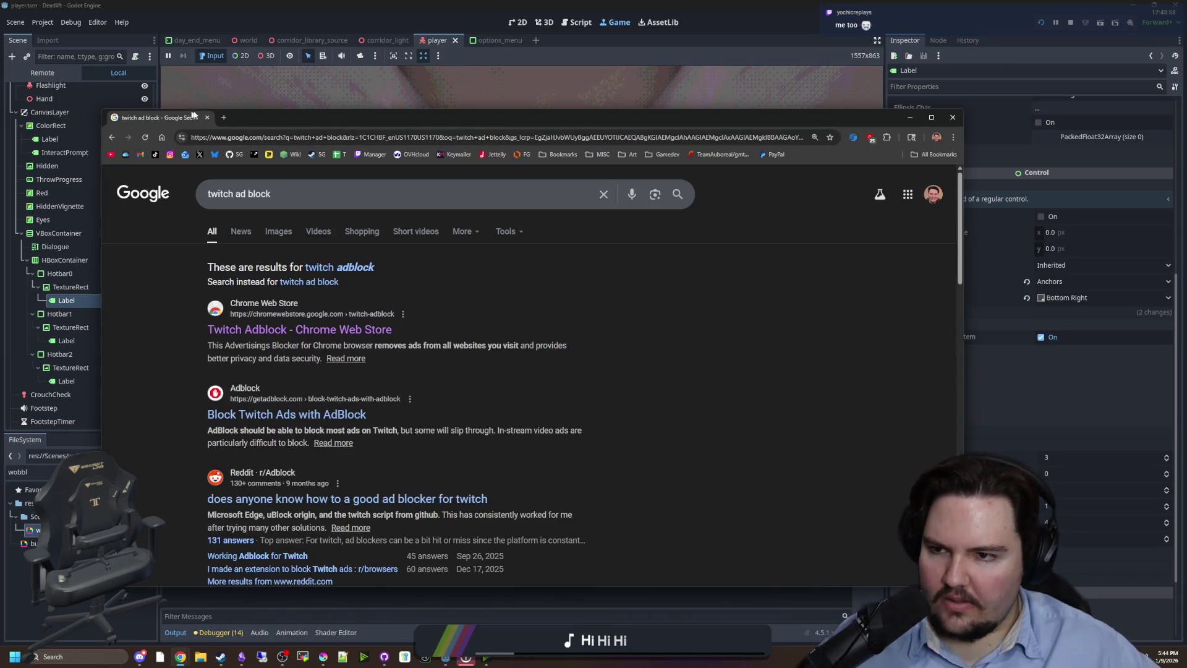
pyautogui.click(209, 115)
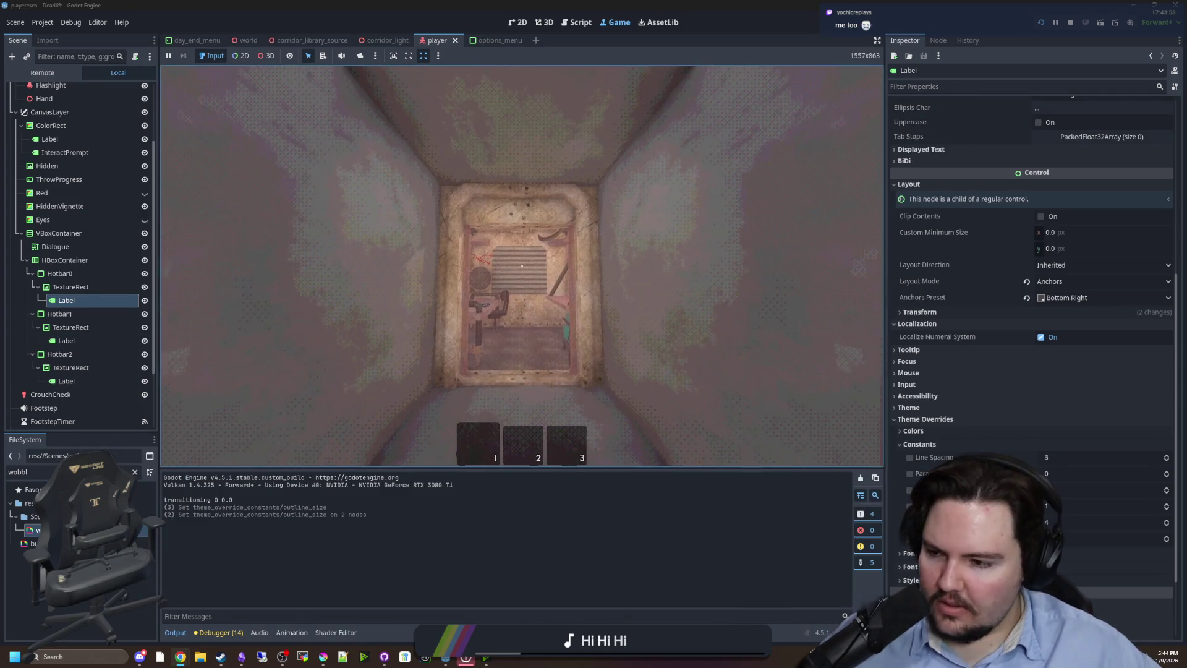
# Step: Walk through the doorway, up the stairs onto the grass, and back into the lit pipe room
pyautogui.press('w')
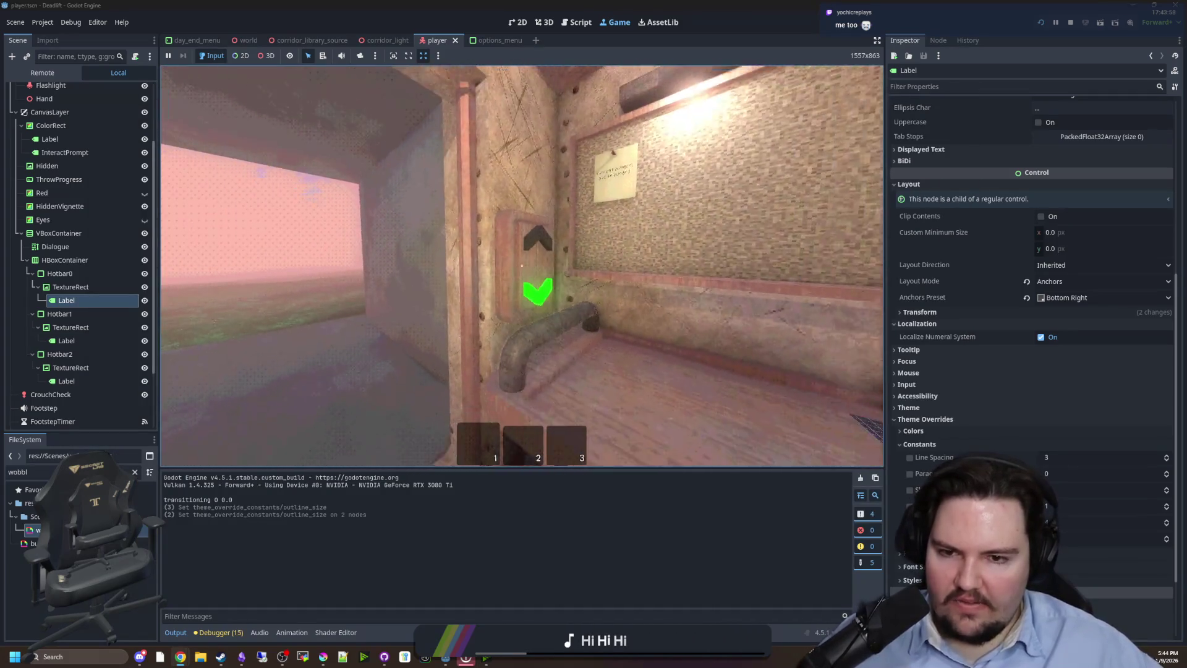
pyautogui.moveTo(521, 266)
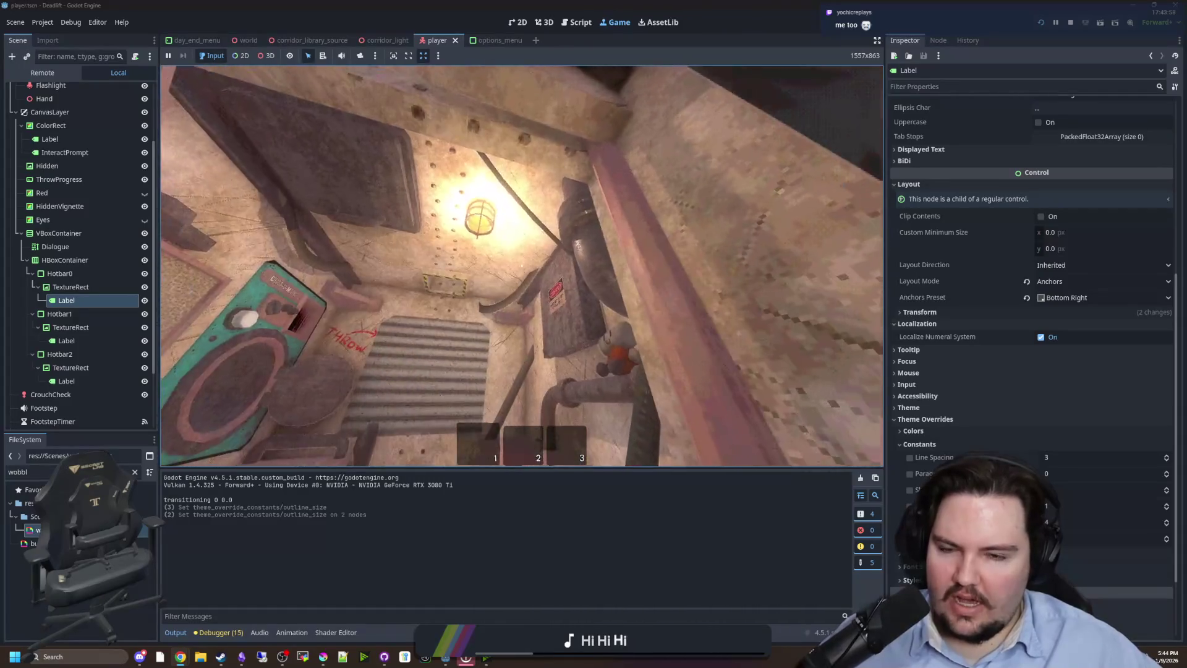
pyautogui.press('w')
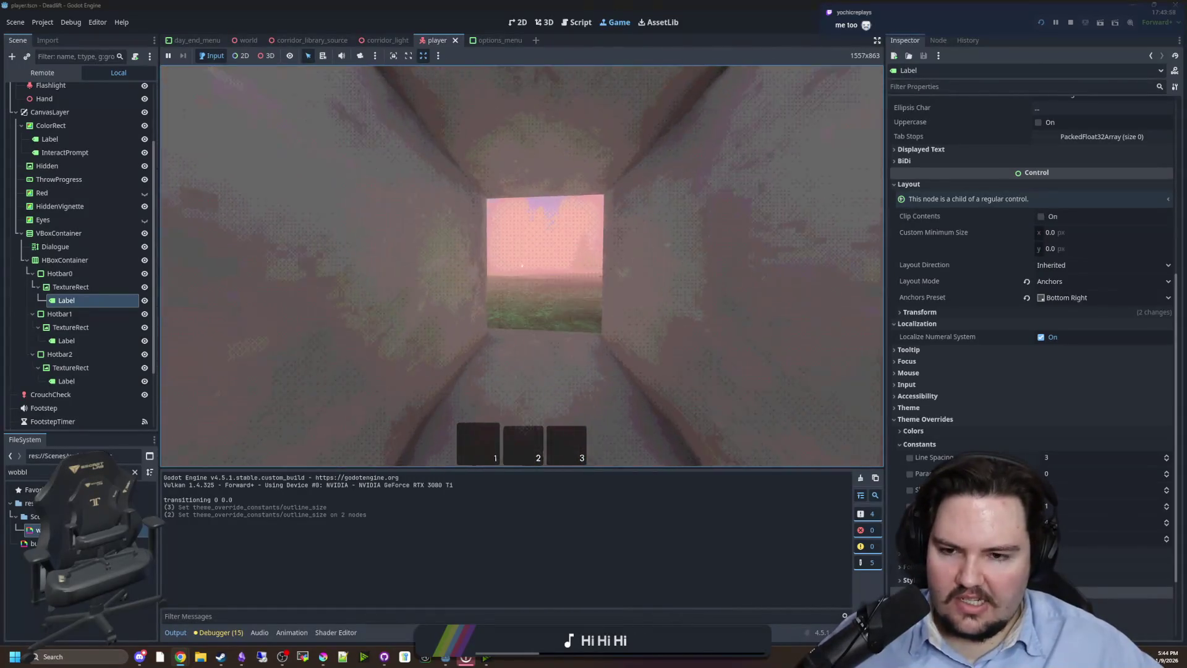
pyautogui.press('w')
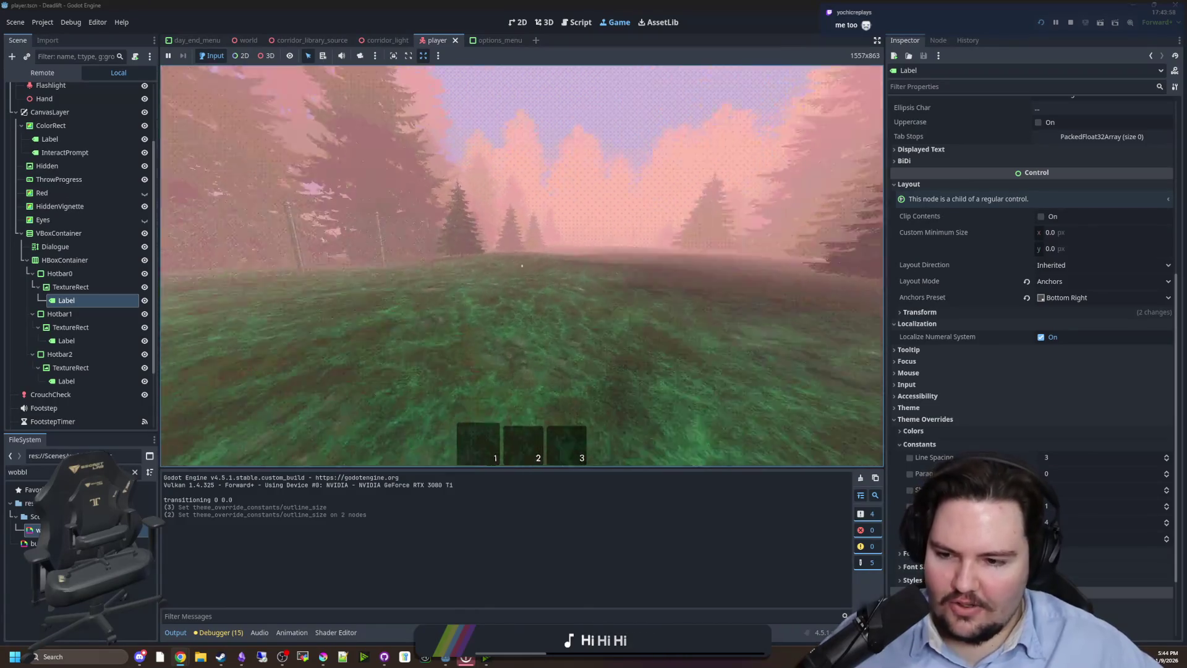
pyautogui.press('w')
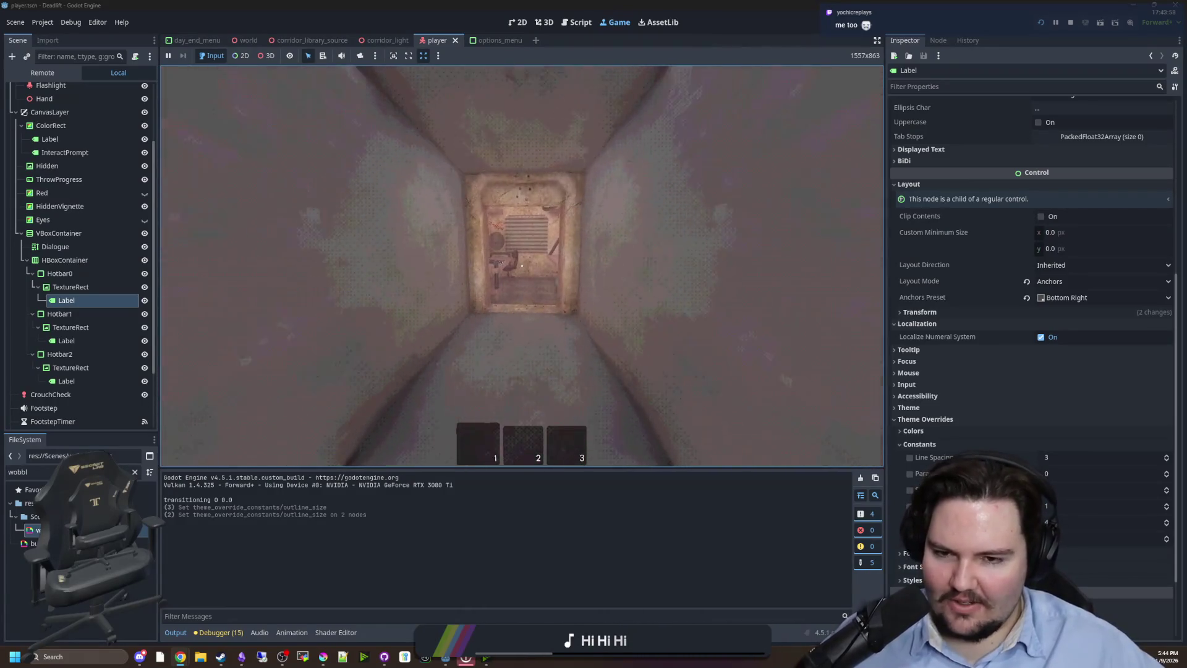
pyautogui.press('w')
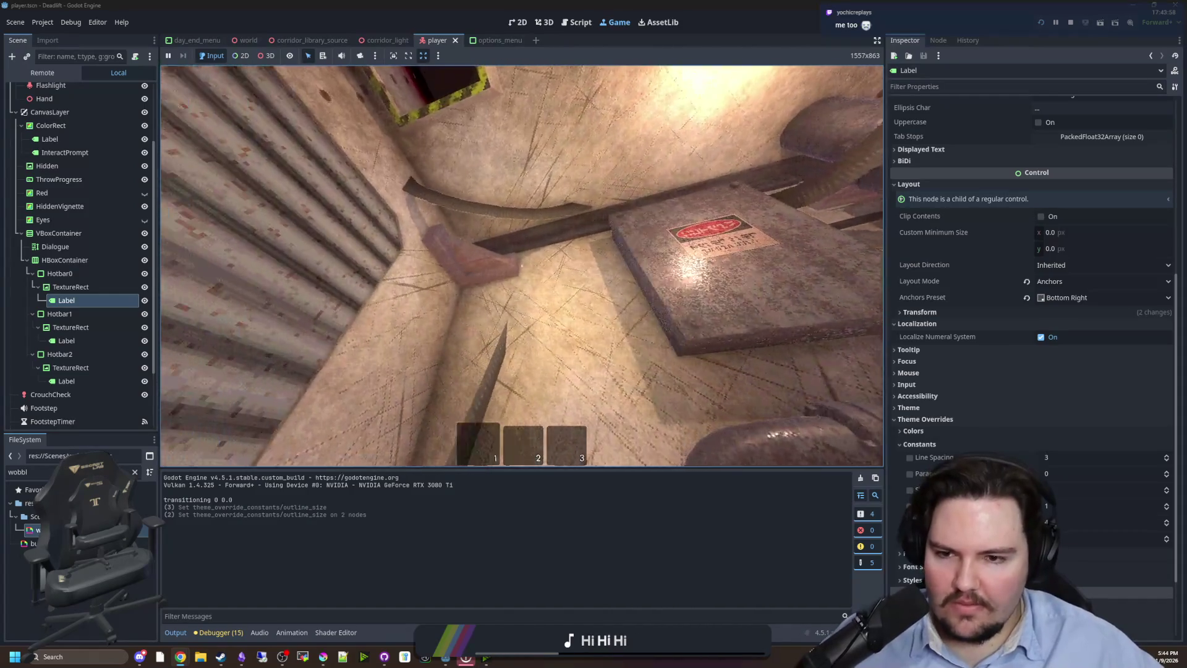
pyautogui.press('w')
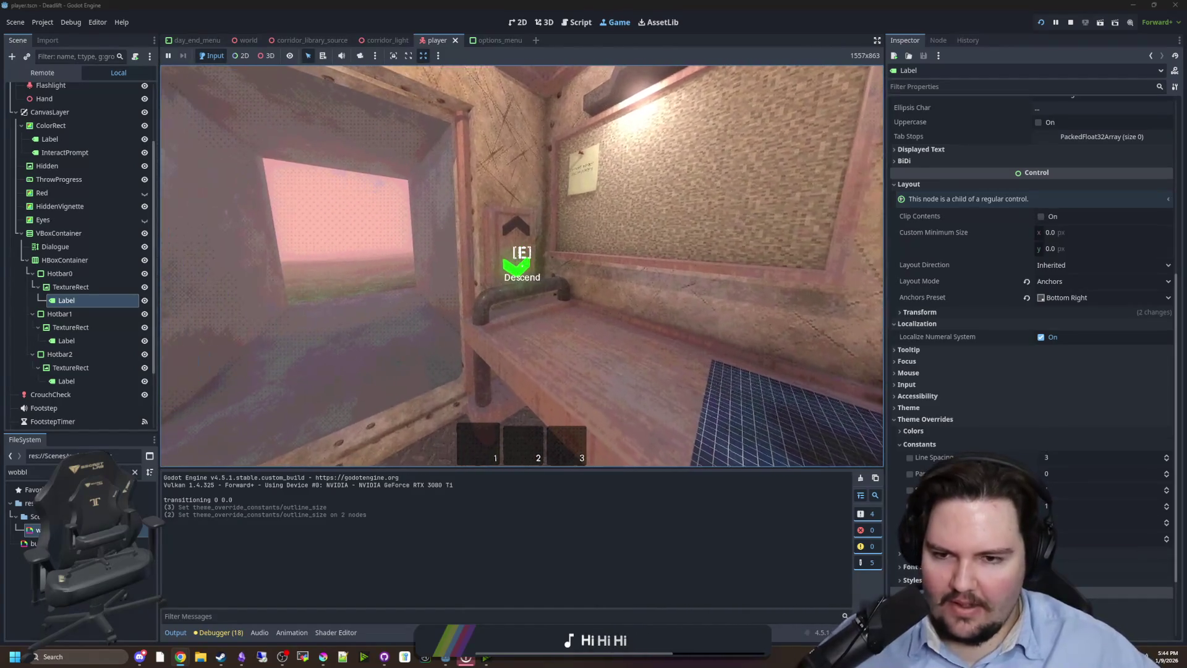
pyautogui.press('s')
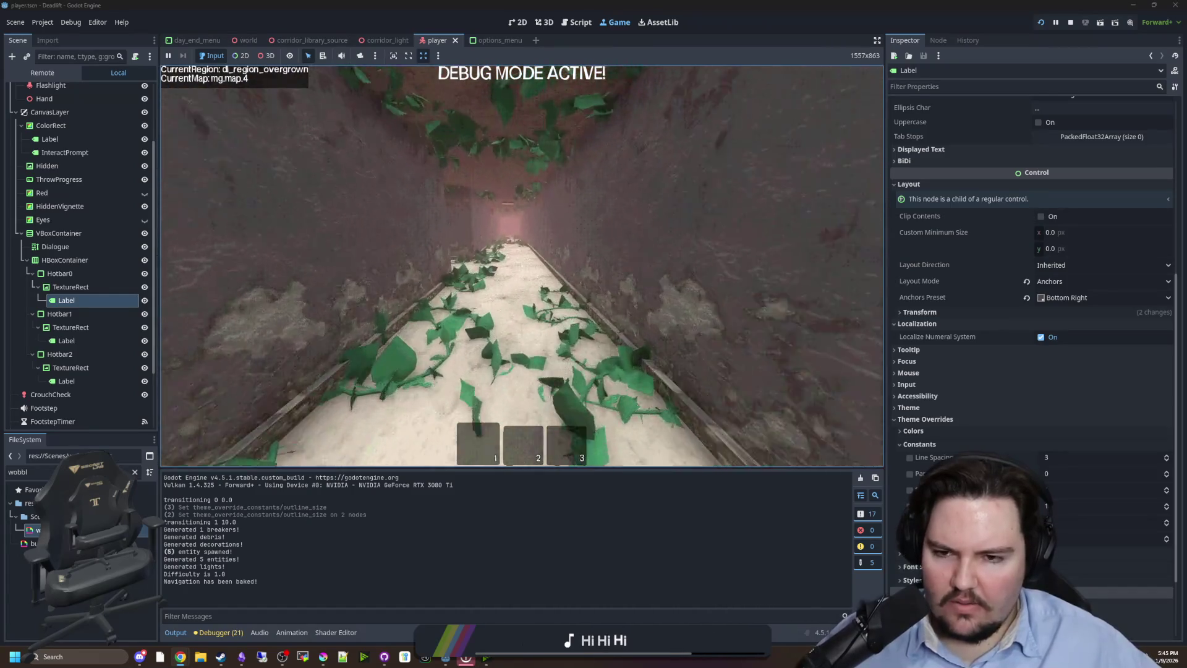
# Step: Walk the ivy corridor past the mossy robot and table, switching to hotbar slots 3 then 1
pyautogui.press('w')
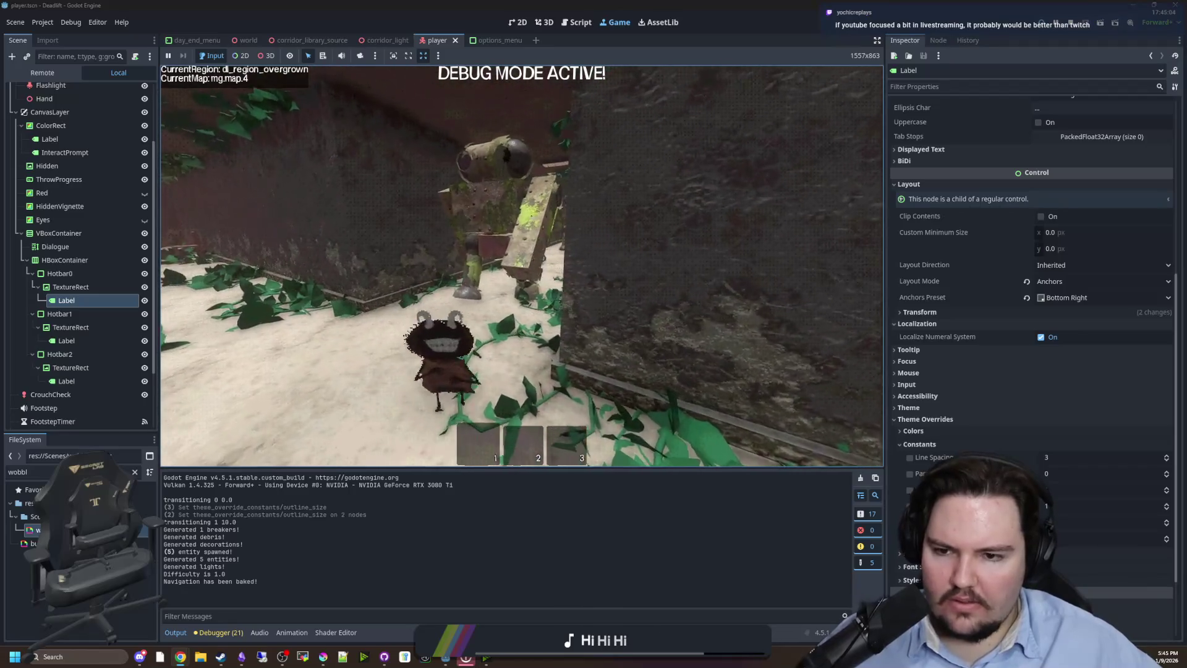
pyautogui.press('w')
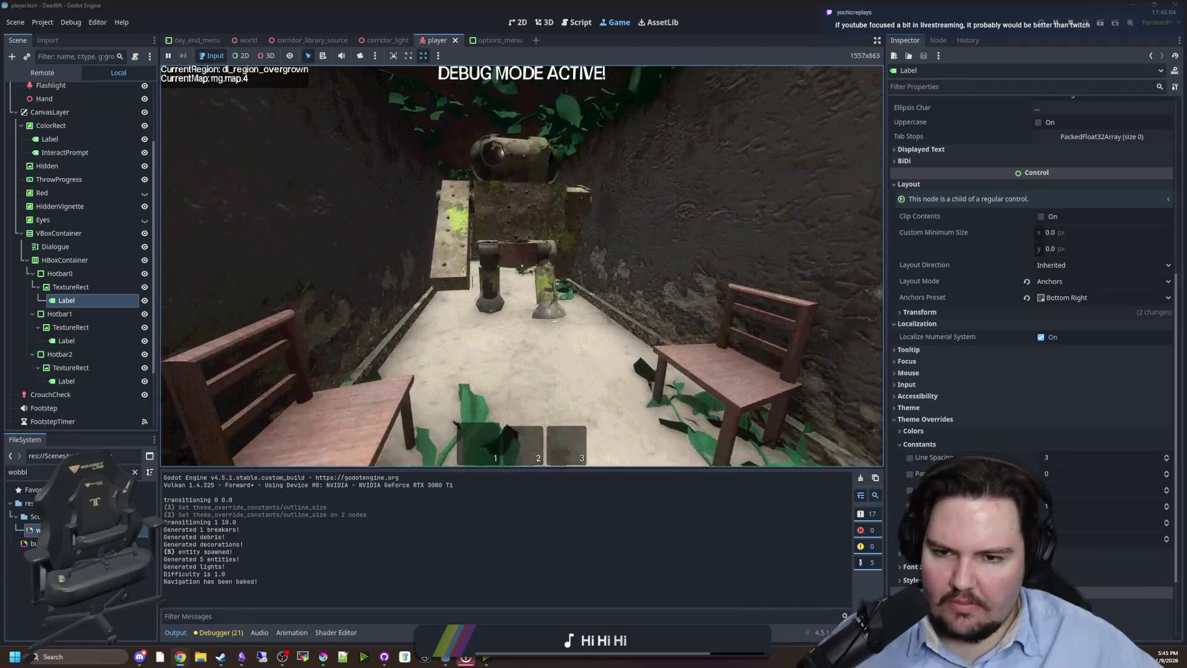
pyautogui.press('w')
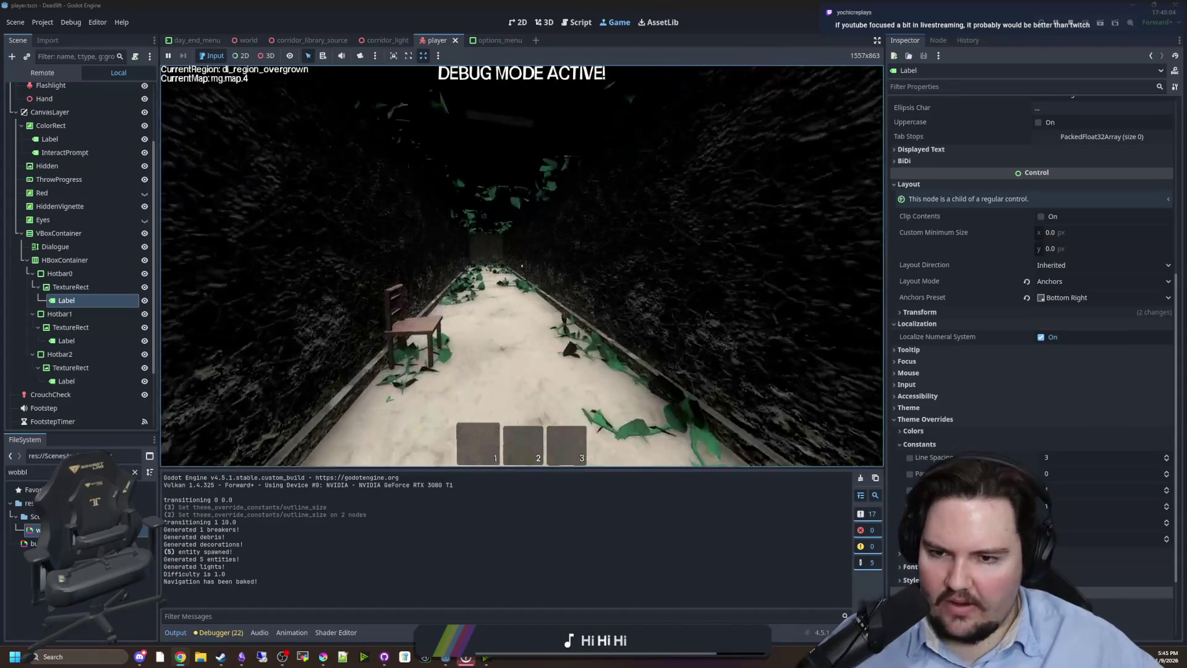
pyautogui.press('w')
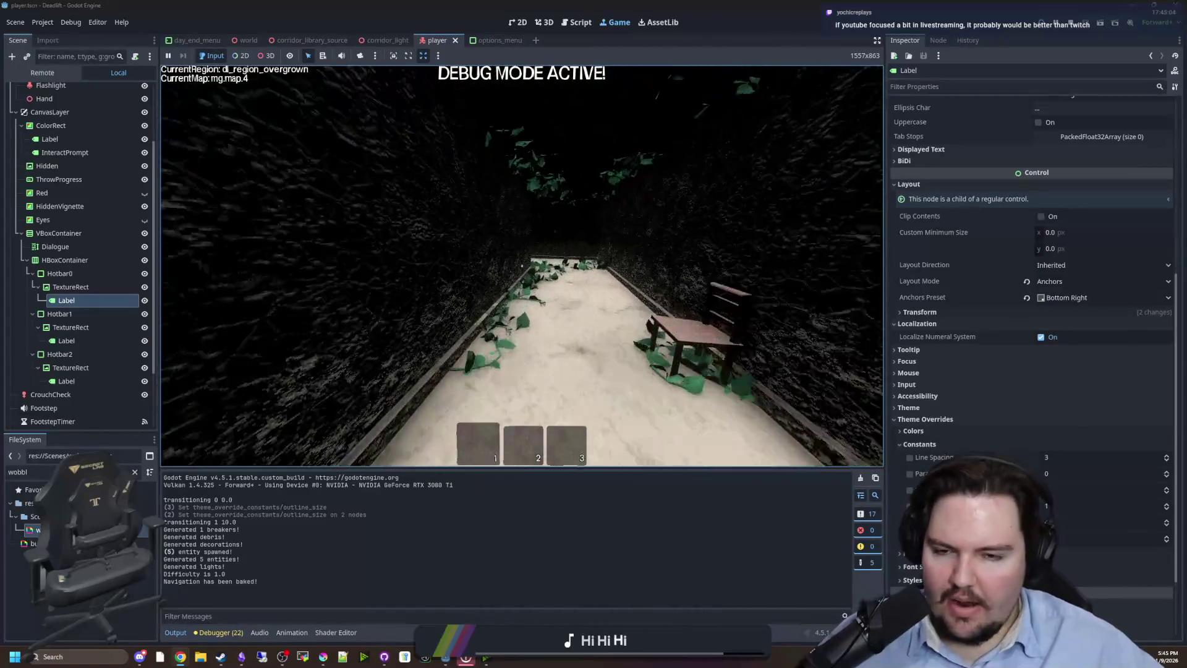
pyautogui.press('w')
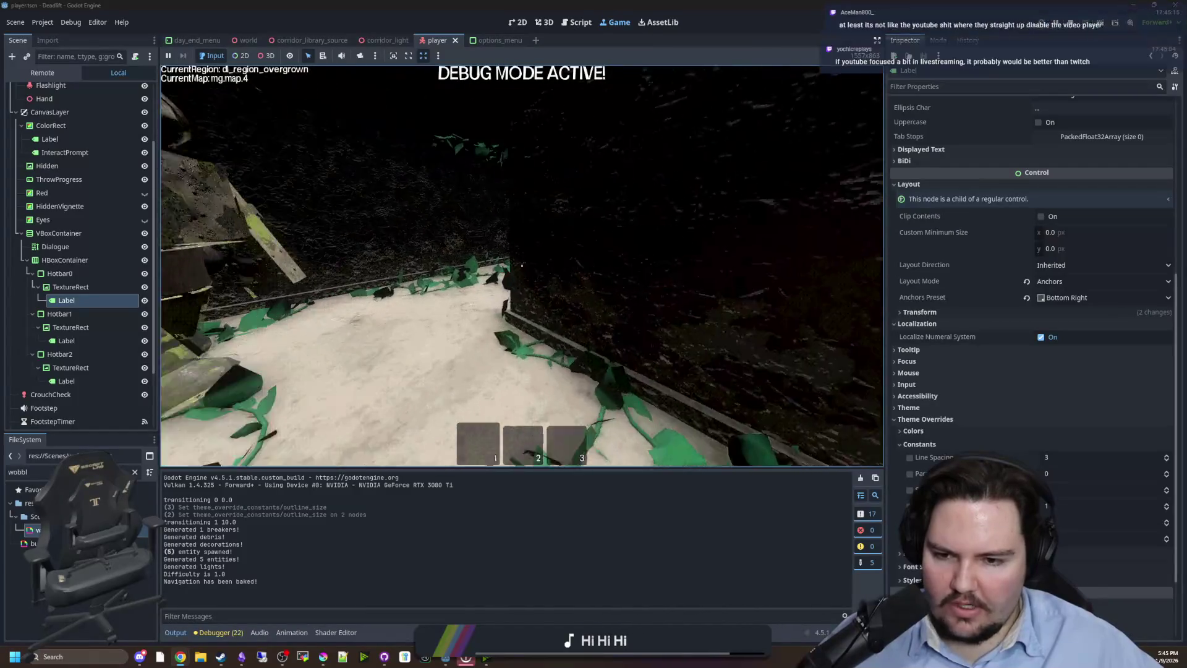
pyautogui.press('w')
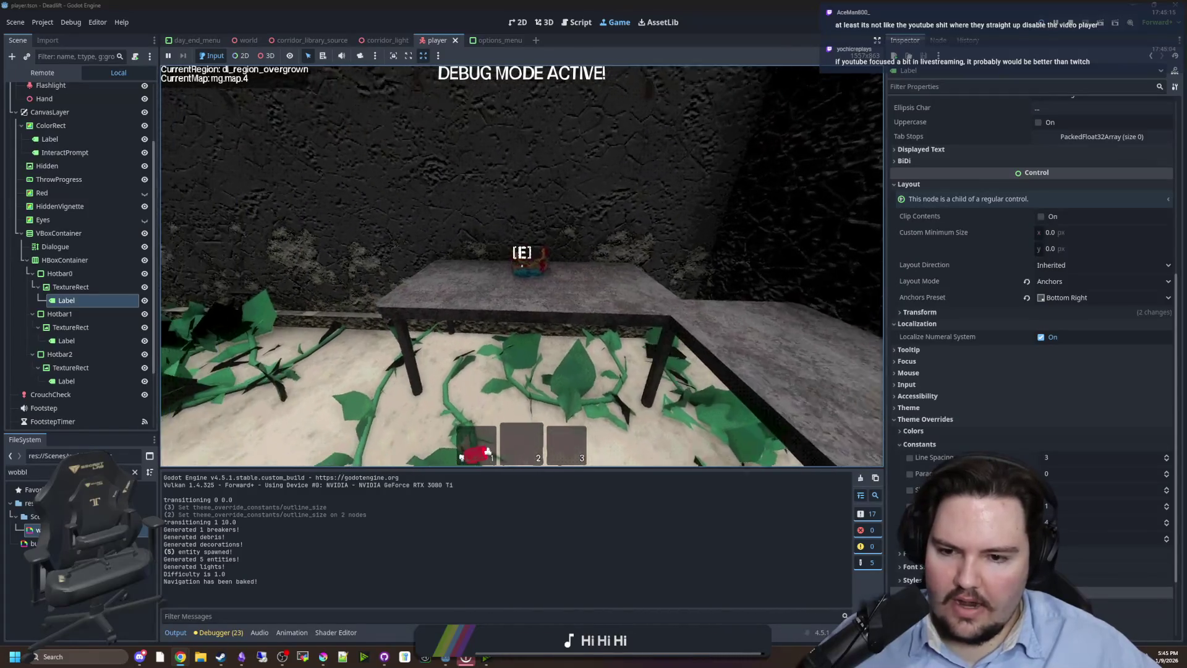
pyautogui.press('w')
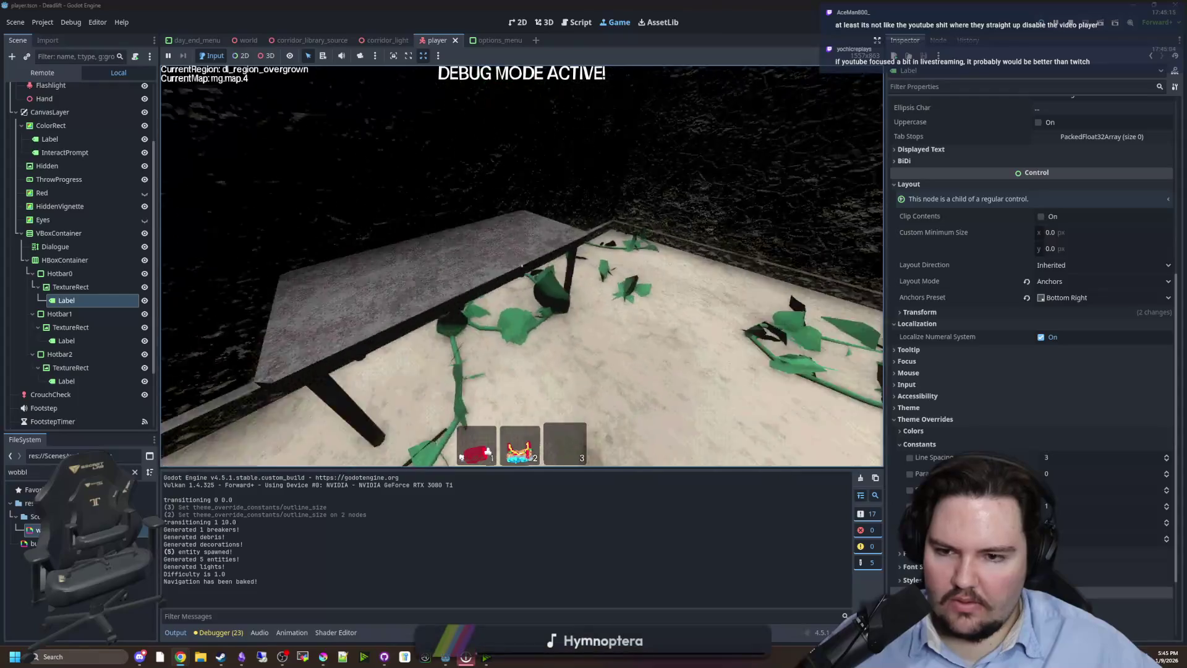
pyautogui.press('3')
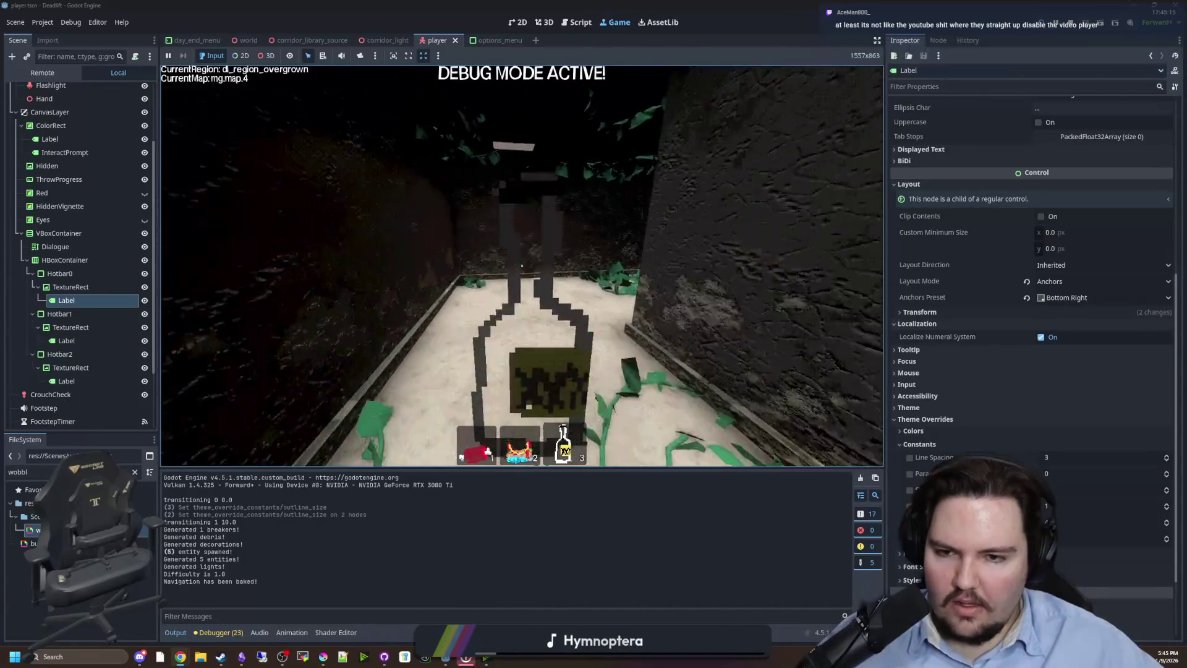
pyautogui.press('1')
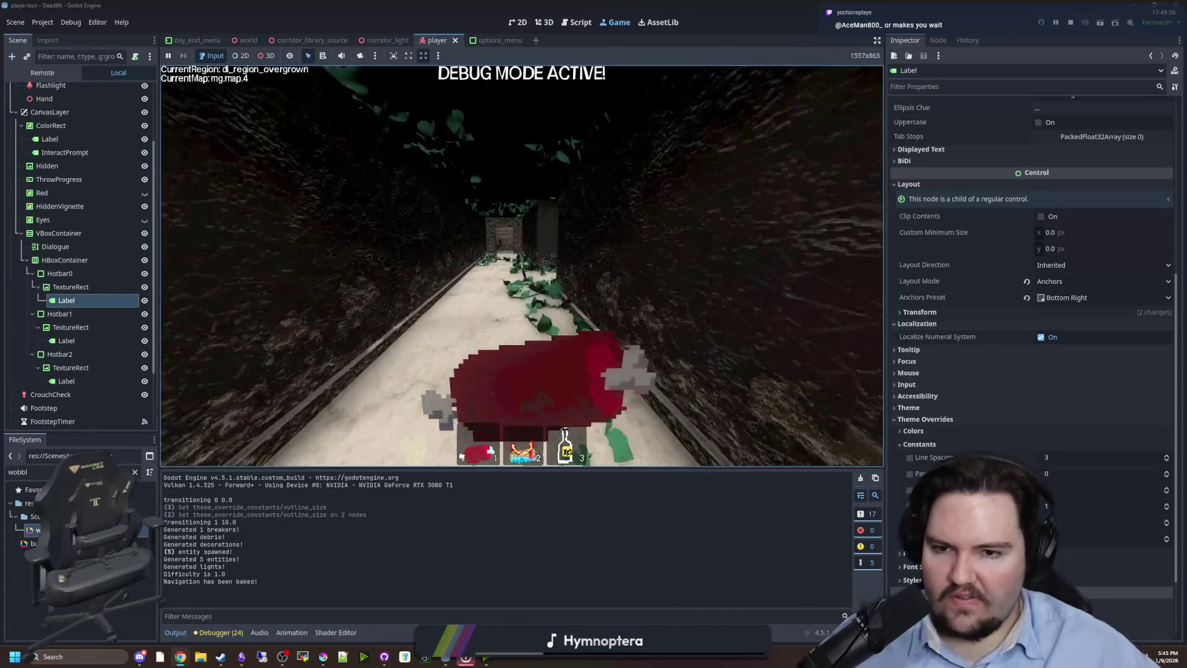
# Step: Drop the held items and the slot-3 bottle onto the elevator-room table, then try Squeeze
pyautogui.press('w')
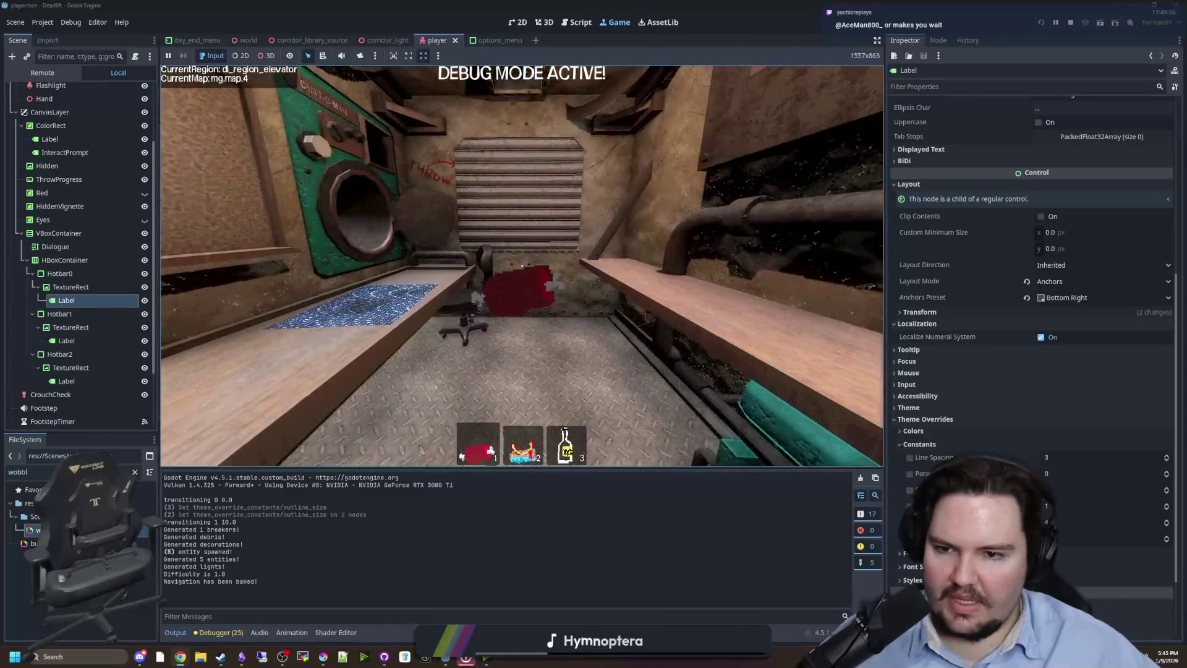
pyautogui.press('q')
pyautogui.press('q')
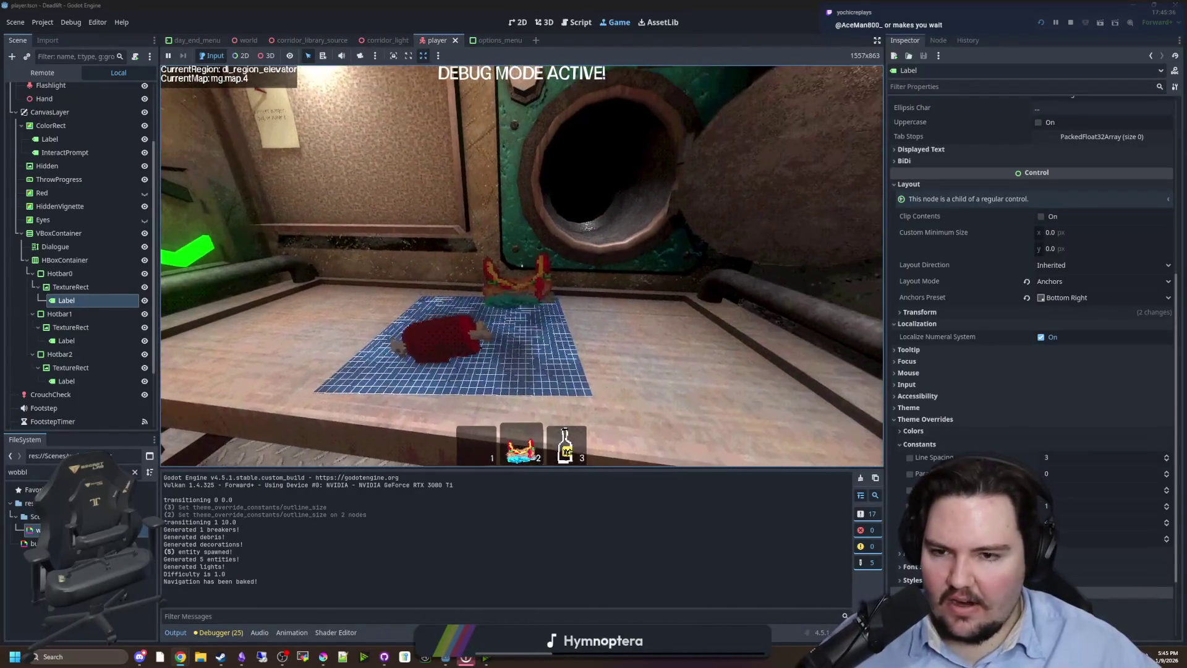
pyautogui.press('s')
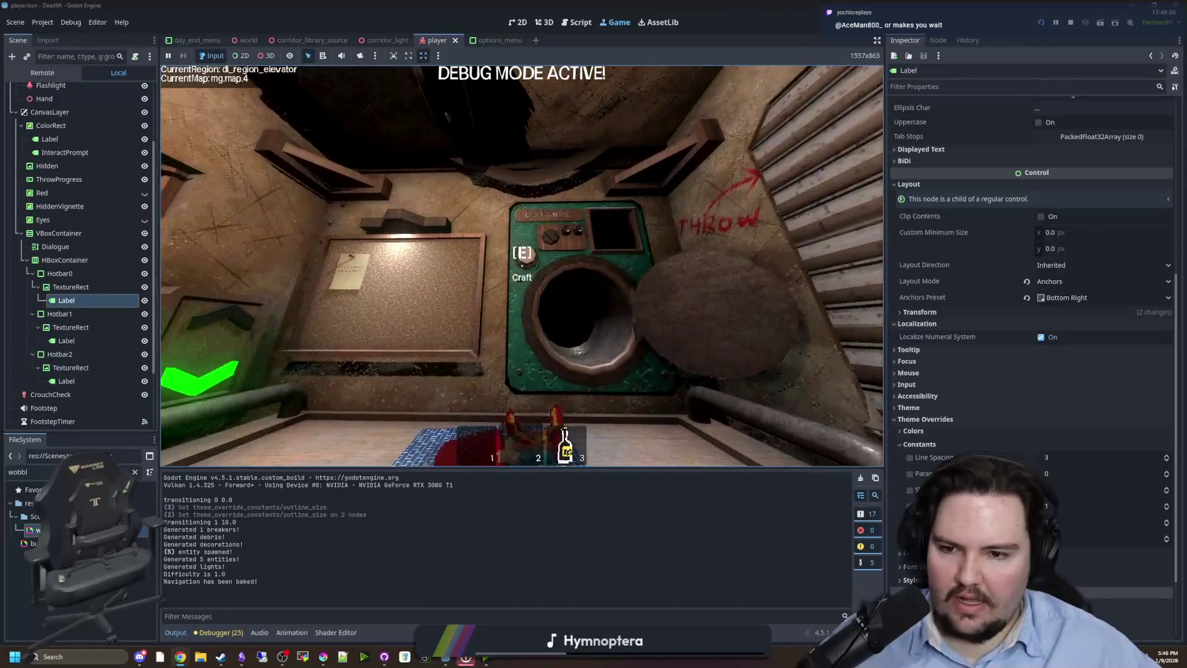
pyautogui.press('q')
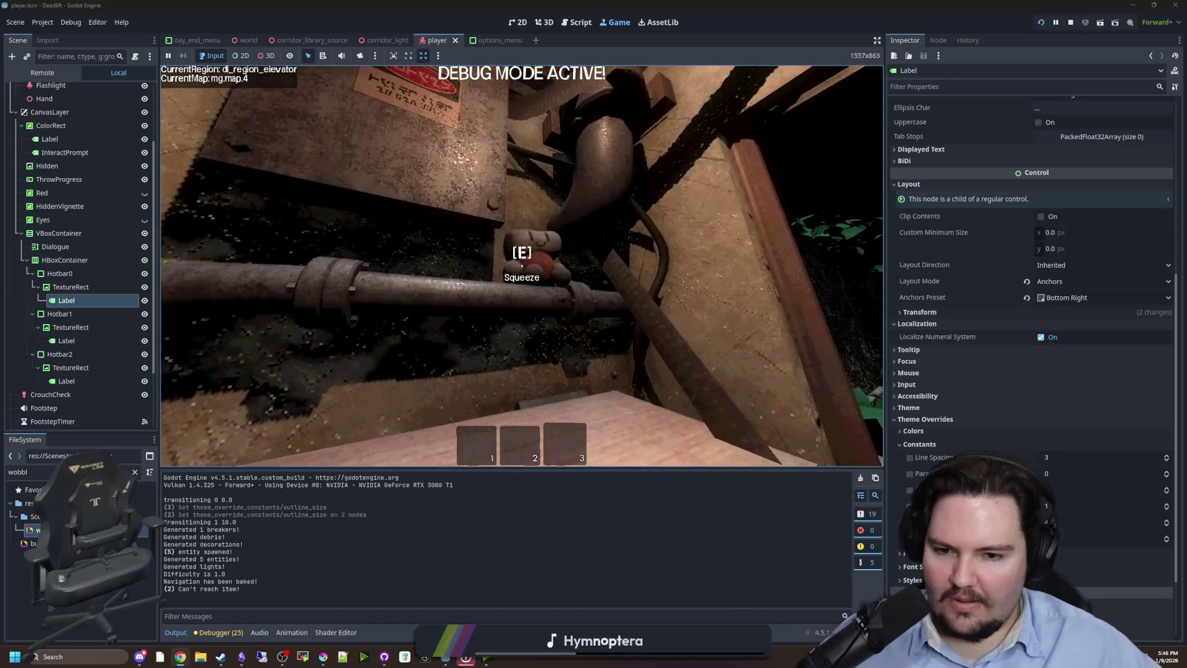
pyautogui.press('e')
pyautogui.press('e')
pyautogui.press('s')
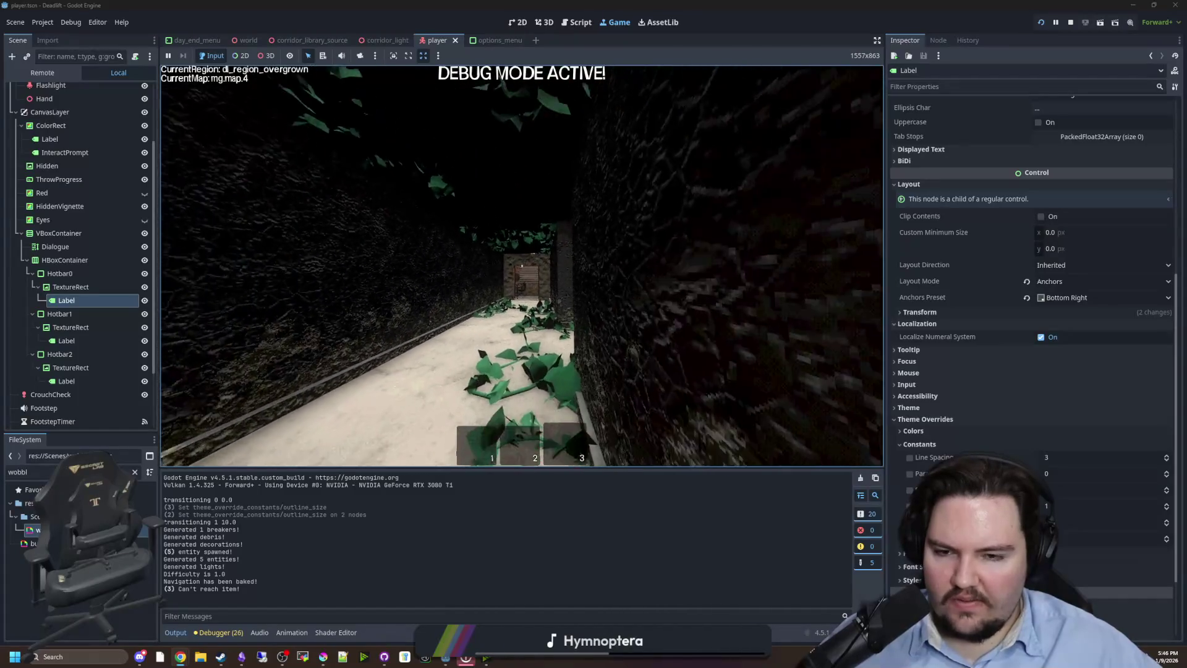
pyautogui.press('w')
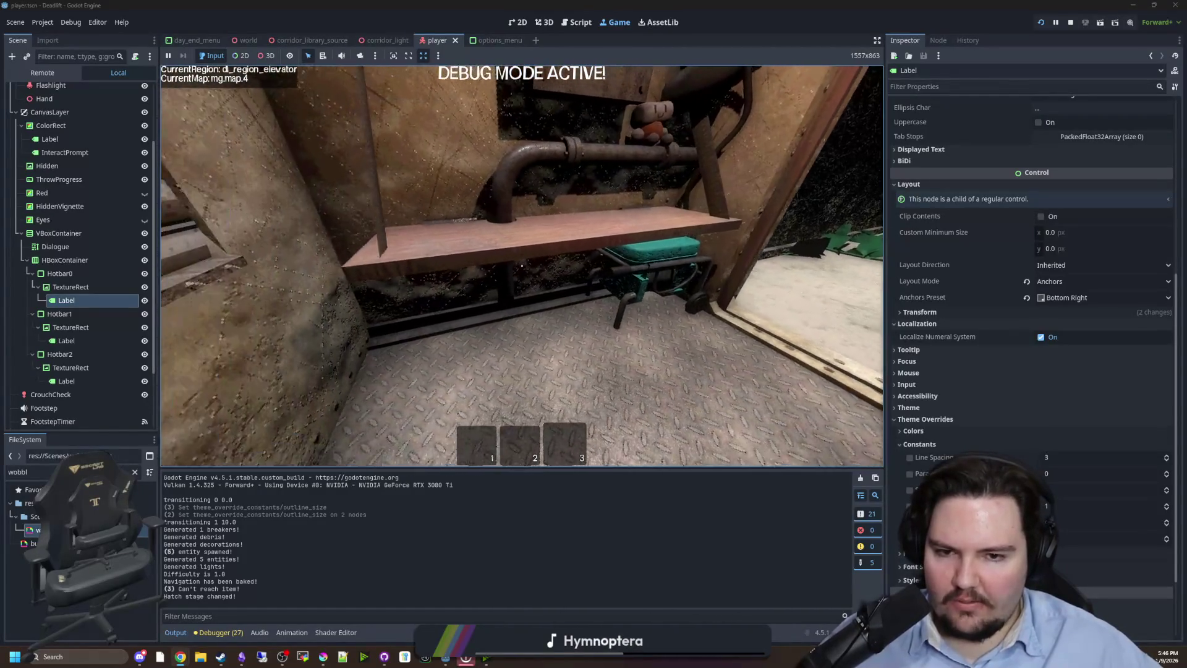
# Step: Walk to the crafting machine, look at the small creature, and pick up the bench items
pyautogui.press('w')
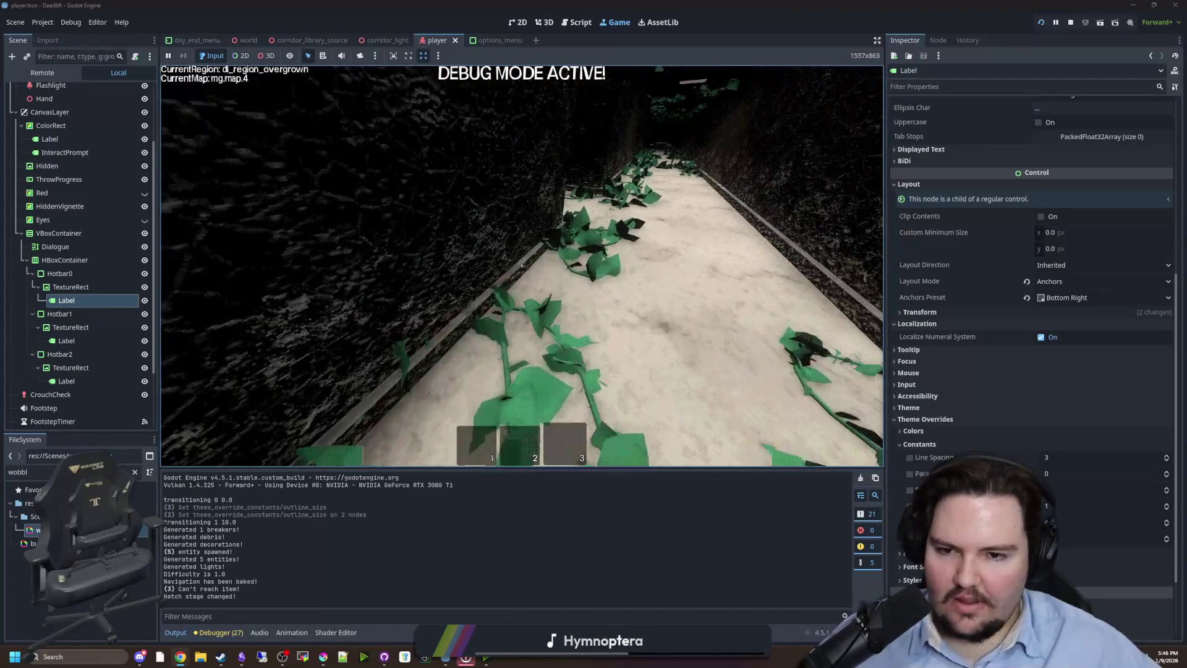
pyautogui.moveTo(522, 266)
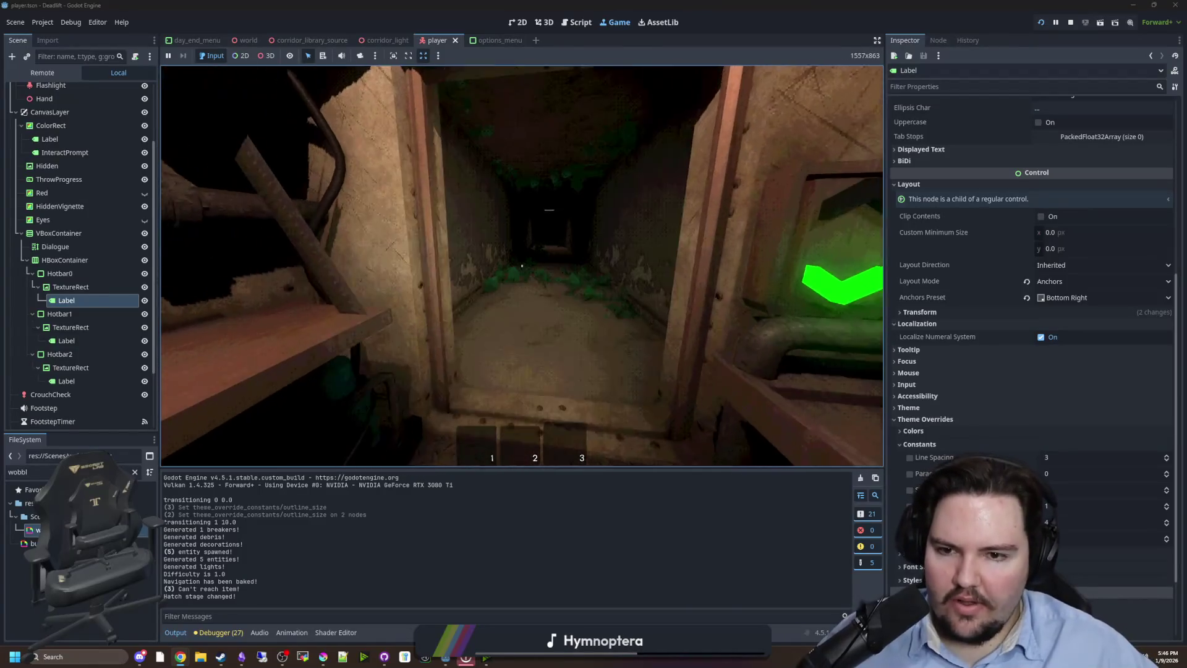
pyautogui.press('w')
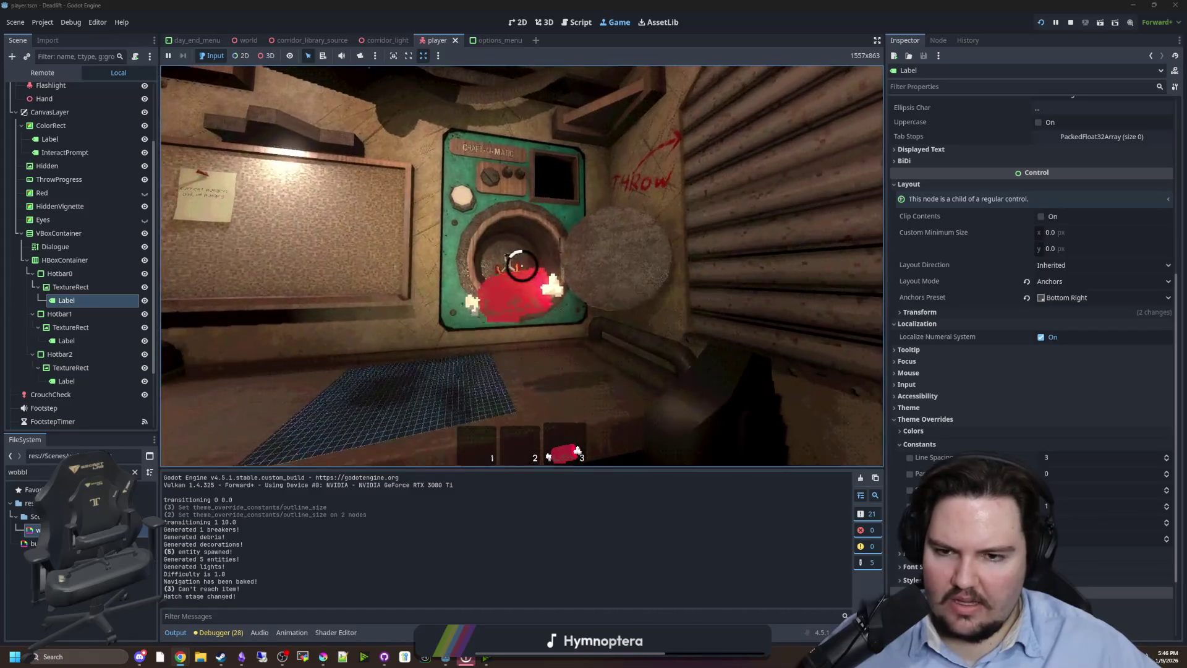
pyautogui.press('a')
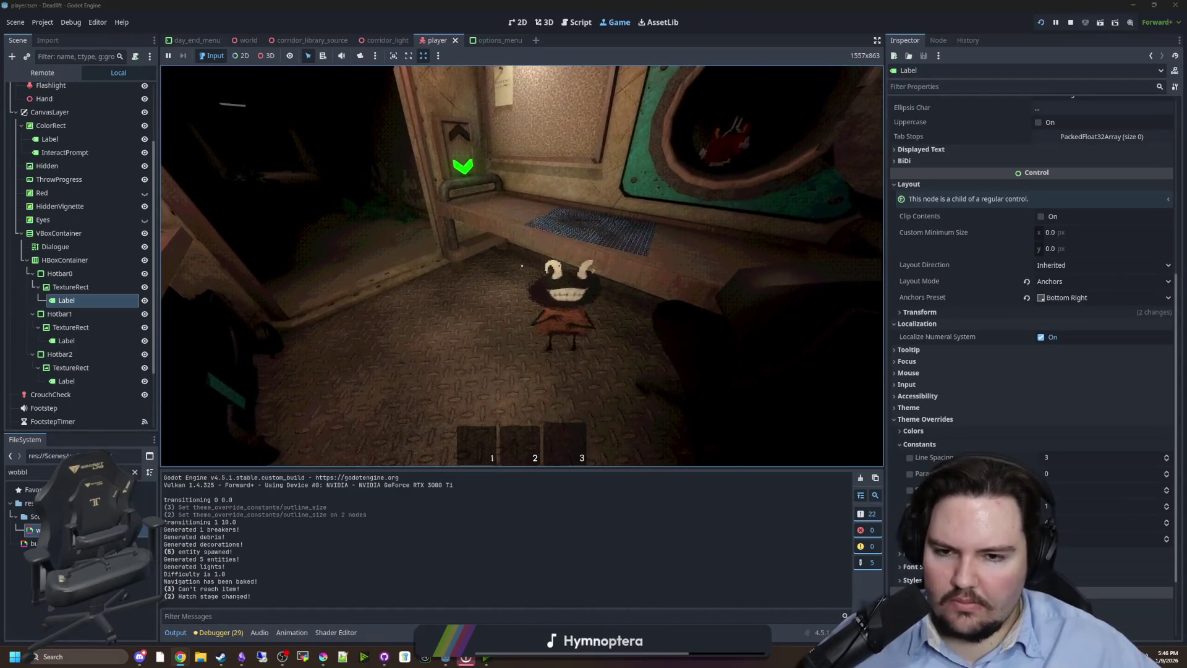
pyautogui.press('e')
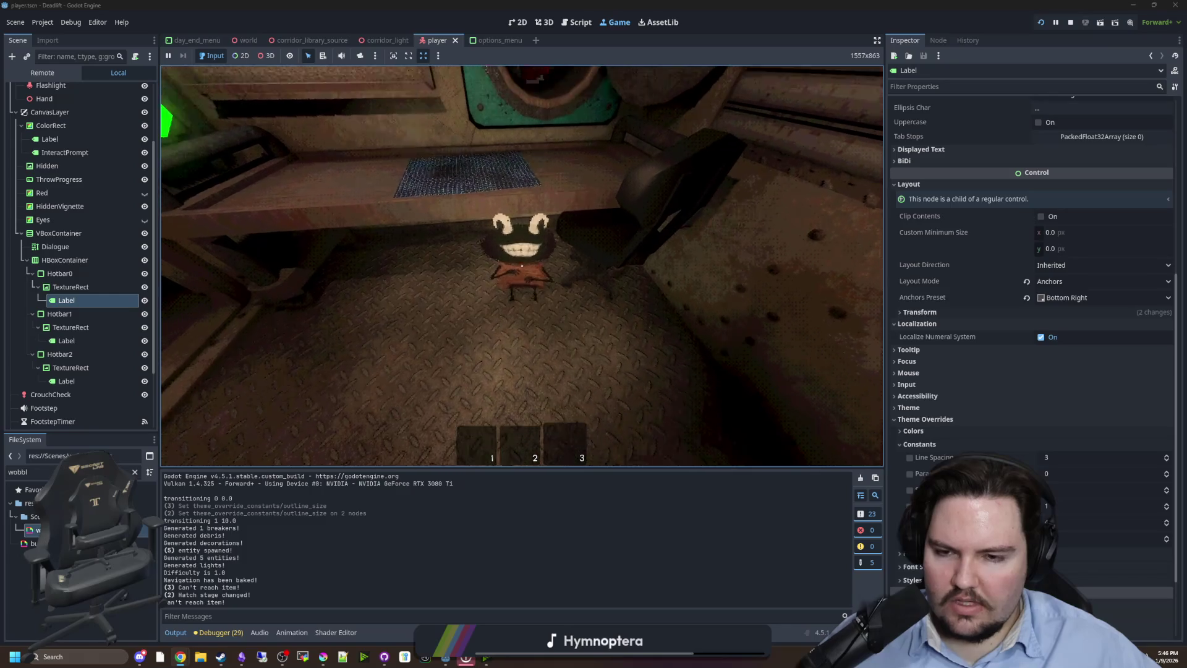
pyautogui.press('e')
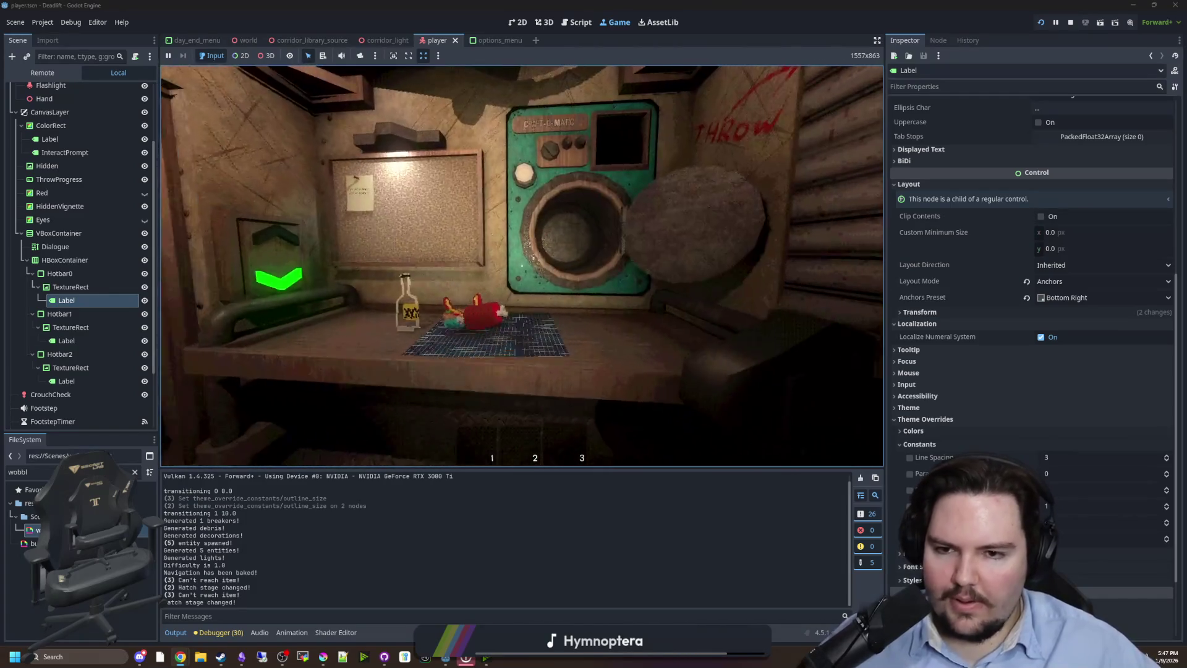
pyautogui.press('e')
pyautogui.press('e')
pyautogui.press('e')
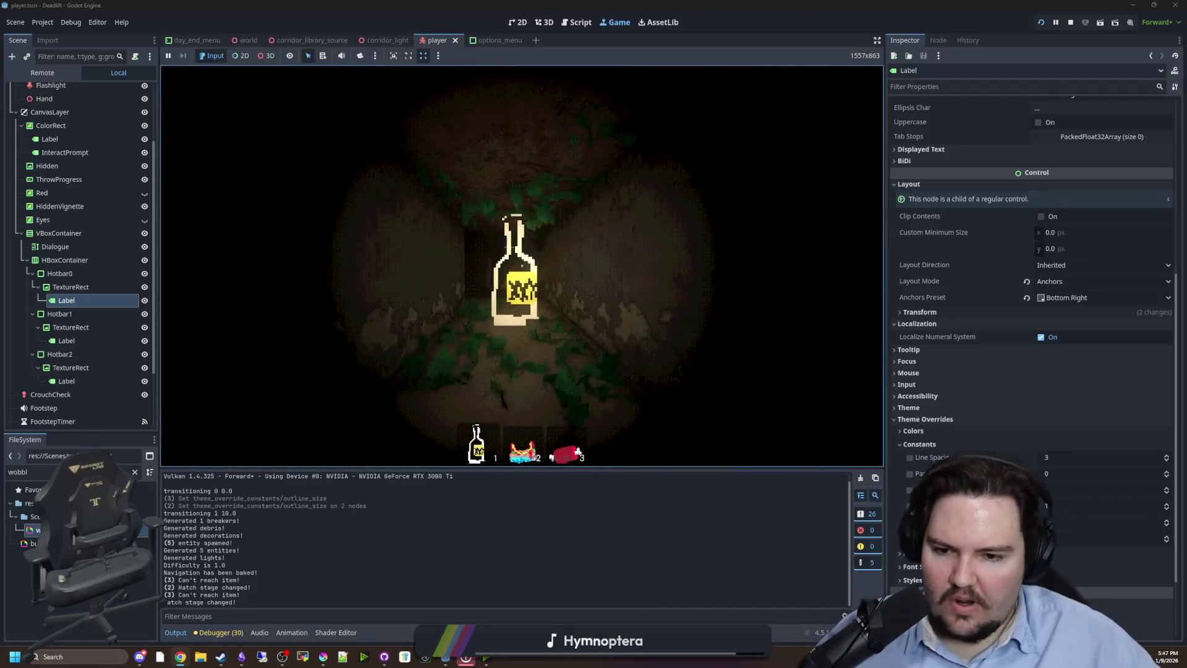
# Step: Cycle through hotbar slots 1–3, holding the bottle, crab and red item in turn
pyautogui.press('3')
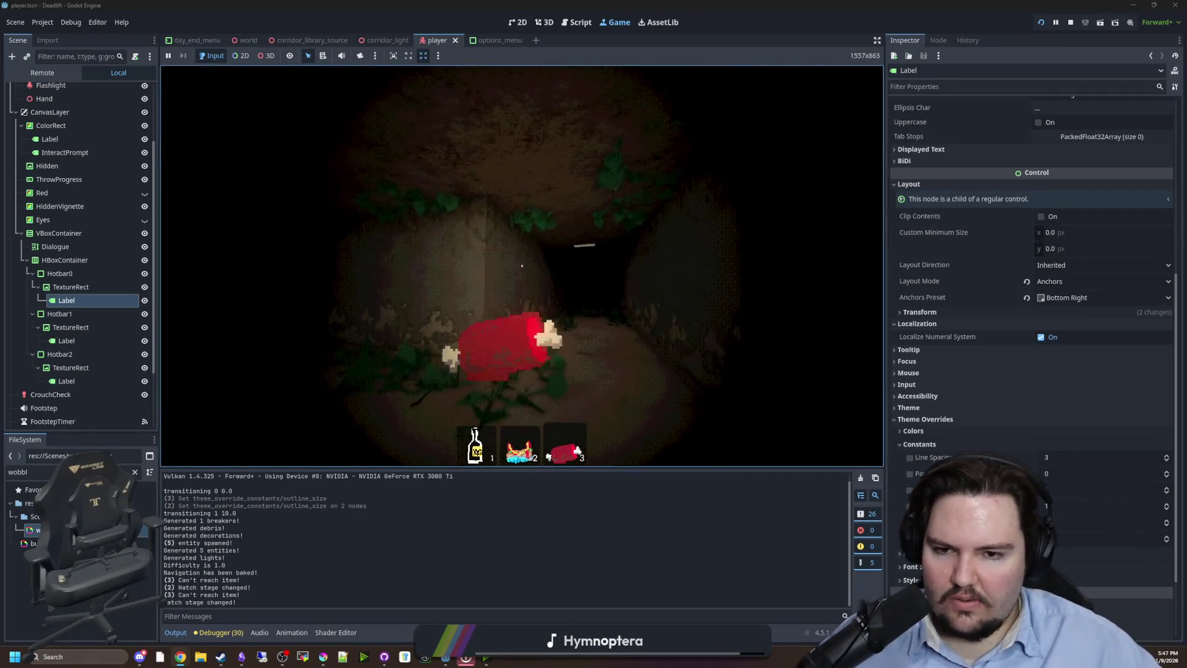
pyautogui.press('2')
pyautogui.press('1')
pyautogui.press('2')
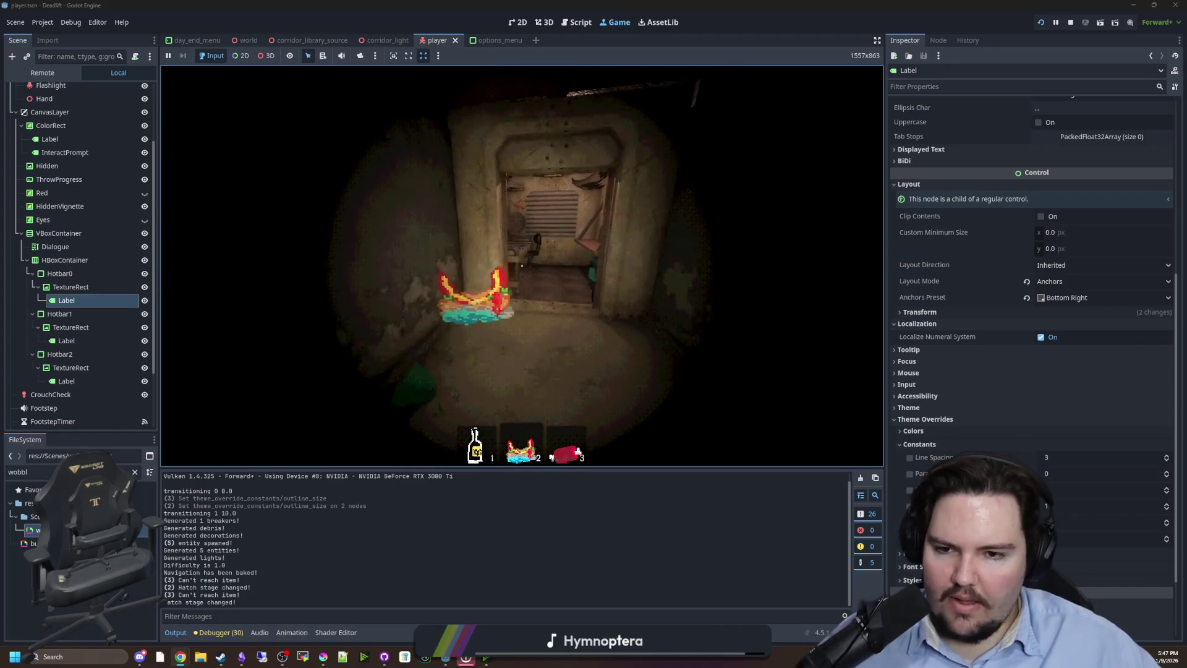
pyautogui.press('3')
pyautogui.press('2')
pyautogui.press('1')
pyautogui.press('2')
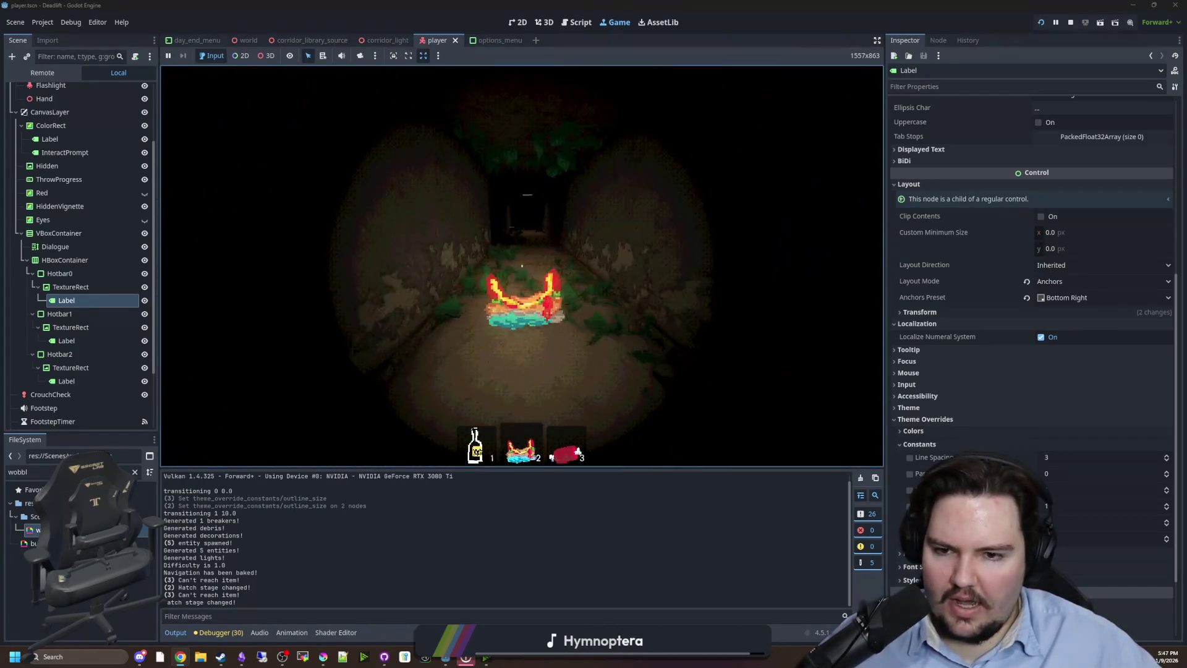
pyautogui.press('2')
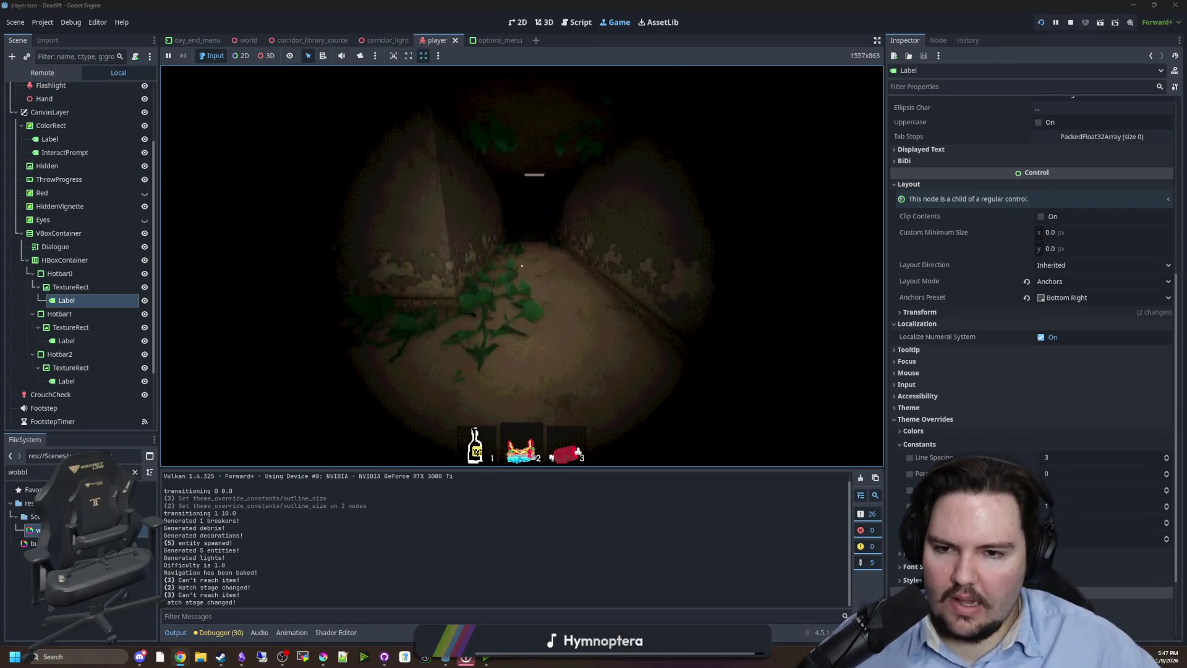
pyautogui.press('1')
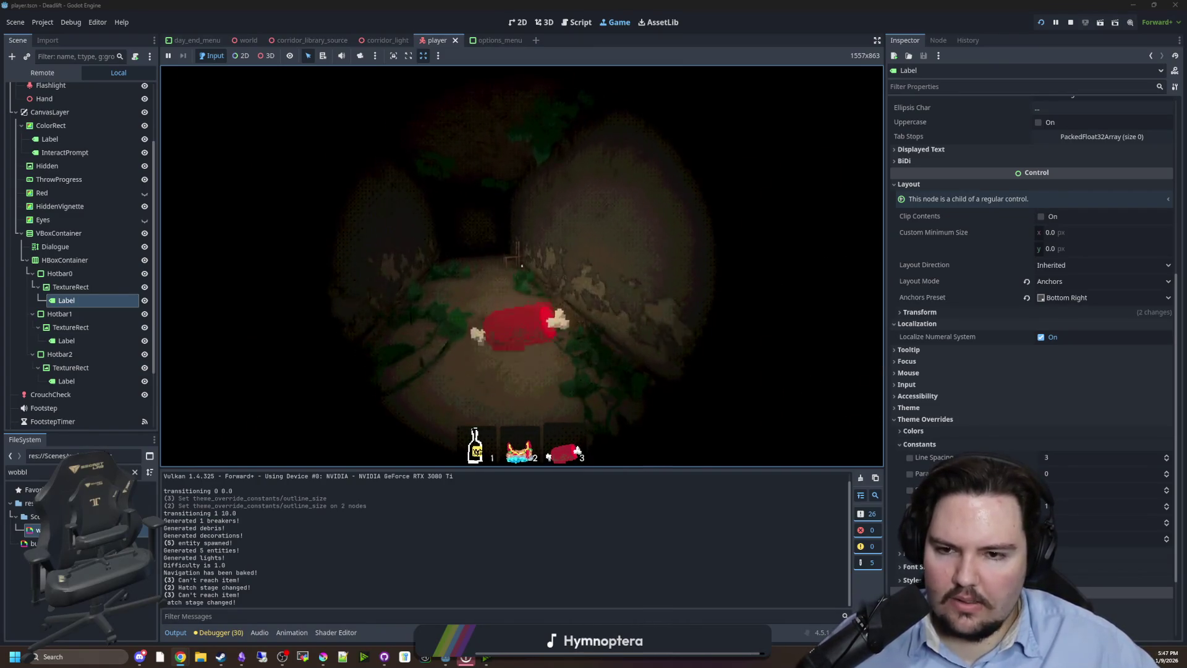
pyautogui.press('3')
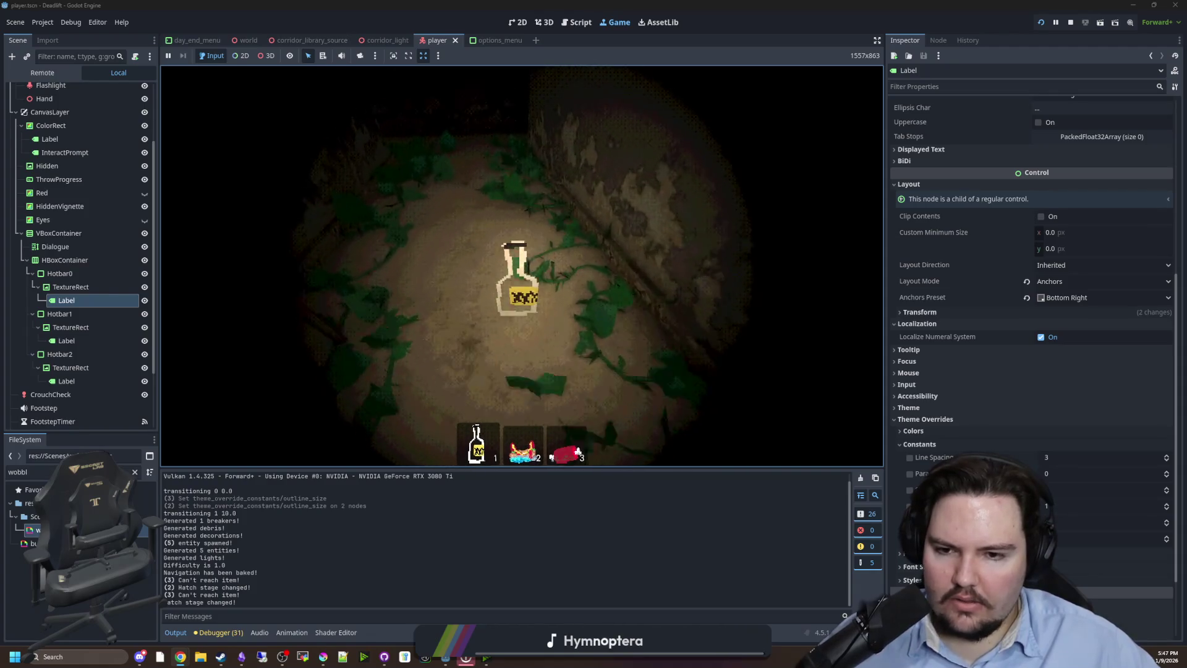
# Step: Feed the bottle, crab and red item into the Craft-O-Matic, then throw the green item
pyautogui.scroll(-4, 522, 266)
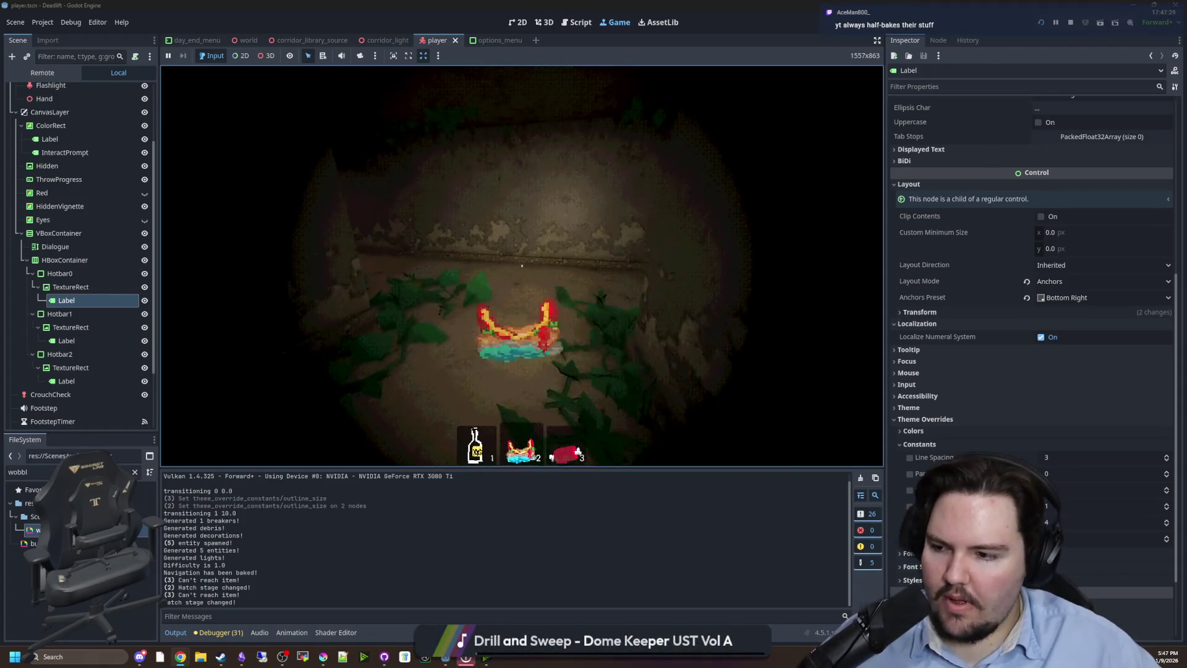
pyautogui.scroll(-1, 522, 266)
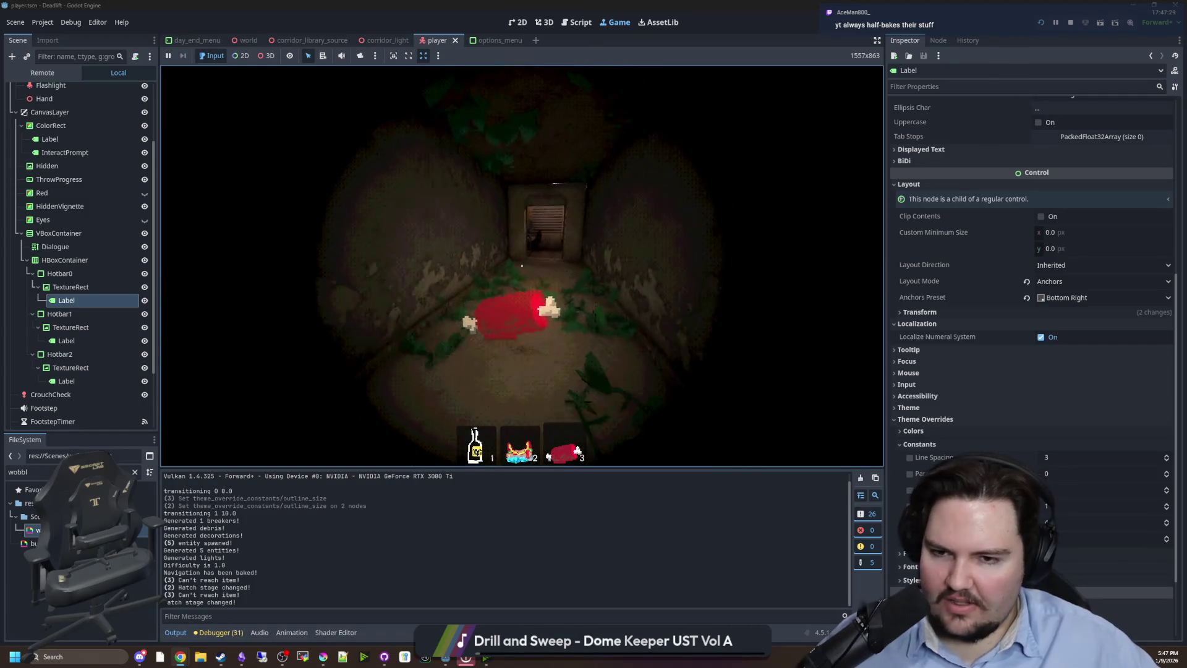
pyautogui.press('w')
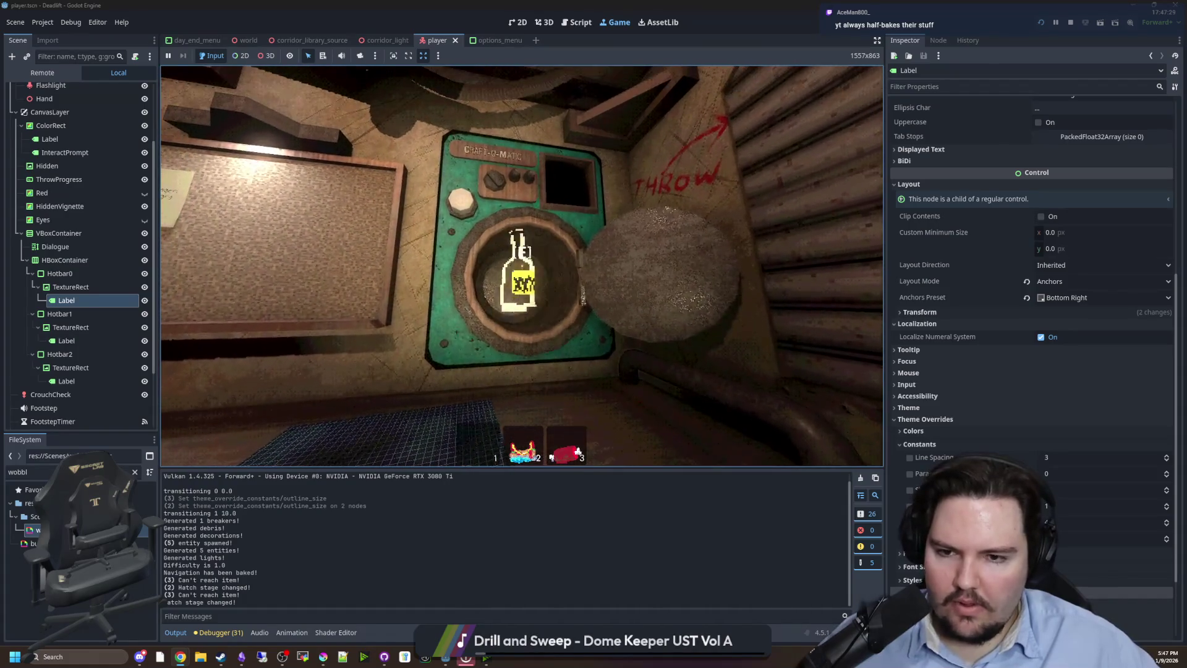
pyautogui.click(522, 265)
pyautogui.click(522, 265)
pyautogui.click(521, 266)
pyautogui.press('e')
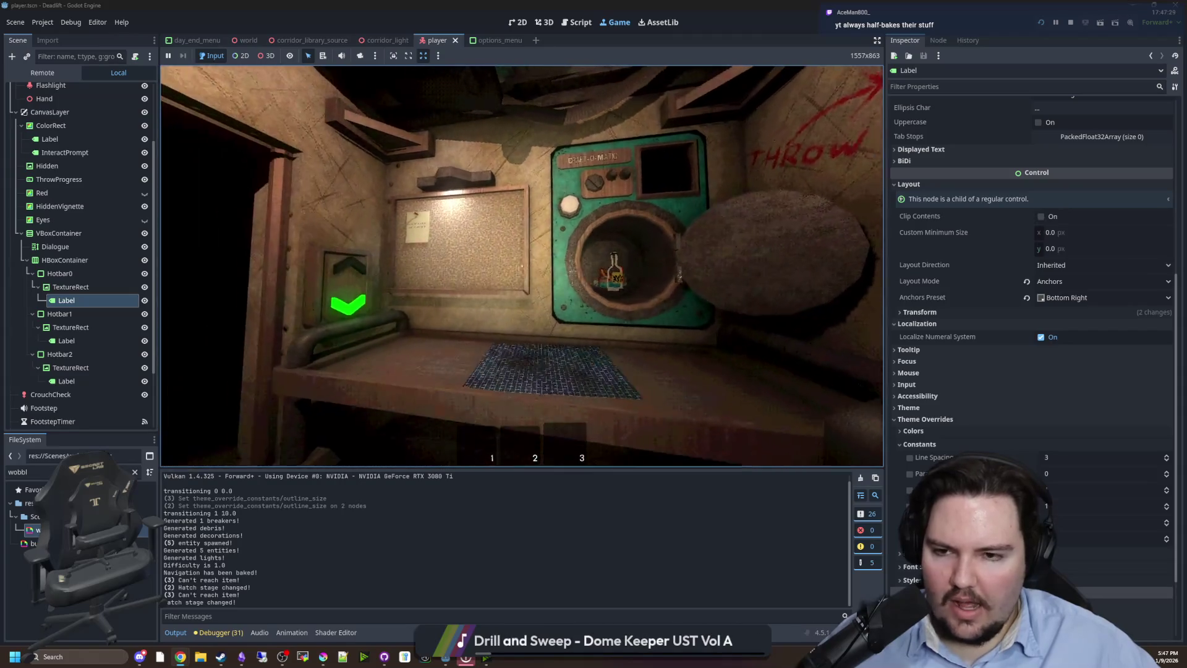
pyautogui.click(522, 265)
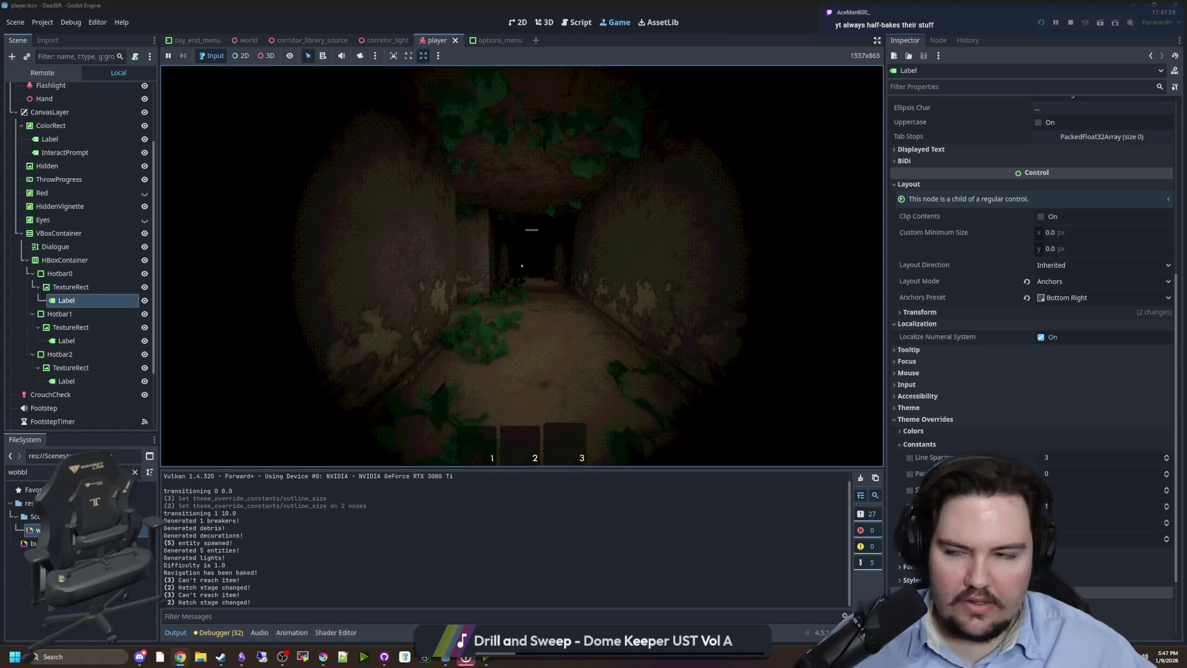
# Step: Enter the machine room, crouch under the bench with Ctrl several times, then walk down the corridor
pyautogui.press('w')
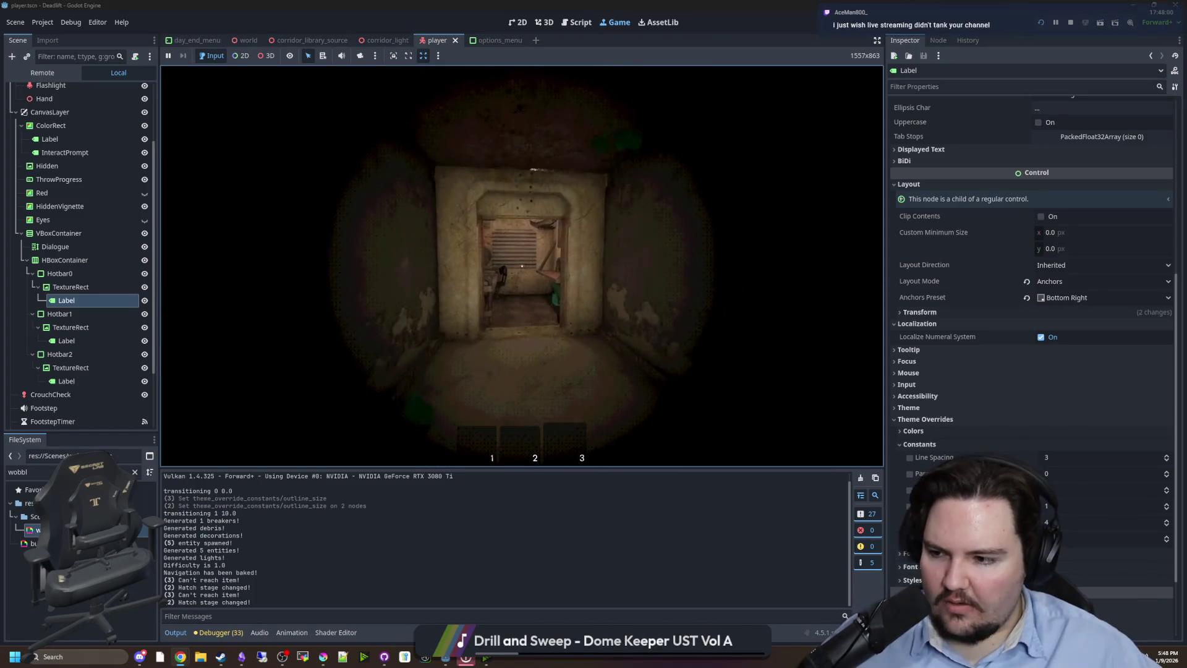
pyautogui.press('ctrl')
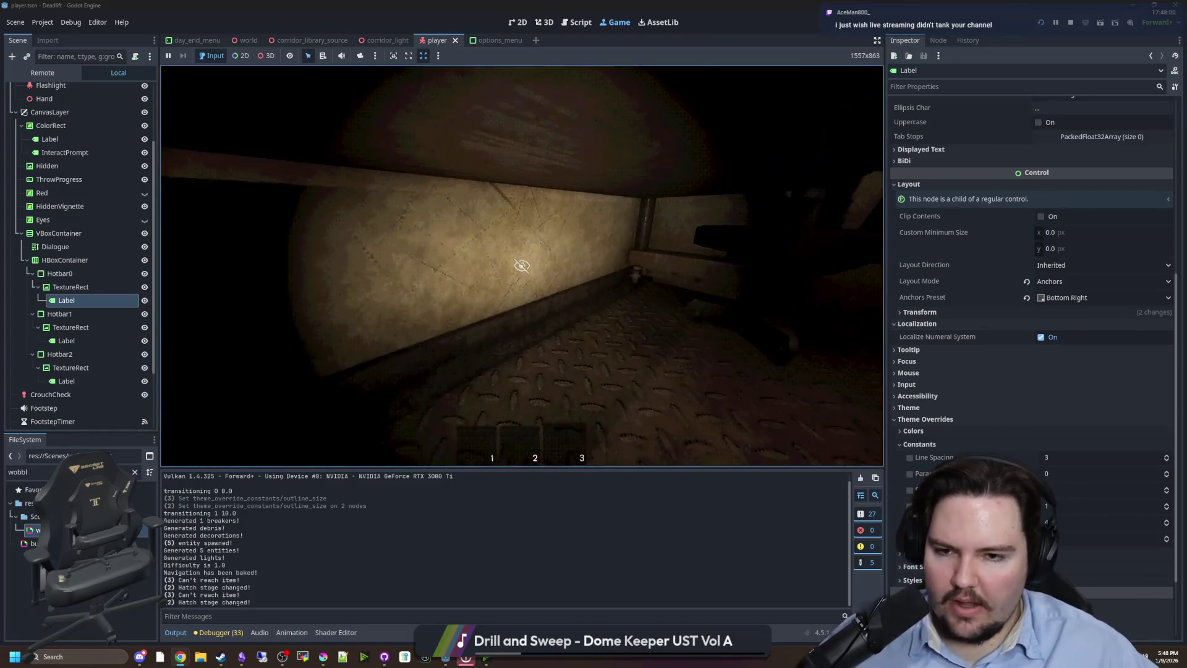
pyautogui.press('s')
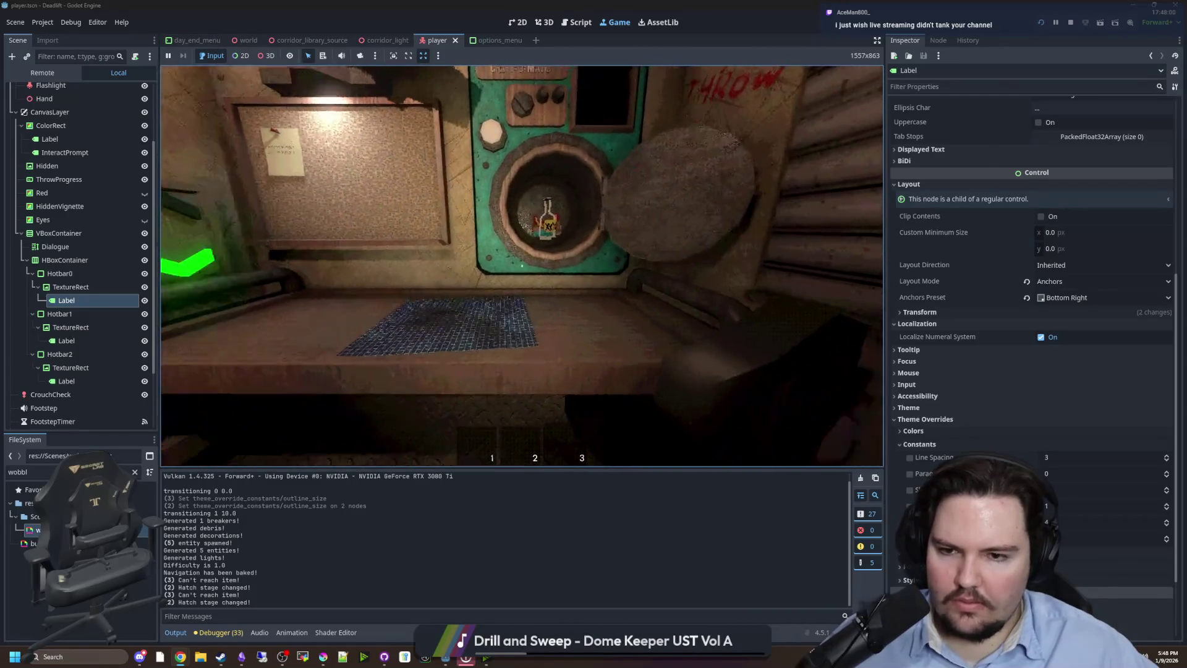
pyautogui.press('ctrl')
pyautogui.press('w')
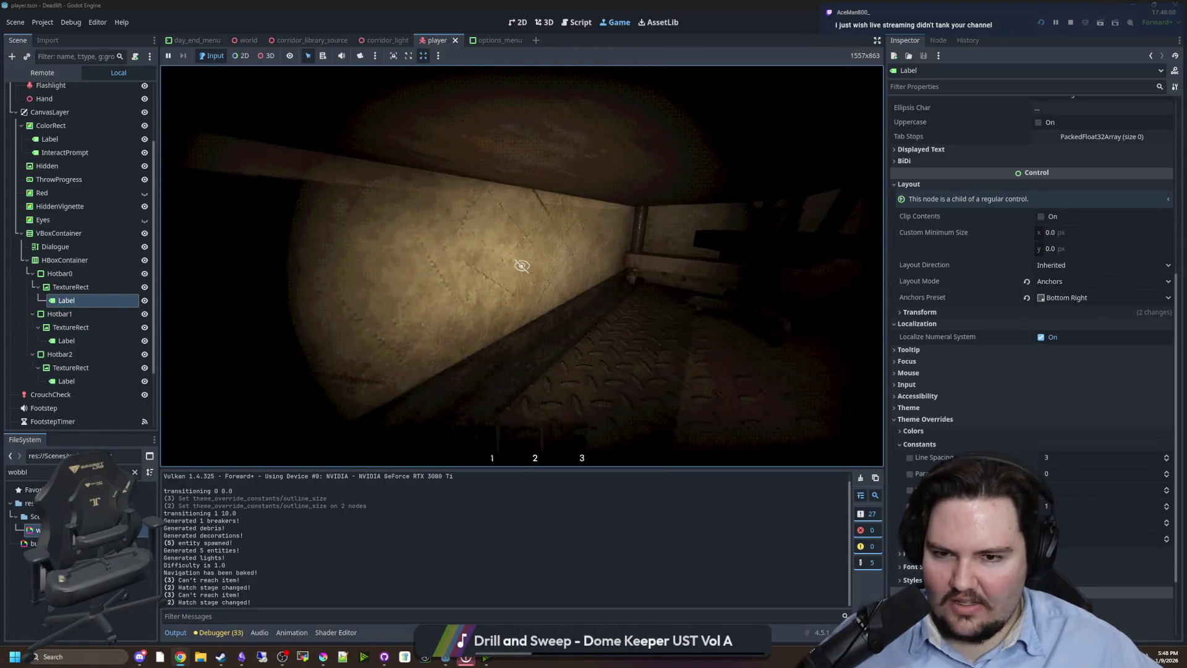
pyautogui.press('ctrl')
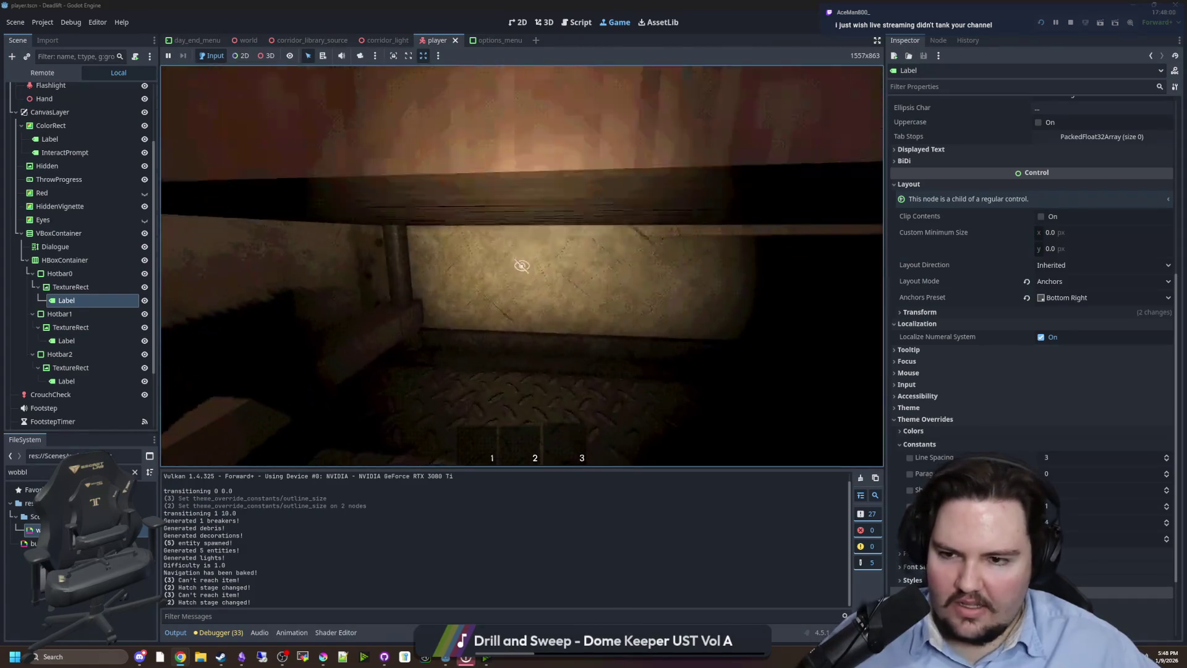
pyautogui.press('ctrl')
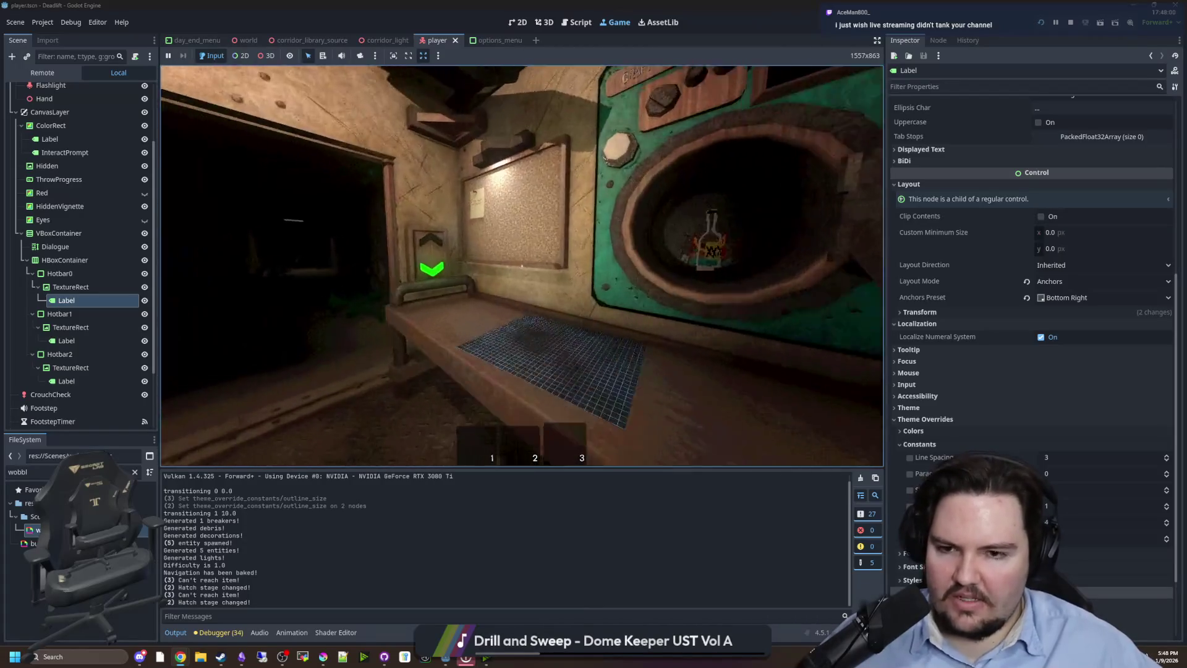
pyautogui.press('ctrl')
pyautogui.moveTo(522, 265)
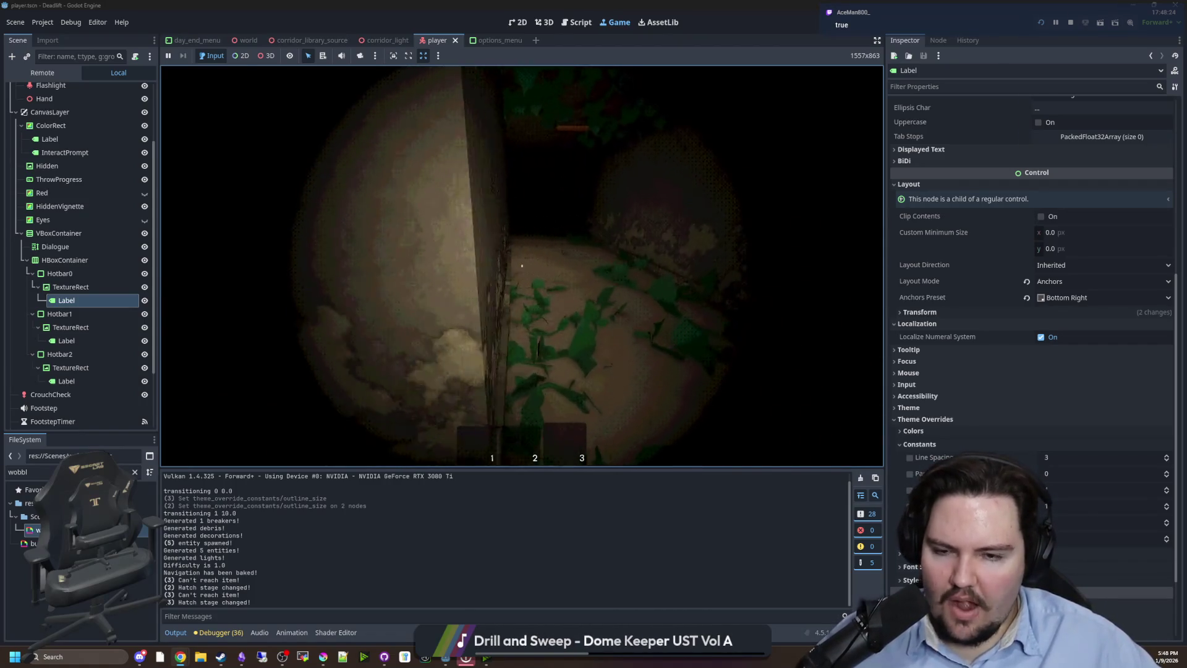
pyautogui.press('w')
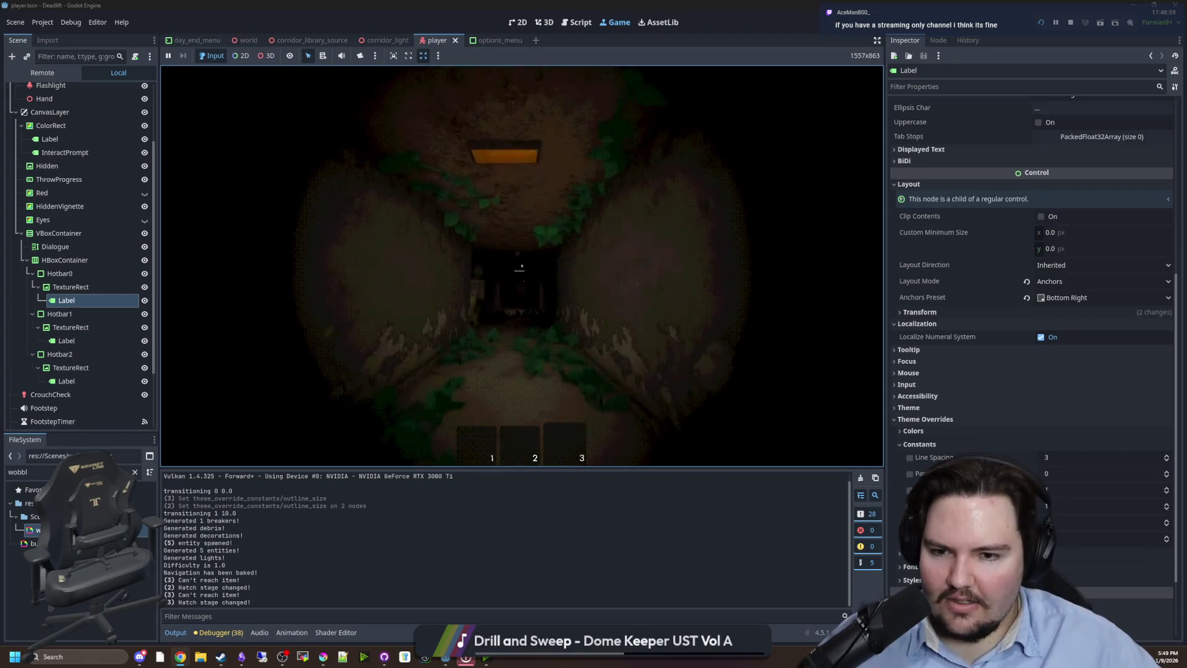
# Step: Walk past the ceiling lamp into the room, then leave and re-enter the under-bed hiding spot
pyautogui.press('w')
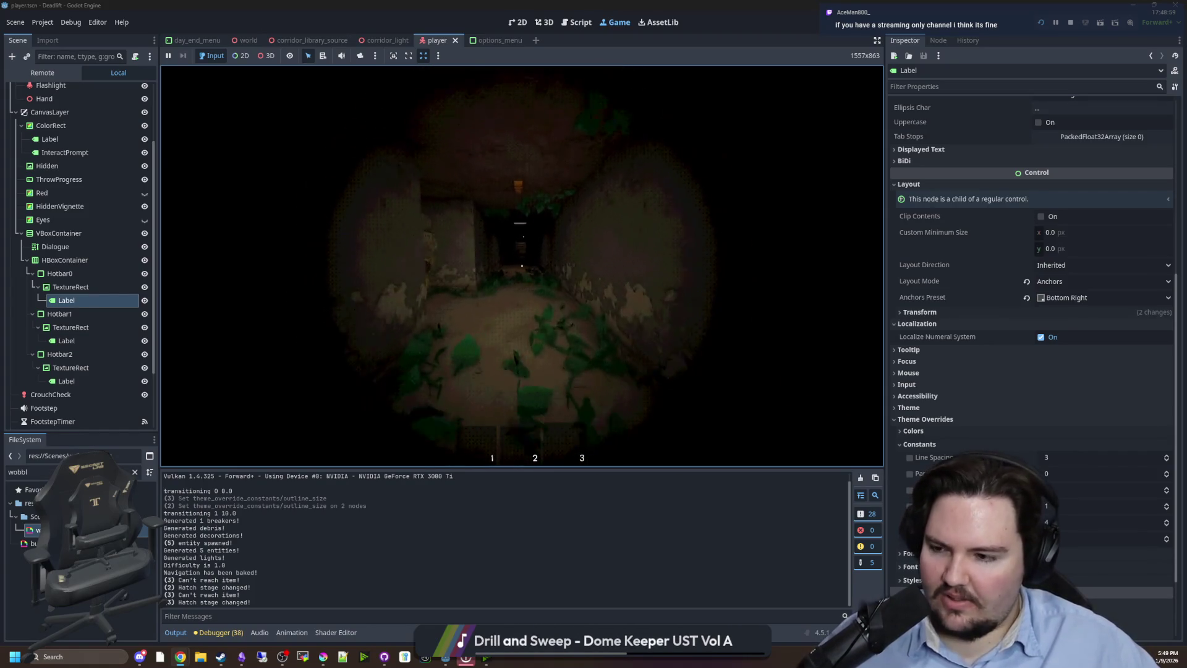
pyautogui.press('w')
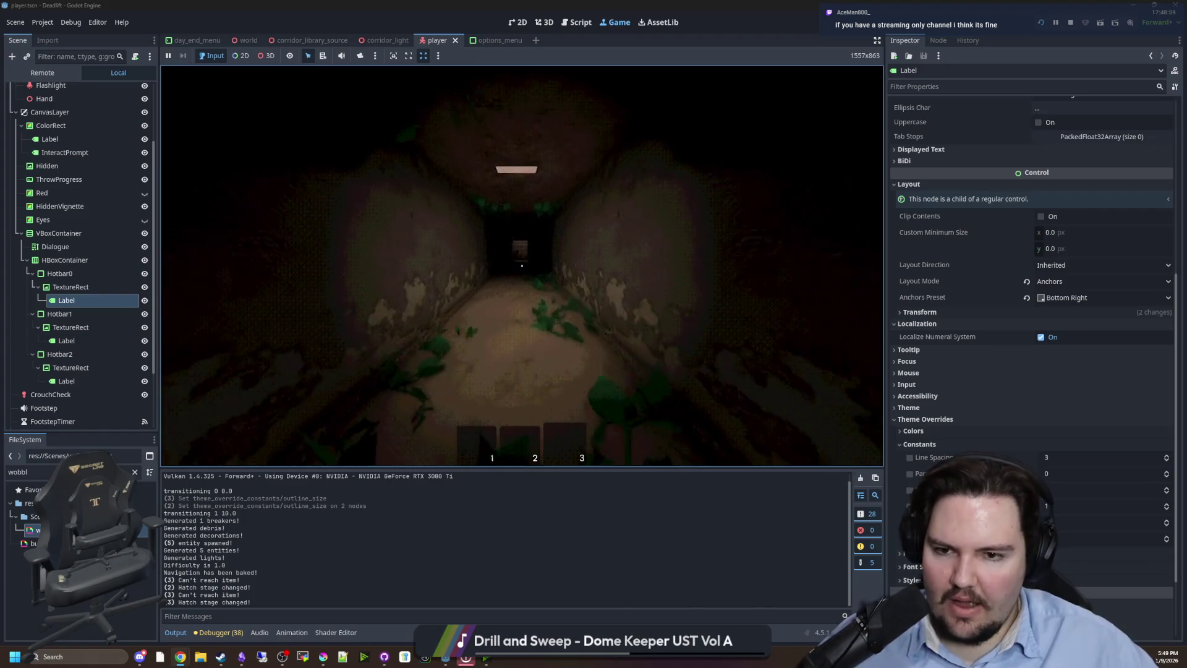
pyautogui.press('w')
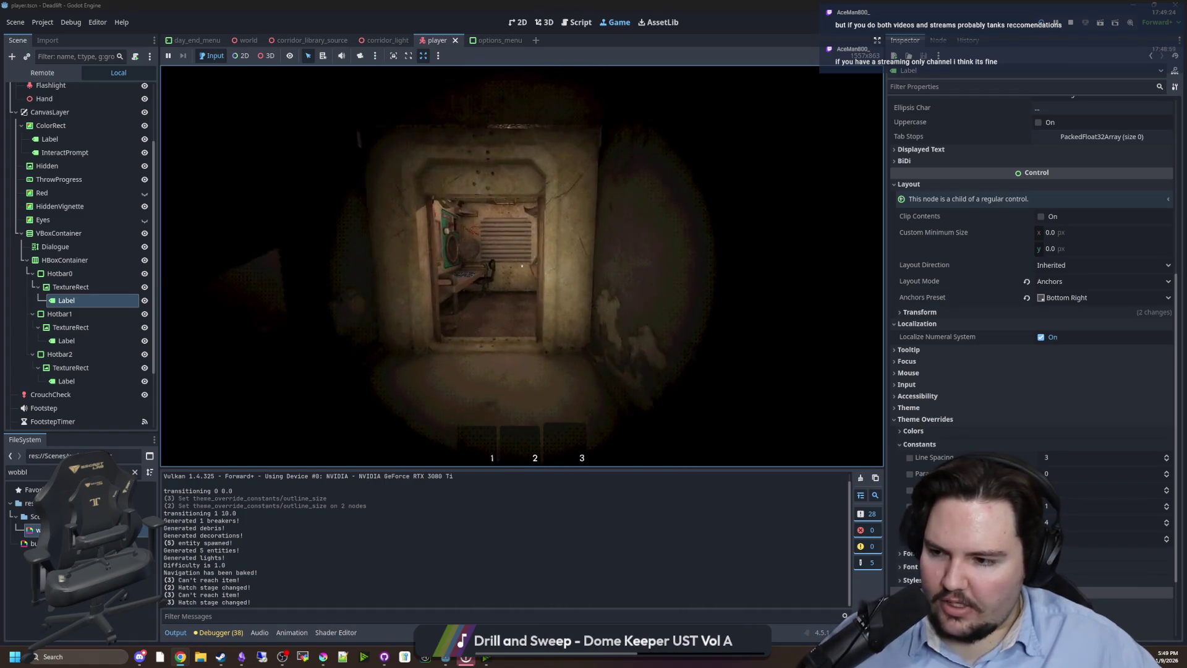
pyautogui.press('w')
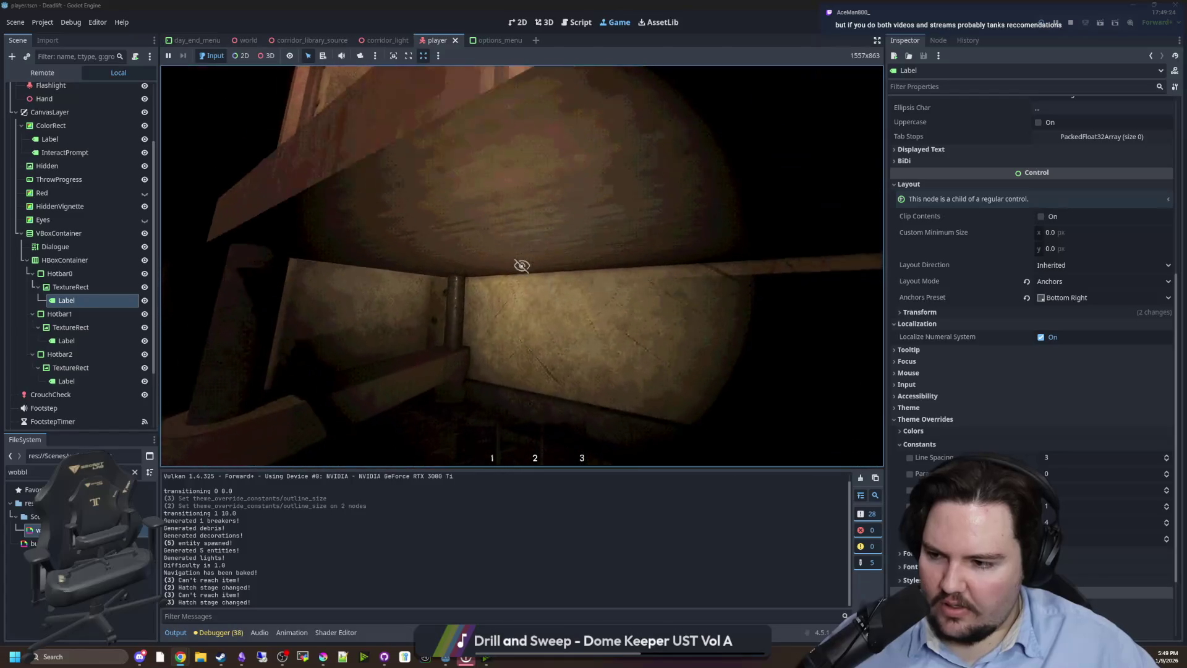
pyautogui.press('e')
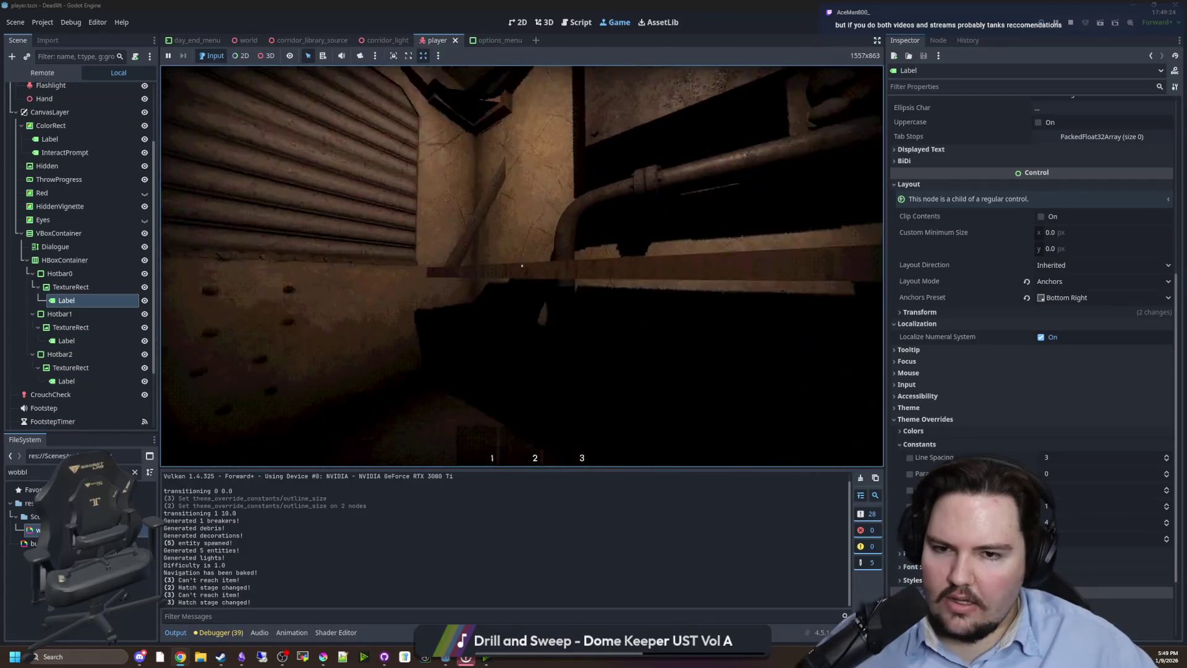
pyautogui.press('e')
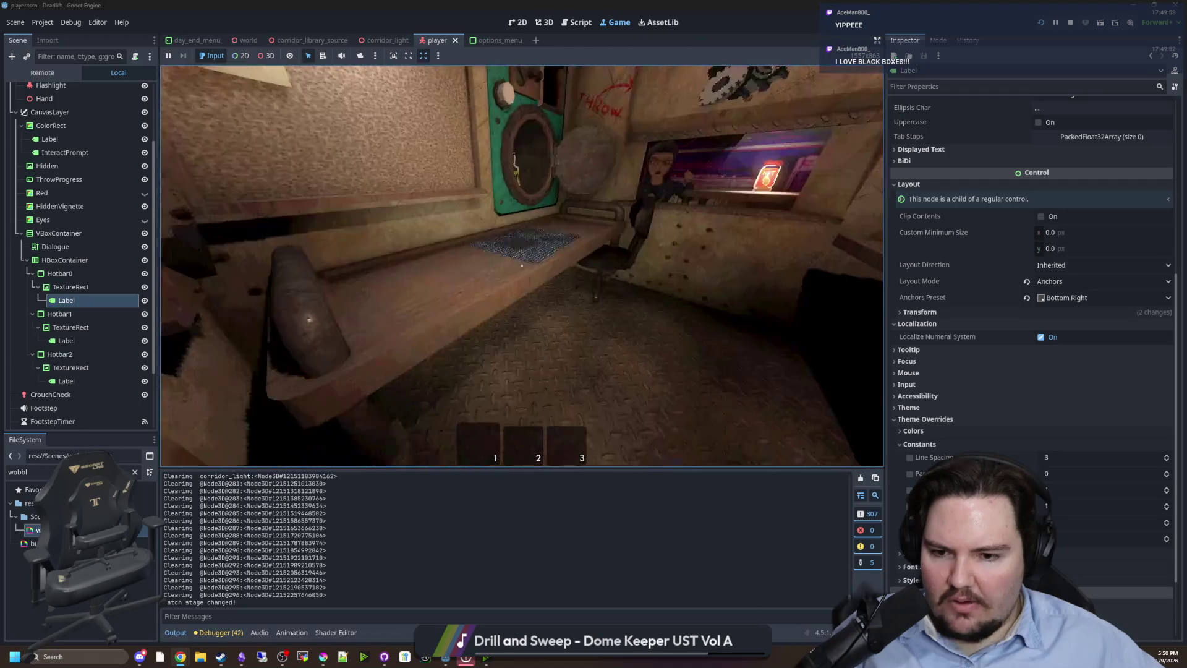
# Step: Pause the game three times, resuming from the pause menu each time
pyautogui.press('super')
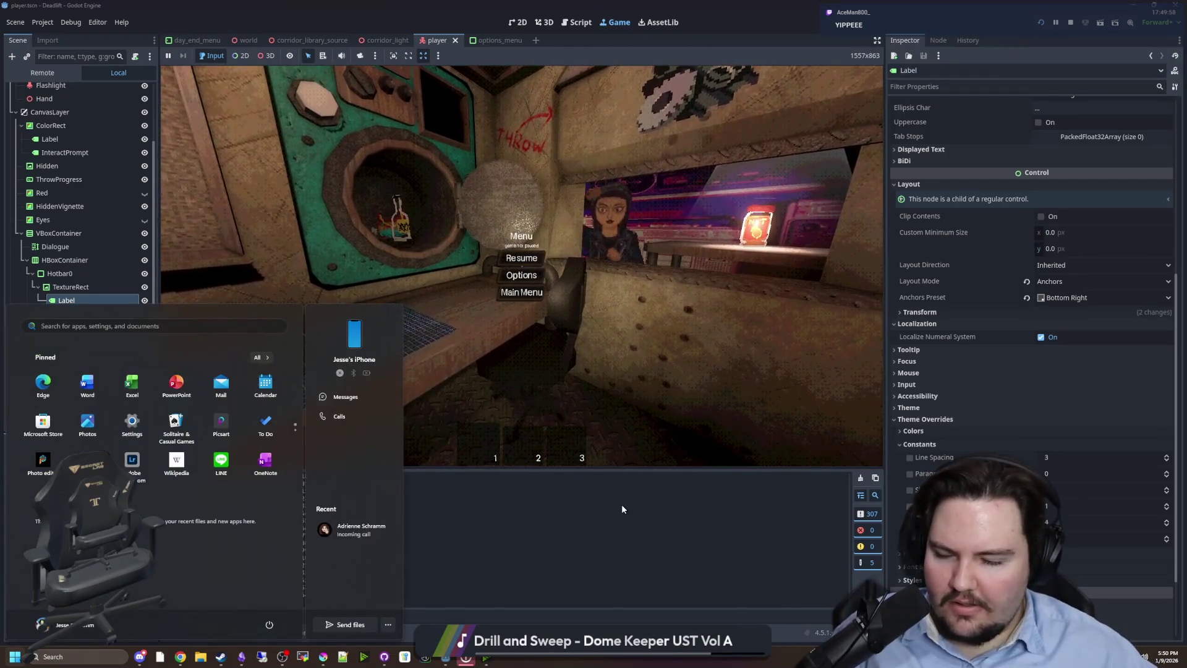
pyautogui.press('super')
pyautogui.click(535, 257)
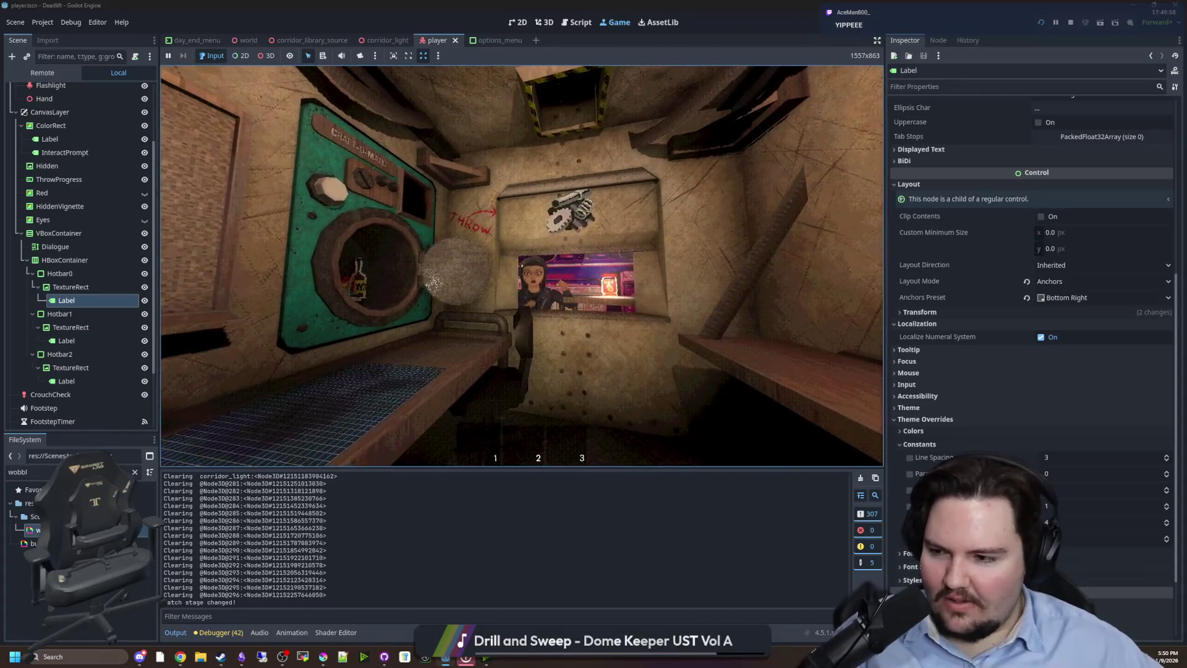
pyautogui.press('super')
pyautogui.press('super')
pyautogui.click(522, 258)
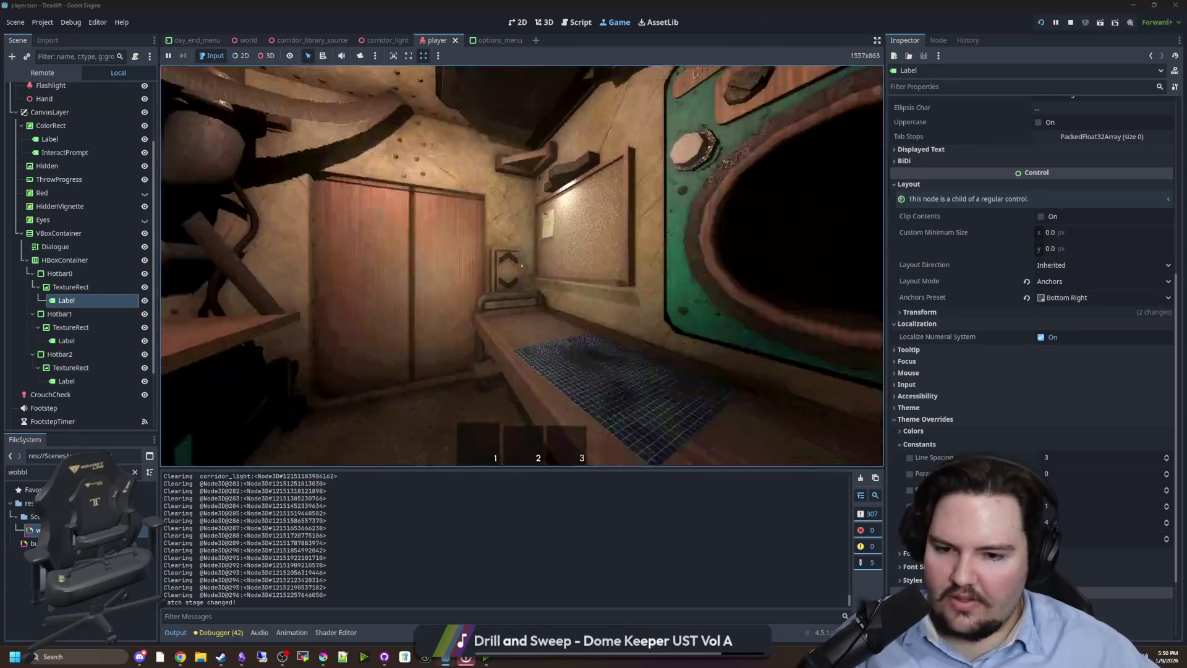
pyautogui.press('super')
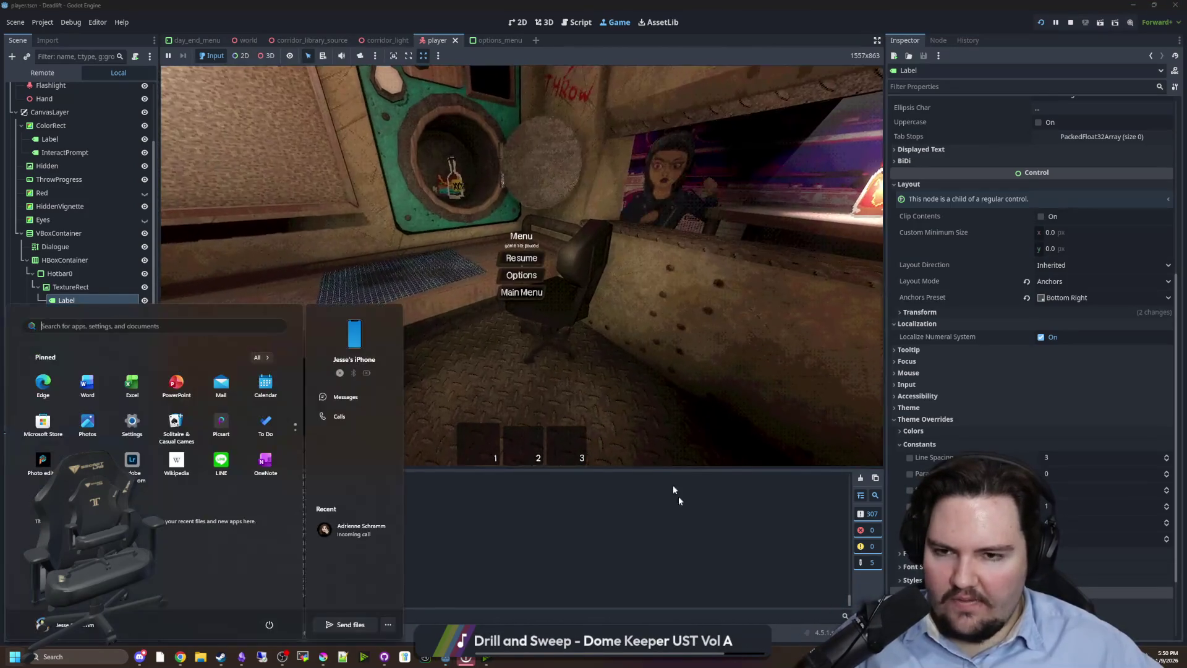
pyautogui.press('super')
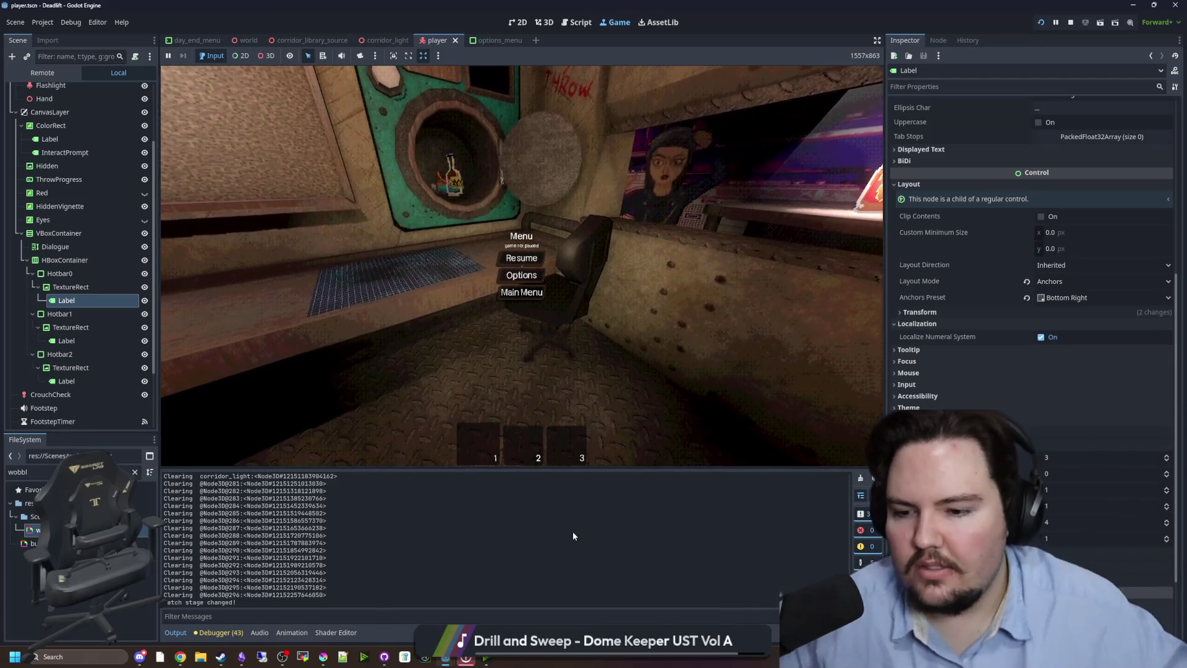
pyautogui.click(532, 259)
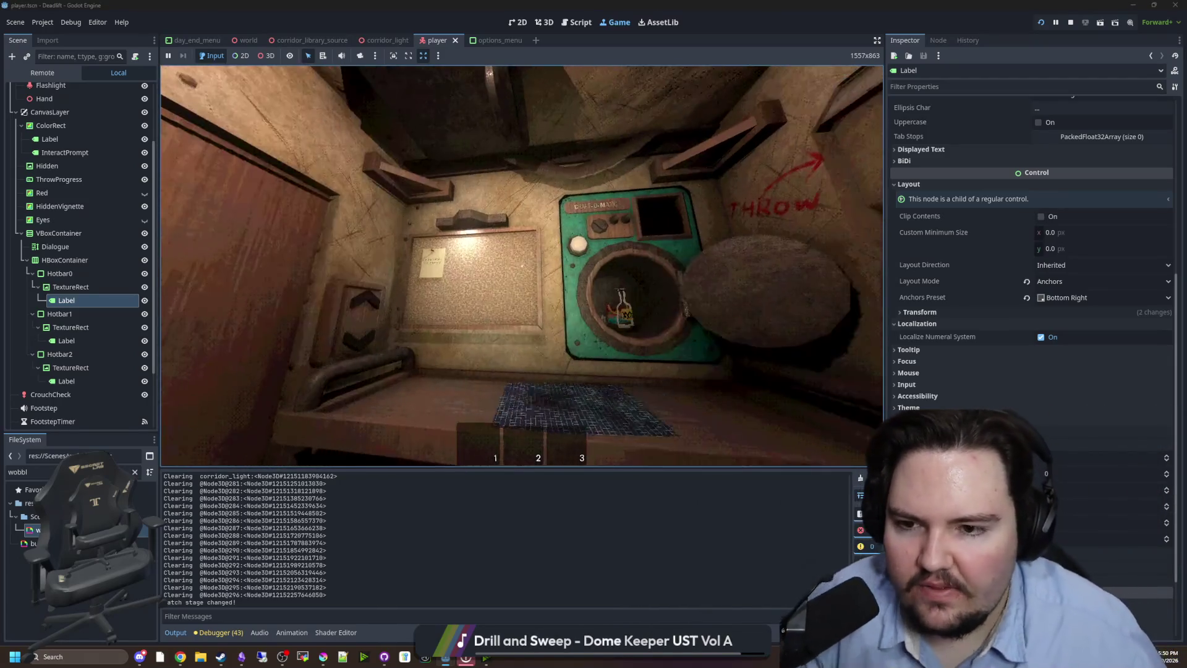
# Step: Enter and leave the enclosed hiding spot, then crouch under the table, back out, and hide again
pyautogui.press('e')
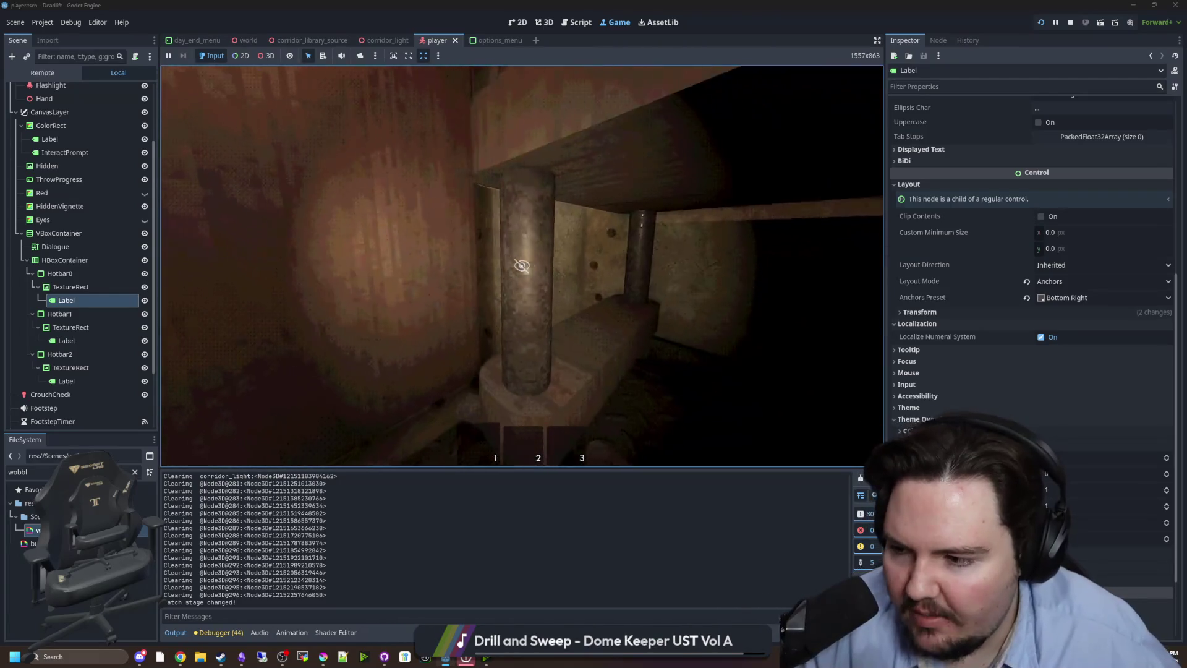
pyautogui.press('e')
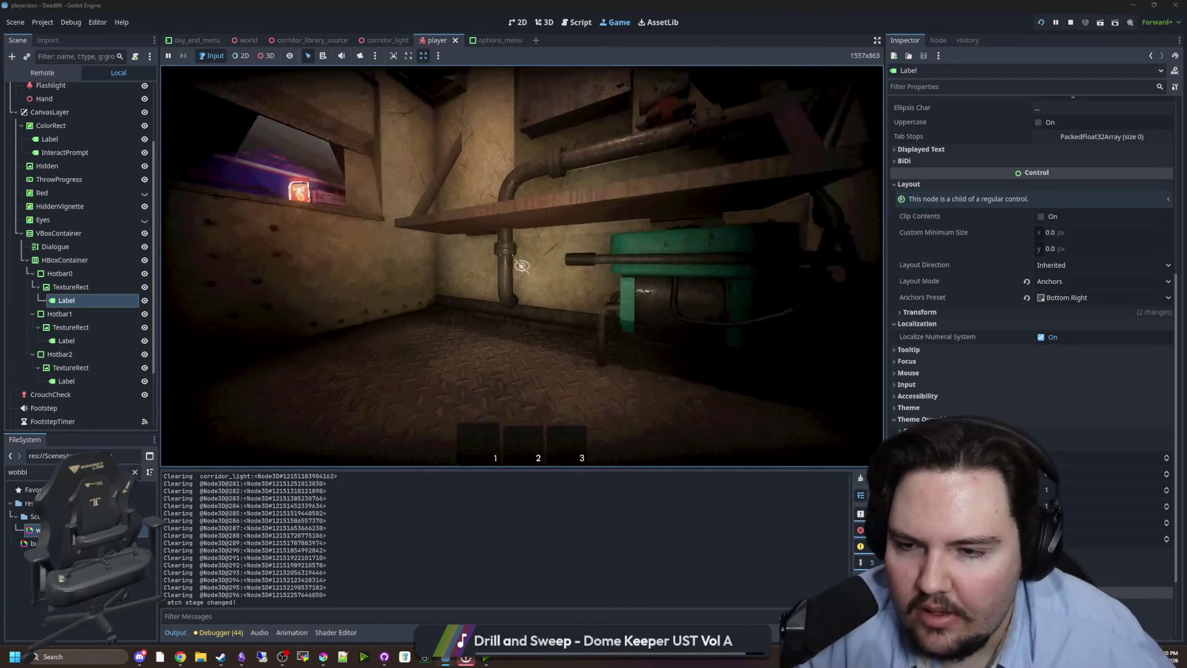
pyautogui.press('w')
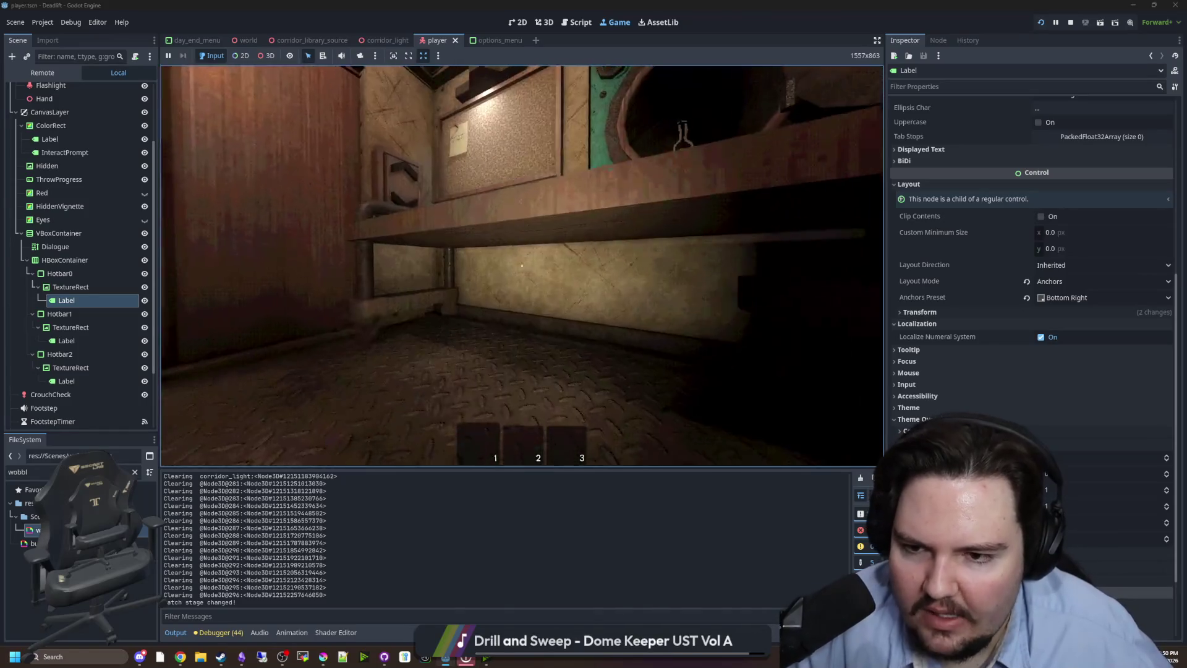
pyautogui.press('w')
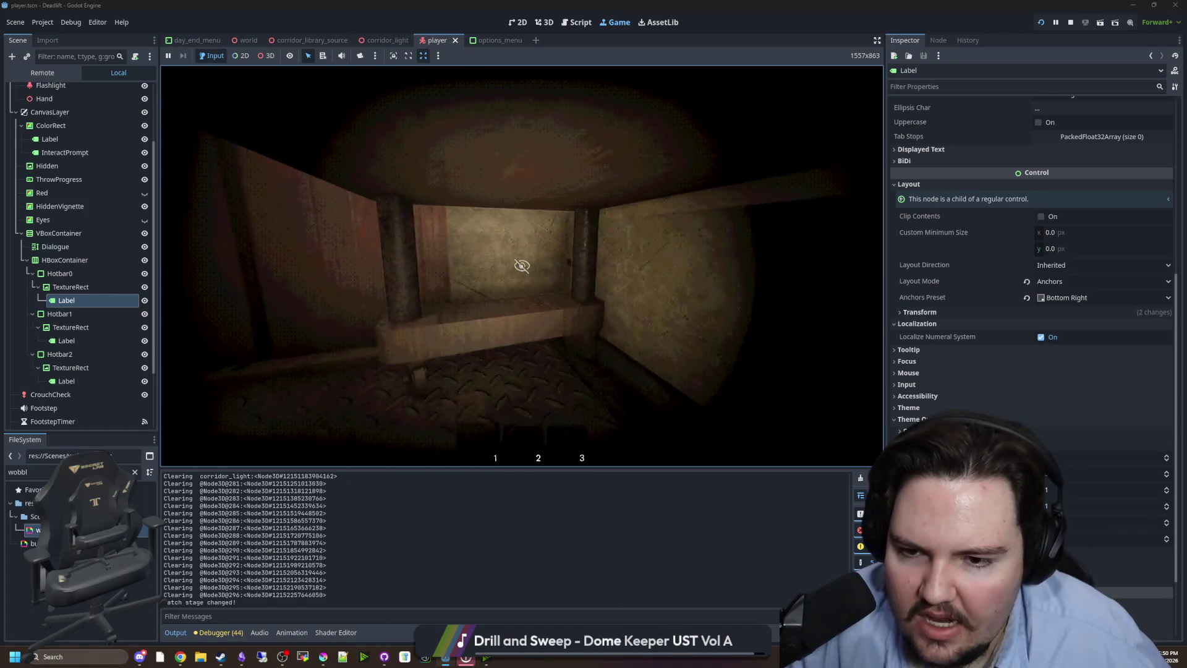
pyautogui.press('s')
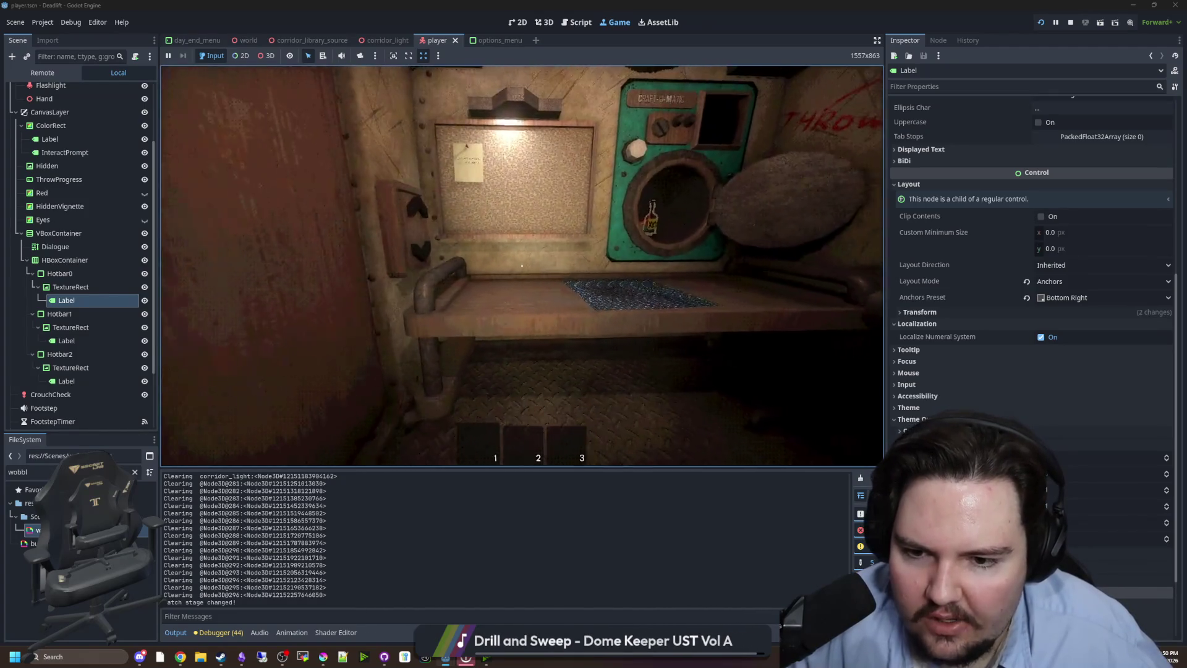
pyautogui.press('w')
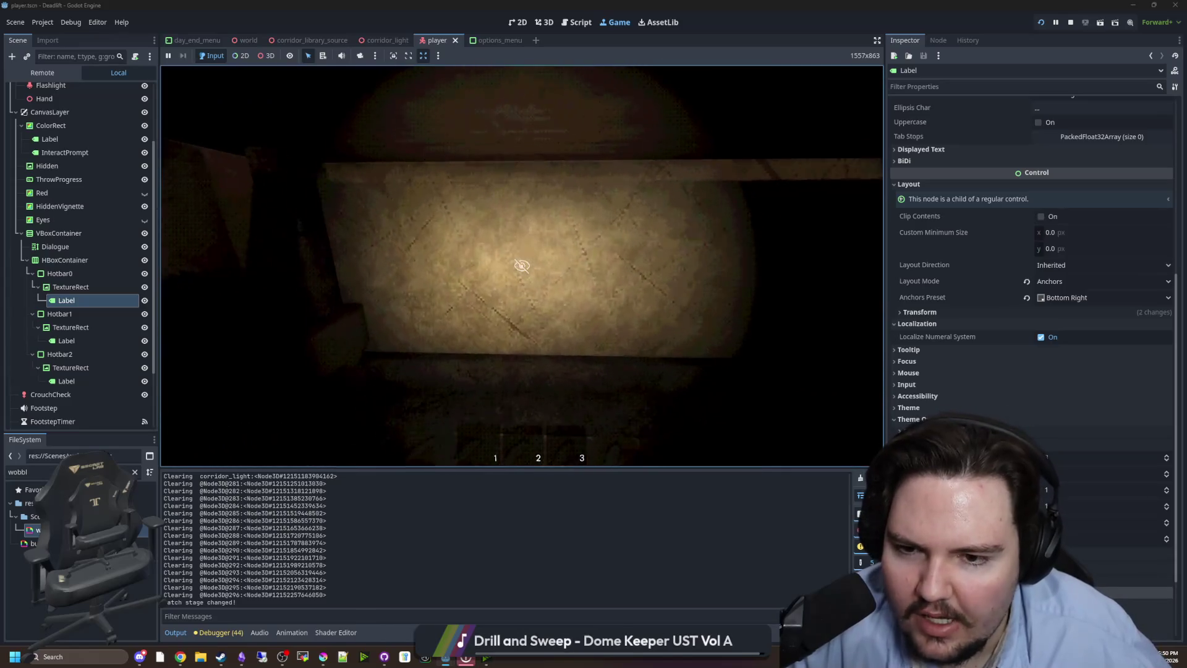
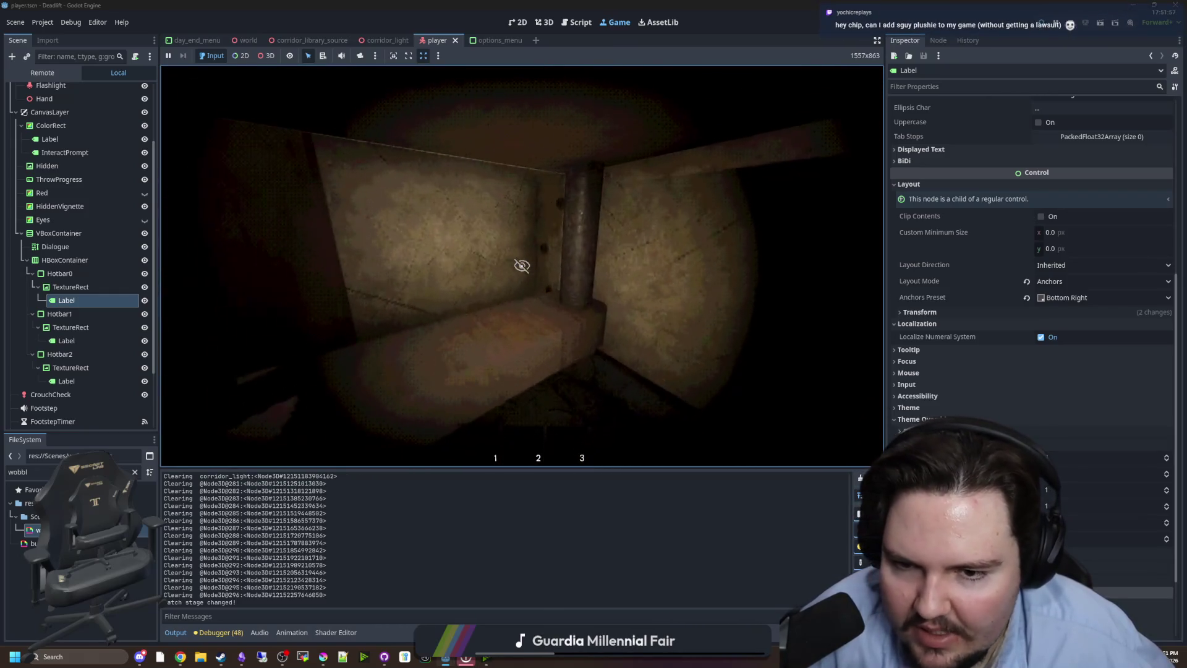
# Step: Test the hiding spots in the running game: the floor spot and beneath the table
pyautogui.press('e')
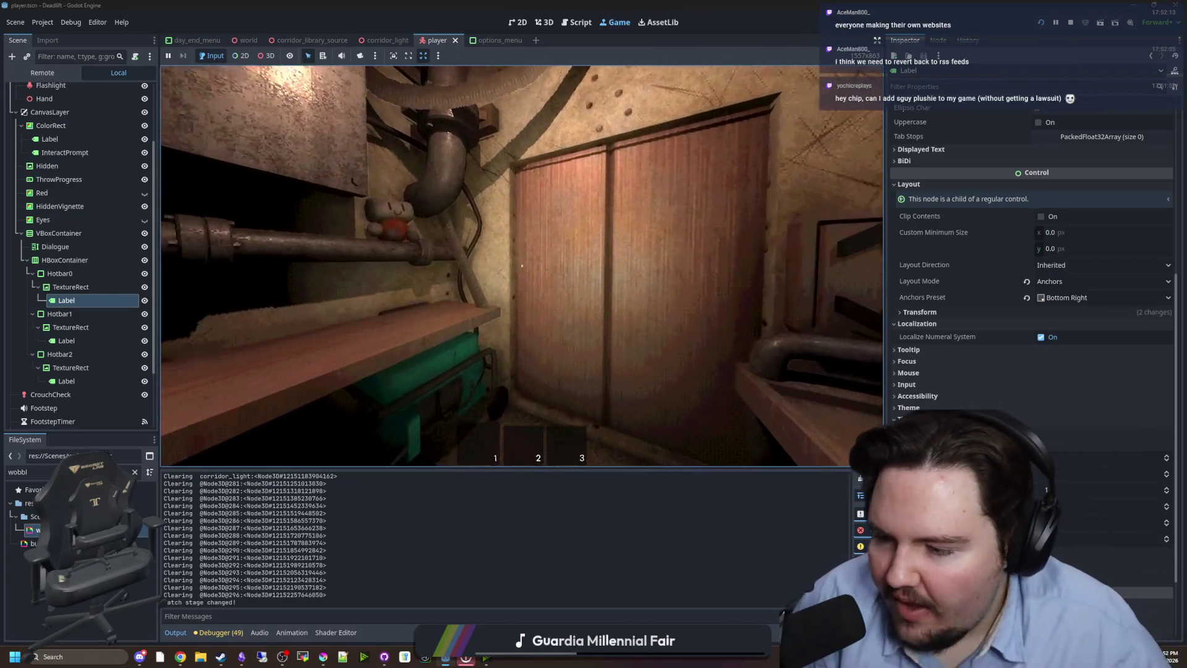
pyautogui.press('e')
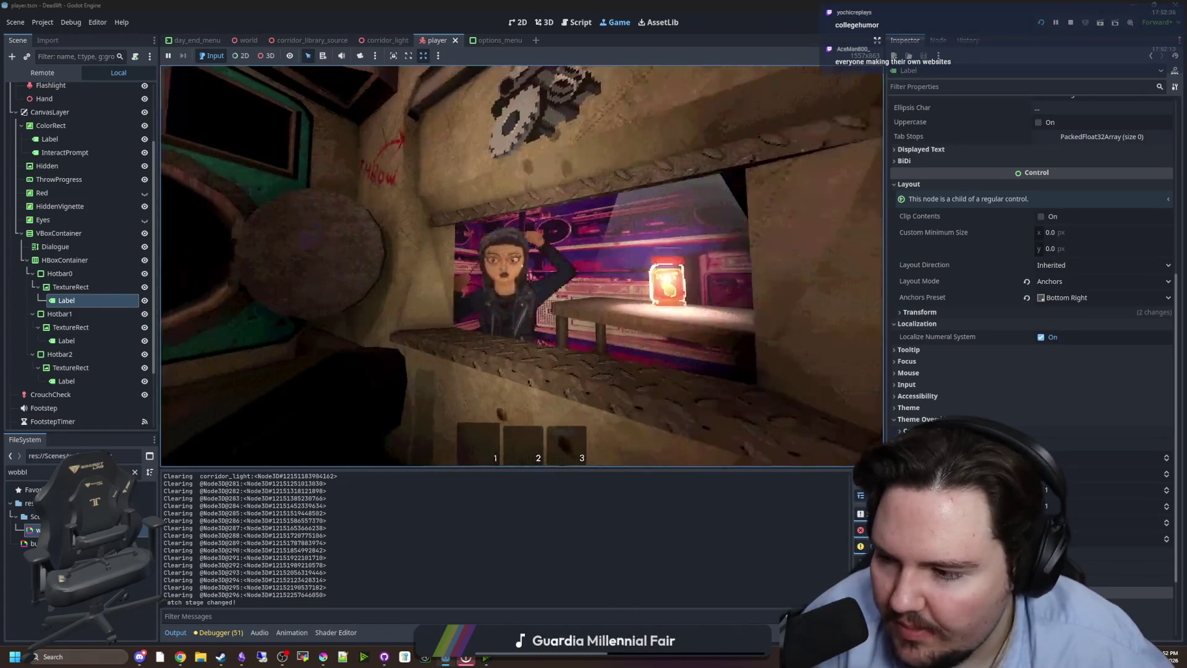
pyautogui.press('ctrl')
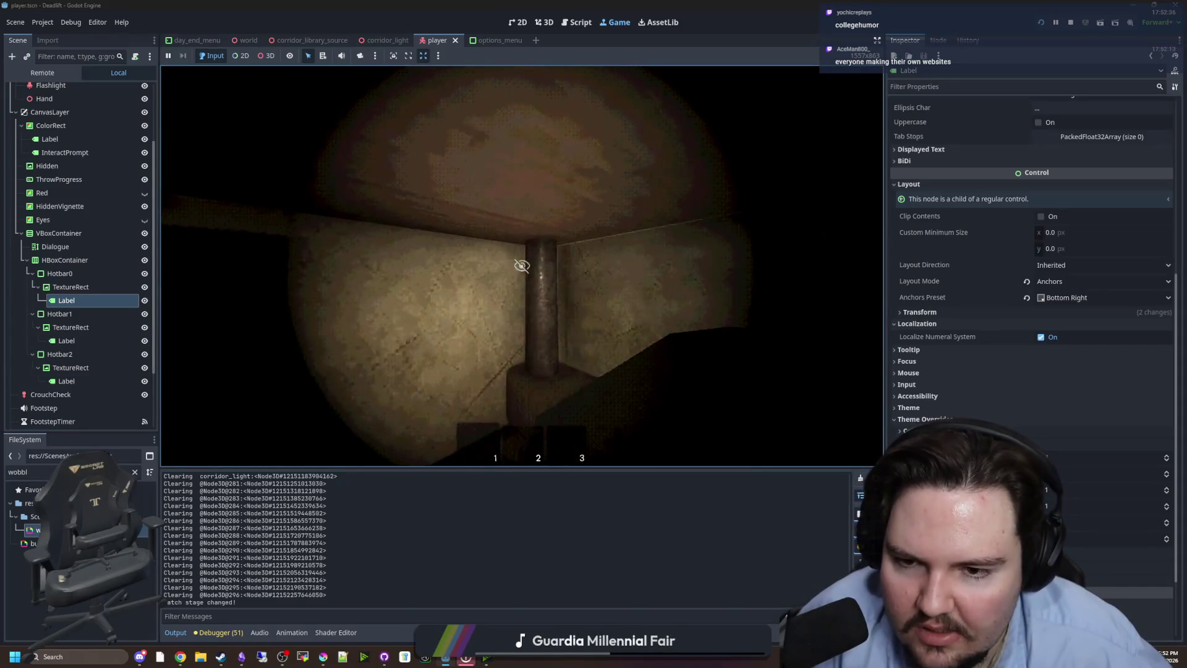
pyautogui.press('ctrl')
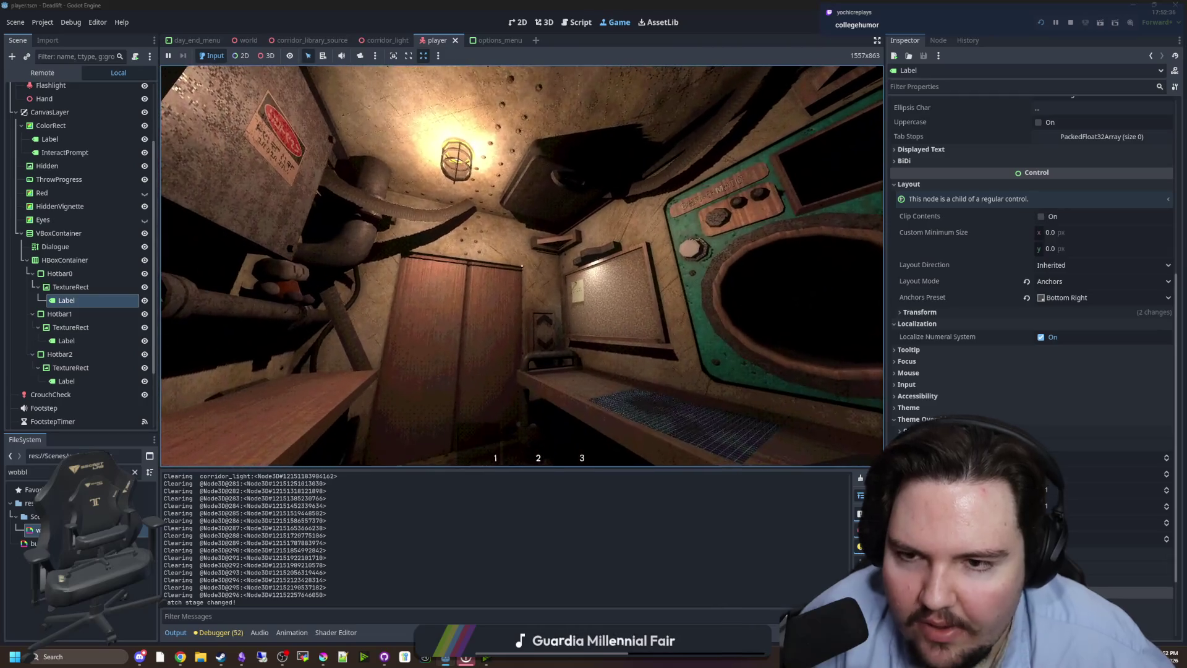
# Step: Pause the game, set Rendering LOD Threshold Pixels to 3, and stop the run
pyautogui.press('Escape')
pyautogui.click(42, 23)
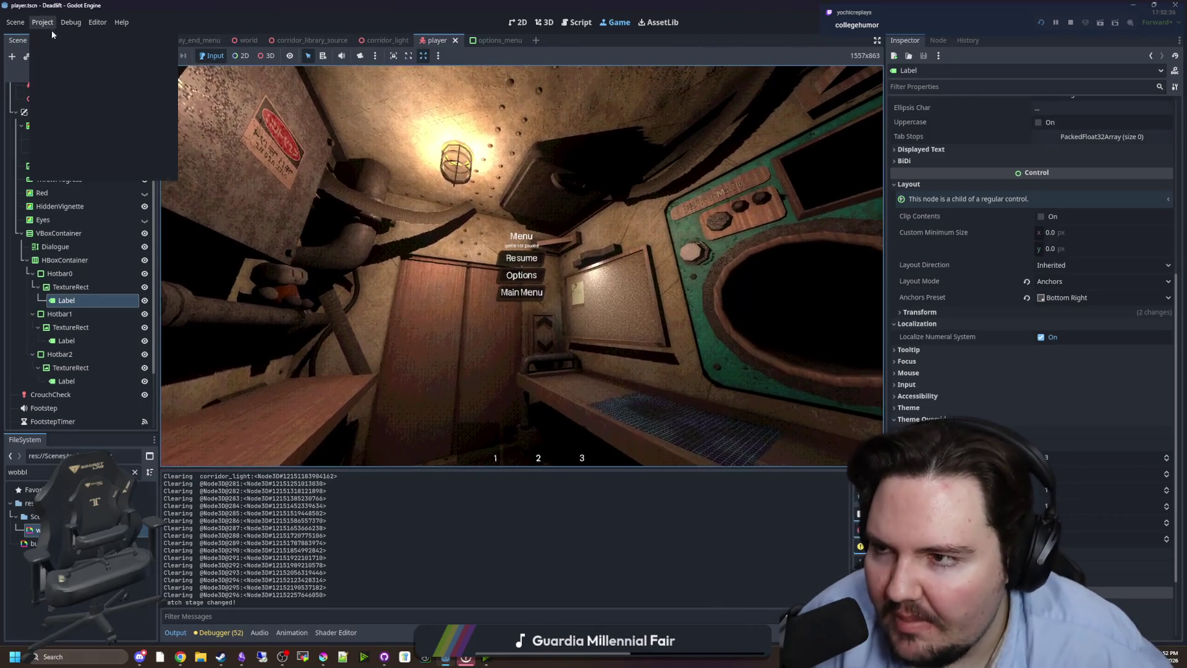
pyautogui.click(62, 38)
pyautogui.click(552, 235)
pyautogui.write('3')
pyautogui.press('Return')
pyautogui.click(468, 569)
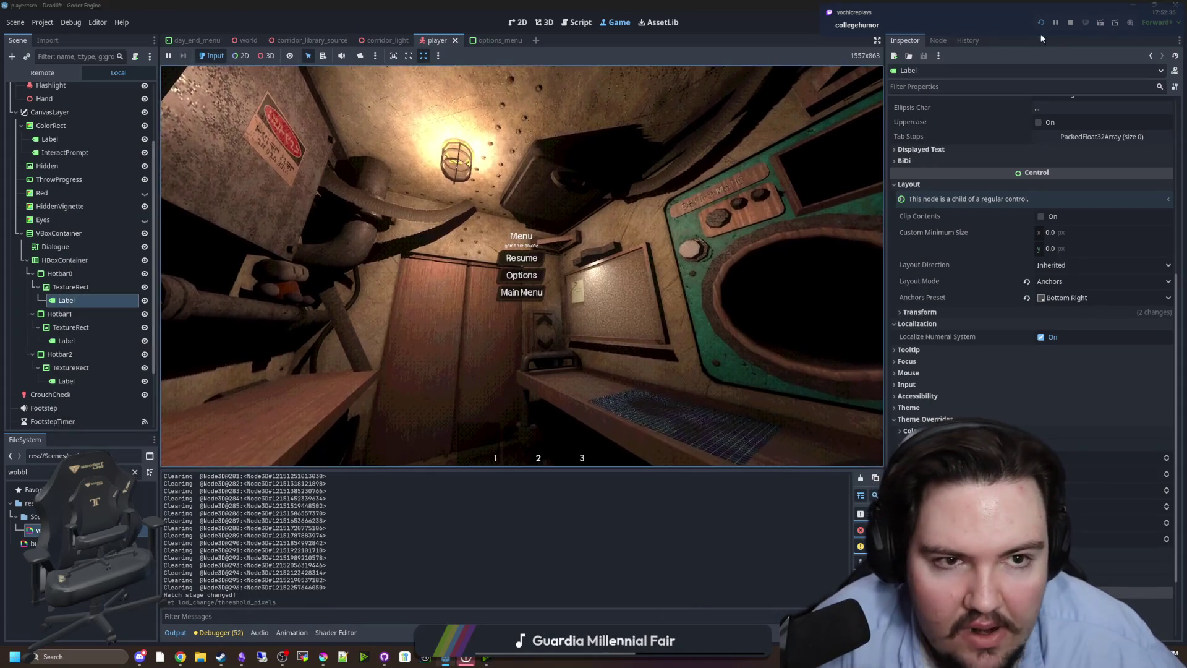
pyautogui.press('F8')
# Step: Delete the commented #drop_item() line from set_hotbar
pyautogui.click(649, 227)
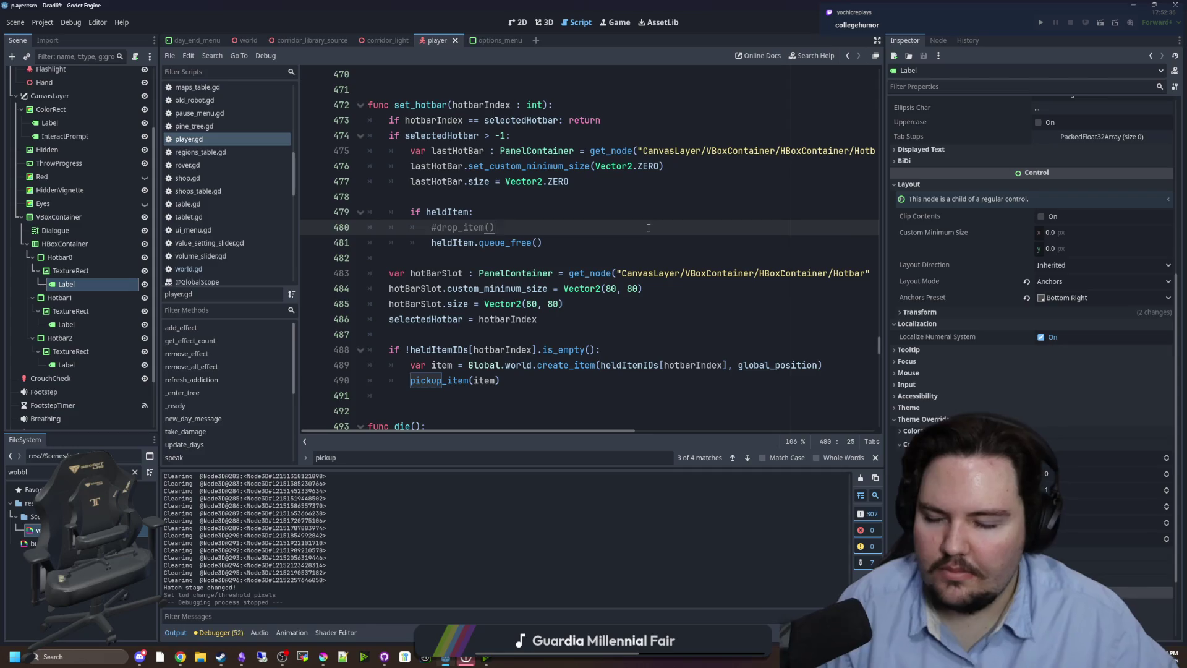
pyautogui.hotkey('shift', 'Home')
pyautogui.press('BackSpace')
pyautogui.press('BackSpace')
pyautogui.click(465, 198)
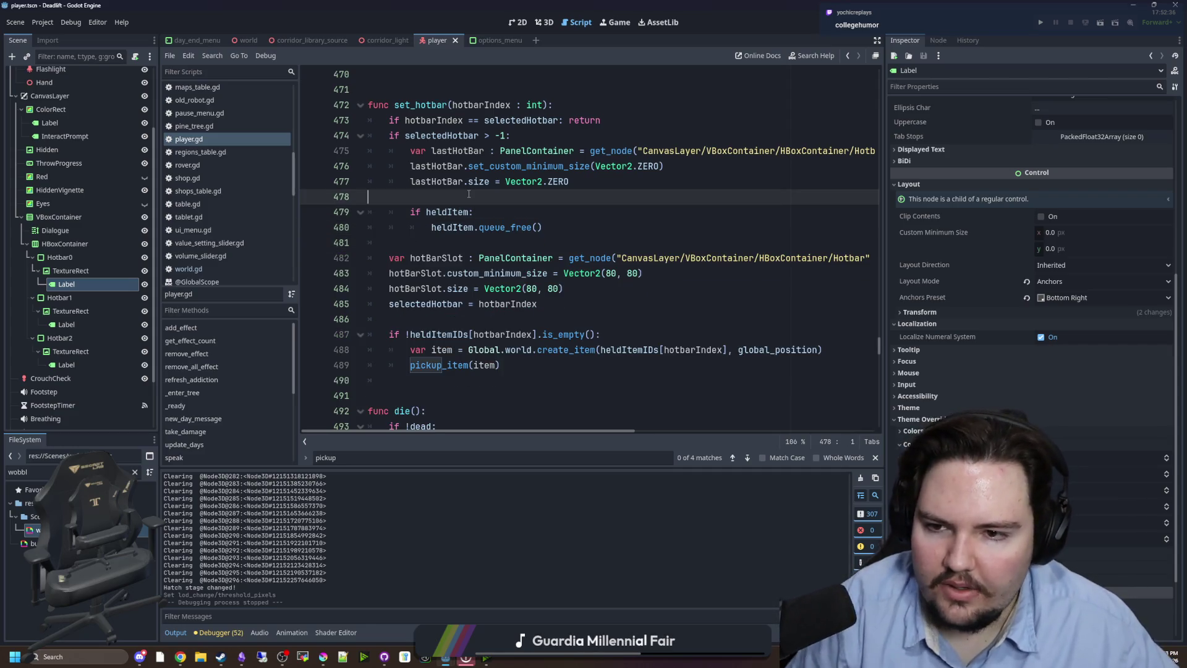
pyautogui.hotkey('ctrl', 's')
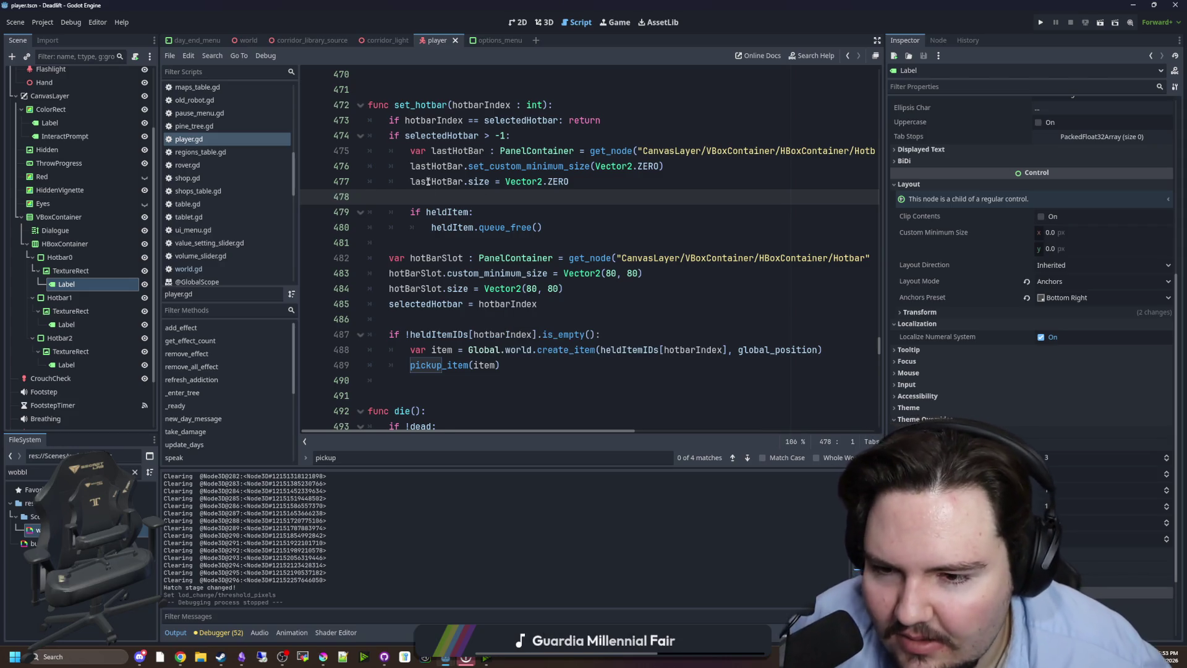
# Step: Clear the leftover blank line in set_hotbar and save player.gd
pyautogui.scroll(3, 470, 211)
pyautogui.click(460, 217)
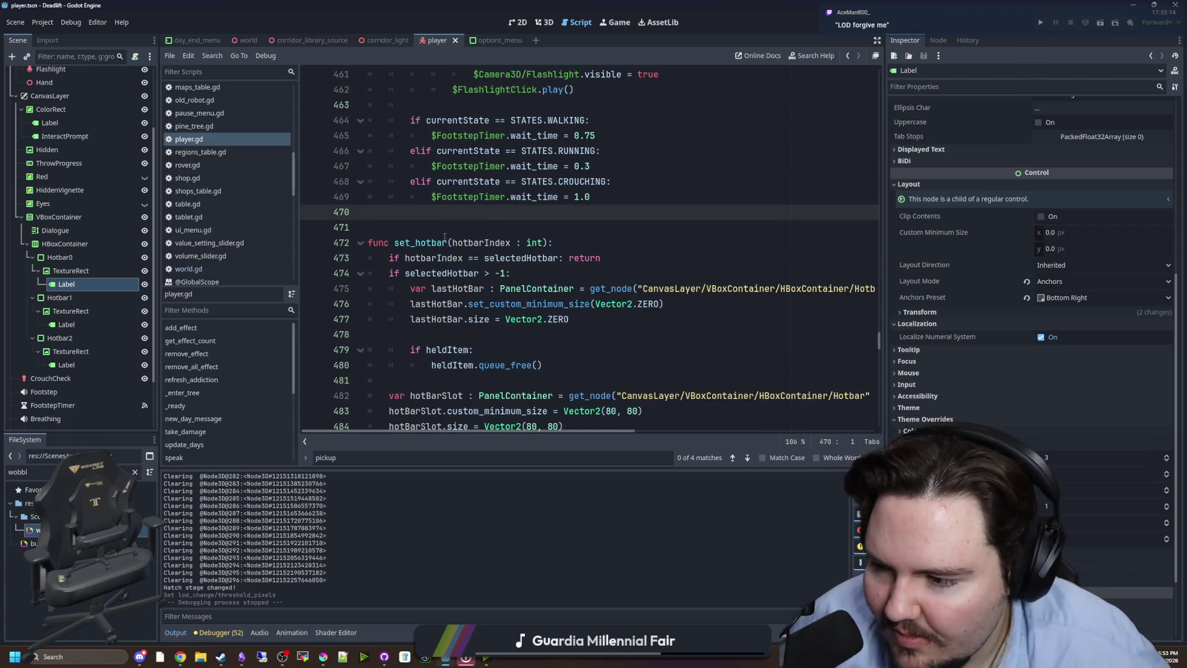
pyautogui.scroll(-1, 484, 255)
pyautogui.click(464, 287)
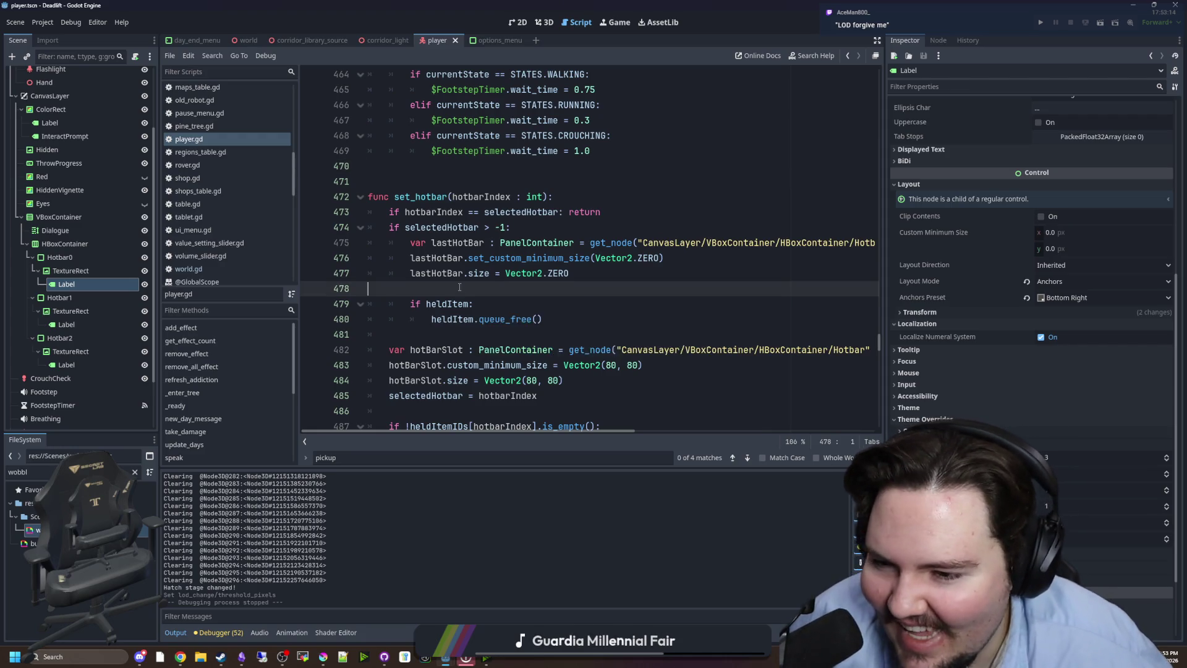
pyautogui.scroll(-1, 452, 247)
pyautogui.hotkey('ctrl', 's')
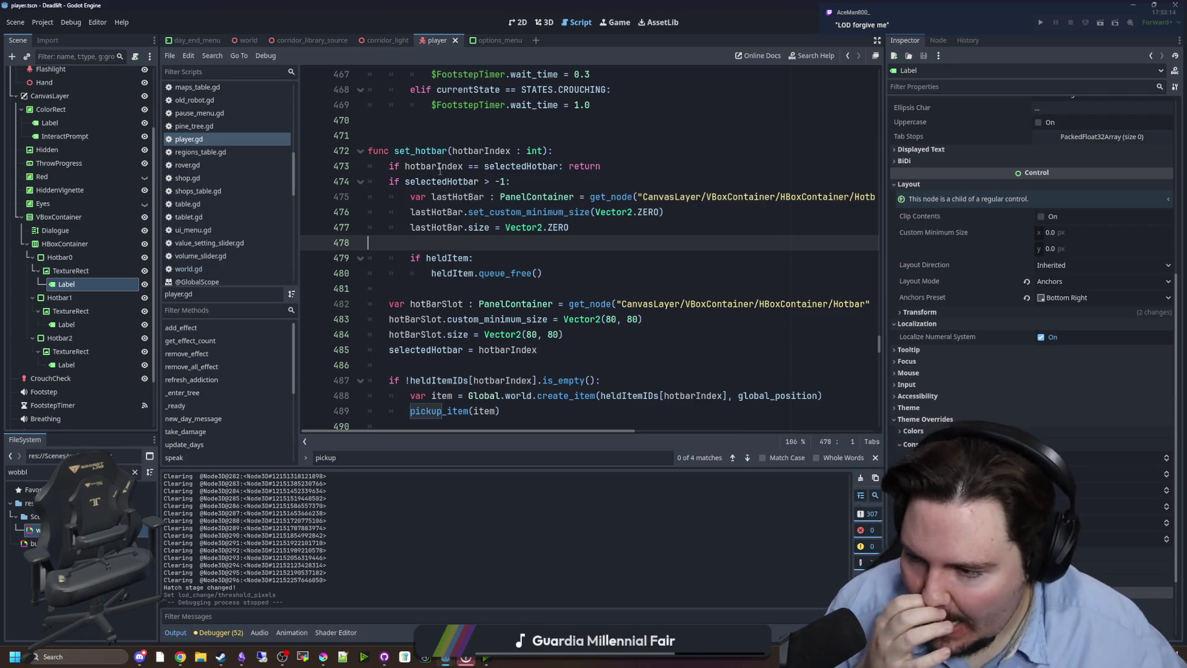
pyautogui.click(518, 22)
# Step: Select Hotbar0 and try a near-black Modulate tint with intensity 10
pyautogui.click(543, 22)
pyautogui.click(518, 22)
pyautogui.scroll(4, 666, 370)
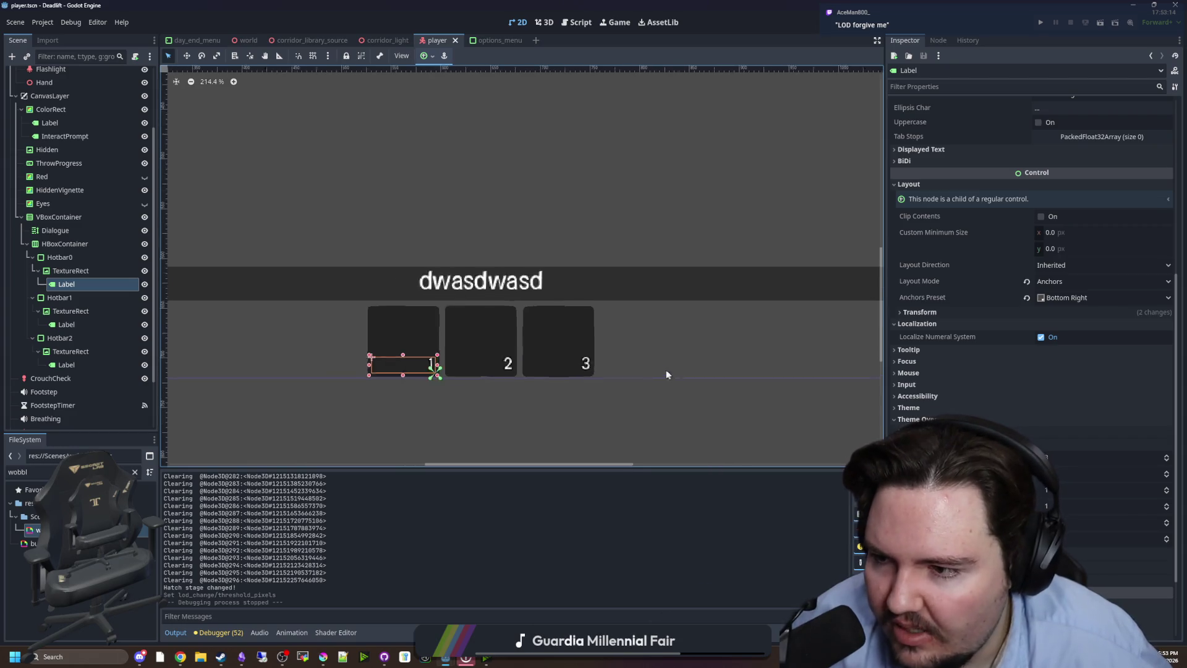
pyautogui.click(68, 258)
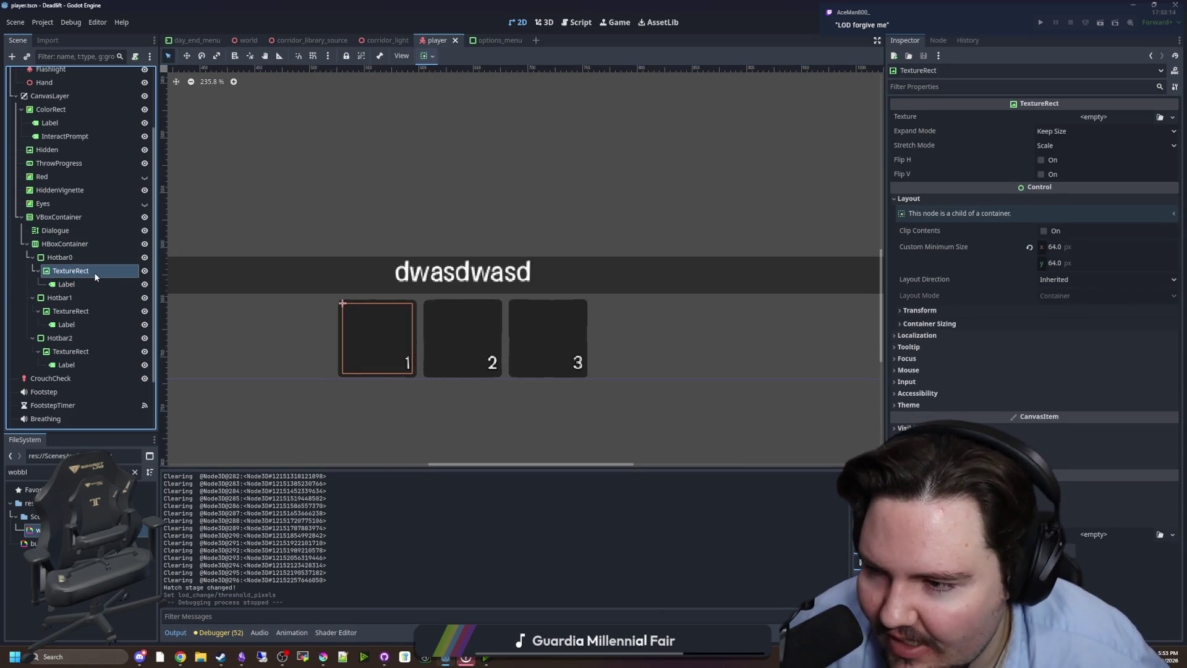
pyautogui.scroll(-3, 485, 340)
pyautogui.scroll(3, 494, 337)
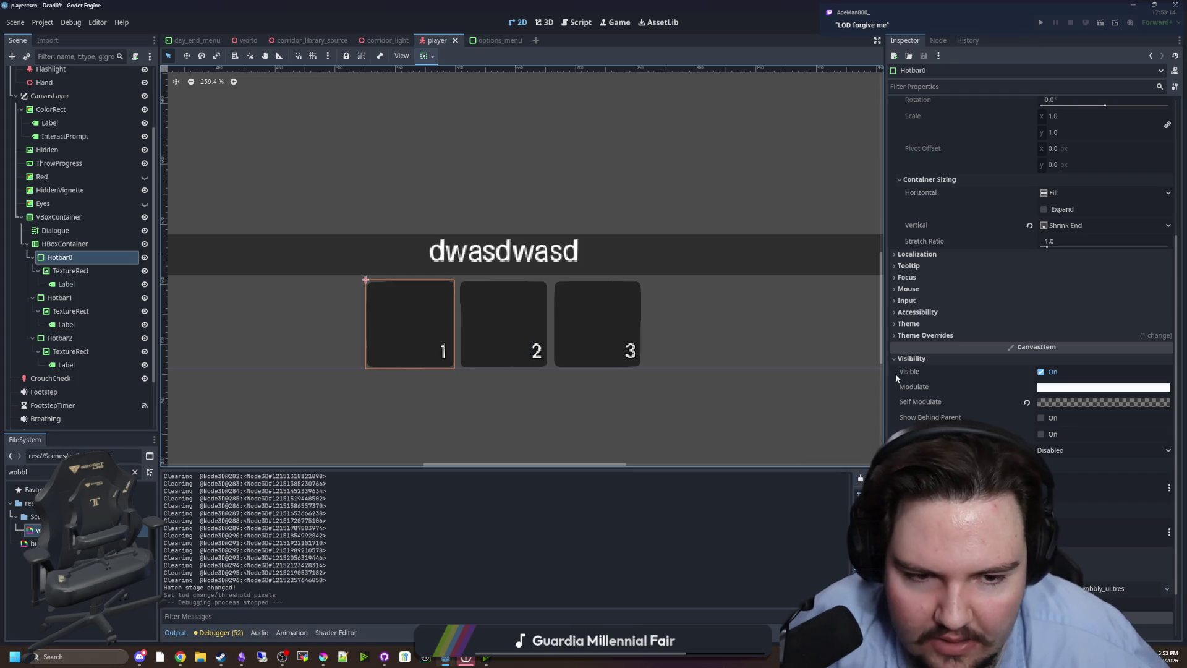
pyautogui.click(987, 387)
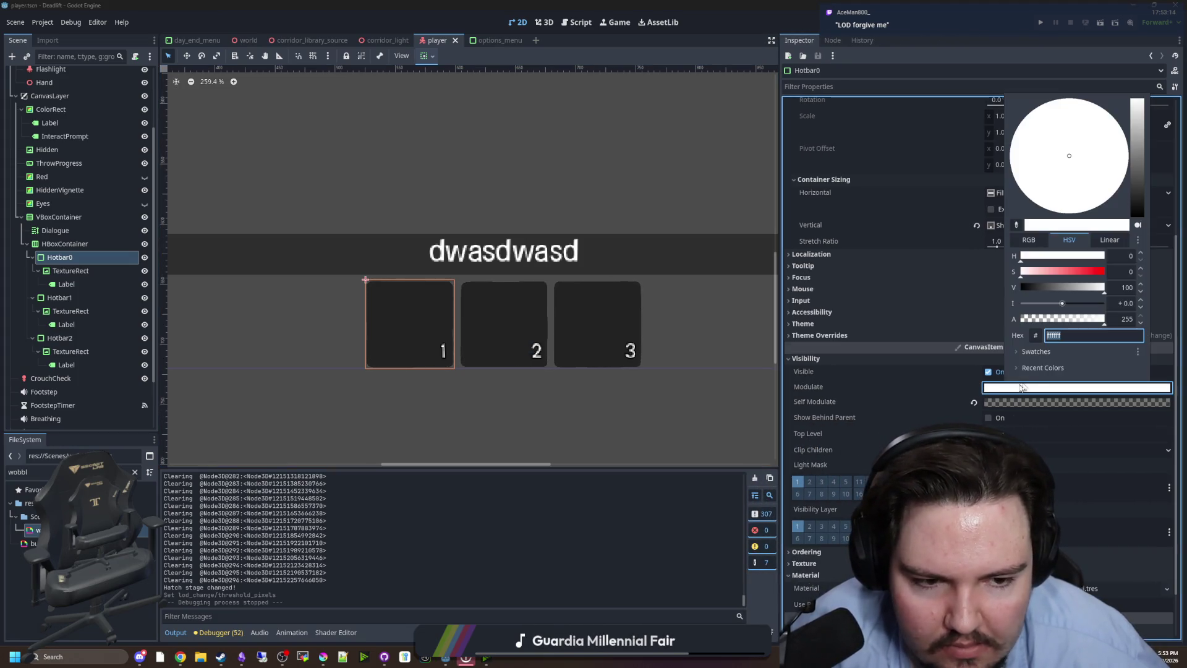
pyautogui.moveTo(1062, 308)
pyautogui.mouseDown()
pyautogui.moveTo(1091, 307)
pyautogui.moveTo(1030, 309)
pyautogui.moveTo(1100, 303)
pyautogui.mouseUp()
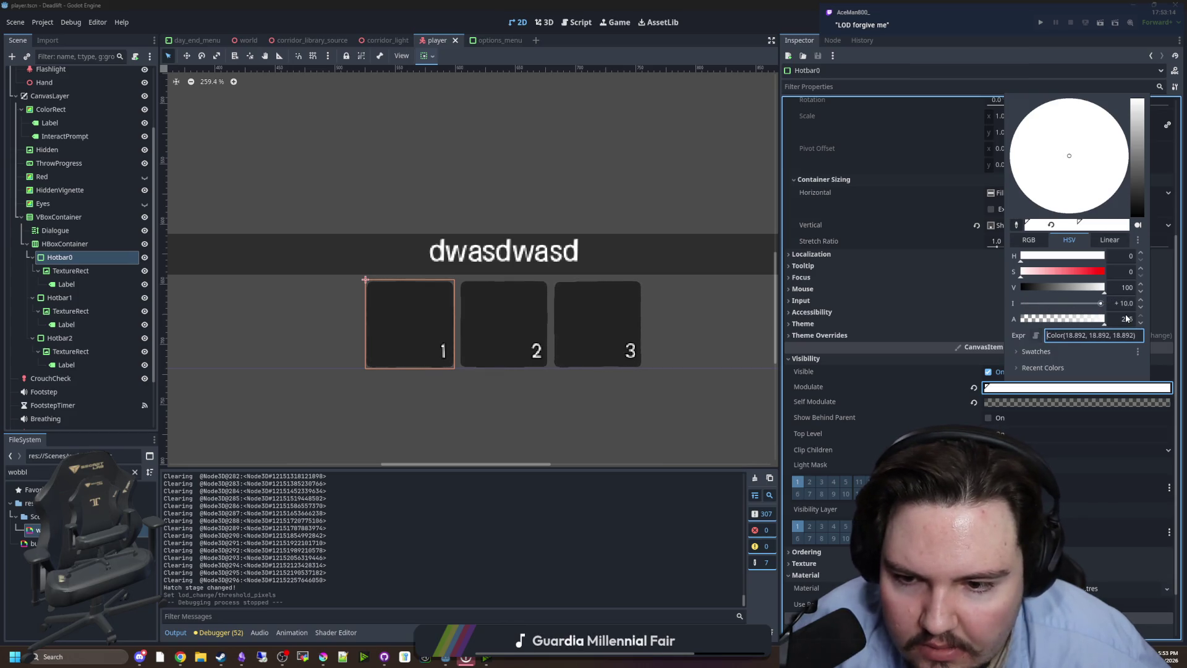
pyautogui.click(1123, 303)
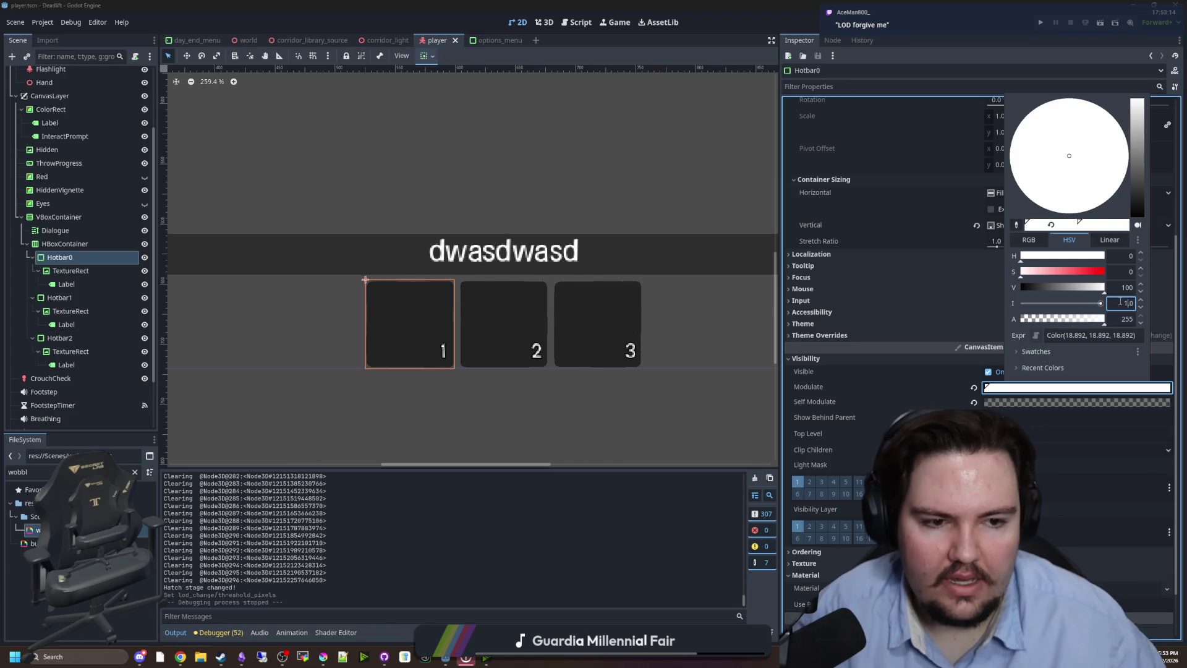
pyautogui.press('Escape')
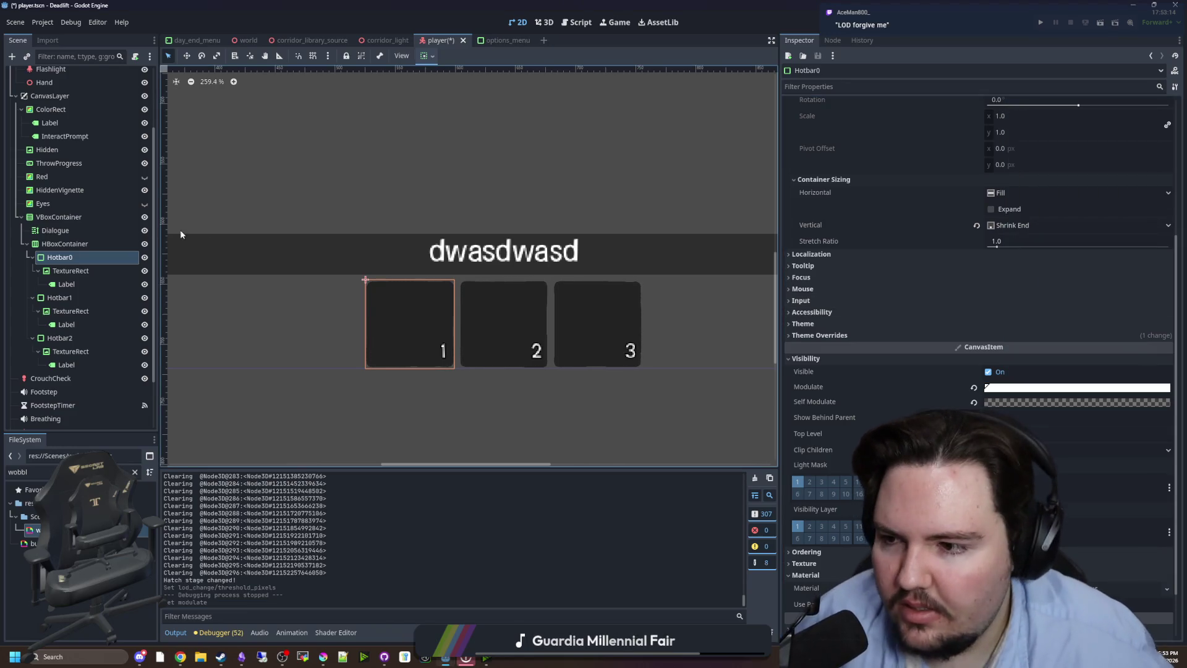
# Step: Expand the wobbly_ui material and raise Hotbar0's Self Modulate intensity to 10
pyautogui.click(73, 258)
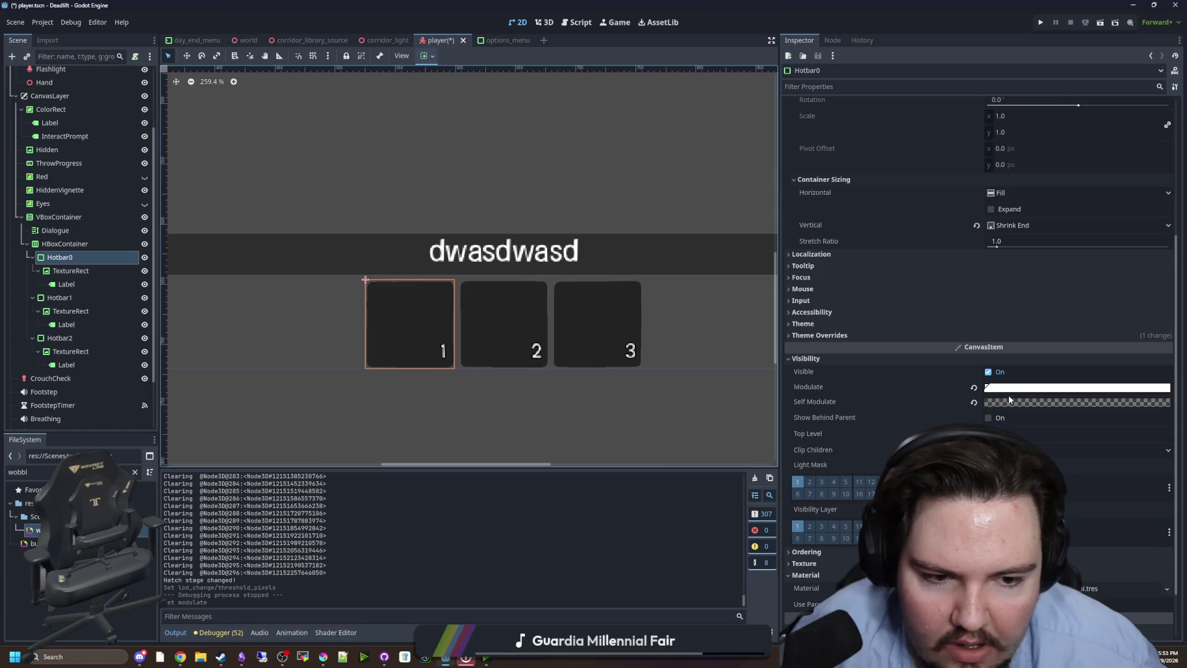
pyautogui.moveTo(996, 408)
pyautogui.scroll(3, 470, 327)
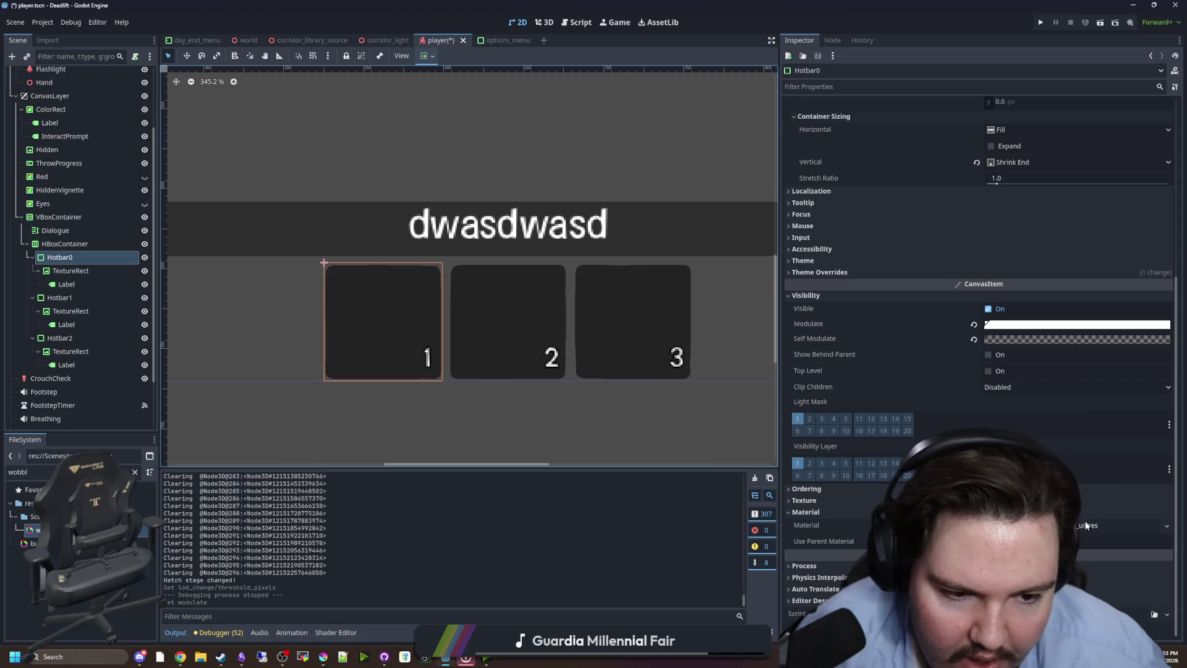
pyautogui.click(1076, 525)
pyautogui.scroll(-5, 1019, 411)
pyautogui.scroll(3, 1018, 412)
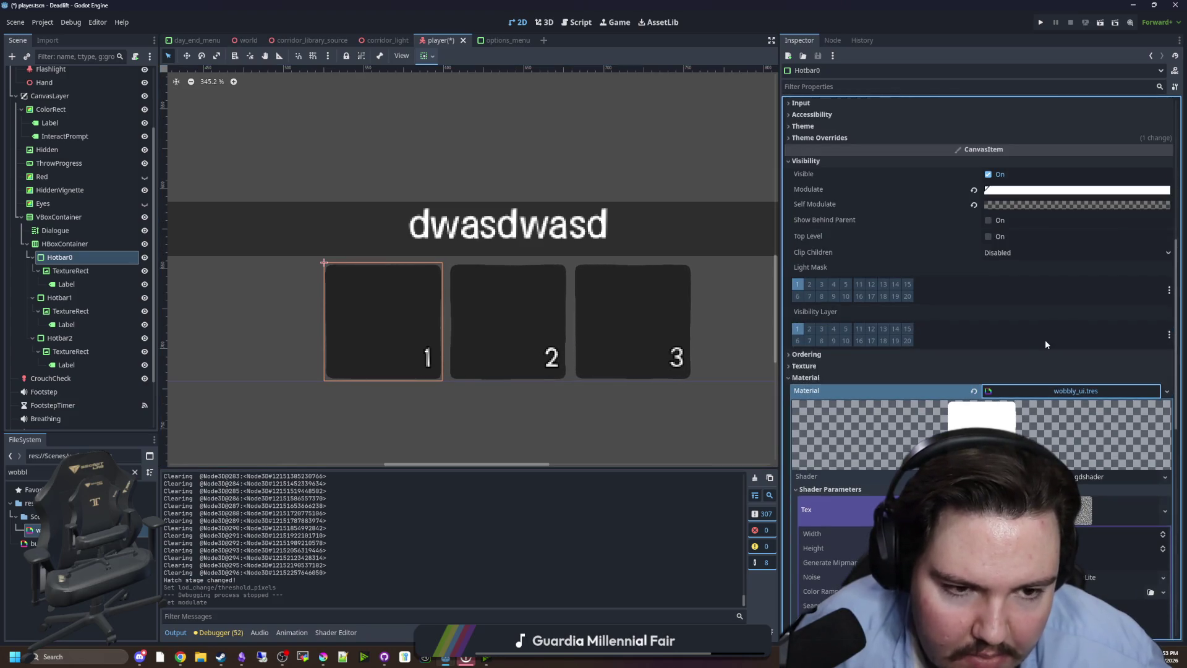
pyautogui.click(1063, 205)
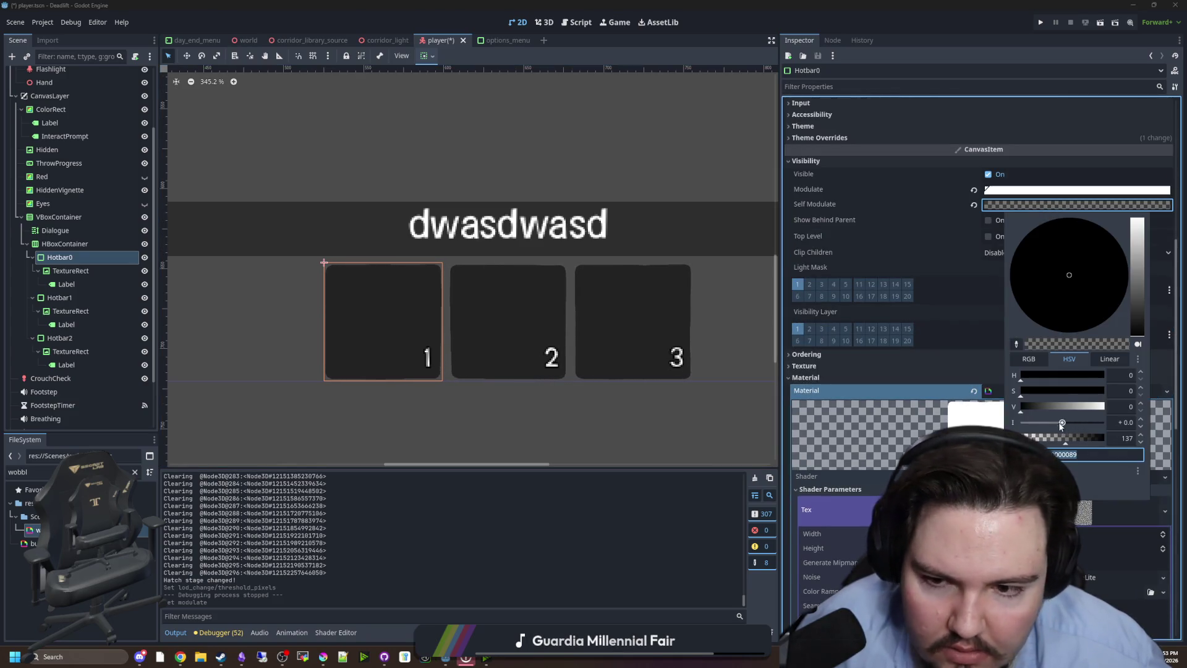
pyautogui.moveTo(1079, 422); pyautogui.dragTo(1112, 427)
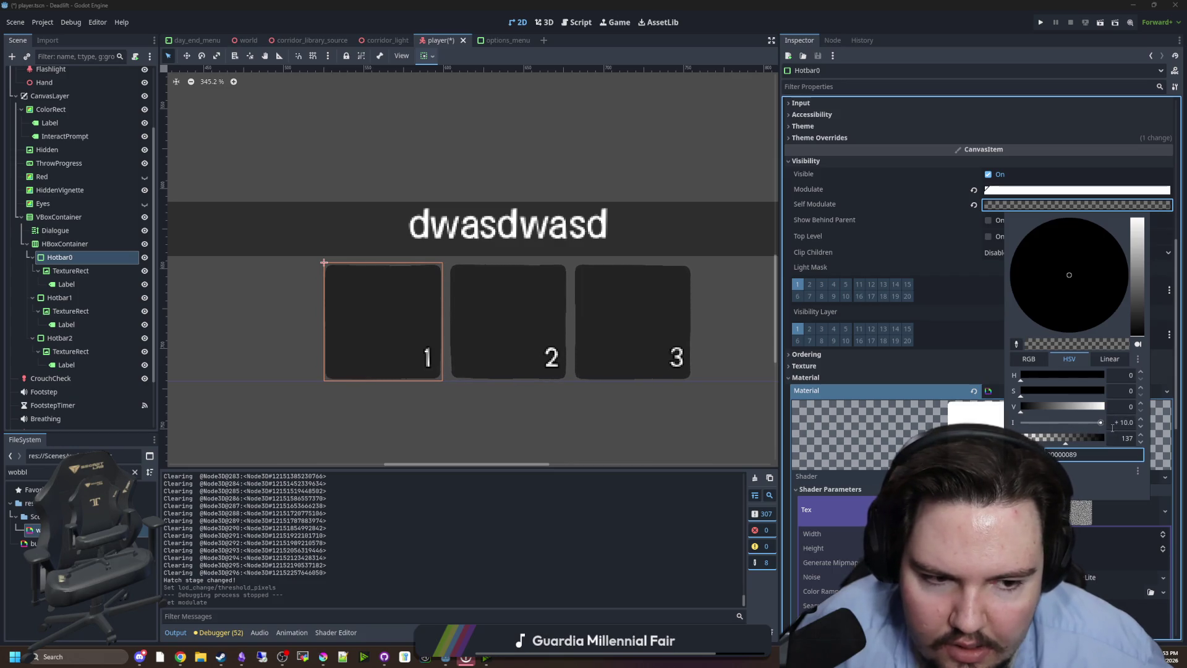
pyautogui.click(1150, 424)
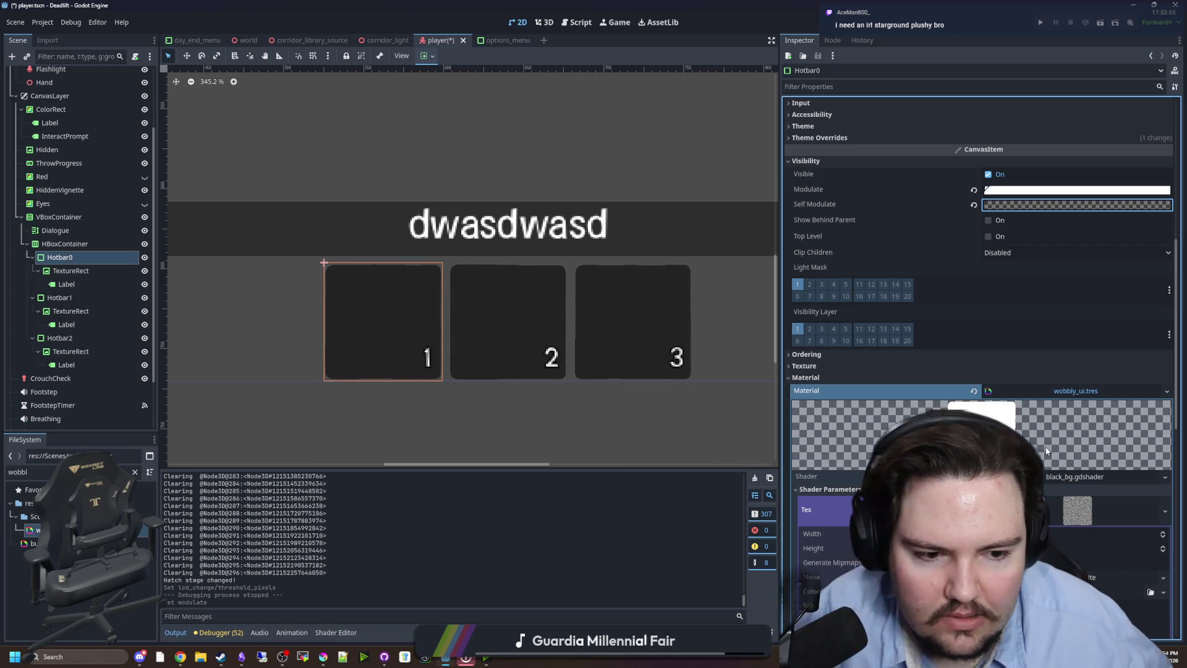
# Step: Review Hotbar0's Modulate colour values in linear mode
pyautogui.scroll(3, 992, 289)
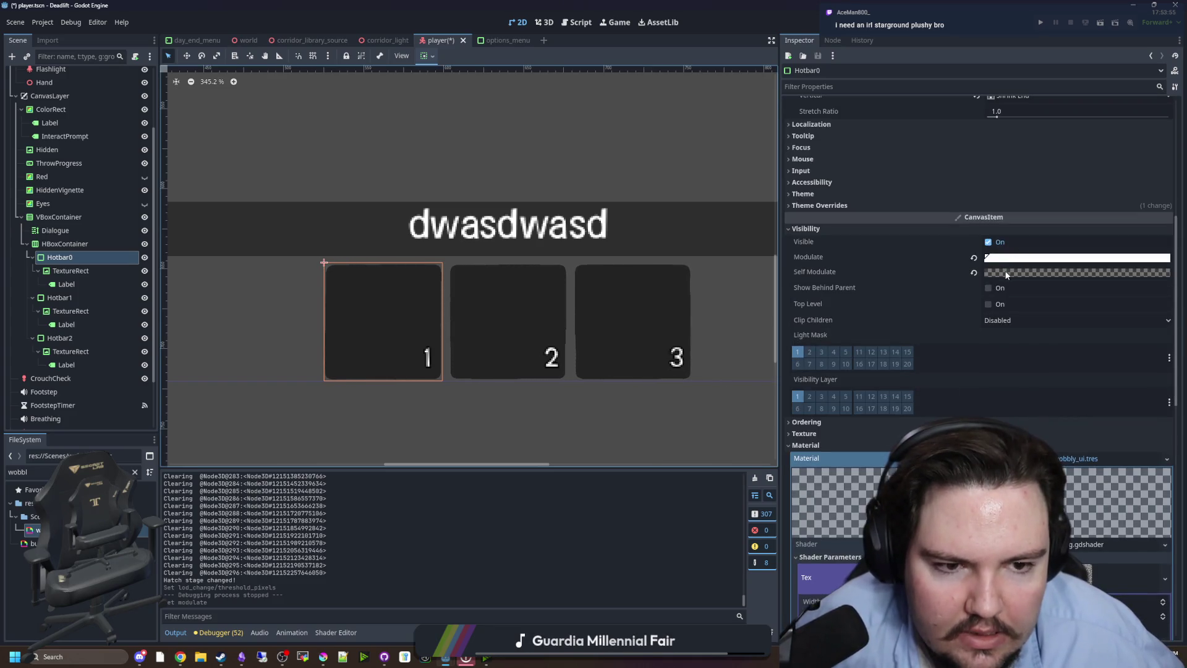
pyautogui.moveTo(1006, 274)
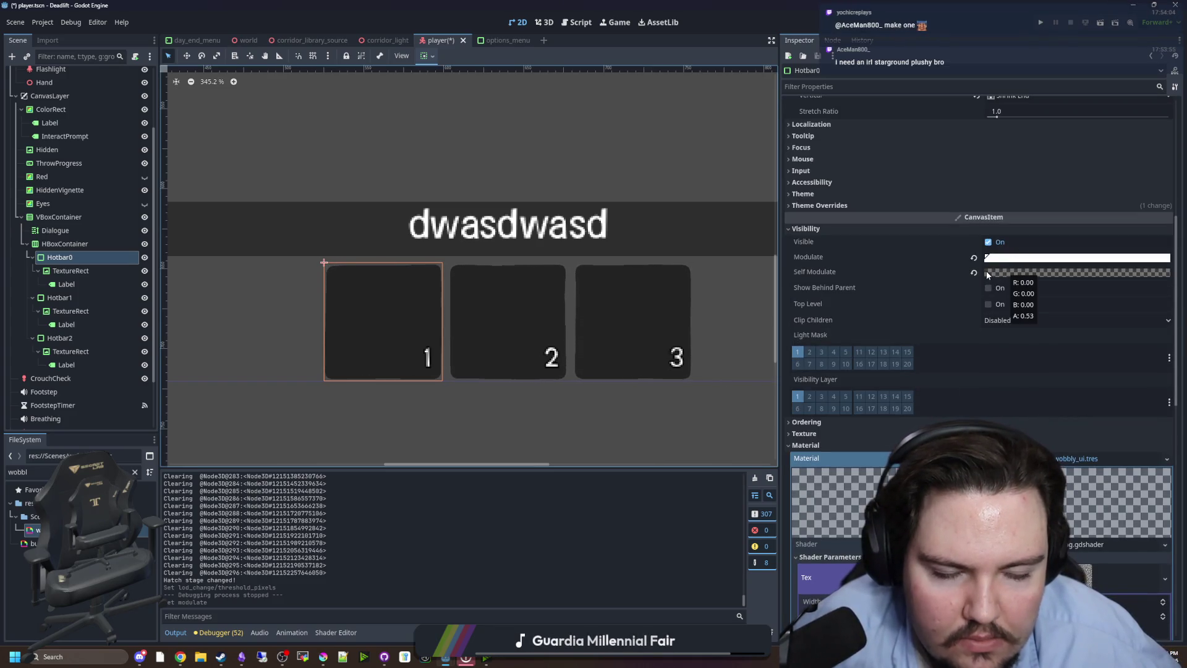
pyautogui.click(1005, 258)
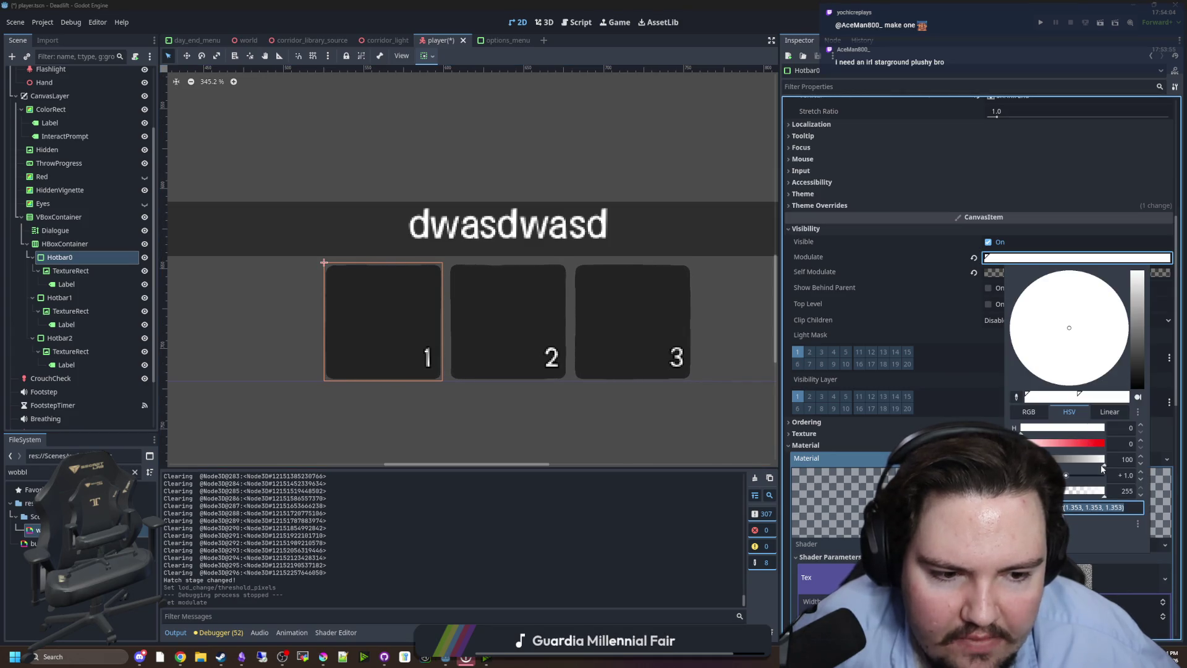
pyautogui.click(1109, 412)
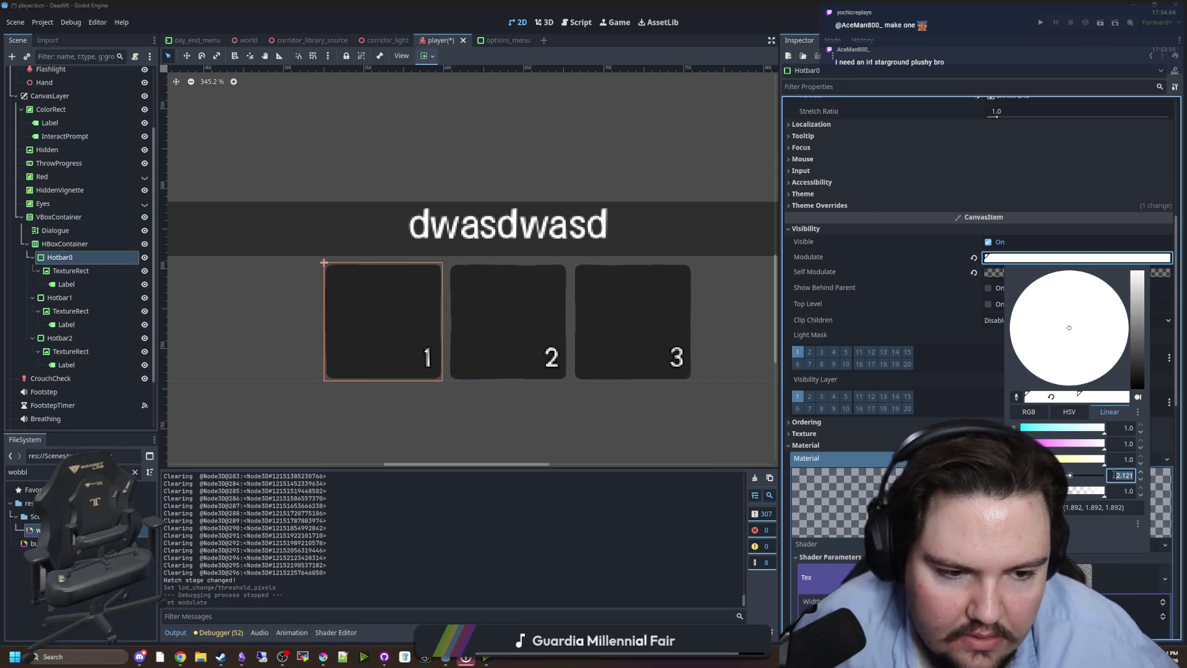
pyautogui.click(683, 517)
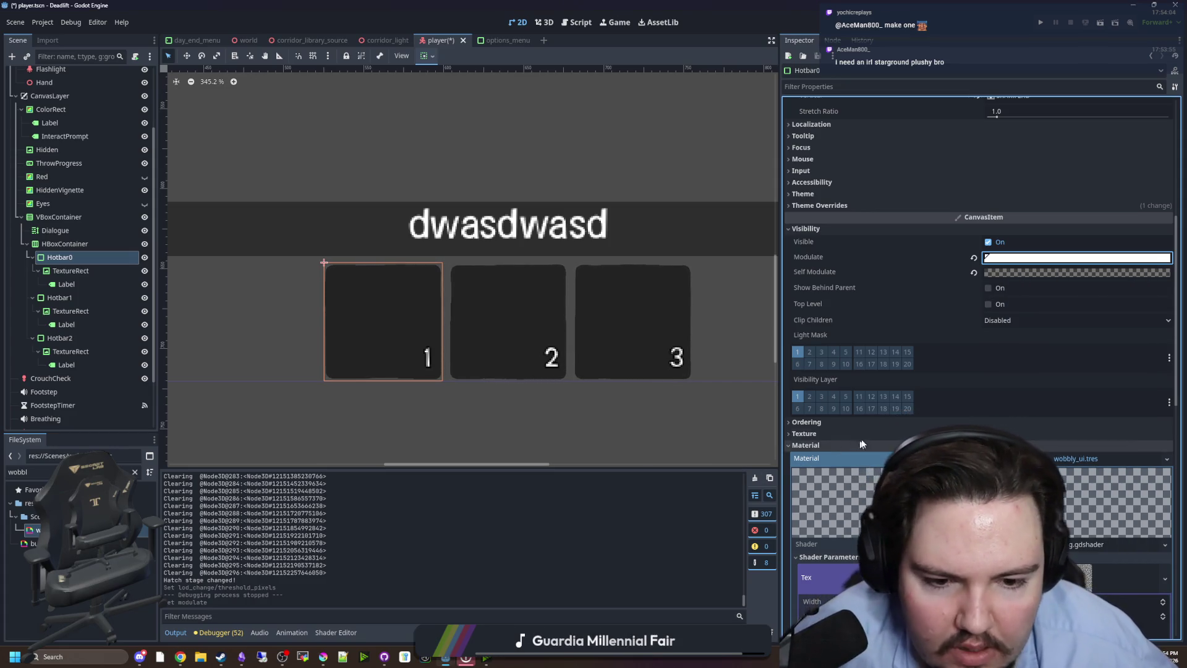
# Step: Undo the Self Modulate change on Hotbar0 and save player.tscn
pyautogui.scroll(-3, 1073, 318)
pyautogui.click(1063, 139)
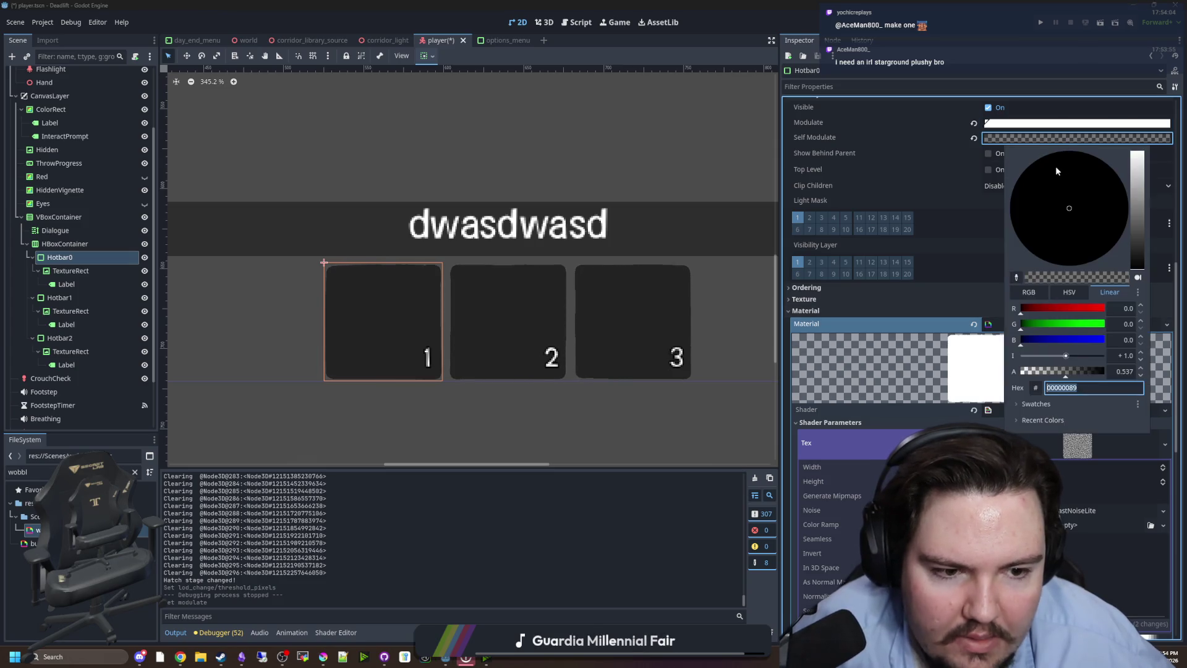
pyautogui.moveTo(1136, 259); pyautogui.dragTo(1139, 243)
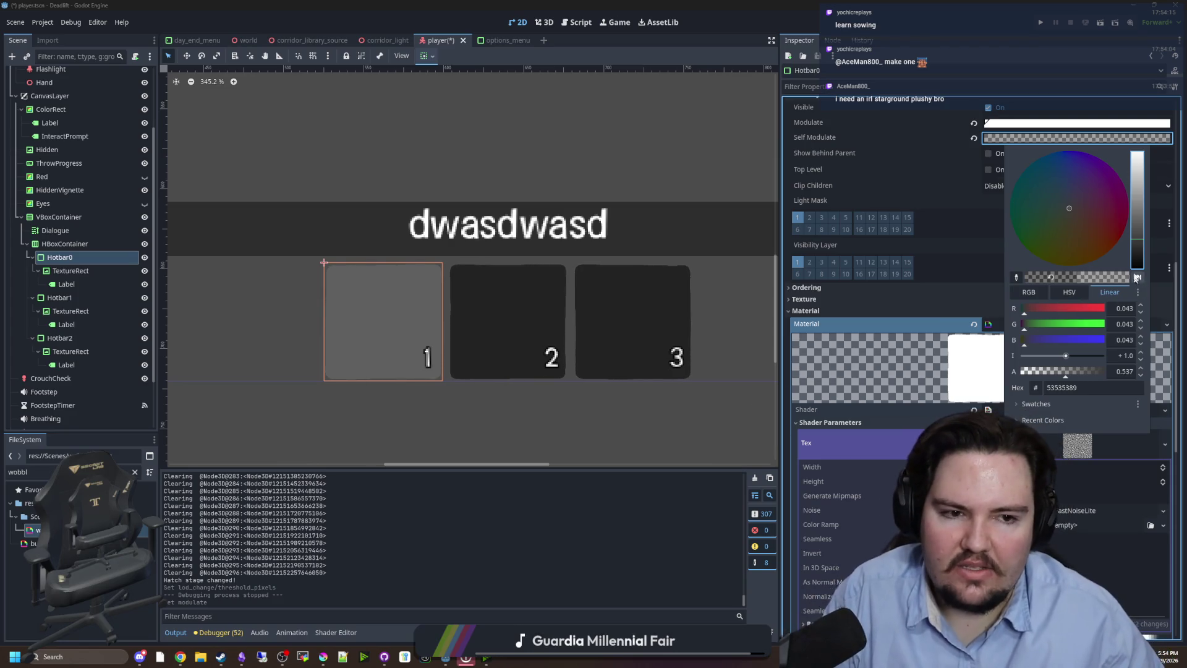
pyautogui.hotkey('ctrl', 'z')
pyautogui.click(565, 532)
pyautogui.hotkey('ctrl', 's')
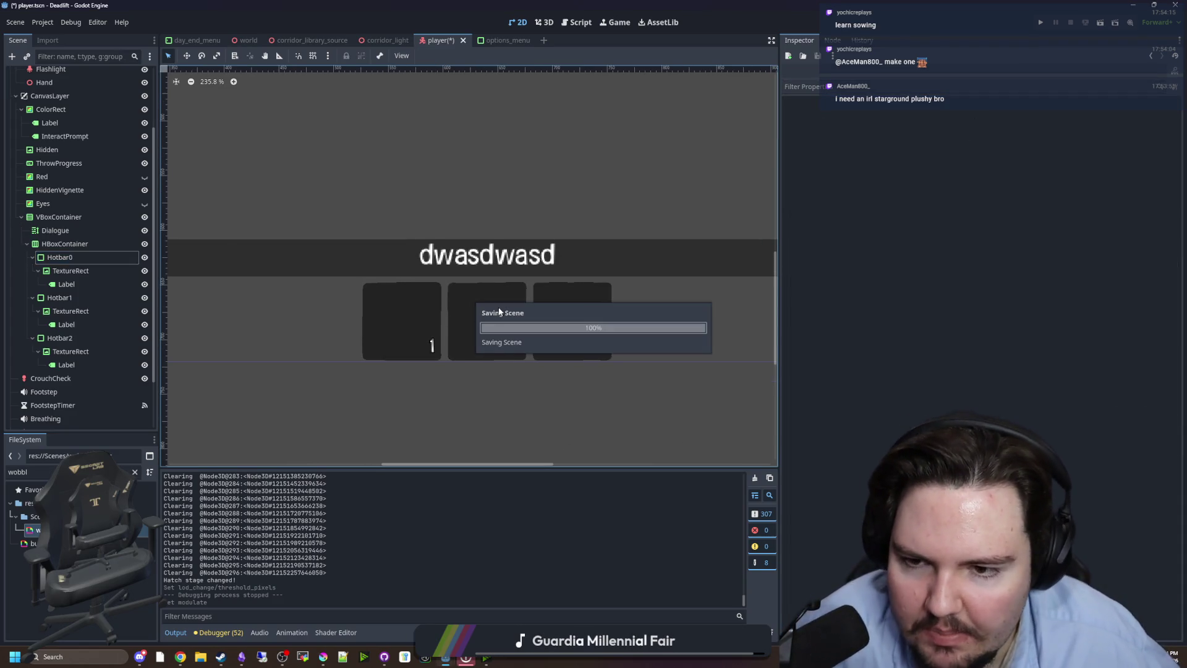
pyautogui.scroll(5, 92, 185)
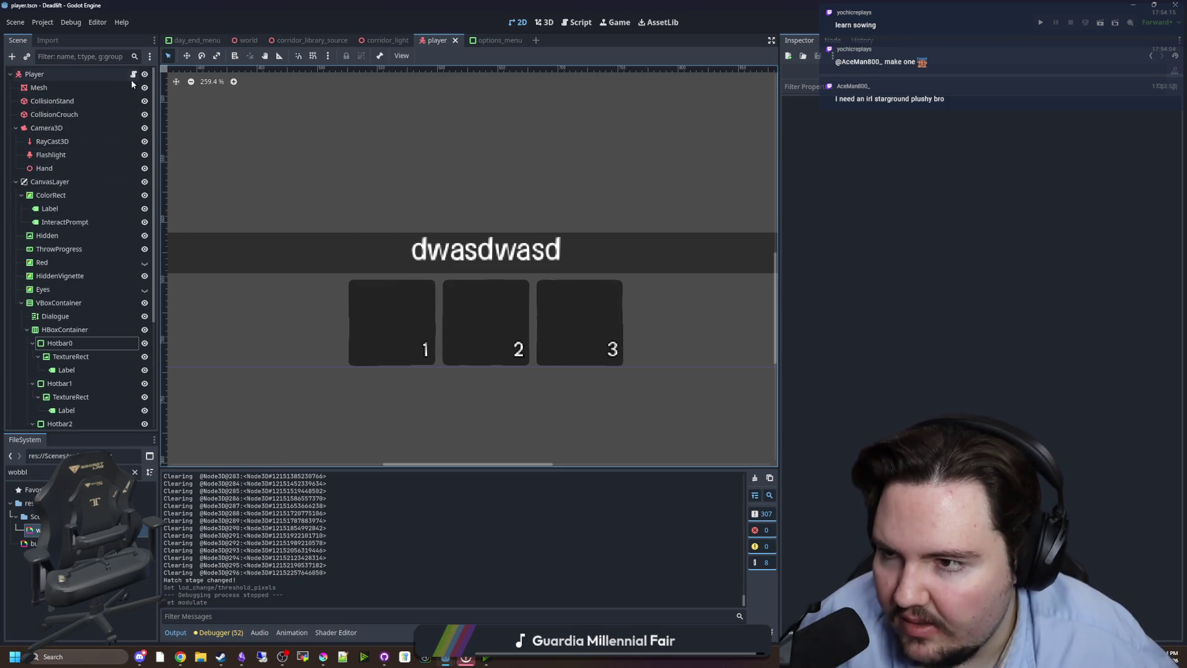
# Step: In player.gd, start a 'lastHotBar.self_modulate =' line after the size reset
pyautogui.click(133, 74)
pyautogui.click(760, 288)
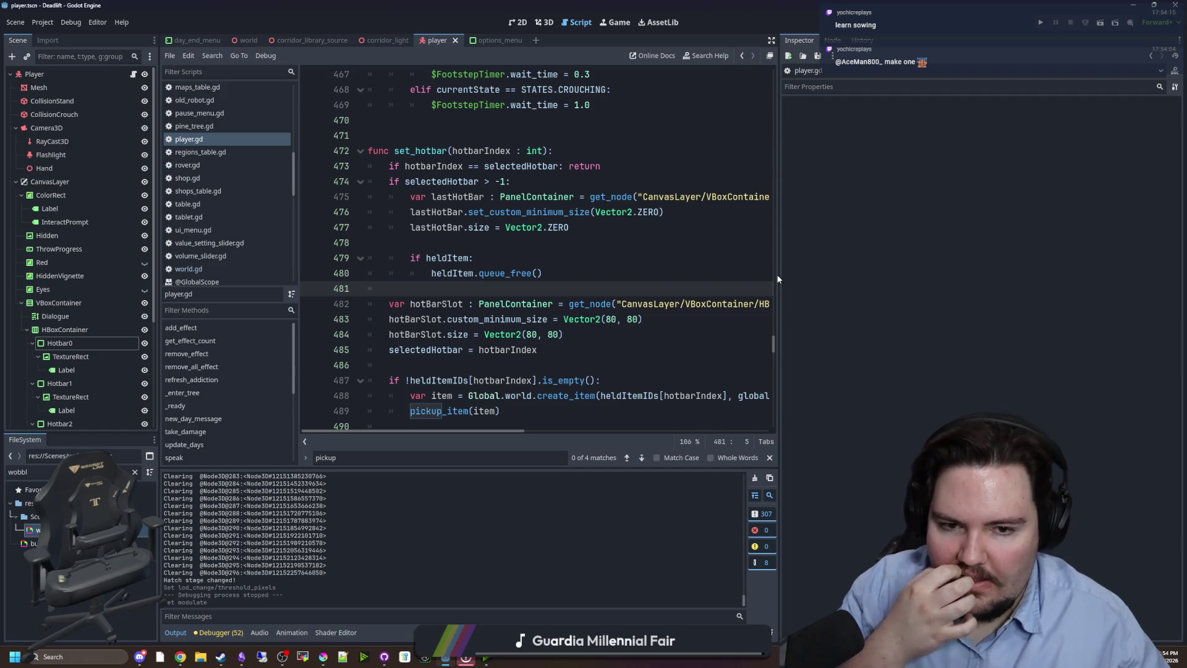
pyautogui.moveTo(776, 273); pyautogui.dragTo(999, 273)
pyautogui.click(486, 240)
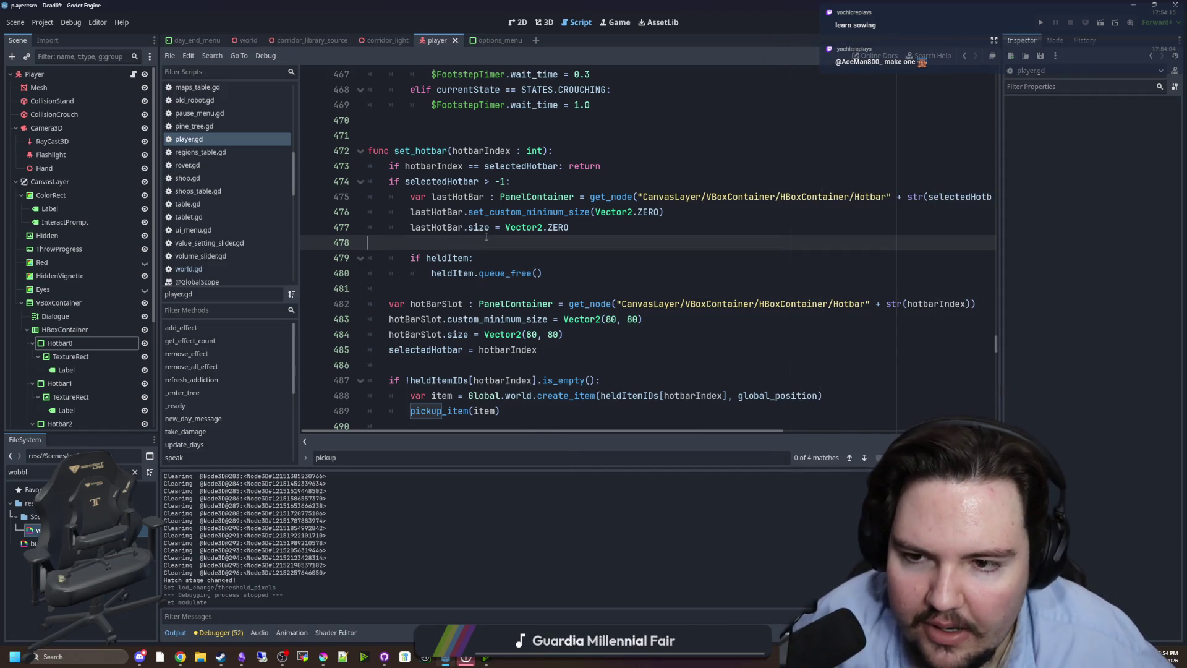
pyautogui.hotkey('ctrl', 'shift', 'Return')
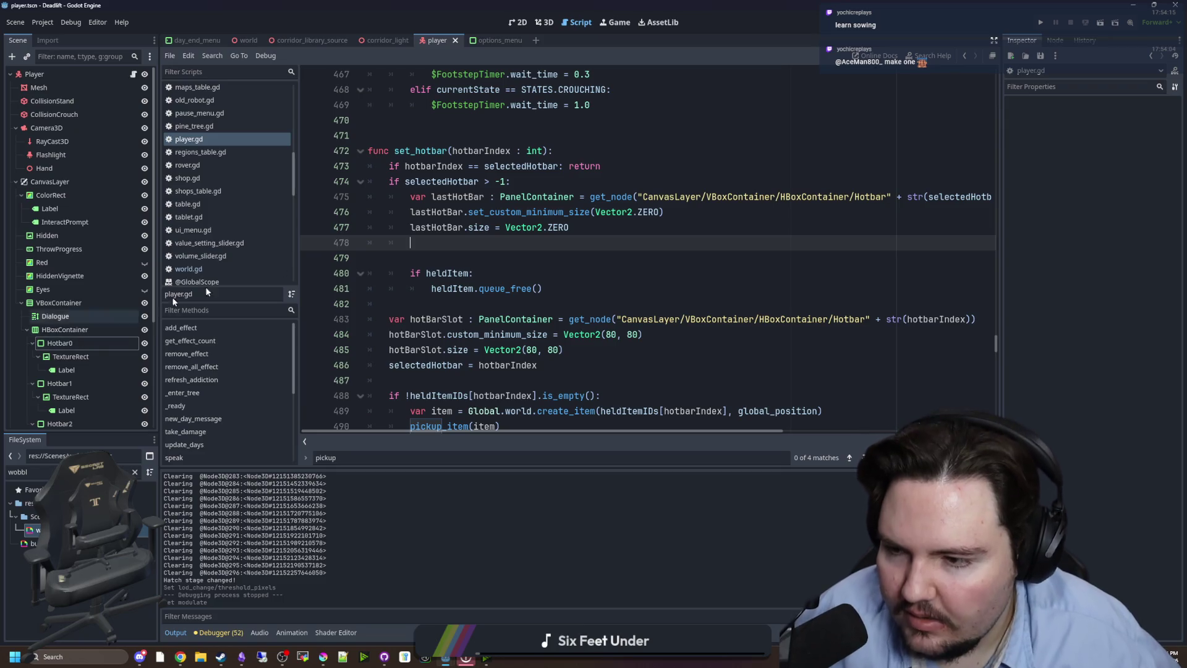
pyautogui.write('lastHotBar.')
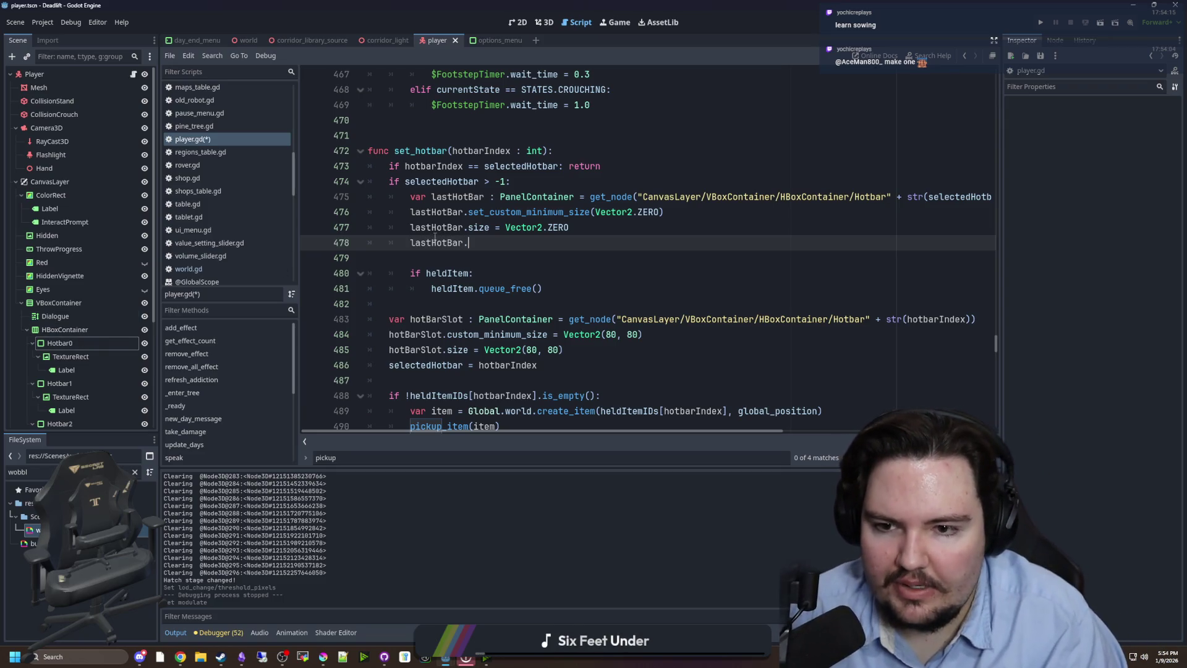
pyautogui.write('modul')
pyautogui.press('Down')
pyautogui.press('Return')
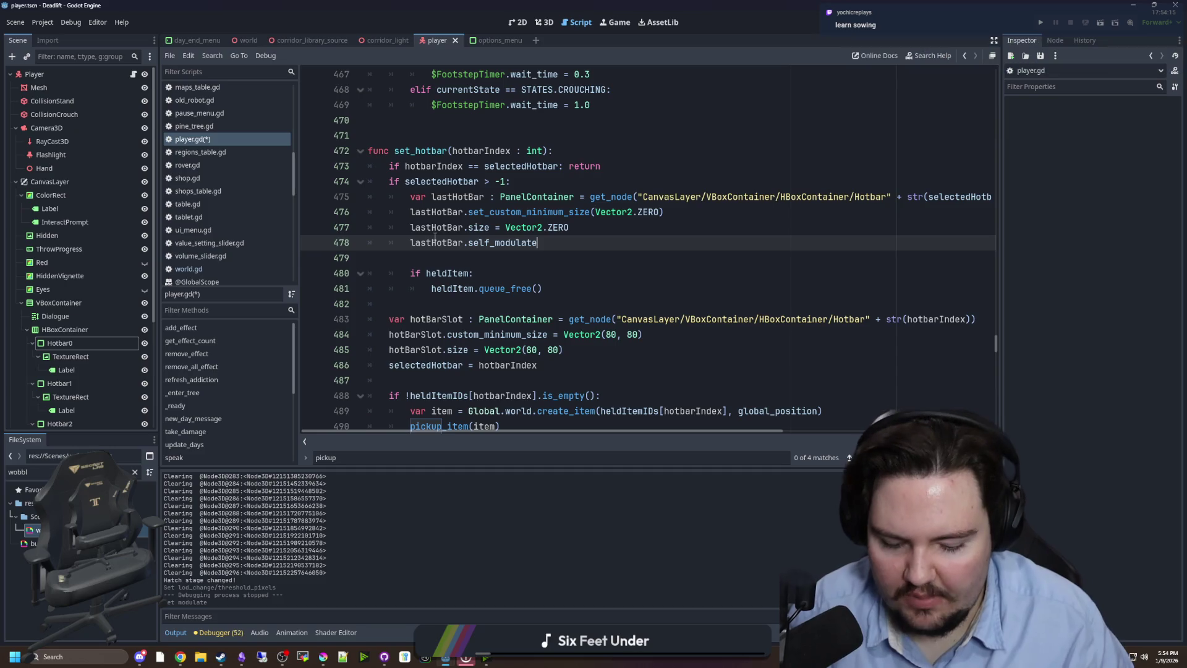
pyautogui.write('=')
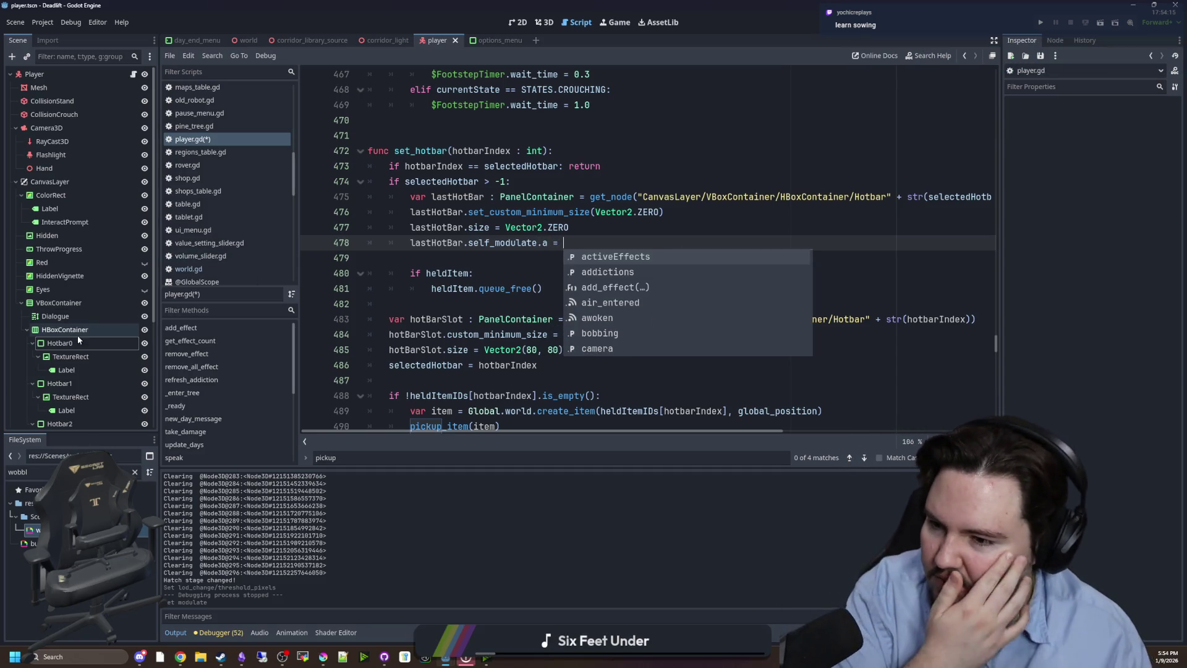
# Step: Select Hotbar0 and inspect its Self Modulate colour in the Inspector
pyautogui.click(68, 343)
pyautogui.scroll(-5, 1103, 455)
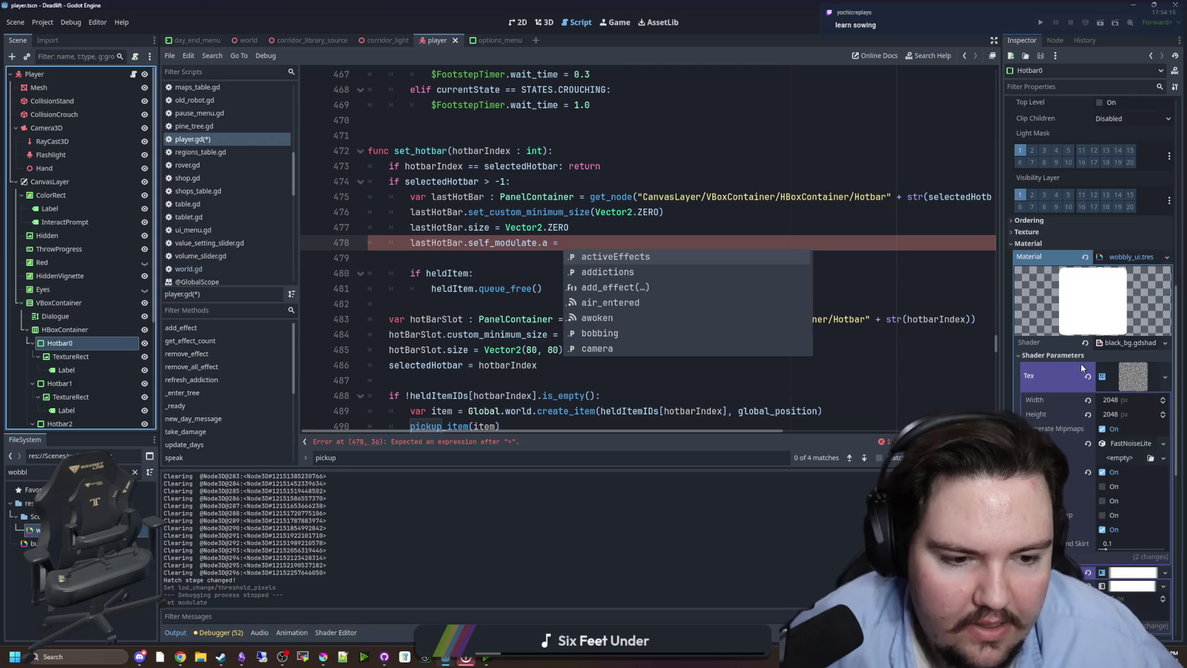
pyautogui.scroll(-3, 1103, 455)
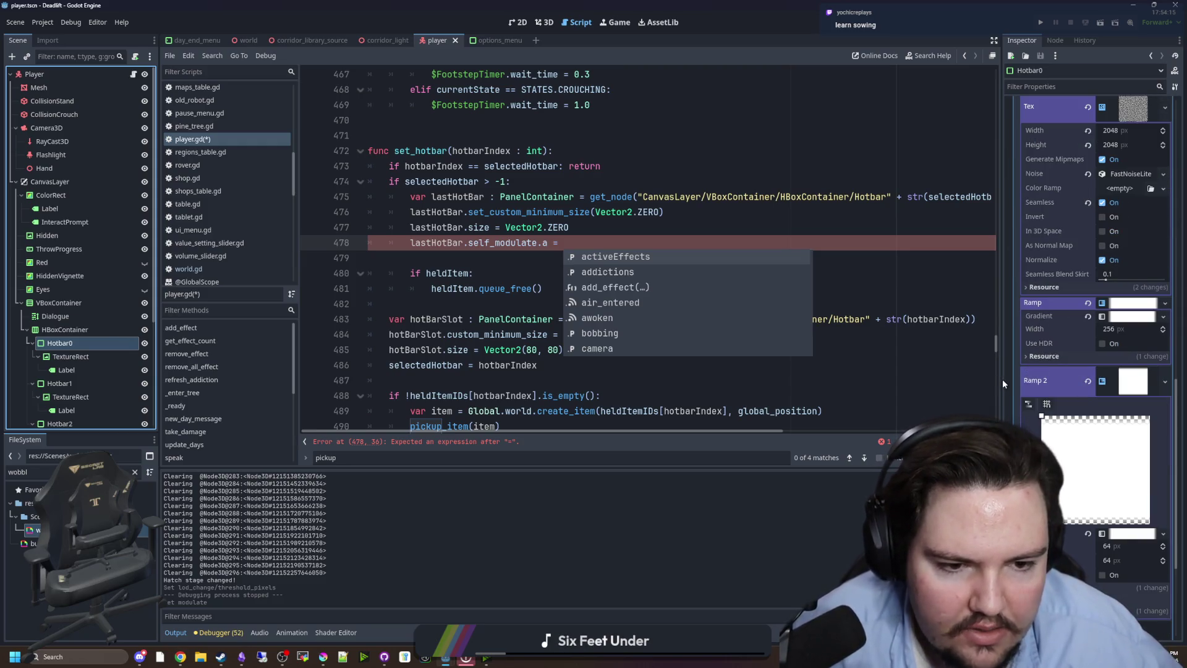
pyautogui.moveTo(1003, 384); pyautogui.dragTo(955, 383)
pyautogui.scroll(10, 1063, 309)
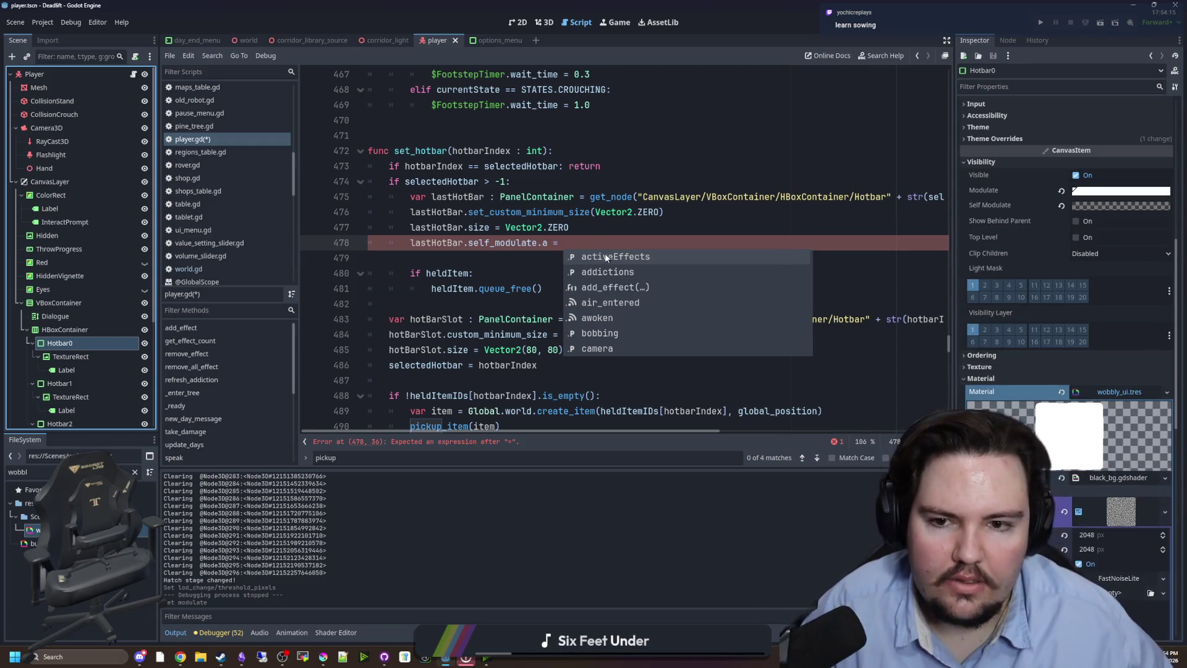
pyautogui.press('Escape')
pyautogui.click(1121, 206)
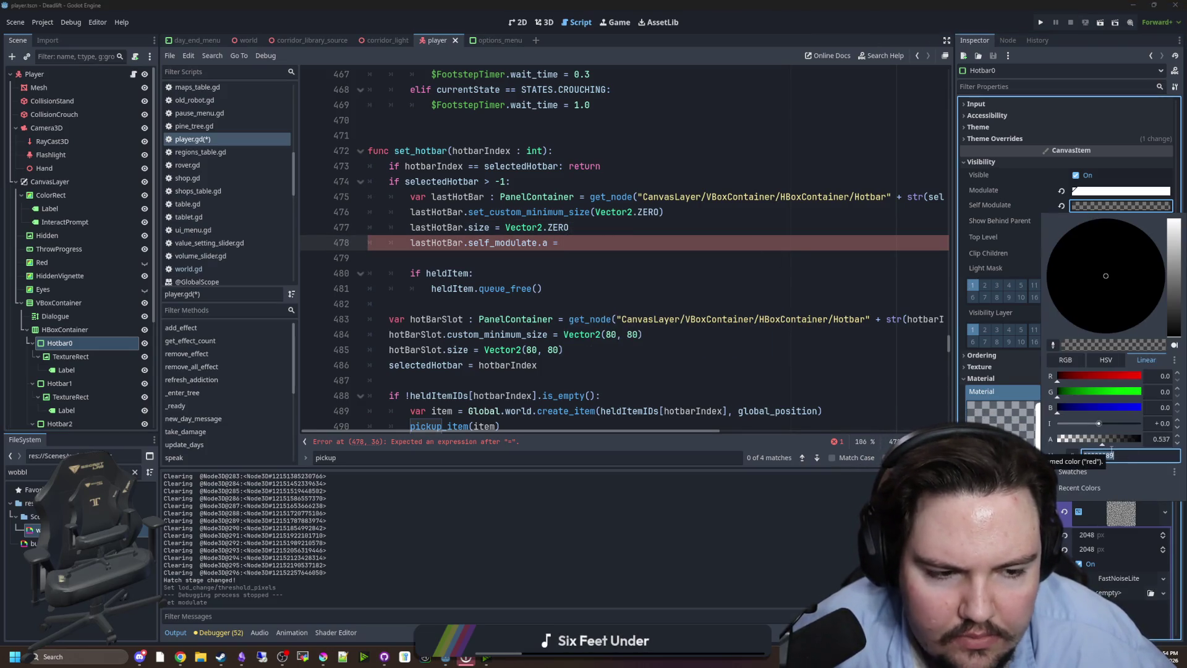
pyautogui.press('Return')
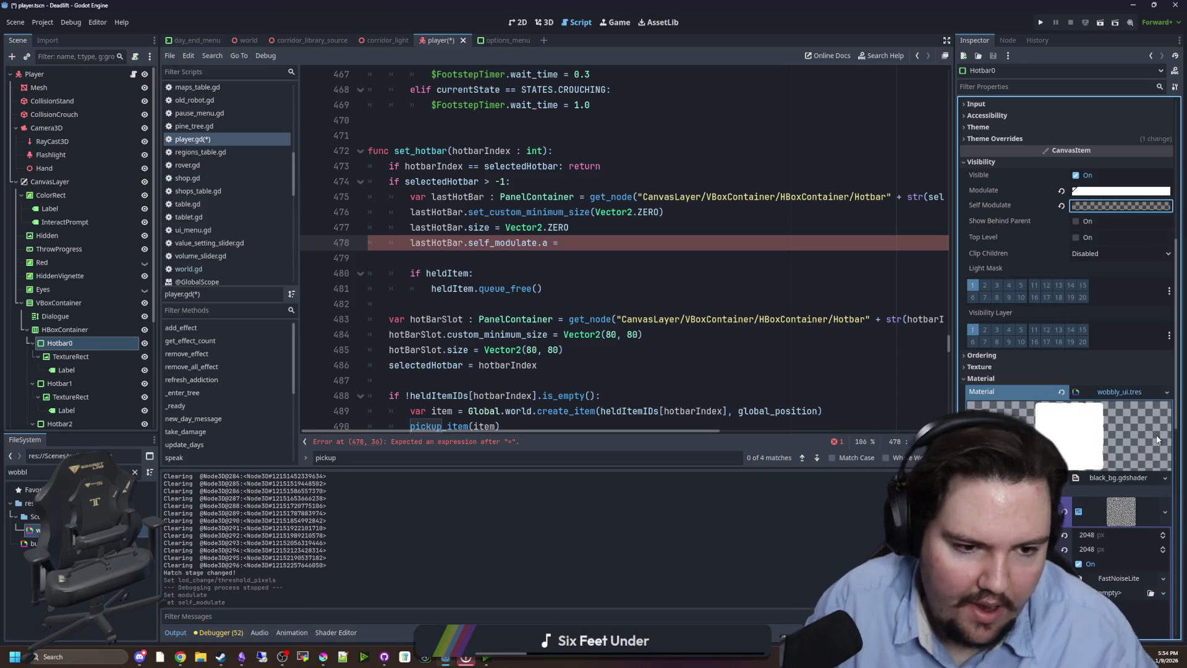
# Step: Edit Hotbar0's Self Modulate hex to 00000080, then read its value 00000089
pyautogui.click(1120, 205)
pyautogui.press('BackSpace')
pyautogui.write('00000080')
pyautogui.press('Return')
pyautogui.click(1100, 207)
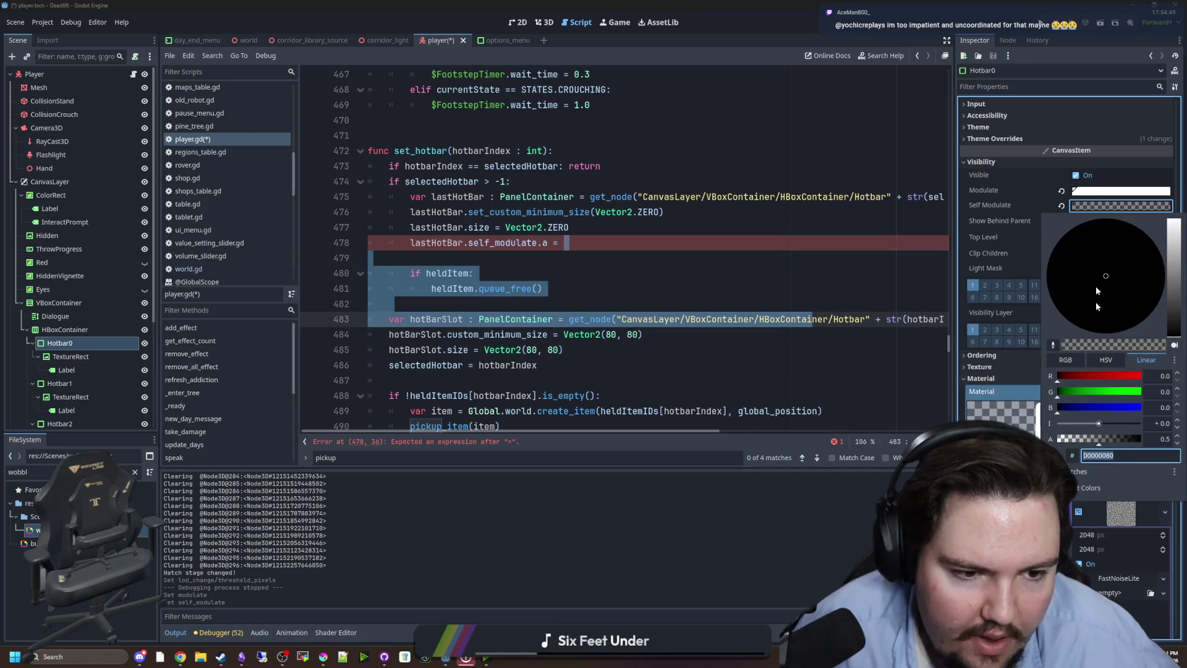
pyautogui.press('Return')
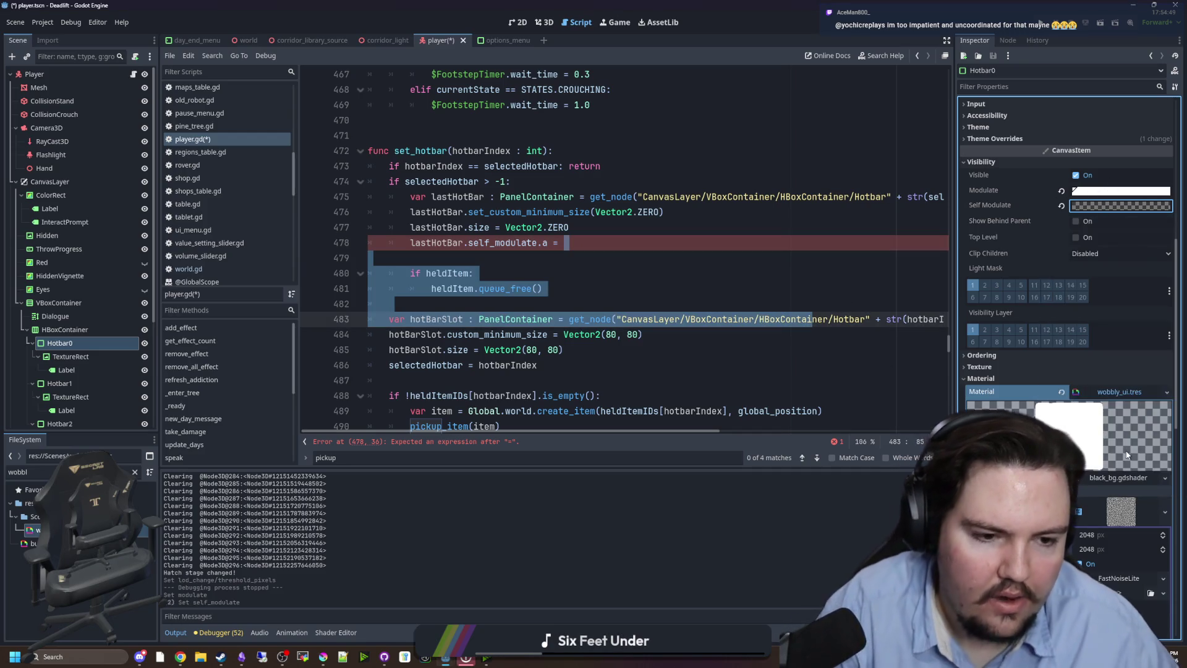
pyautogui.click(1115, 208)
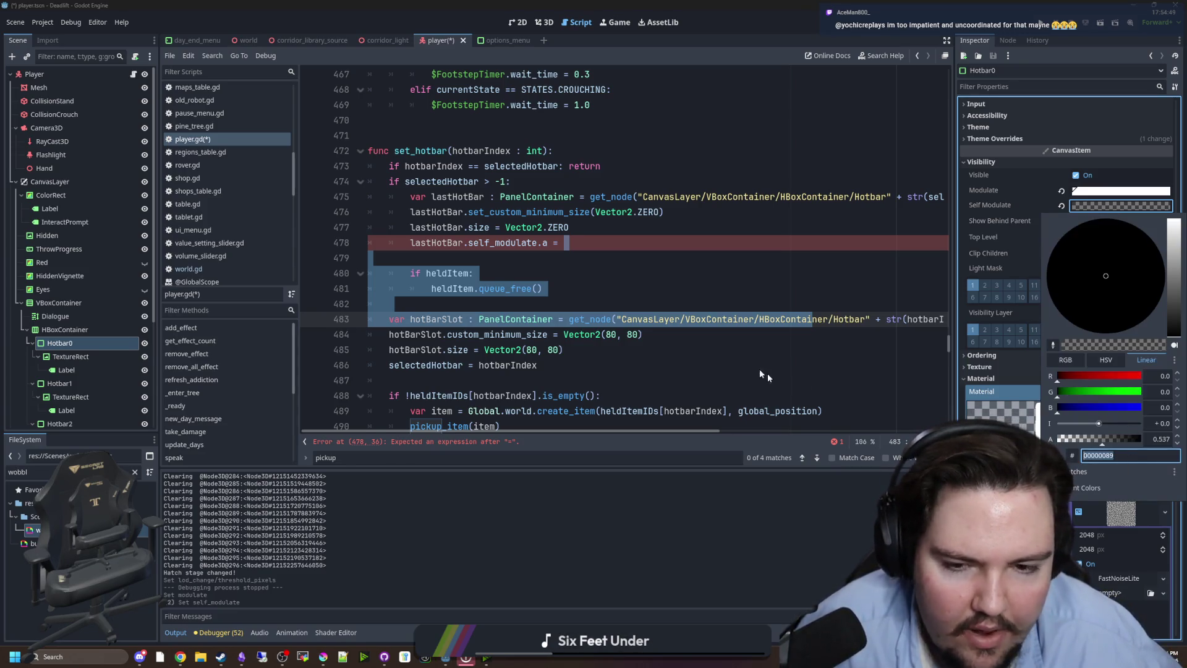
pyautogui.click(587, 242)
# Step: Complete line 478 as lastHotBar.self_modulate = Color("00000089"), removing the stray .a
pyautogui.click(587, 242)
pyautogui.write('or("00000089"')
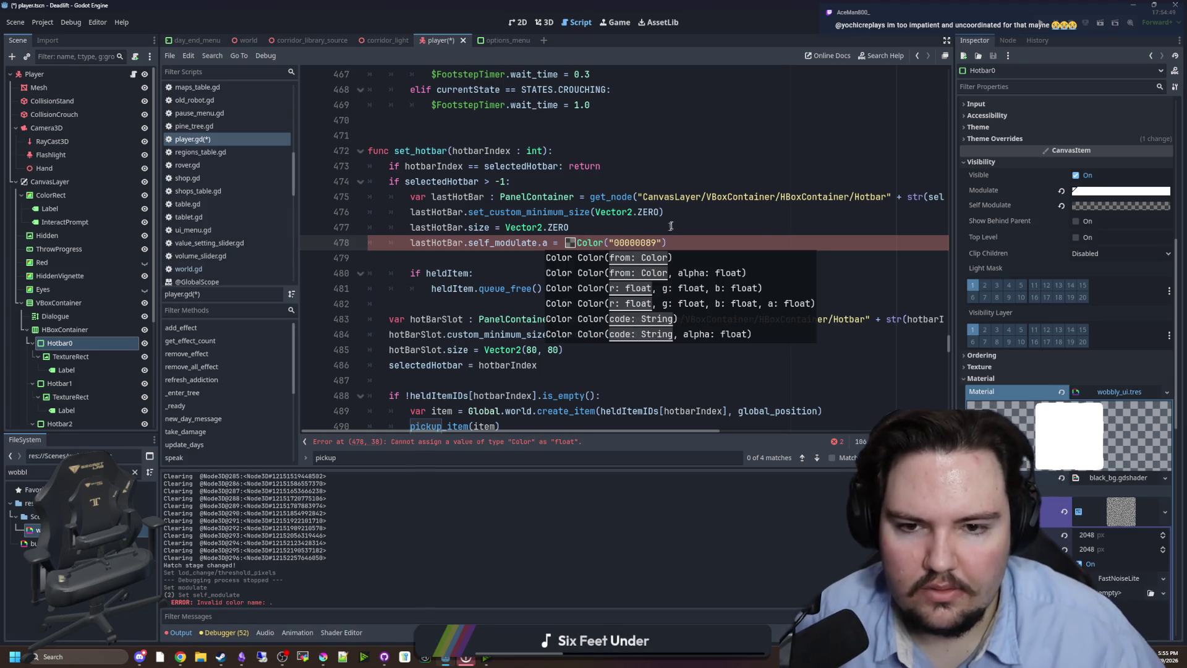
pyautogui.click(667, 228)
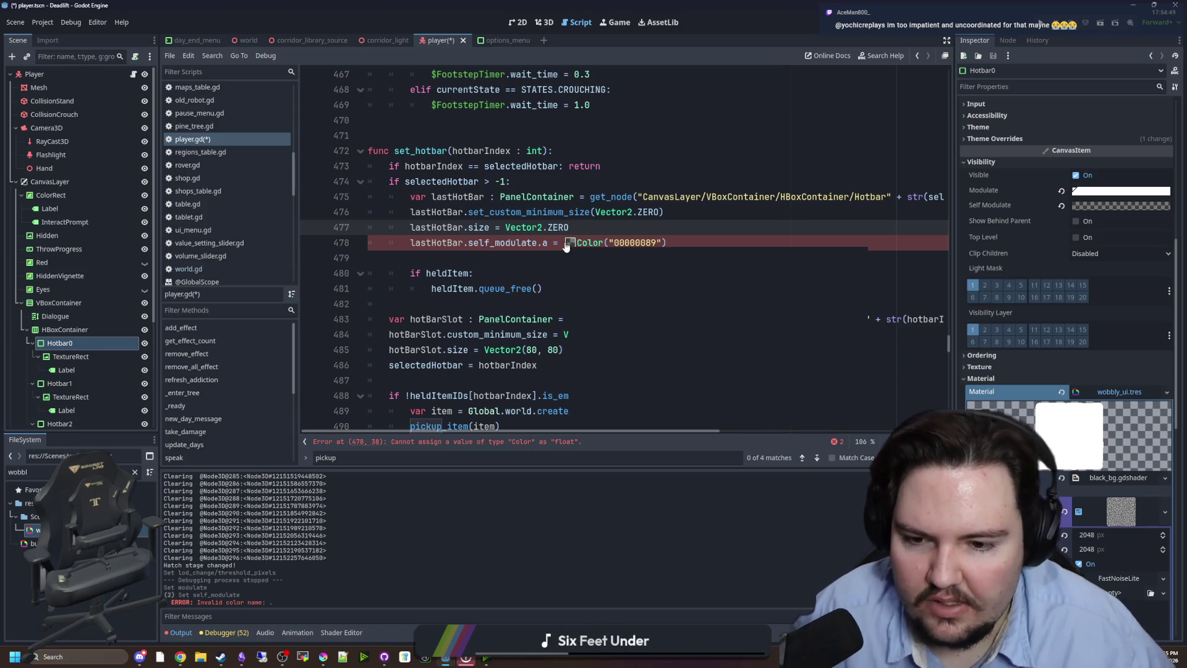
pyautogui.click(547, 243)
pyautogui.press('BackSpace')
pyautogui.press('BackSpace')
pyautogui.click(600, 226)
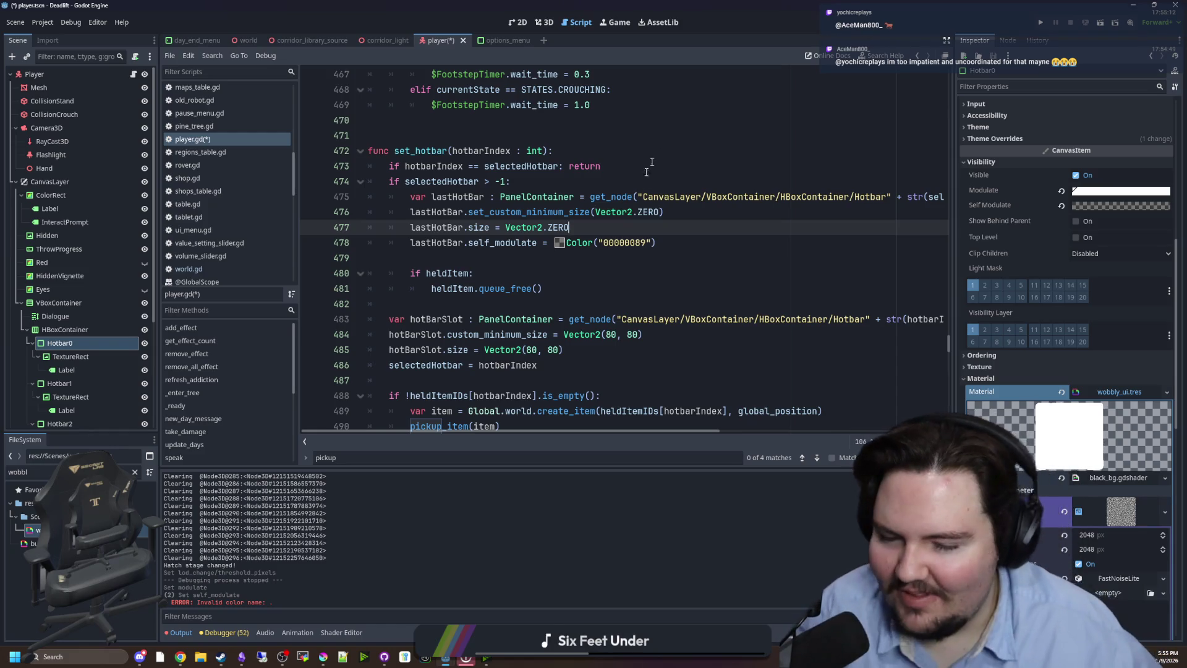
pyautogui.doubleClick(632, 239)
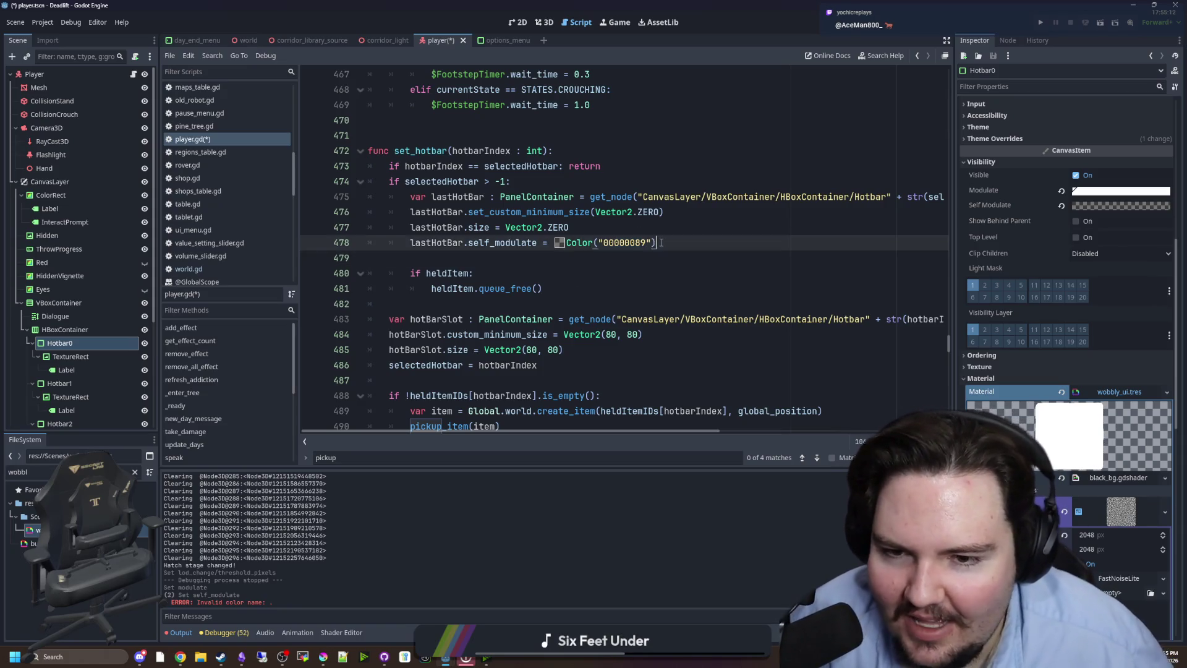
pyautogui.moveTo(657, 242); pyautogui.dragTo(568, 243)
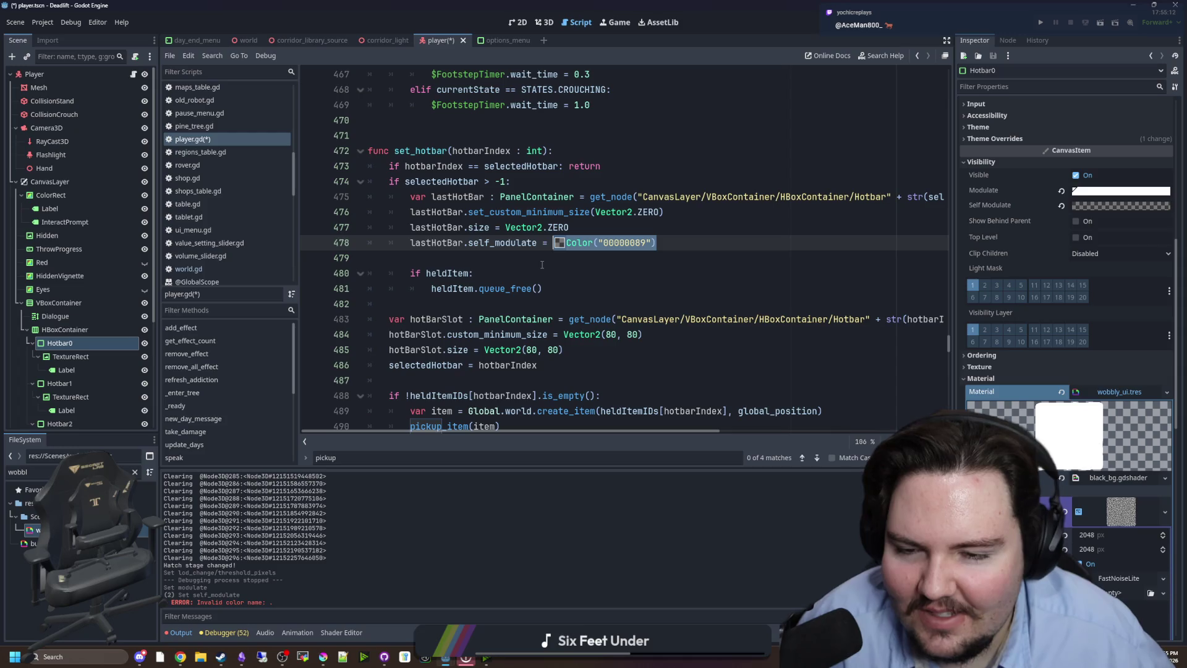
pyautogui.click(710, 242)
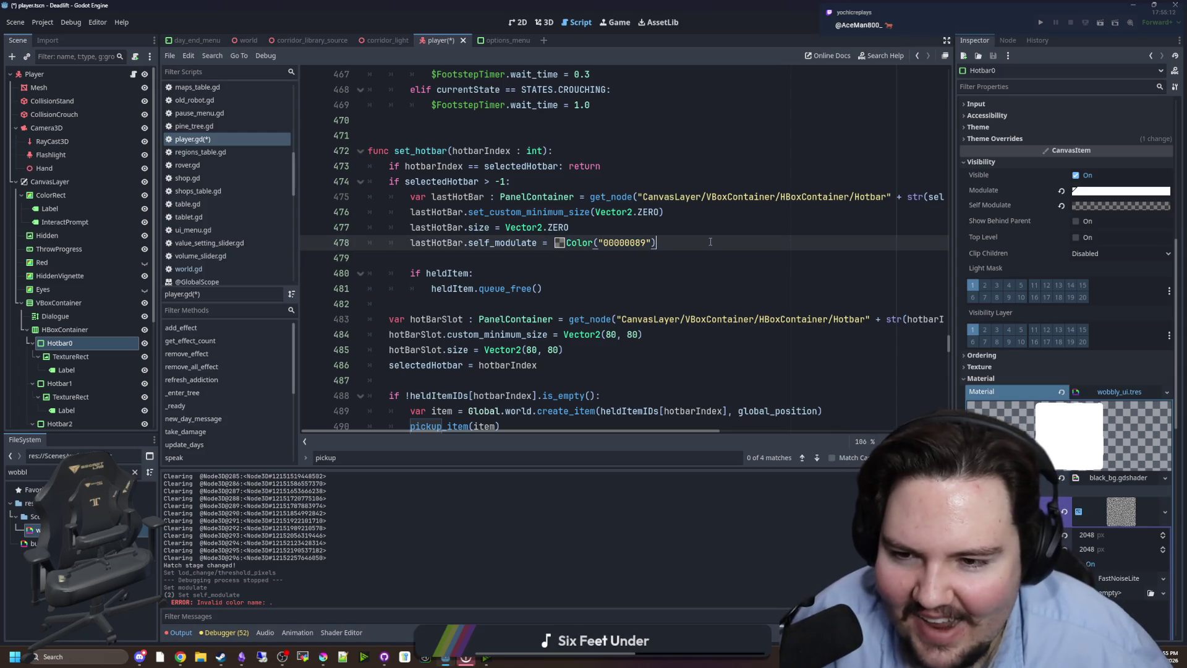
pyautogui.scroll(-1, 595, 322)
pyautogui.click(472, 332)
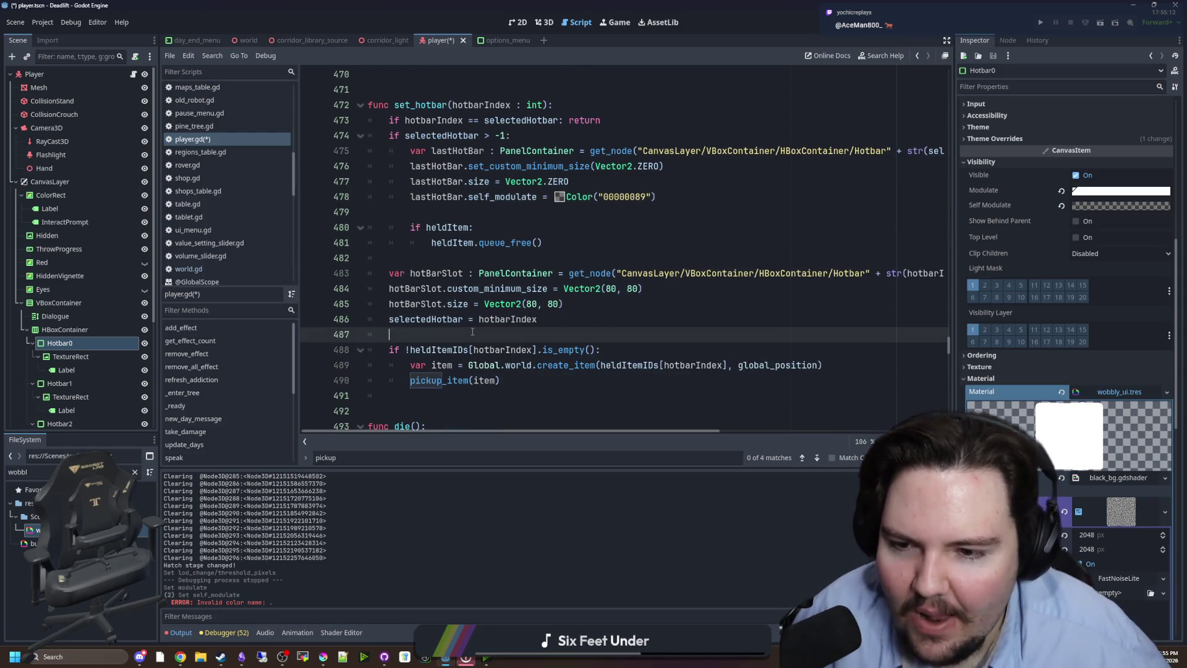
# Step: Copy the self_modulate assignment from line 478 onto hotBarSlot at line 487
pyautogui.press('Return')
pyautogui.write('s')
pyautogui.press('BackSpace')
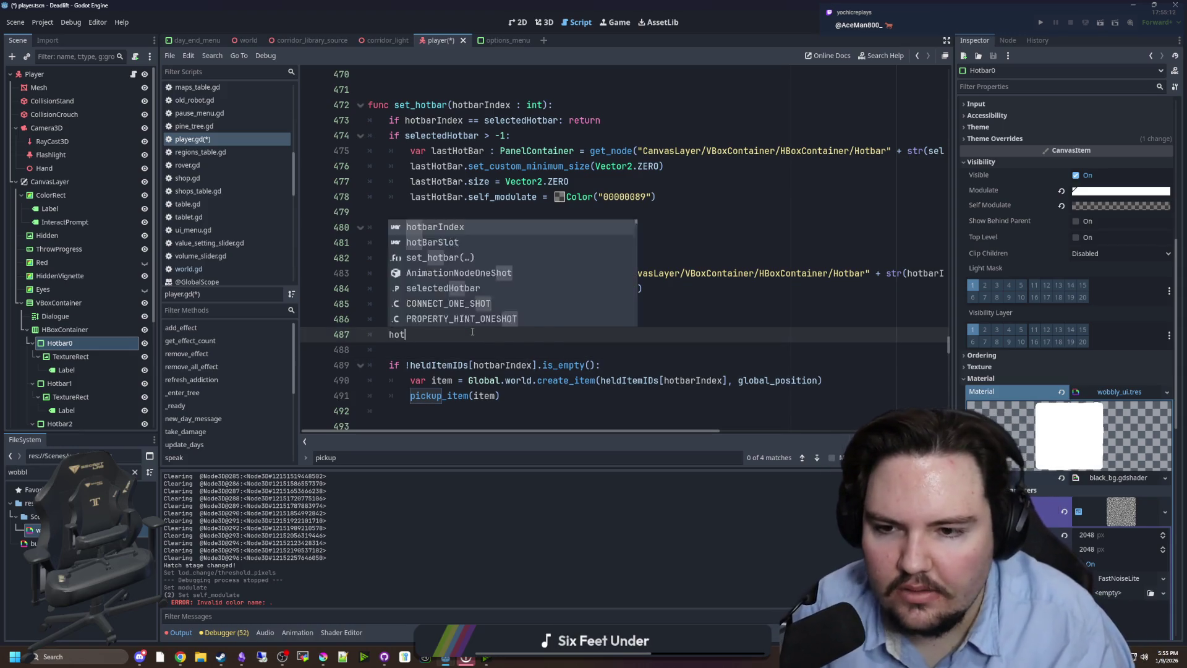
pyautogui.press('Return')
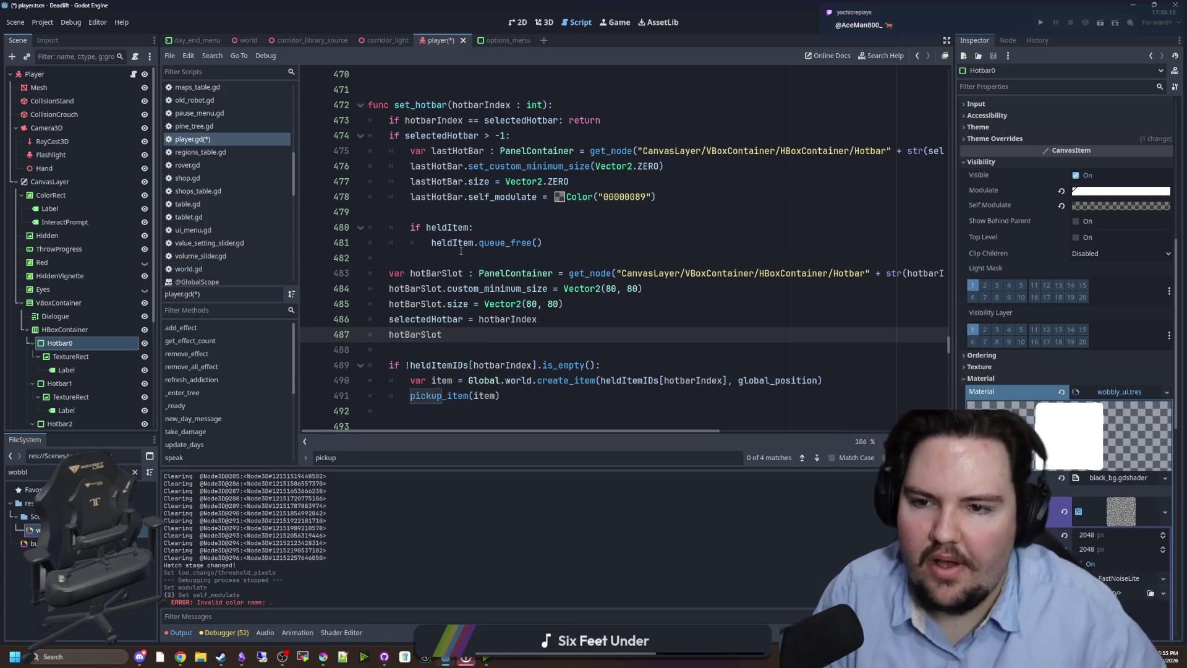
pyautogui.moveTo(666, 204); pyautogui.dragTo(461, 198)
pyautogui.hotkey('ctrl', 'c')
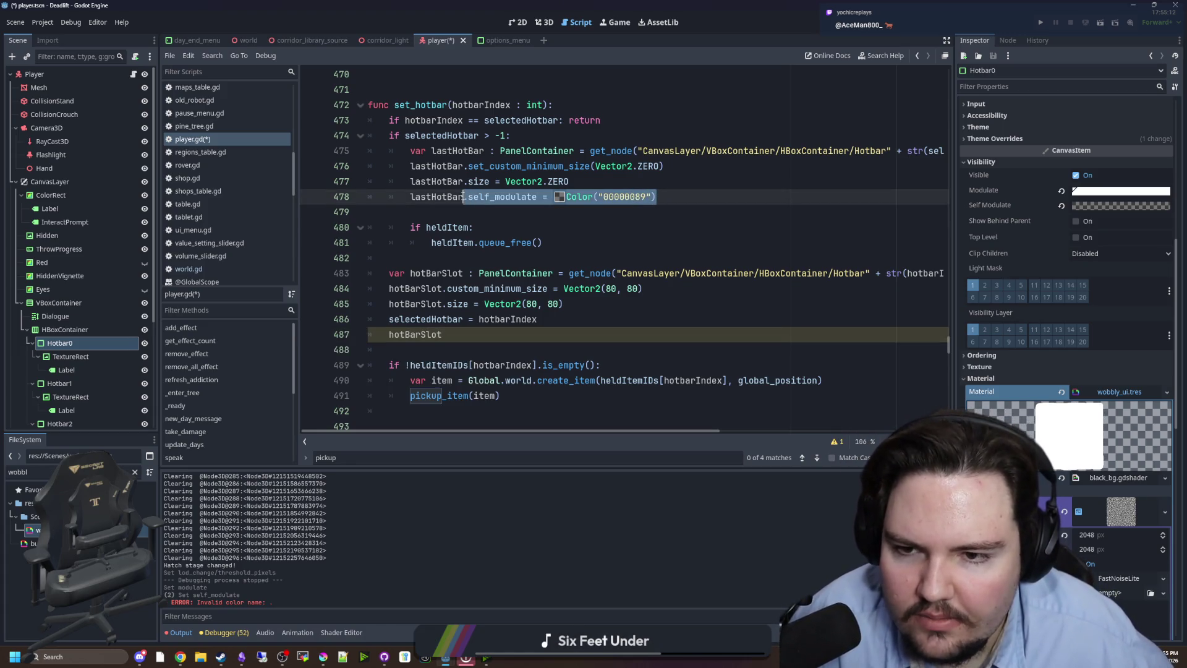
pyautogui.click(463, 335)
pyautogui.hotkey('ctrl', 'v')
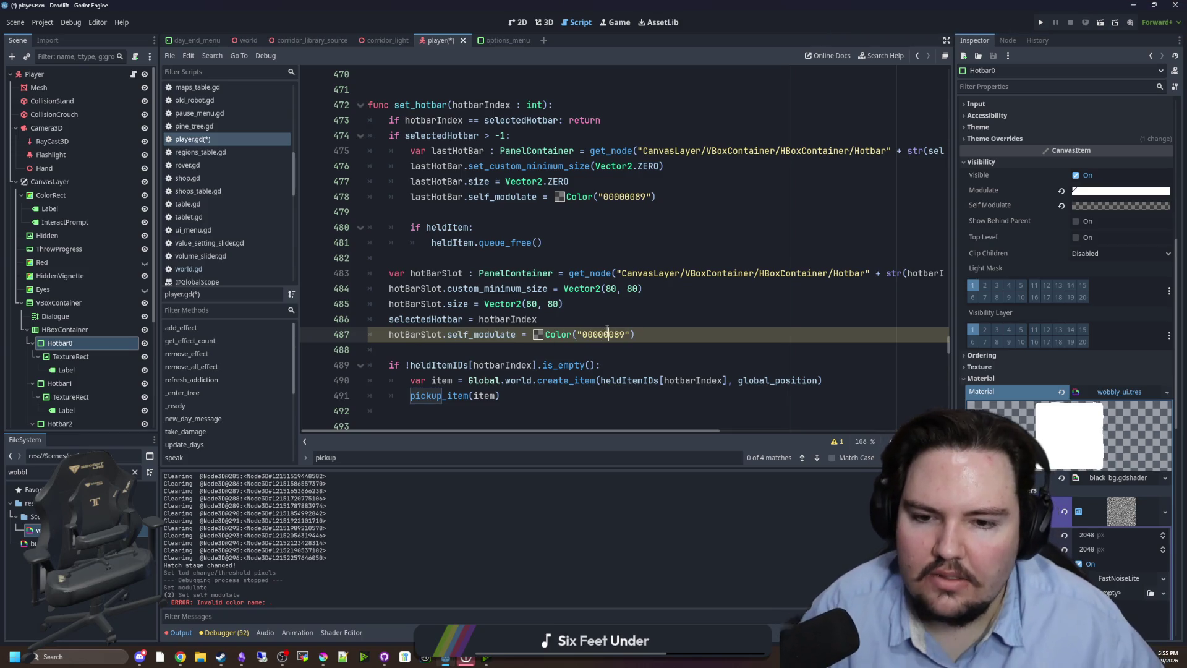
pyautogui.click(618, 258)
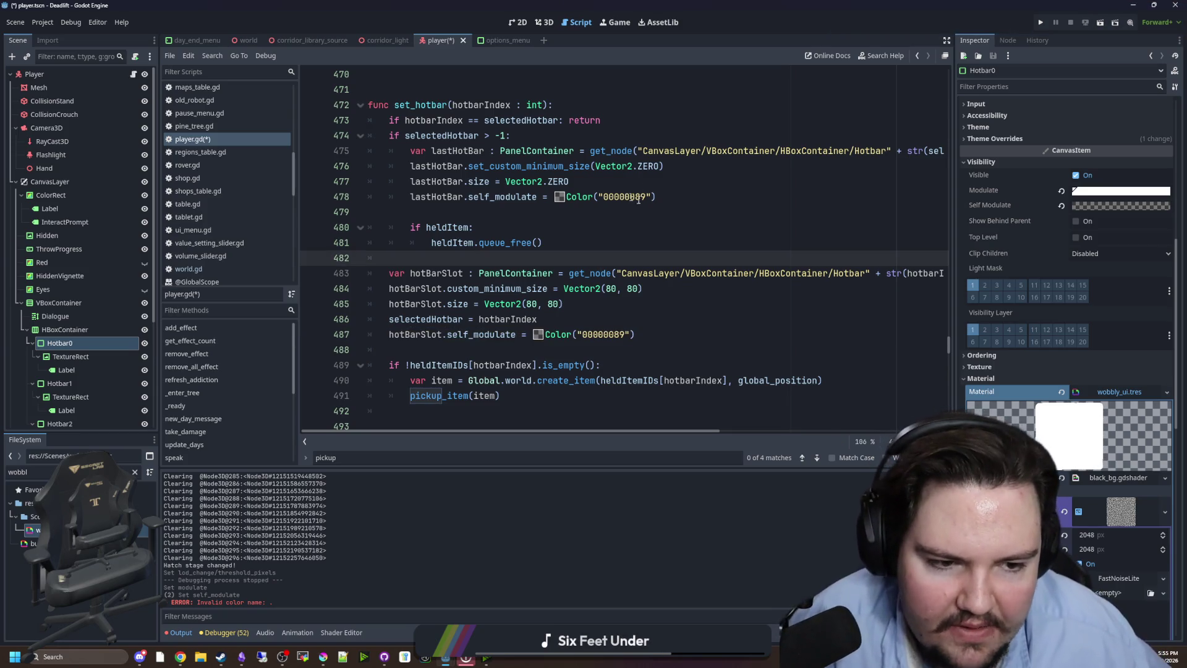
# Step: Change the alpha of line 478's Color hex from 89 to 50
pyautogui.click(1117, 205)
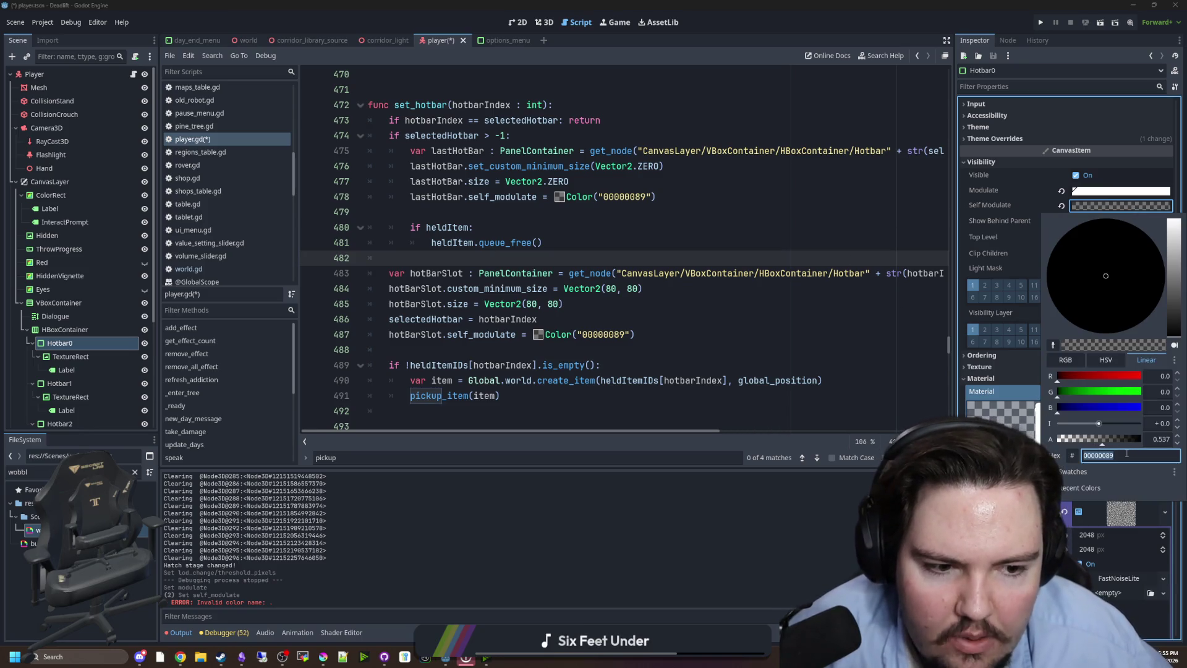
pyautogui.click(643, 197)
pyautogui.click(647, 196)
pyautogui.press('BackSpace')
pyautogui.press('BackSpace')
pyautogui.write('50')
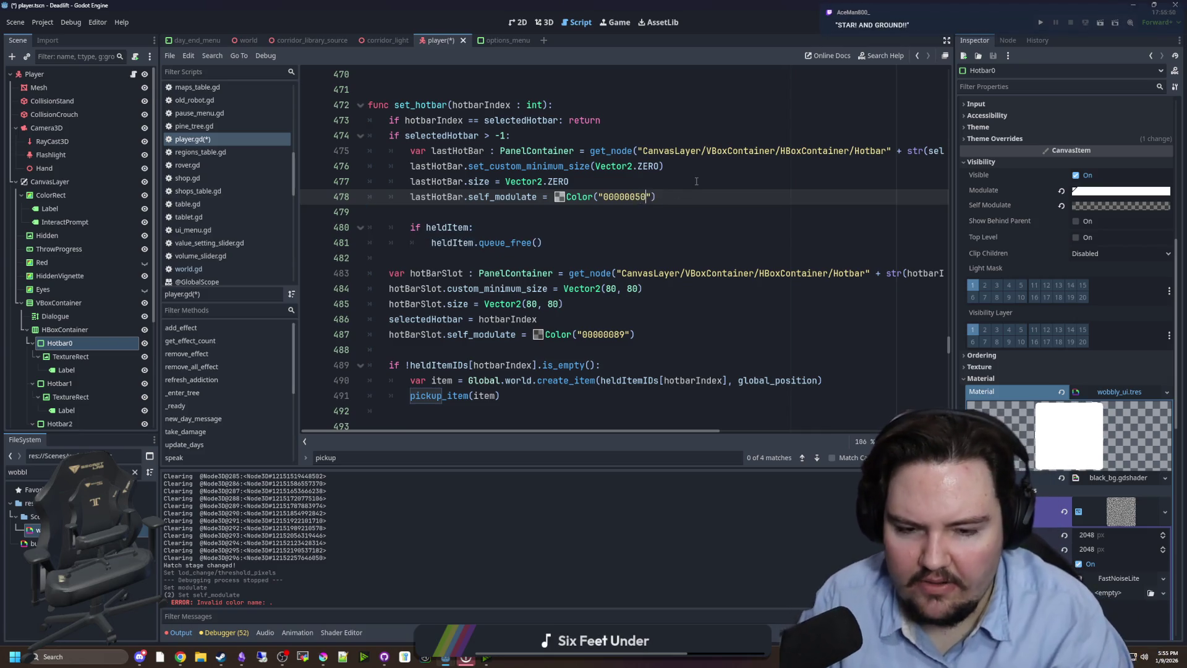
pyautogui.click(696, 183)
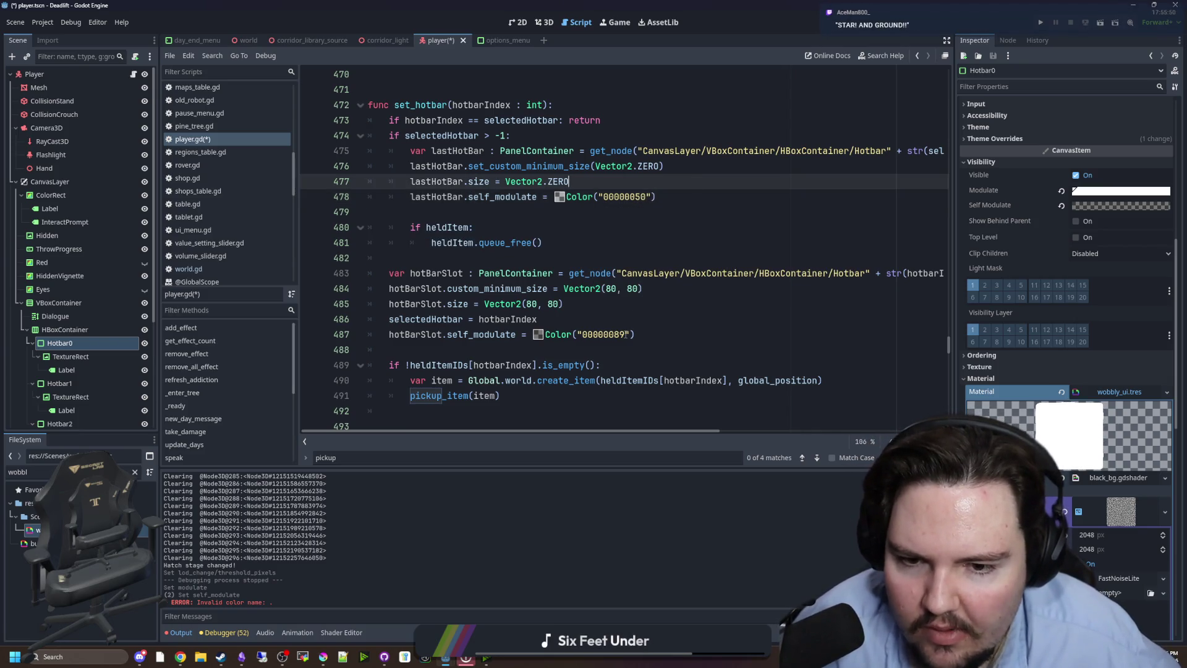
# Step: Set line 487's Color alpha digits to aa and save the script
pyautogui.click(627, 335)
pyautogui.press('BackSpace')
pyautogui.press('BackSpace')
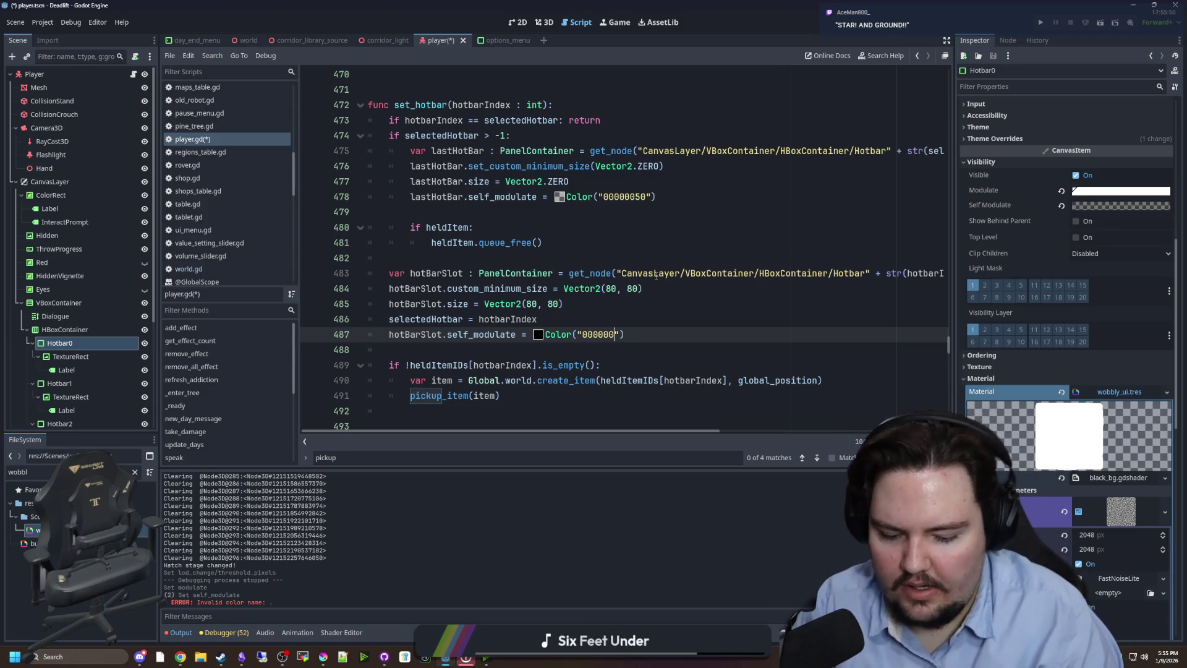
pyautogui.write('1')
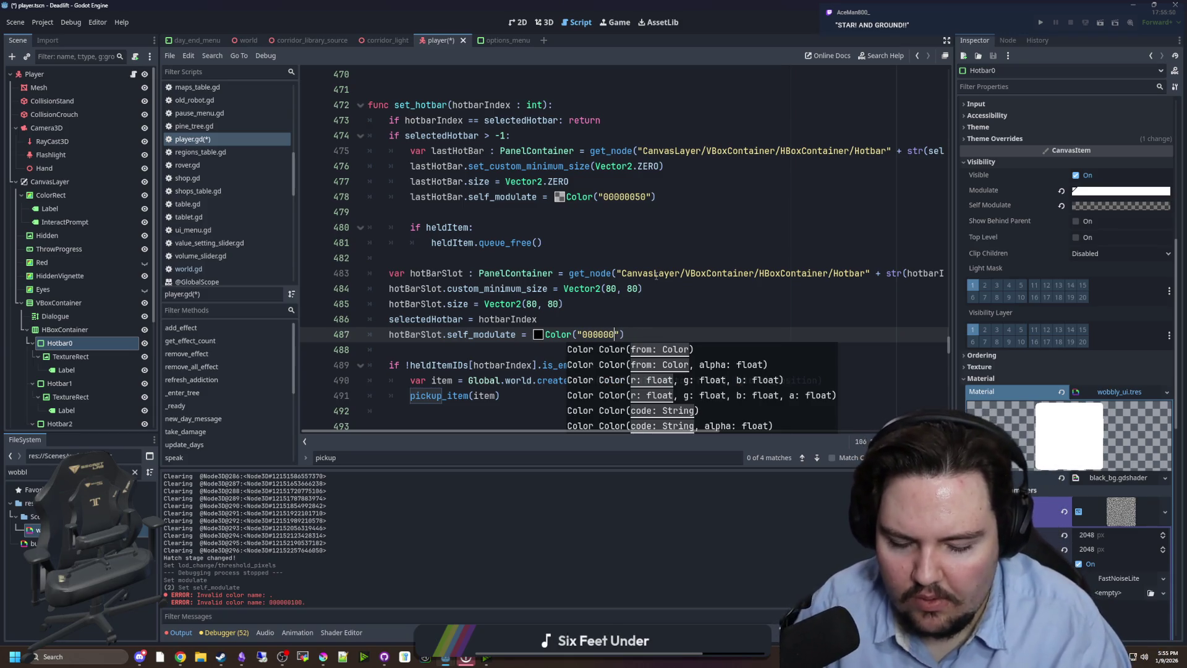
pyautogui.press('BackSpace')
pyautogui.write('ff')
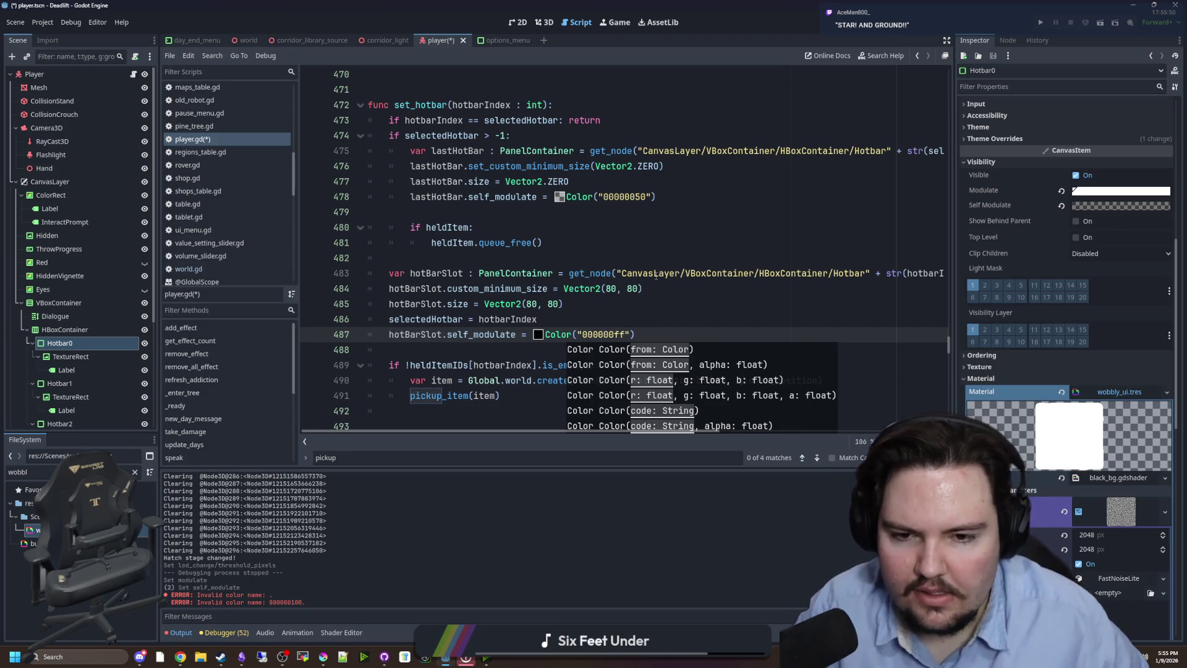
pyautogui.write('99')
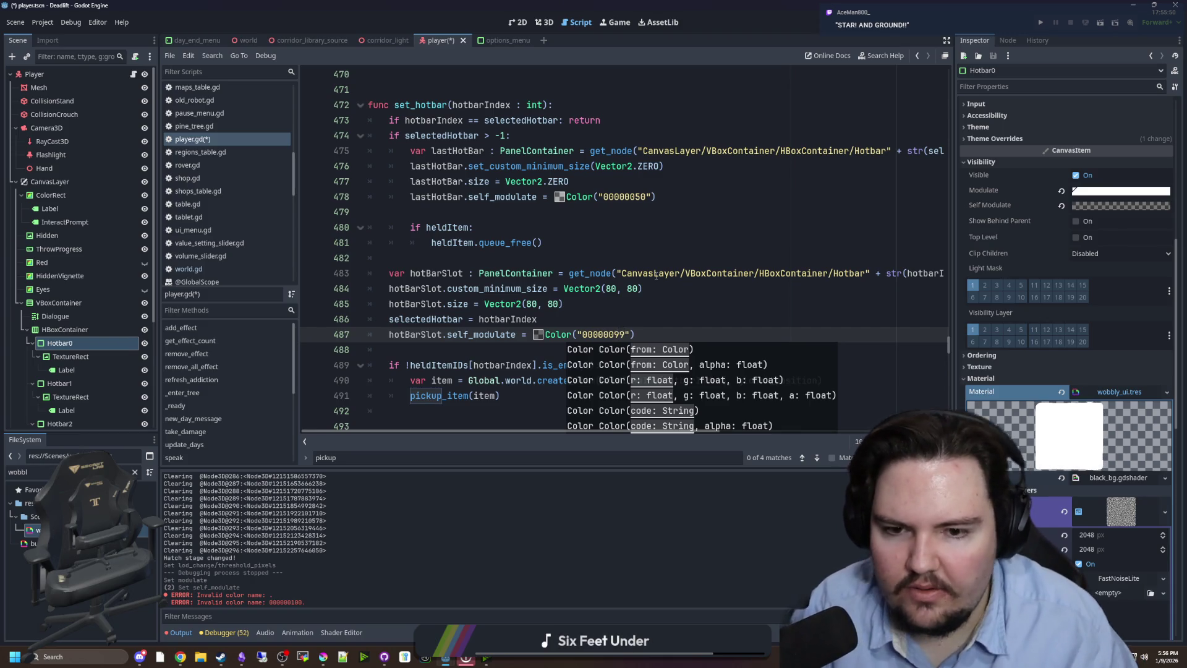
pyautogui.press('BackSpace')
pyautogui.press('BackSpace')
pyautogui.write('aa')
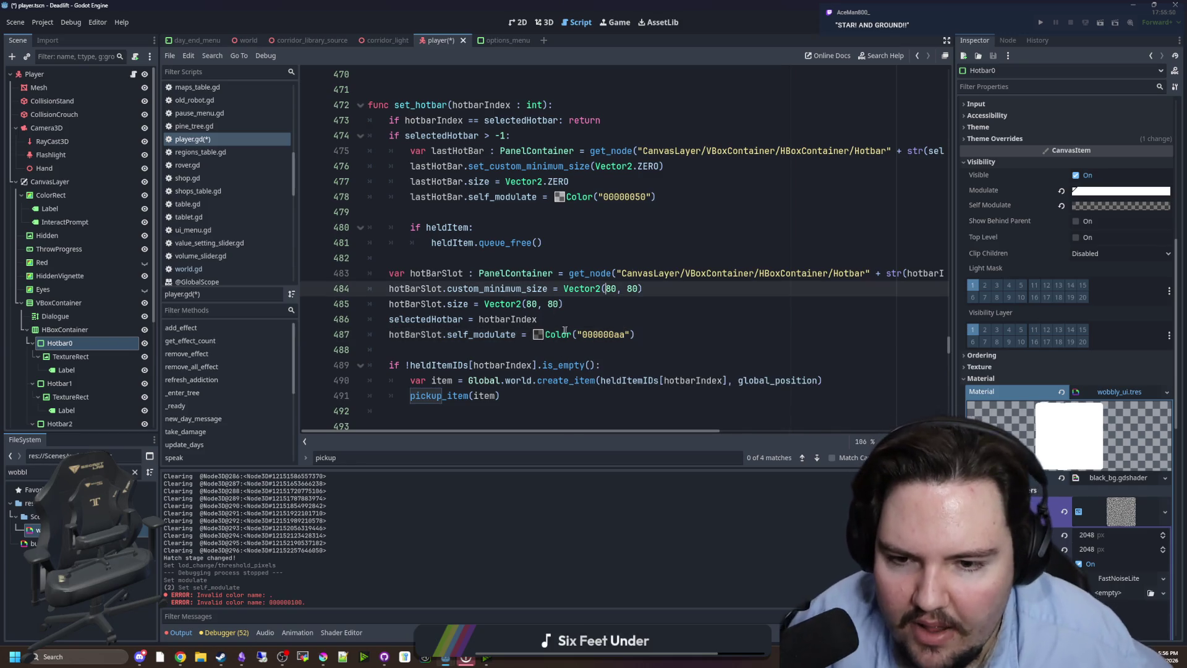
pyautogui.click(538, 335)
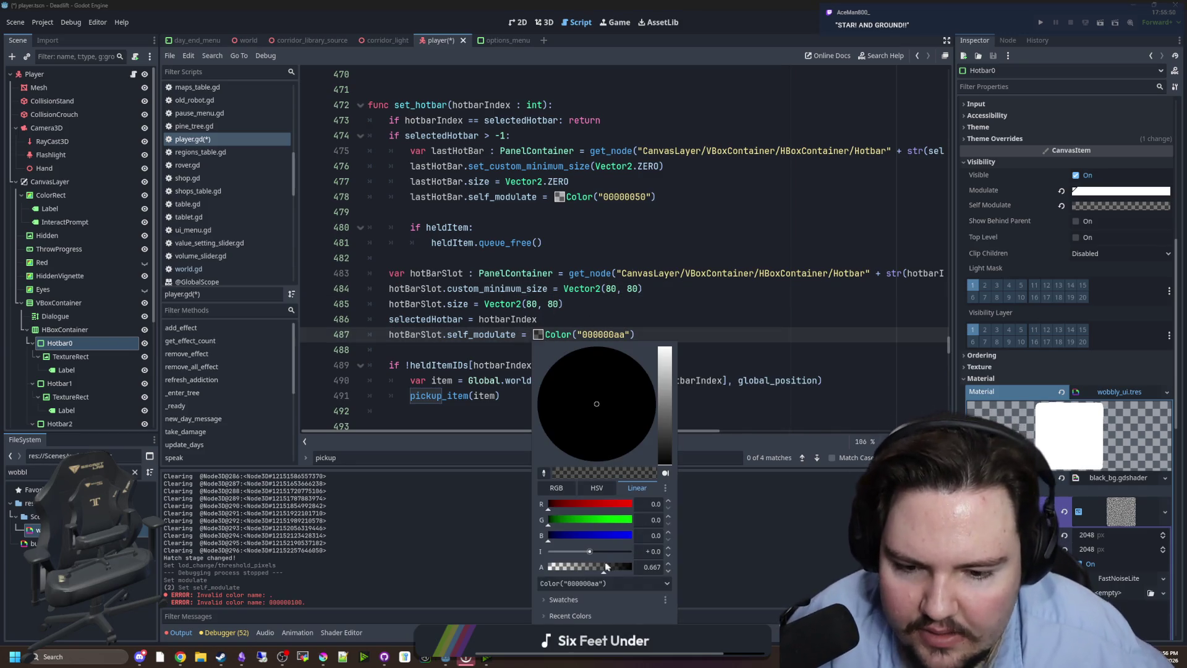
pyautogui.click(707, 306)
pyautogui.click(603, 325)
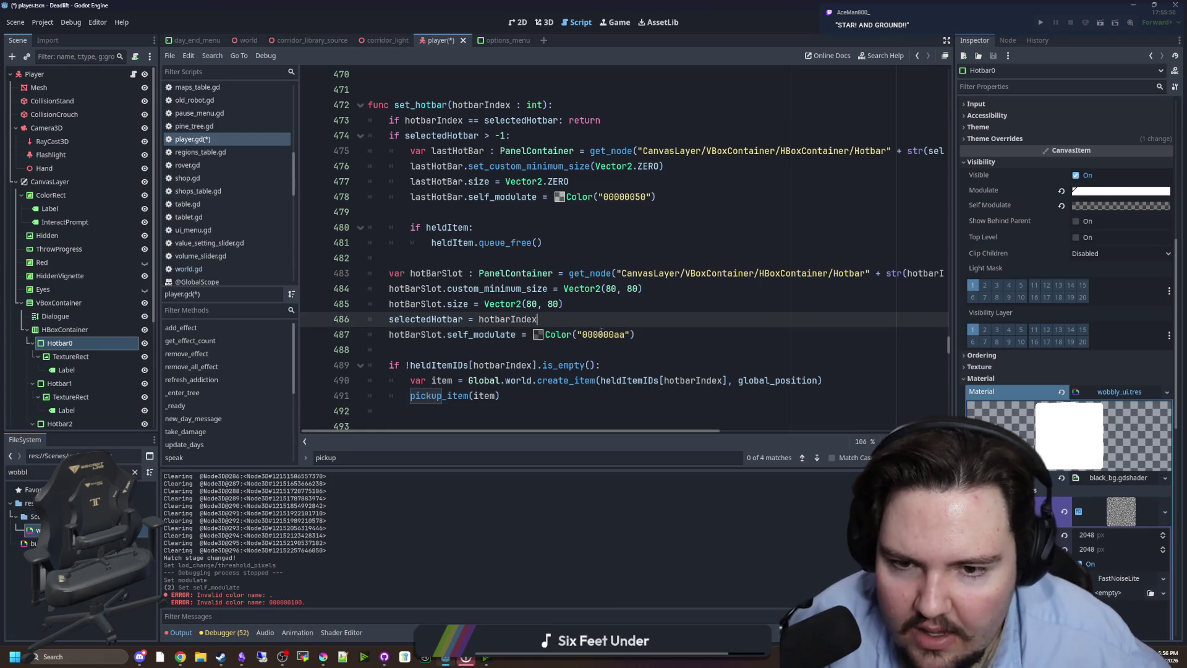
pyautogui.hotkey('ctrl', 's')
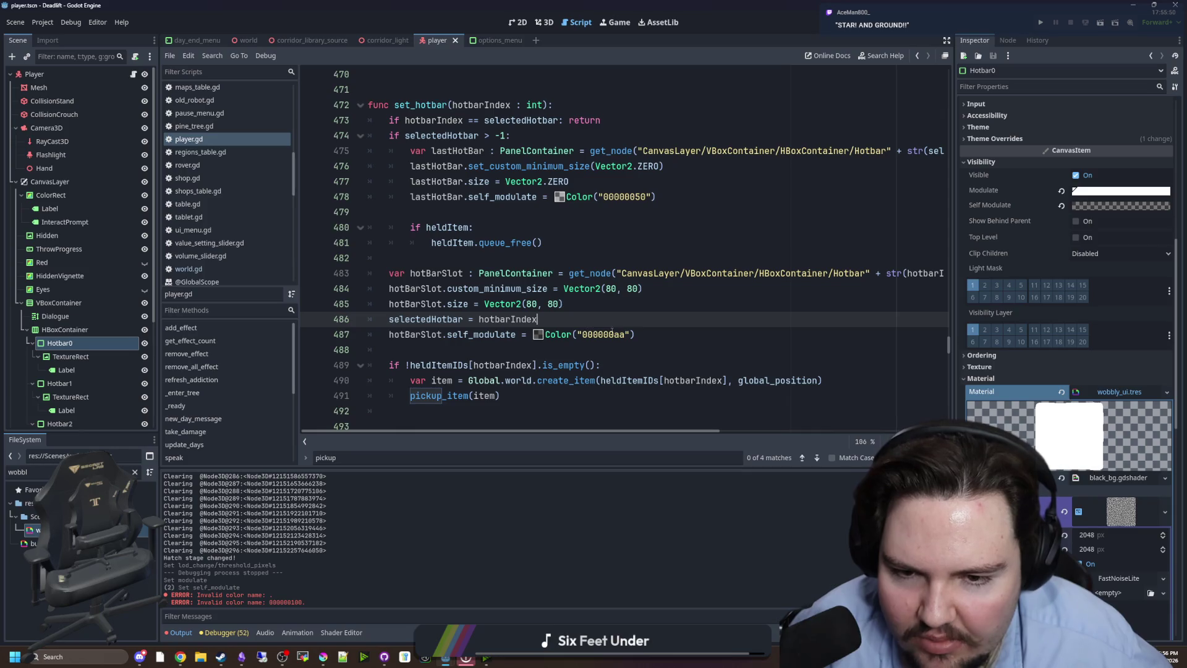
# Step: Brighten line 487's colour to dark grey 3d3d3daa with the inline picker and save
pyautogui.click(537, 334)
pyautogui.moveTo(662, 464); pyautogui.dragTo(666, 437)
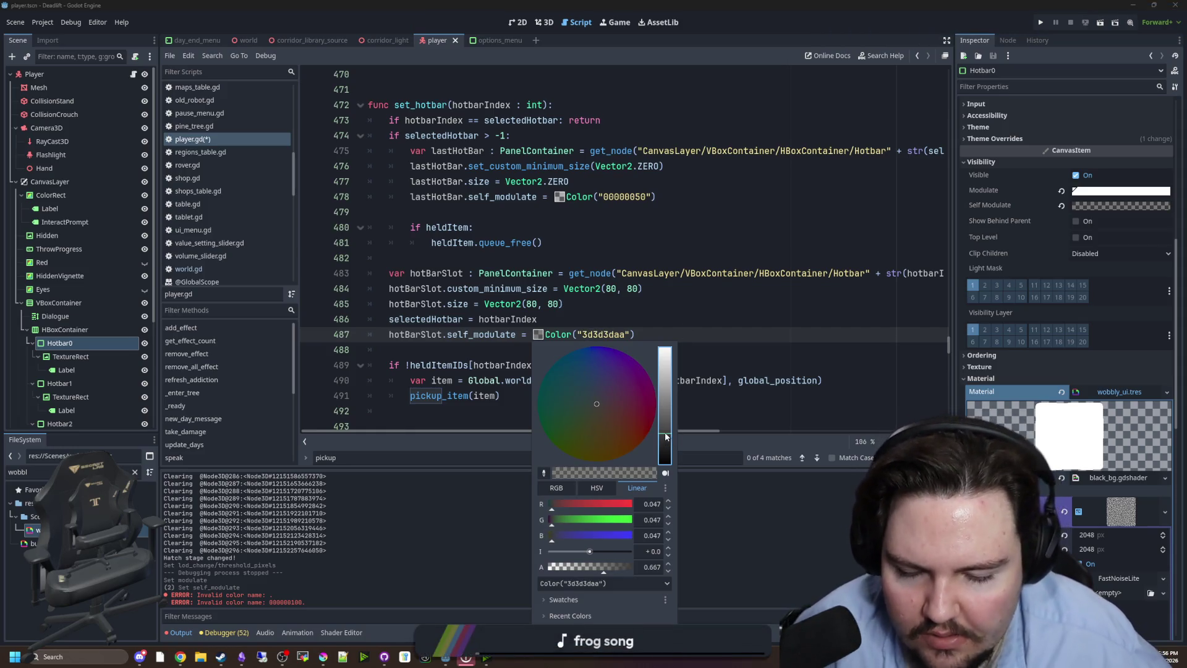
pyautogui.click(596, 180)
pyautogui.hotkey('ctrl', 's')
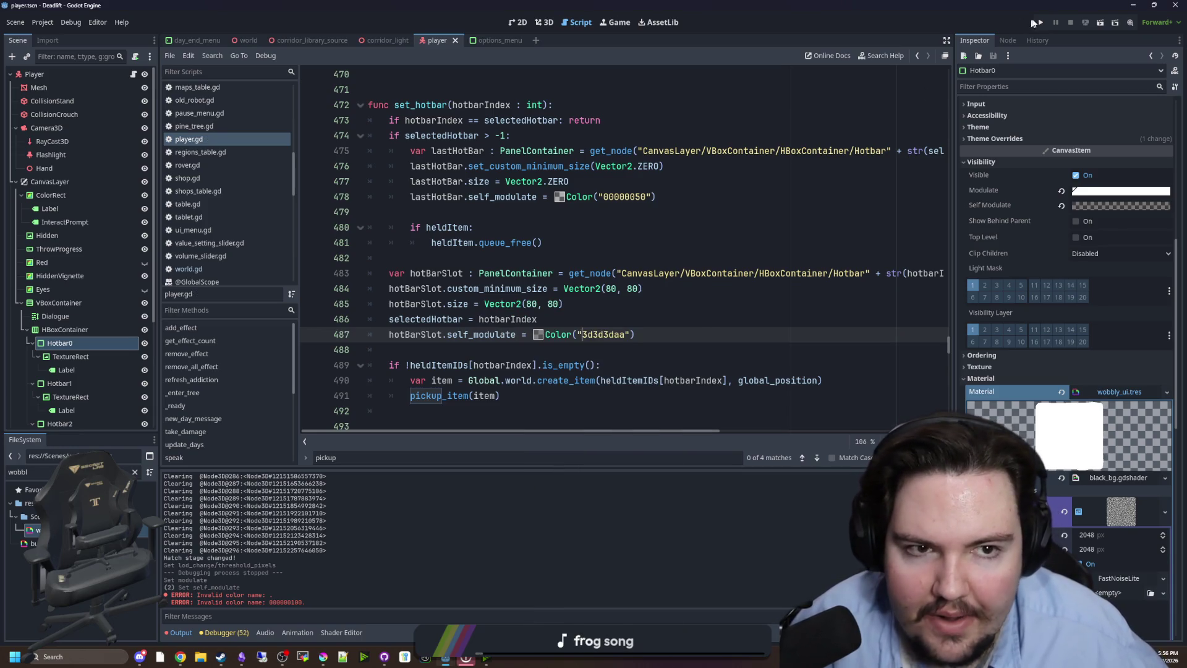
pyautogui.click(1042, 23)
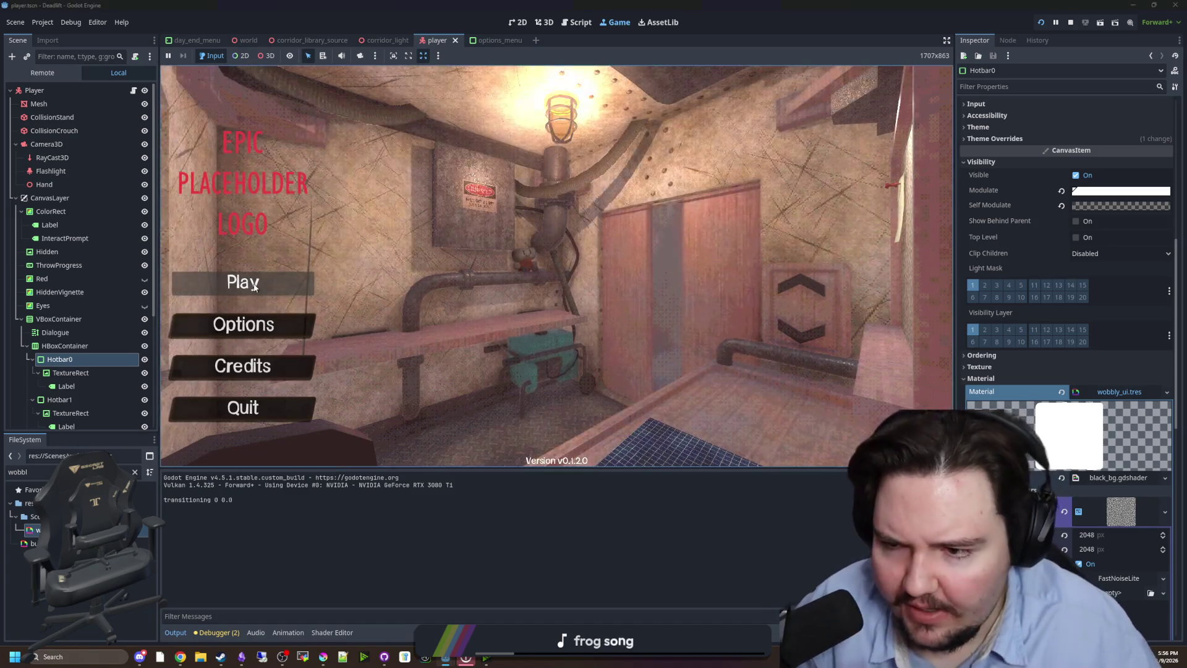
# Step: Start the game from the main menu and switch to hotbar slot 1 to check its tint
pyautogui.press('Return')
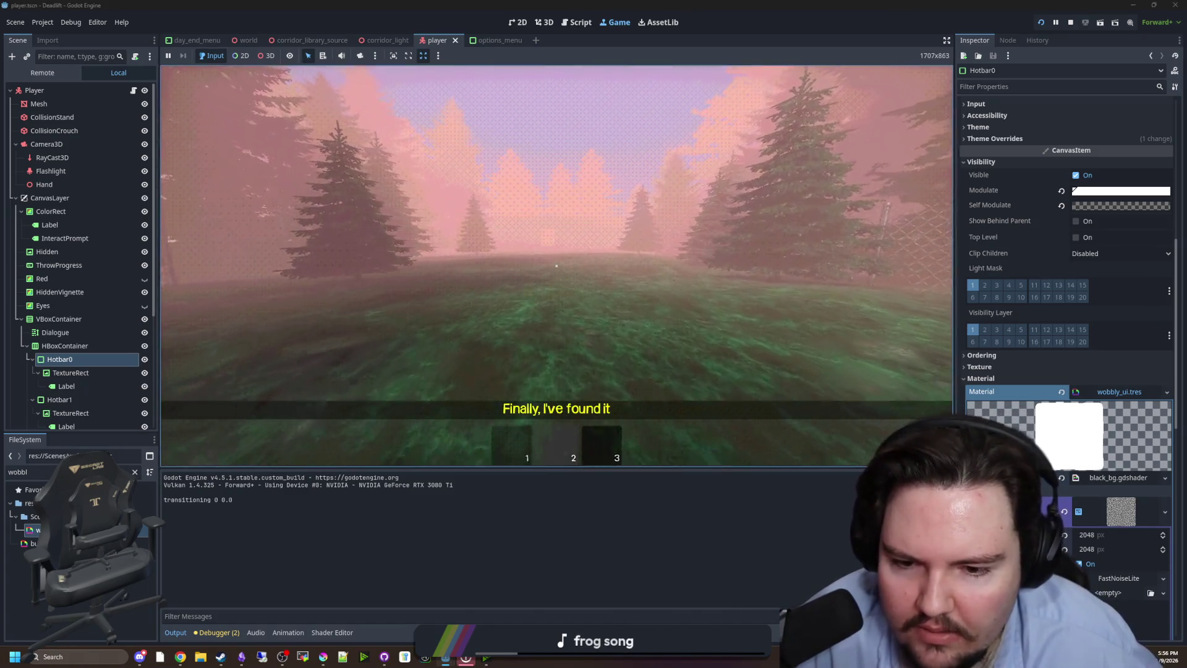
pyautogui.press('w')
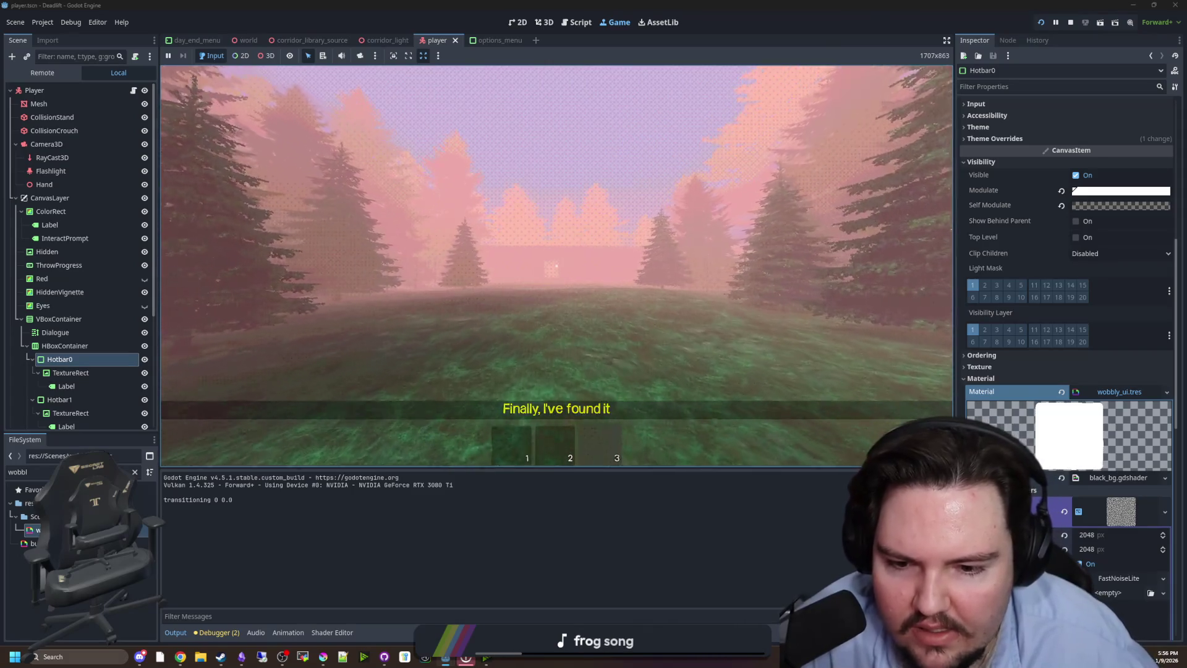
pyautogui.press('w')
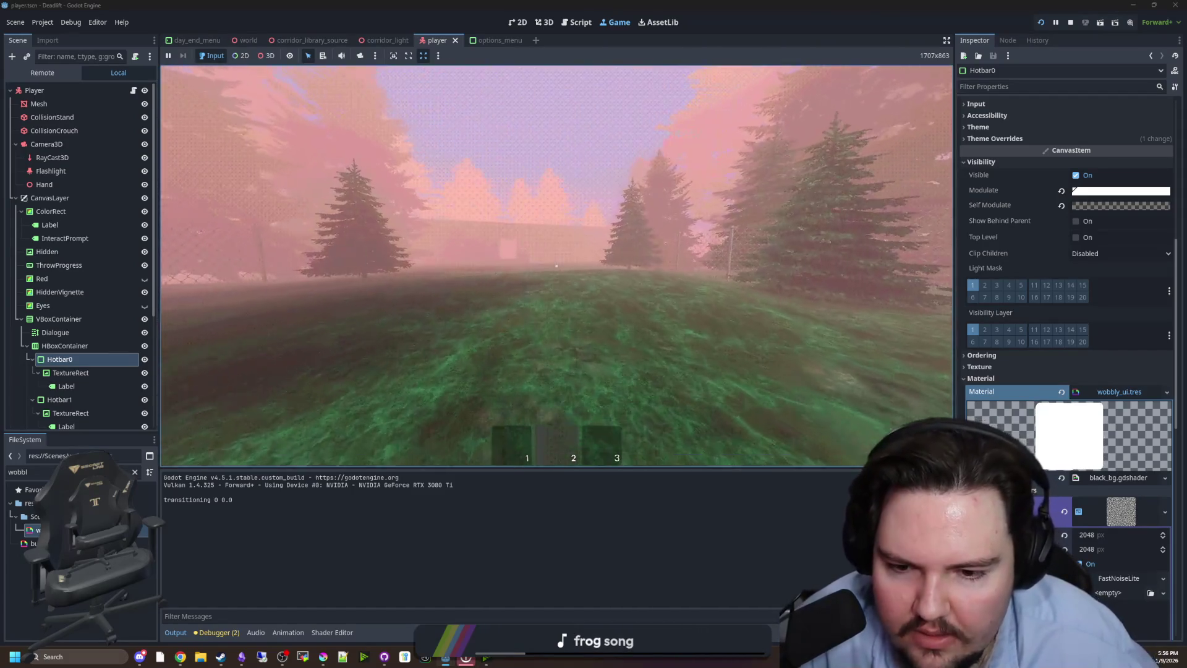
pyautogui.press('1')
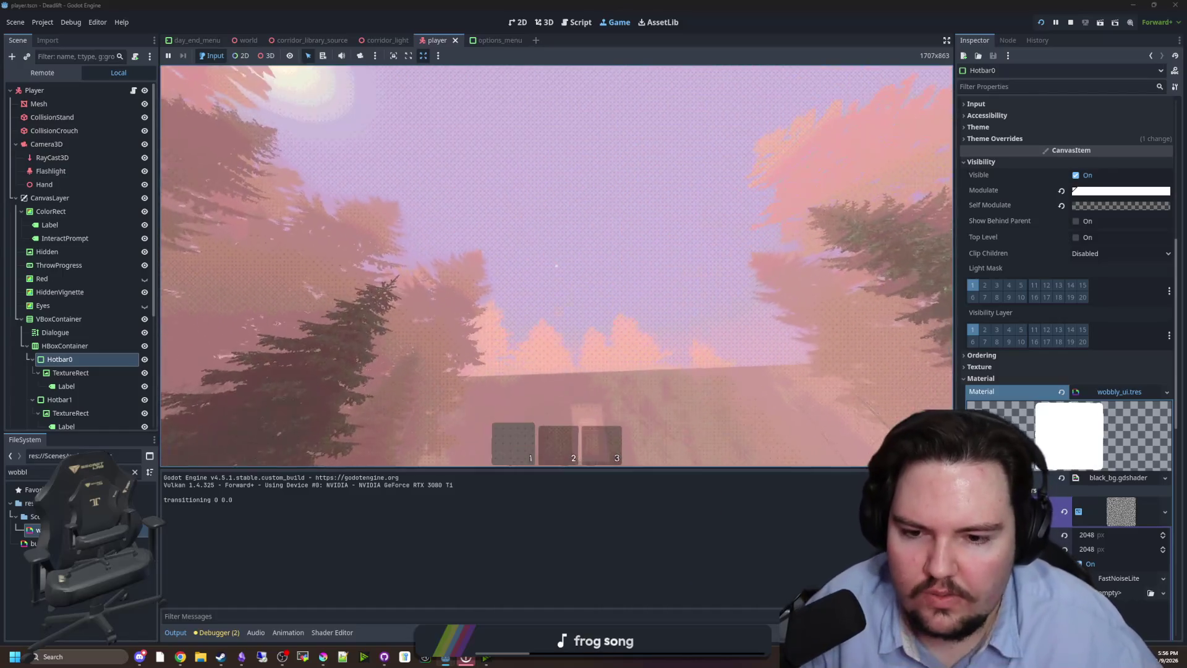
pyautogui.scroll(-2, 556, 266)
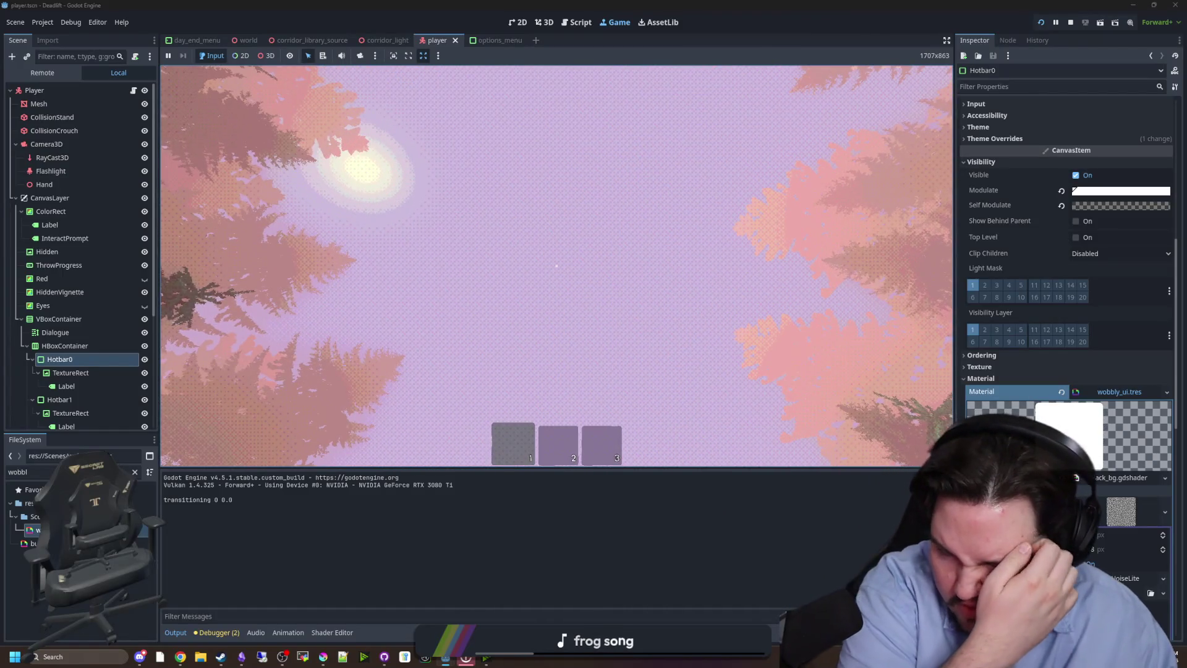
pyautogui.press('w')
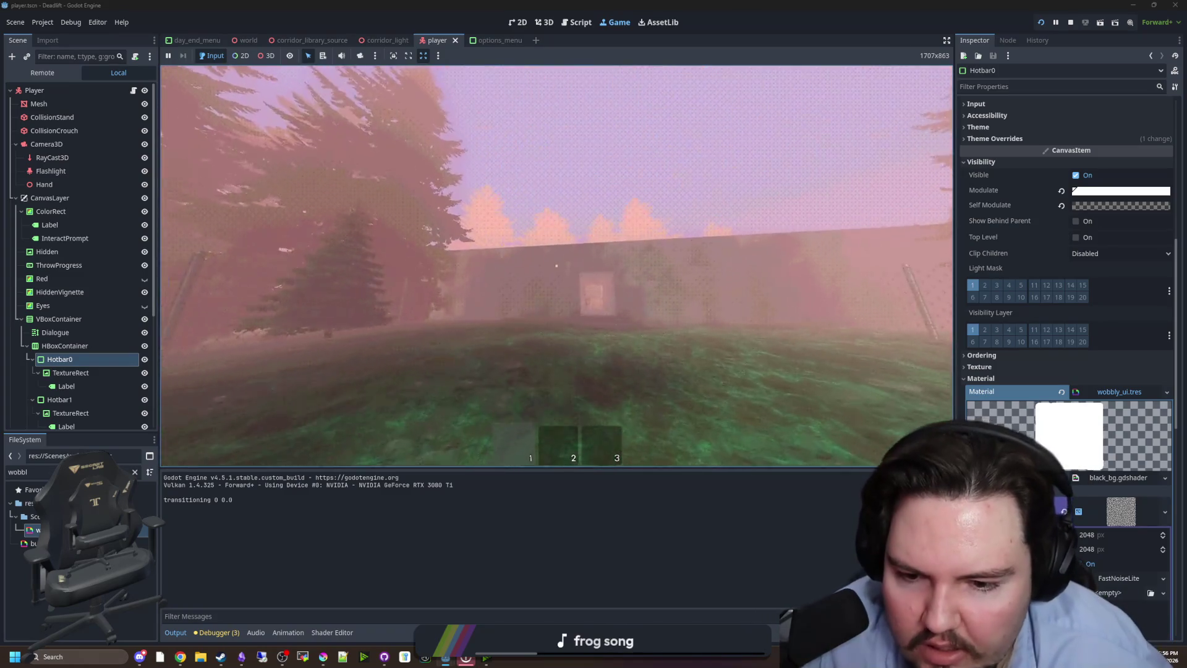
# Step: Walk through the room, corridor and forest, then pause and return to the player script
pyautogui.press('w')
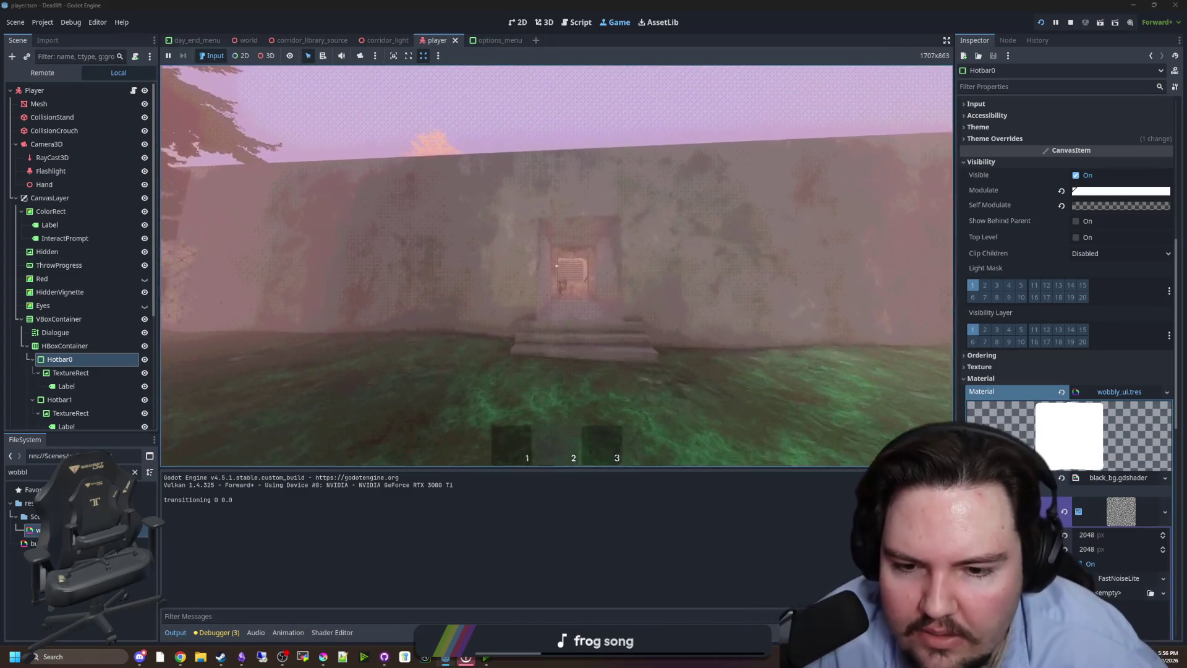
pyautogui.press('w')
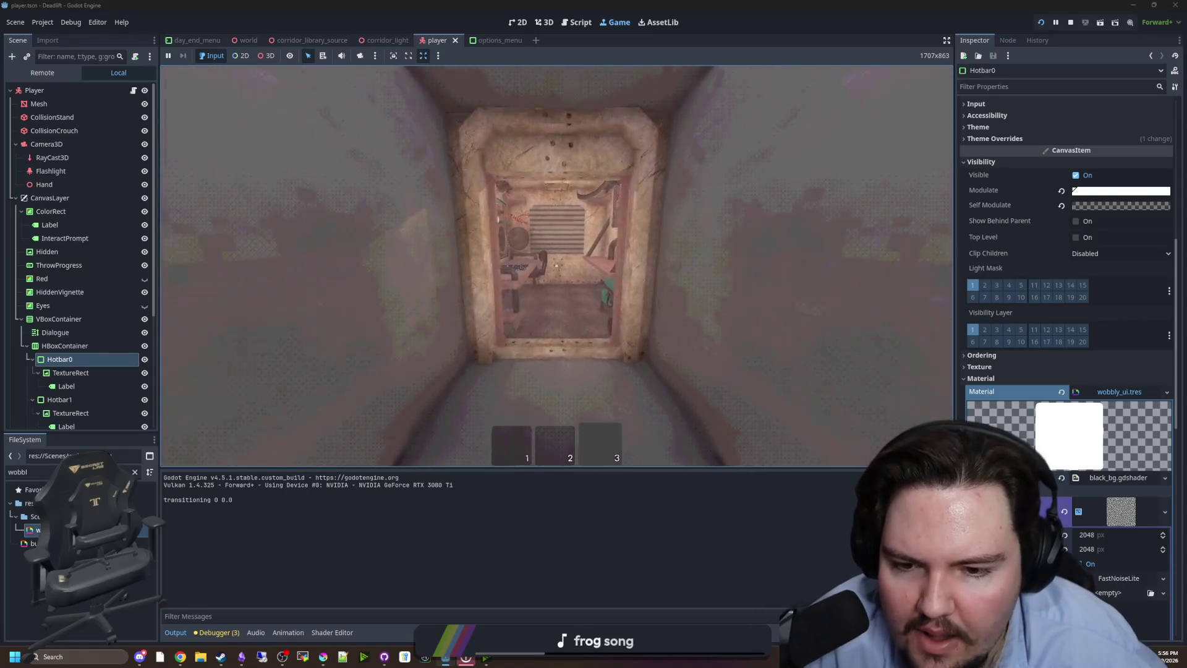
pyautogui.press('w')
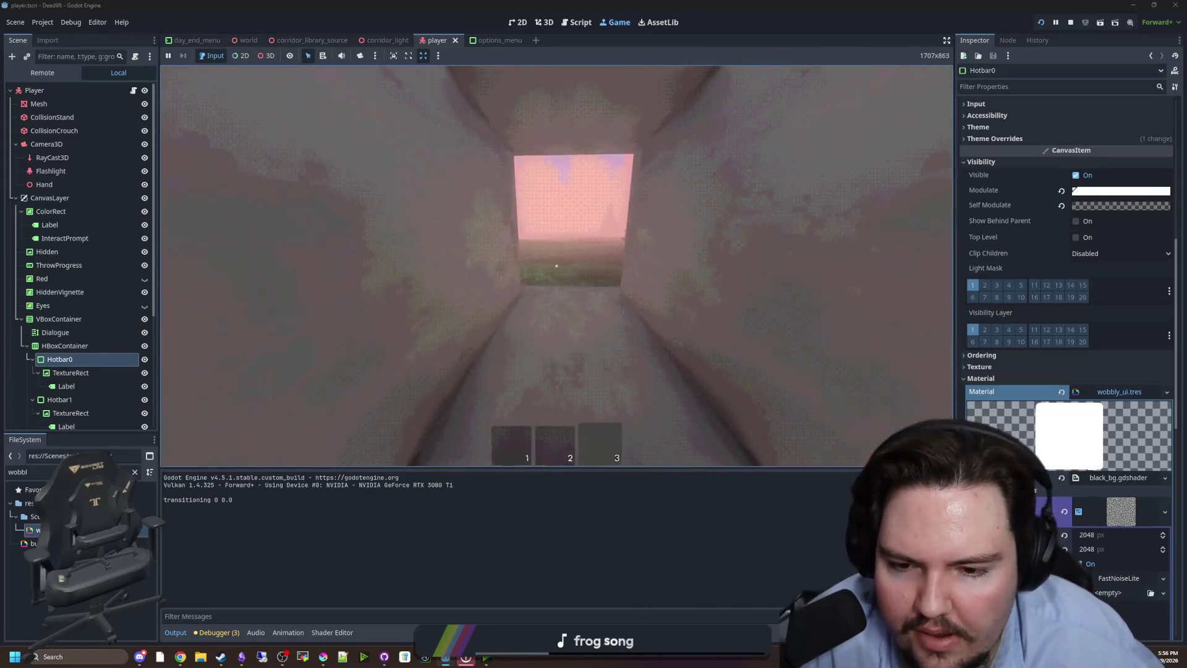
pyautogui.press('w')
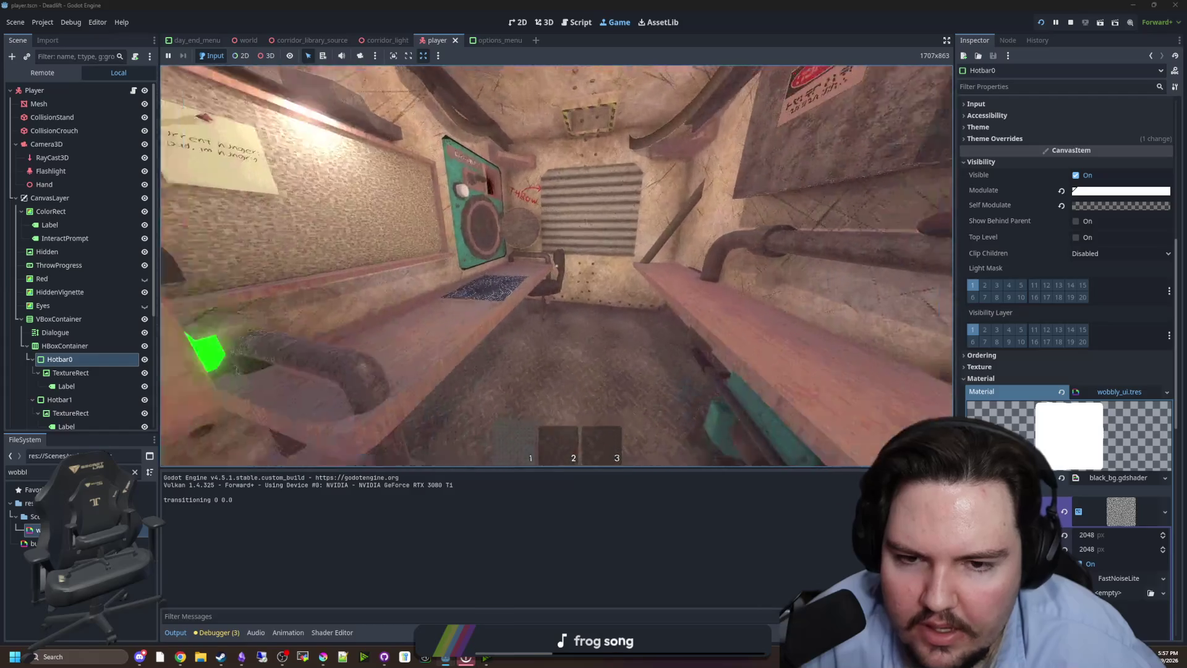
pyautogui.press('w')
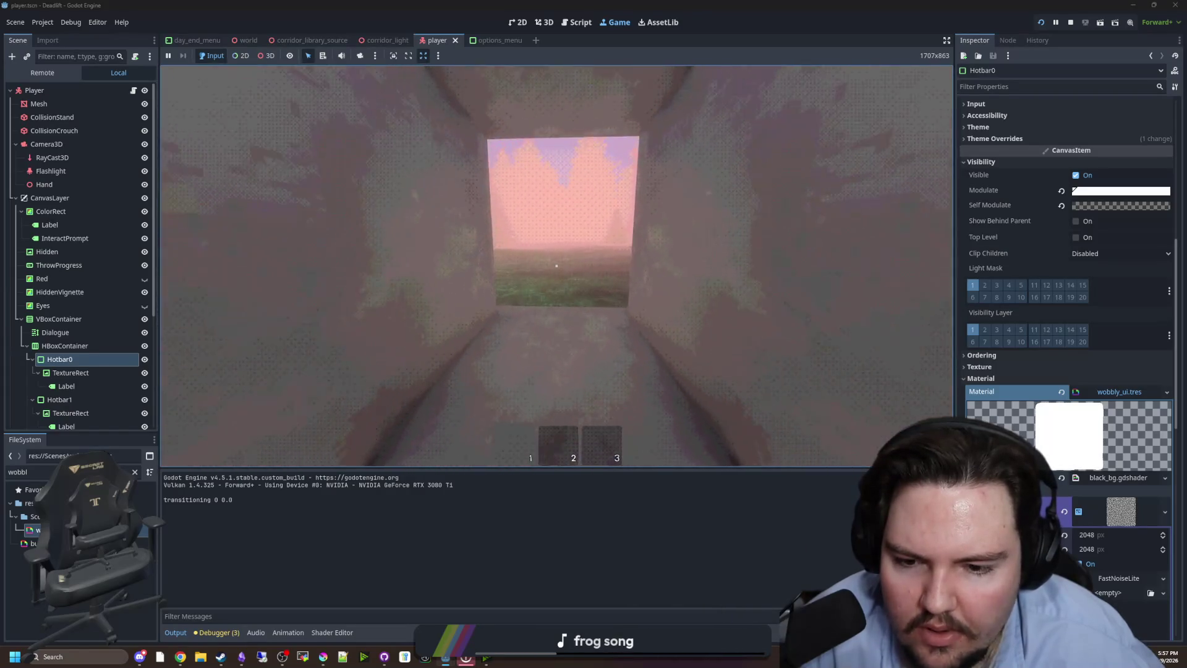
pyautogui.press('w')
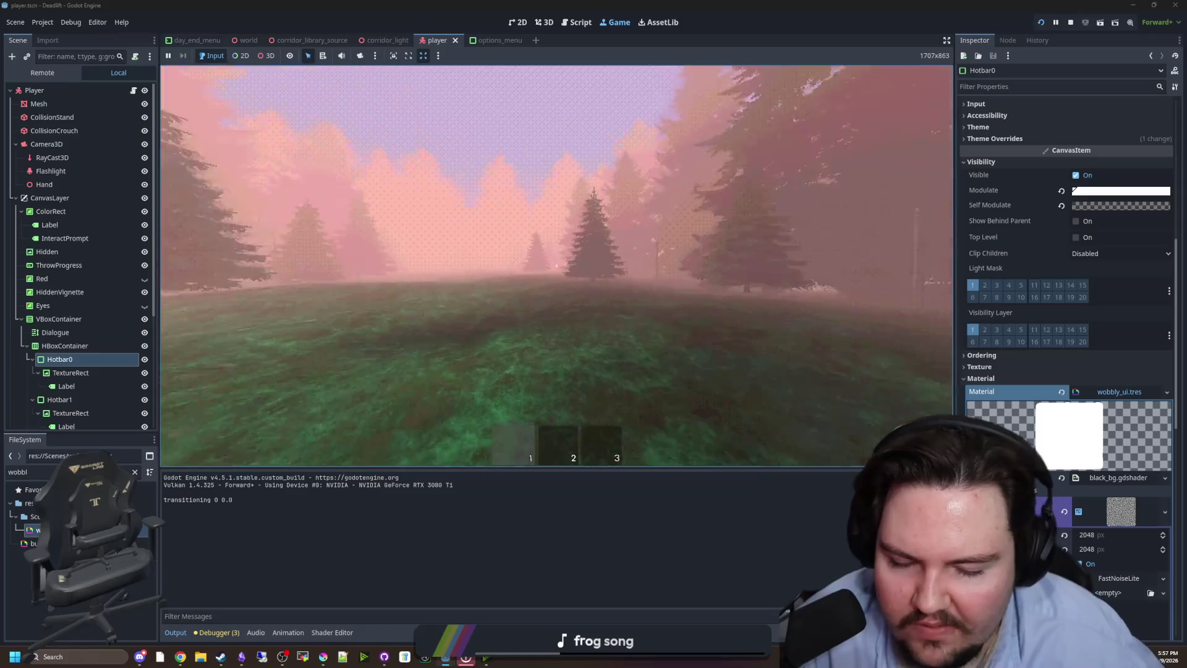
pyautogui.press('w')
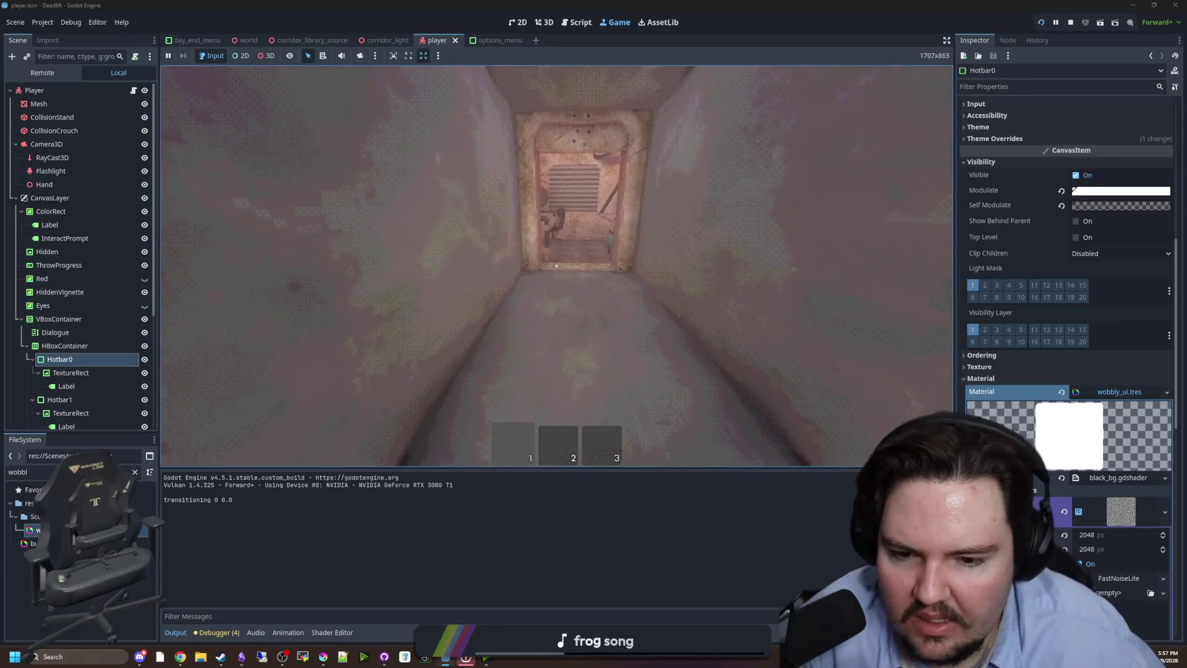
pyautogui.press('w')
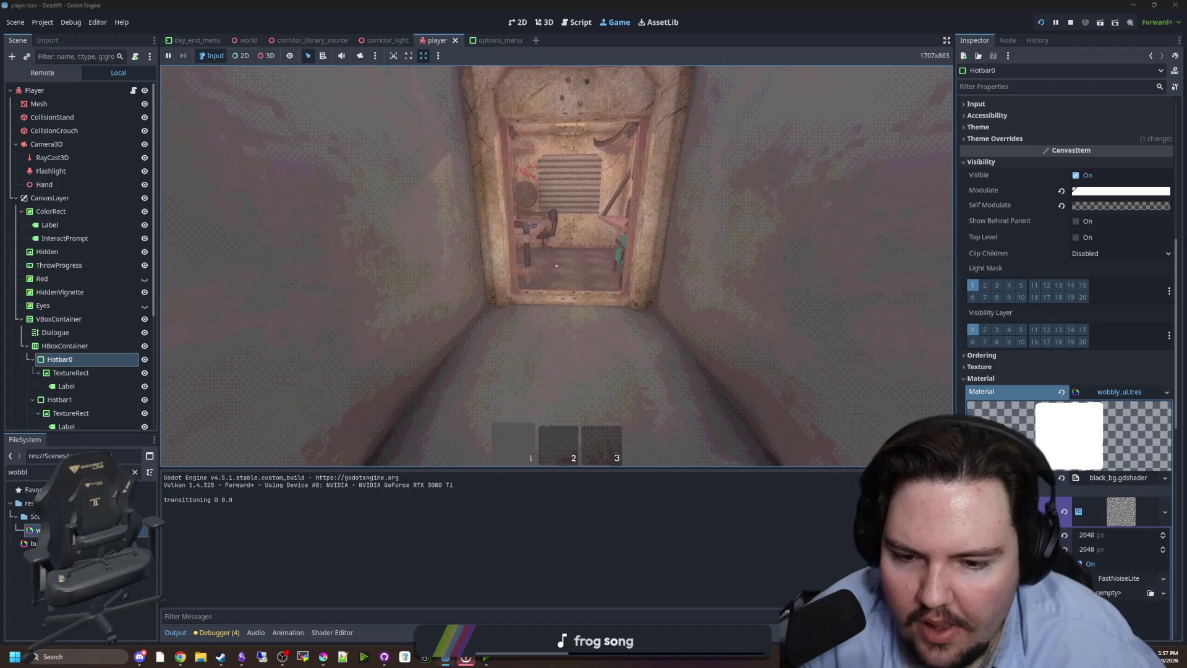
pyautogui.press('Escape')
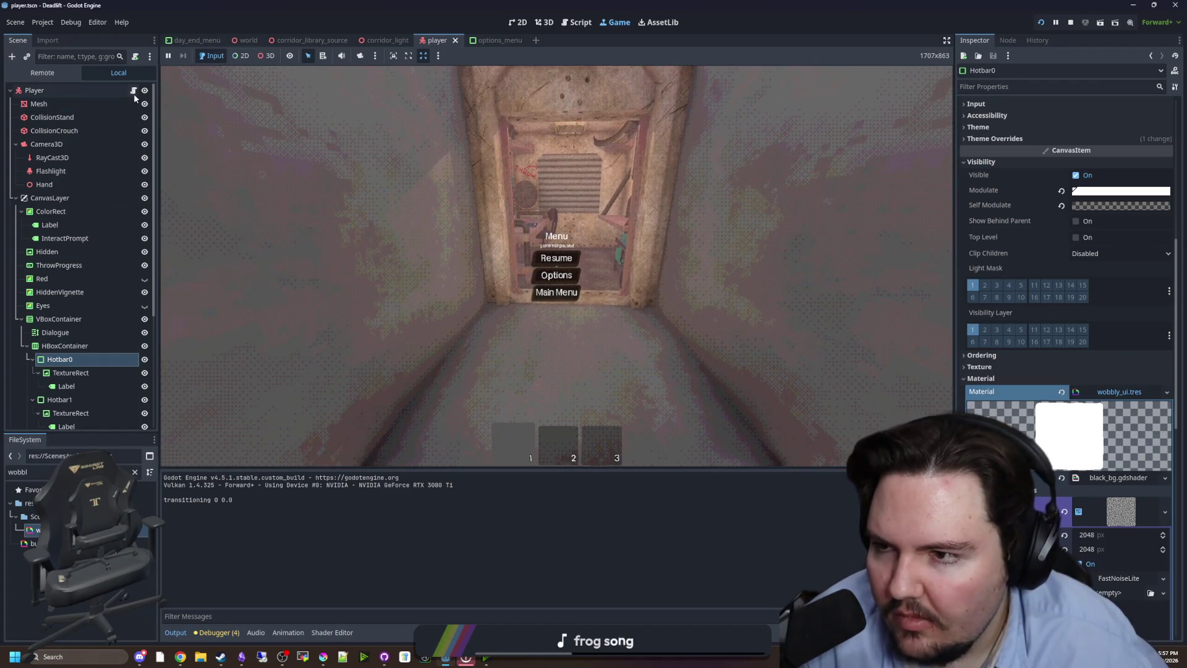
pyautogui.click(135, 91)
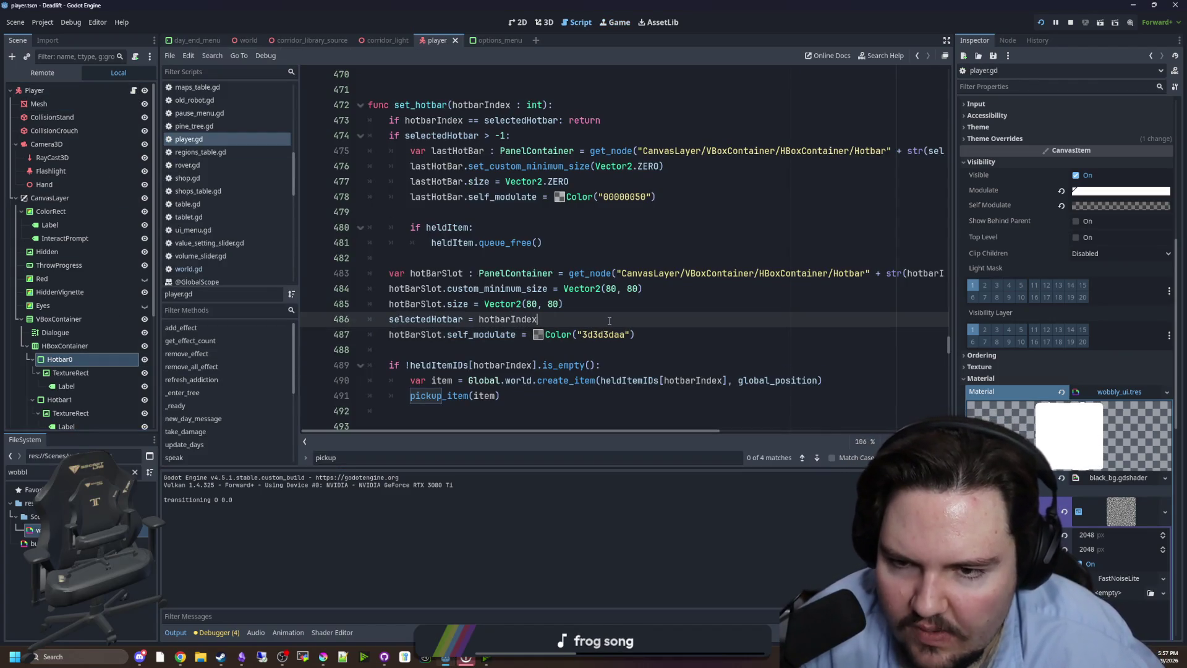
# Step: Add a lastHotBar.modulate.a = 0.5 line and change the previous slot's tint to Color("000000aa")
pyautogui.click(691, 196)
pyautogui.press('Return')
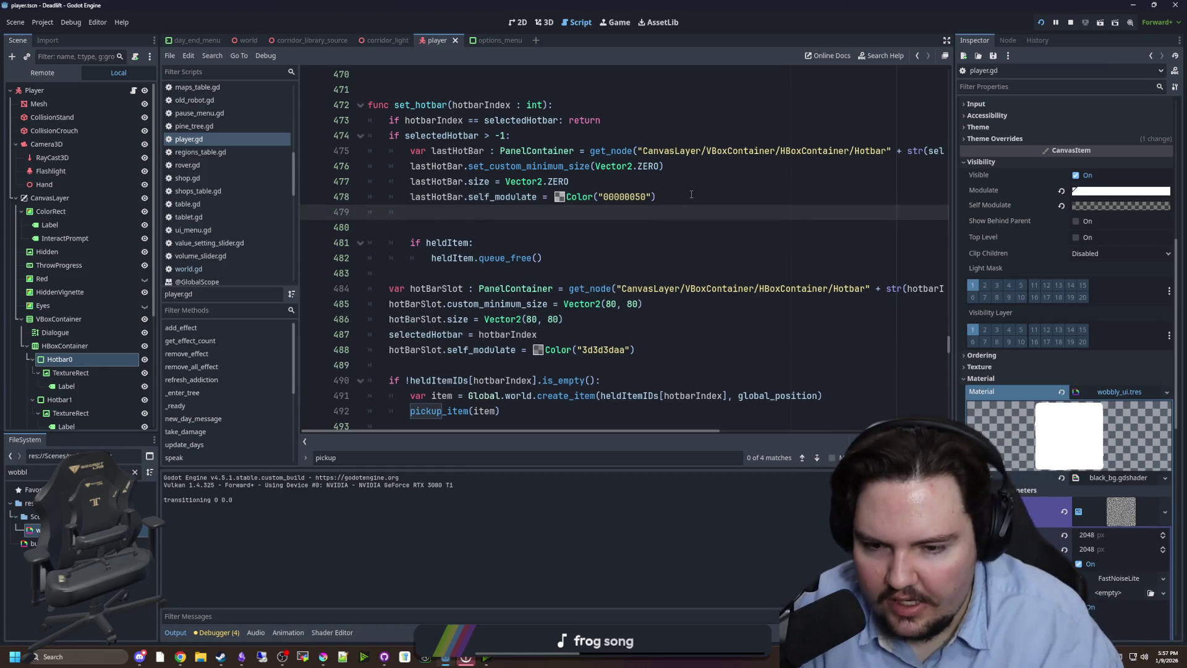
pyautogui.press('Escape')
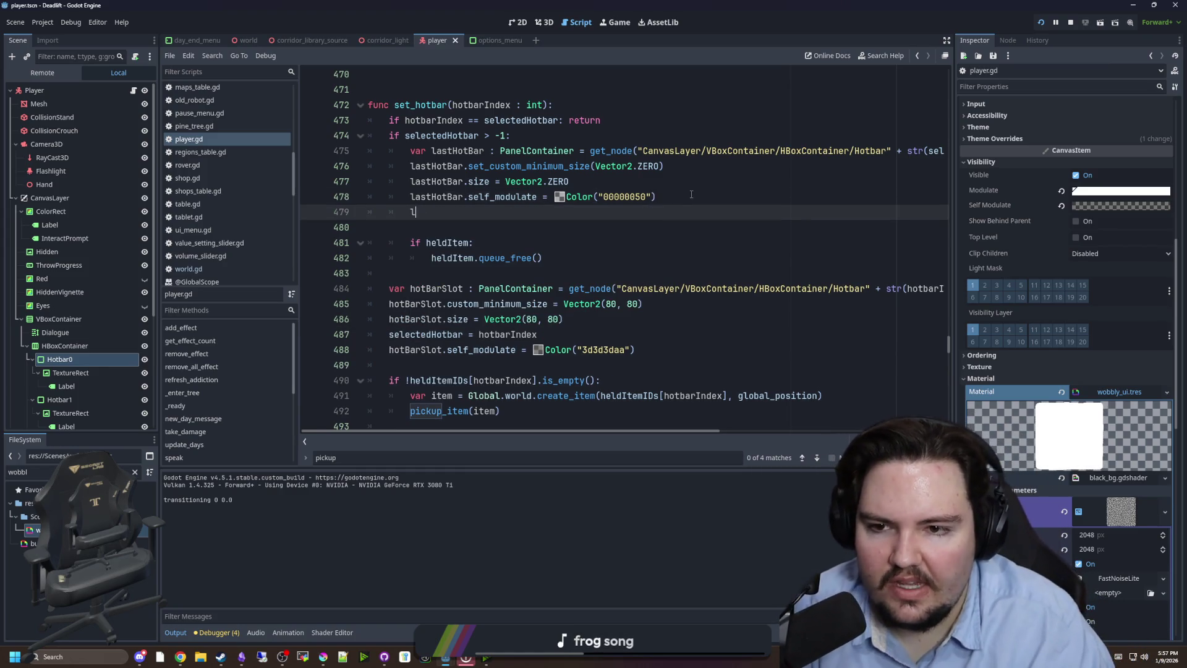
pyautogui.write('Hot')
pyautogui.press('Return')
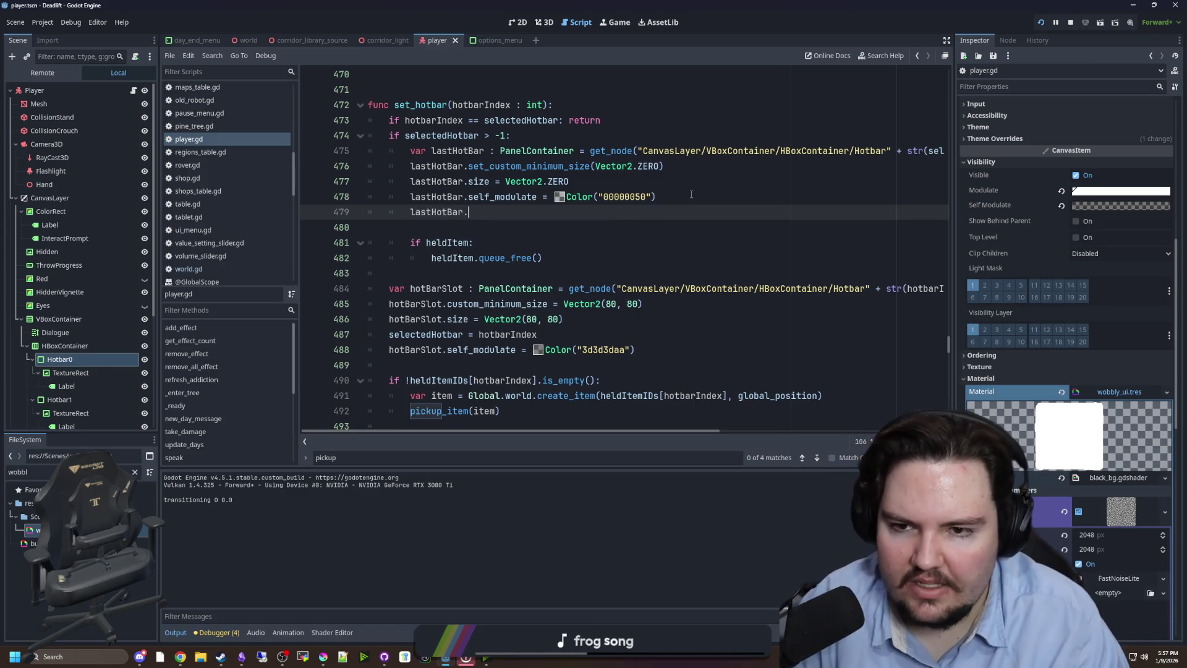
pyautogui.write('modulate')
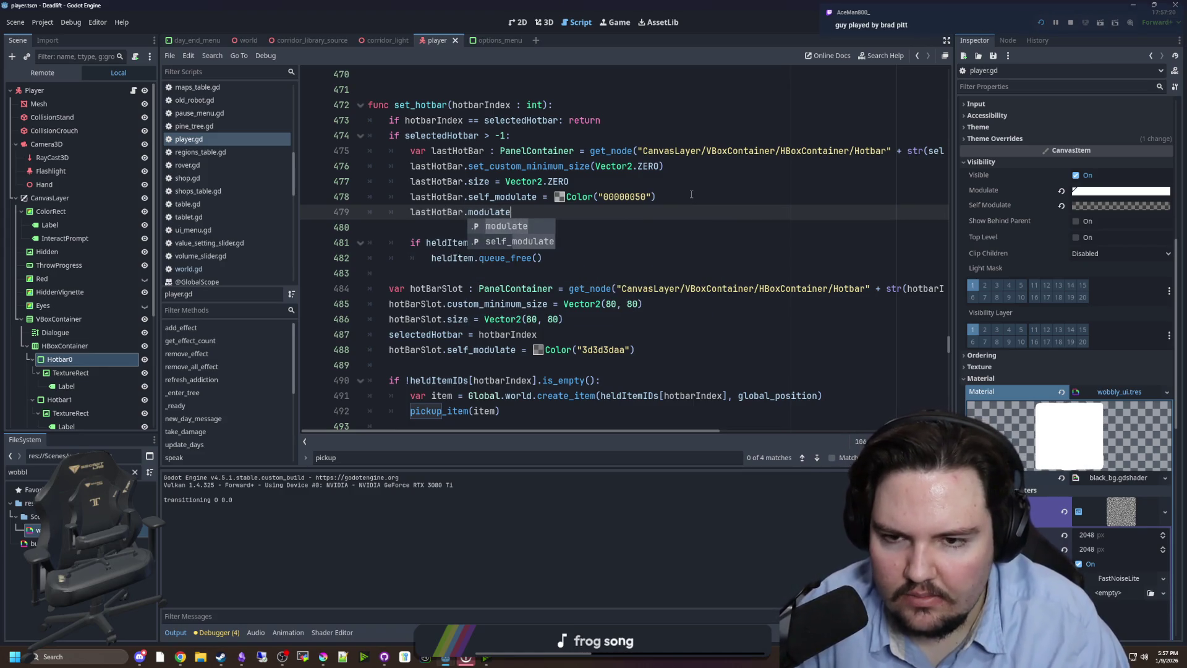
pyautogui.write('.a = 0.5')
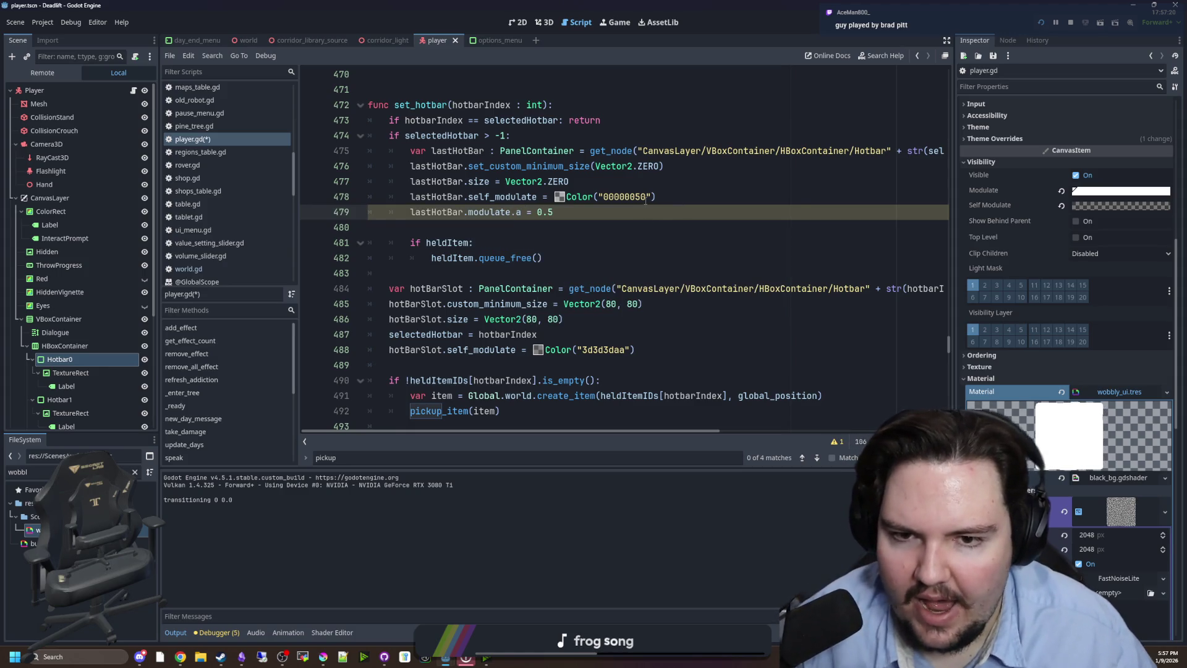
pyautogui.click(646, 200)
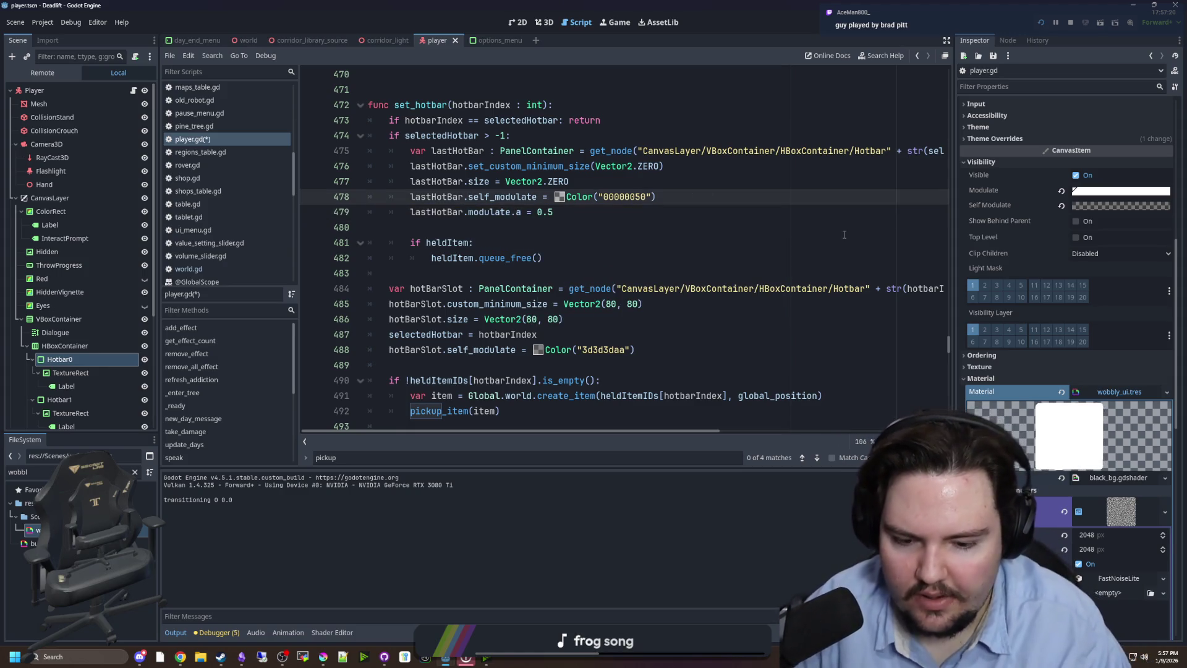
pyautogui.write('a')
# Step: Copy the alpha line below line 488 and make it set hotBarSlot's modulate alpha instead
pyautogui.moveTo(587, 212); pyautogui.dragTo(408, 212)
pyautogui.hotkey('ctrl', 'c')
pyautogui.click(666, 338)
pyautogui.click(669, 344)
pyautogui.press('Return')
pyautogui.hotkey('ctrl', 'v')
pyautogui.doubleClick(415, 349)
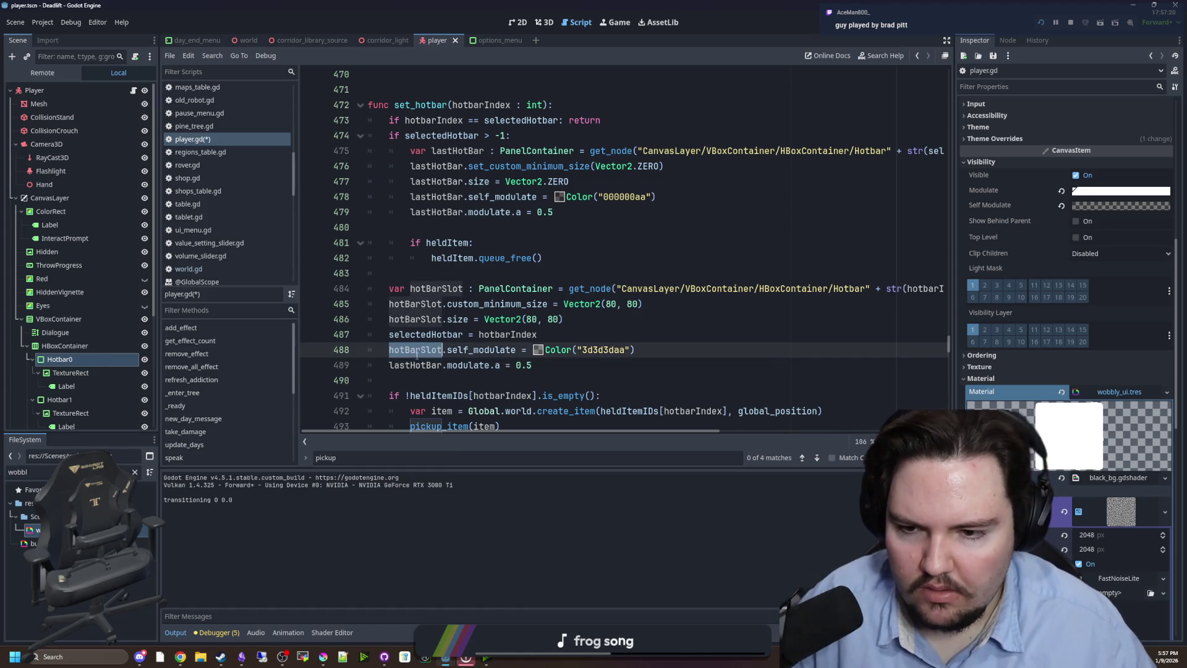
pyautogui.hotkey('ctrl', 'c')
pyautogui.doubleClick(414, 365)
pyautogui.hotkey('ctrl', 'v')
pyautogui.click(584, 366)
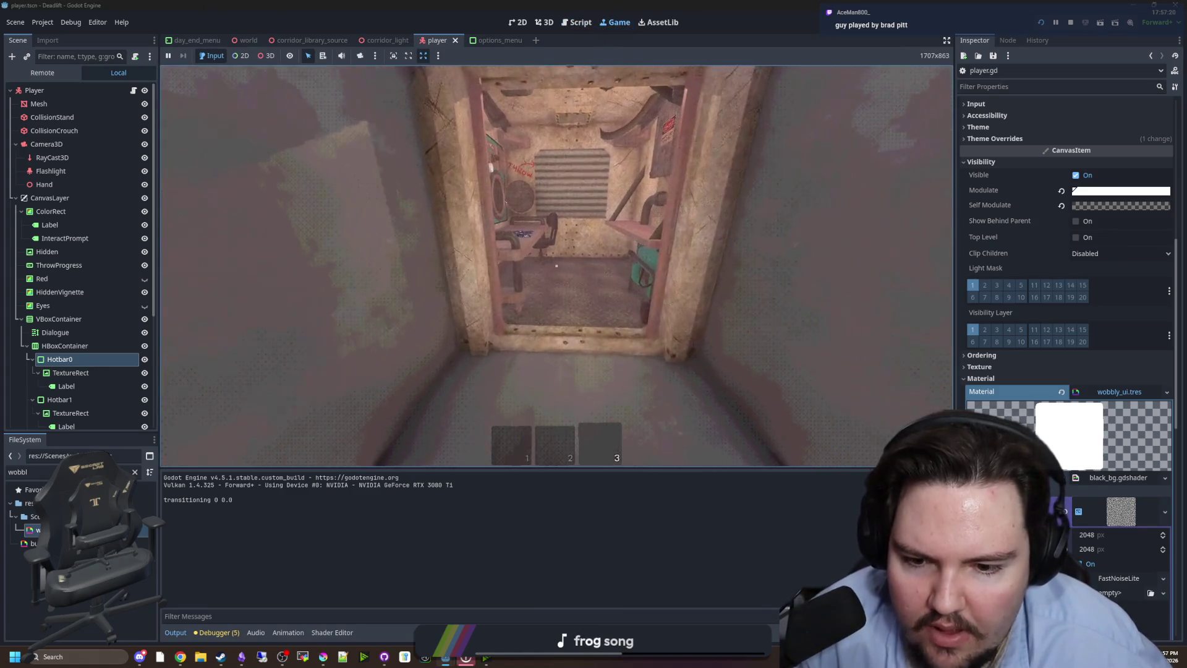
# Step: In the running game, cycle hotbar slots 2, 3 and 1, run /give blueberry, and drop it on the bench
pyautogui.press('2')
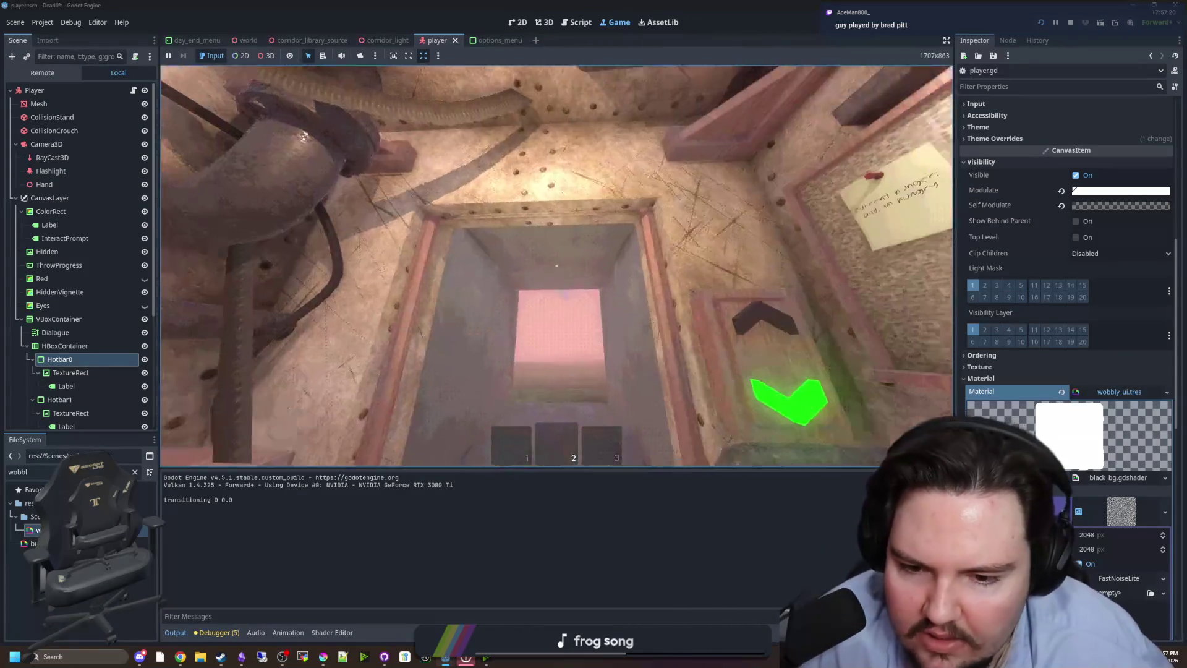
pyautogui.press('3')
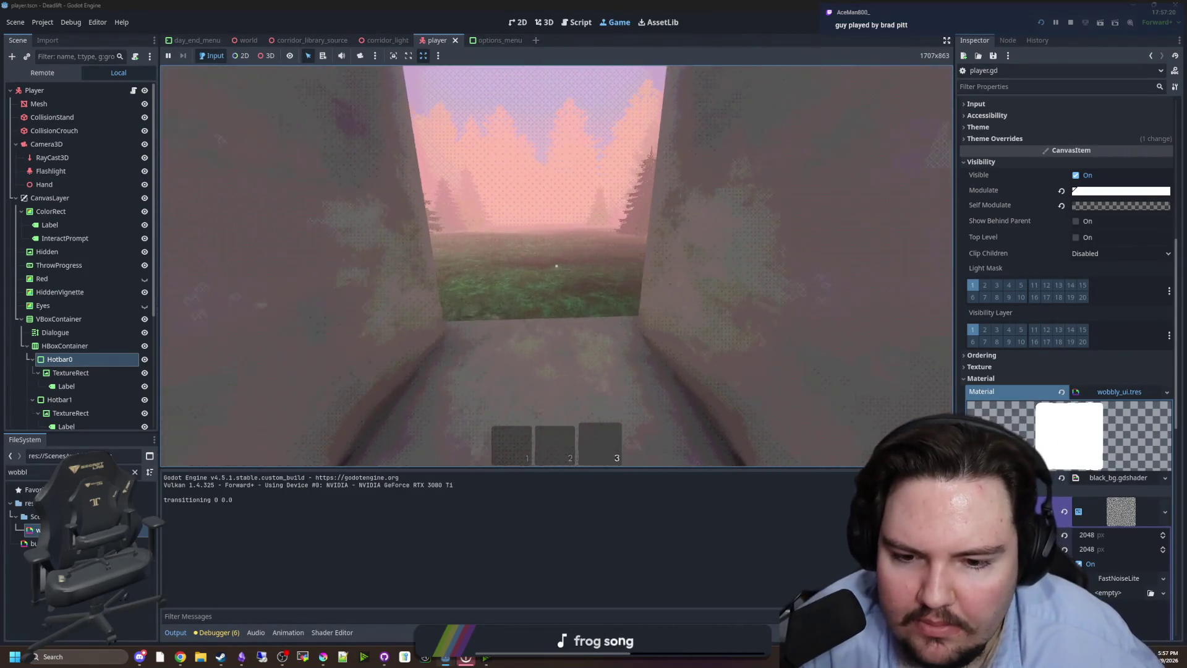
pyautogui.press('1')
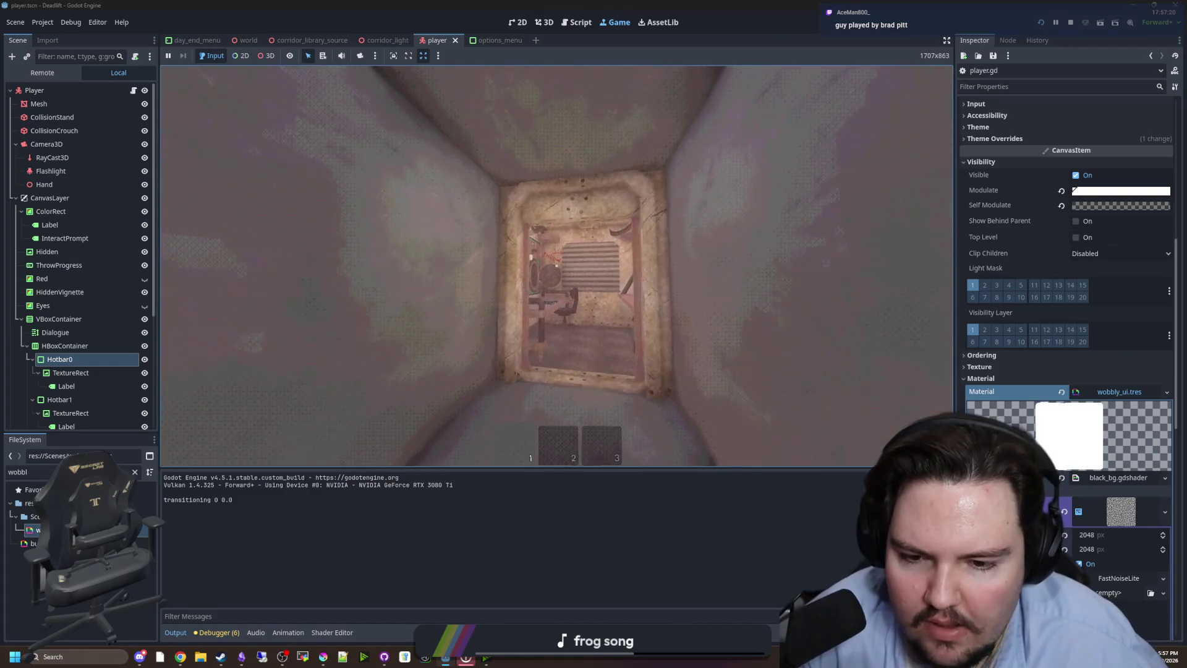
pyautogui.press('w')
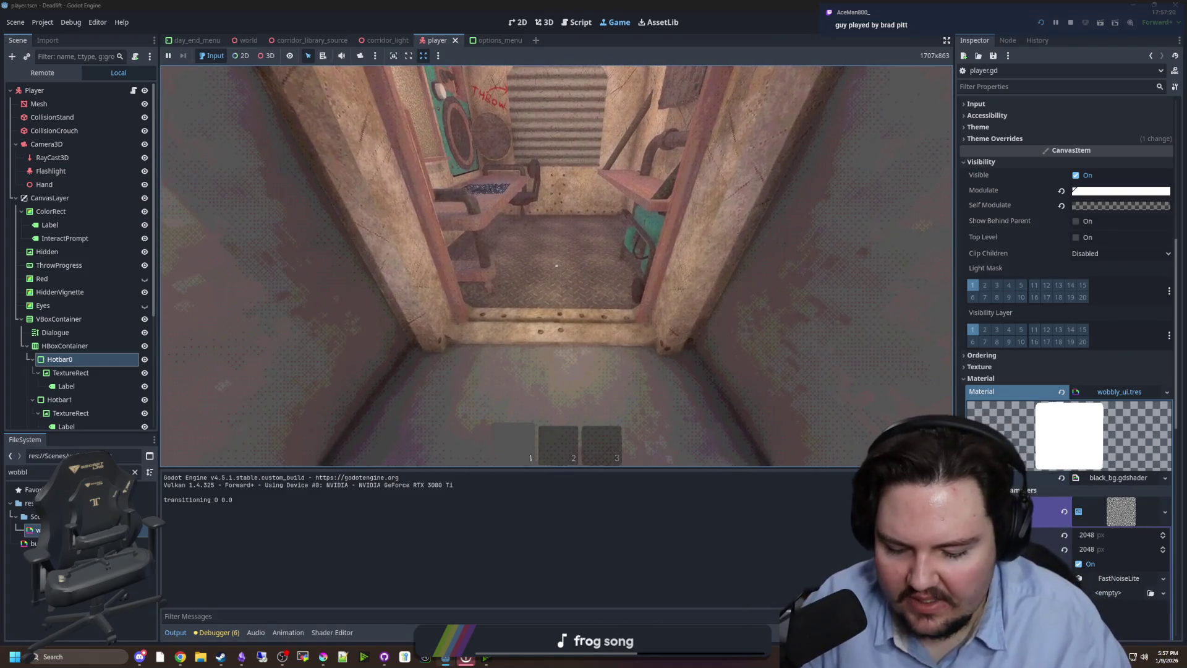
pyautogui.press('`')
pyautogui.write('/give blueberry')
pyautogui.press('Return')
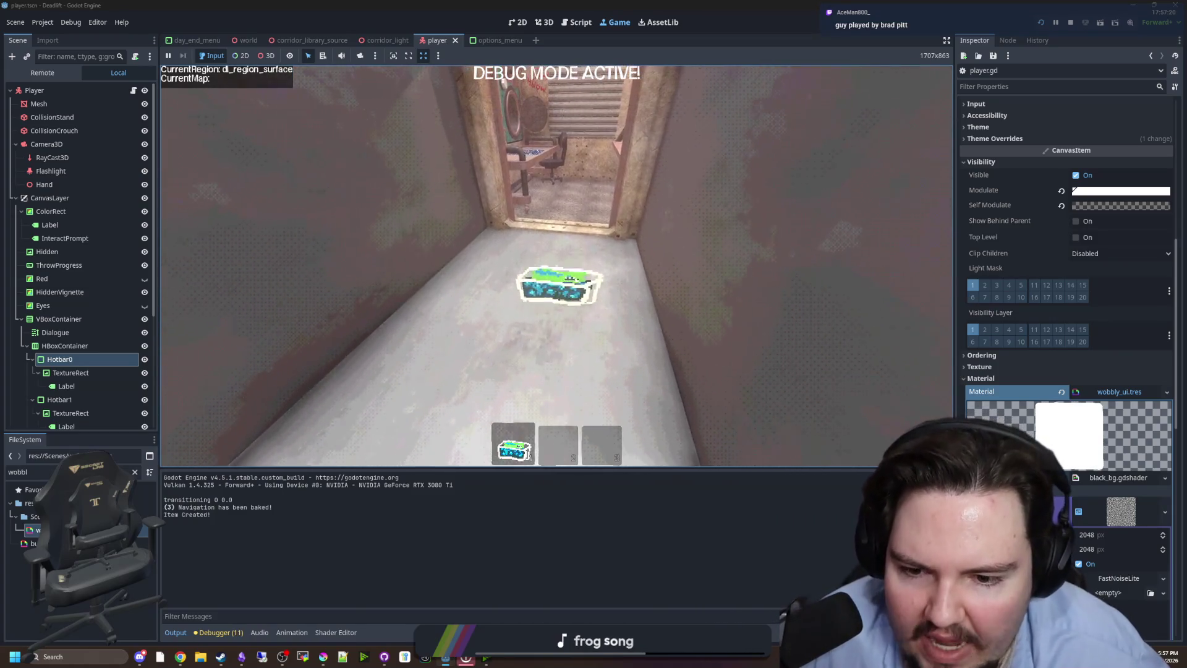
pyautogui.press('w')
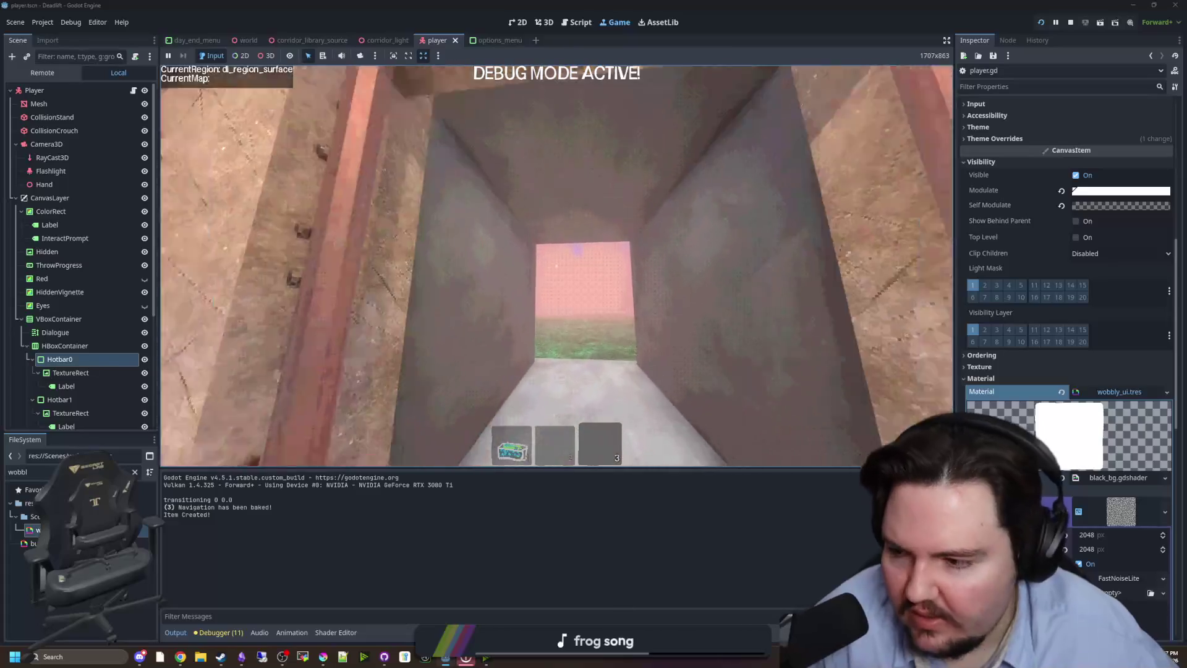
pyautogui.press('w')
pyautogui.press('1')
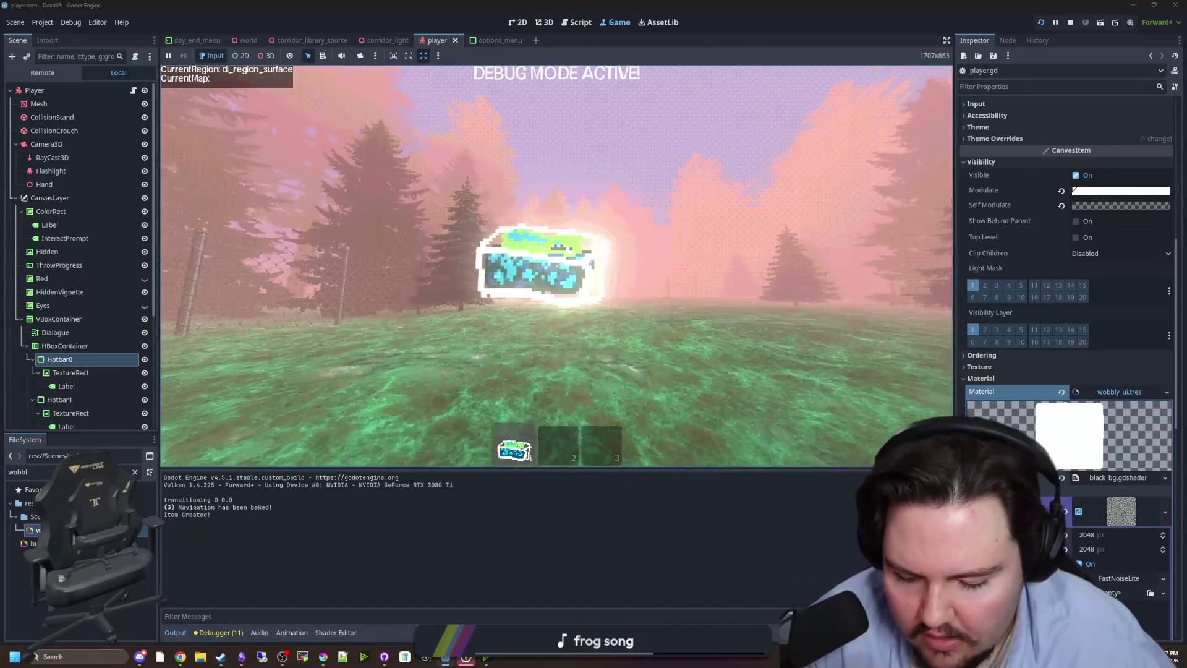
pyautogui.press('w')
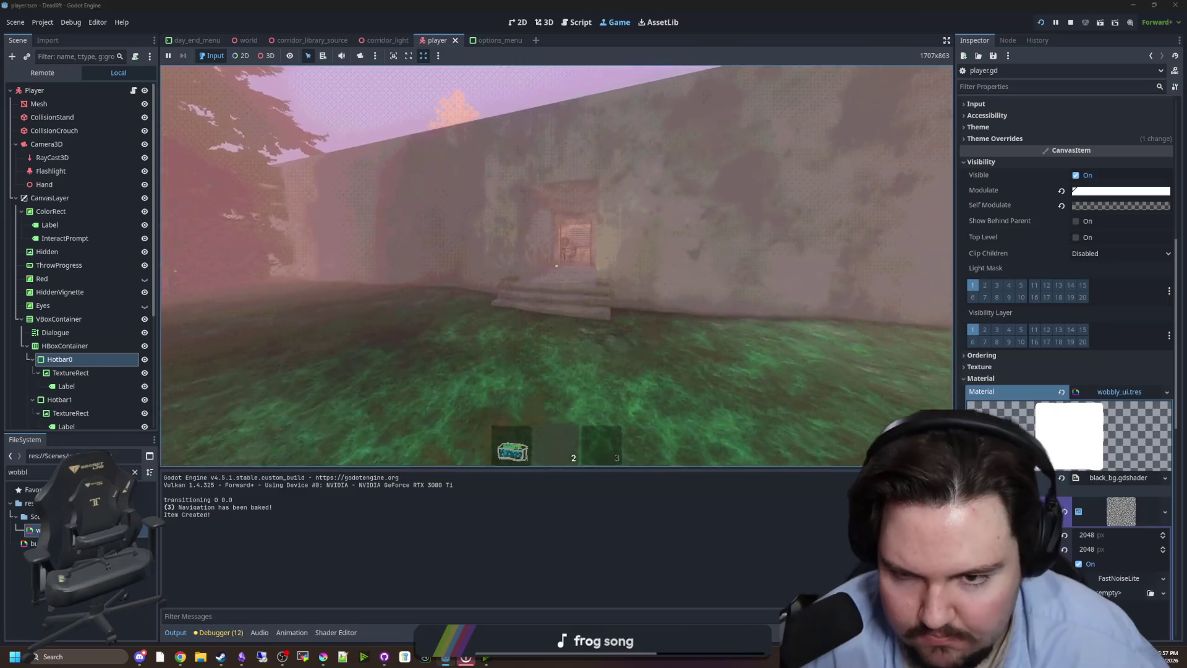
pyautogui.press('w')
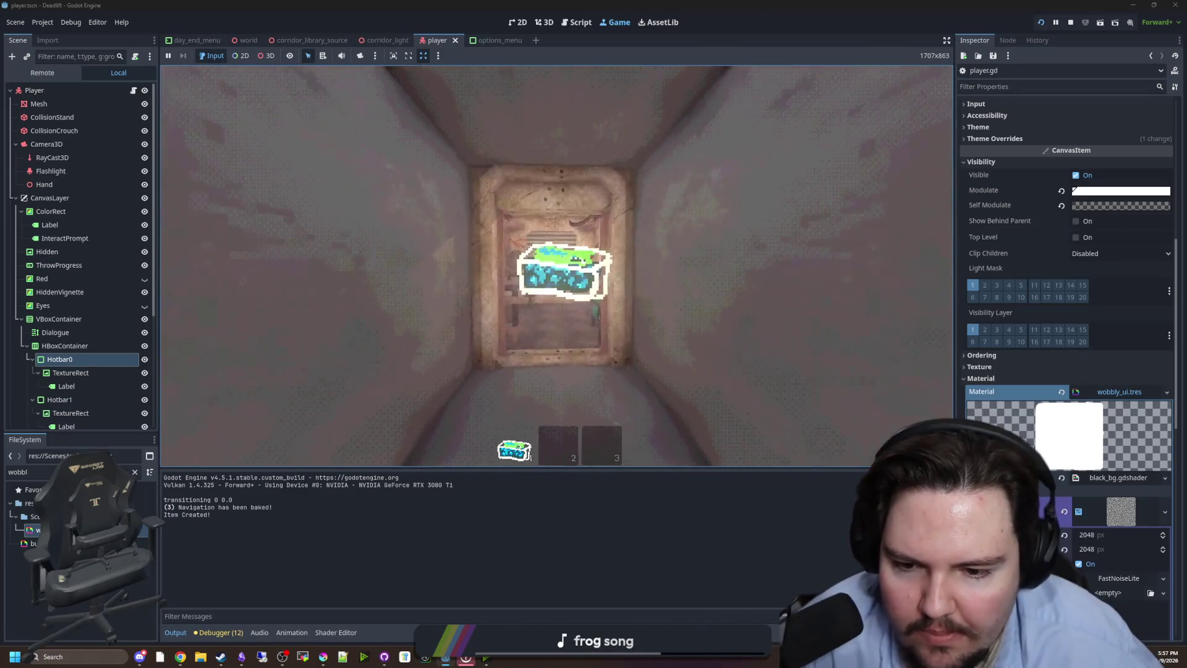
pyautogui.press('w')
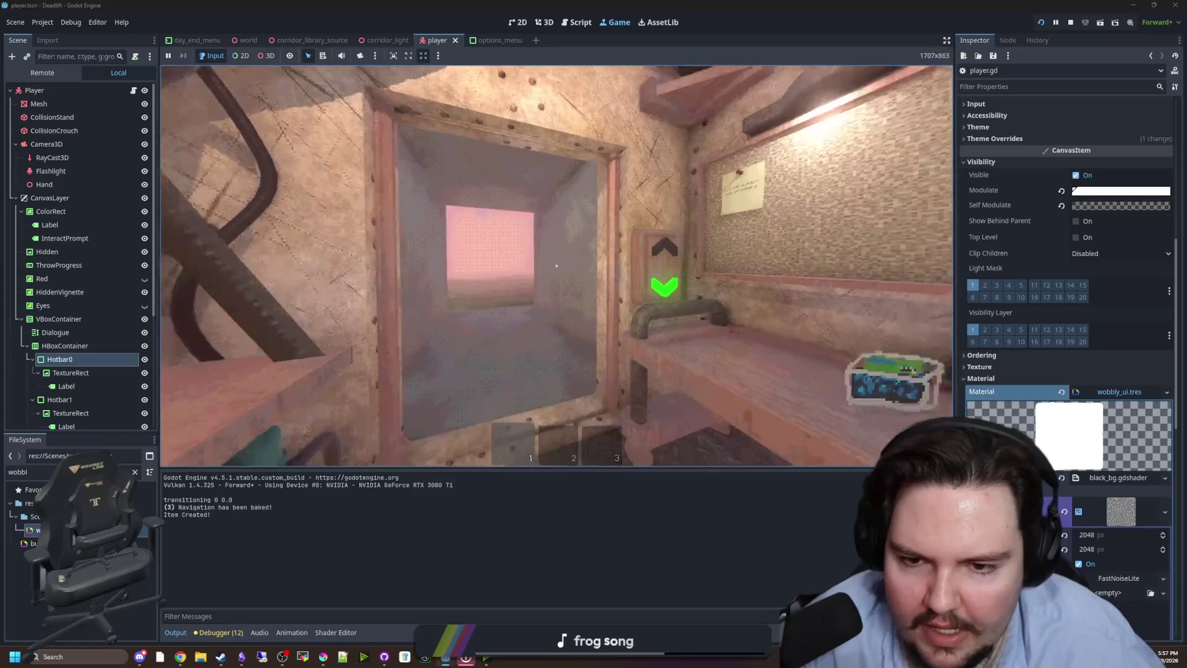
# Step: Start a new game from the main menu and walk through the building, selecting slots 2 then 1
pyautogui.press('Escape')
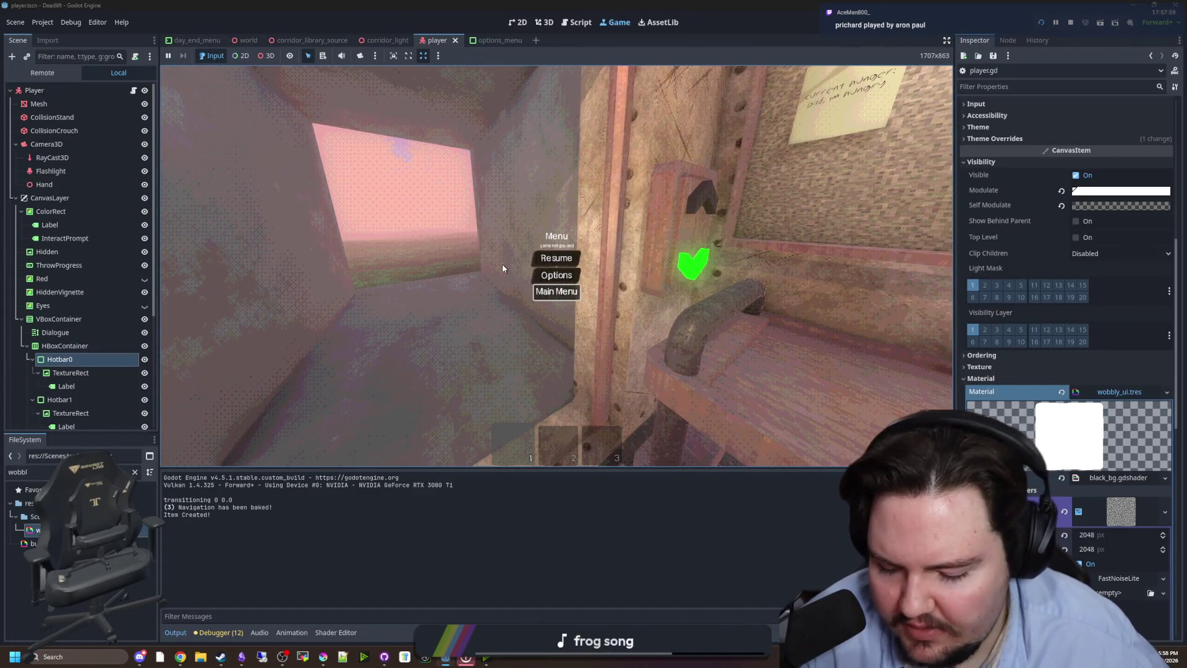
pyautogui.press('Return')
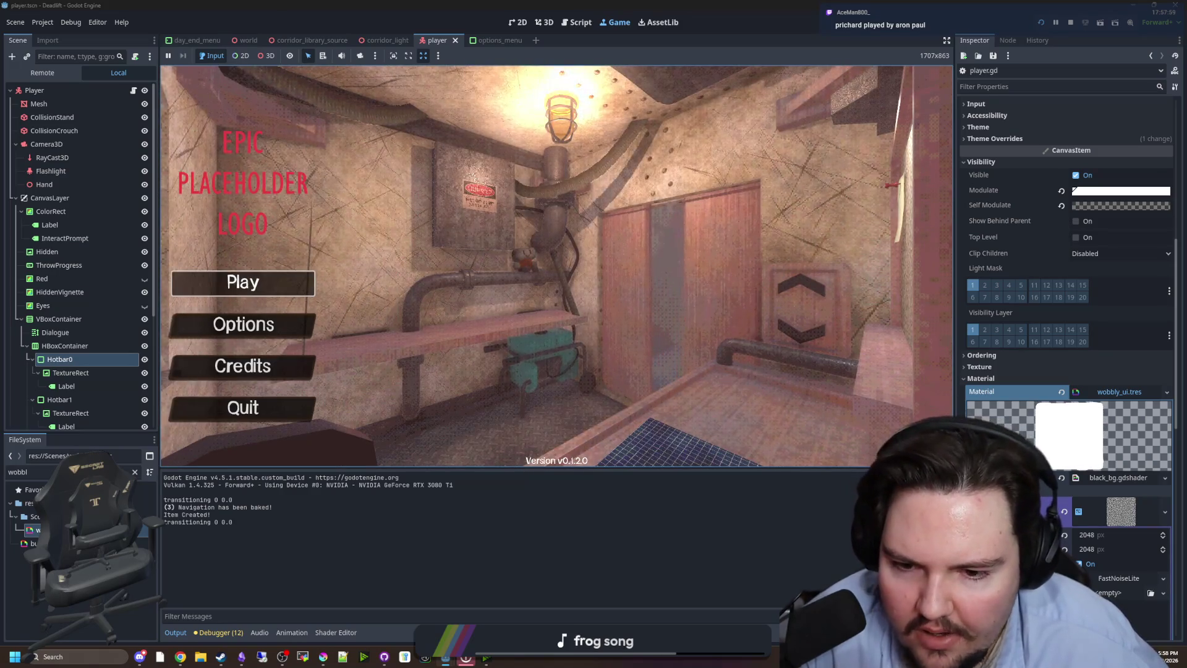
pyautogui.press('Return')
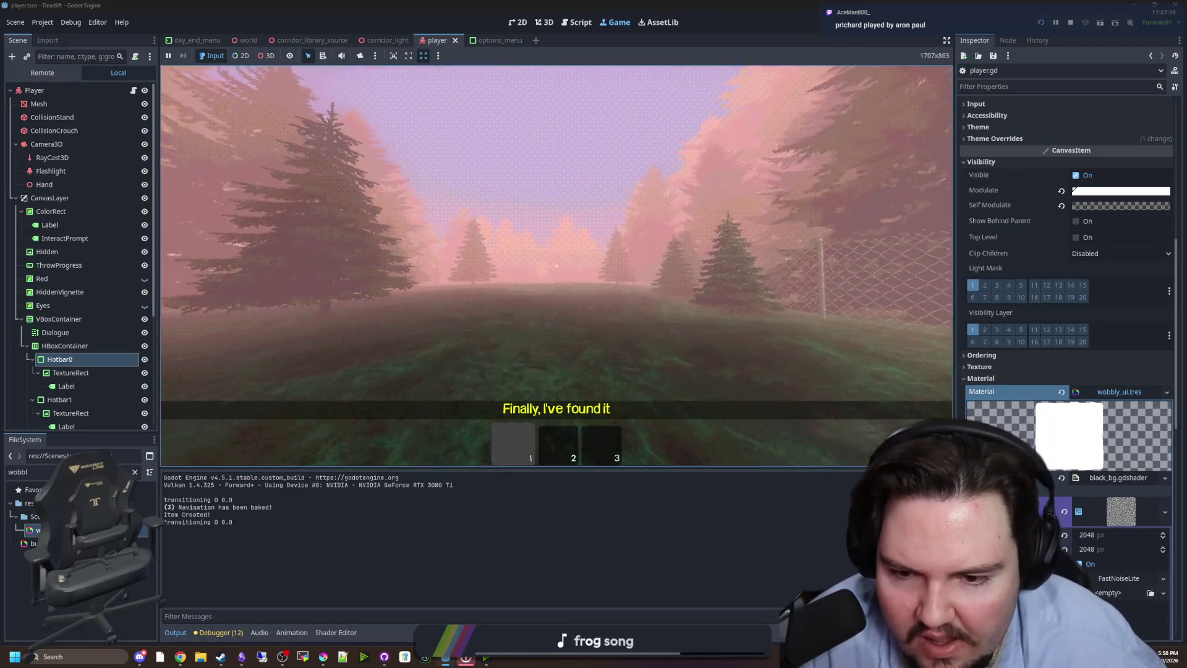
pyautogui.press('w')
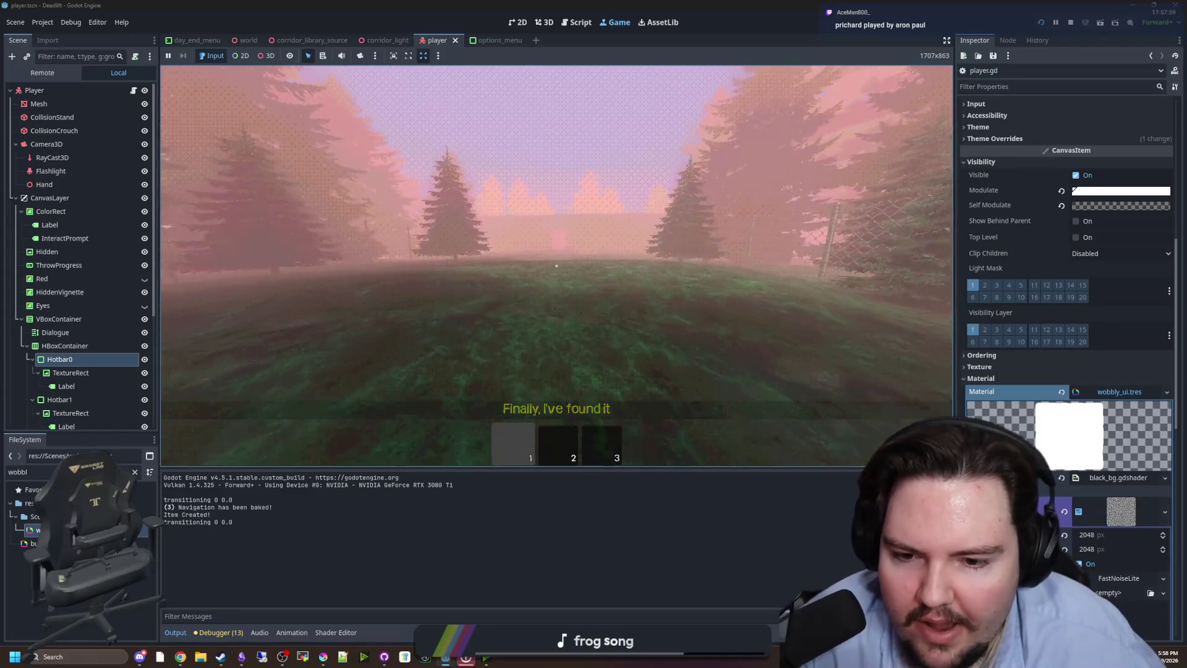
pyautogui.press('w')
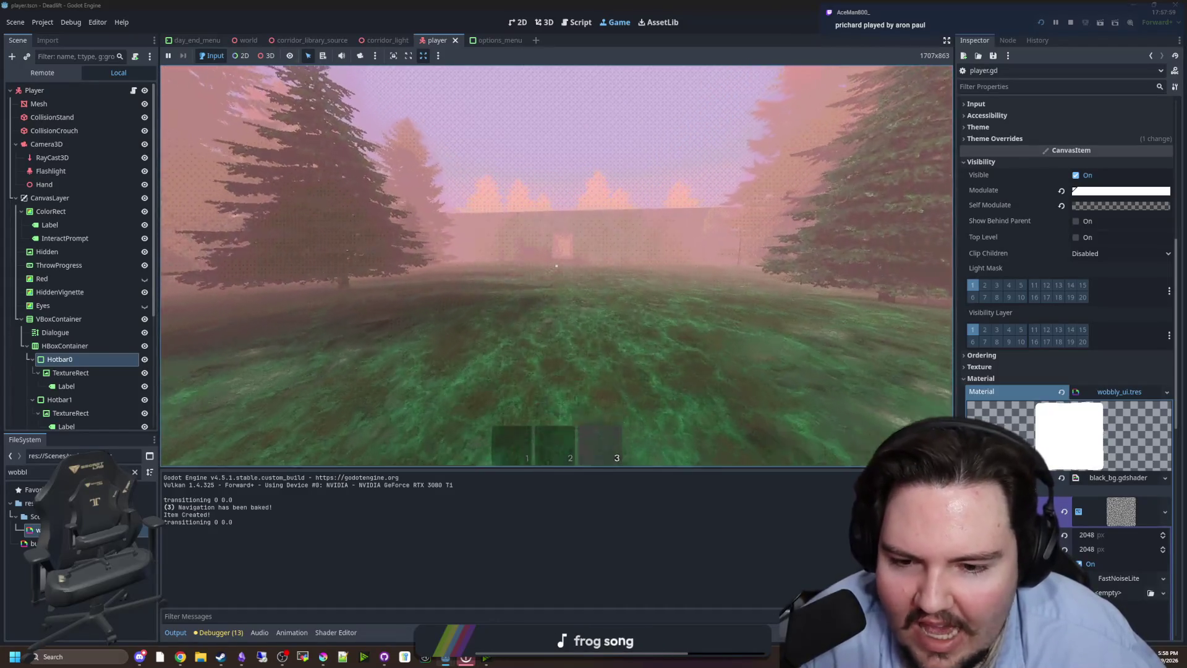
pyautogui.press('w')
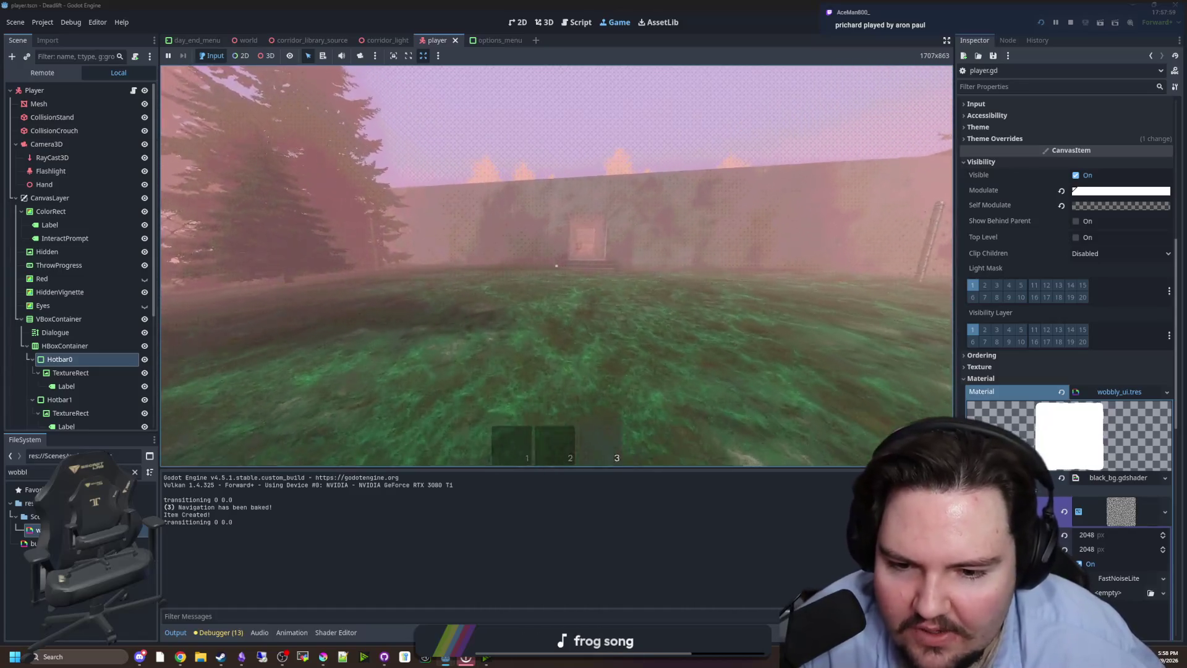
pyautogui.press('w')
pyautogui.press('2')
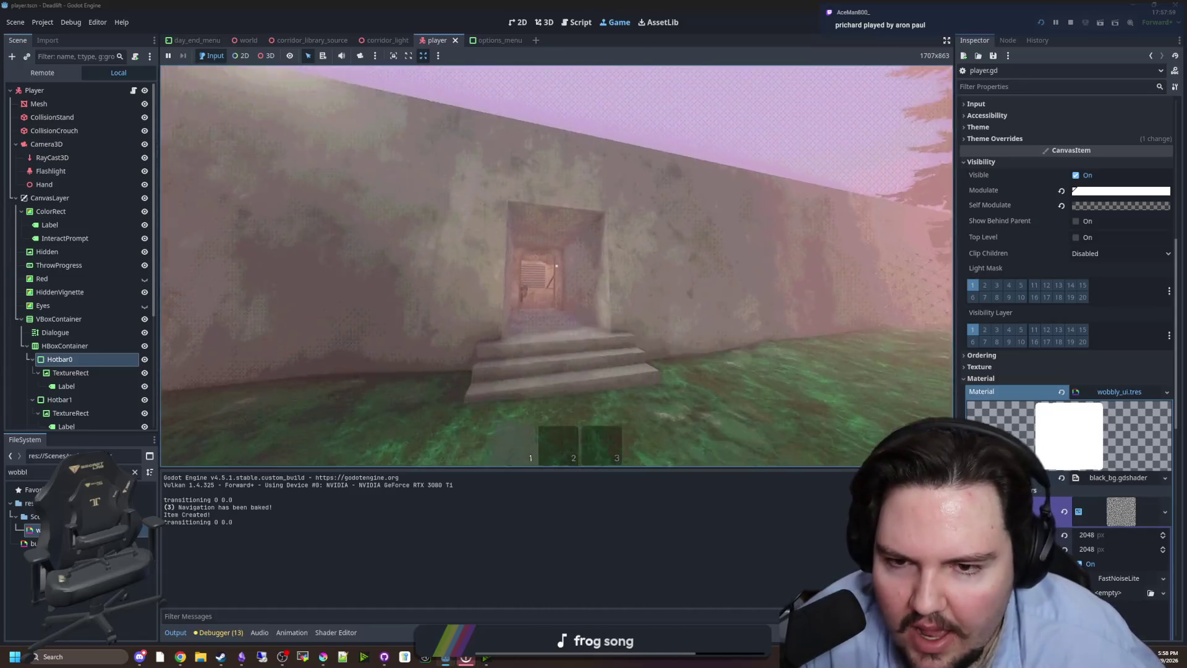
pyautogui.press('w')
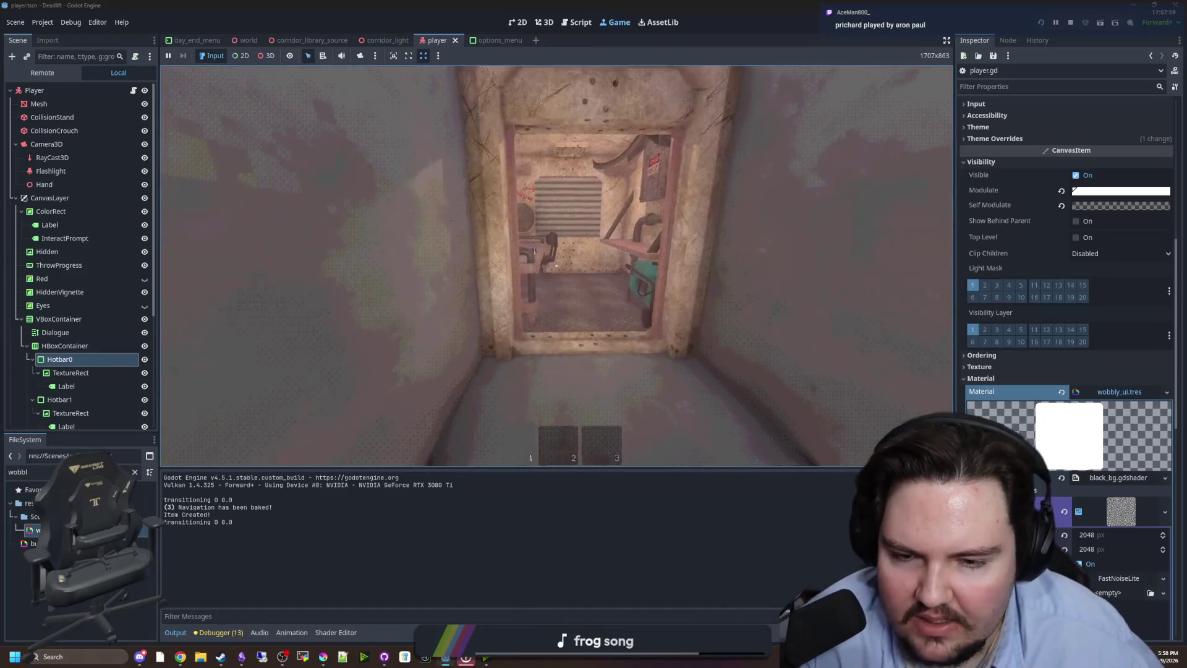
pyautogui.press('w')
pyautogui.press('w')
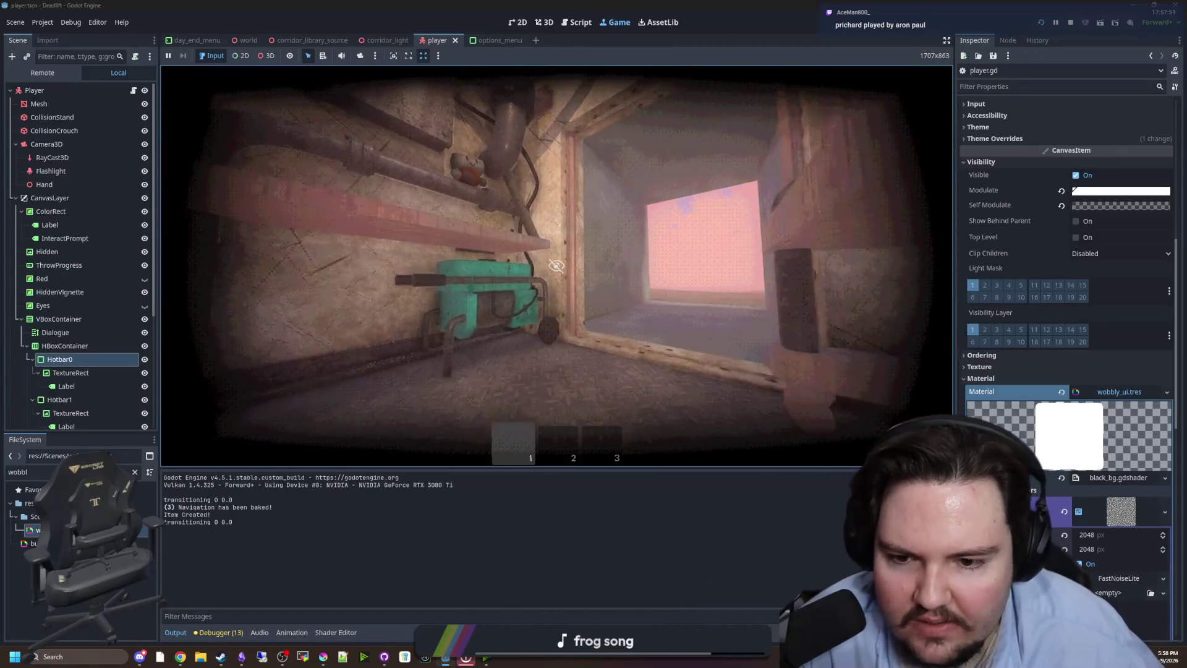
pyautogui.press('w')
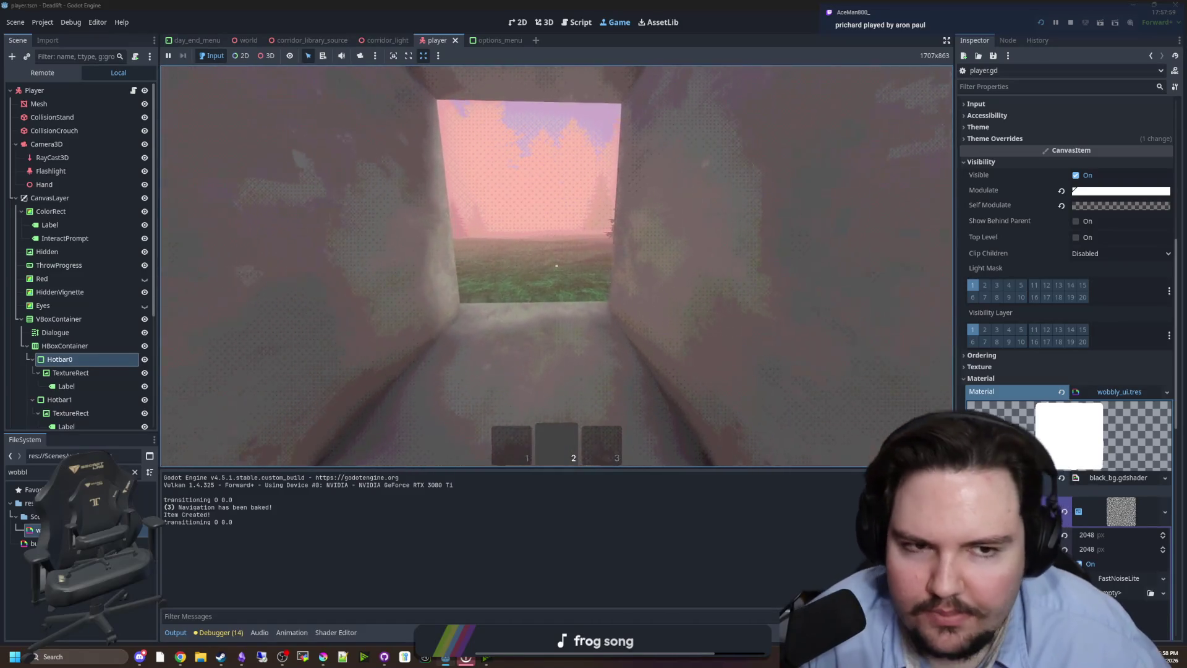
pyautogui.press('1')
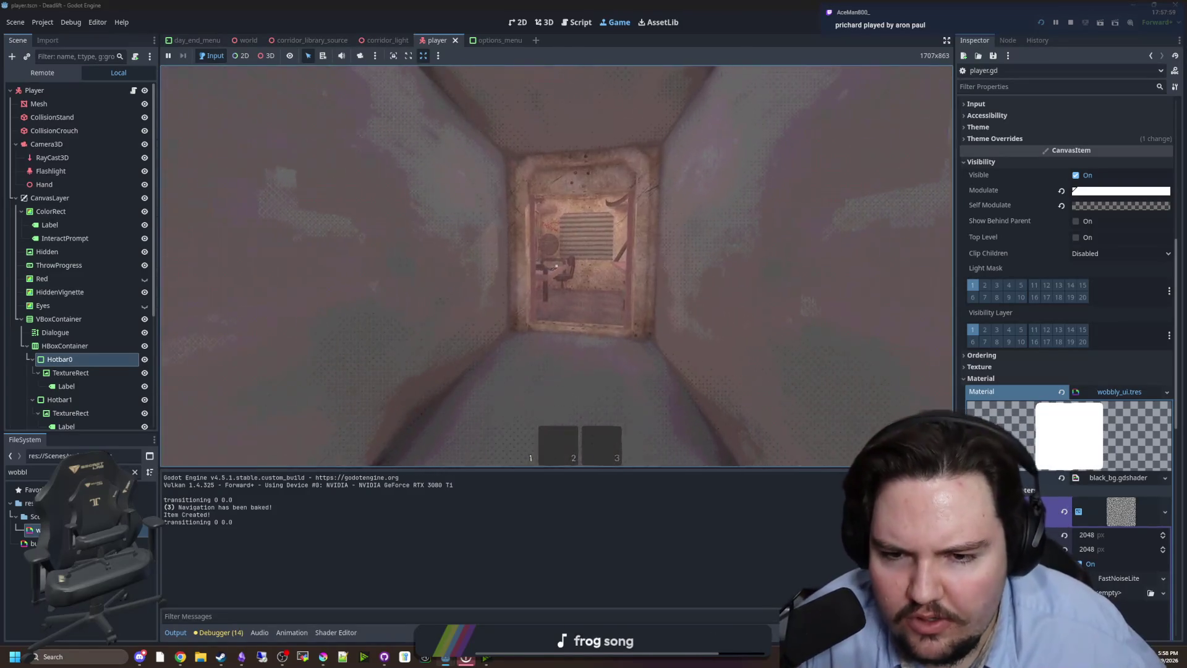
# Step: Stop the test run and return to empty line 480 in player.gd
pyautogui.press('super')
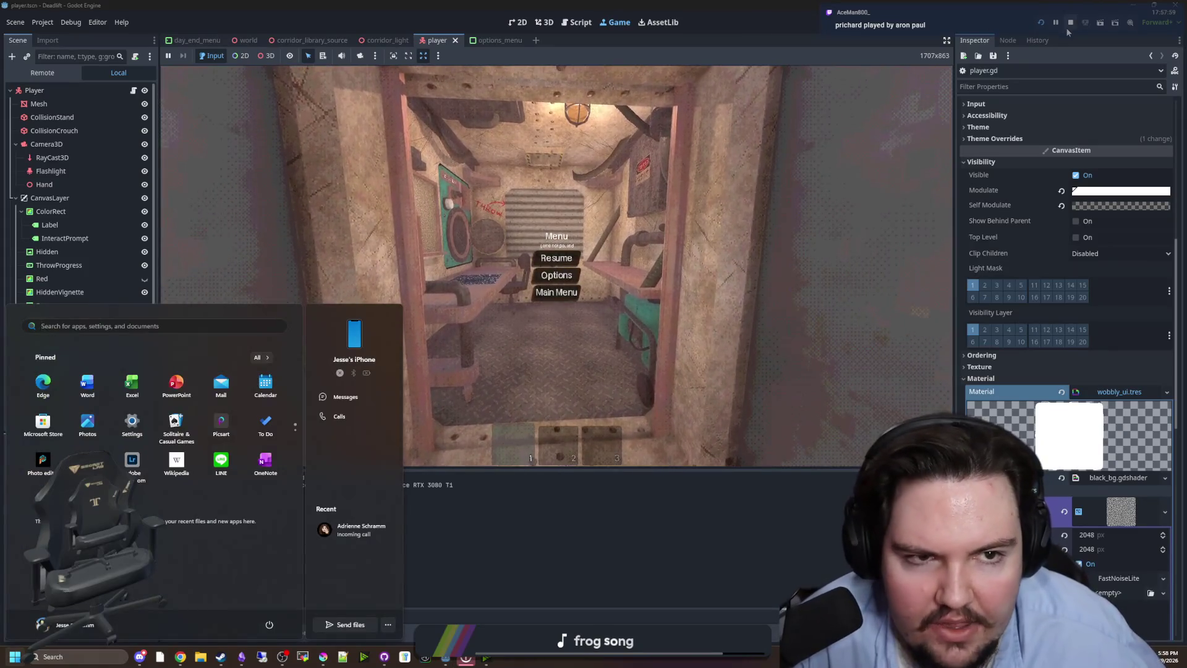
pyautogui.press('F8')
pyautogui.click(451, 228)
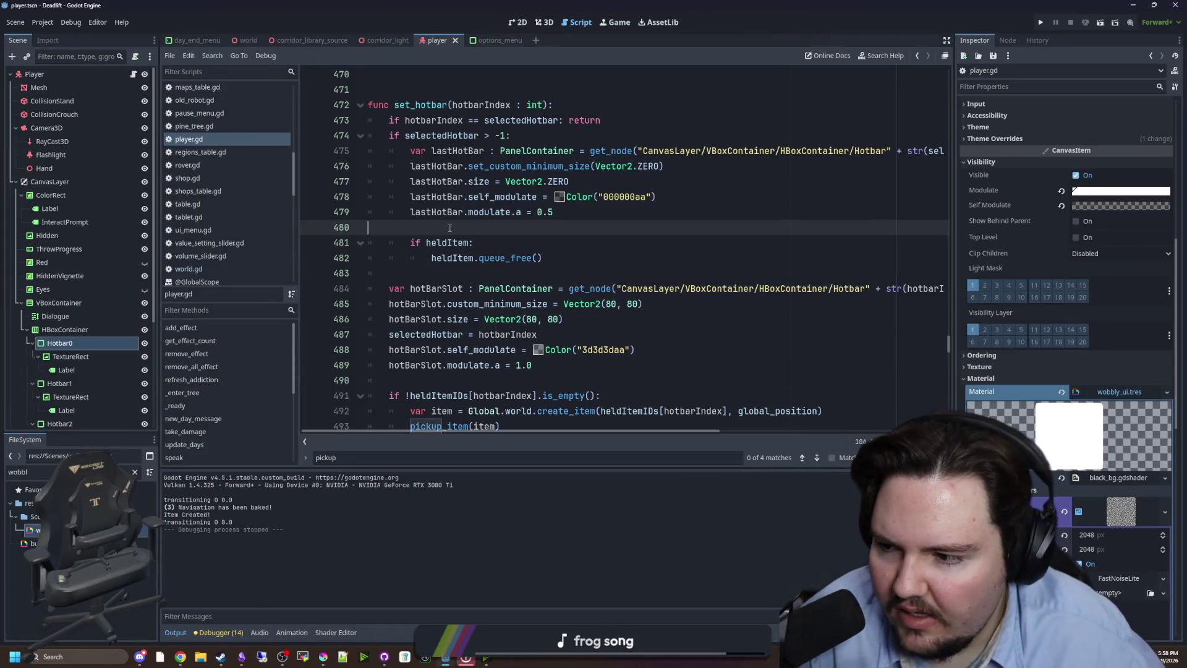
# Step: Open Project Settings and go to the Input Map tab
pyautogui.click(40, 27)
pyautogui.click(47, 33)
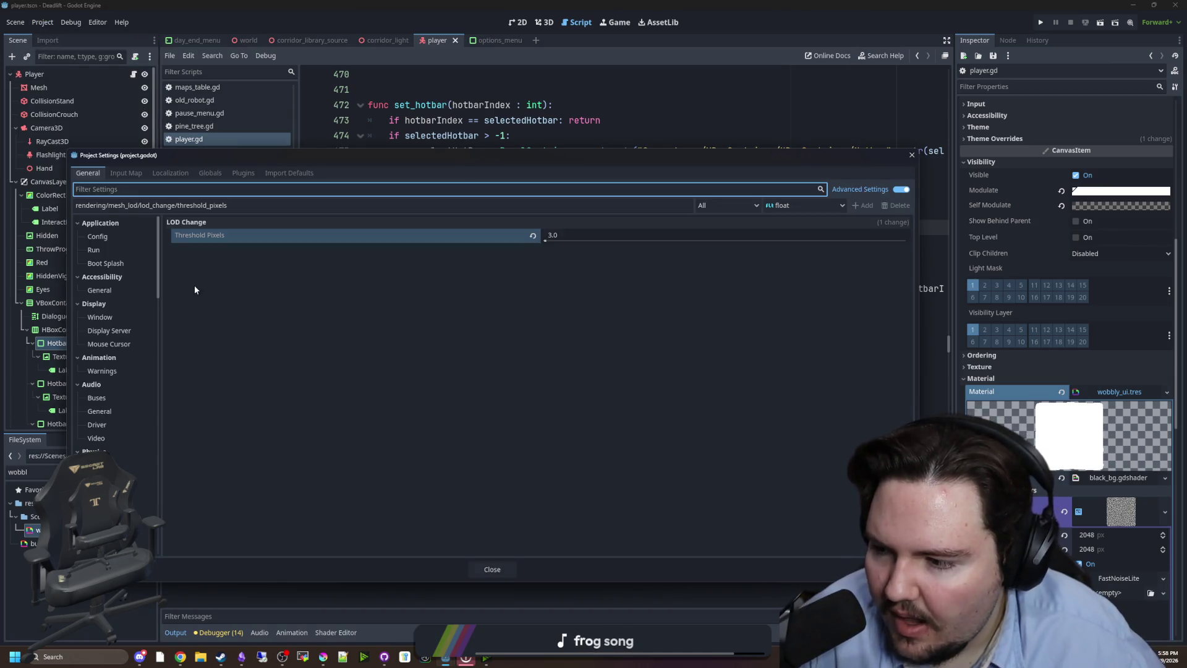
pyautogui.click(303, 311)
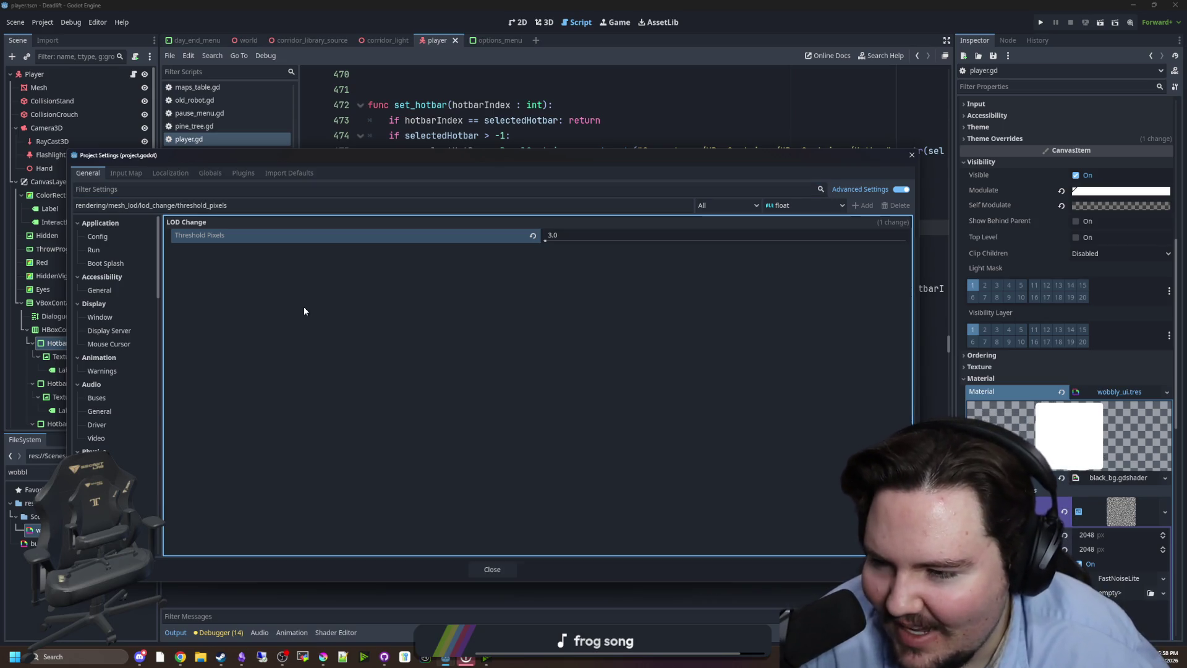
pyautogui.click(109, 235)
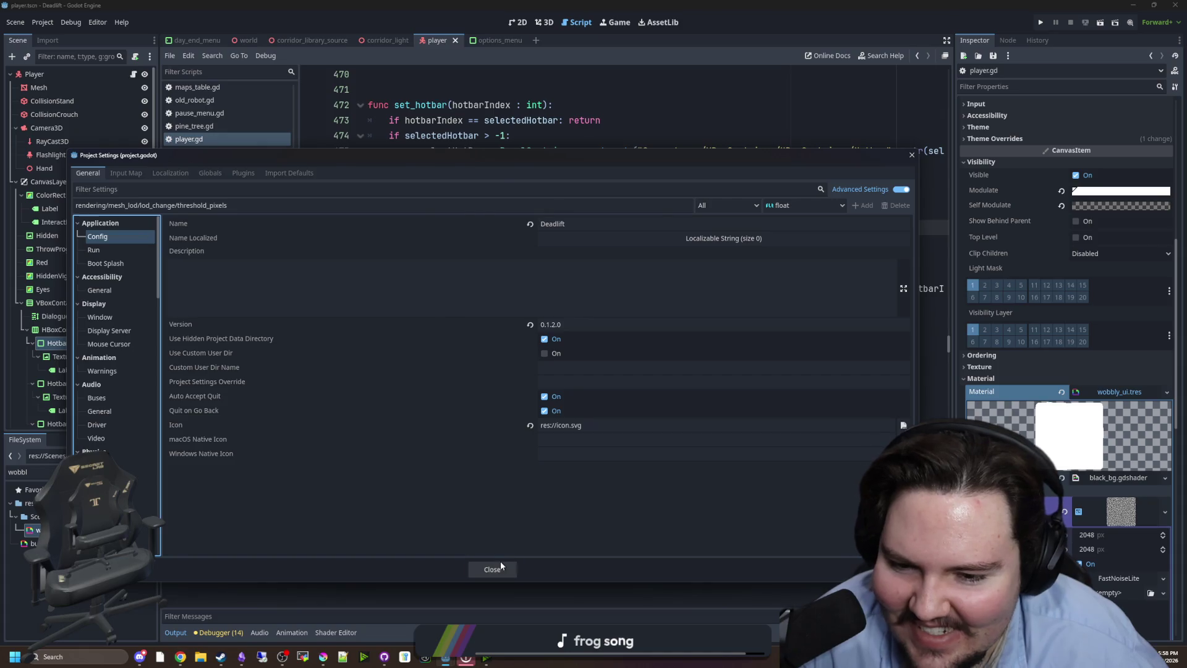
pyautogui.click(501, 565)
pyautogui.click(52, 24)
pyautogui.click(58, 32)
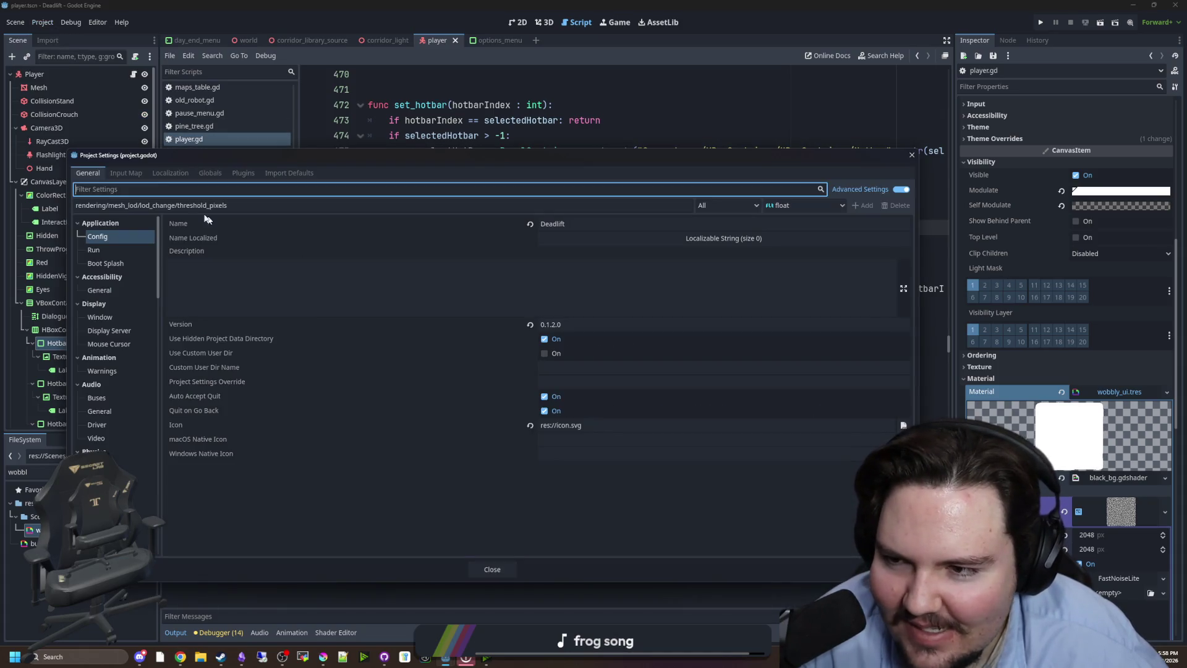
pyautogui.click(126, 173)
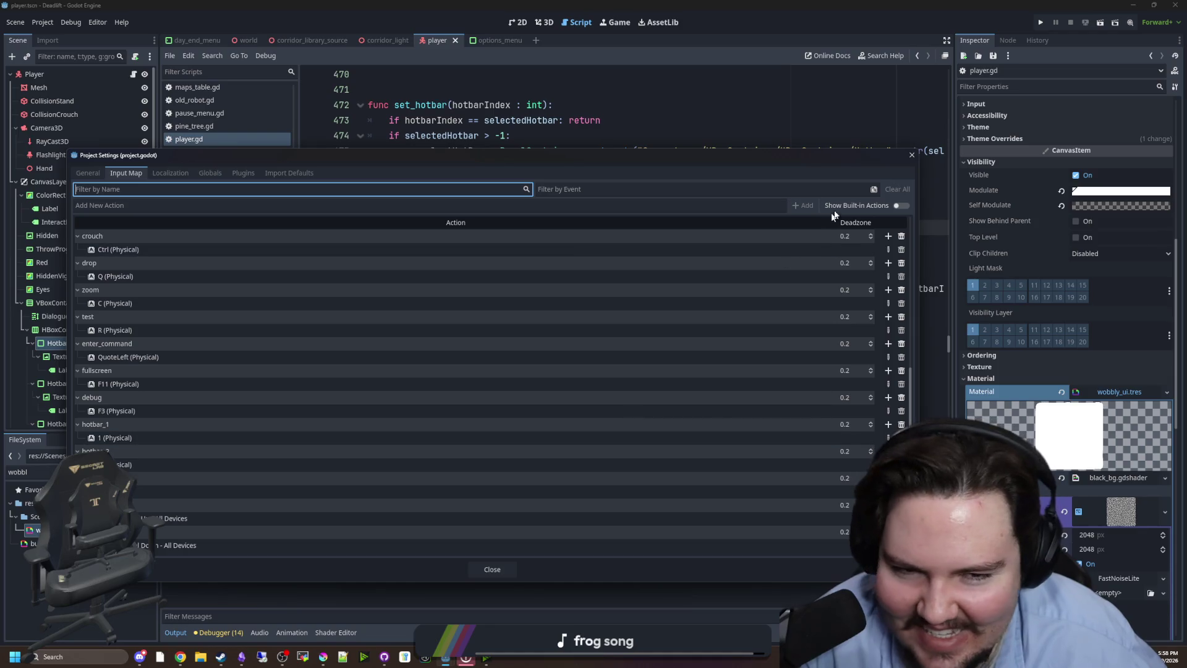
# Step: Add a dismiss_dialogue action bound to F (Physical), close the settings and save the project
pyautogui.click(433, 205)
pyautogui.scroll(5, 316, 299)
pyautogui.write('dismiss_dial')
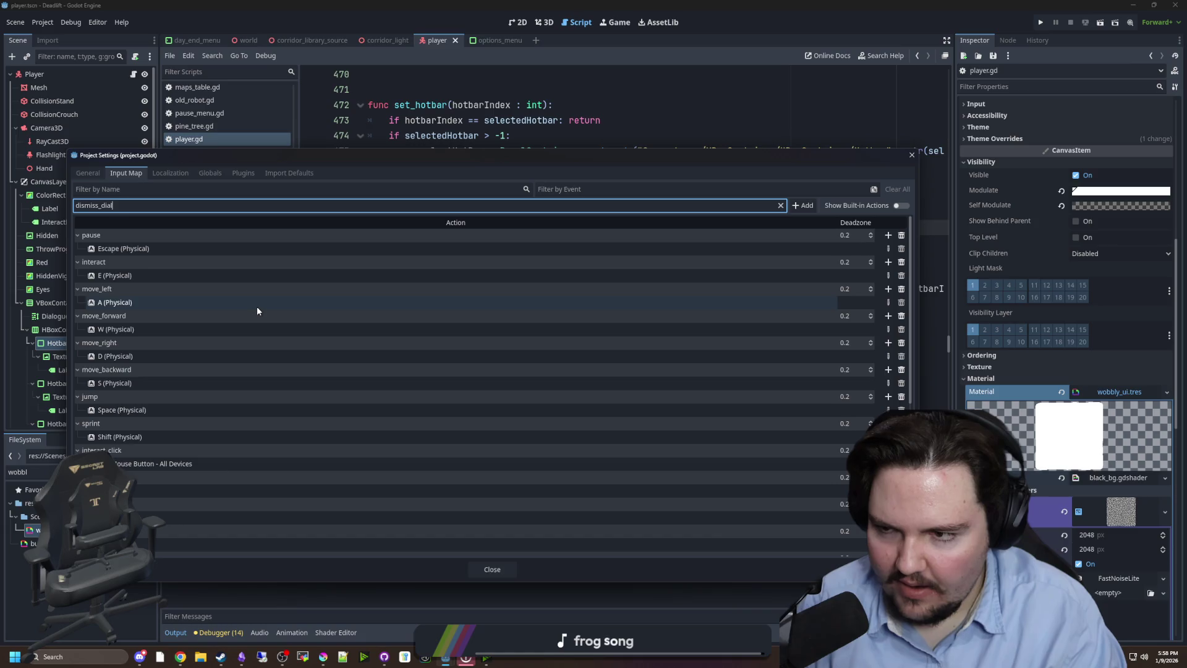
pyautogui.write('ogue')
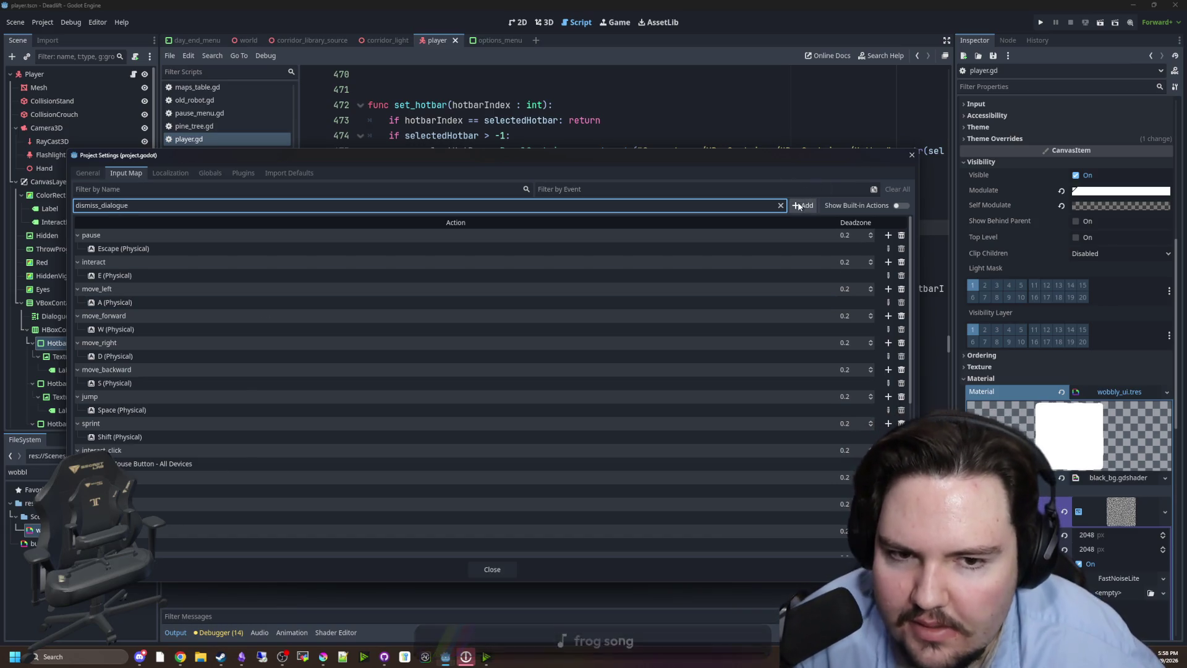
pyautogui.click(799, 206)
pyautogui.scroll(-5, 518, 429)
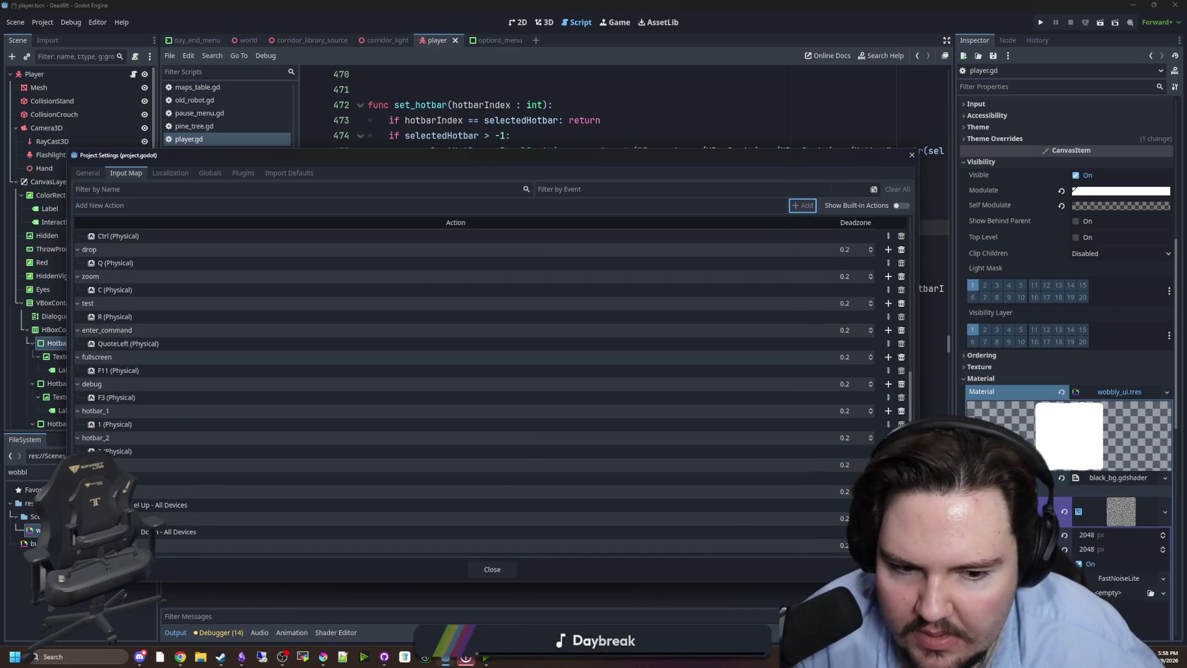
pyautogui.click(889, 545)
pyautogui.press('f')
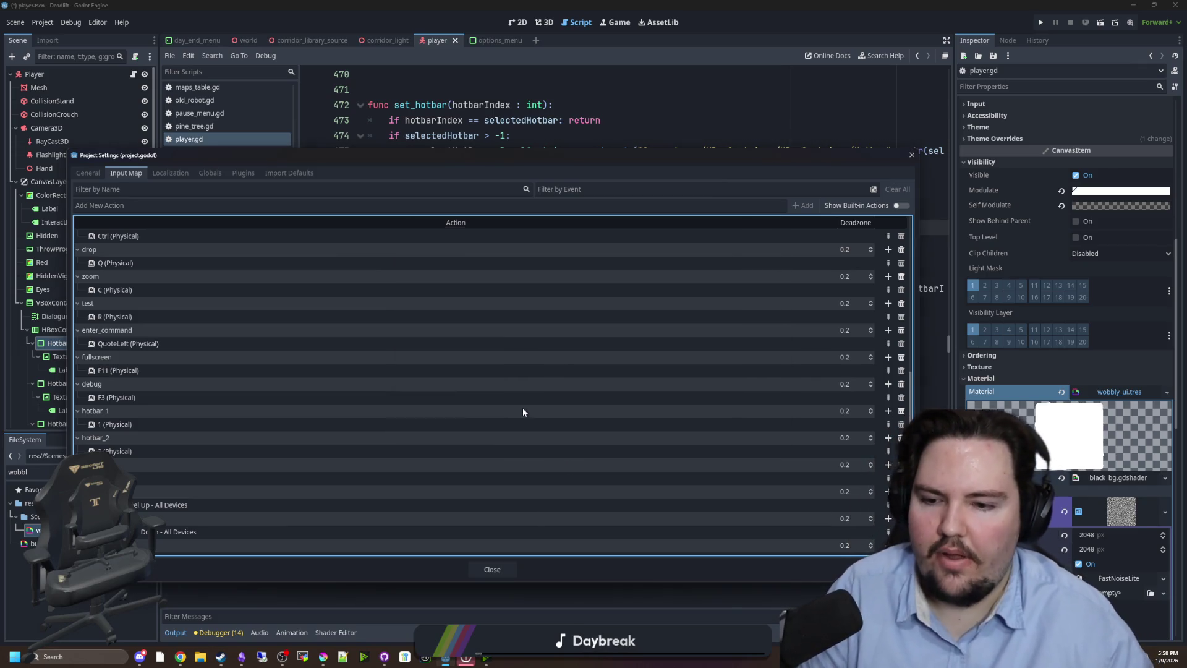
pyautogui.click(523, 413)
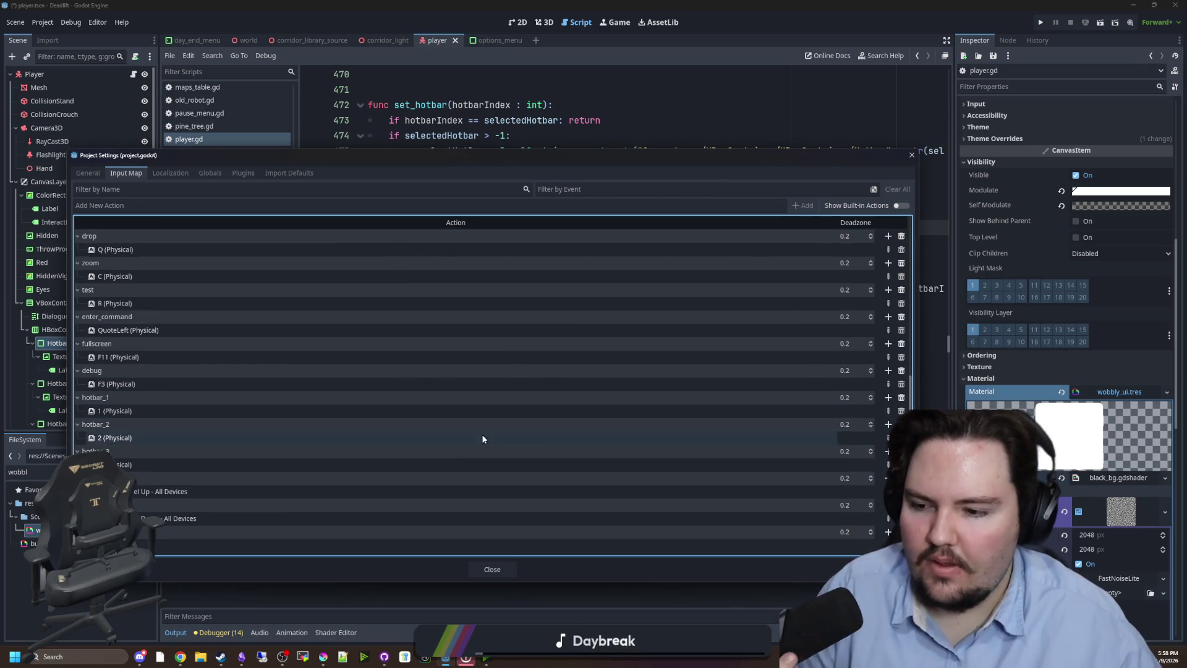
pyautogui.click(504, 567)
pyautogui.hotkey('ctrl', 's')
pyautogui.click(396, 272)
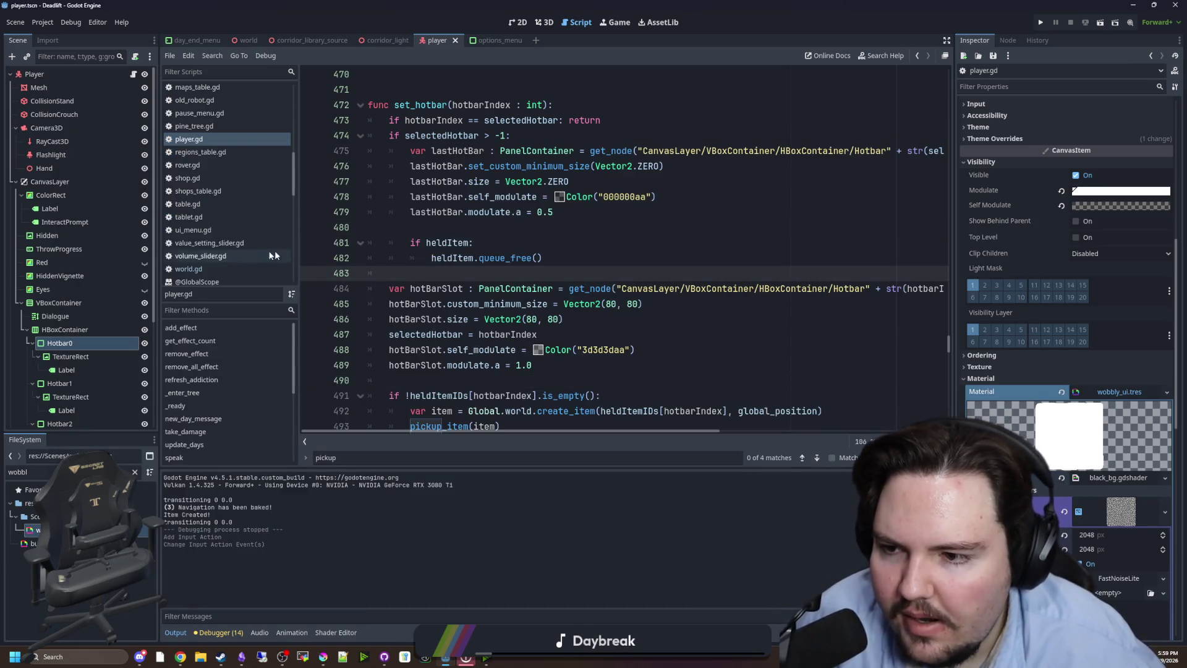
# Step: Review set_hotbar lines 483–493, add a blank line below line 490, and save
pyautogui.scroll(3, 284, 256)
pyautogui.click(133, 76)
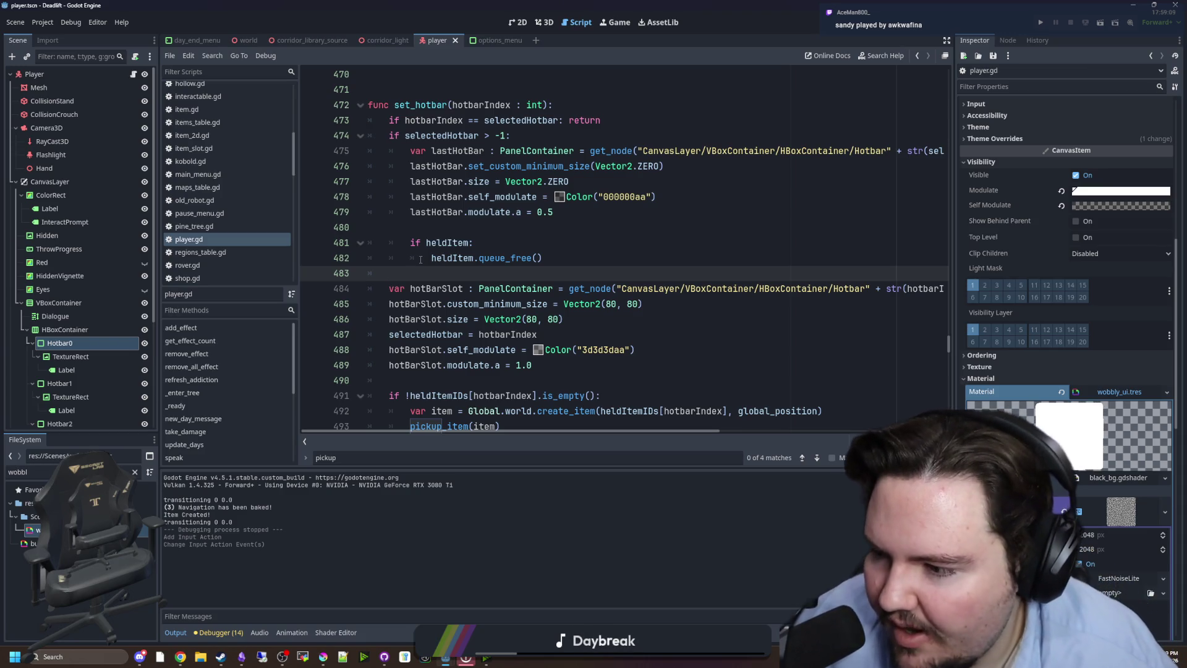
pyautogui.click(478, 290)
pyautogui.click(469, 272)
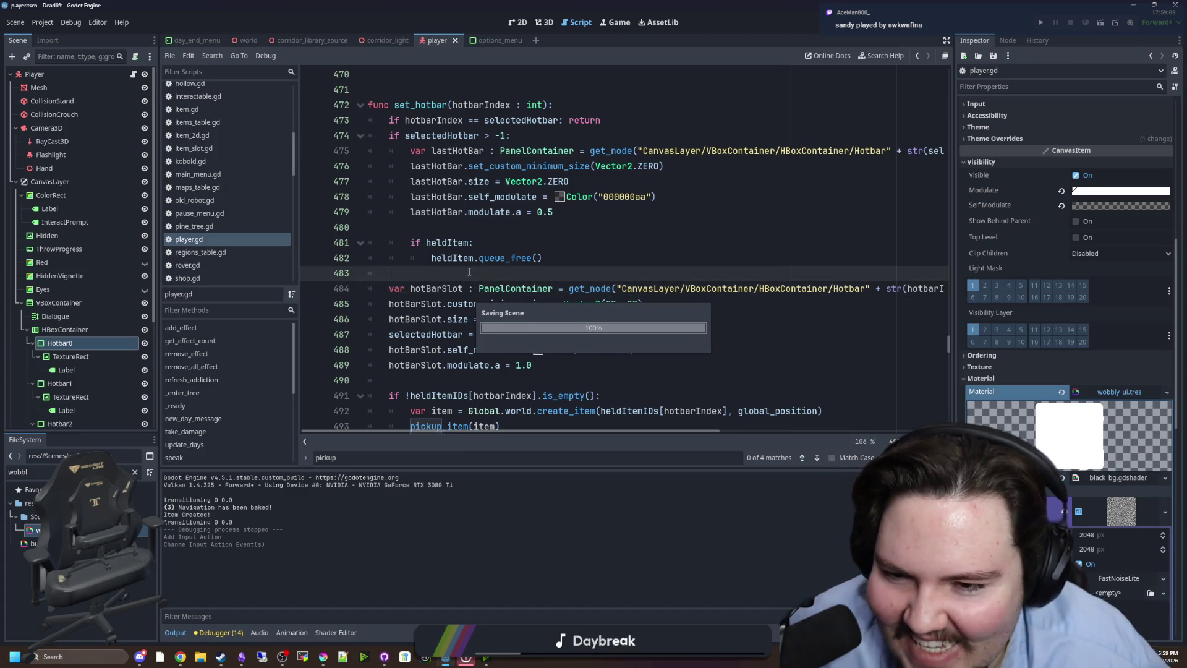
pyautogui.scroll(-2, 469, 272)
pyautogui.click(439, 290)
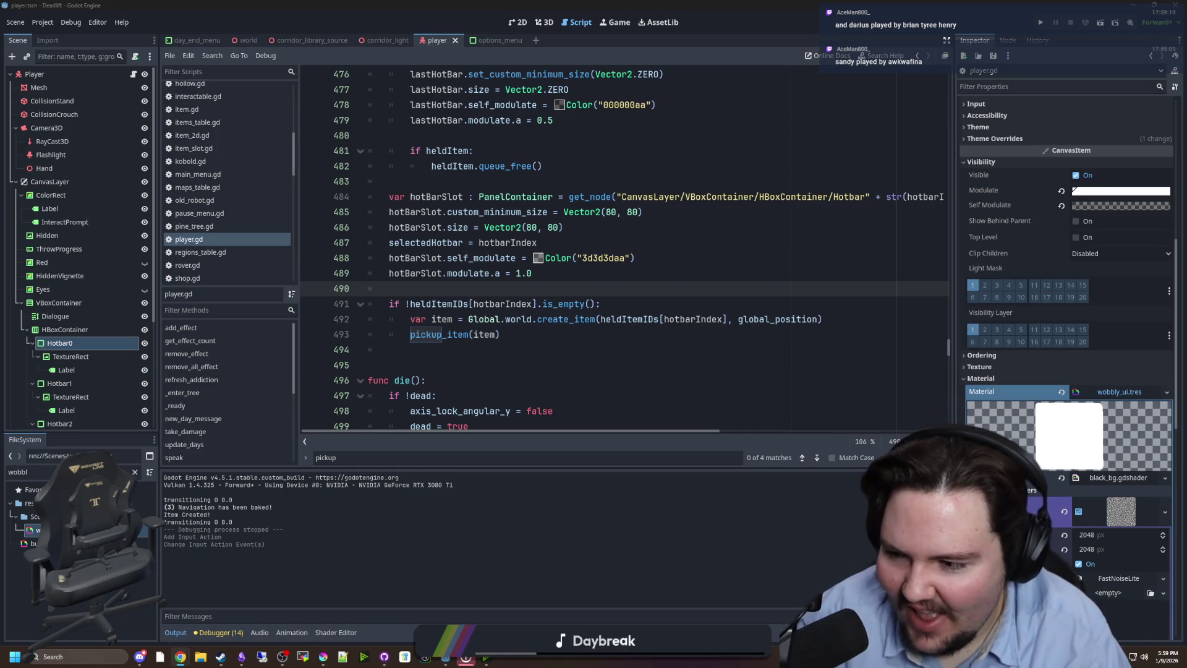
pyautogui.click(542, 339)
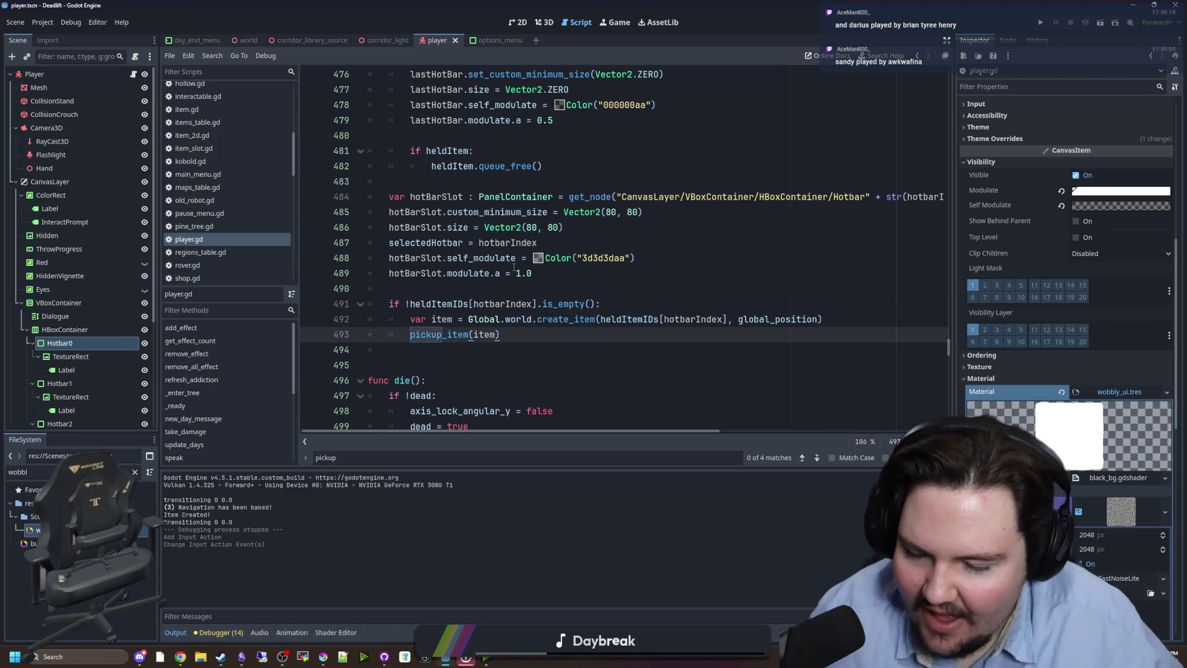
pyautogui.click(437, 348)
pyautogui.click(488, 287)
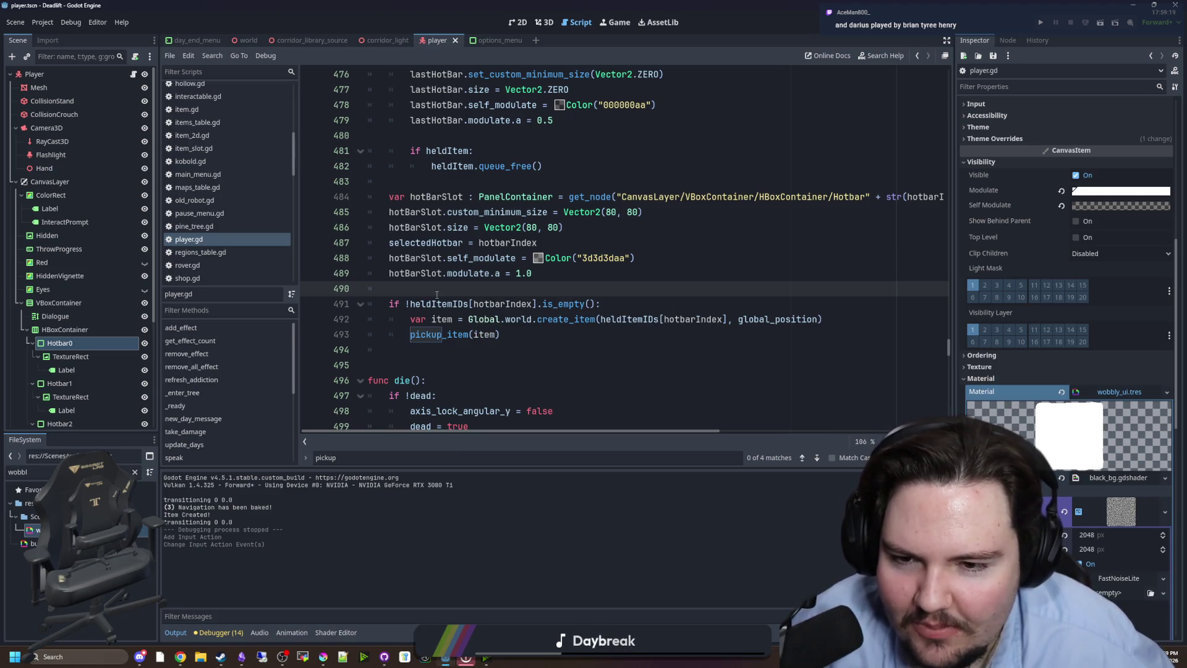
pyautogui.scroll(3, 436, 295)
pyautogui.scroll(-3, 596, 306)
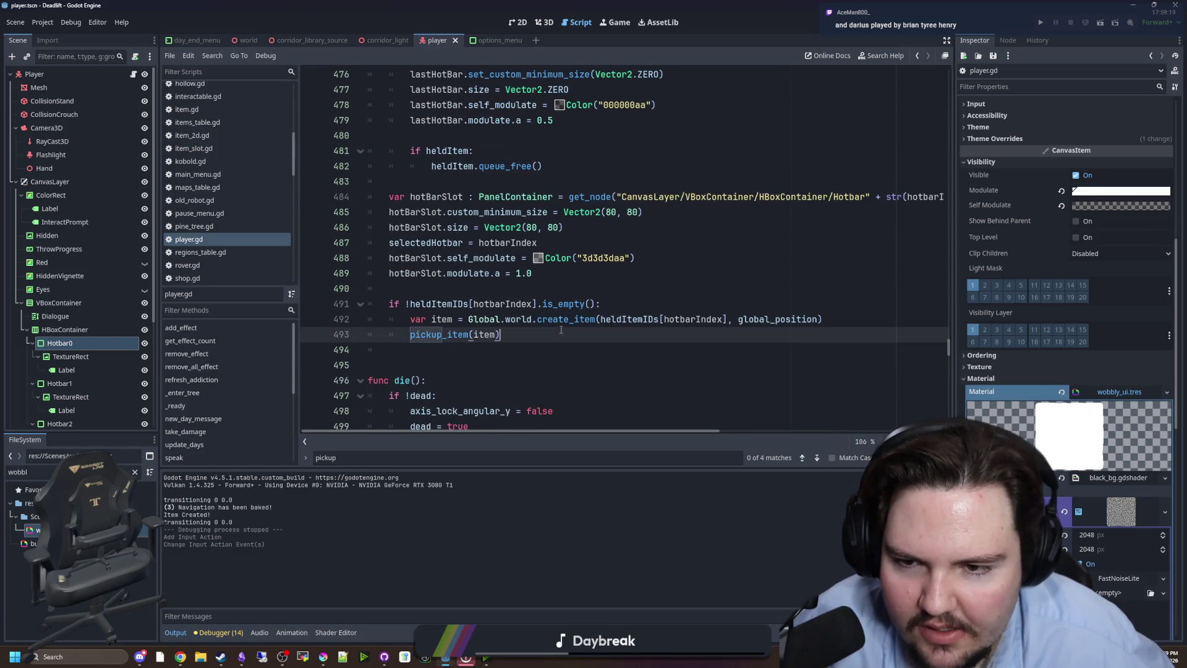
pyautogui.scroll(1, 532, 328)
pyautogui.hotkey('ctrl', 's')
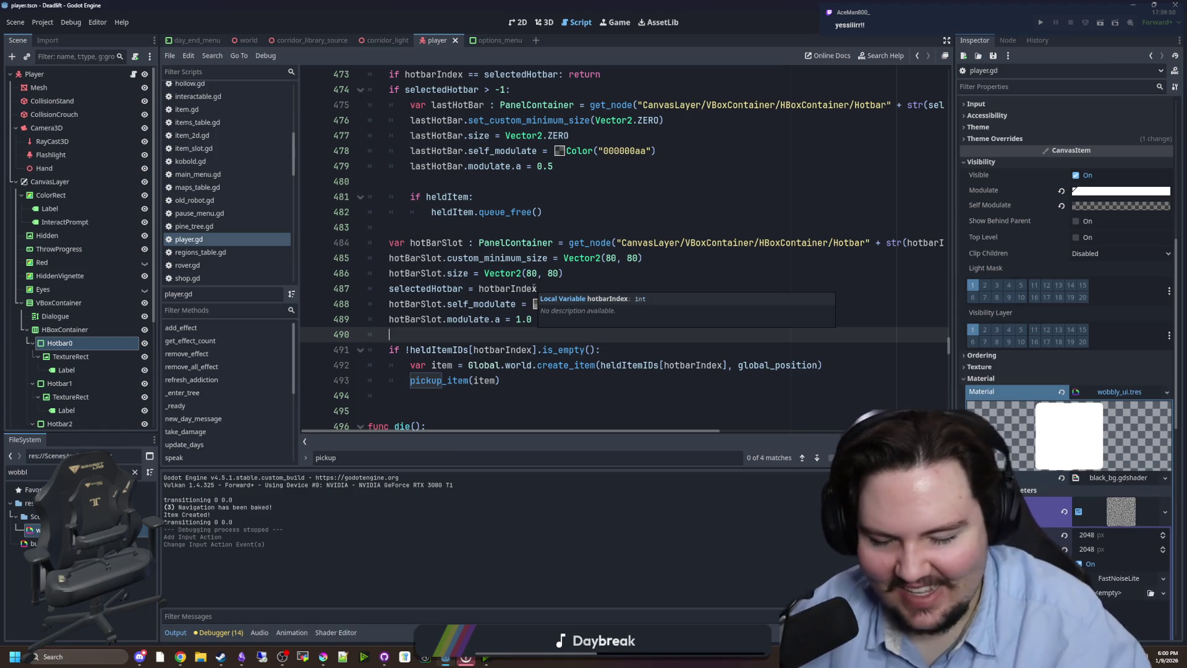
pyautogui.press('BackSpace')
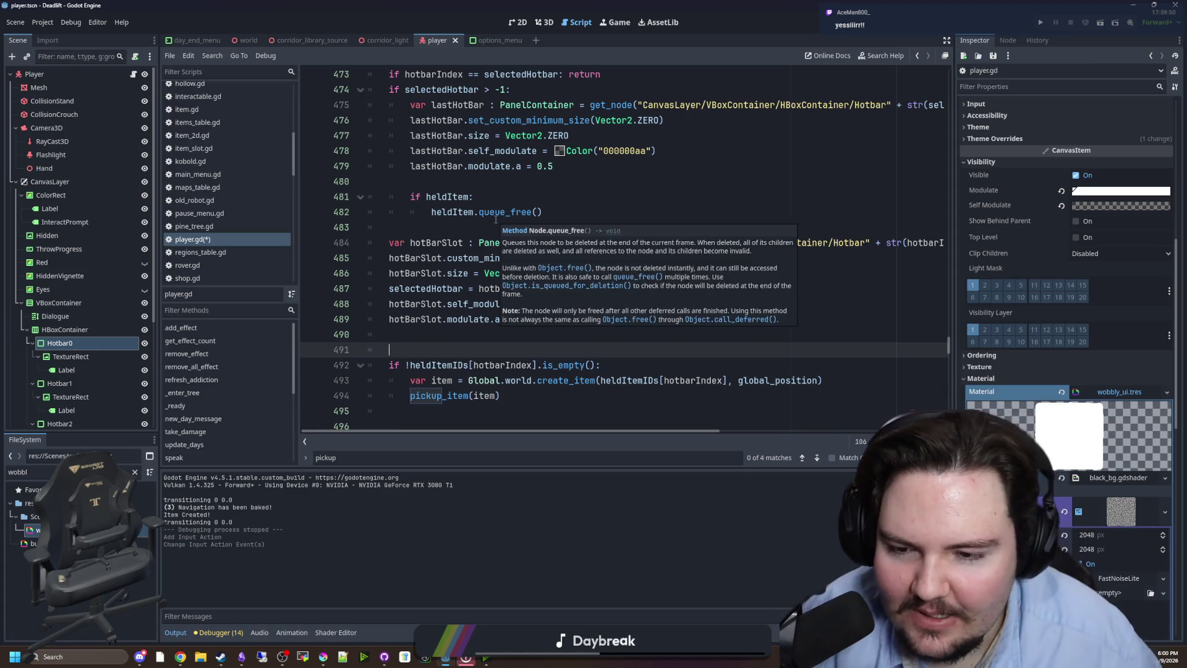
pyautogui.press('Return')
pyautogui.hotkey('ctrl', 's')
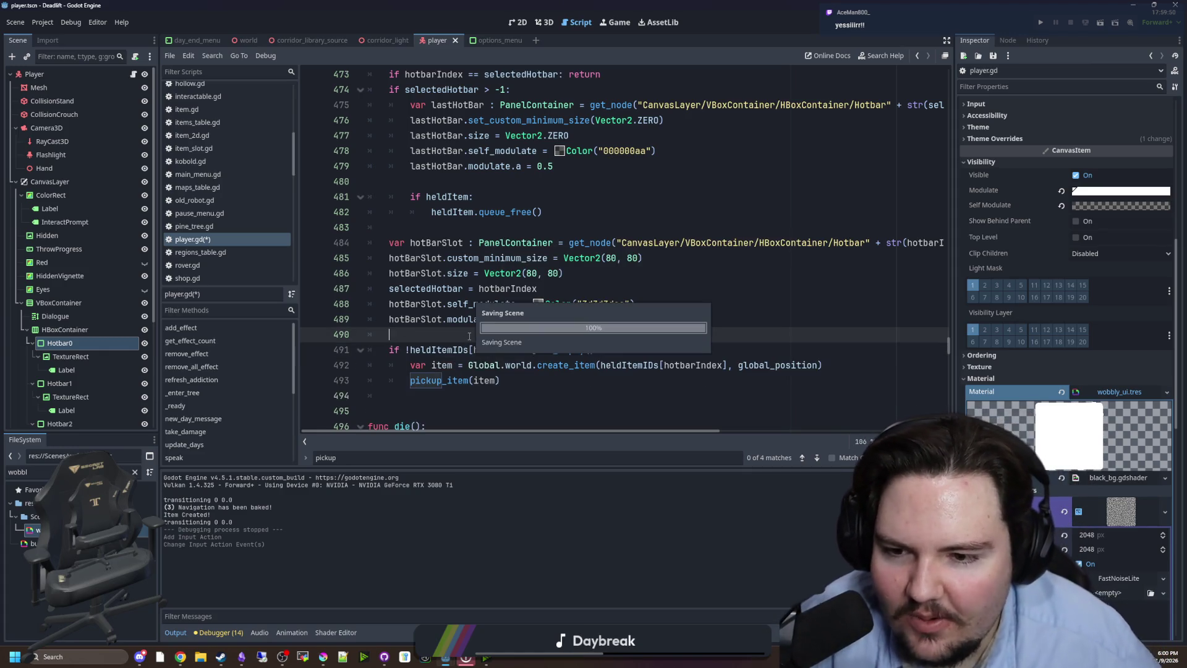
# Step: Browse player.gd between lines 463 and 494 and save the script again
pyautogui.scroll(2, 495, 285)
pyautogui.click(424, 309)
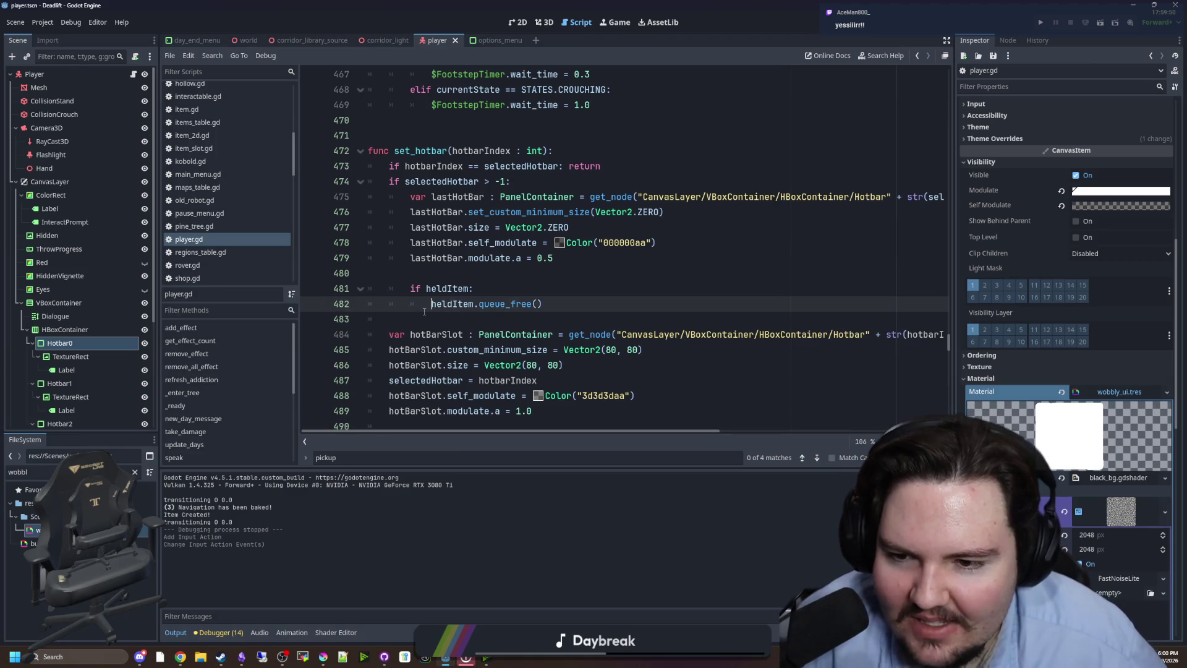
pyautogui.press('Down')
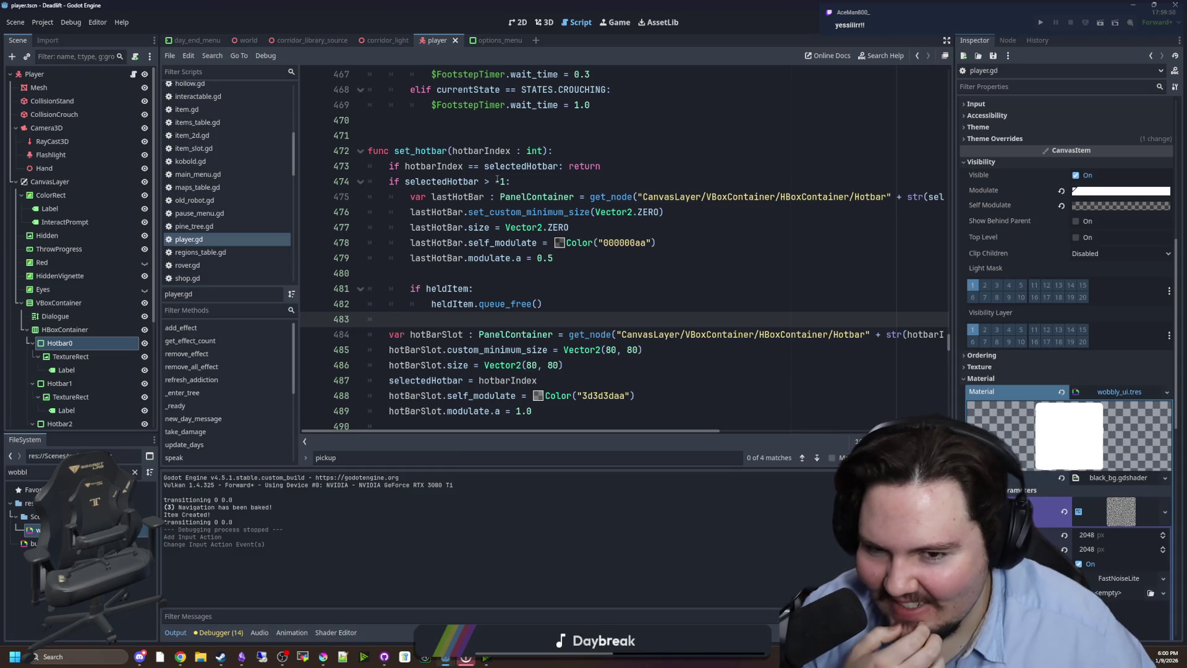
pyautogui.click(457, 275)
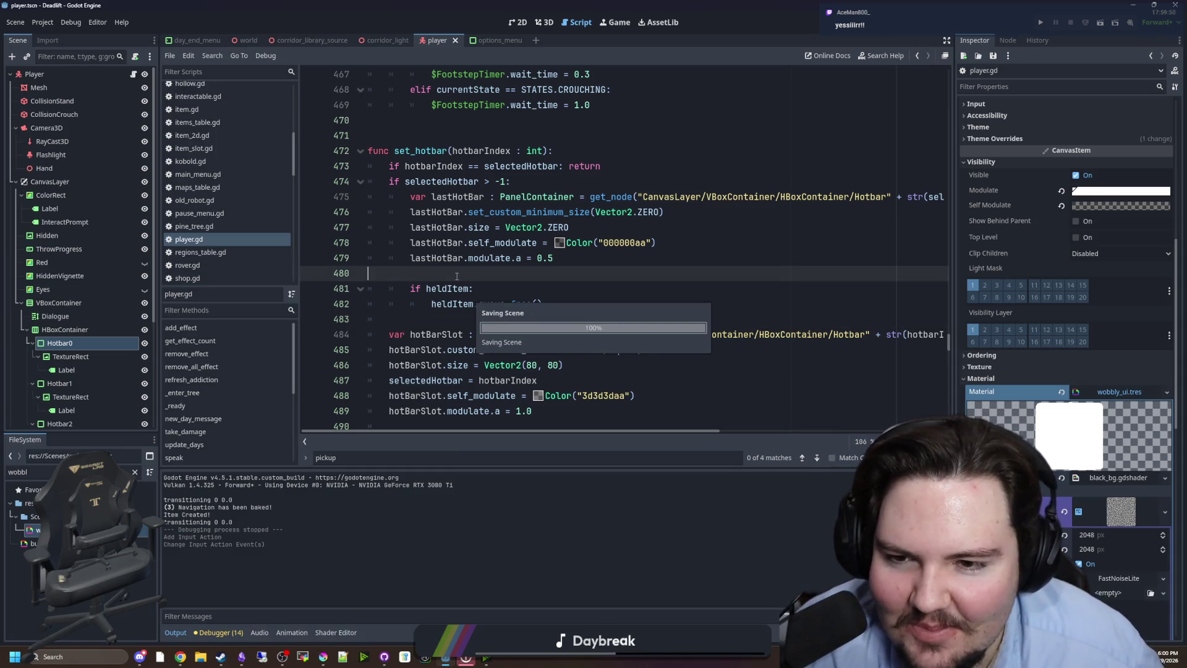
pyautogui.scroll(-3, 457, 275)
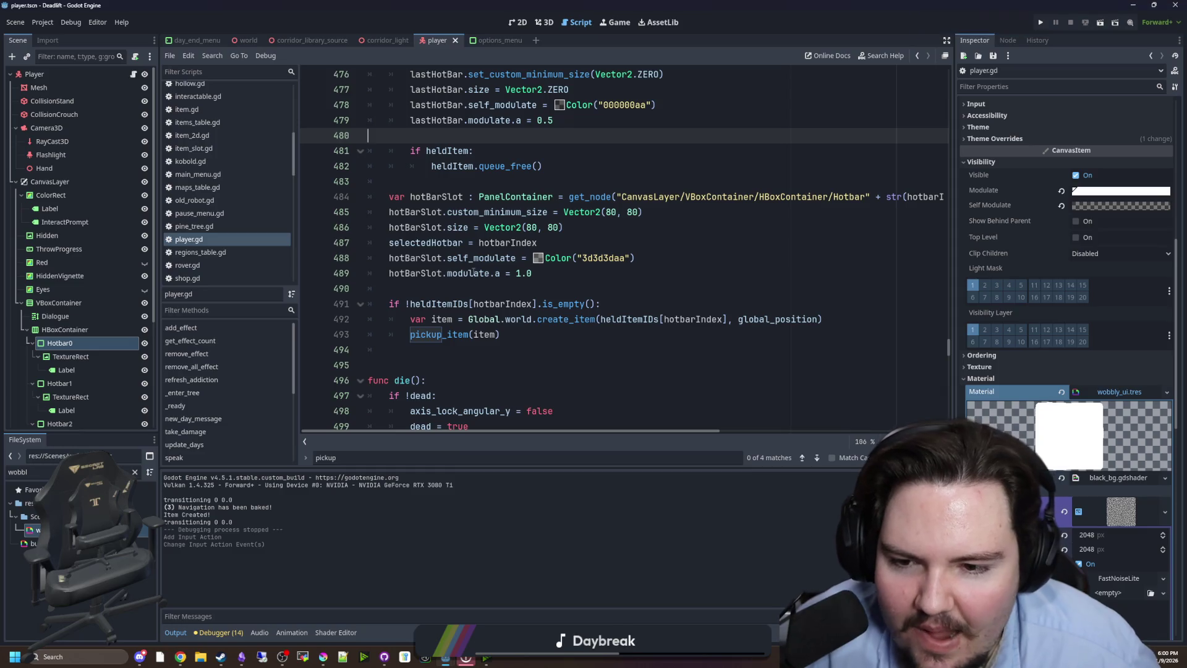
pyautogui.scroll(-1, 471, 272)
pyautogui.scroll(-3, 444, 312)
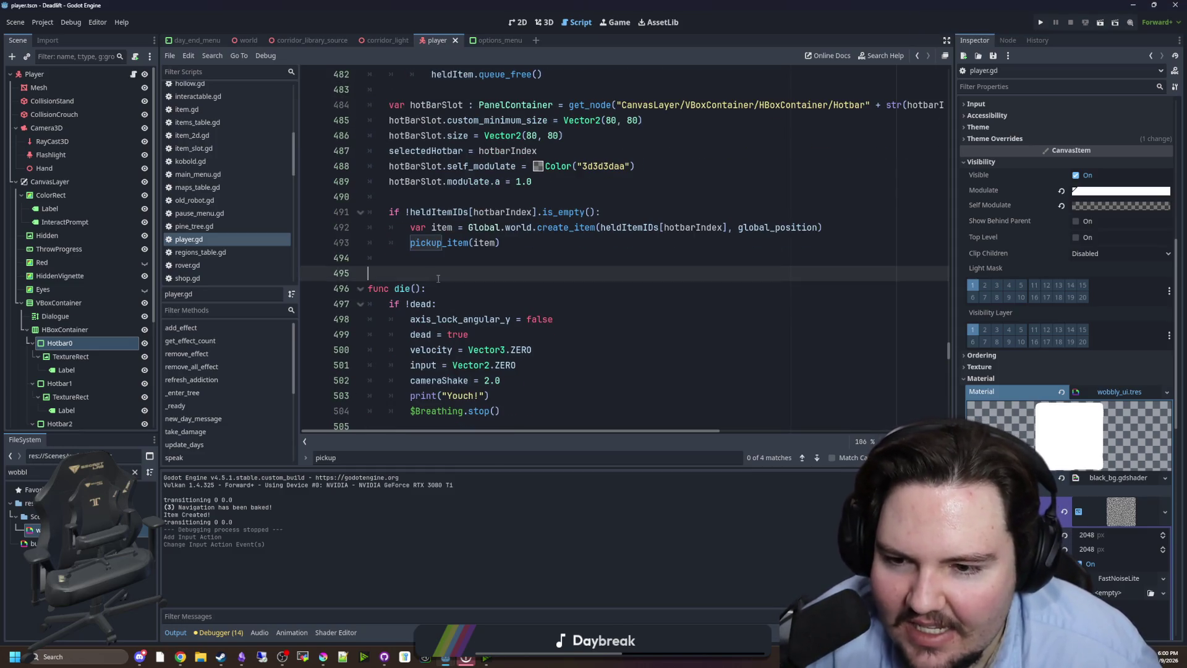
pyautogui.scroll(4, 433, 321)
pyautogui.click(409, 354)
pyautogui.scroll(2, 420, 347)
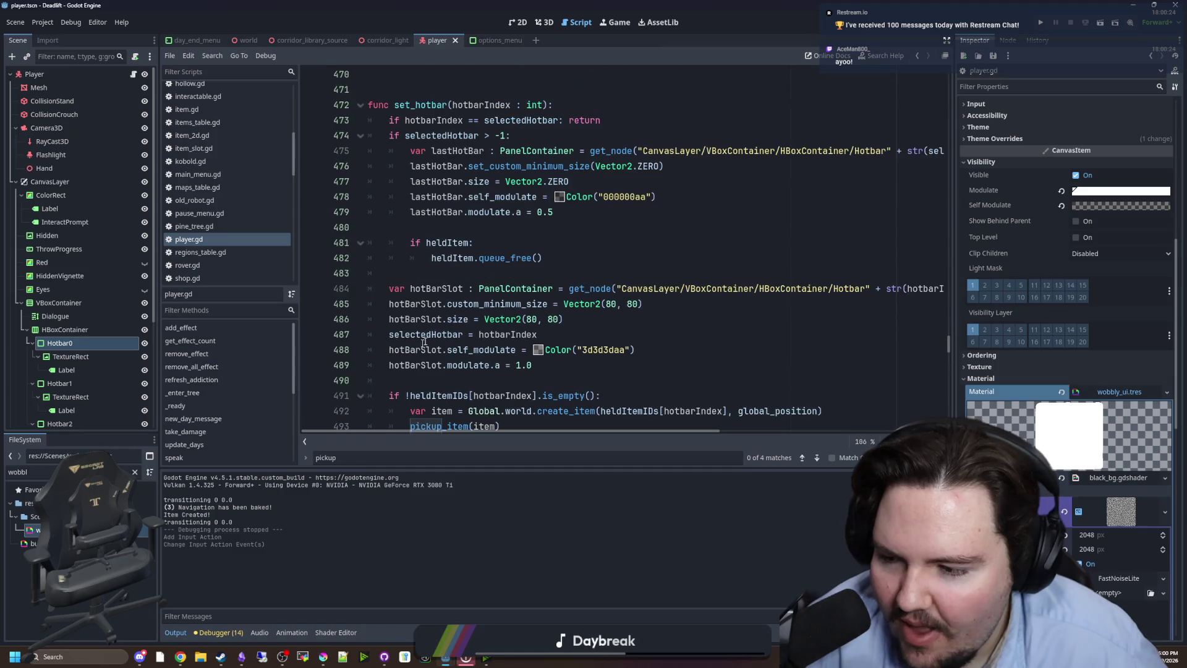
pyautogui.scroll(4, 421, 346)
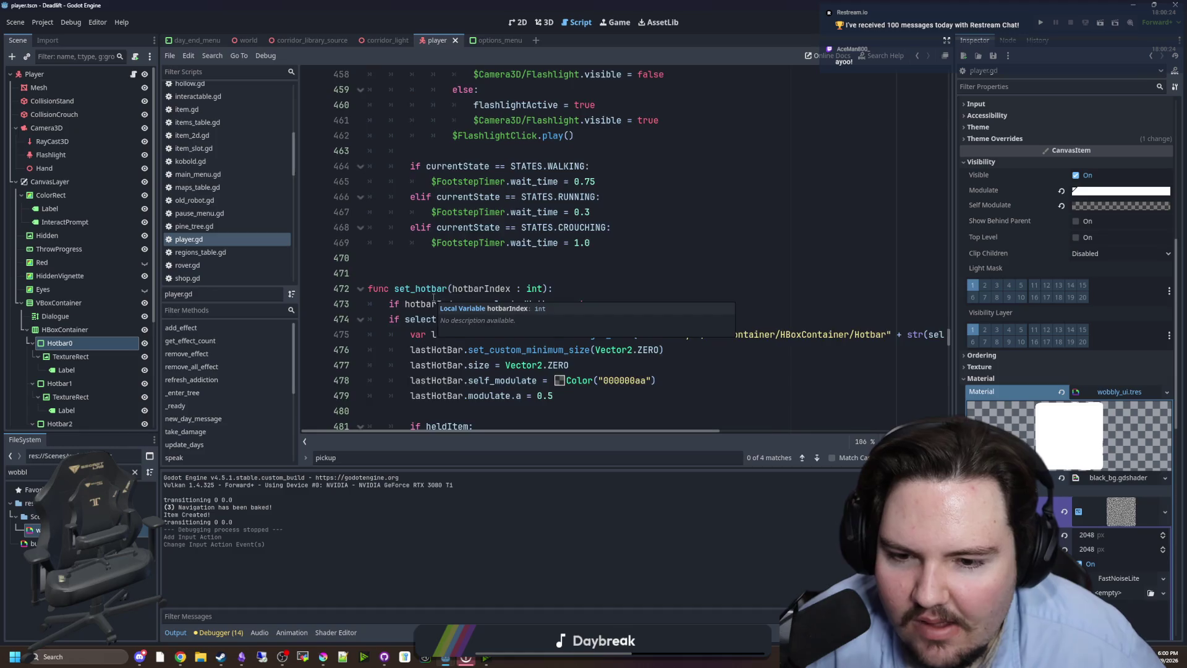
pyautogui.scroll(7, 434, 299)
pyautogui.scroll(-3, 434, 298)
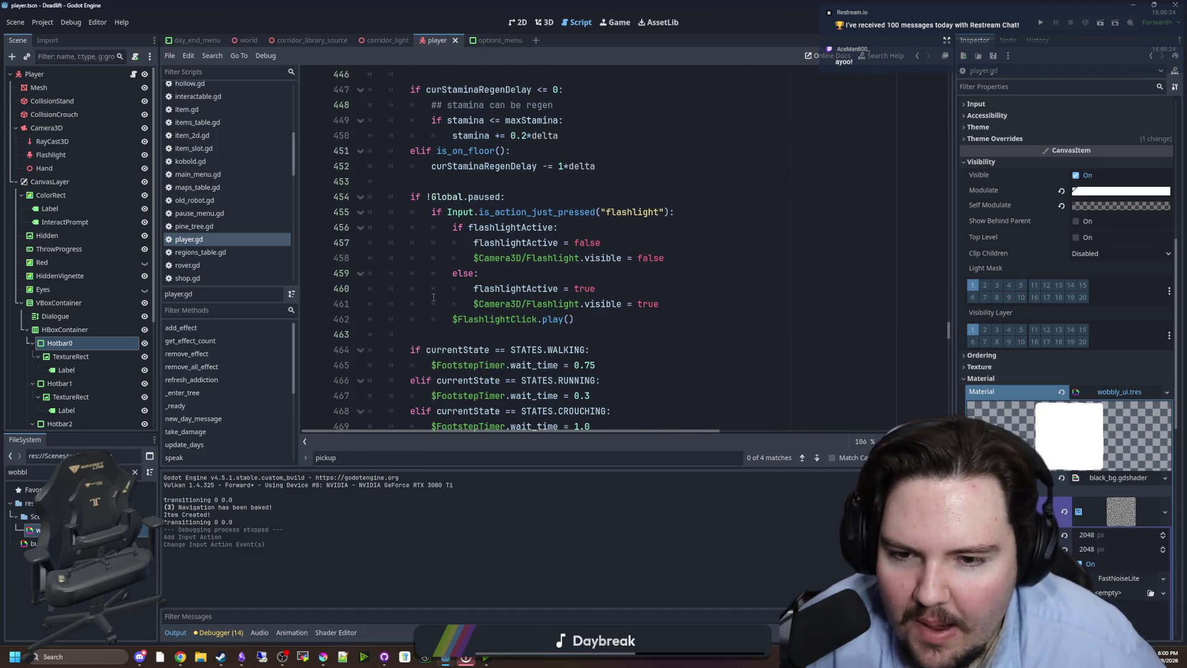
pyautogui.click(436, 328)
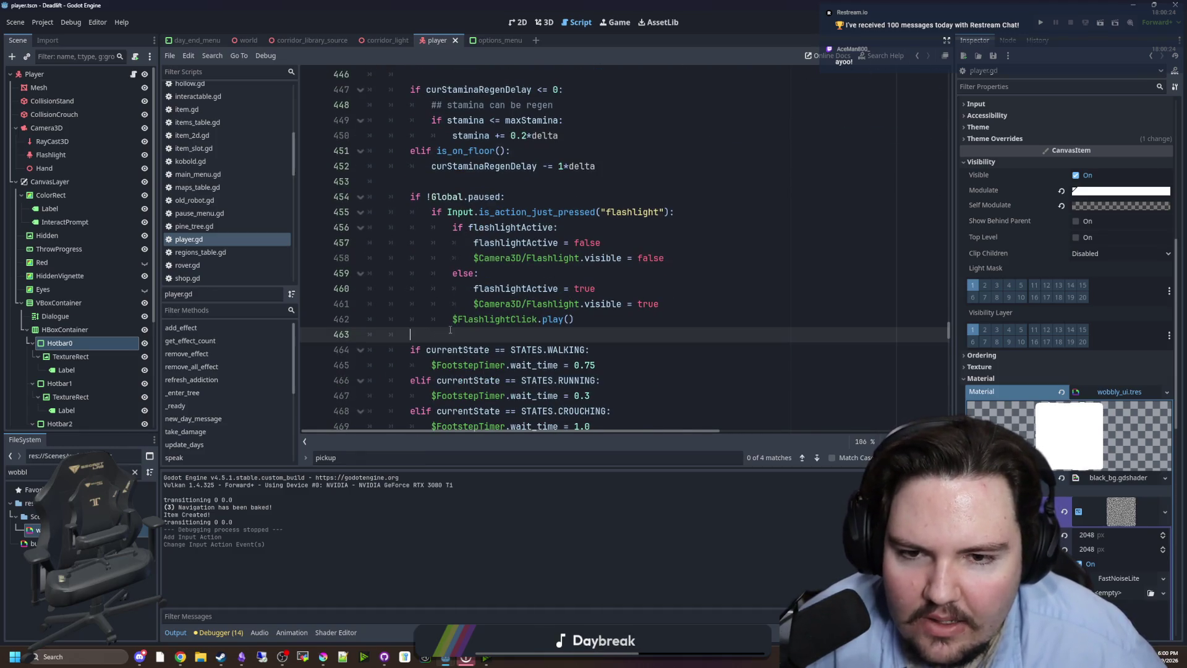
pyautogui.scroll(-4, 450, 329)
pyautogui.click(451, 263)
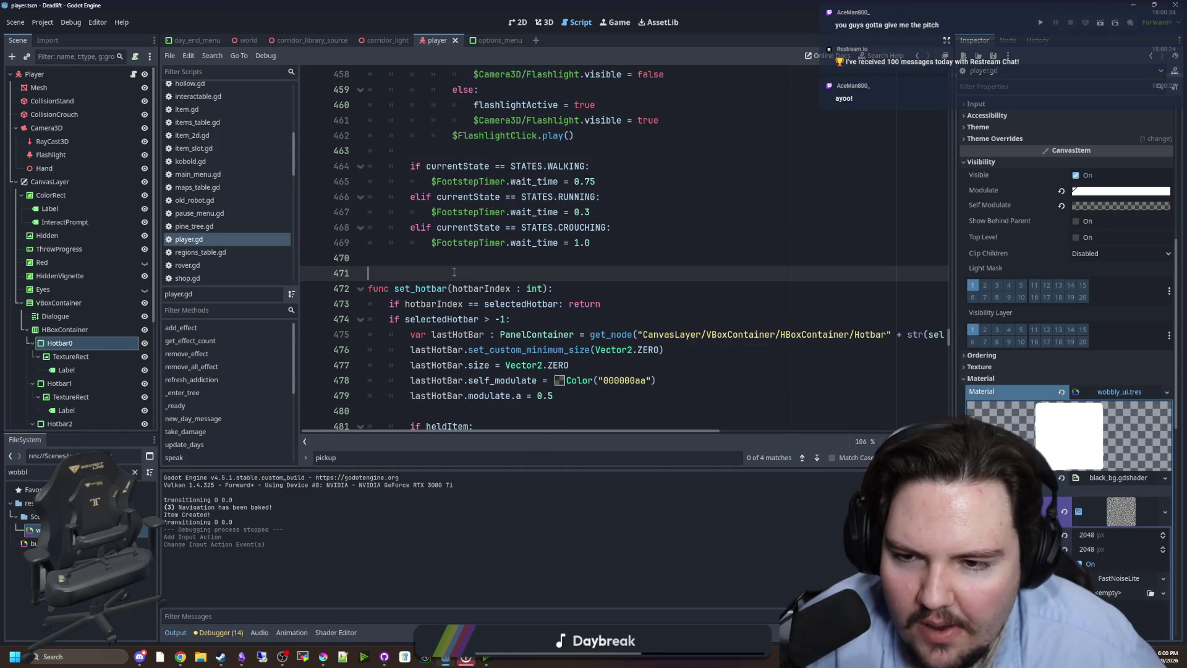
pyautogui.click(451, 270)
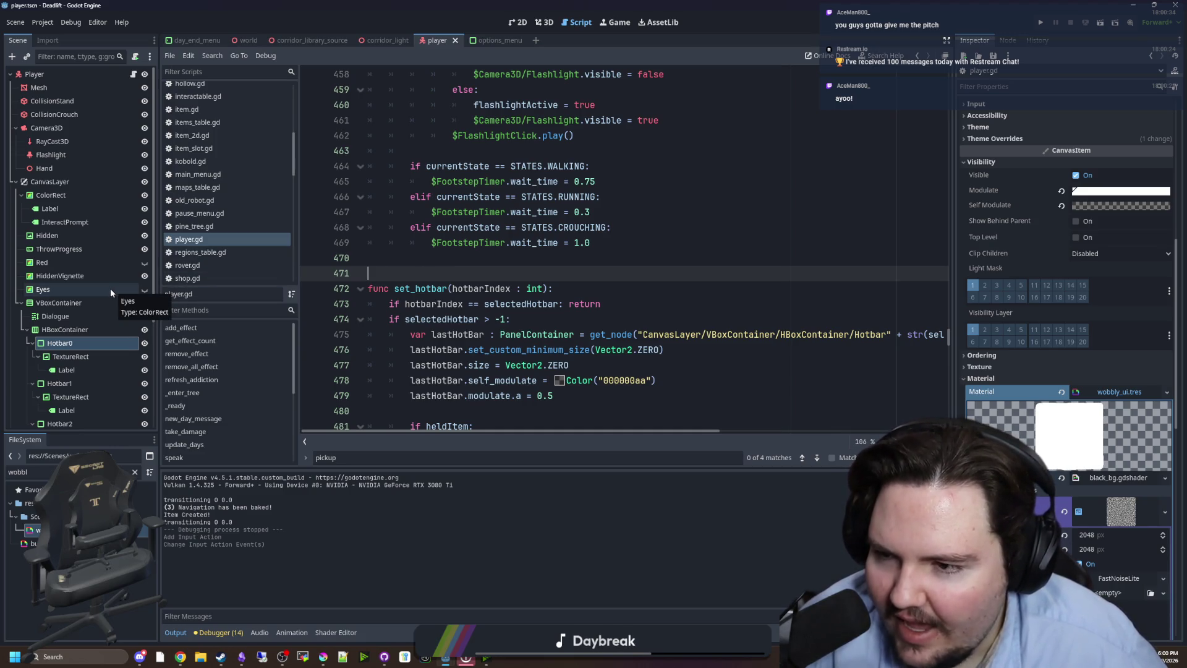
pyautogui.click(440, 251)
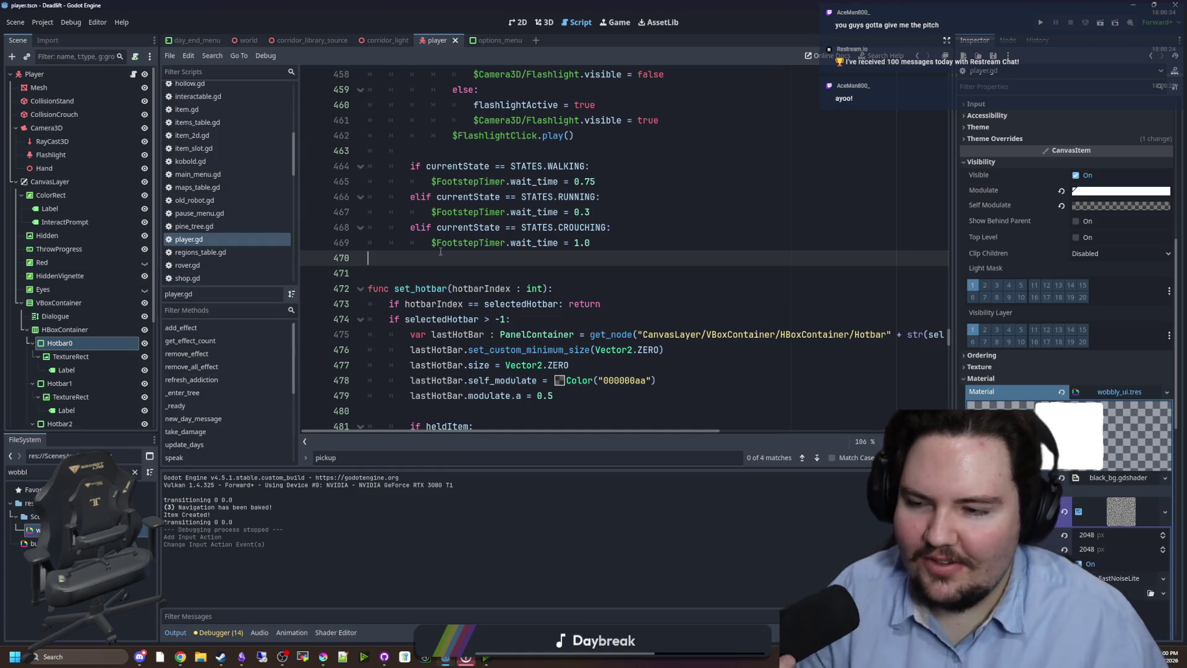
pyautogui.click(411, 267)
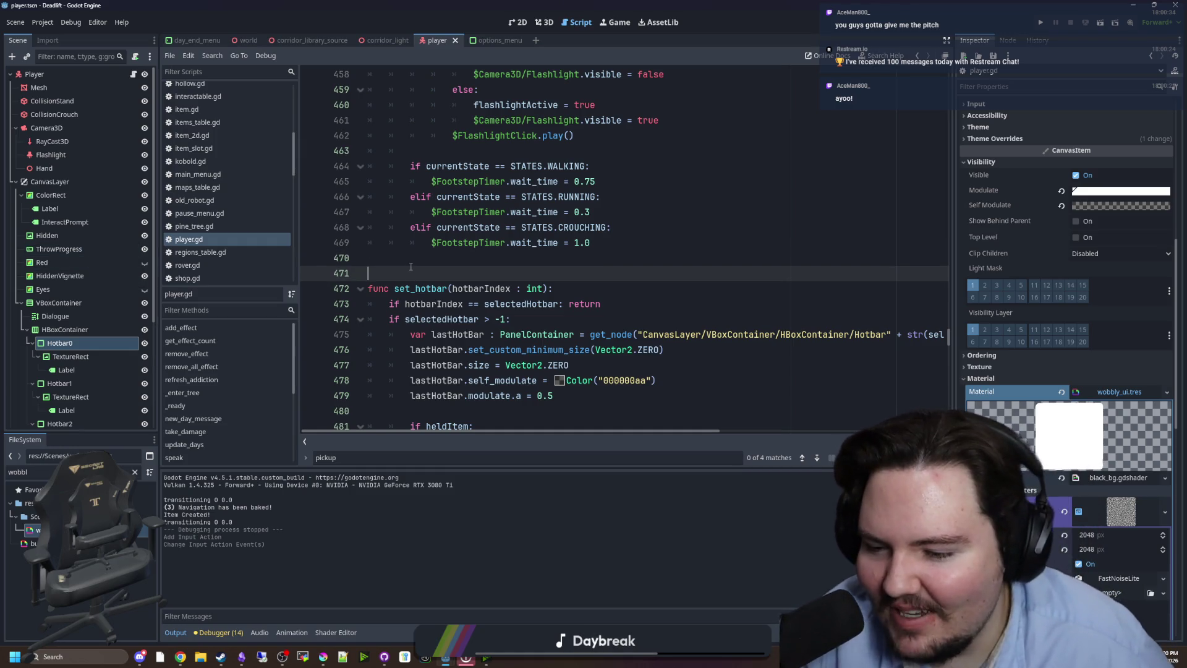
pyautogui.press('Up')
pyautogui.press('Down')
pyautogui.press('Down')
pyautogui.scroll(-2, 482, 290)
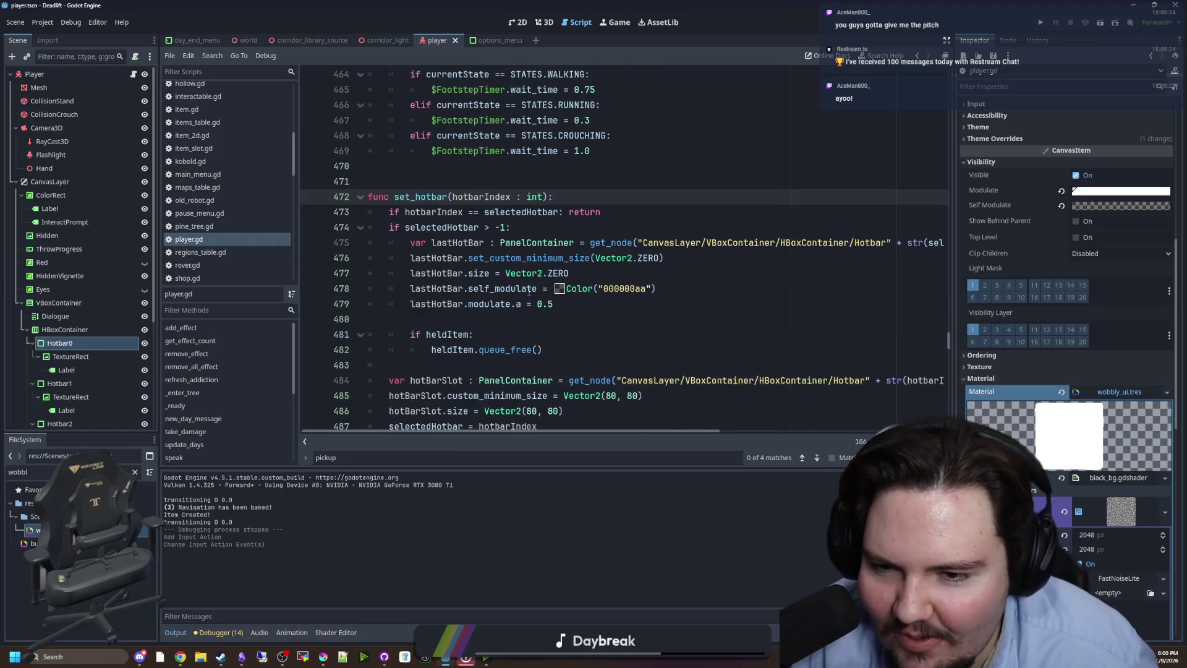
pyautogui.click(526, 318)
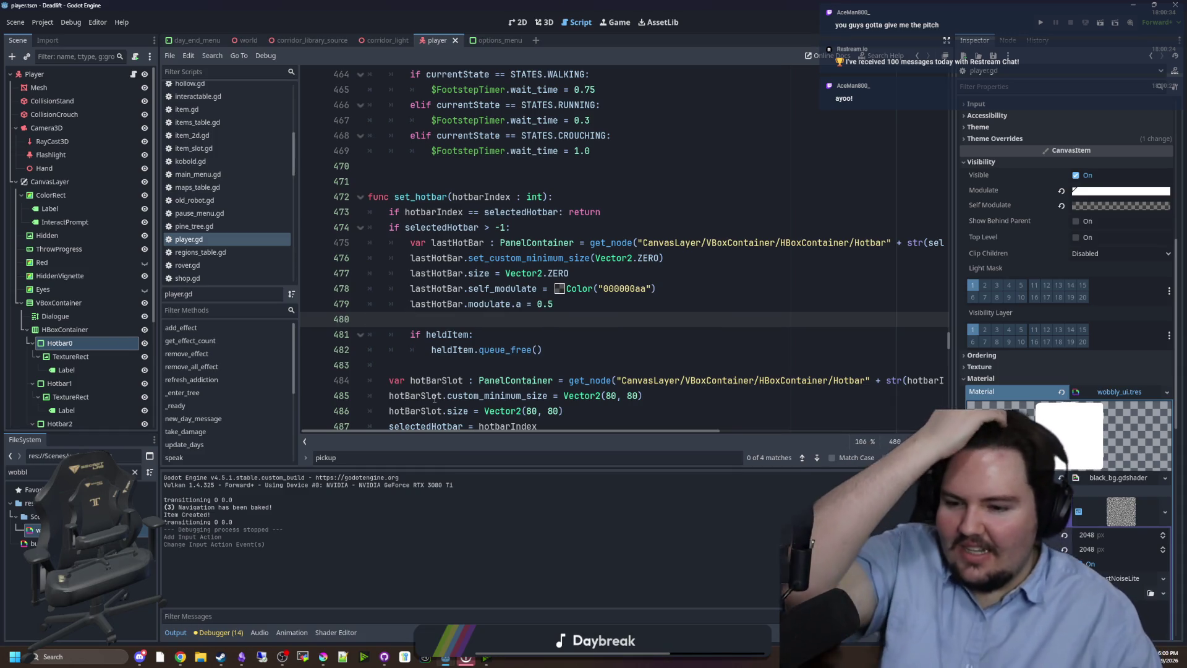
pyautogui.hotkey('ctrl', 's')
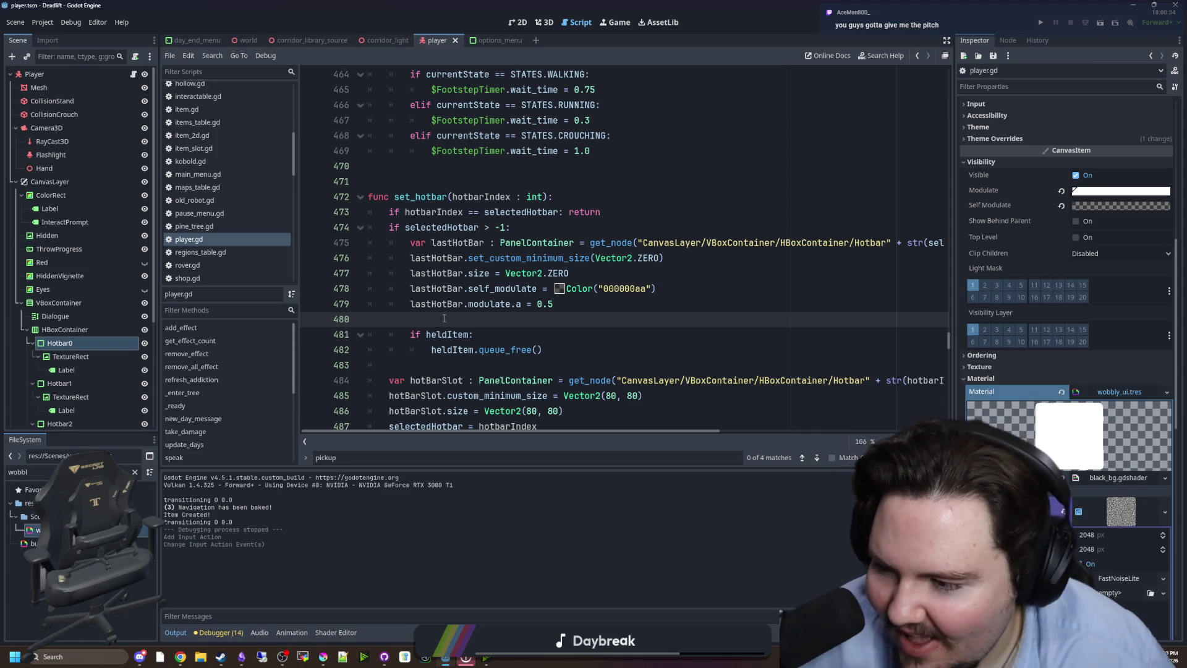
# Step: Save player.gd once more and bring up the 2D view of the dialogue label and hotbar
pyautogui.click(552, 302)
pyautogui.scroll(-2, 550, 288)
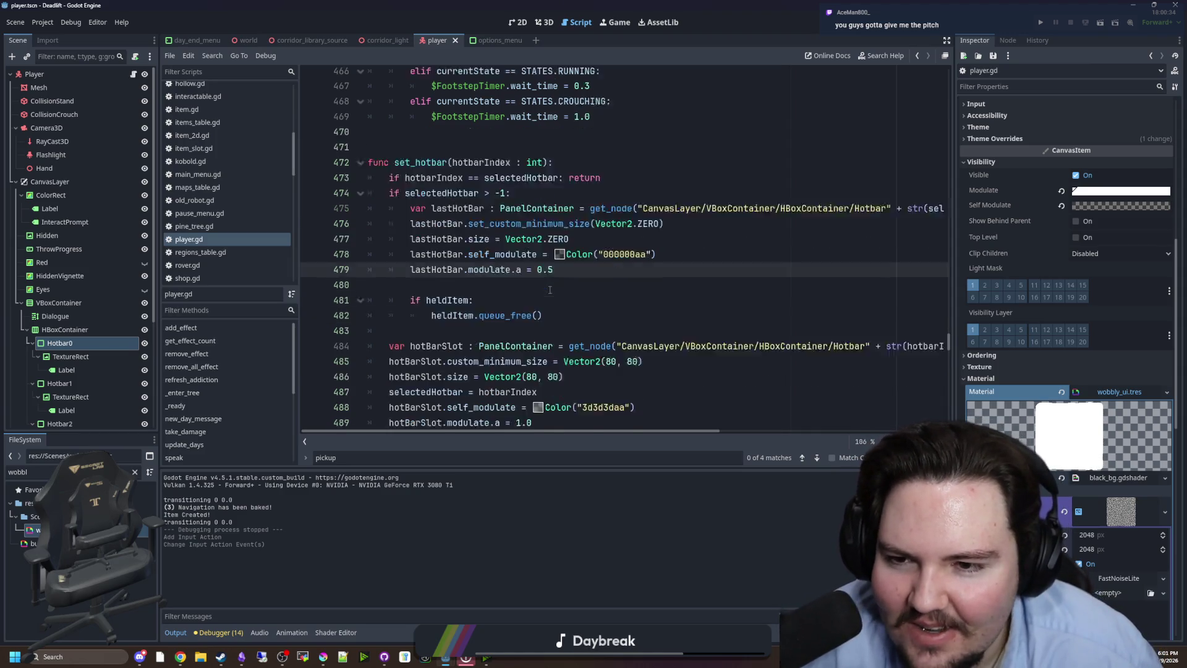
pyautogui.scroll(-2, 550, 288)
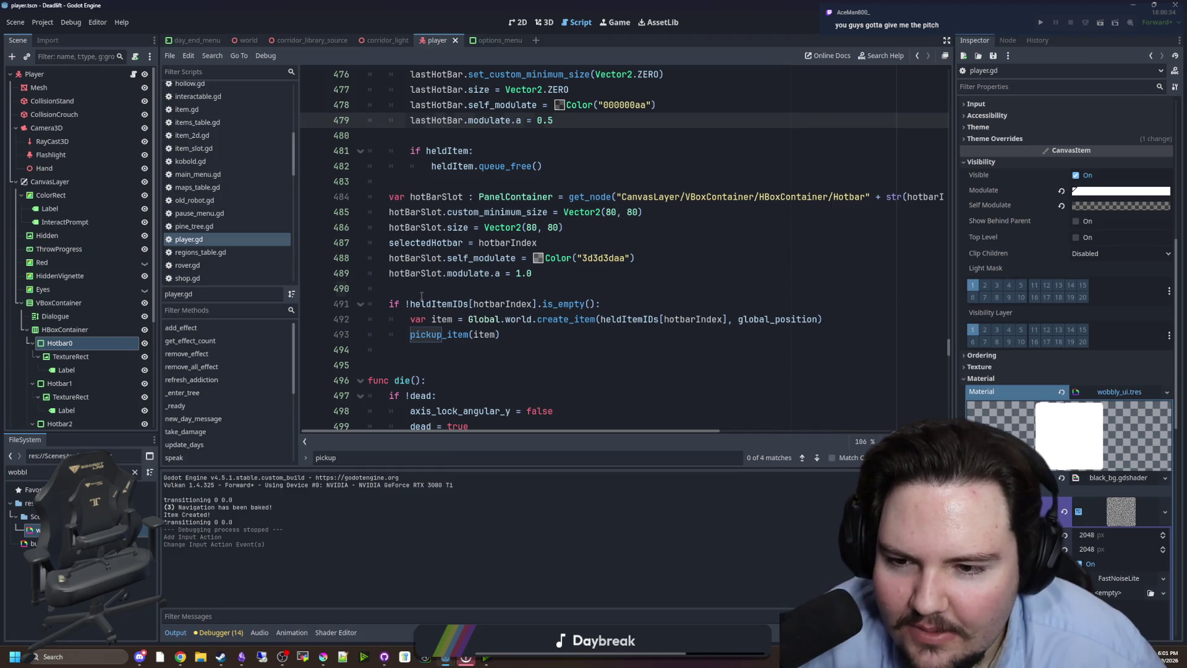
pyautogui.click(421, 296)
pyautogui.scroll(-5, 423, 297)
pyautogui.scroll(4, 427, 300)
pyautogui.click(427, 302)
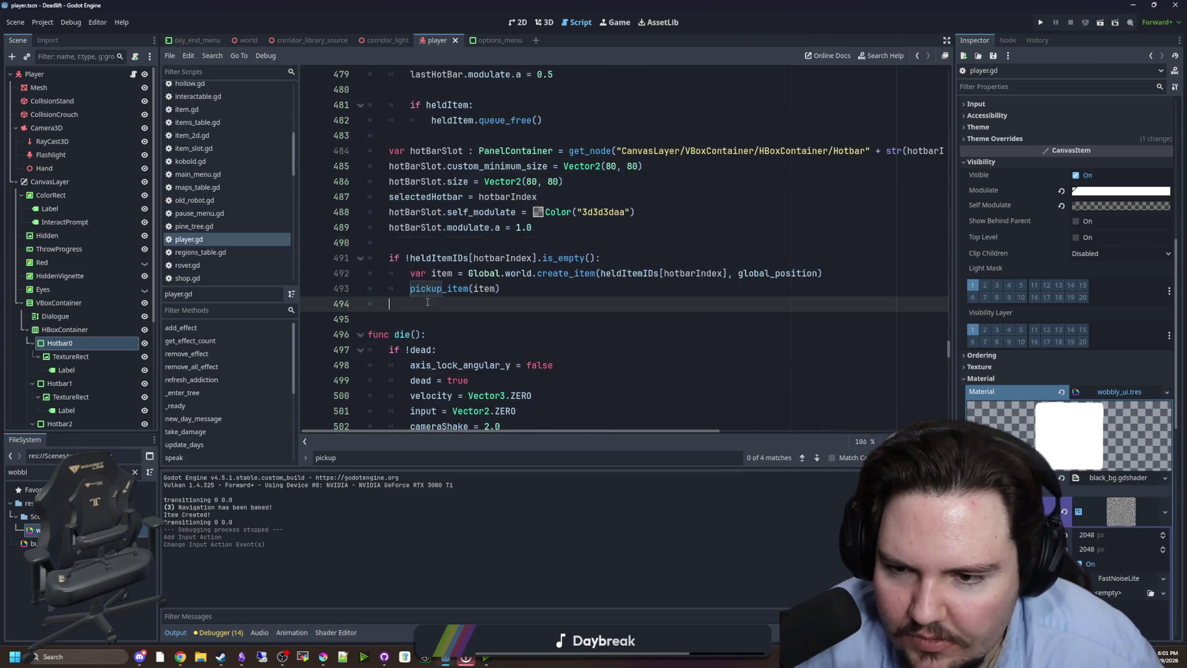
pyautogui.click(405, 312)
pyautogui.hotkey('ctrl', 's')
pyautogui.scroll(10, 457, 258)
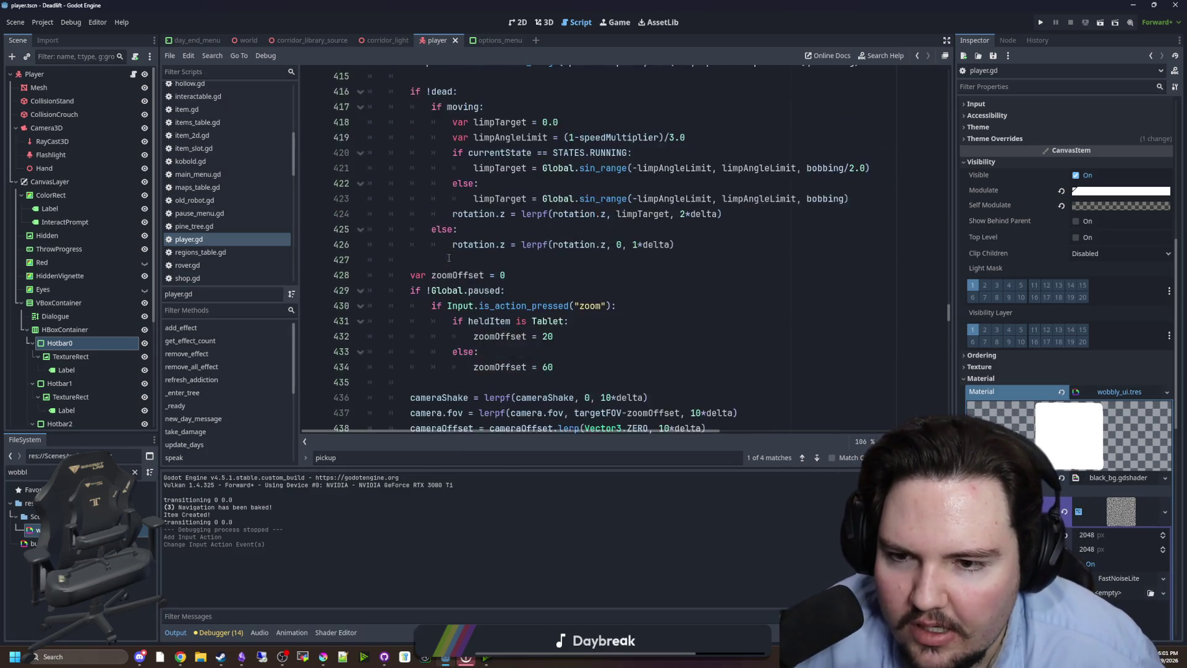
pyautogui.scroll(-5, 468, 259)
pyautogui.click(504, 228)
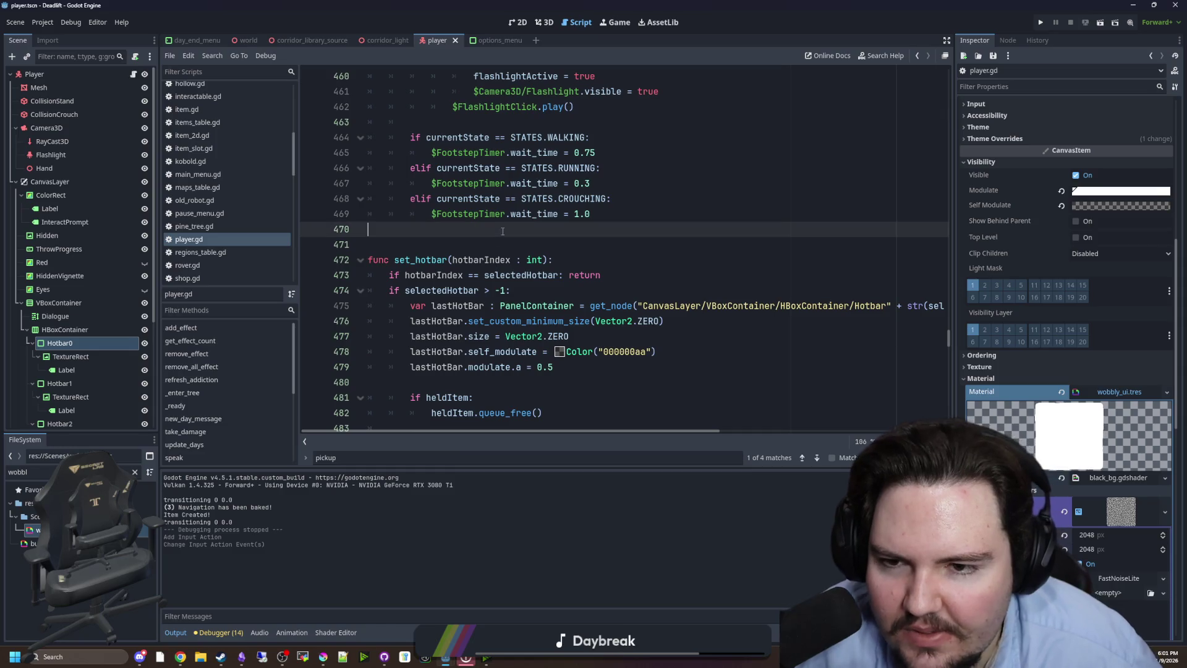
pyautogui.click(517, 23)
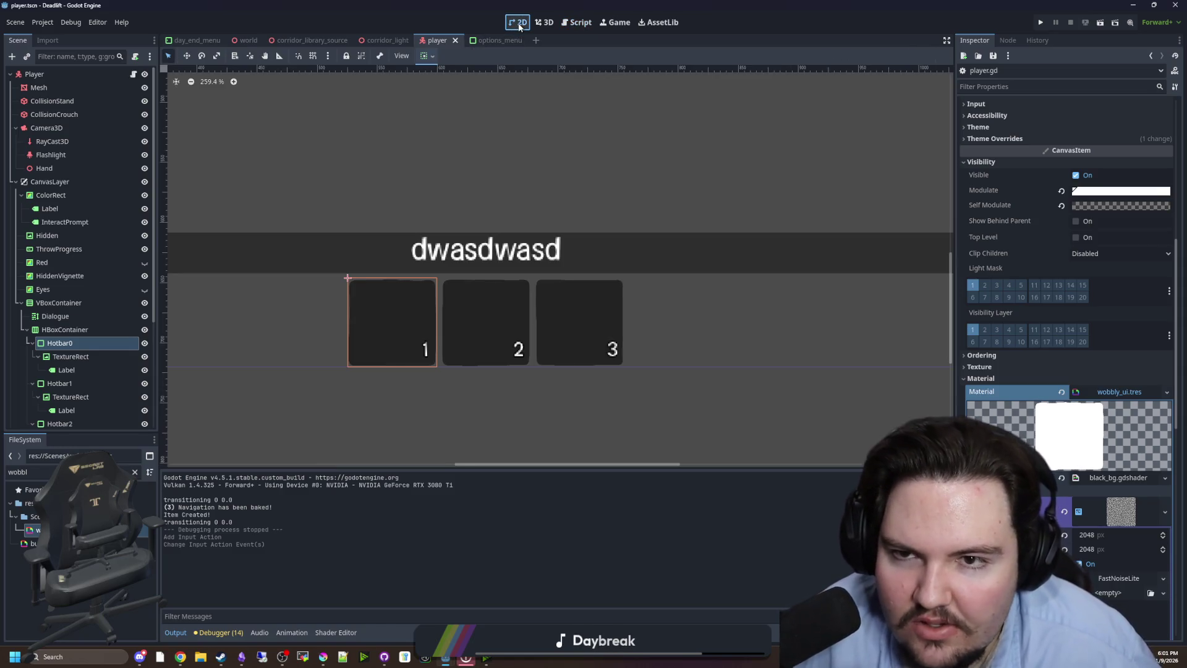
# Step: Add a Label child to VBoxContainer and move it above the Dialogue node
pyautogui.scroll(-5, 509, 346)
pyautogui.click(70, 302)
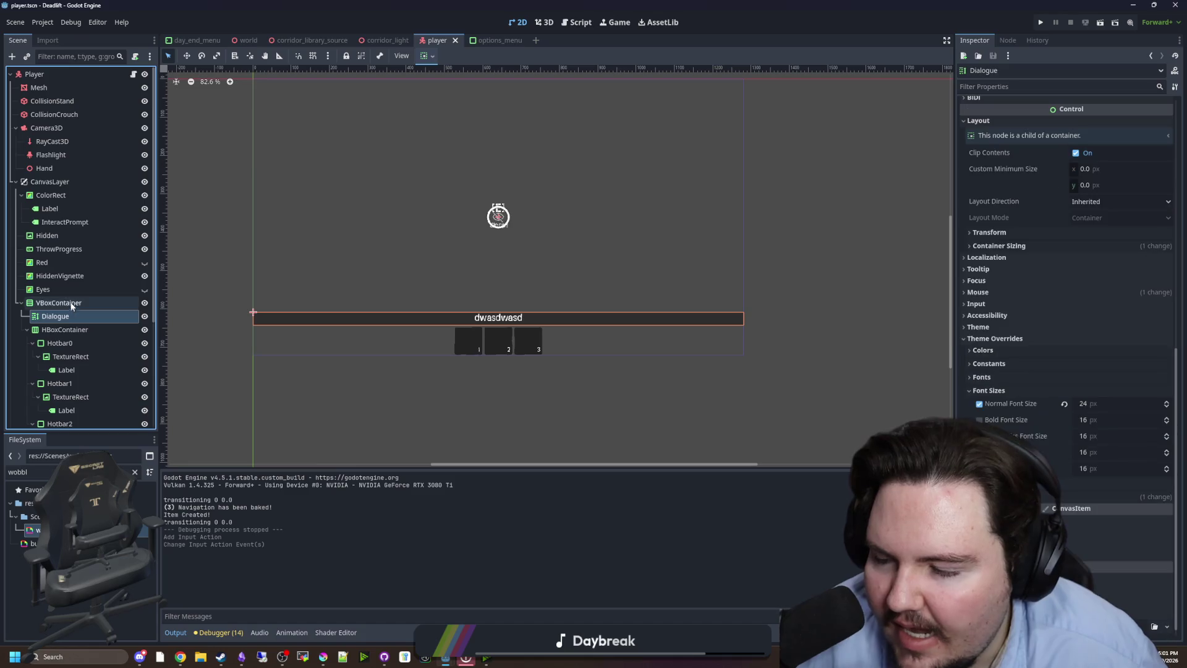
pyautogui.rightClick(69, 303)
pyautogui.click(97, 313)
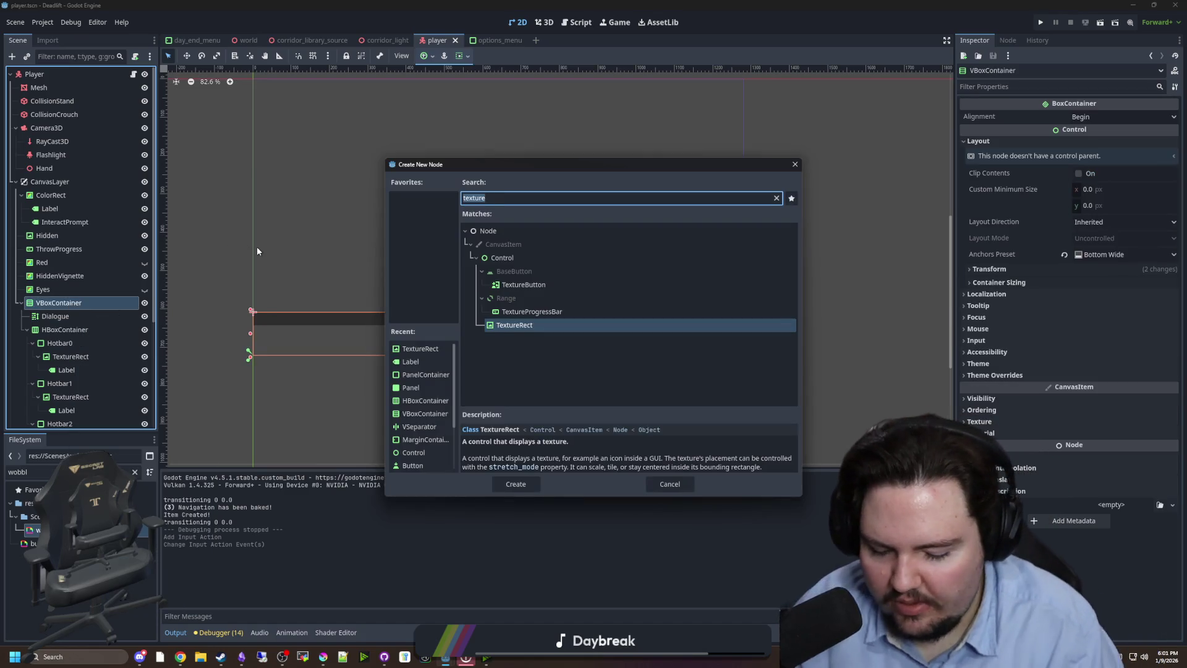
pyautogui.write('label')
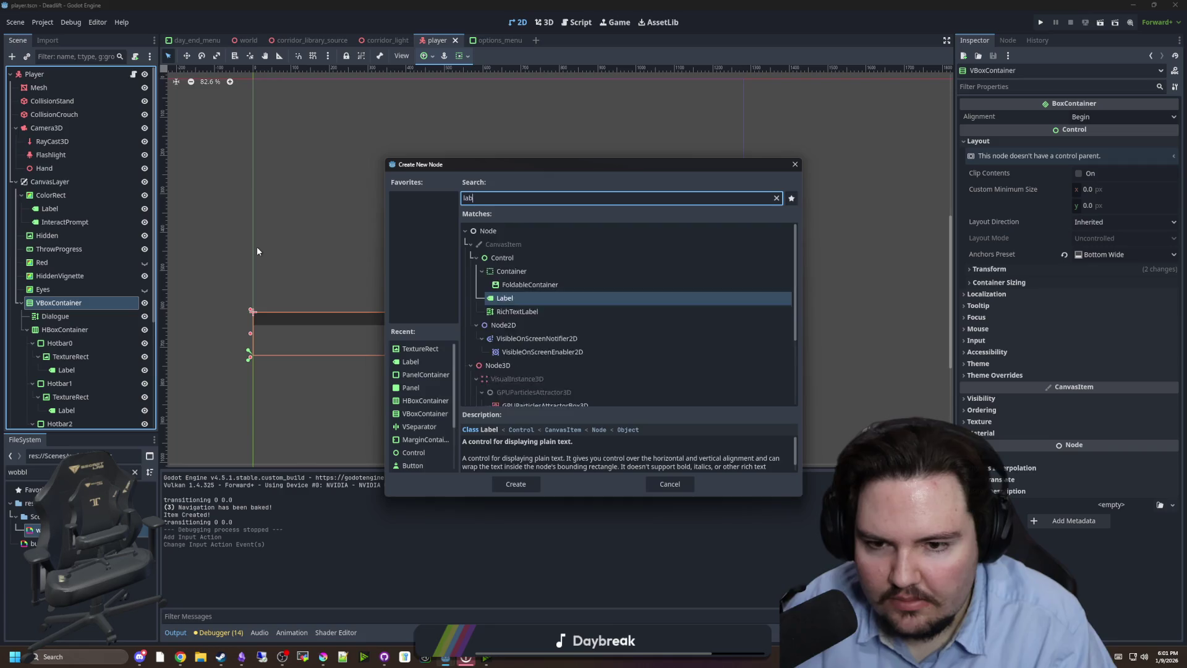
pyautogui.press('Return')
pyautogui.moveTo(56, 415)
pyautogui.mouseDown()
pyautogui.moveTo(85, 276)
pyautogui.moveTo(68, 264)
pyautogui.mouseUp()
# Step: Set the label's text to 'Close Dialogue [F]' with centered horizontal alignment
pyautogui.doubleClick(68, 272)
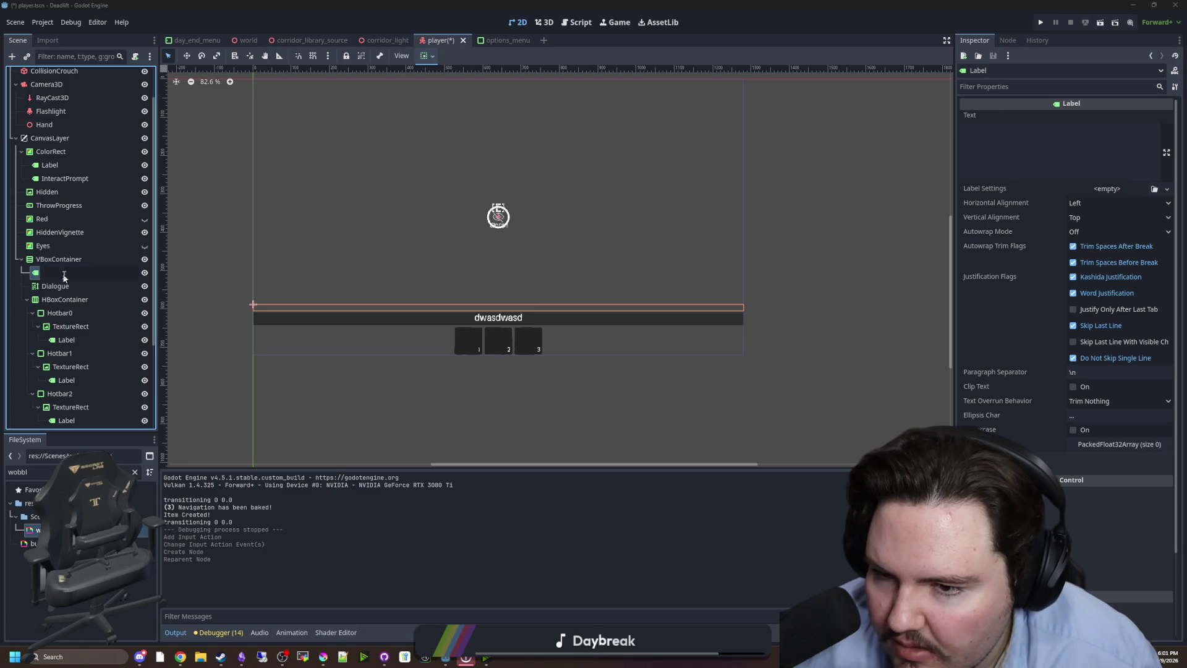
pyautogui.click(1103, 148)
pyautogui.write('Close Dialogue: F')
pyautogui.press('BackSpace')
pyautogui.write('[f')
pyautogui.press('BackSpace')
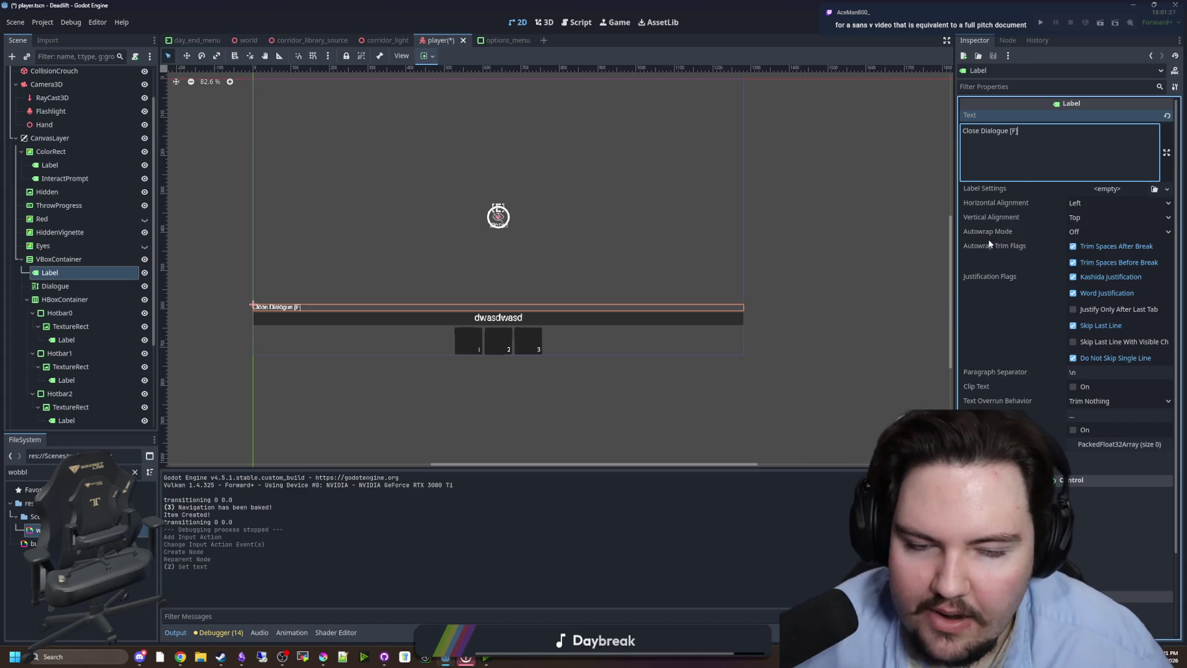
pyautogui.click(1092, 205)
pyautogui.click(1103, 232)
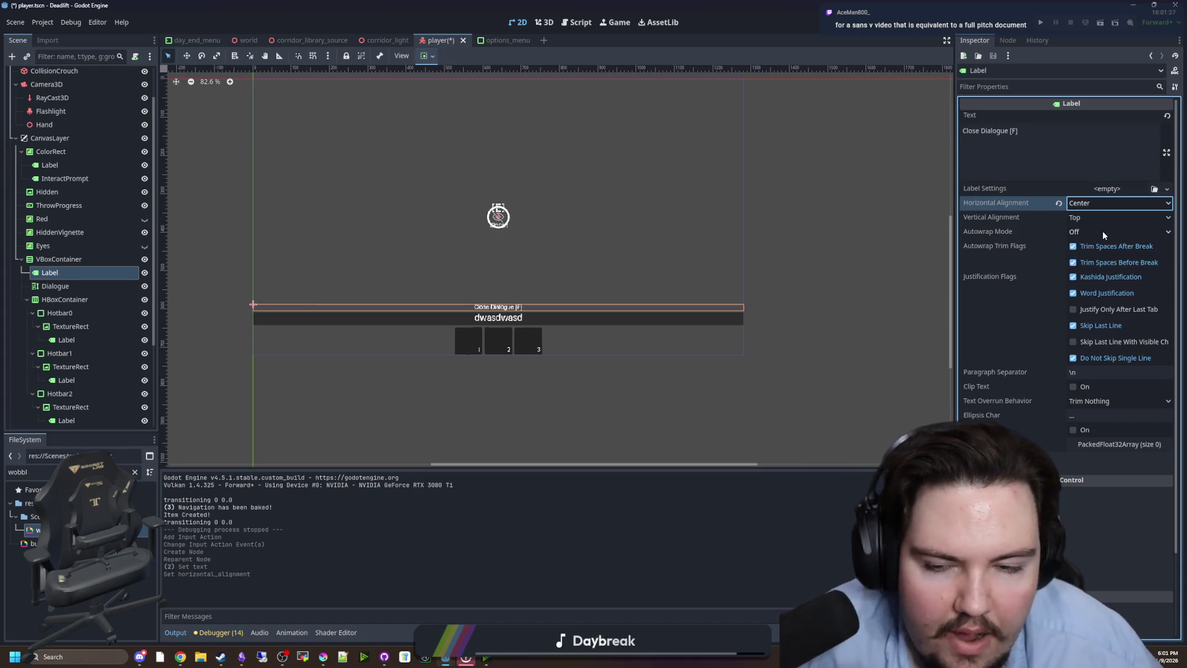
pyautogui.click(502, 290)
# Step: Save the player scene
pyautogui.scroll(3, 507, 300)
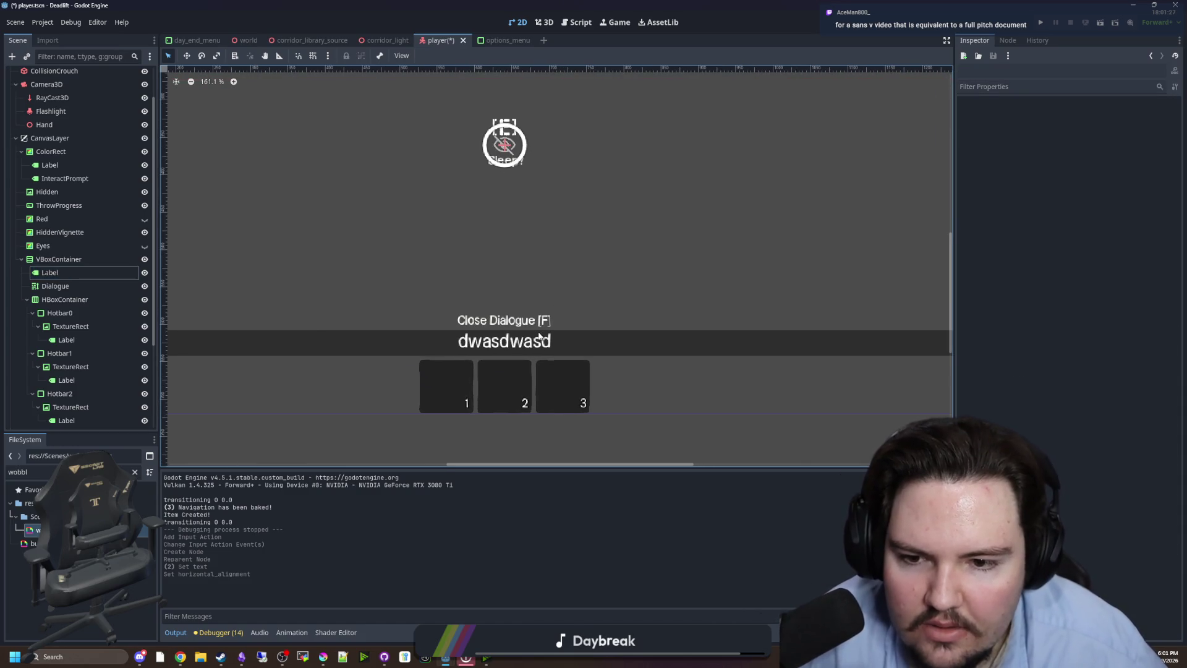
pyautogui.scroll(1, 552, 343)
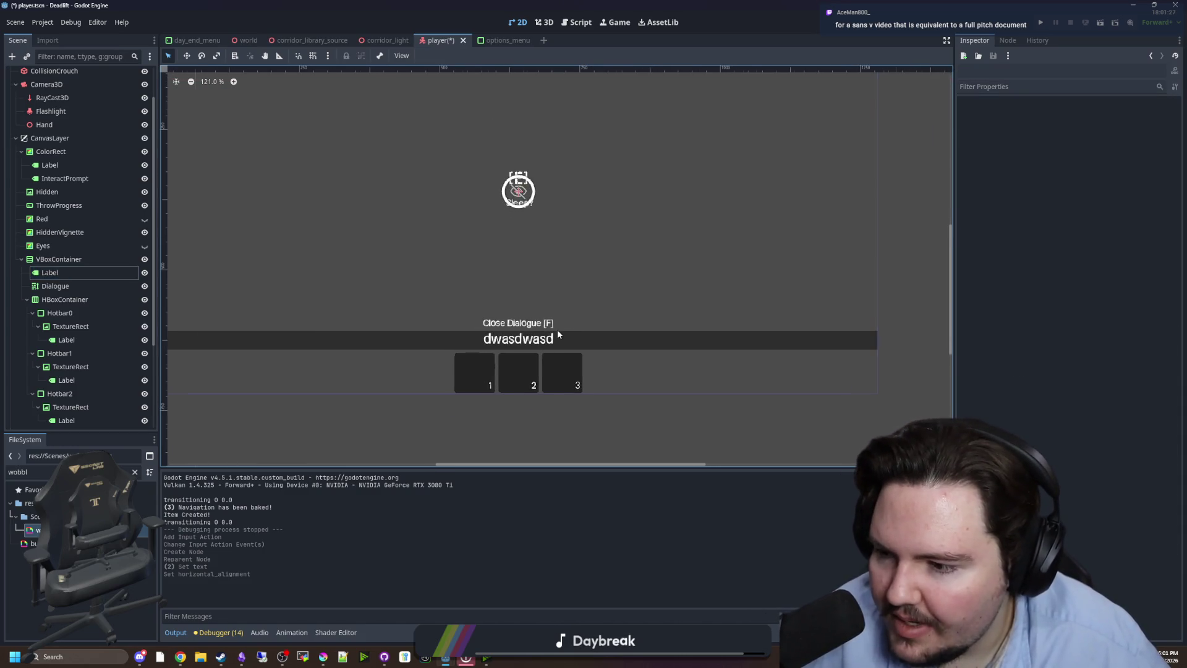
pyautogui.scroll(-4, 558, 329)
pyautogui.hotkey('ctrl', 's')
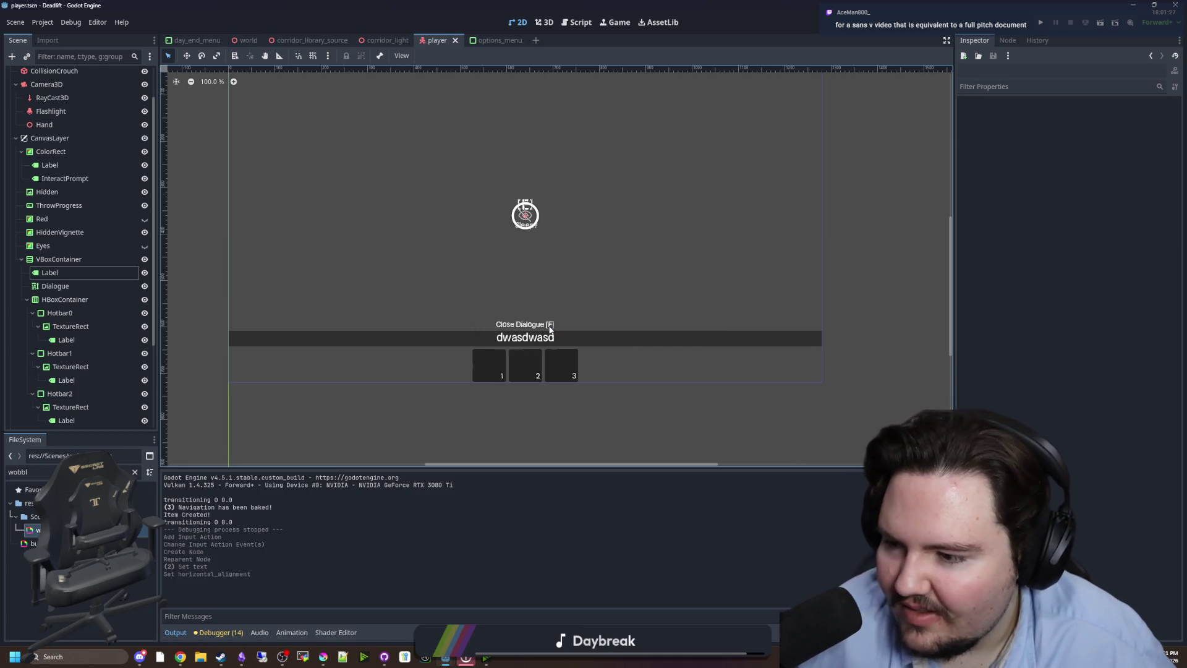
pyautogui.hotkey('ctrl', 's')
pyautogui.hotkey('ctrl', 's')
# Step: Rename the new label node to CloseDialogue
pyautogui.click(81, 273)
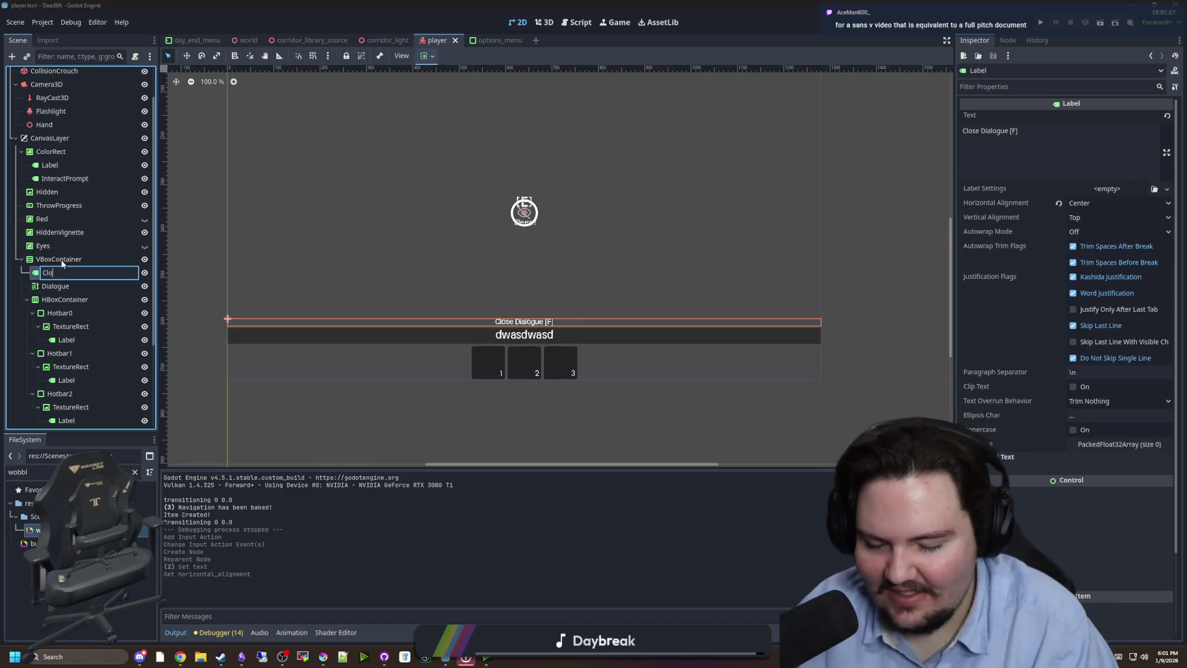
pyautogui.write('eDialogu')
pyautogui.press('Return')
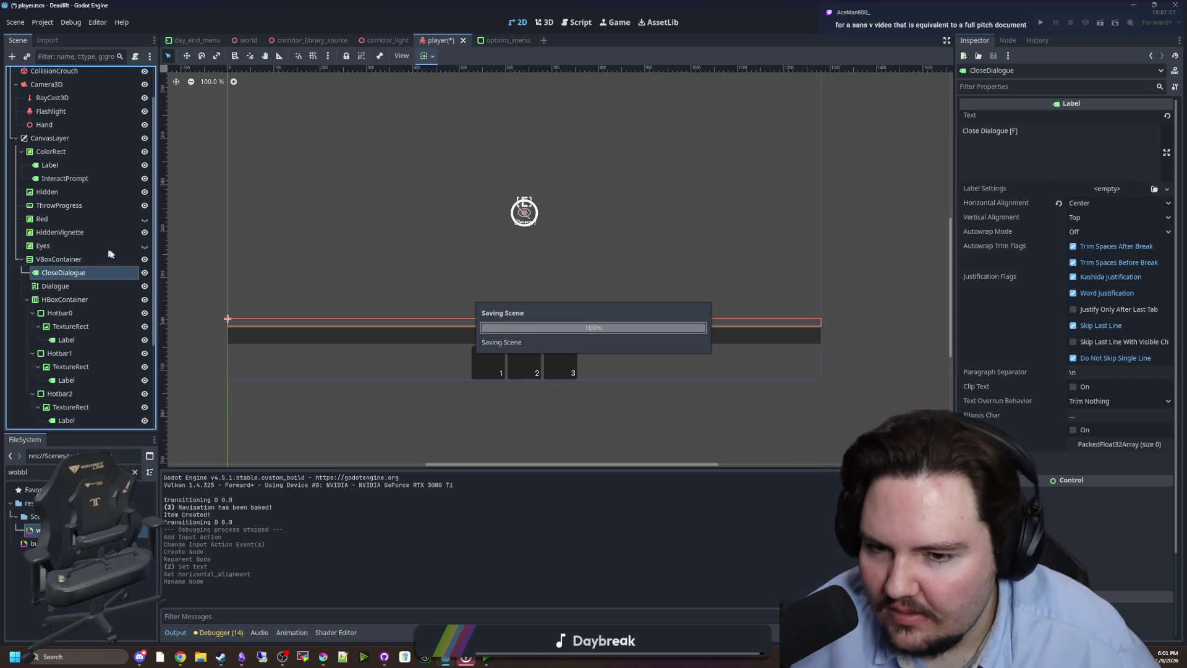
pyautogui.click(66, 285)
pyautogui.click(64, 273)
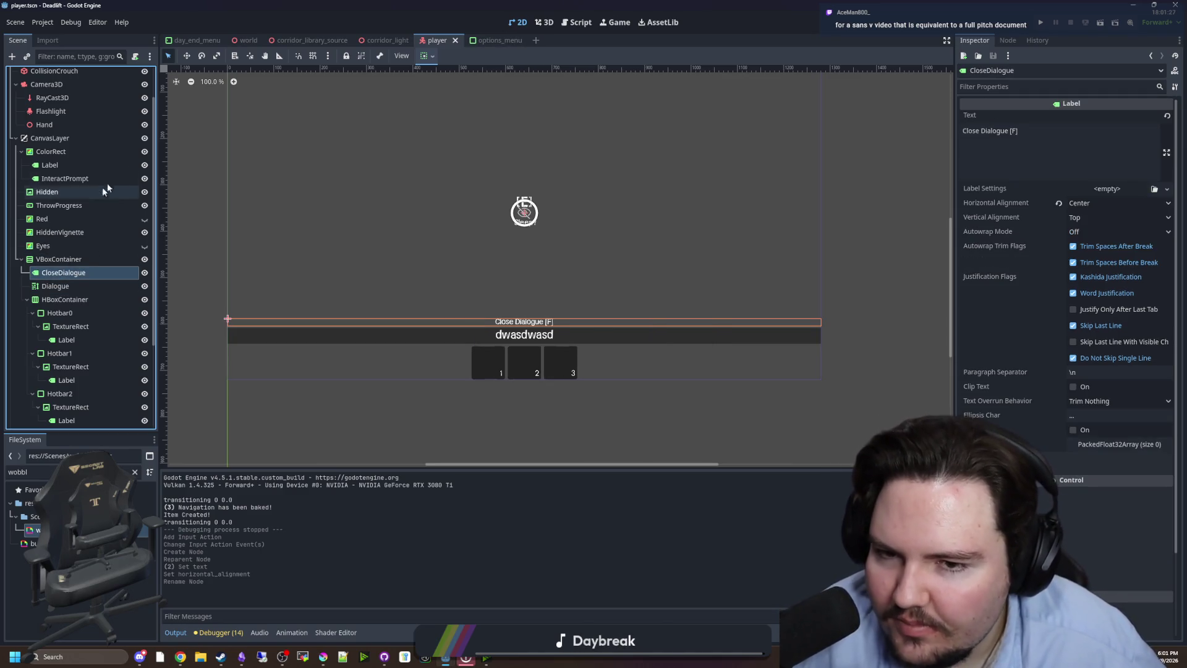
pyautogui.scroll(3, 94, 195)
# Step: Switch to player.gd and search it for the speak function
pyautogui.click(134, 74)
pyautogui.hotkey('ctrl', 'f')
pyautogui.write('spoea')
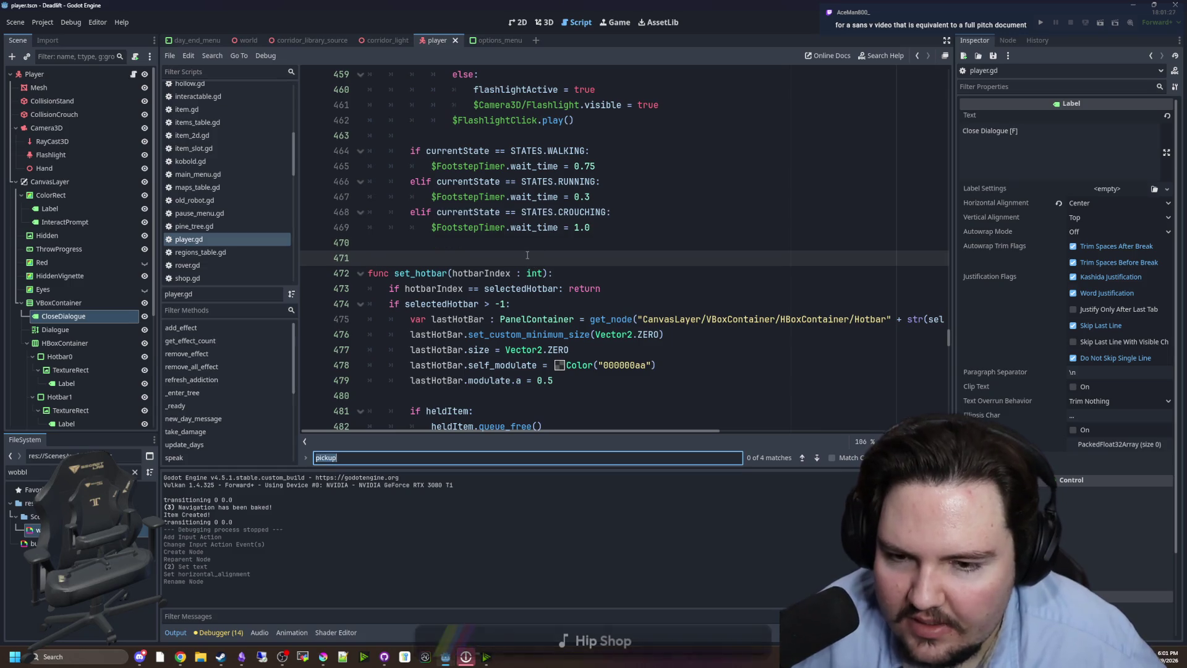
pyautogui.write('eak')
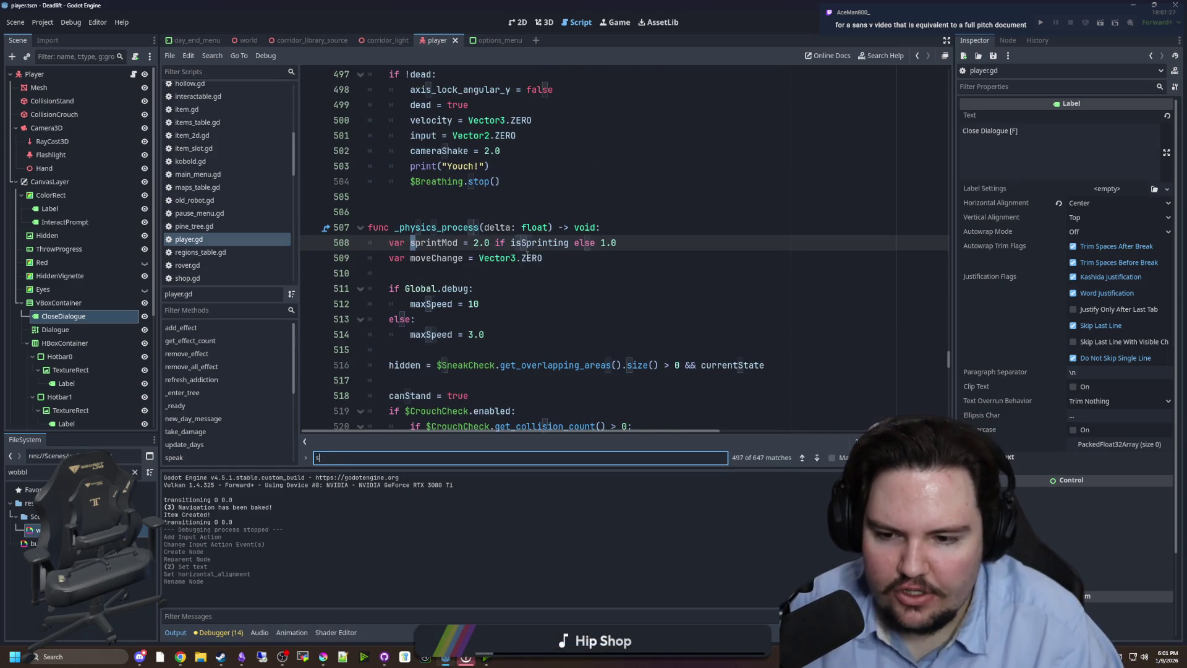
# Step: Make speak() begin with $CanvasLayer/VBoxContainer/CloseDialogue.visible = true
pyautogui.click(582, 243)
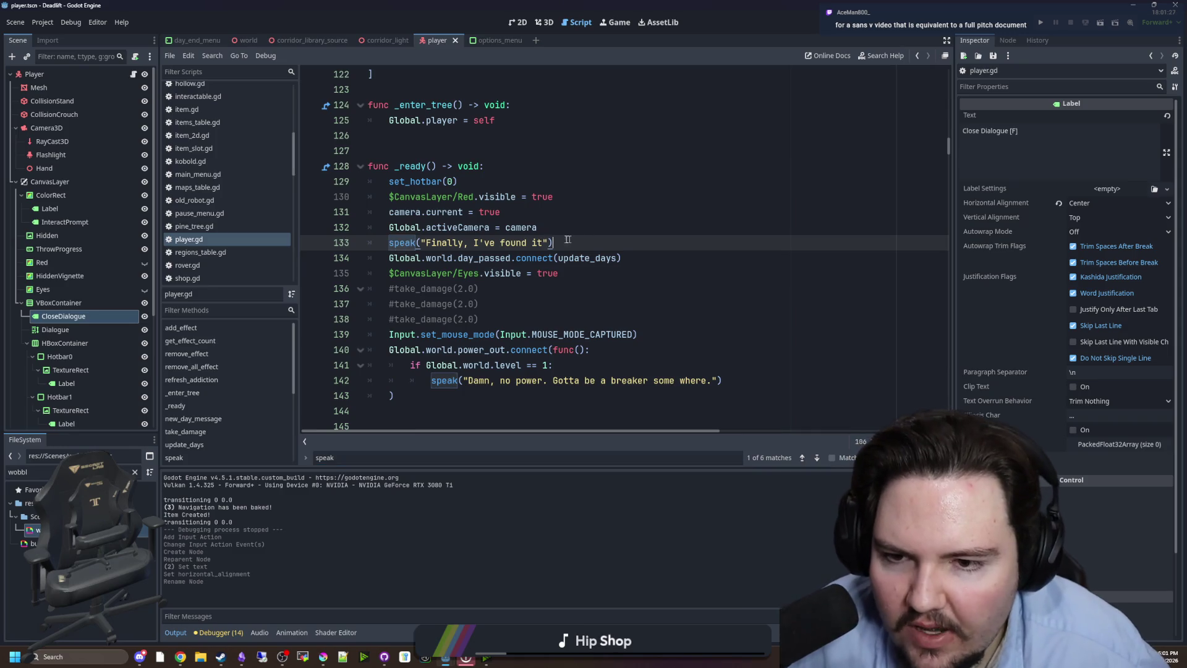
pyautogui.scroll(-1, 505, 244)
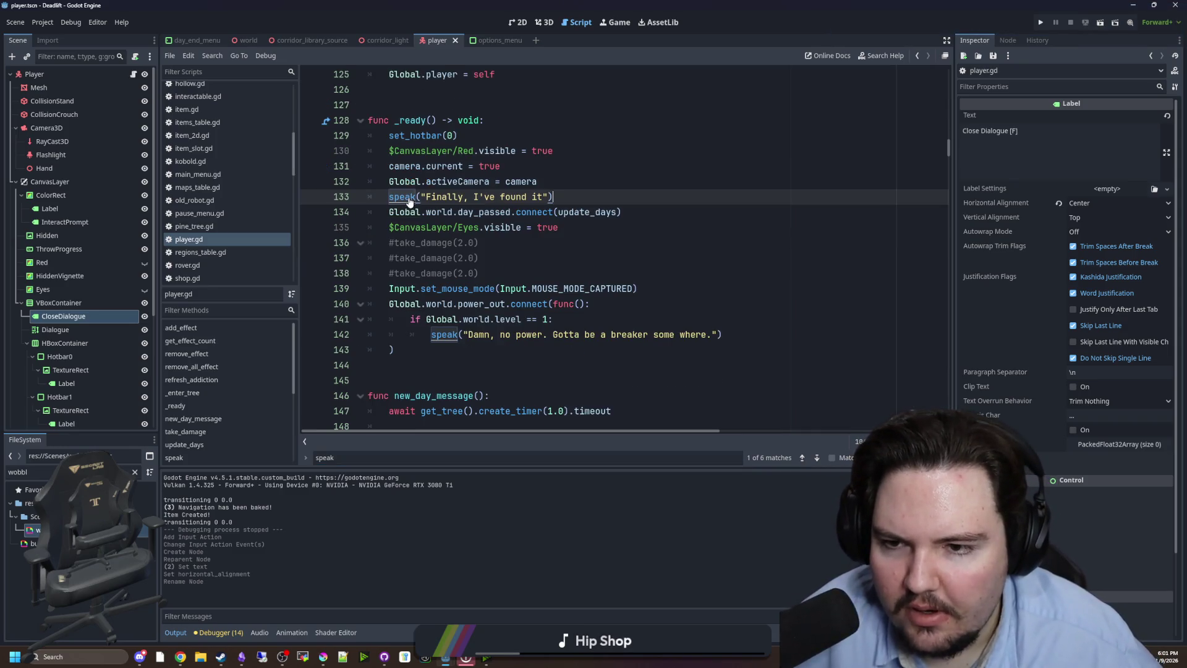
pyautogui.keyDown('ctrl'); pyautogui.click(408, 202); pyautogui.keyUp('ctrl')
pyautogui.press('Down')
pyautogui.moveTo(64, 316)
pyautogui.mouseDown()
pyautogui.moveTo(351, 249)
pyautogui.moveTo(408, 218)
pyautogui.moveTo(593, 211)
pyautogui.mouseUp()
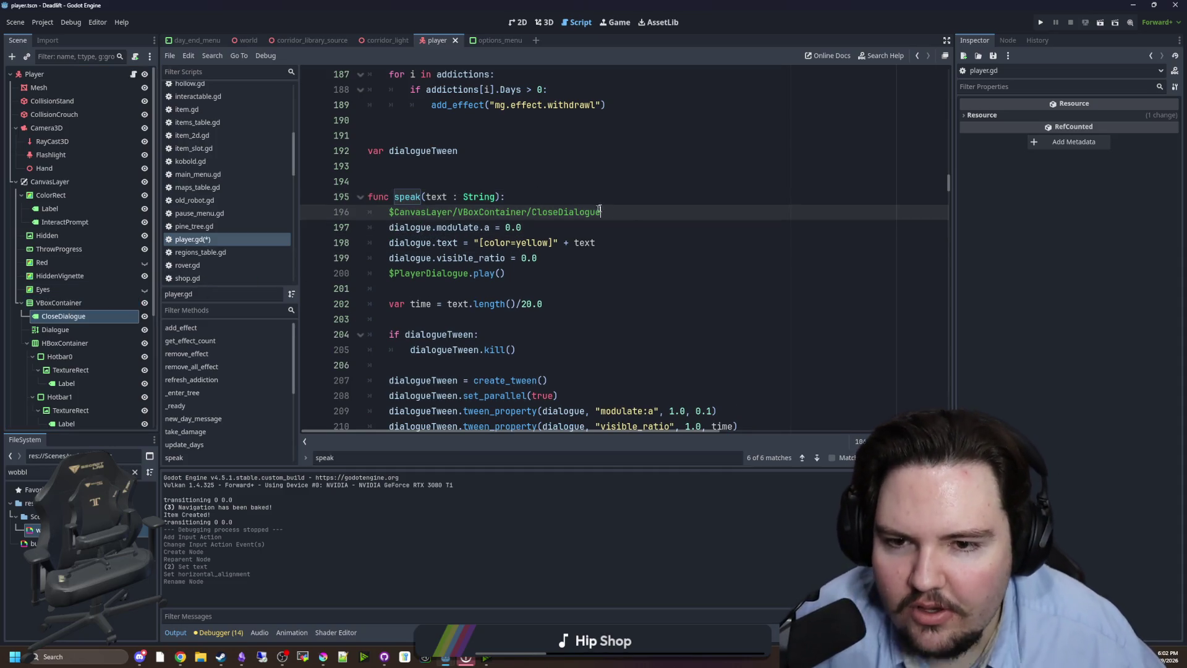
pyautogui.write('.visible')
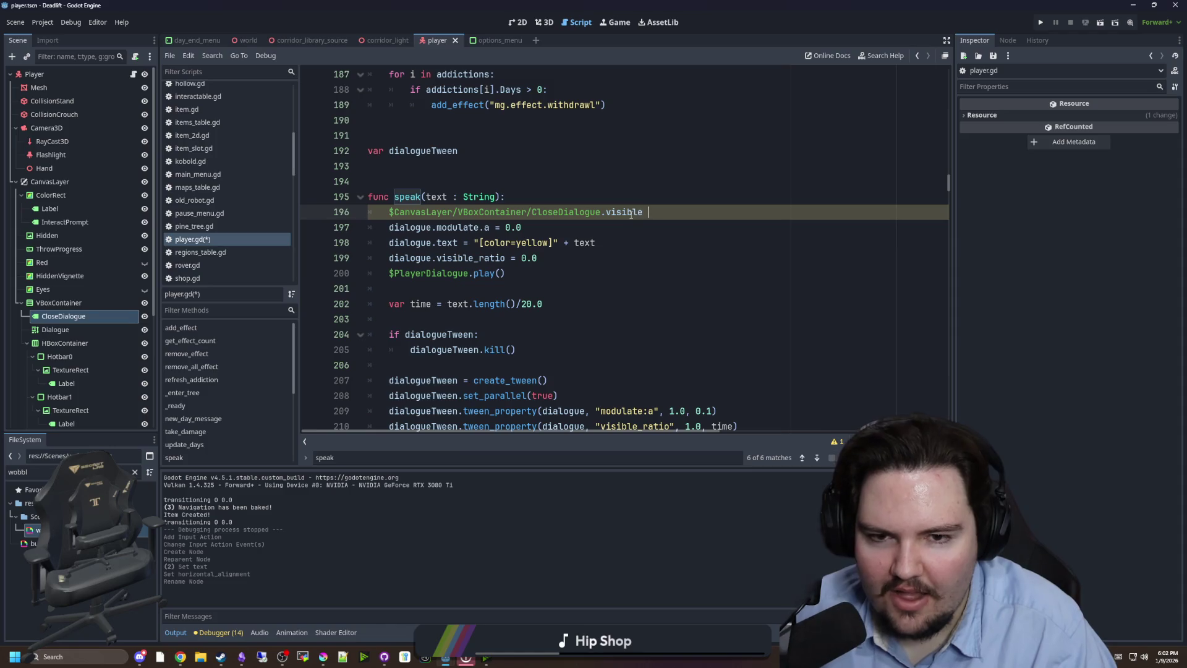
pyautogui.moveTo(680, 212); pyautogui.dragTo(391, 211)
pyautogui.click(465, 184)
pyautogui.moveTo(683, 211); pyautogui.dragTo(389, 212)
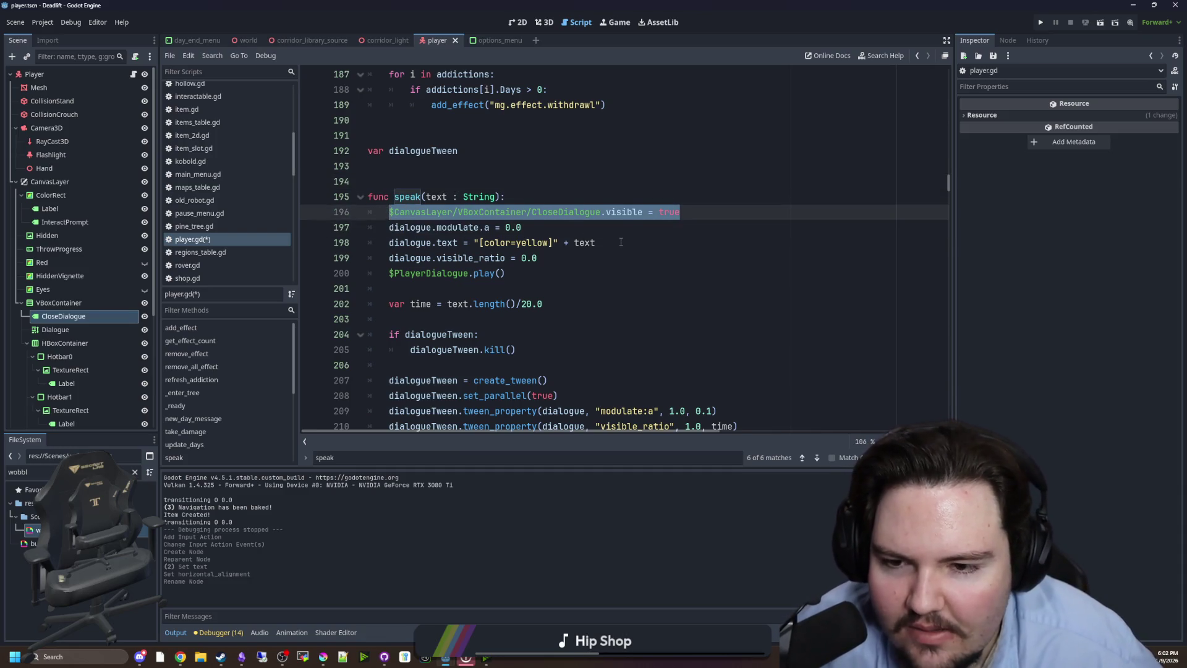
# Step: Comment out the tween interval and fade-out lines in speak() with Ctrl+K
pyautogui.scroll(-3, 621, 242)
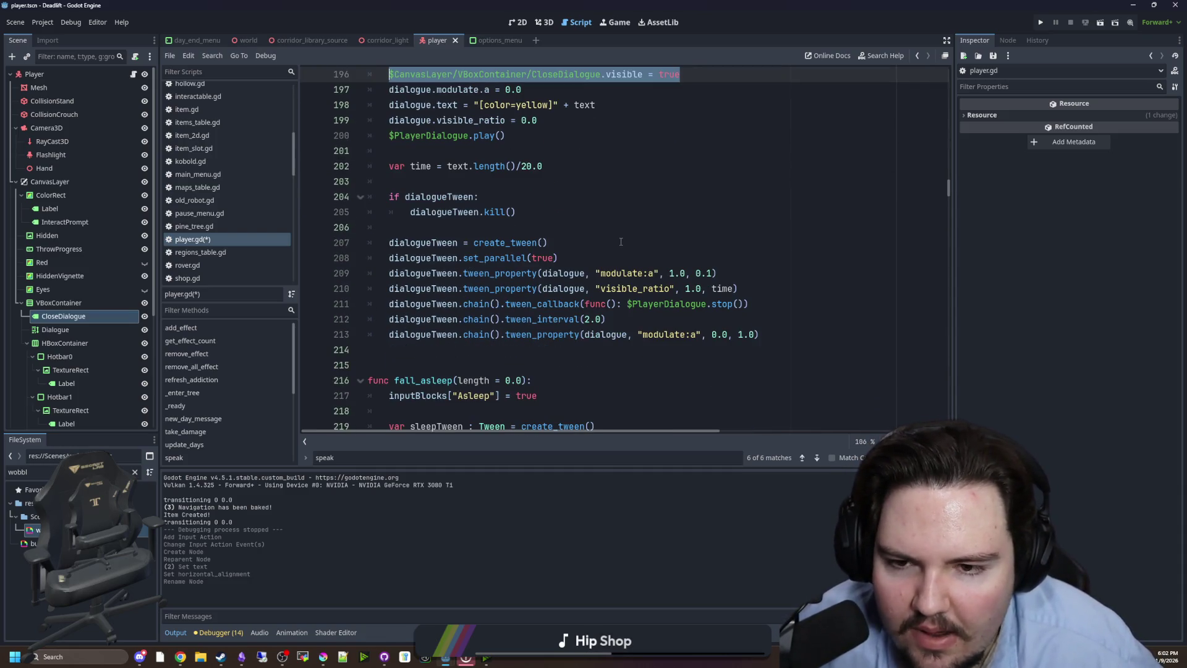
pyautogui.scroll(1, 556, 249)
pyautogui.click(637, 303)
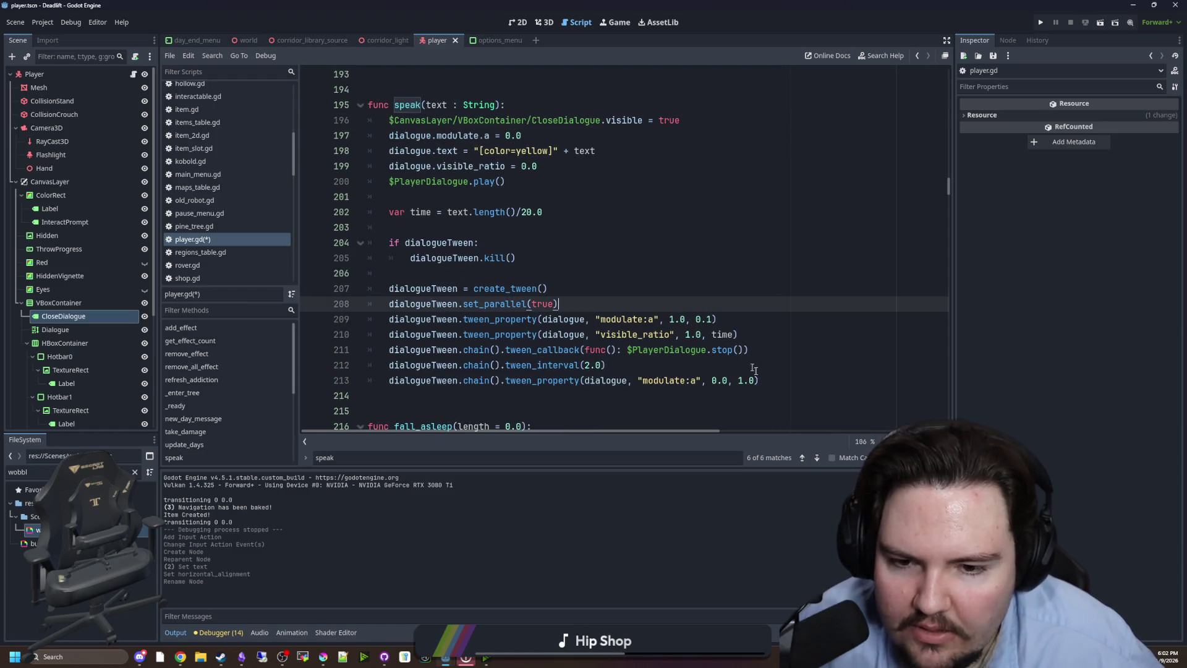
pyautogui.moveTo(813, 375)
pyautogui.mouseDown()
pyautogui.moveTo(588, 381)
pyautogui.moveTo(357, 343)
pyautogui.mouseUp()
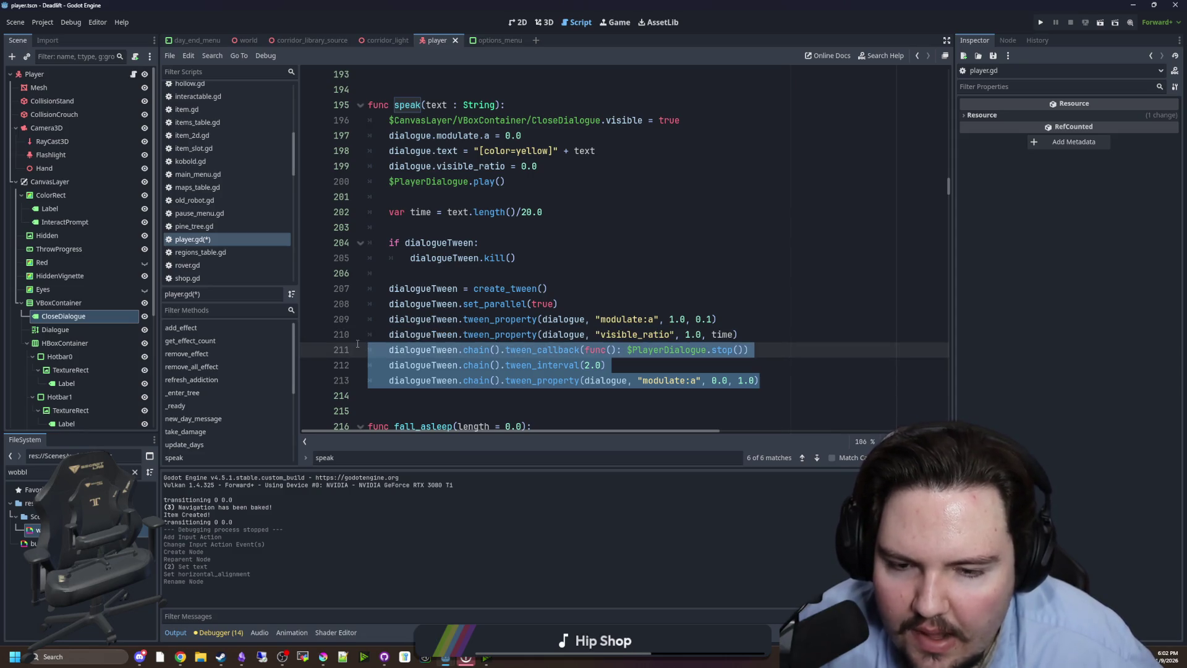
pyautogui.moveTo(345, 357); pyautogui.dragTo(344, 364)
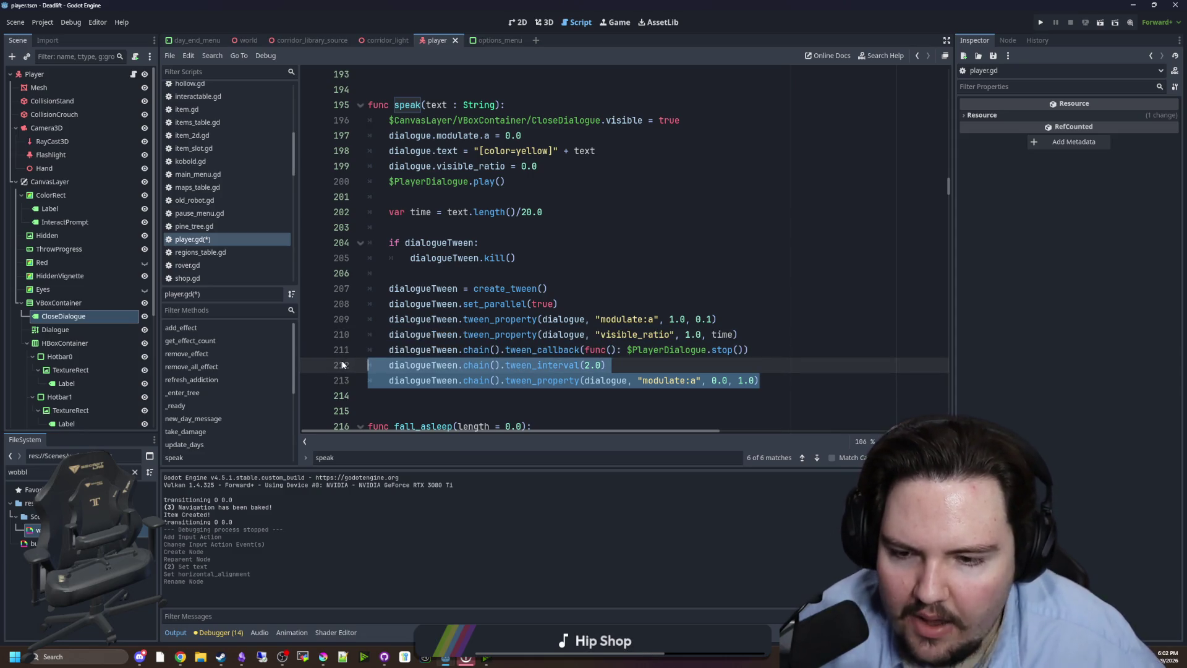
pyautogui.hotkey('ctrl', 'k')
pyautogui.click(594, 270)
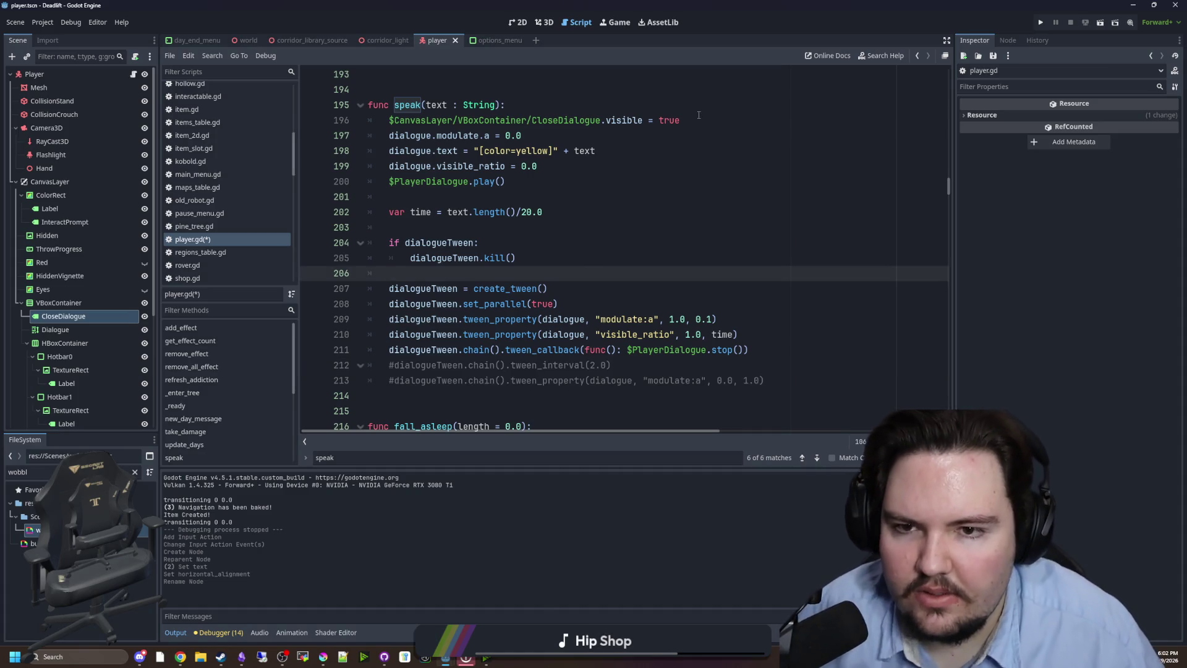
# Step: Reselect the CloseDialogue visibility line and start a new script search
pyautogui.moveTo(699, 119); pyautogui.dragTo(367, 118)
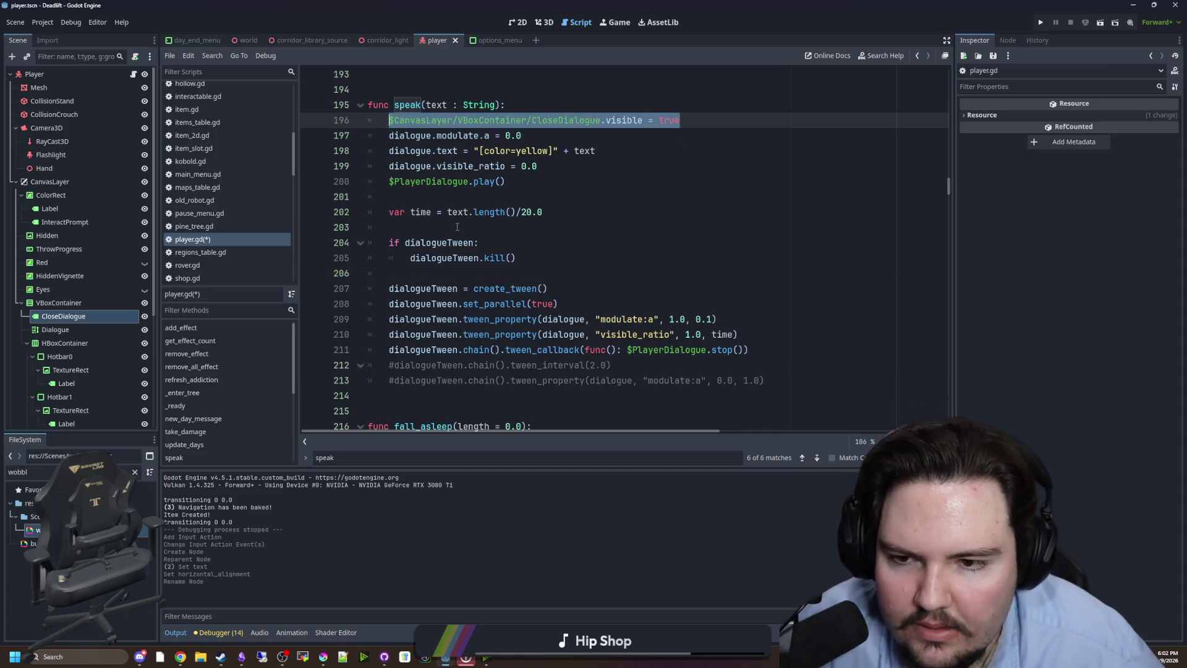
pyautogui.scroll(2, 586, 277)
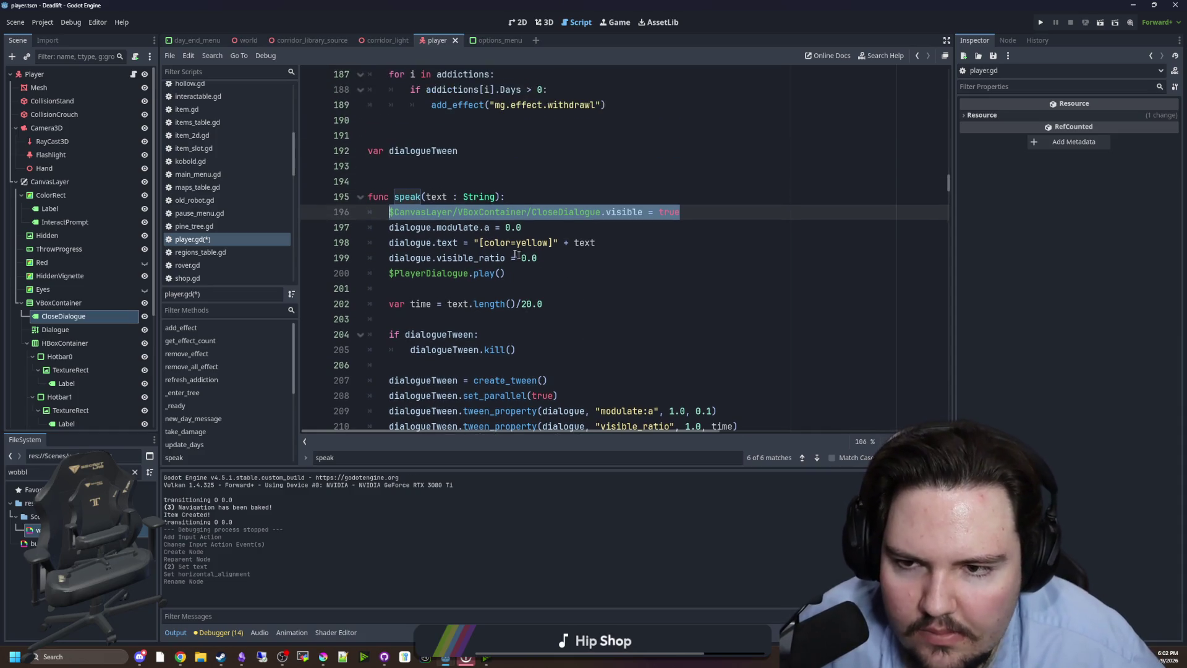
pyautogui.scroll(-1, 485, 243)
pyautogui.click(457, 126)
pyautogui.moveTo(681, 166); pyautogui.dragTo(389, 165)
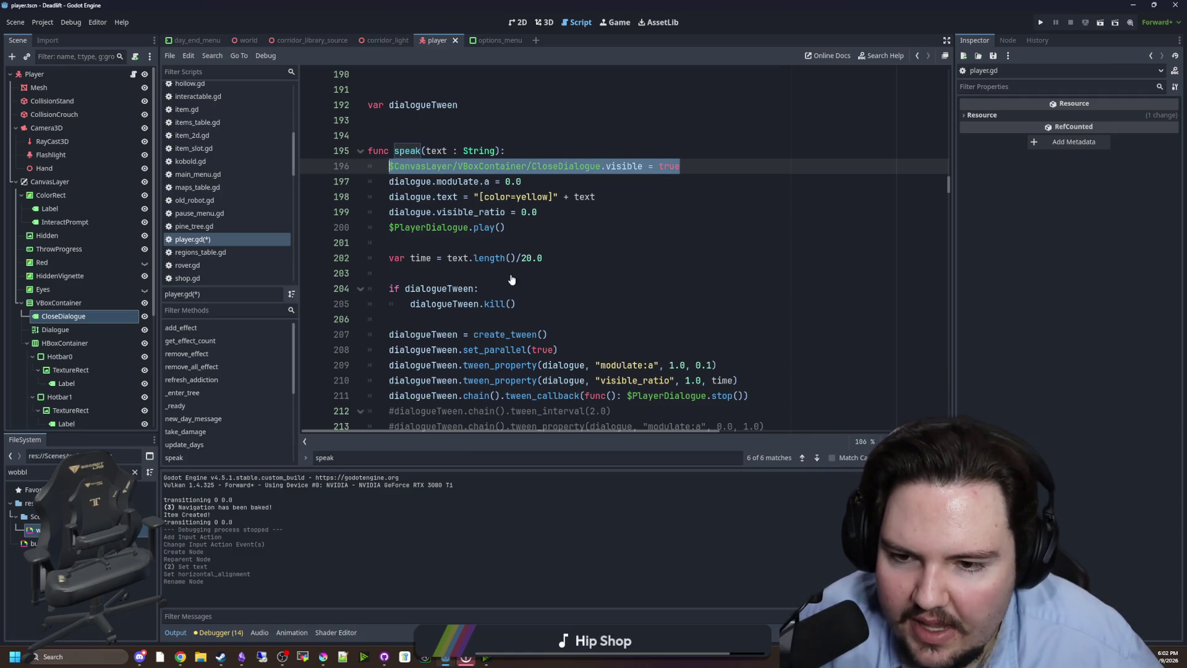
pyautogui.scroll(-1, 573, 255)
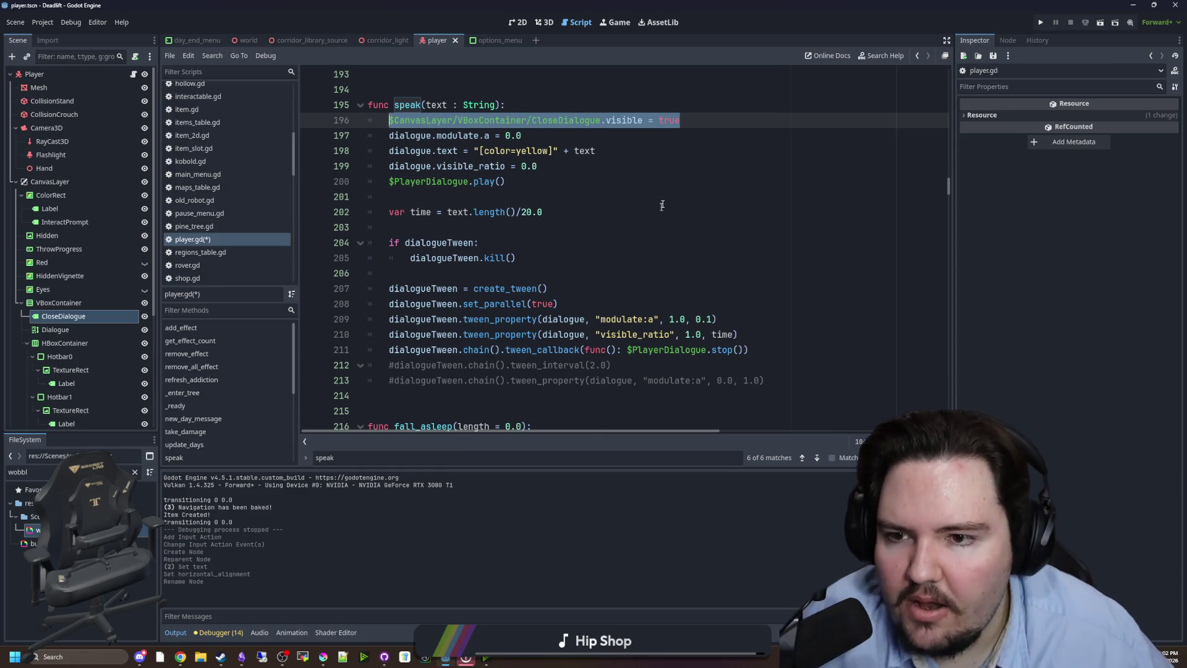
pyautogui.scroll(-4, 659, 209)
pyautogui.click(484, 212)
pyautogui.hotkey('ctrl', 'f')
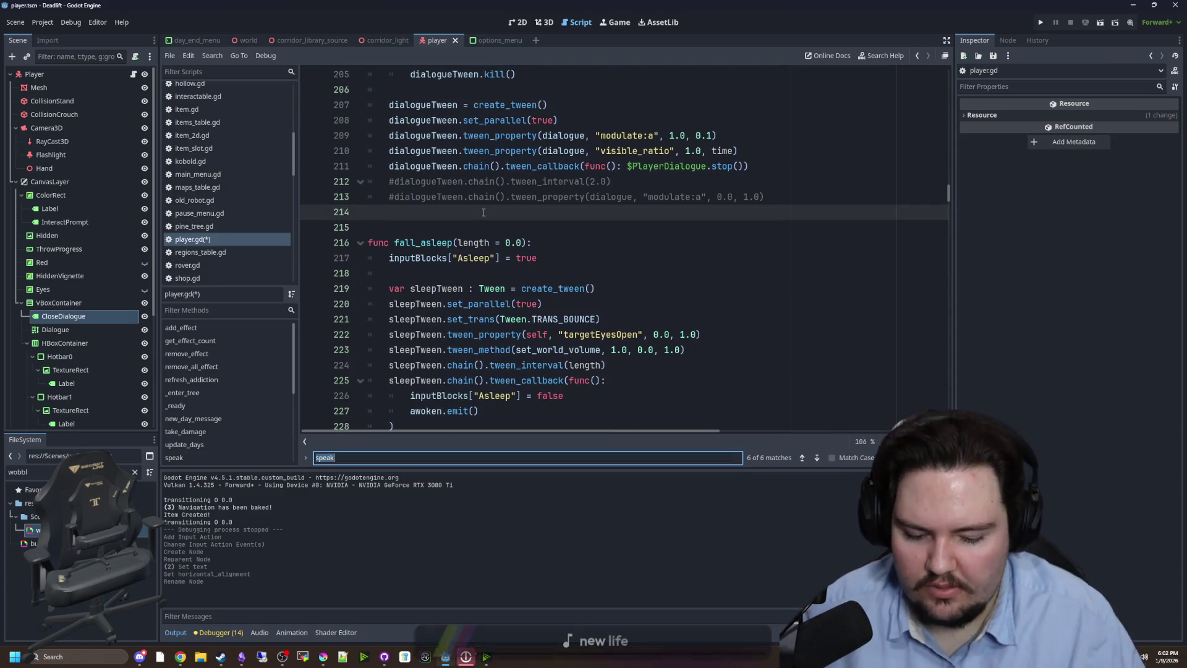
# Step: In _process, add an if Input.is_action_just_pressed("dismiss_dialogue") check
pyautogui.write('_process')
pyautogui.click(435, 285)
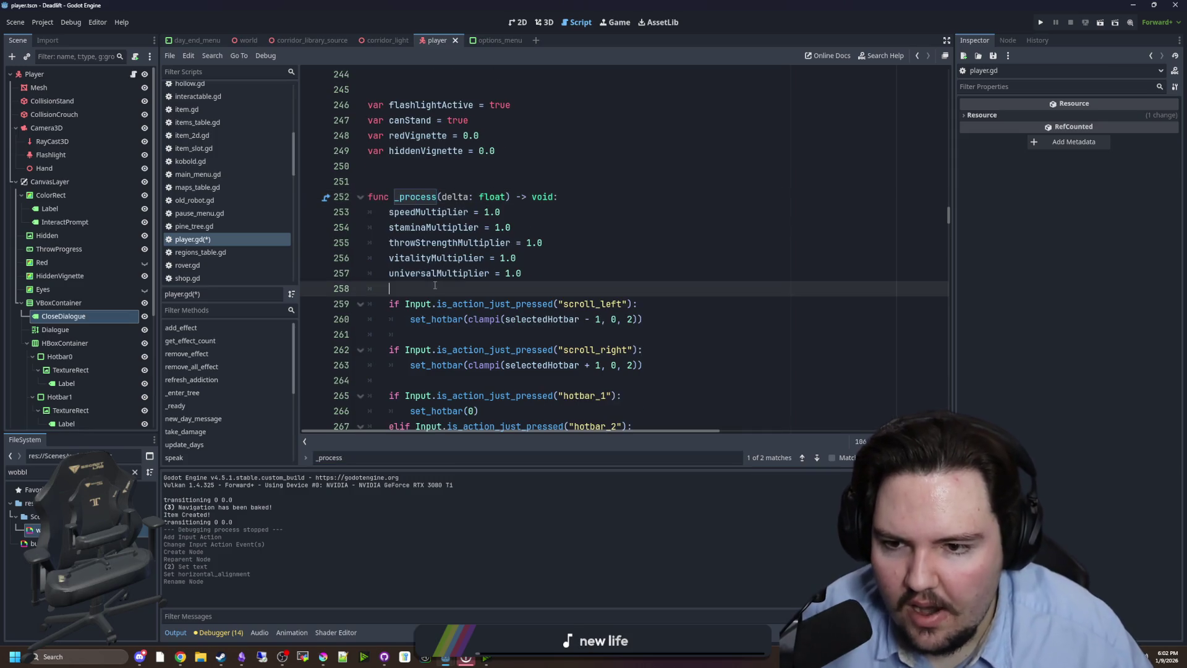
pyautogui.press('Return')
pyautogui.press('Return')
pyautogui.press('Up')
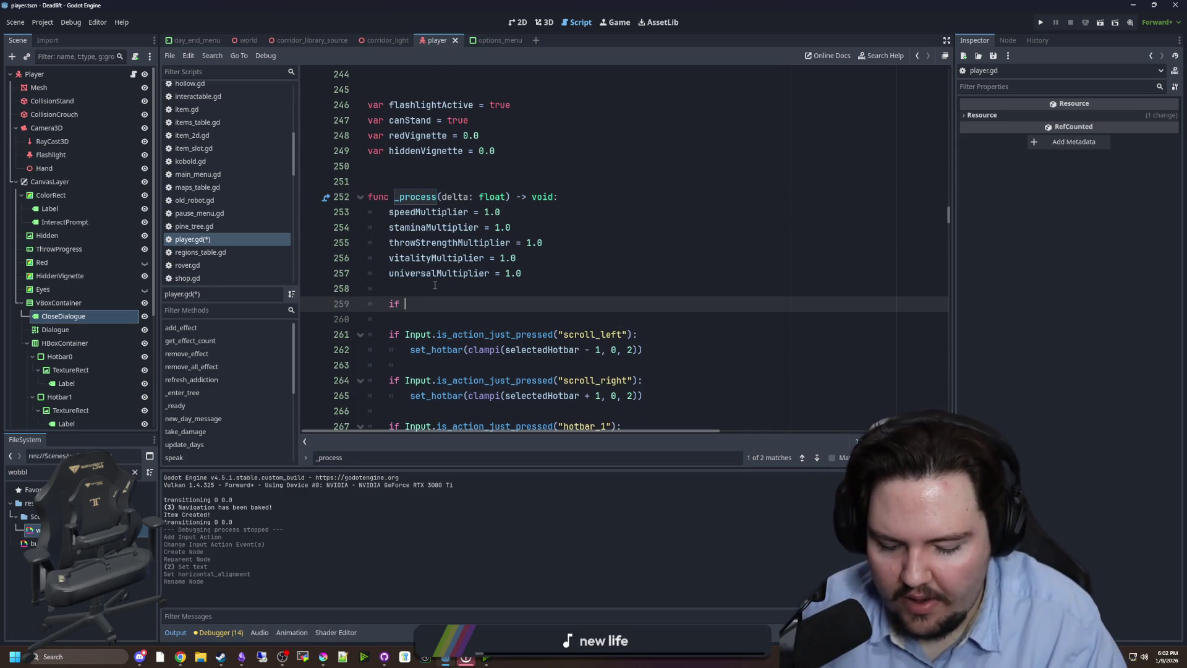
pyautogui.write('tion_jk')
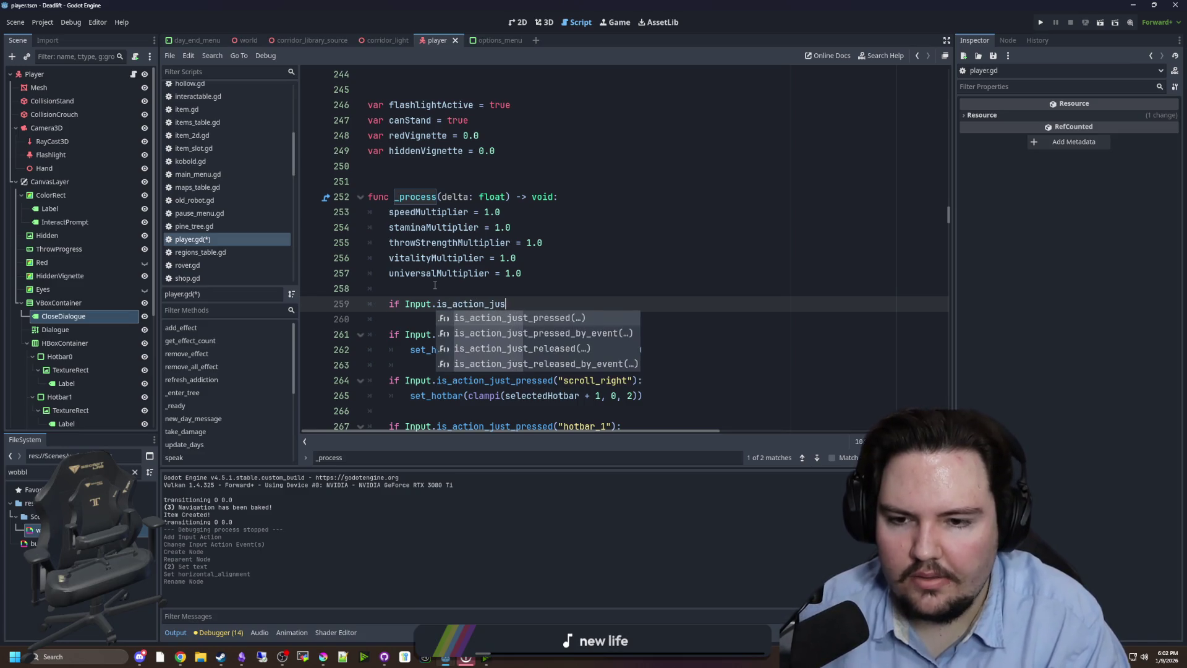
pyautogui.press('Return')
pyautogui.write('clos)')
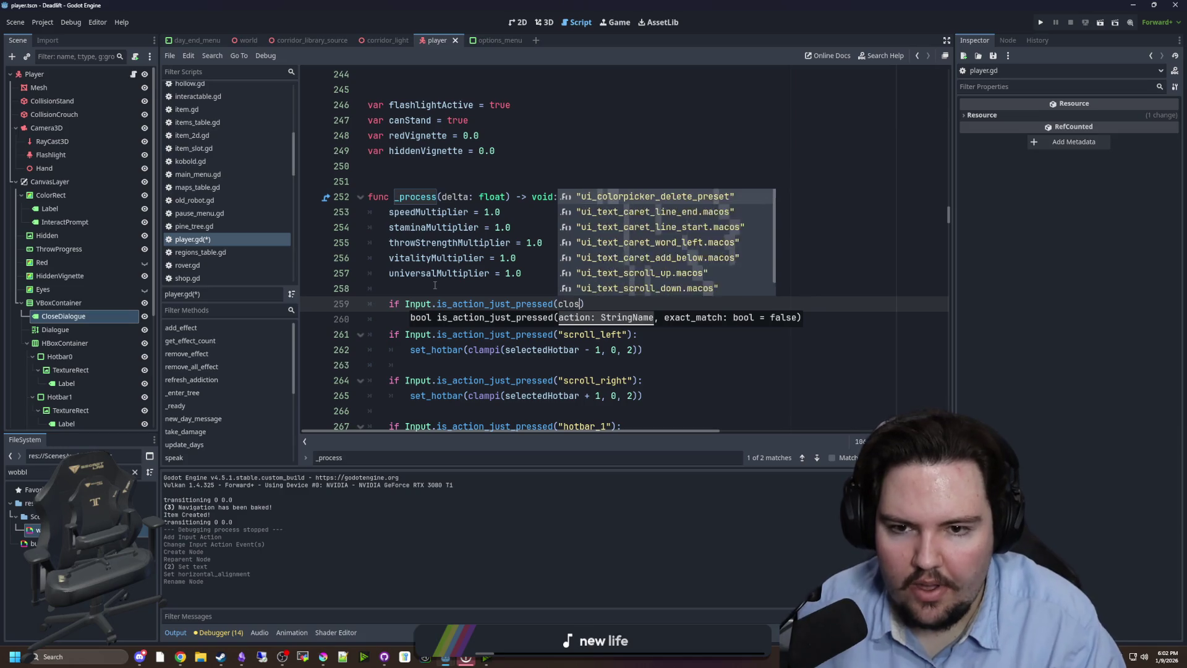
pyautogui.press('BackSpace')
pyautogui.press('BackSpace')
pyautogui.write('"dial')
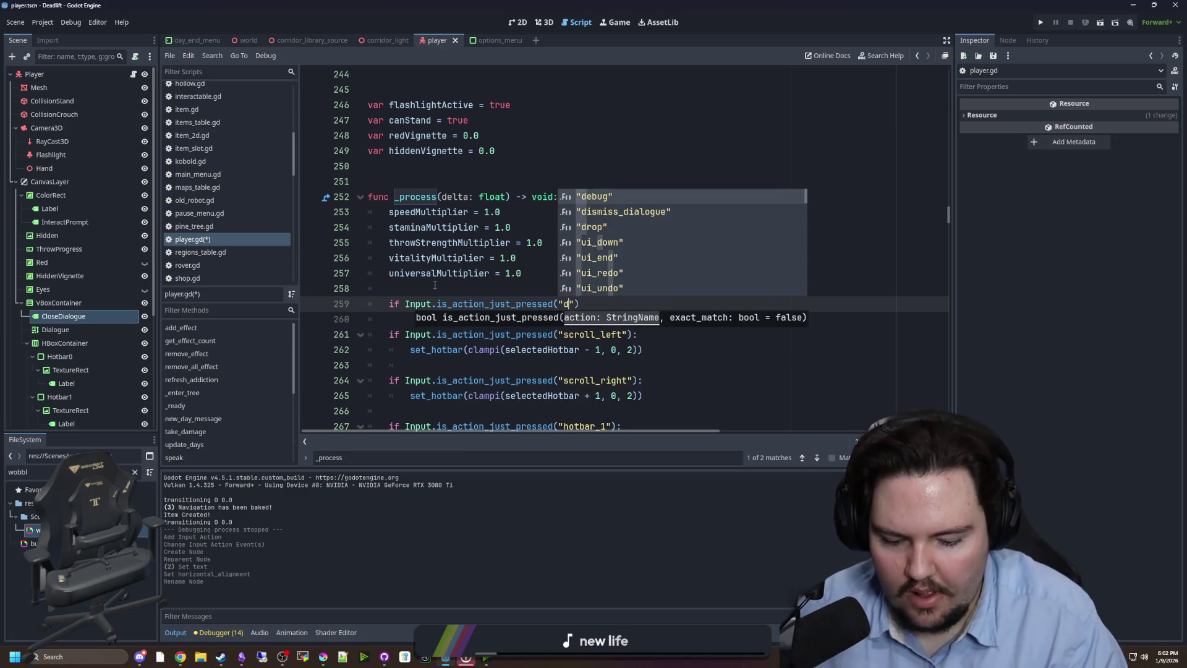
pyautogui.press('Return')
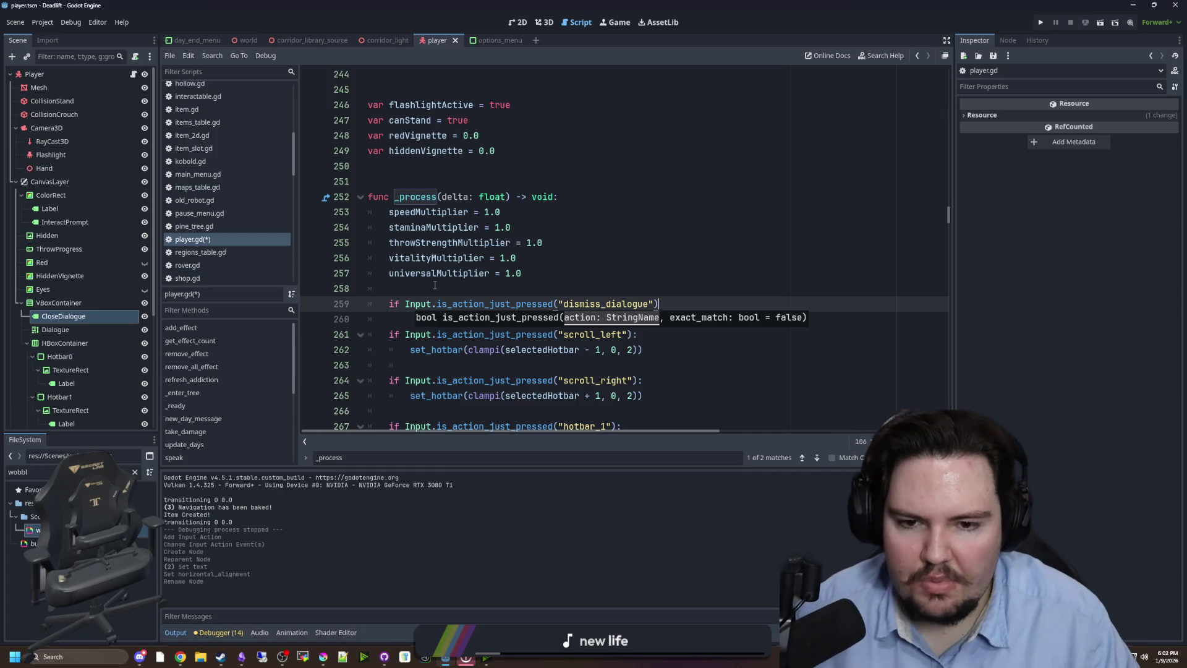
pyautogui.press('Return')
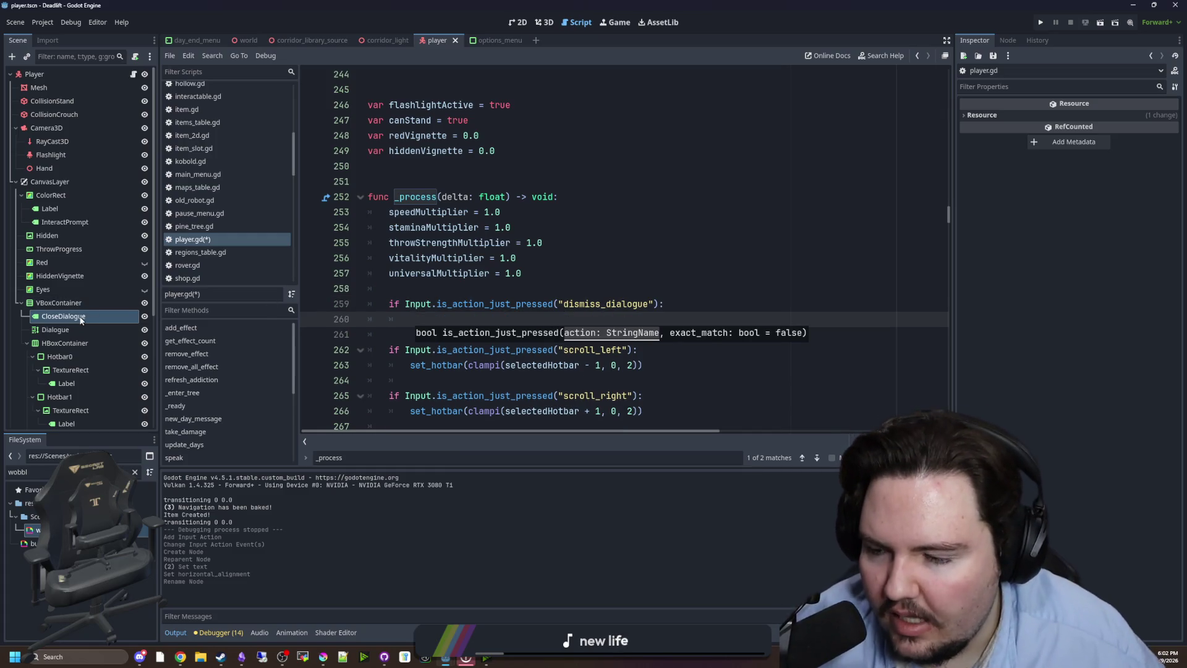
# Step: Nest an if dialogue.modulate.a >= 1.0 check that sets CloseDialogue.visible to false
pyautogui.click(59, 331)
pyautogui.click(425, 319)
pyautogui.write('dialo')
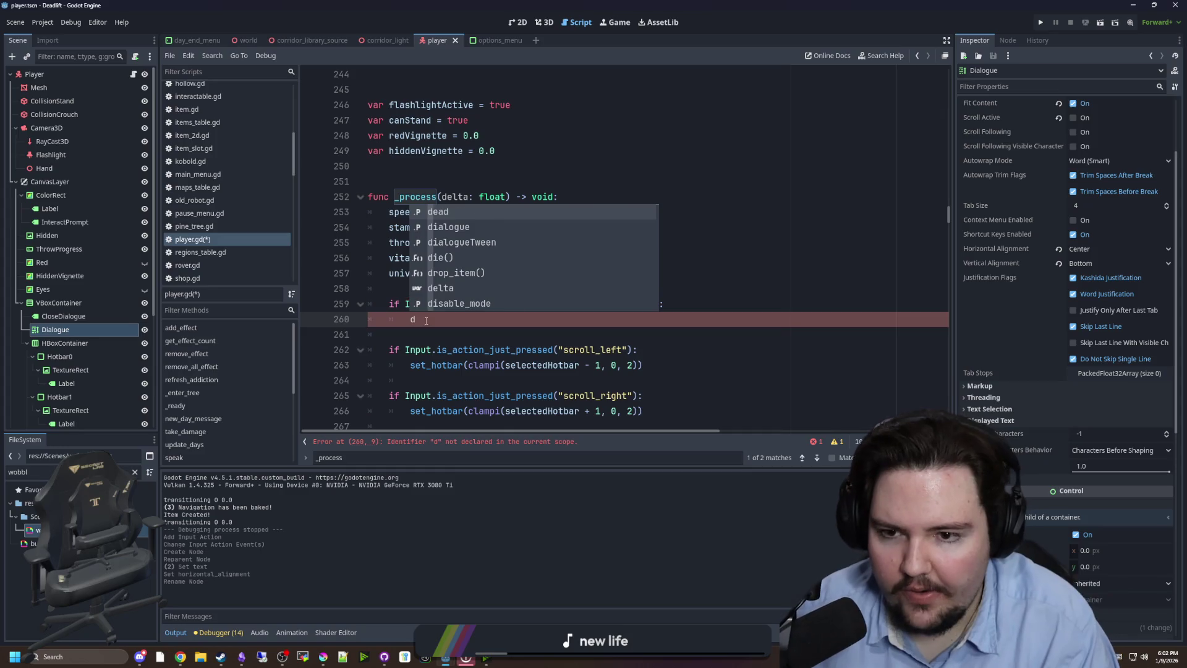
pyautogui.write('gue.modulate.a ')
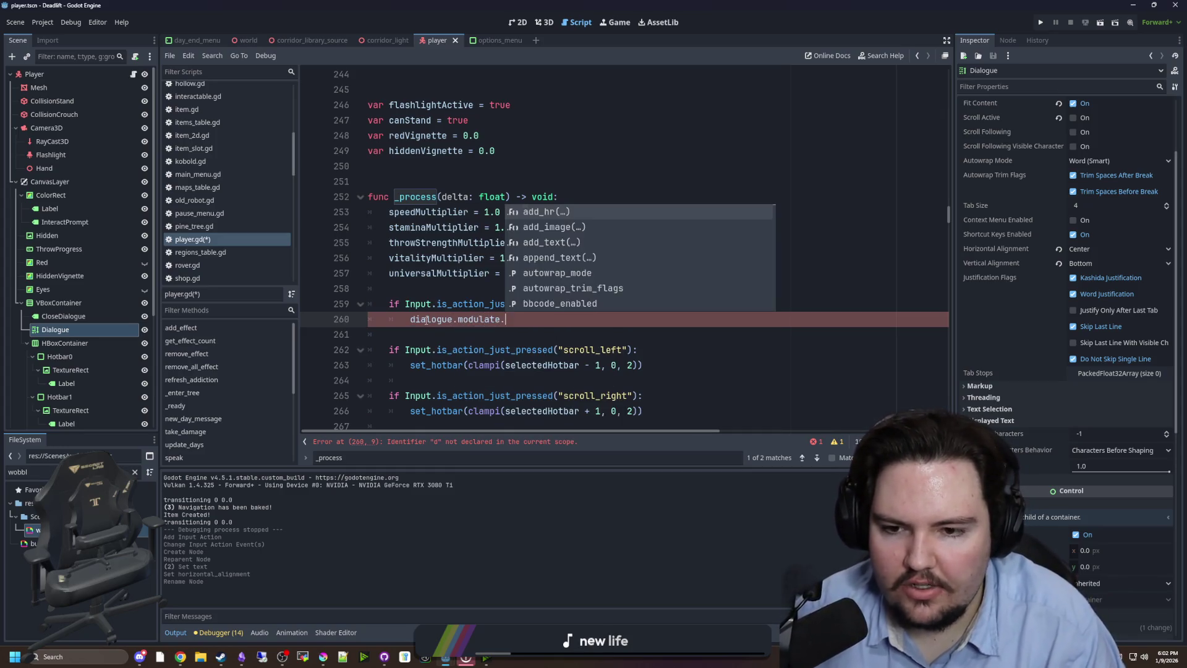
pyautogui.write('>= 1.0')
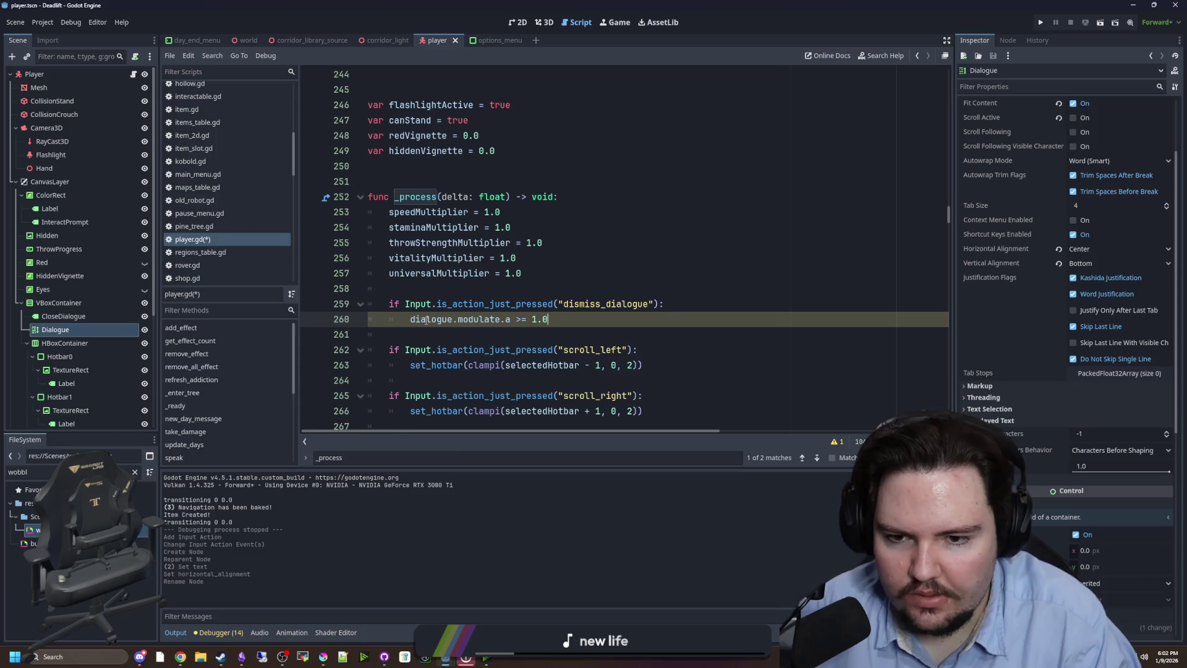
pyautogui.write(':')
pyautogui.click(412, 319)
pyautogui.write('if')
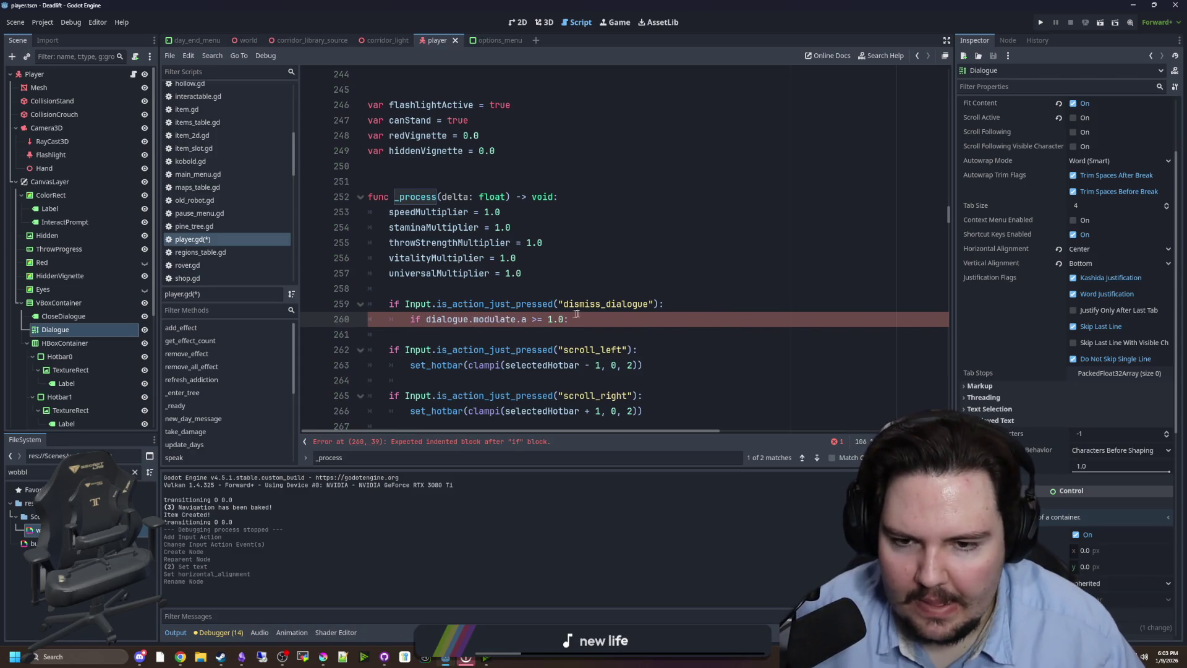
pyautogui.press('Return')
pyautogui.write('if $CanvasLayer/VBoxContainer/CloseDialogue.visible = true')
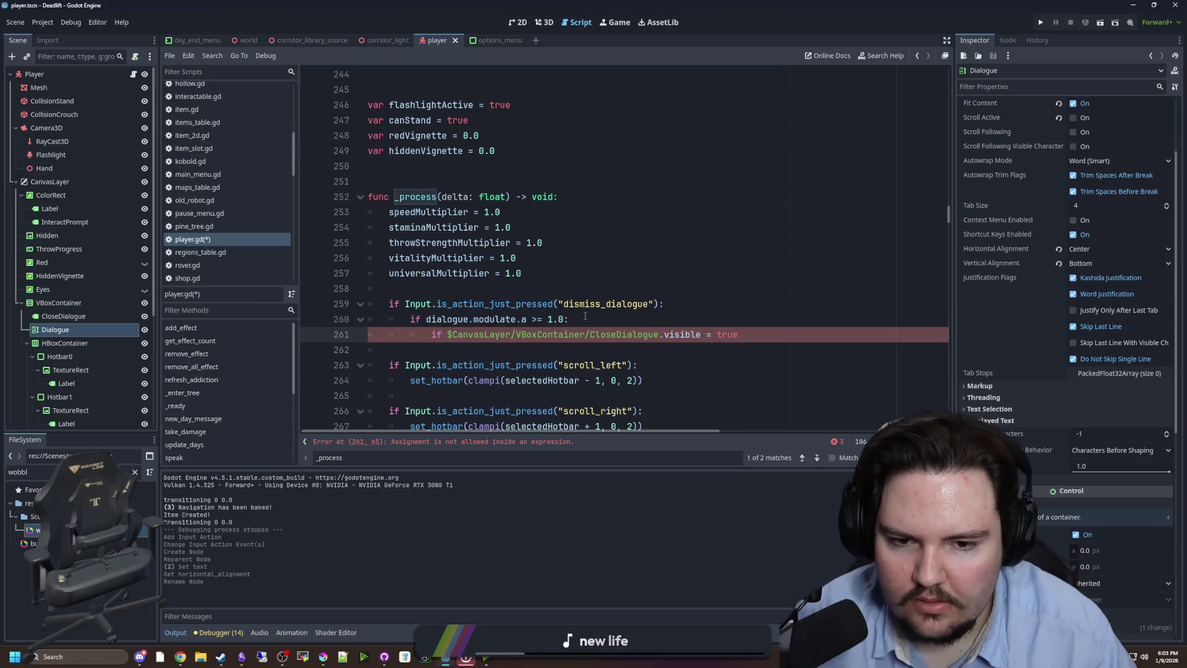
pyautogui.click(449, 335)
pyautogui.press('Return')
pyautogui.moveTo(449, 334); pyautogui.dragTo(701, 350)
pyautogui.doubleClick(711, 350)
pyautogui.write('false')
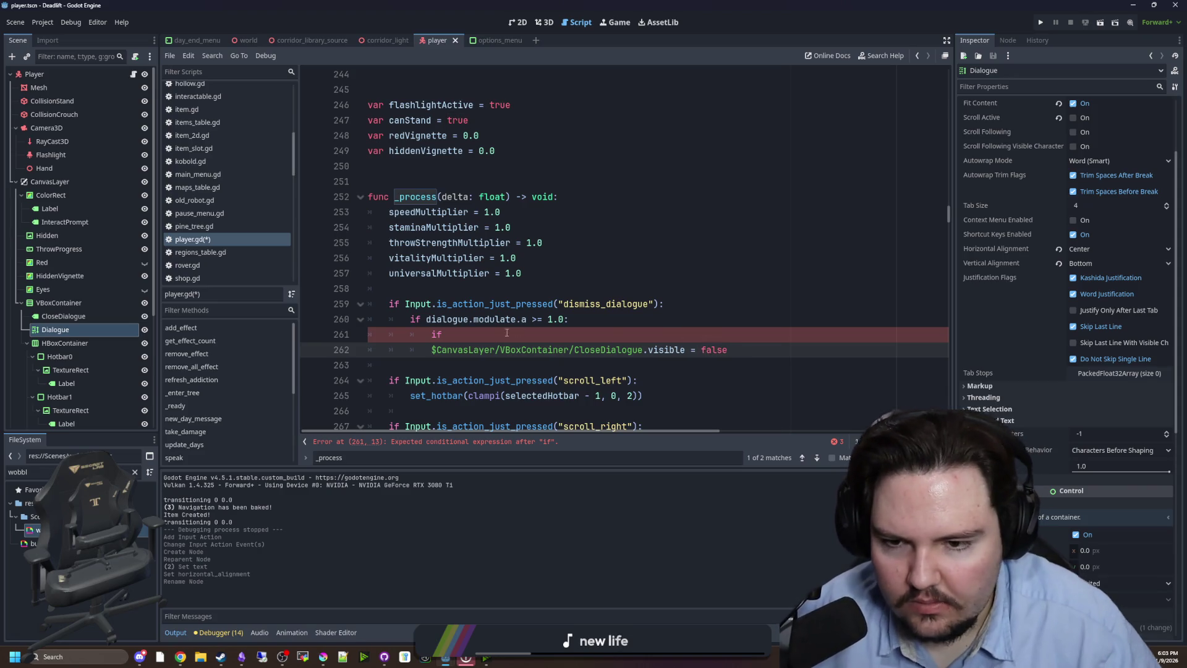
pyautogui.press('Home')
pyautogui.press('Tab')
# Step: Tidy the branch, add dialogue.modulate.a = 0.0, and save the script
pyautogui.moveTo(65, 316)
pyautogui.mouseDown()
pyautogui.moveTo(501, 326)
pyautogui.moveTo(502, 337)
pyautogui.mouseUp()
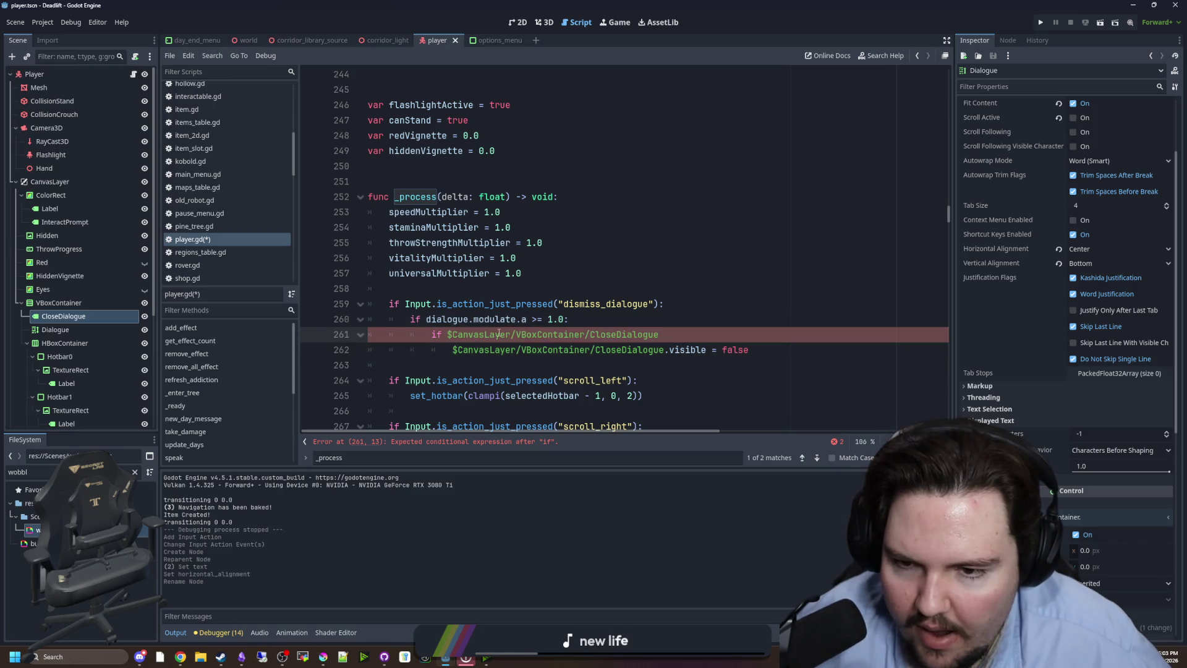
pyautogui.hotkey('ctrl', 'z')
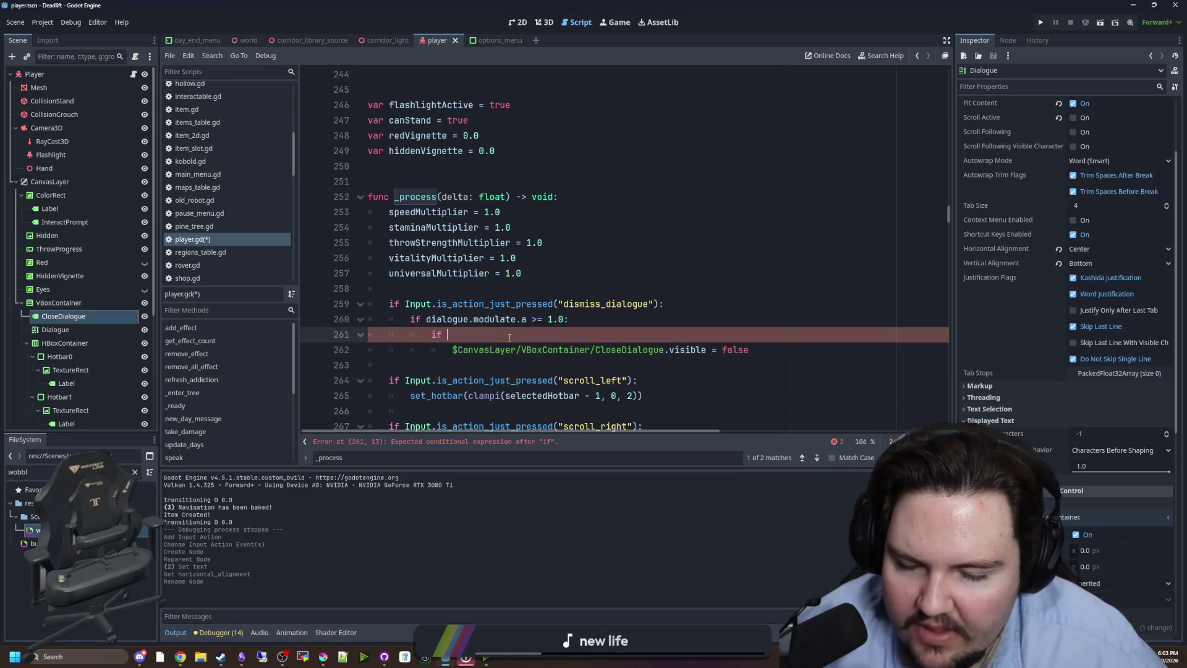
pyautogui.press('BackSpace')
pyautogui.press('BackSpace')
pyautogui.press('BackSpace')
pyautogui.click(454, 337)
pyautogui.press('BackSpace')
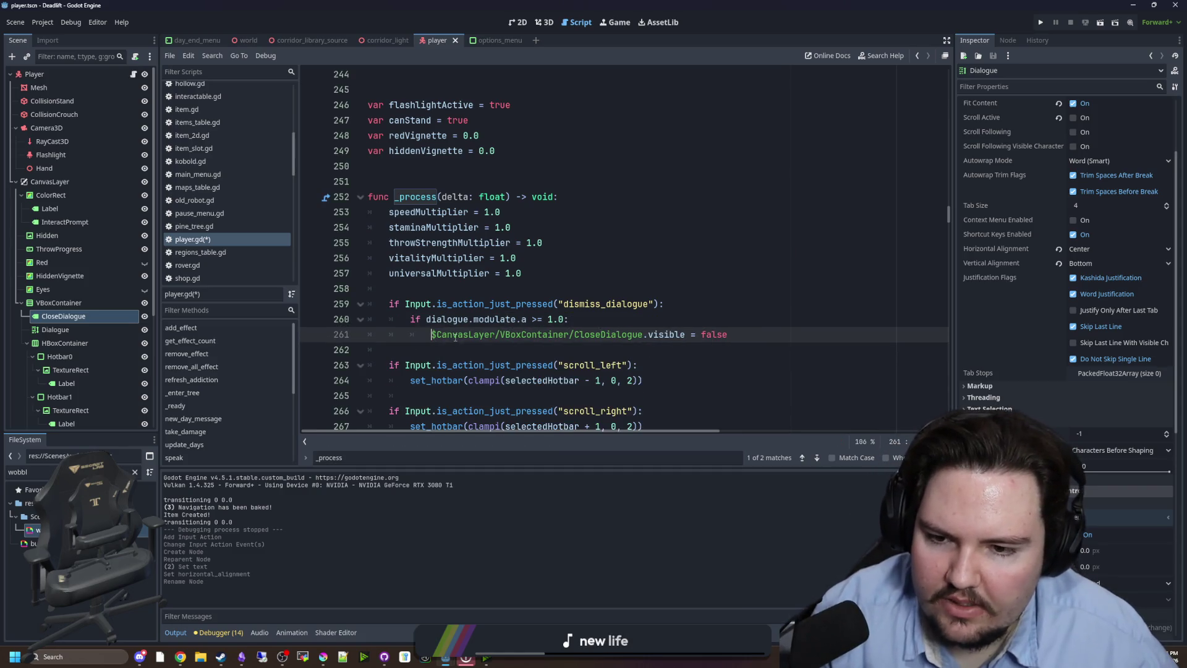
pyautogui.moveTo(55, 330); pyautogui.dragTo(560, 320)
pyautogui.hotkey('ctrl', 'z')
pyautogui.press('Return')
pyautogui.write('dialogue.modulate.a = 0.0')
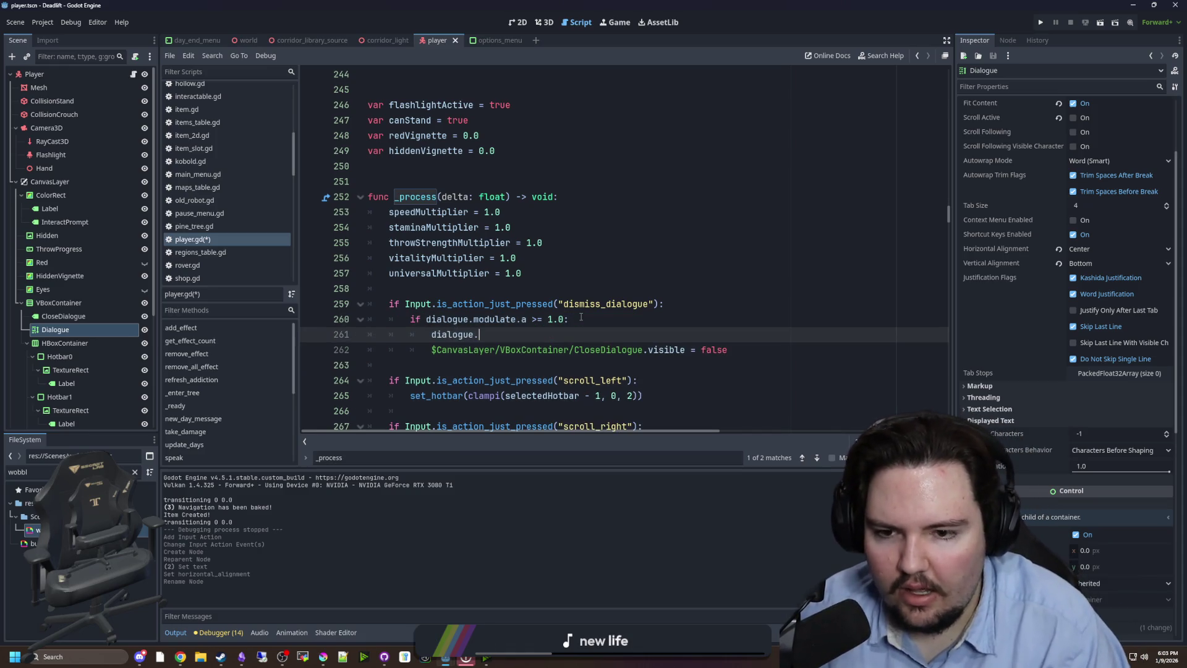
pyautogui.hotkey('ctrl', 's')
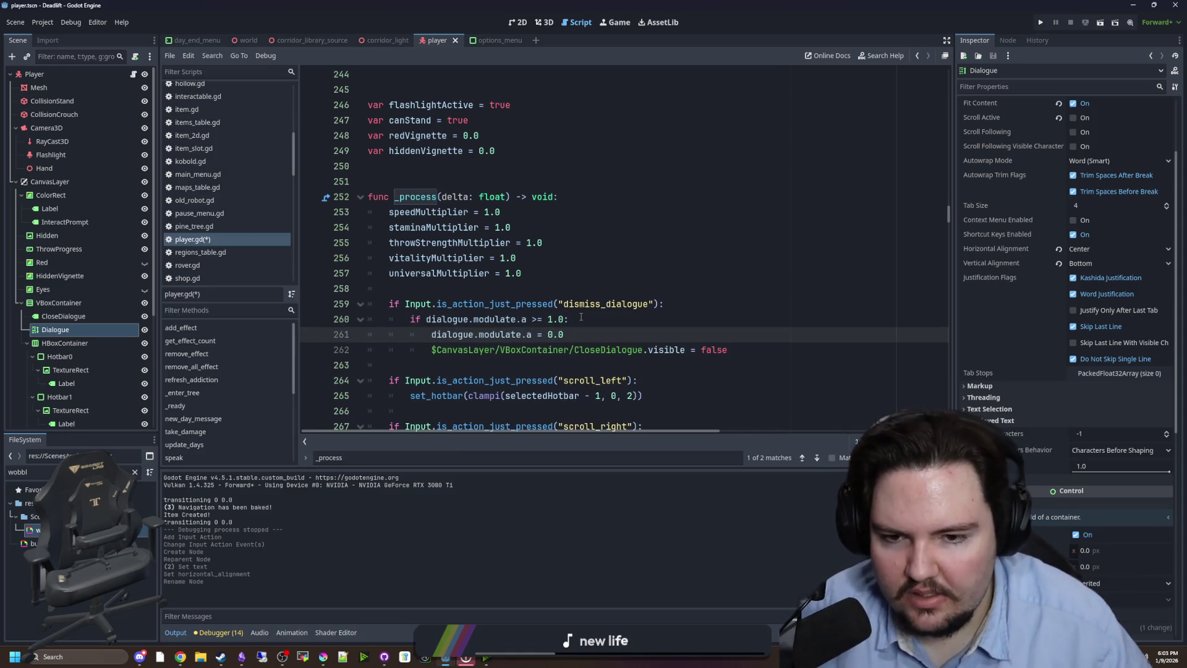
pyautogui.click(581, 318)
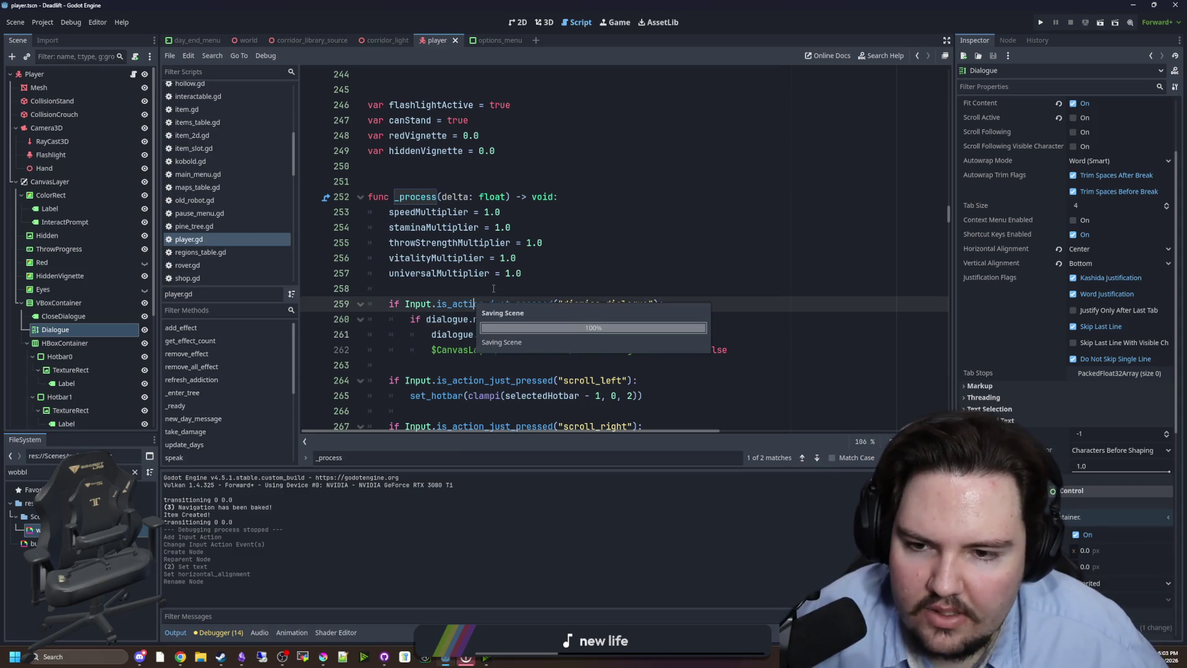
# Step: Run the project and close the camera effects window
pyautogui.click(1042, 23)
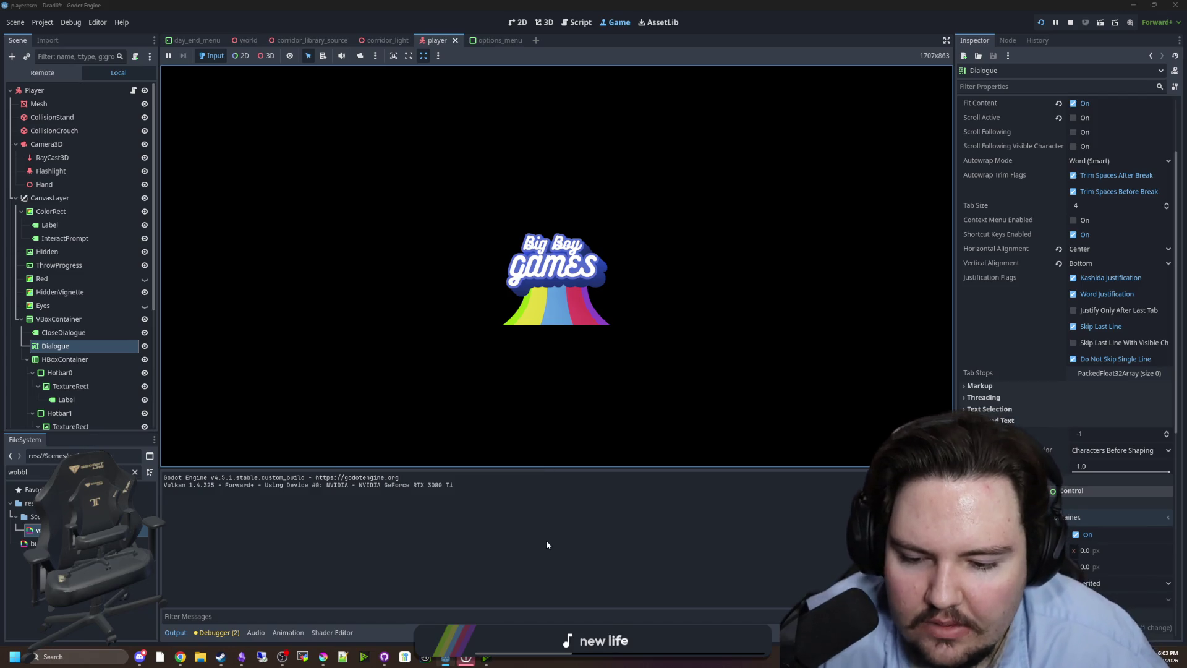
pyautogui.moveTo(485, 659)
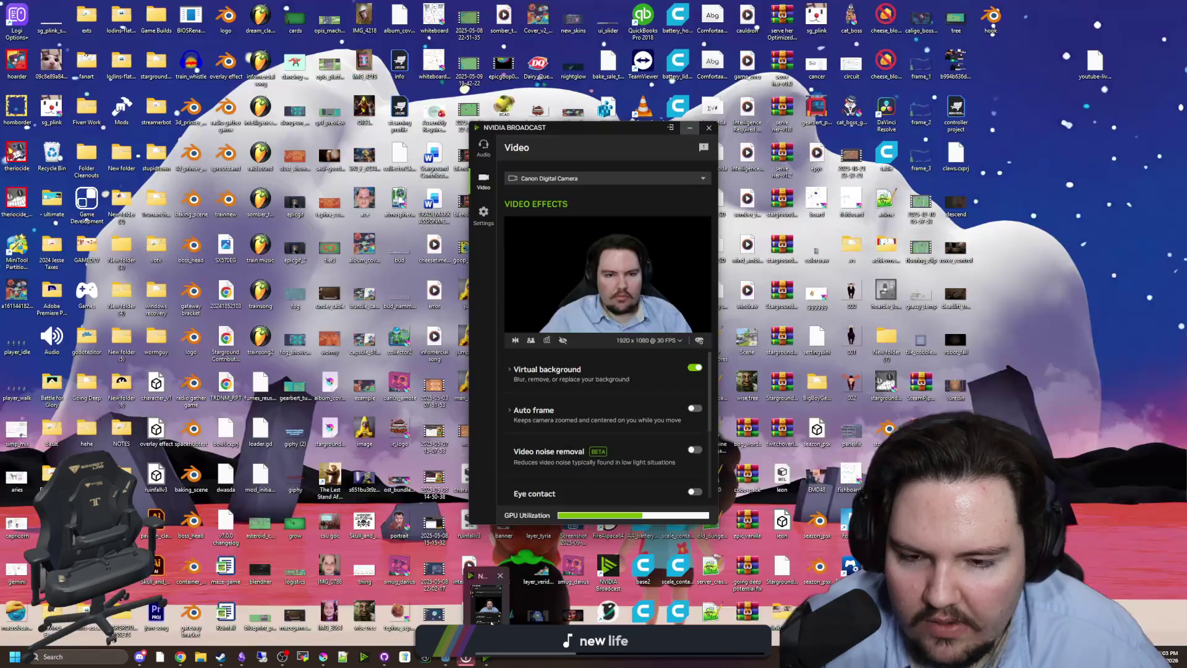
pyautogui.click(489, 603)
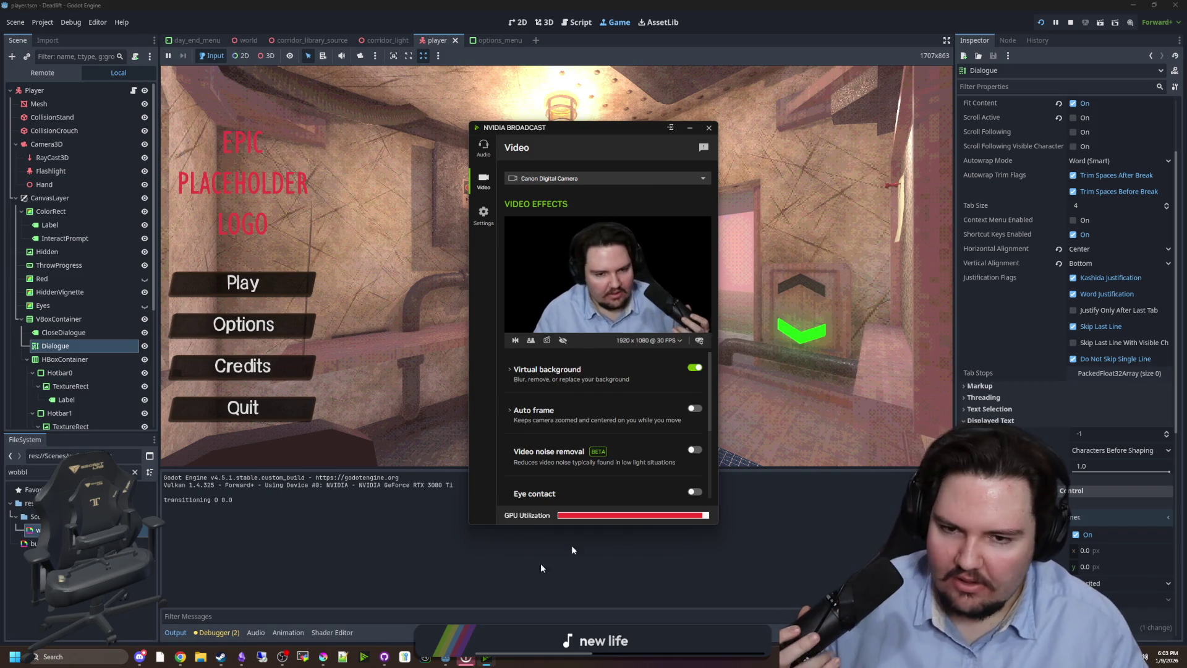
pyautogui.click(690, 127)
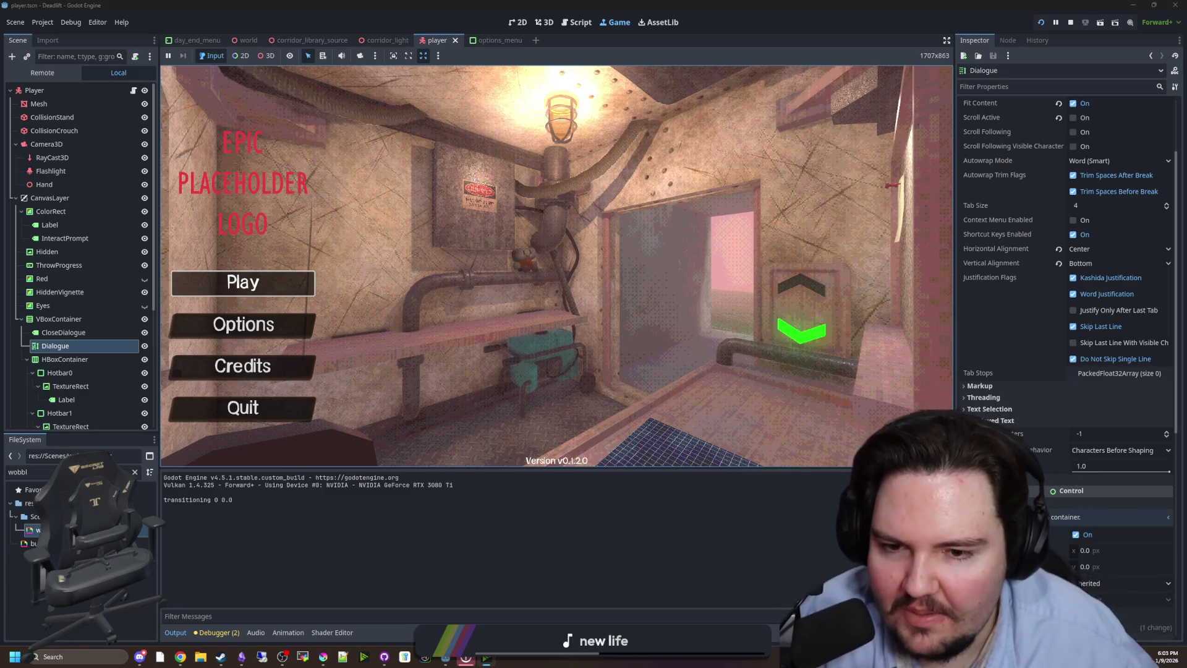
# Step: Play, walk forward, dismiss the dialogue with F, then return to player.gd
pyautogui.click(243, 282)
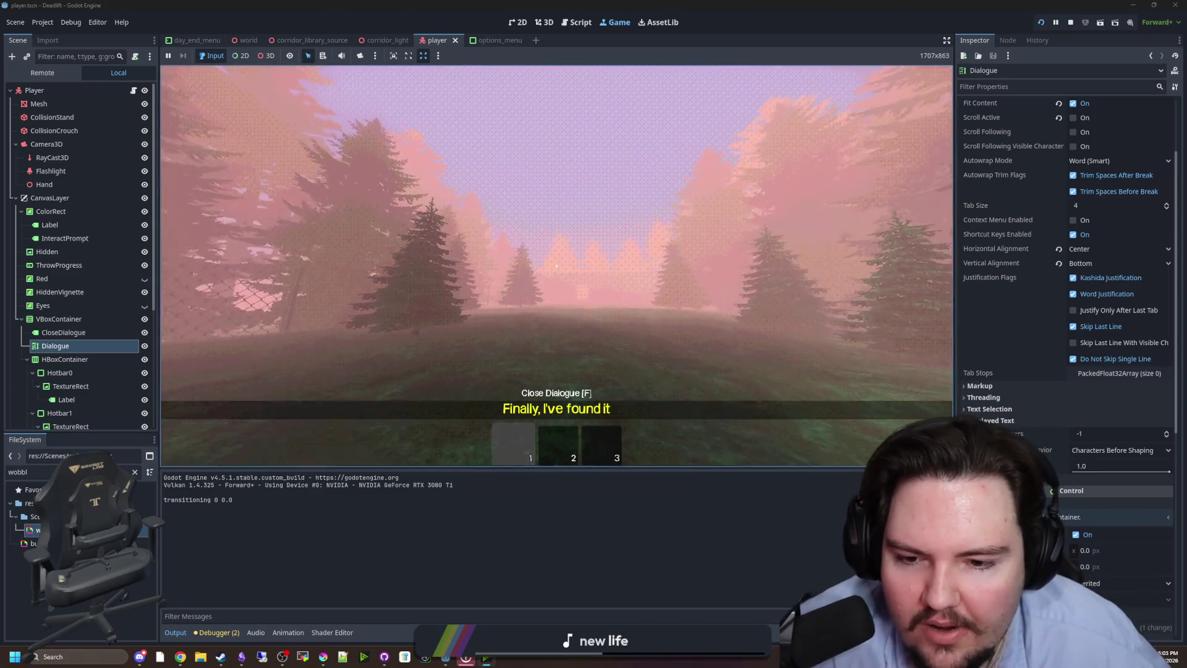
pyautogui.press('w')
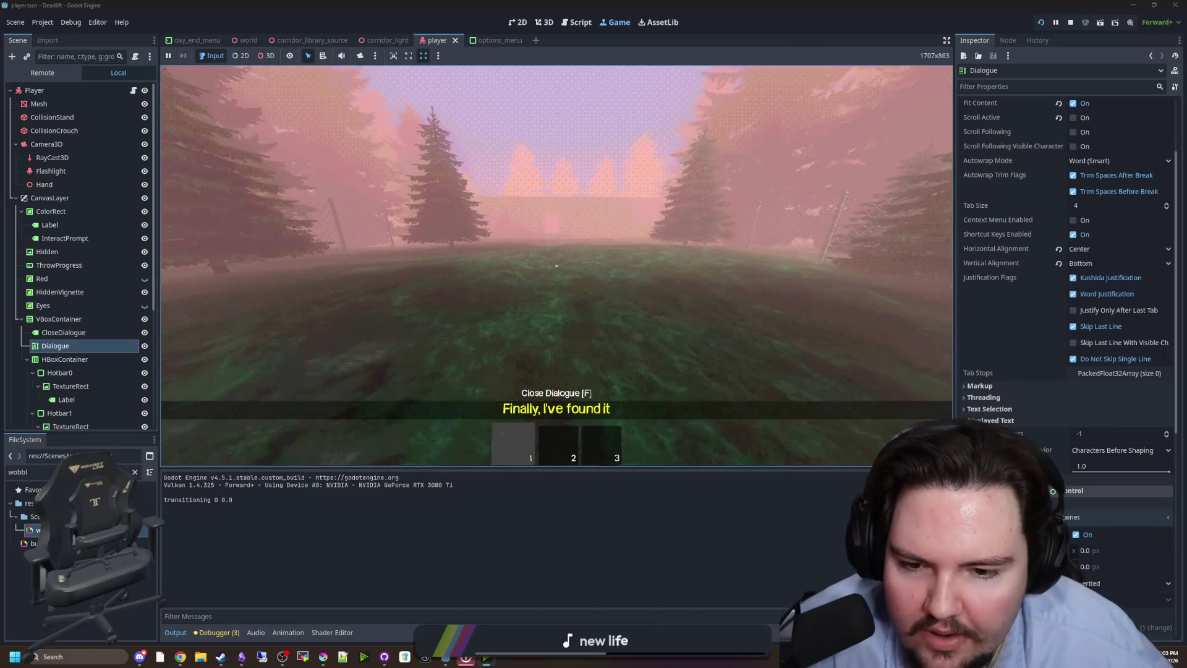
pyautogui.press('f')
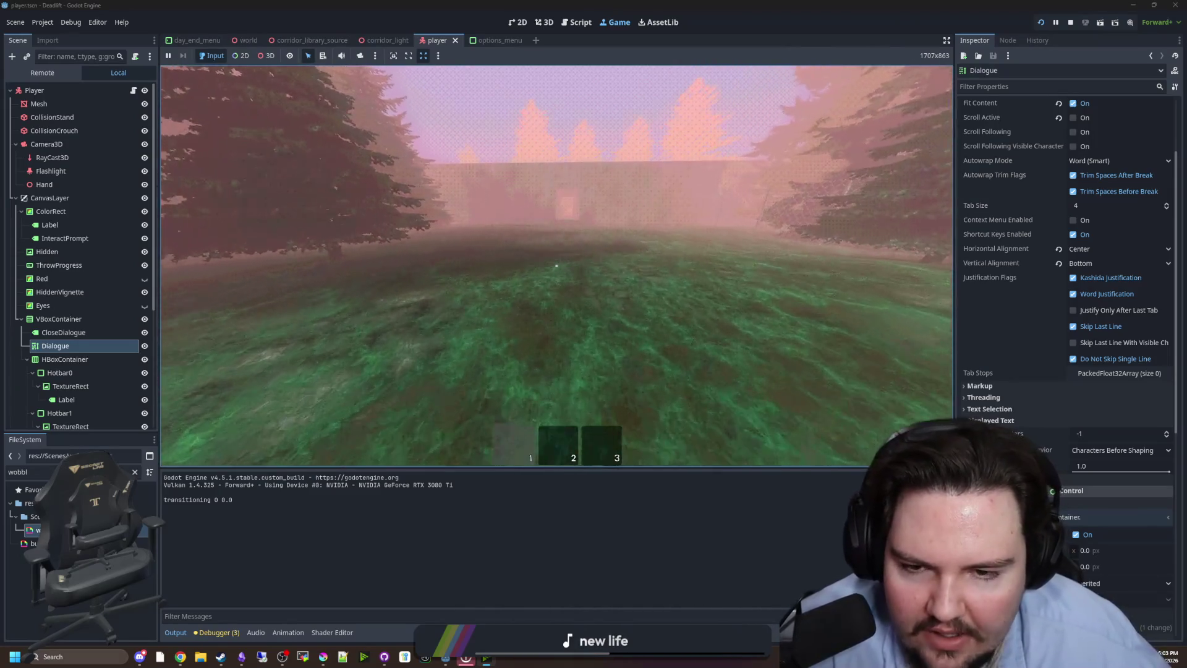
pyautogui.press('super')
pyautogui.click(611, 510)
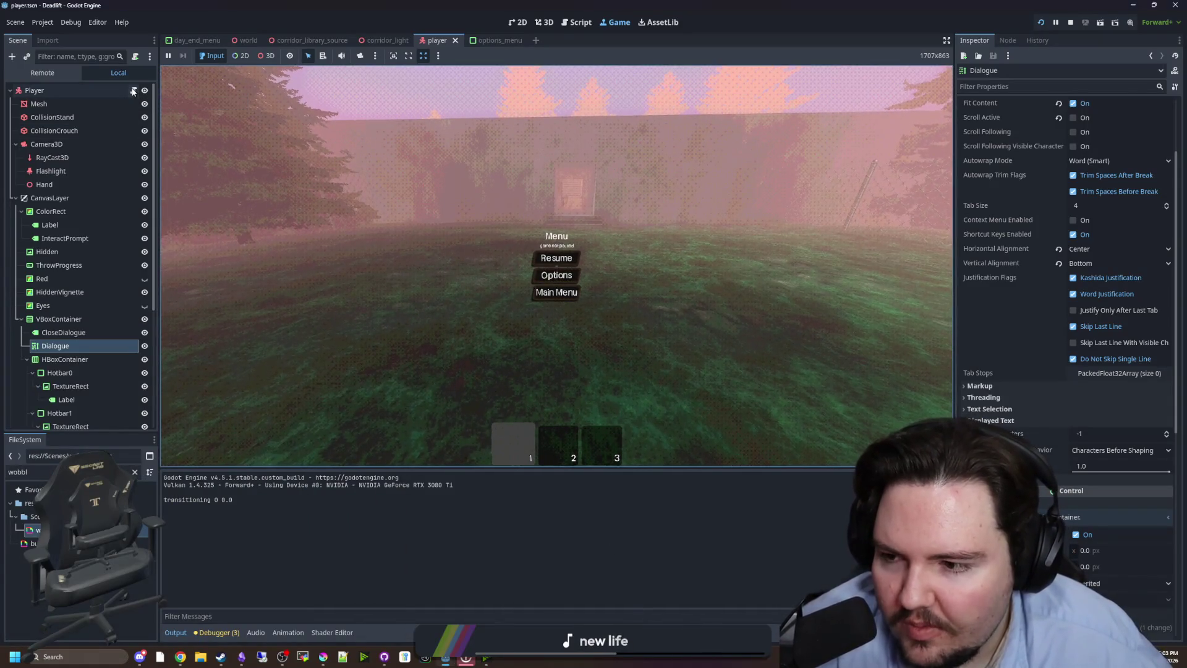
pyautogui.click(133, 90)
pyautogui.click(576, 283)
pyautogui.hotkey('ctrl', 'f')
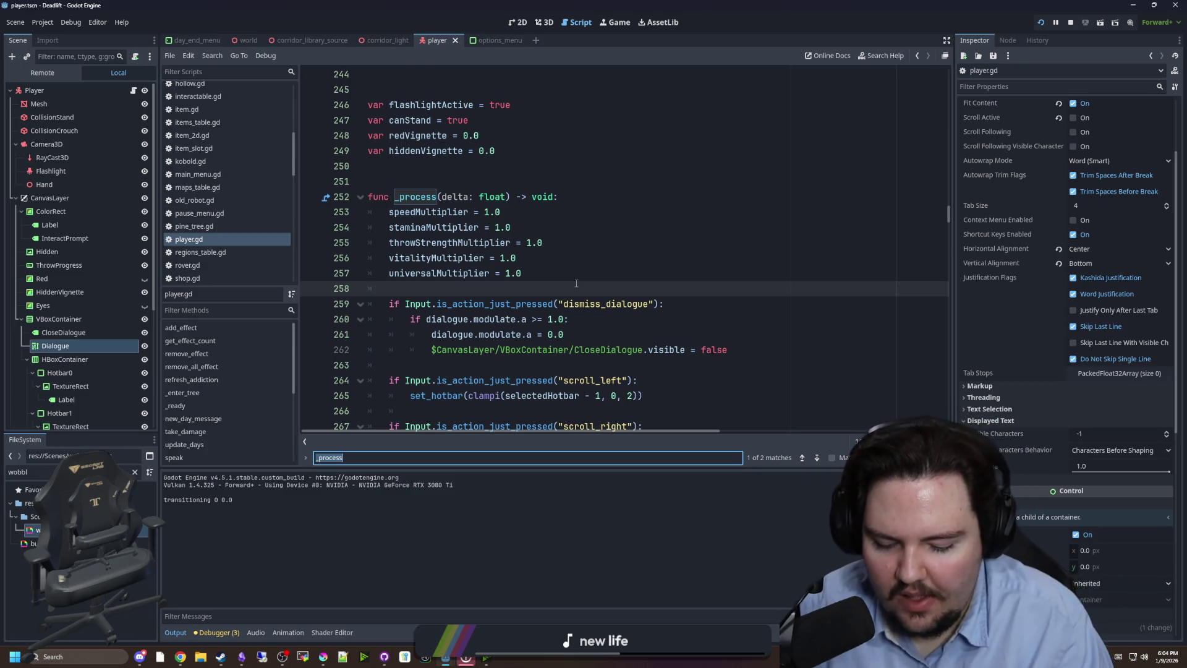
# Step: Delete the two commented-out tween lines from speak()
pyautogui.write('speak')
pyautogui.press('Return')
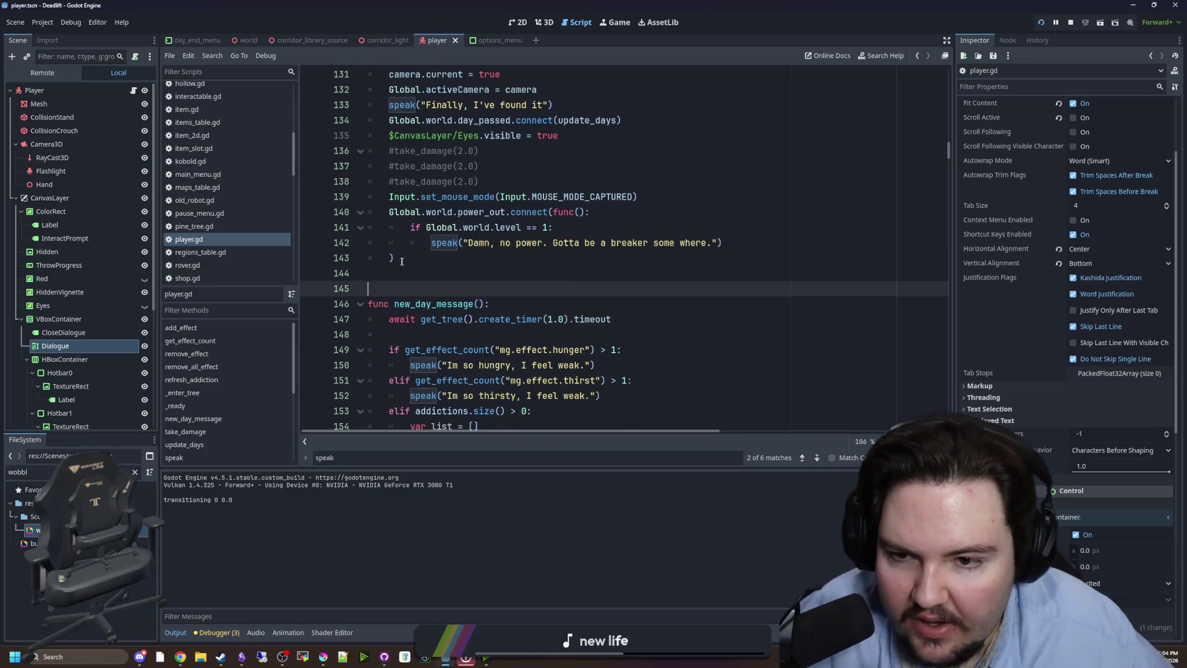
pyautogui.keyDown('ctrl'); pyautogui.click(444, 242); pyautogui.keyUp('ctrl')
pyautogui.scroll(-5, 492, 362)
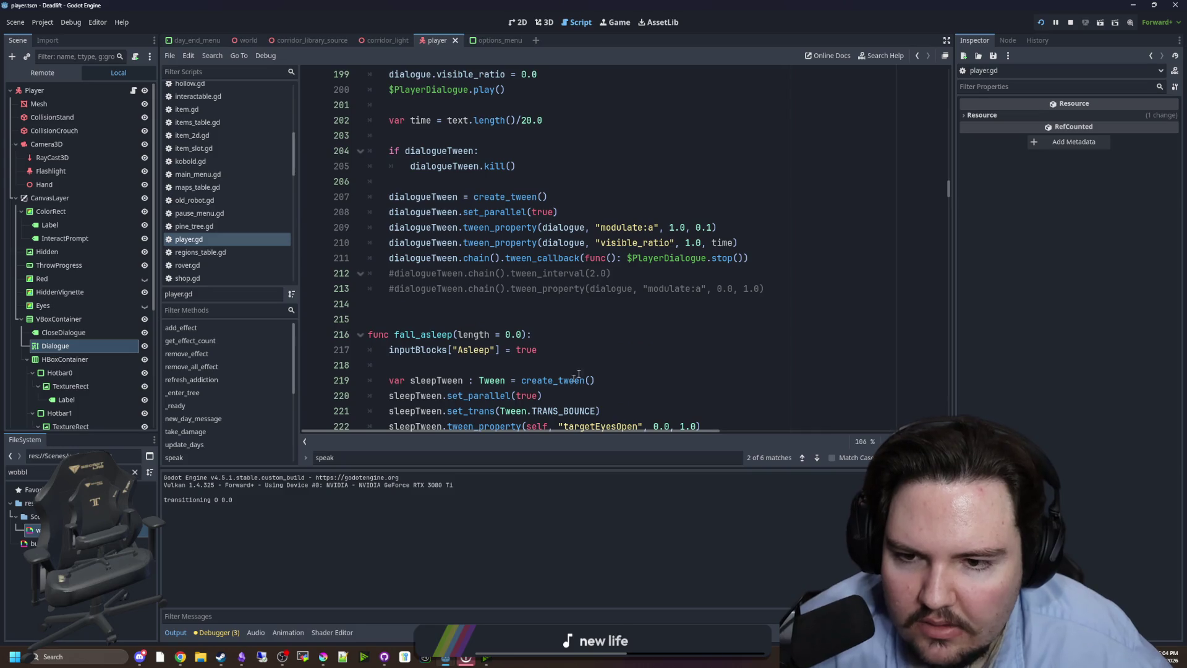
pyautogui.moveTo(557, 304); pyautogui.dragTo(750, 258)
pyautogui.press('BackSpace')
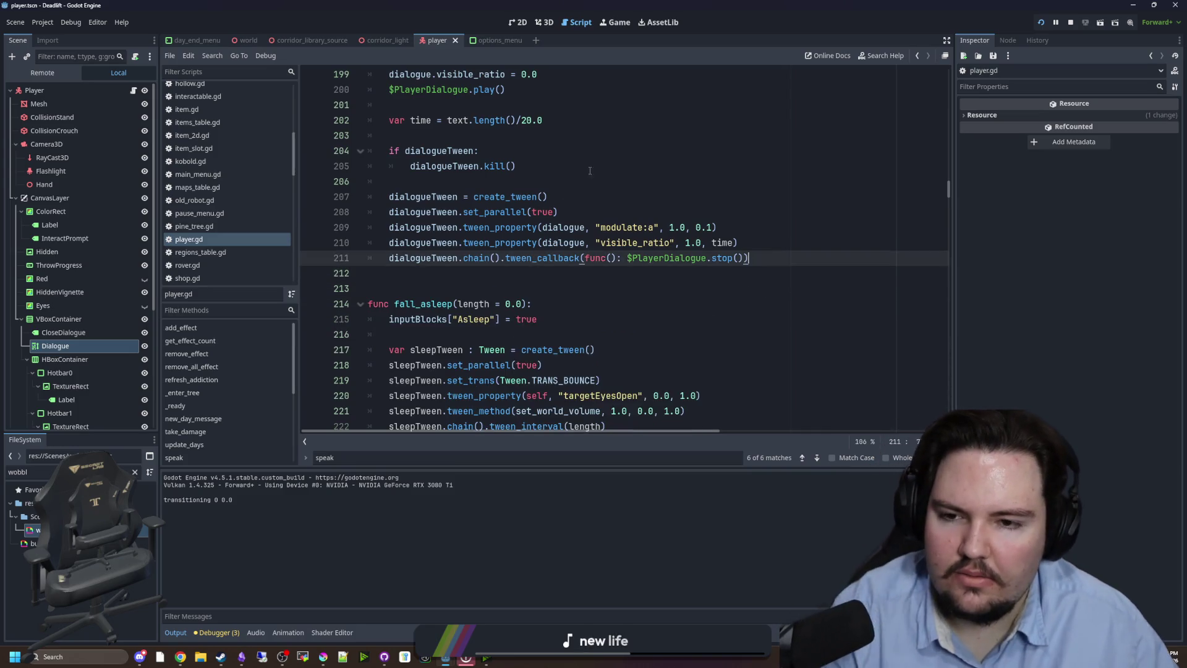
# Step: Paste the commented dialogueTween lines into the dismiss_dialogue branch of _process
pyautogui.hotkey('ctrl', 'f')
pyautogui.write('_proce')
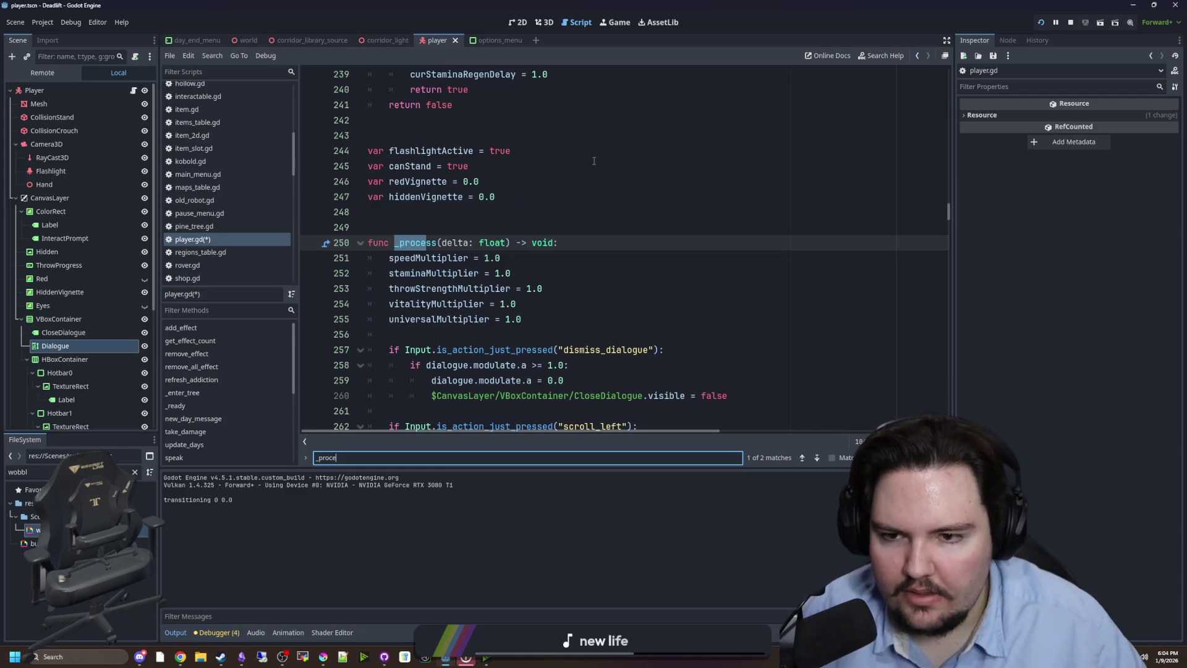
pyautogui.write('ss')
pyautogui.scroll(-2, 582, 257)
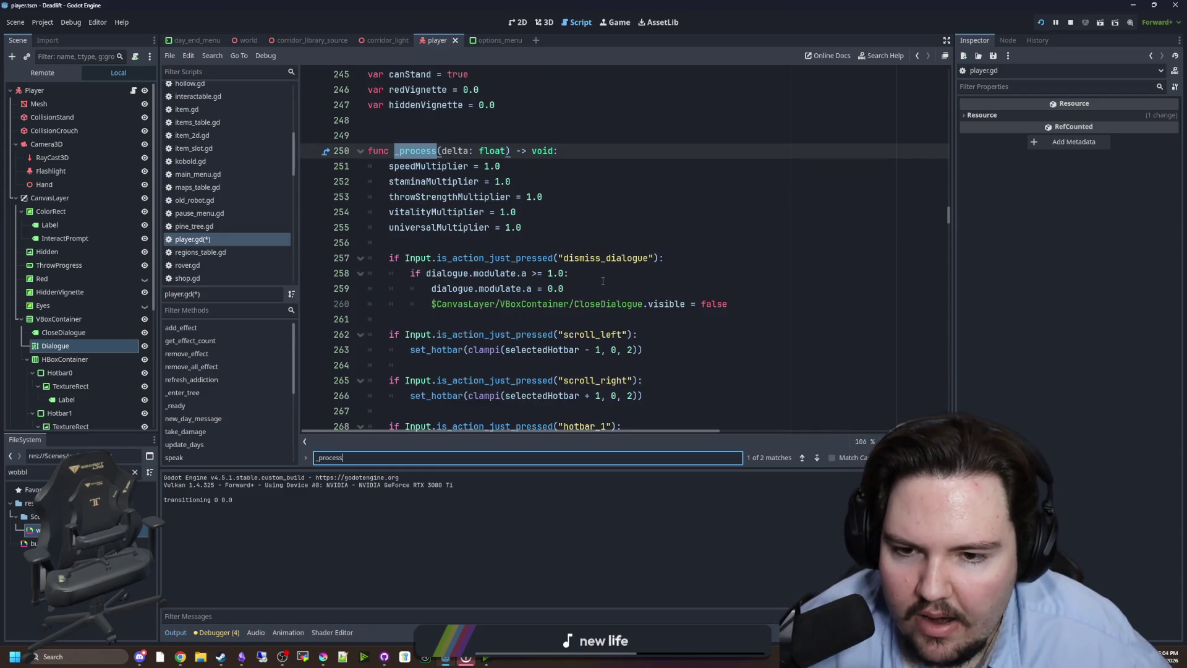
pyautogui.click(603, 280)
pyautogui.press('Return')
pyautogui.write('#dialogueTween.chain().tween_interval(2.0) \t#dialogueTween.chain().tween_property(dialogue, "modulate:a", 0.0, 1.0)')
# Step: Uncomment and indent the tween_interval(2.0) and 1.0 s modulate:a fade lines, then save
pyautogui.click(454, 289)
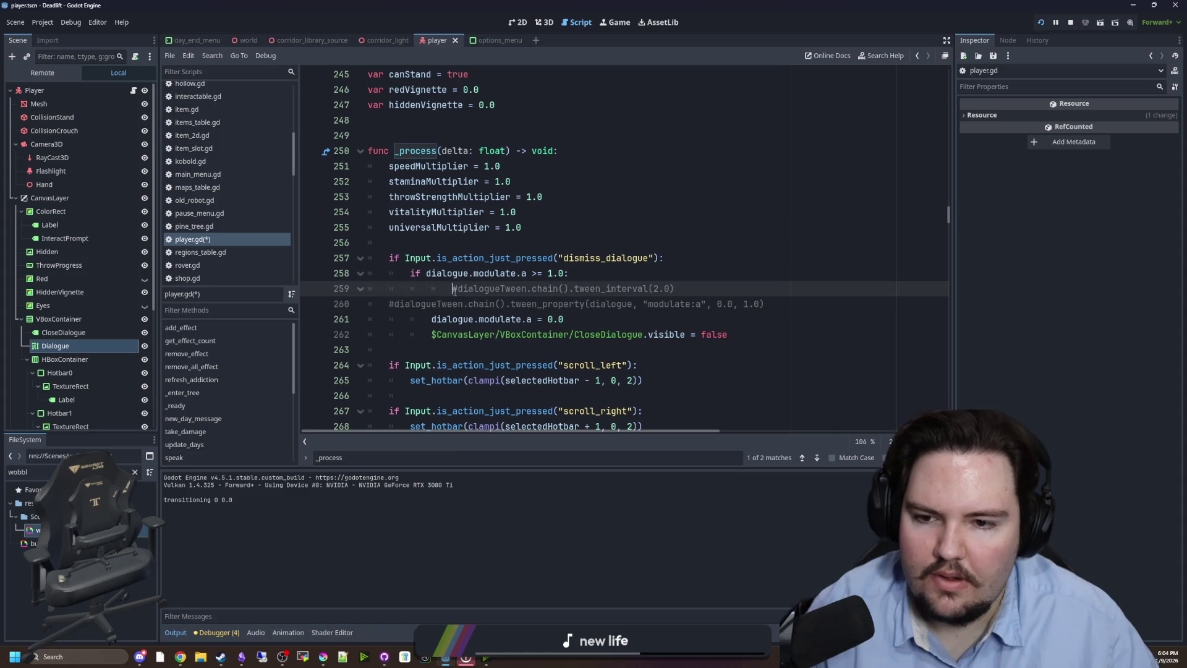
pyautogui.press('Delete')
pyautogui.press('BackSpace')
pyautogui.click(399, 307)
pyautogui.press('BackSpace')
pyautogui.press('Tab')
pyautogui.press('Tab')
pyautogui.press('Return')
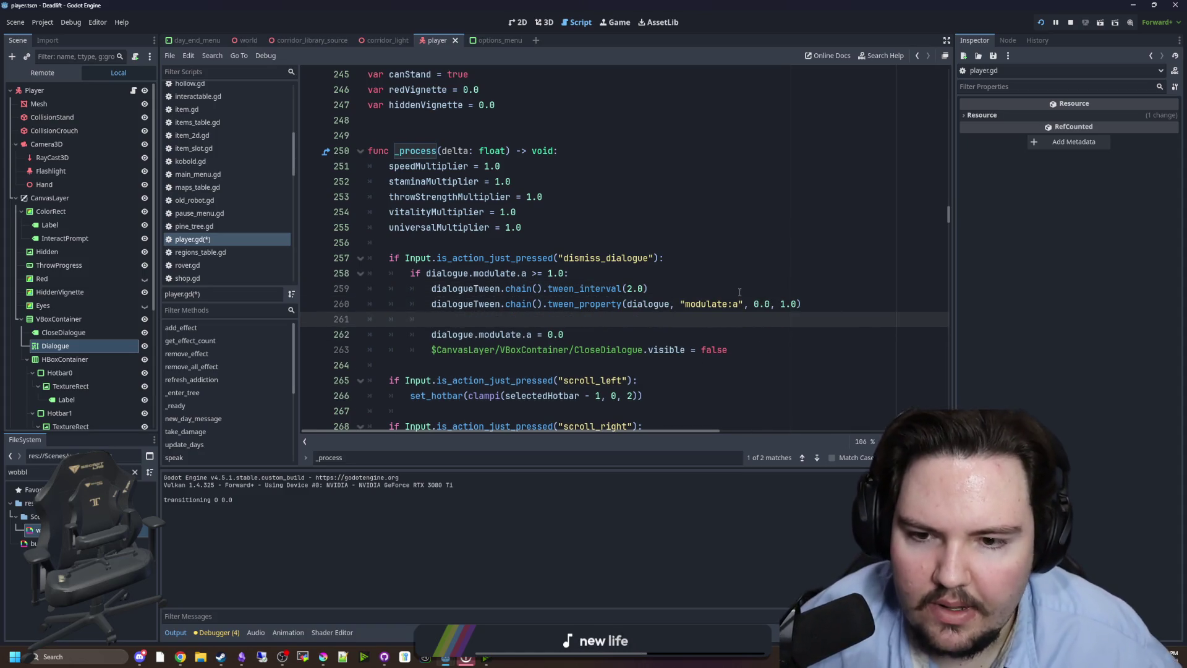
pyautogui.click(740, 292)
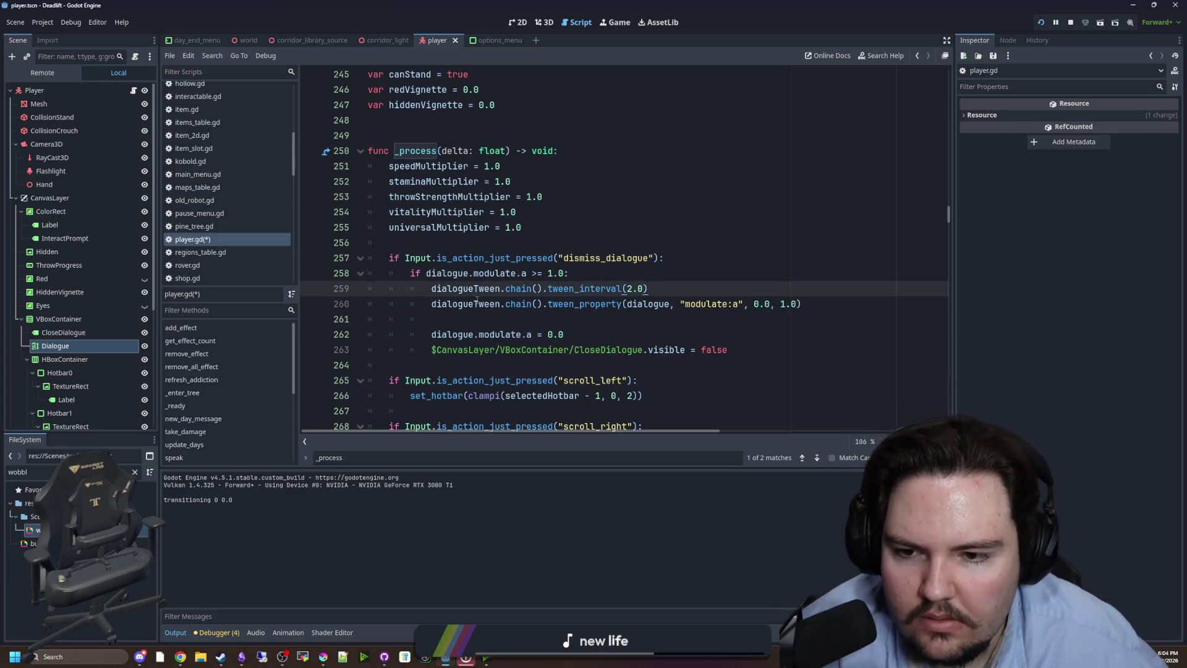
pyautogui.click(459, 321)
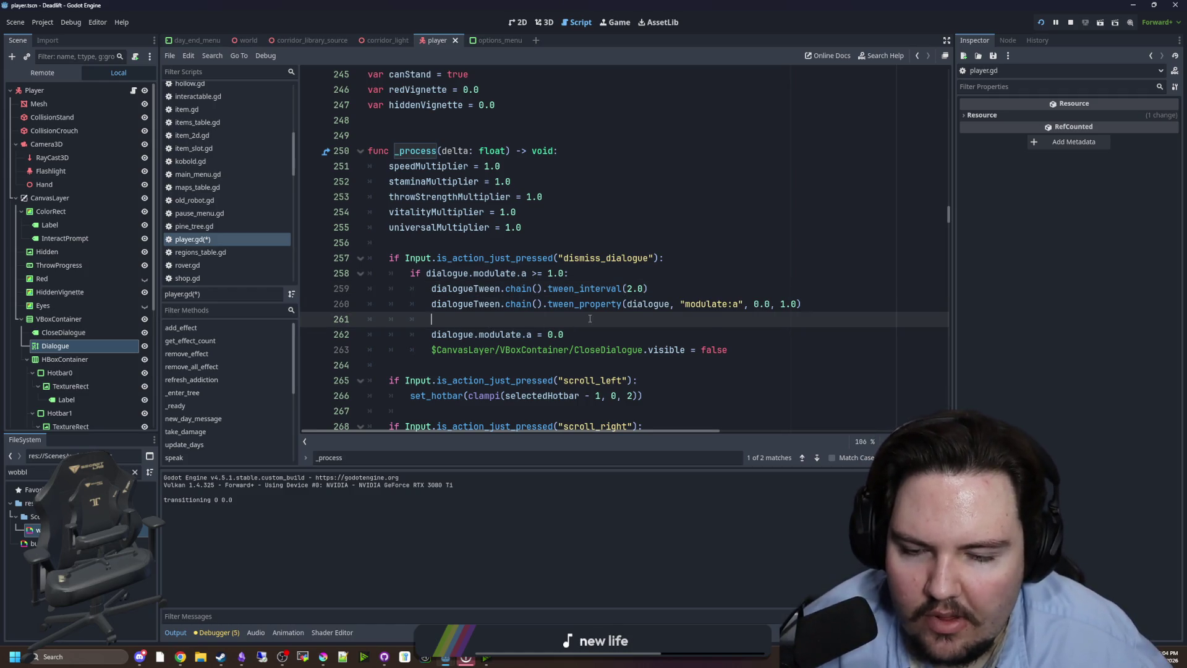
pyautogui.hotkey('ctrl', 's')
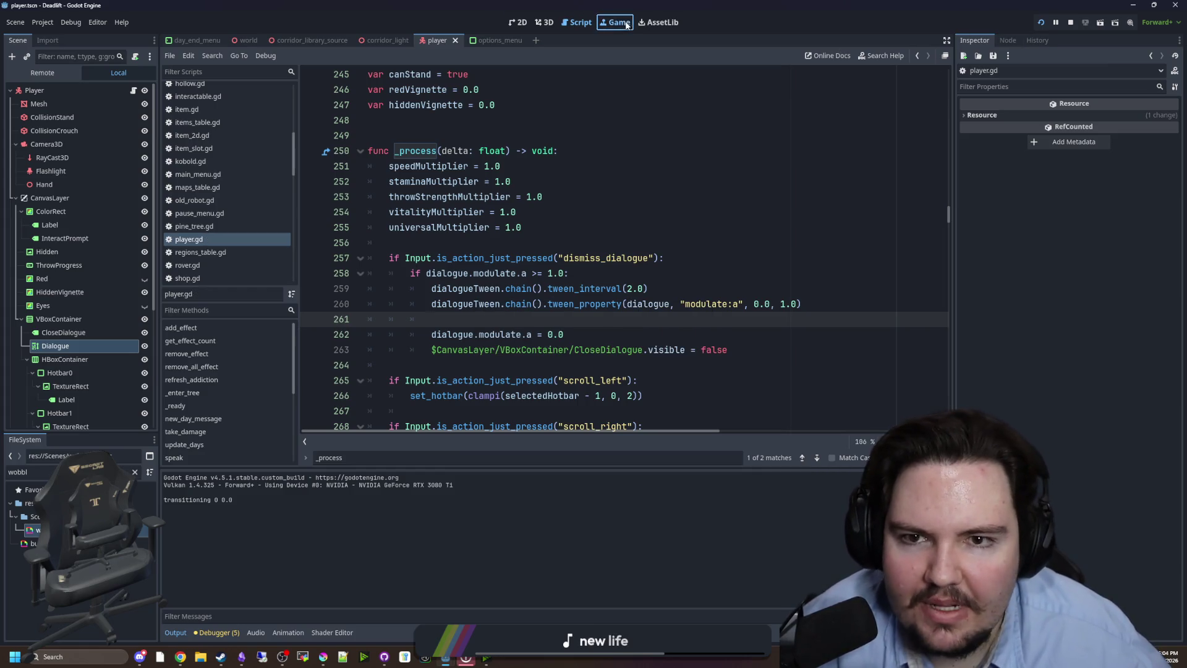
# Step: Switch to the running game, start playing, and pause
pyautogui.click(618, 22)
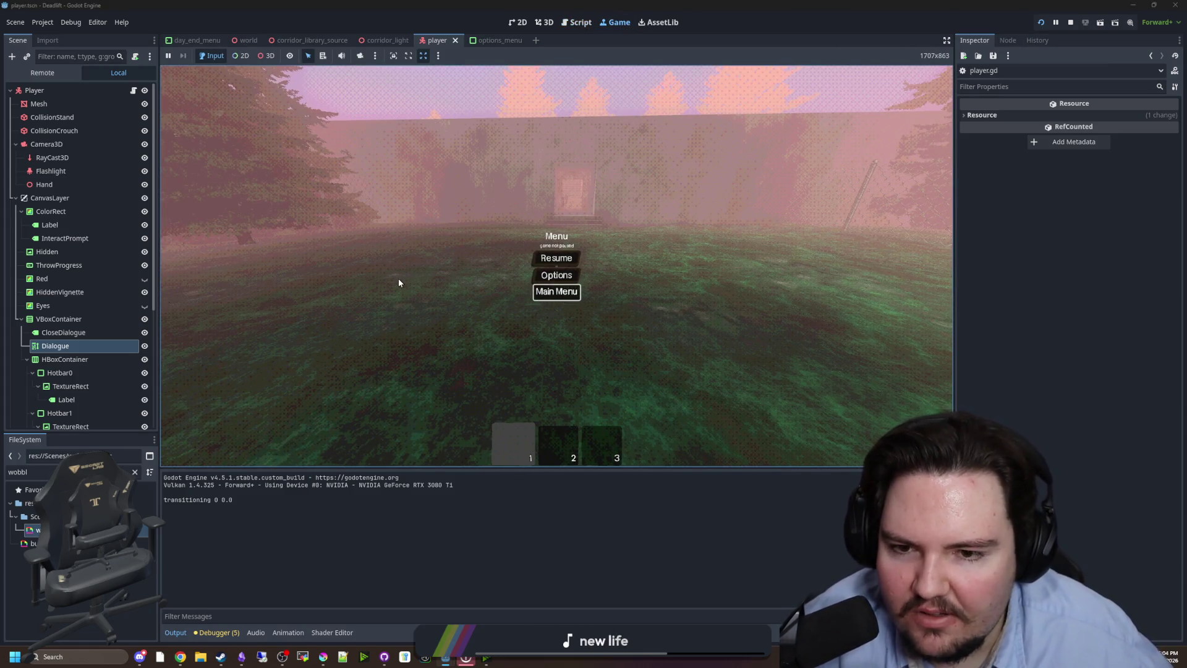
pyautogui.press('Return')
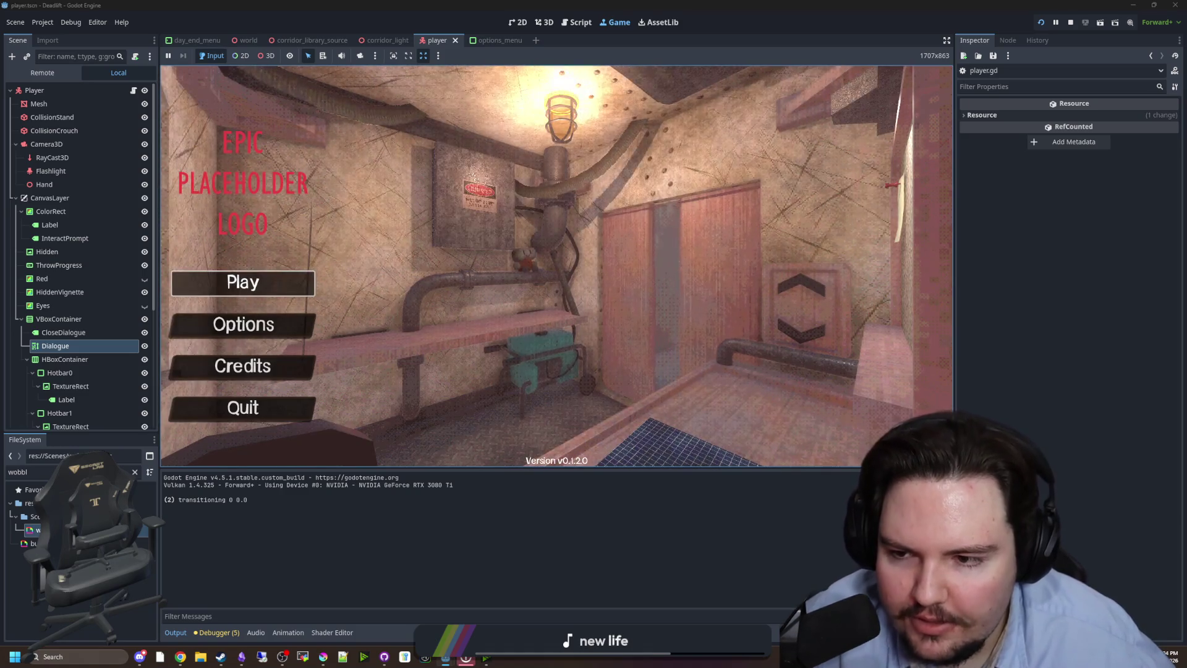
pyautogui.press('Return')
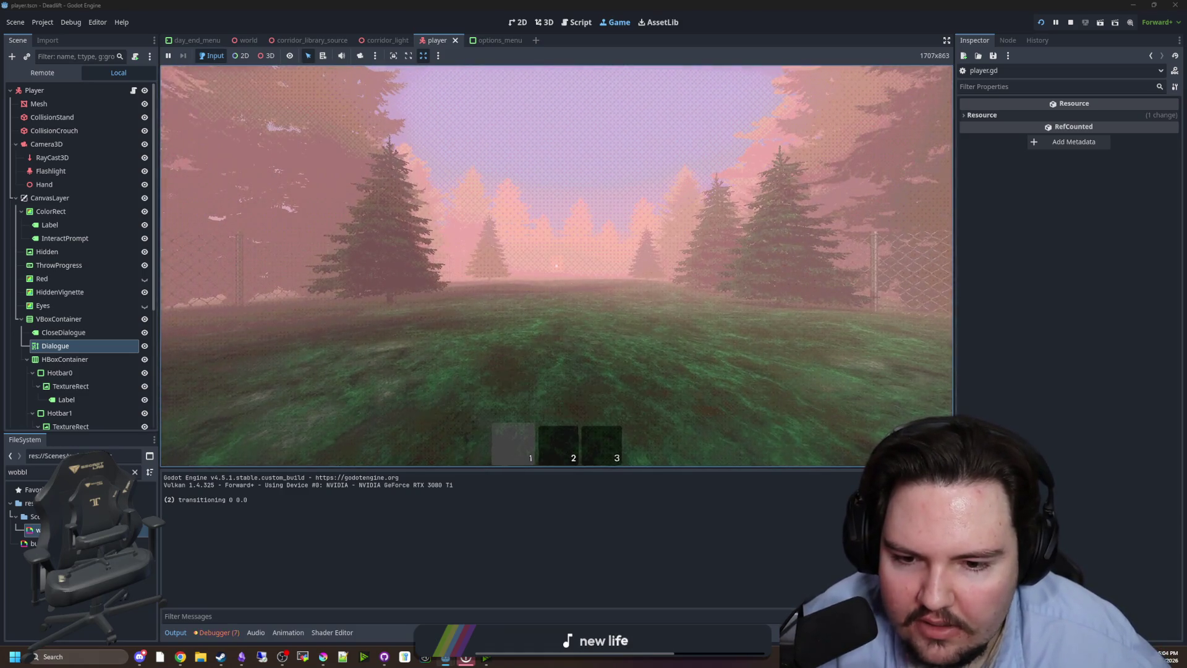
pyautogui.press('super')
pyautogui.press('super')
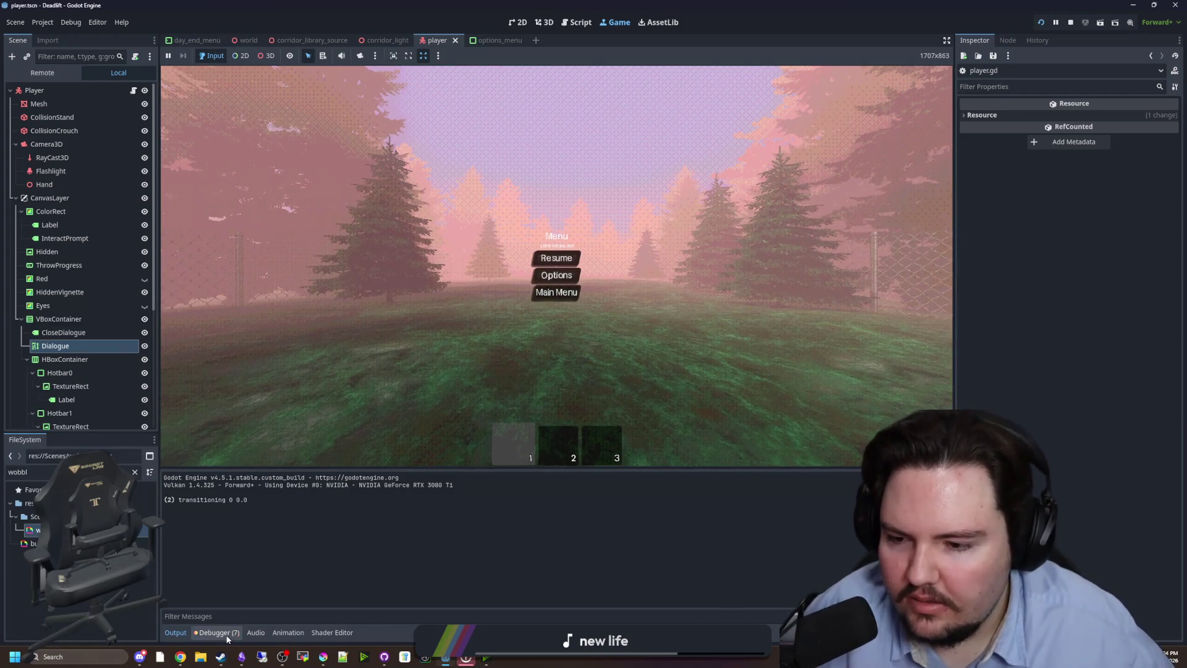
# Step: Show the Debugger errors listing 'Tween invalid' from player.gd lines 259–260, then return to the script
pyautogui.click(216, 632)
pyautogui.click(237, 476)
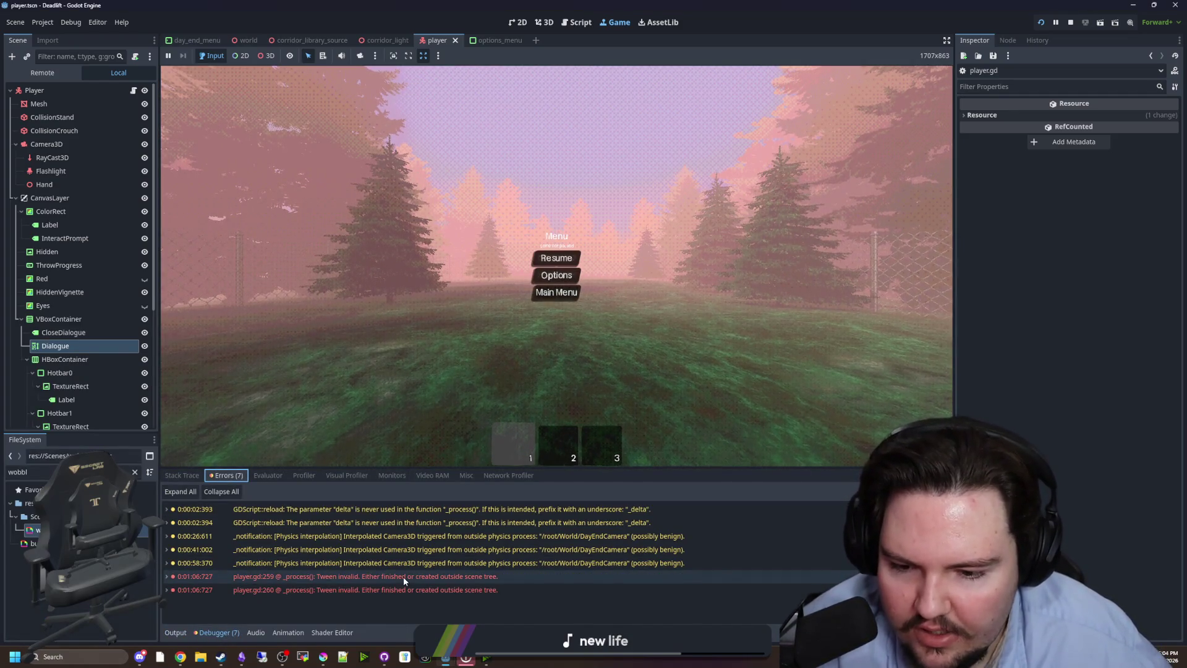
pyautogui.click(141, 91)
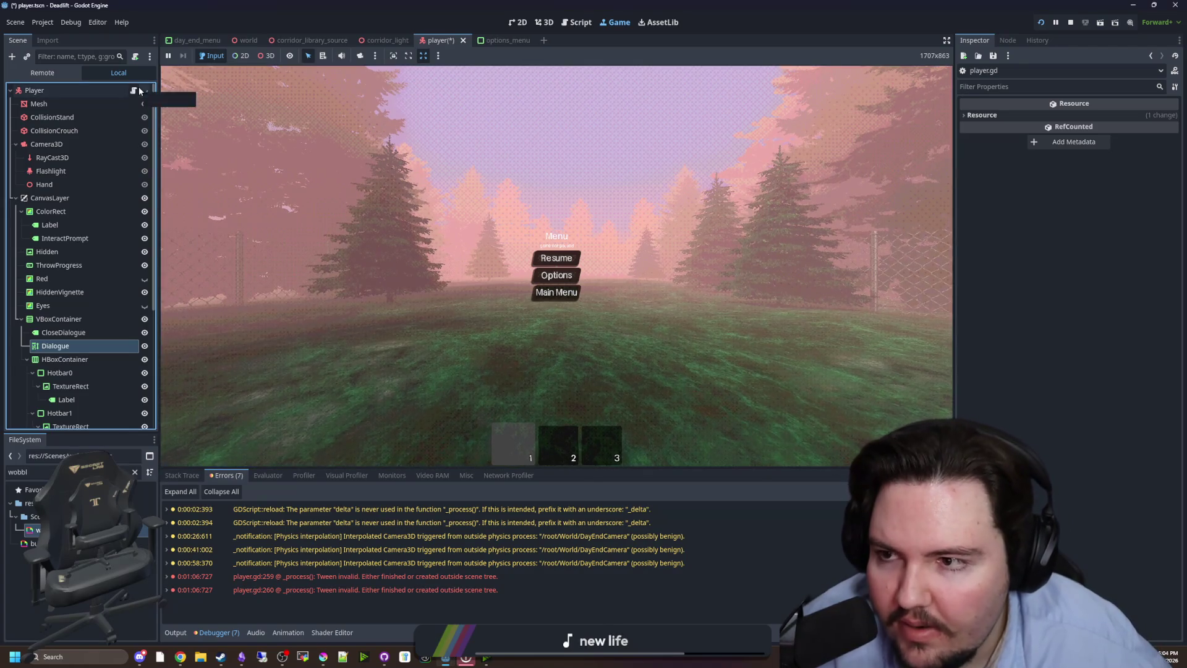
pyautogui.click(133, 91)
pyautogui.click(604, 277)
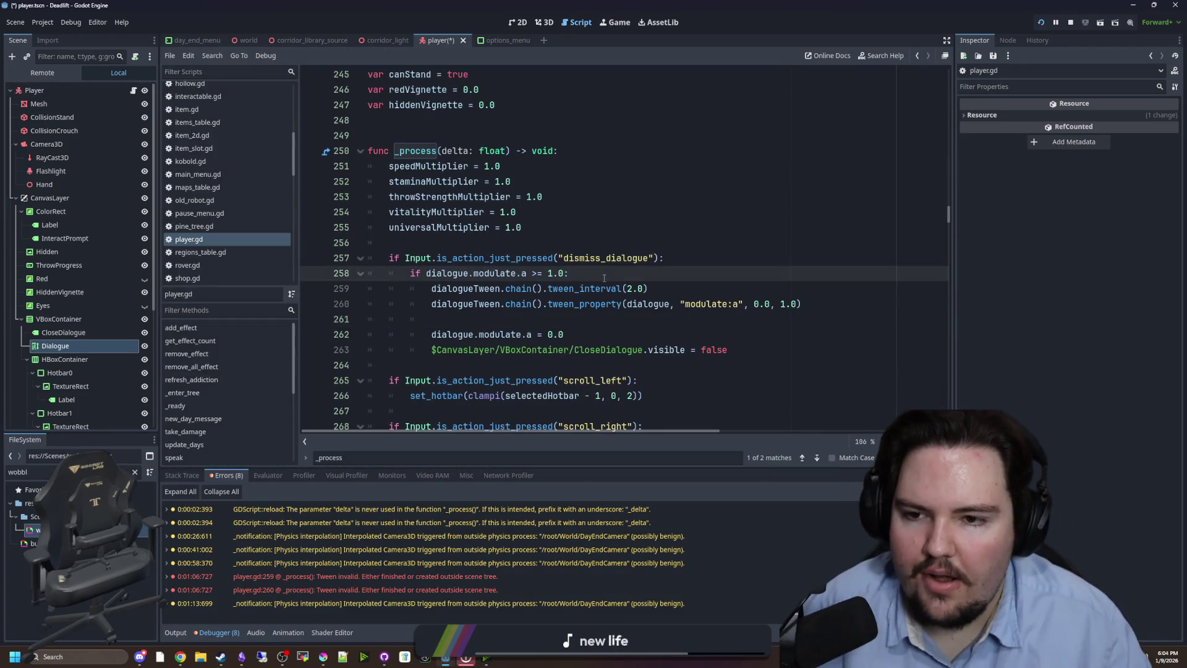
# Step: Add 'if dialogueTween: dialogueTween.kill()' and 'dialogueTween = create_tween()' to dismiss_dialogue
pyautogui.press('Return')
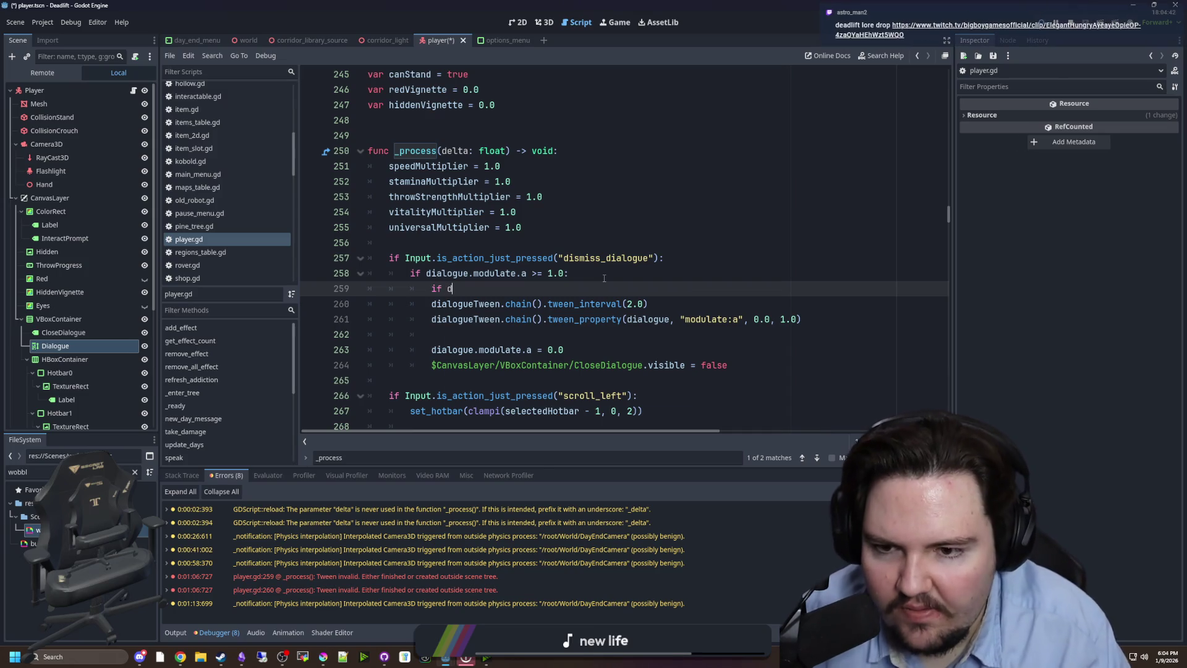
pyautogui.write('if dialogue')
pyautogui.press('Down')
pyautogui.press('Return')
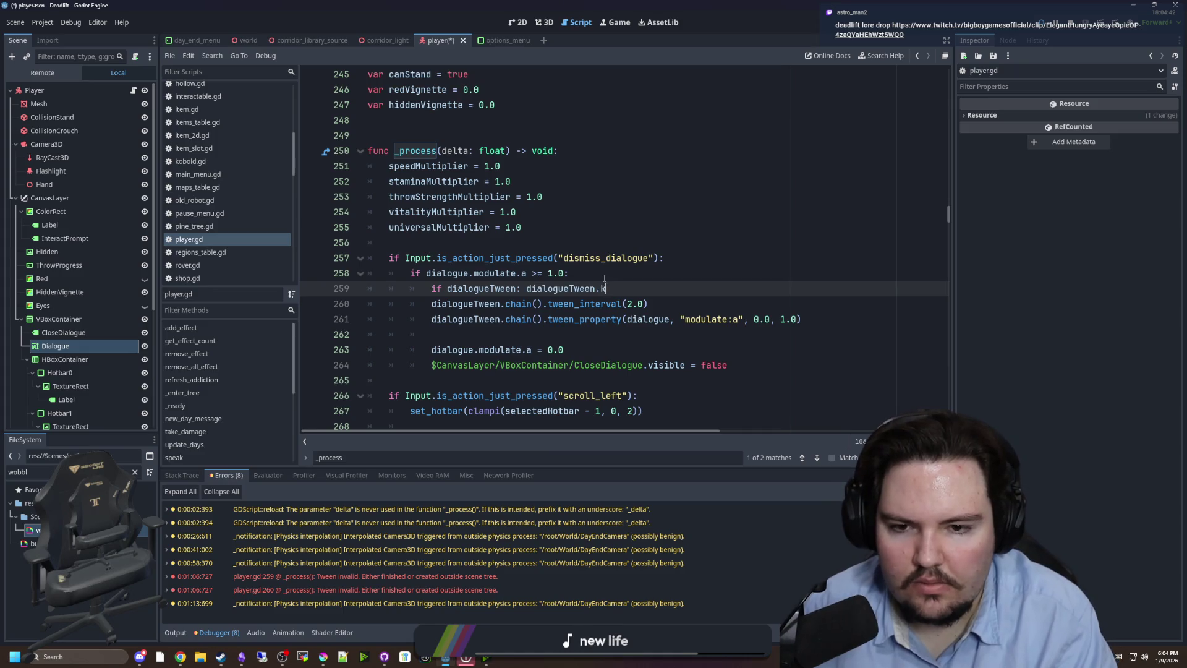
pyautogui.press('Return')
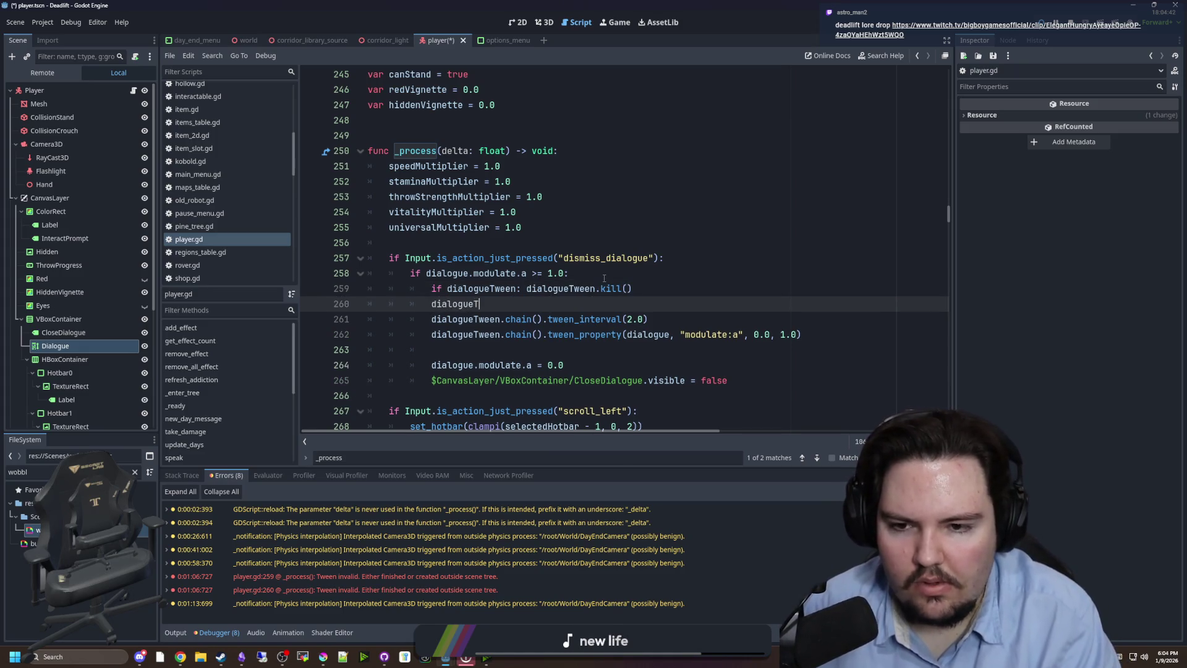
pyautogui.write('di')
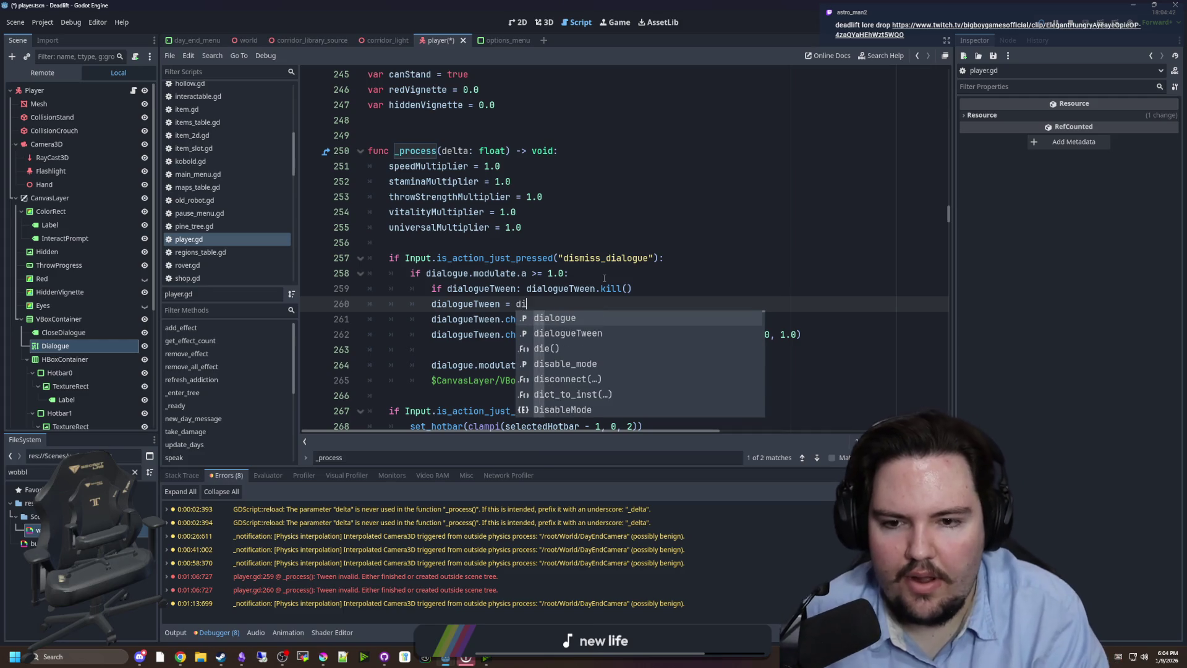
pyautogui.press('BackSpace')
pyautogui.press('BackSpace')
pyautogui.write('create_tween')
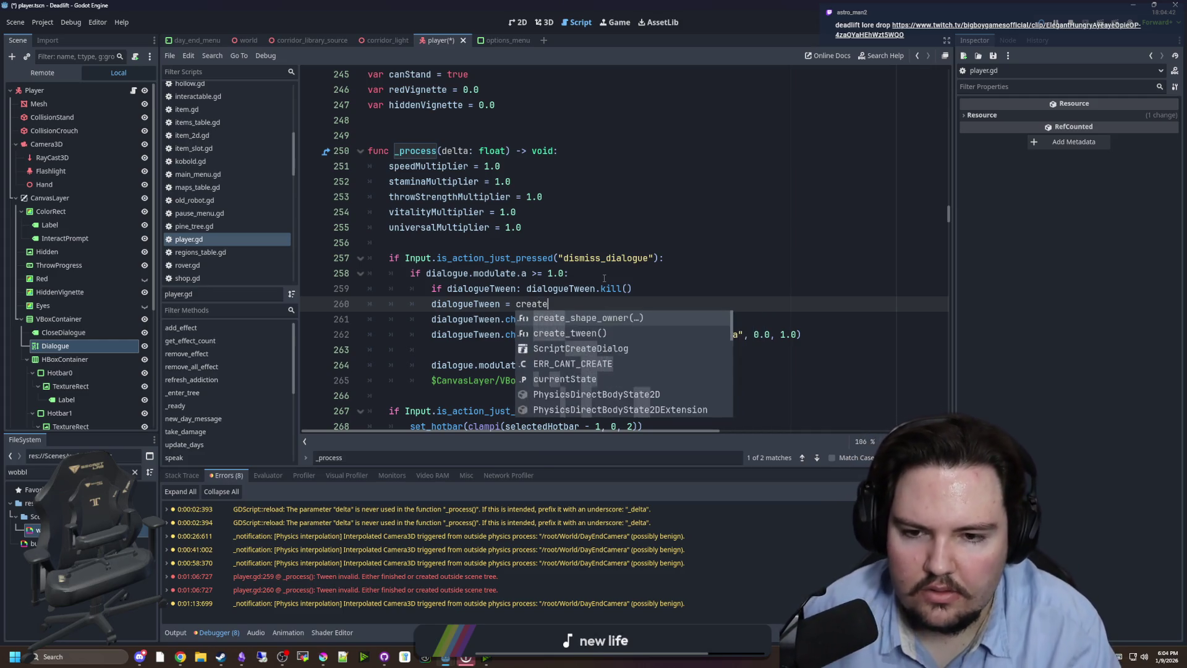
# Step: Delete the tween_interval(2.0) line from the dismiss tween
pyautogui.hscroll(3, 521, 322)
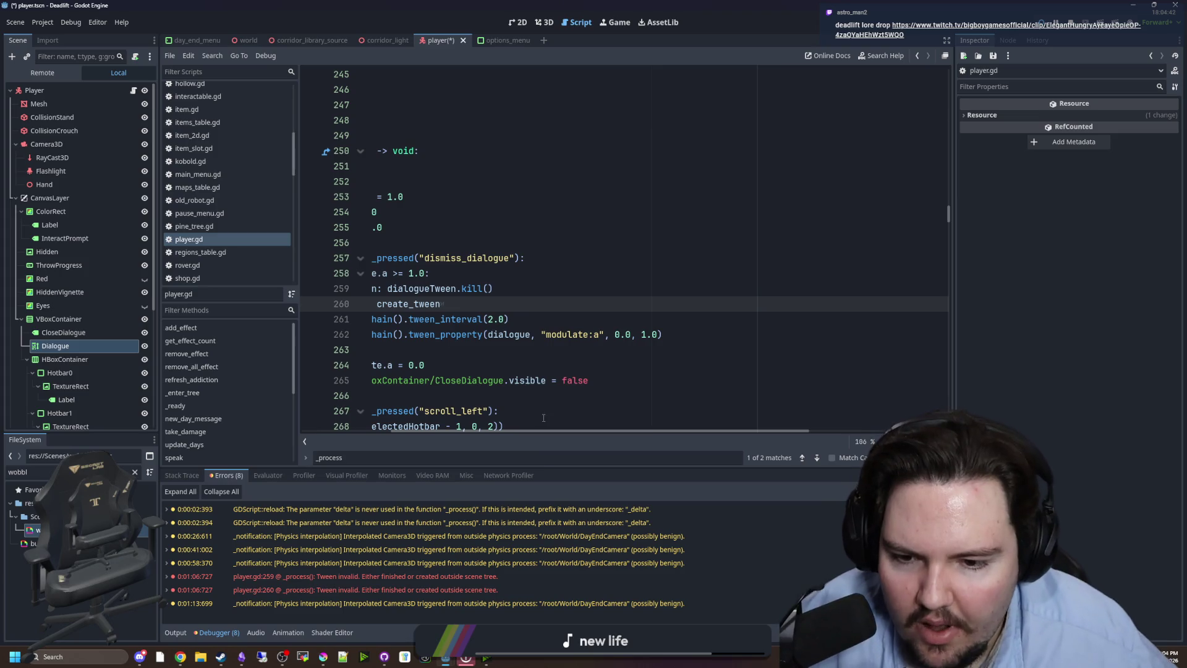
pyautogui.moveTo(542, 427); pyautogui.dragTo(383, 436)
pyautogui.scroll(4, 496, 247)
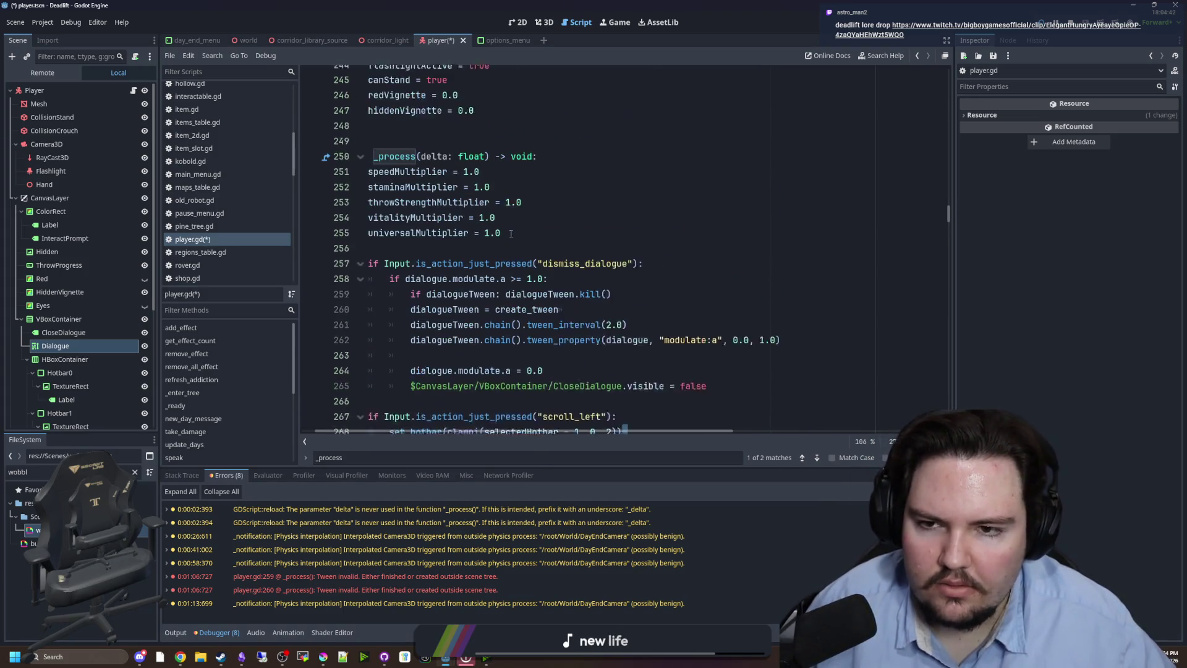
pyautogui.click(496, 237)
pyautogui.scroll(5, 363, 420)
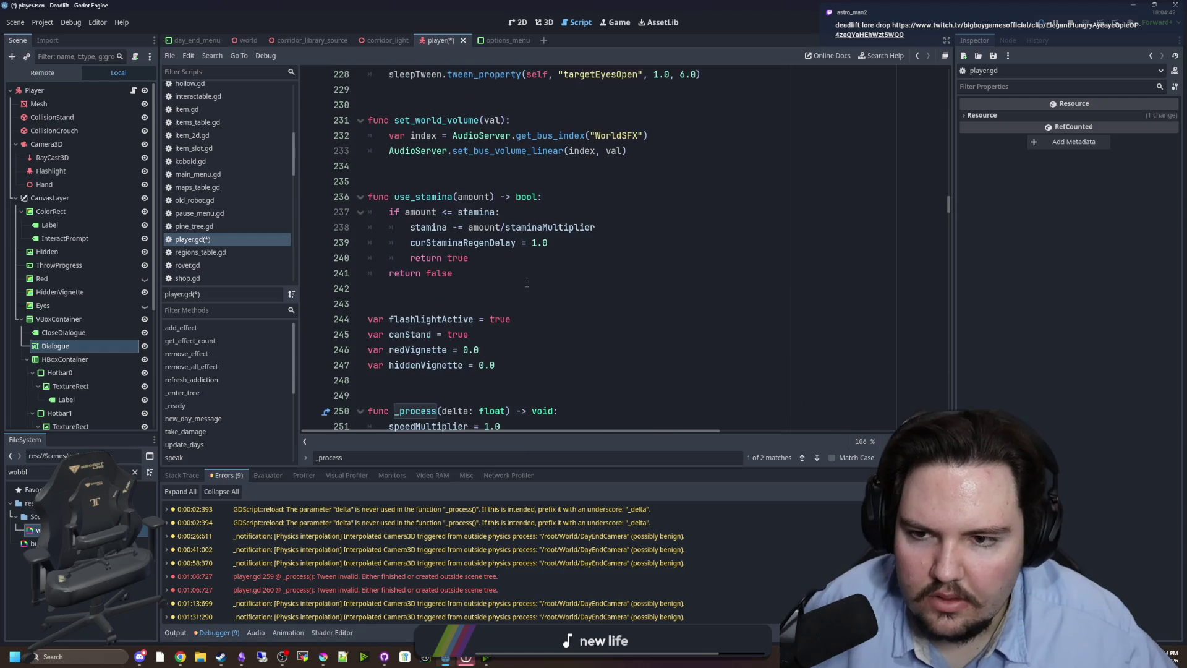
pyautogui.scroll(-8, 364, 421)
pyautogui.click(622, 282)
pyautogui.scroll(2, 646, 266)
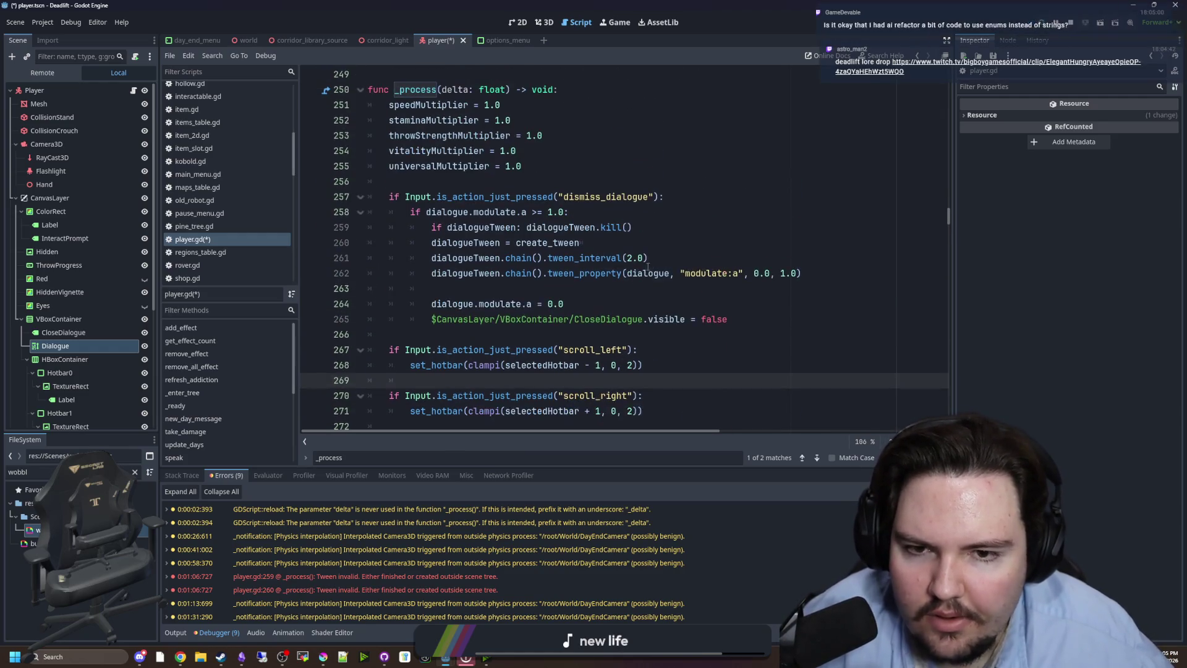
pyautogui.moveTo(646, 258)
pyautogui.mouseDown()
pyautogui.moveTo(433, 259)
pyautogui.moveTo(603, 247)
pyautogui.mouseUp()
pyautogui.press('BackSpace')
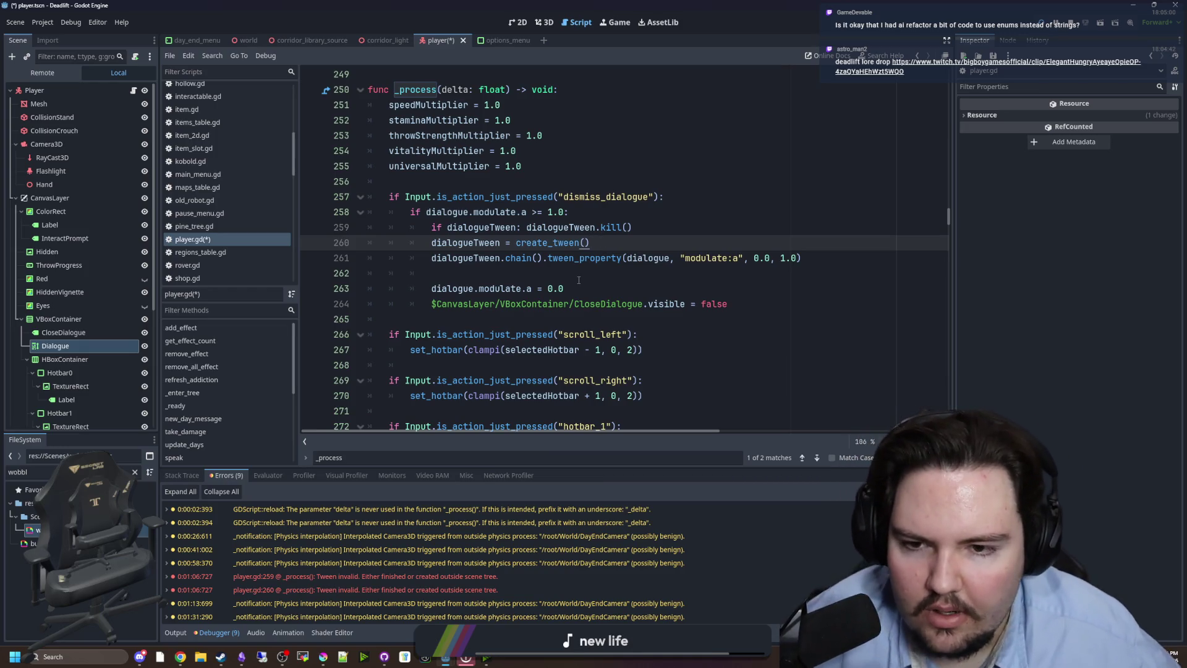
# Step: Remove chain() from the fade line and delete the line resetting dialogue alpha to 0.0
pyautogui.click(546, 270)
pyautogui.moveTo(550, 259); pyautogui.dragTo(505, 259)
pyautogui.press('BackSpace')
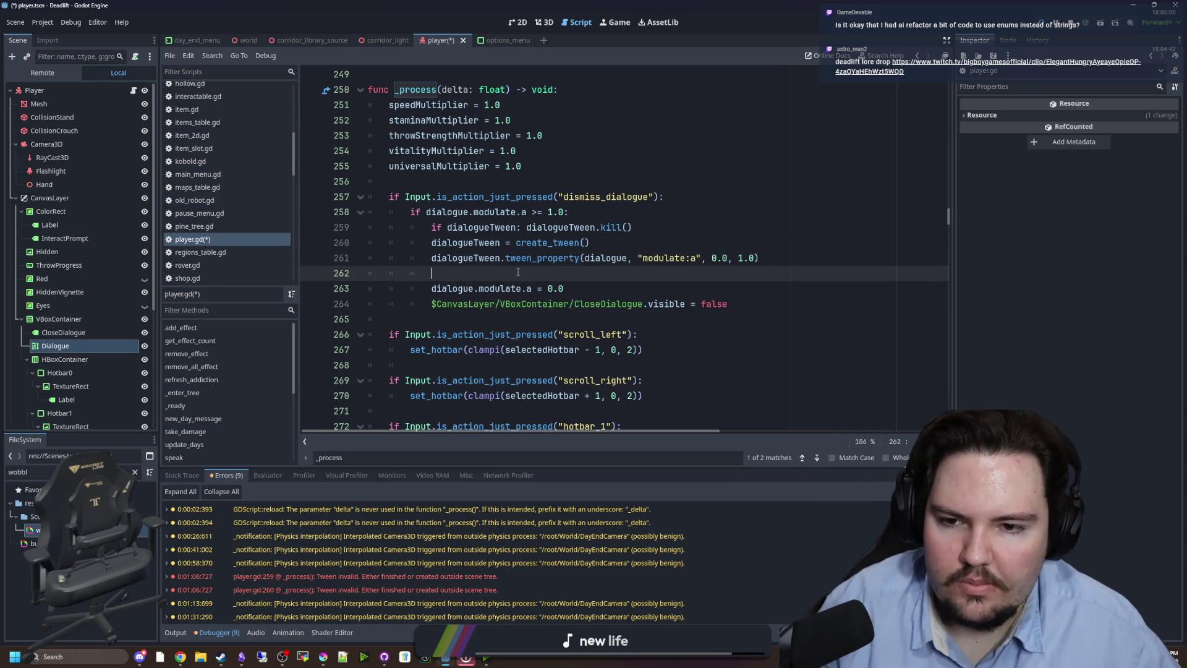
pyautogui.click(694, 243)
pyautogui.scroll(1, 689, 248)
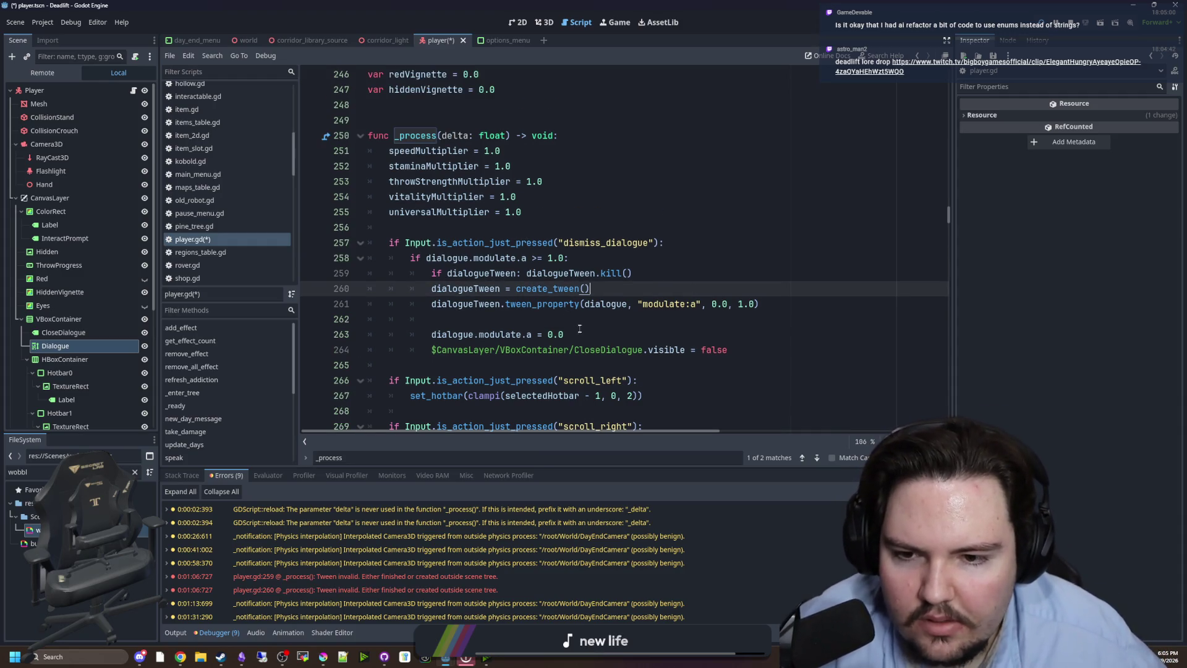
pyautogui.tripleClick(579, 334)
pyautogui.press('BackSpace')
pyautogui.press('BackSpace')
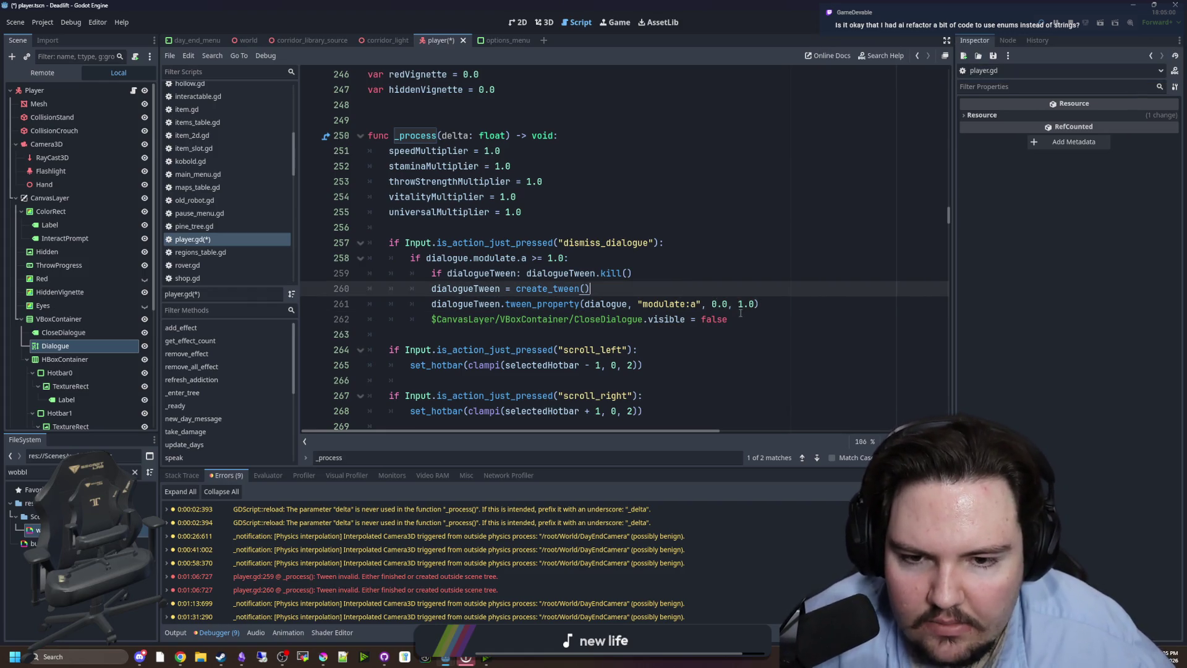
# Step: Delete the CloseDialogue visibility line and leftover empty lines, then save the script
pyautogui.press('Down')
pyautogui.press('Down')
pyautogui.press('Up')
pyautogui.hotkey('shift', 'Home')
pyautogui.press('BackSpace')
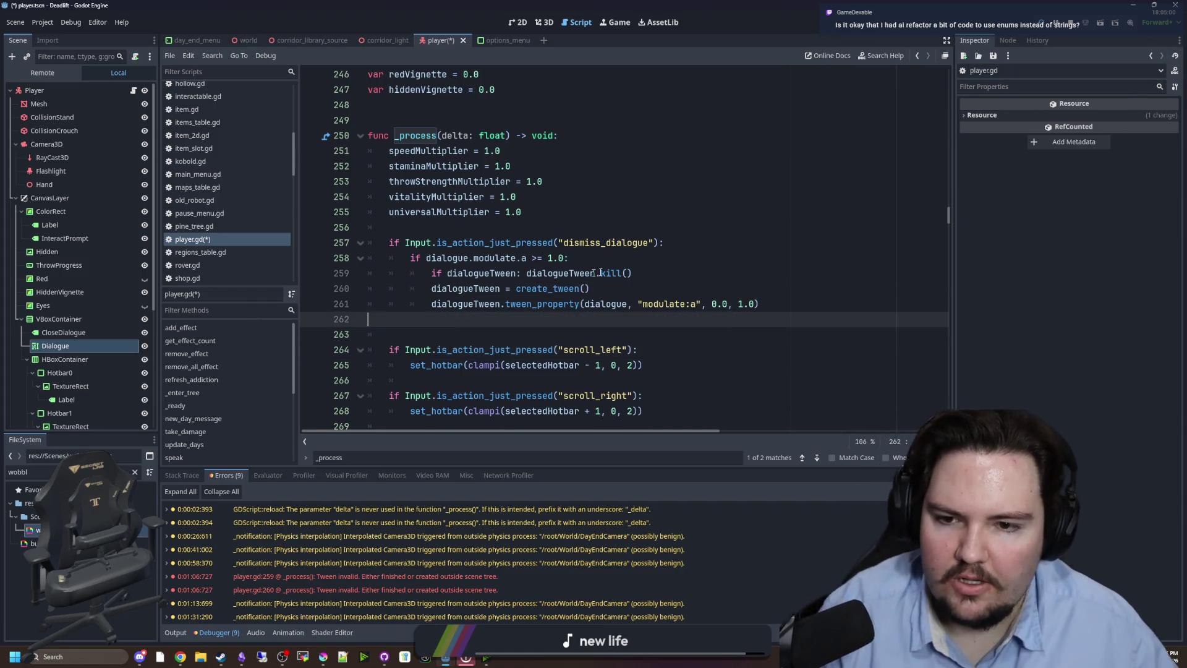
pyautogui.press('BackSpace')
pyautogui.click(597, 288)
pyautogui.hotkey('ctrl', 's')
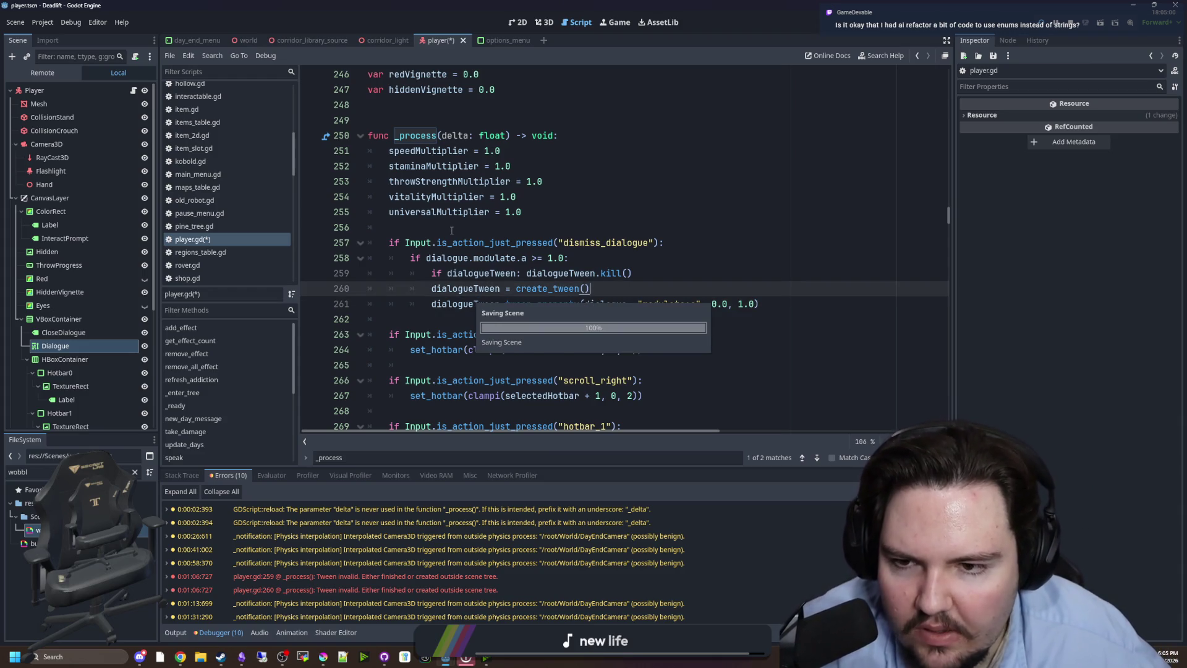
pyautogui.click(87, 335)
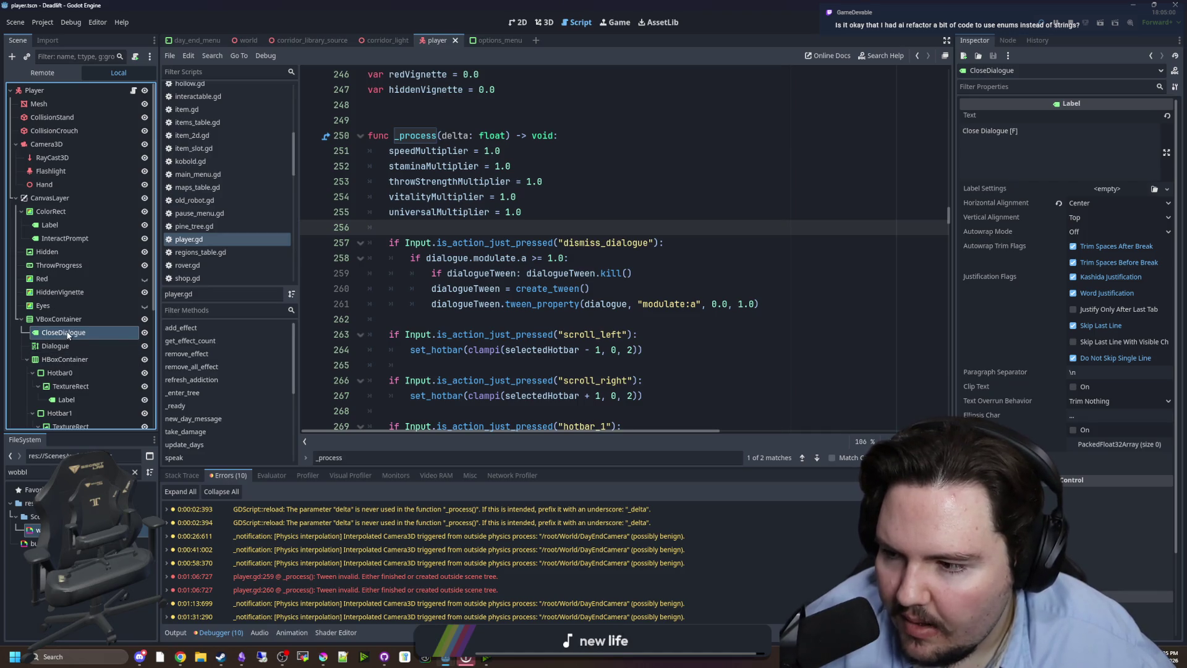
# Step: Reparent CloseDialogue under the Dialogue node and save the scene
pyautogui.moveTo(67, 349); pyautogui.dragTo(67, 347)
pyautogui.click(518, 21)
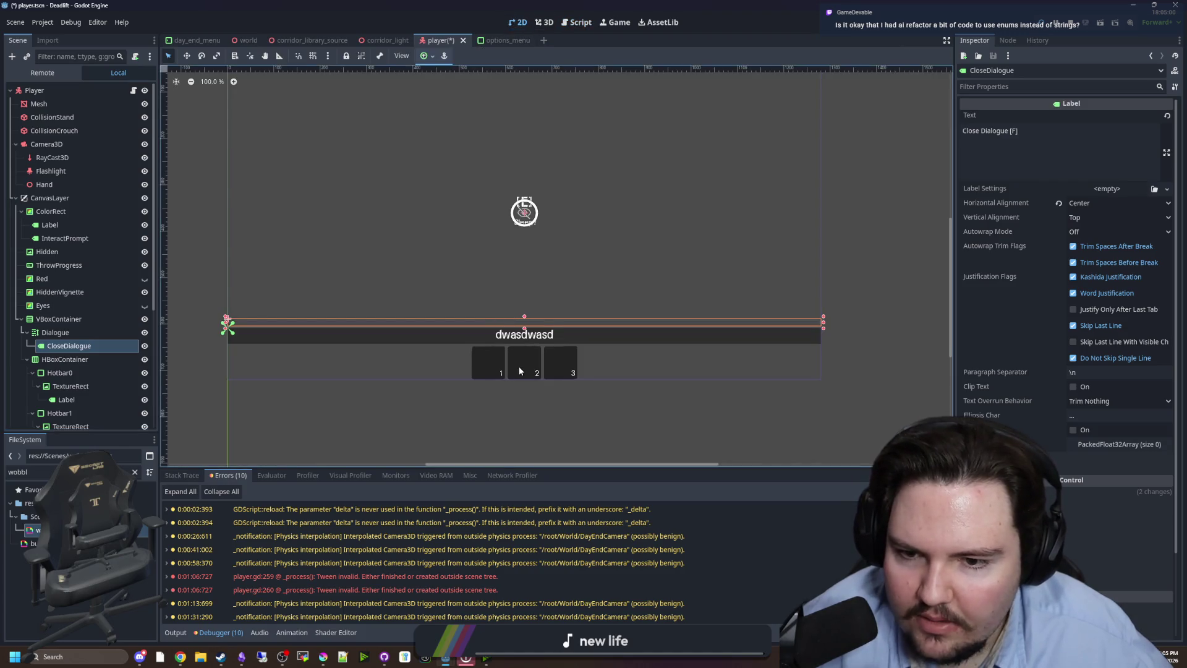
pyautogui.scroll(1, 518, 366)
pyautogui.hotkey('ctrl', 's')
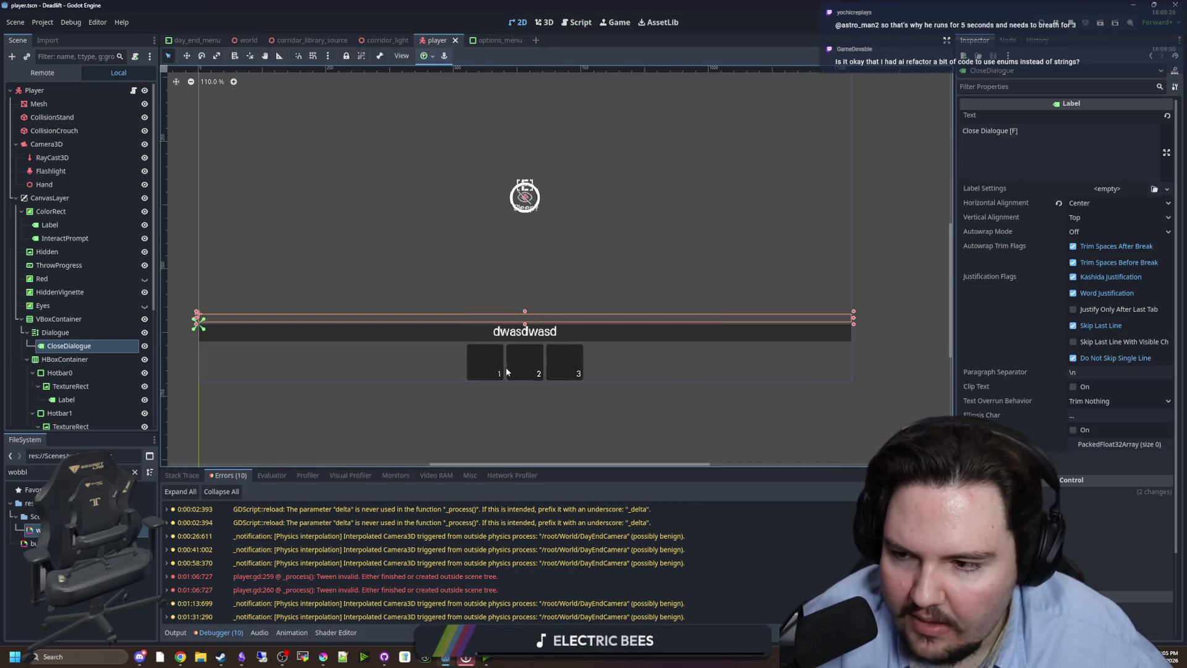
# Step: Show the CloseDialogue label, append test text 'dwasd', and center it vertically
pyautogui.click(145, 346)
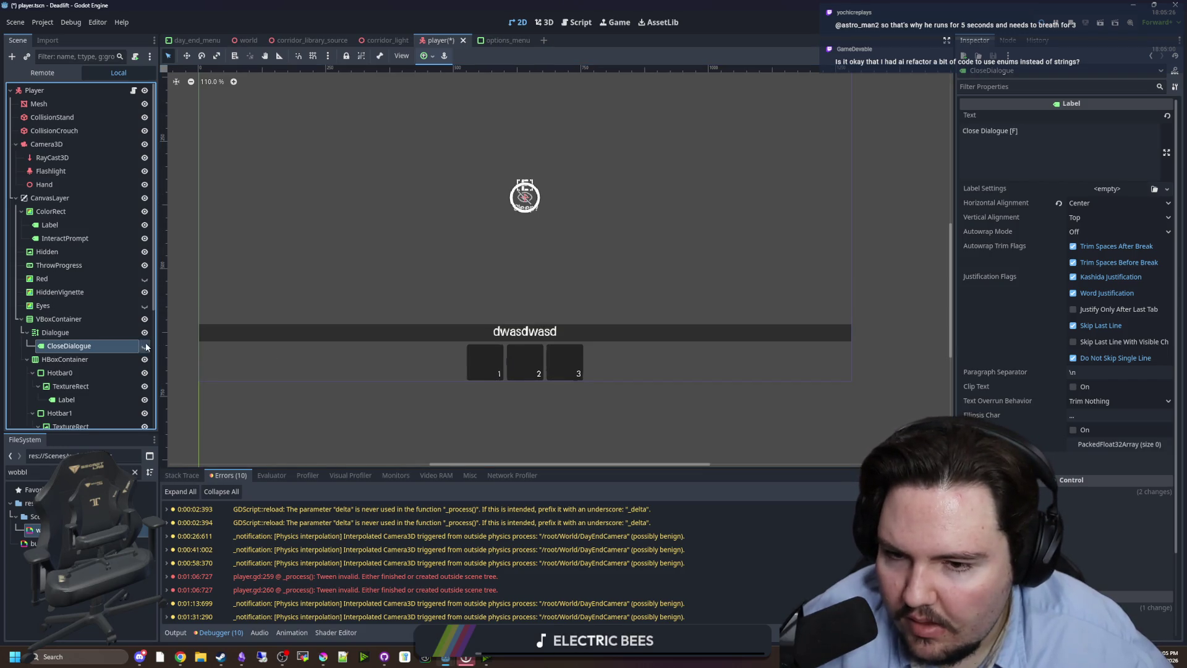
pyautogui.click(1061, 149)
pyautogui.write('dwasd')
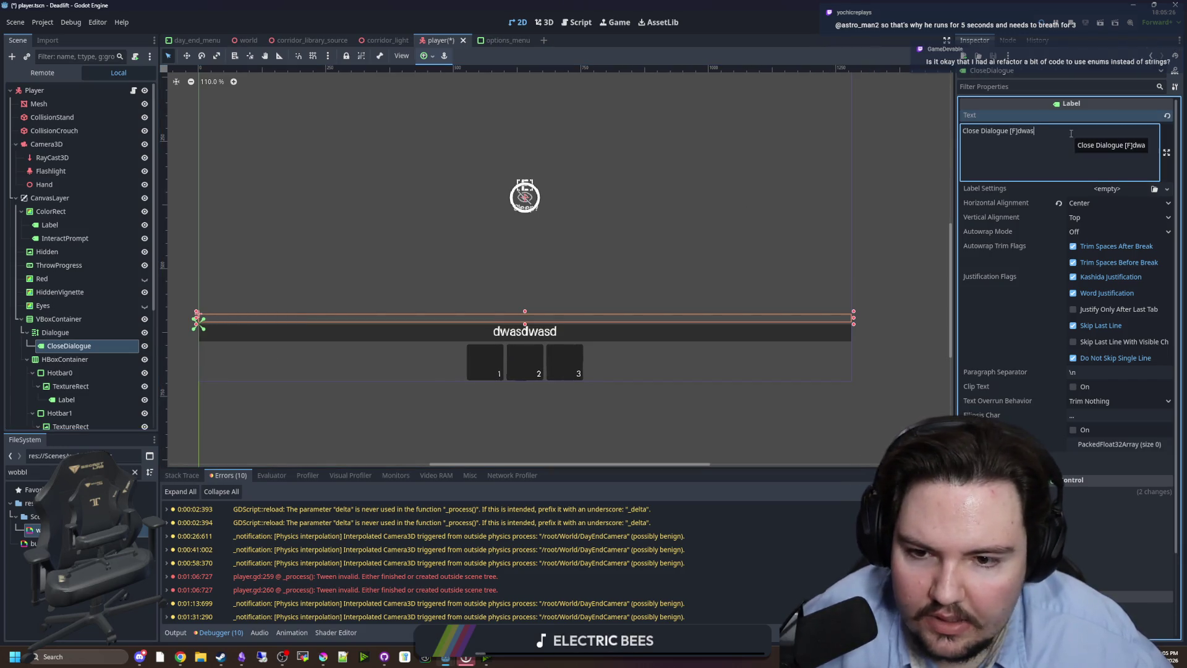
pyautogui.click(1077, 218)
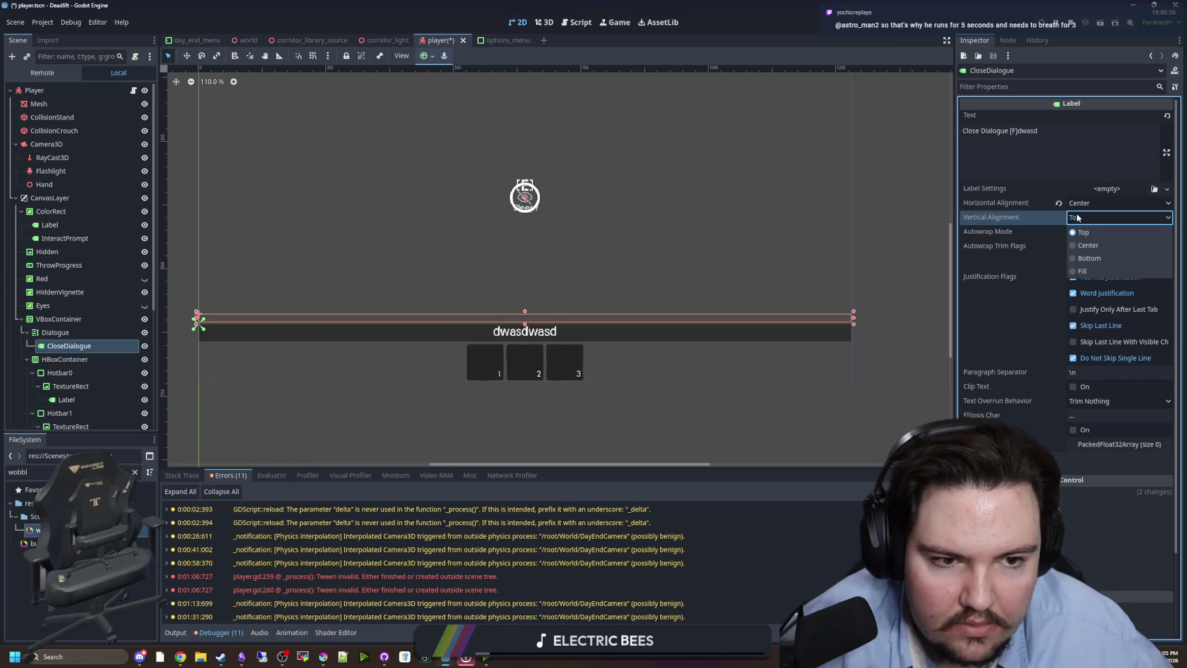
pyautogui.click(1089, 245)
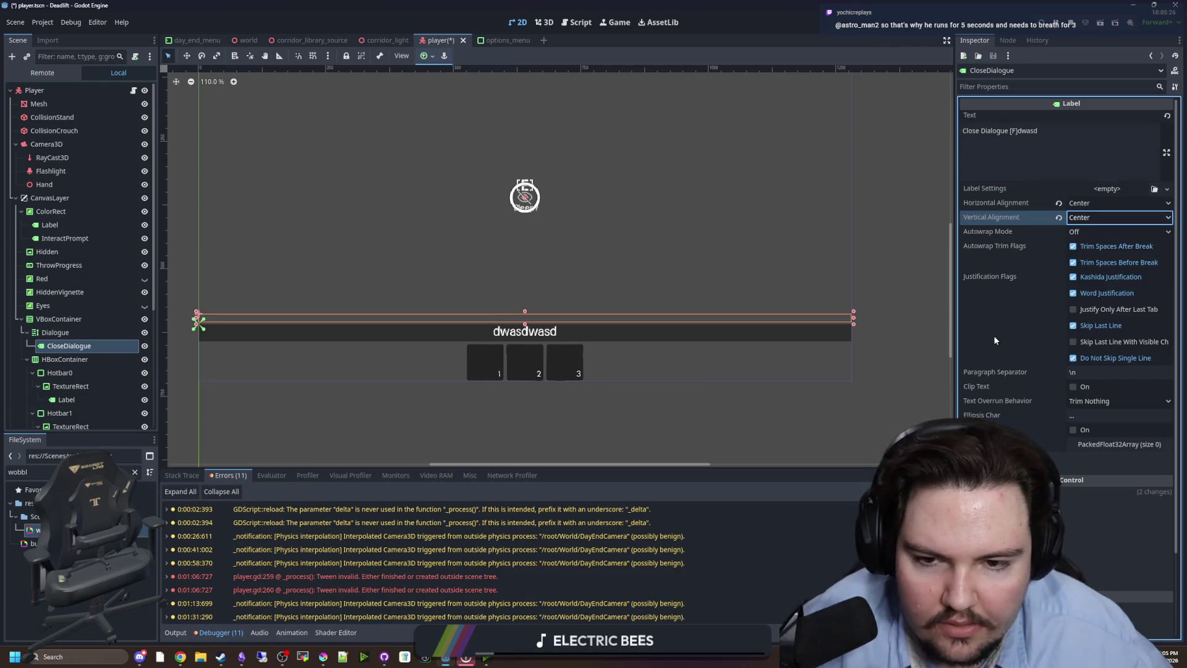
# Step: Set the CloseDialogue label's Transform Size width to 188 px
pyautogui.click(86, 358)
pyautogui.click(69, 344)
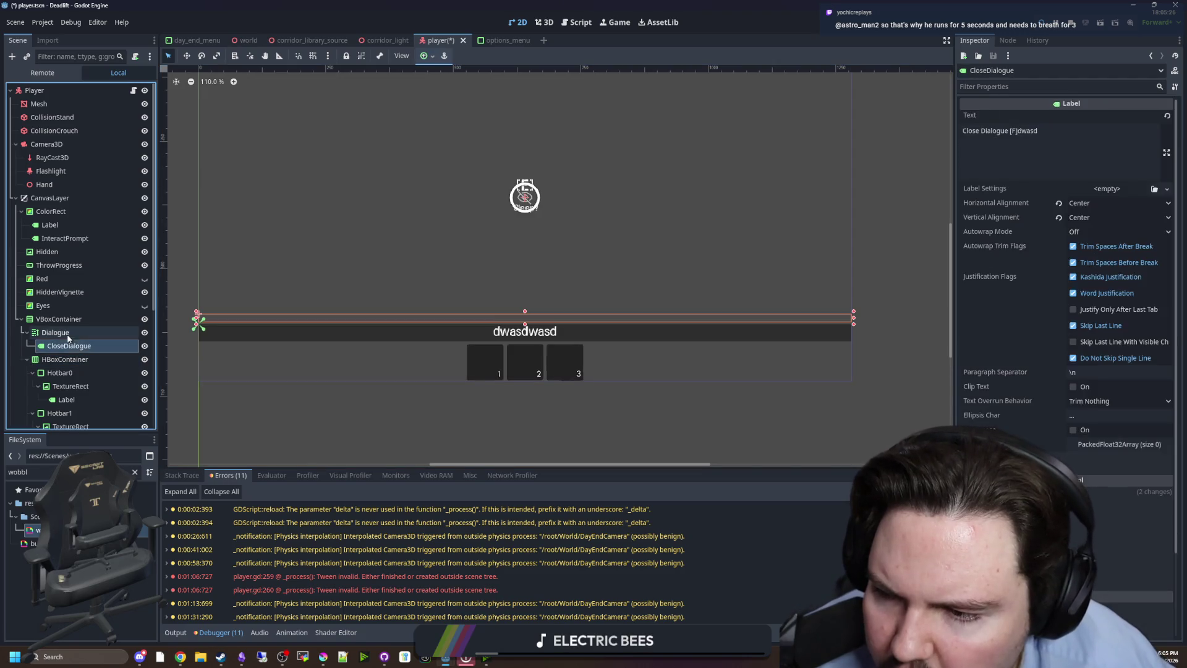
pyautogui.click(1070, 137)
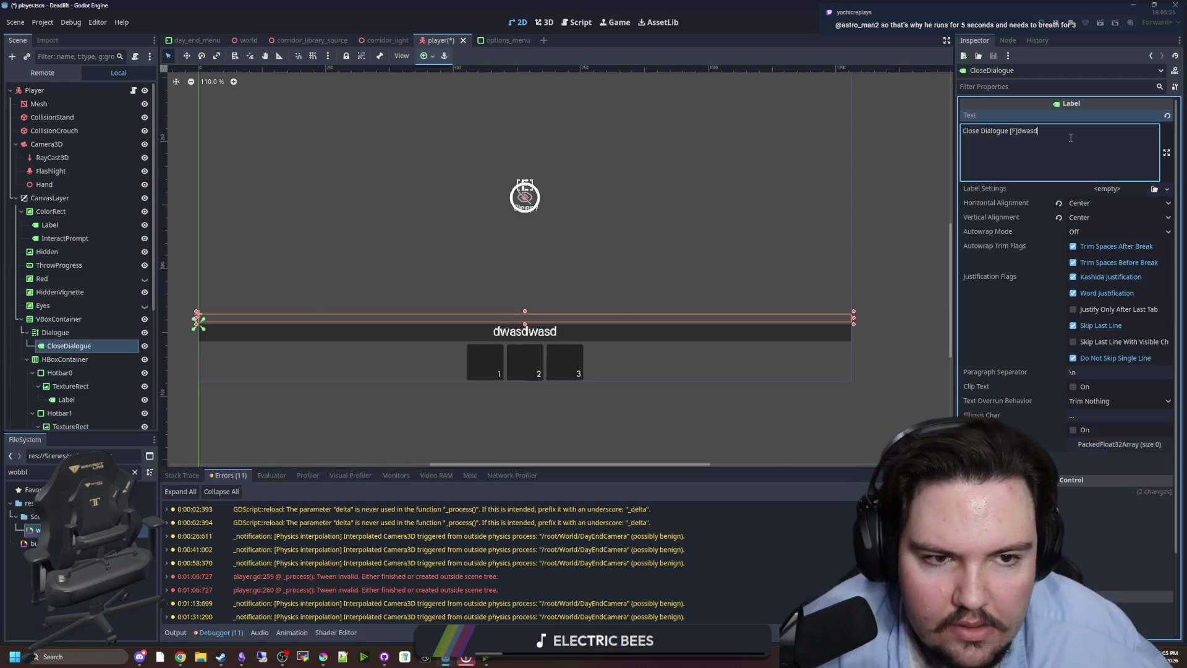
pyautogui.scroll(-3, 1048, 392)
pyautogui.click(1048, 392)
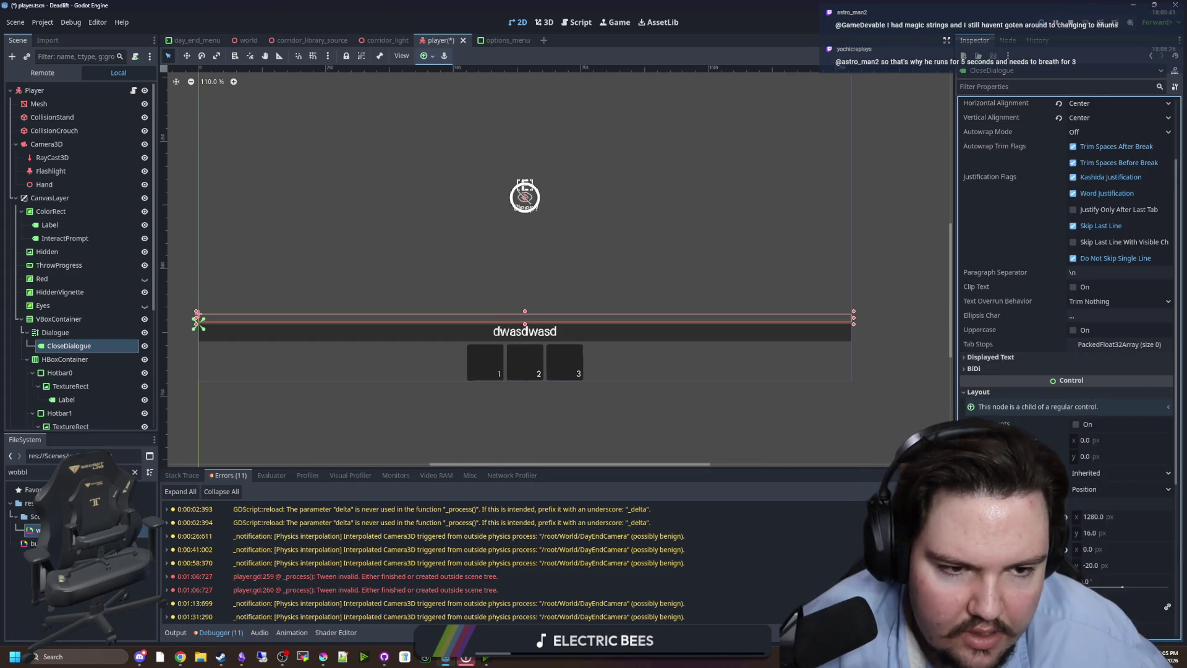
pyautogui.moveTo(1101, 516); pyautogui.dragTo(1094, 516)
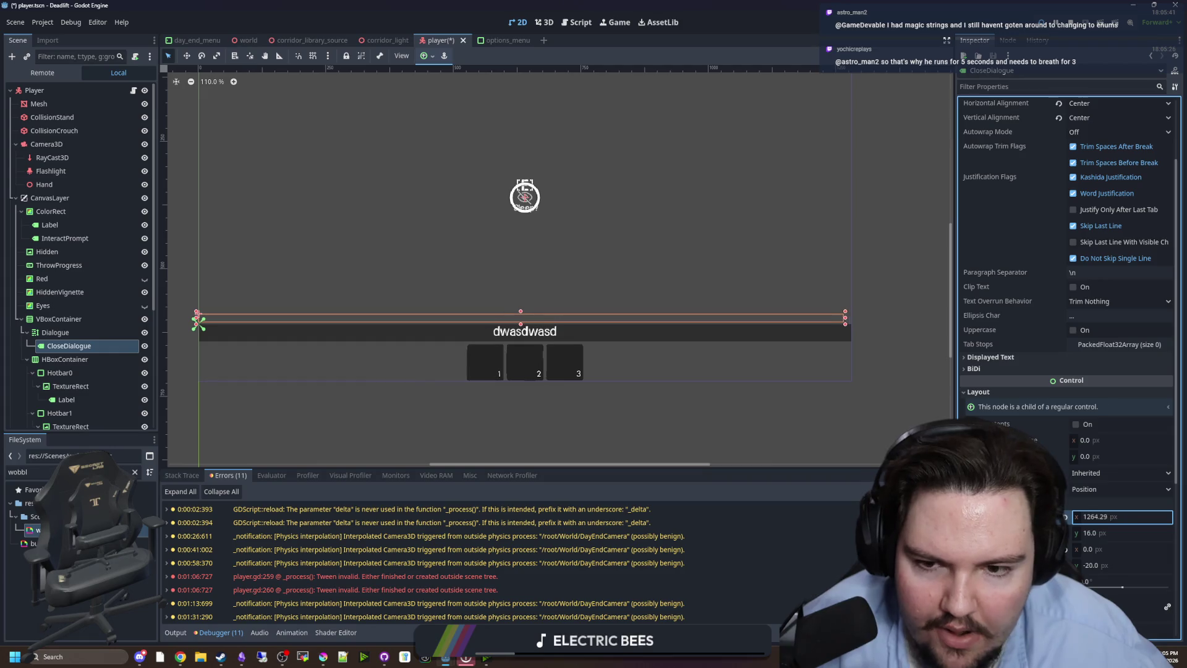
pyautogui.write('188')
pyautogui.press('Return')
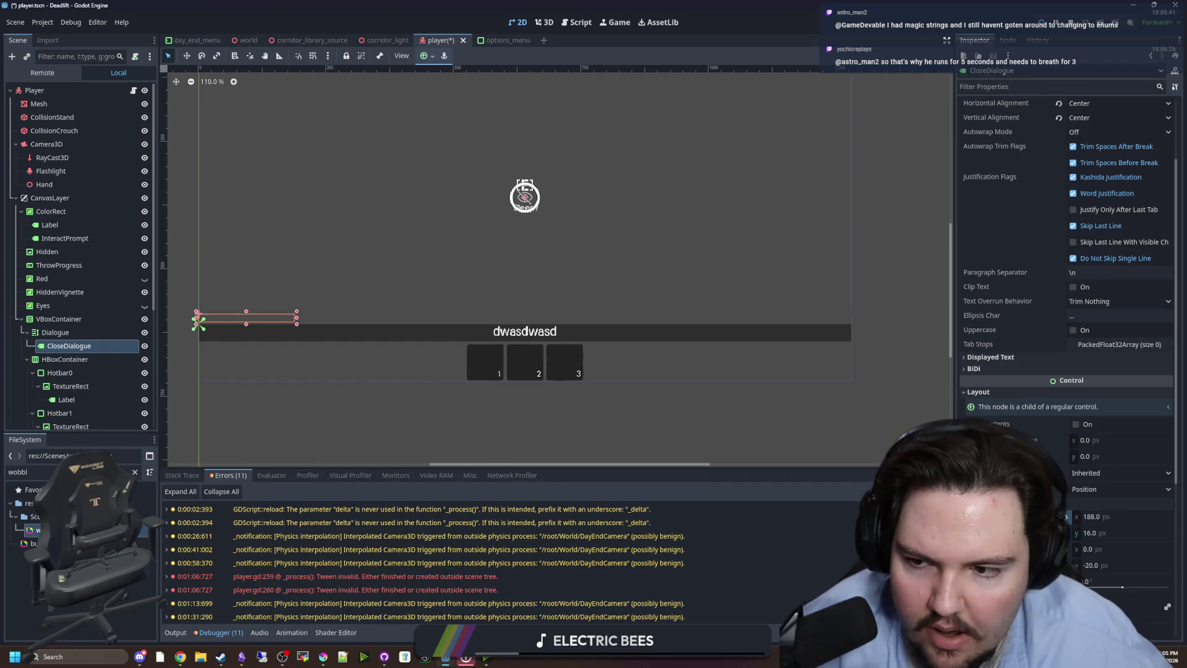
pyautogui.scroll(-3, 1067, 278)
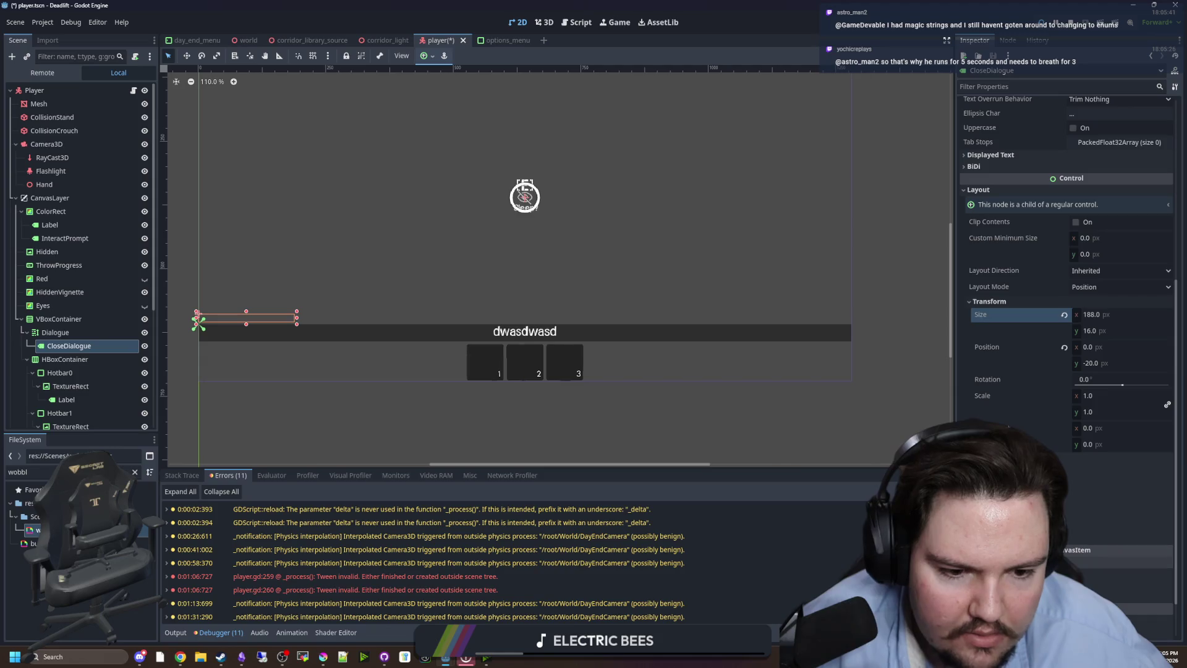
pyautogui.click(199, 325)
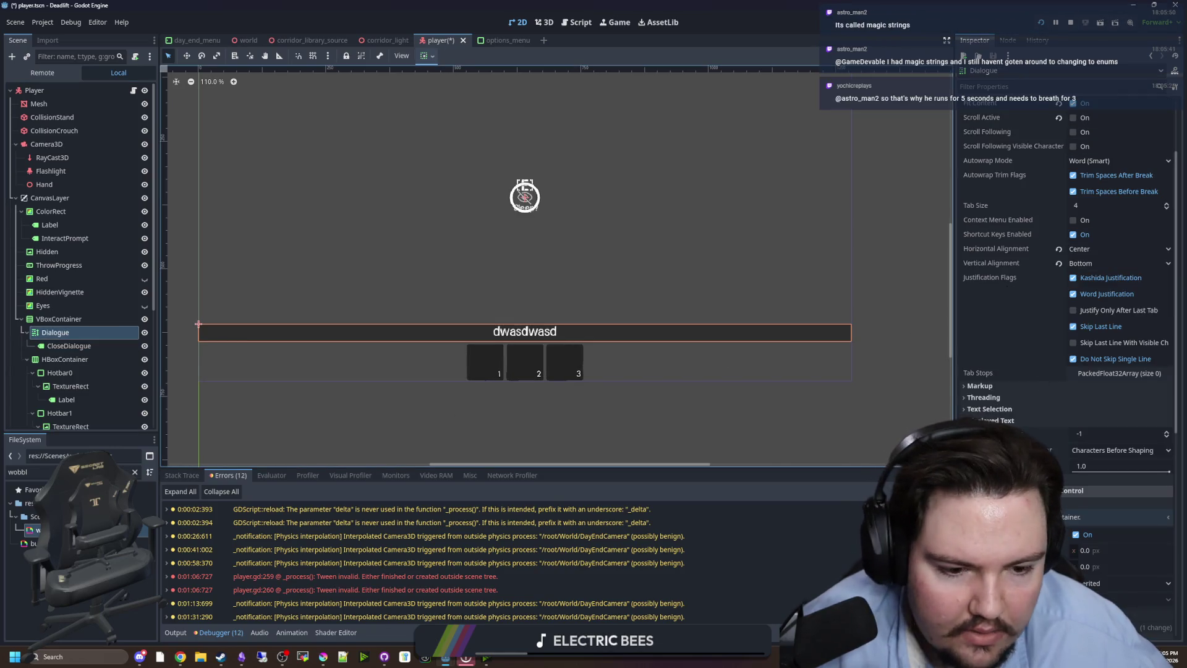
pyautogui.scroll(-3, 1067, 278)
pyautogui.scroll(-1, 1011, 421)
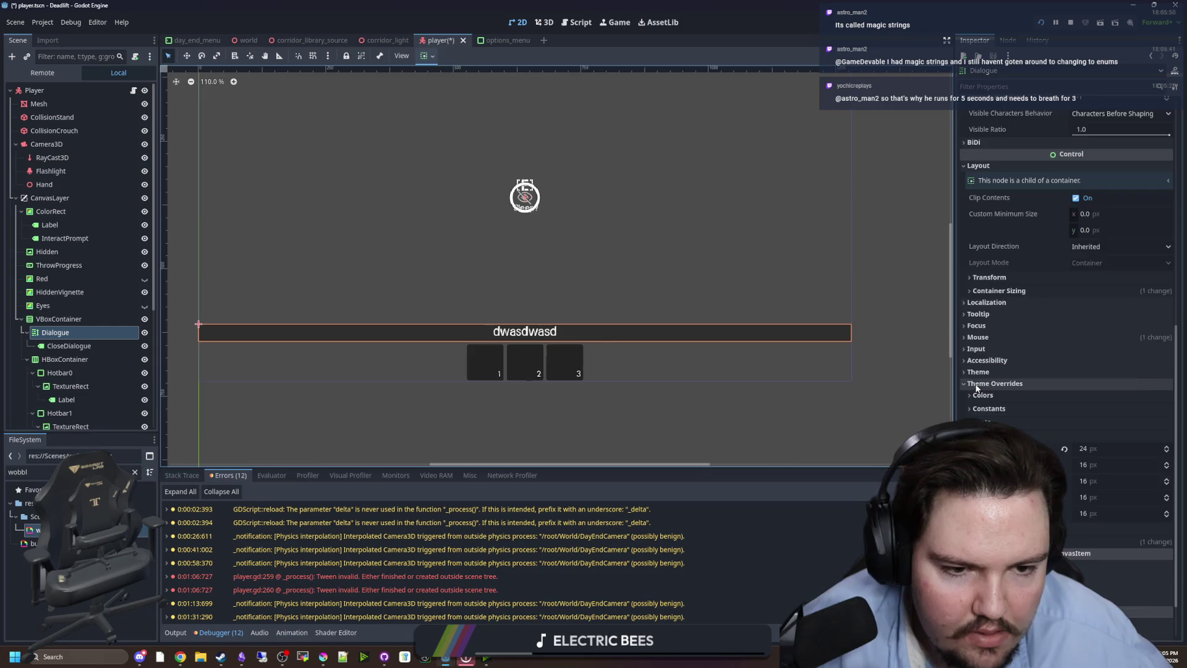
pyautogui.scroll(3, 982, 381)
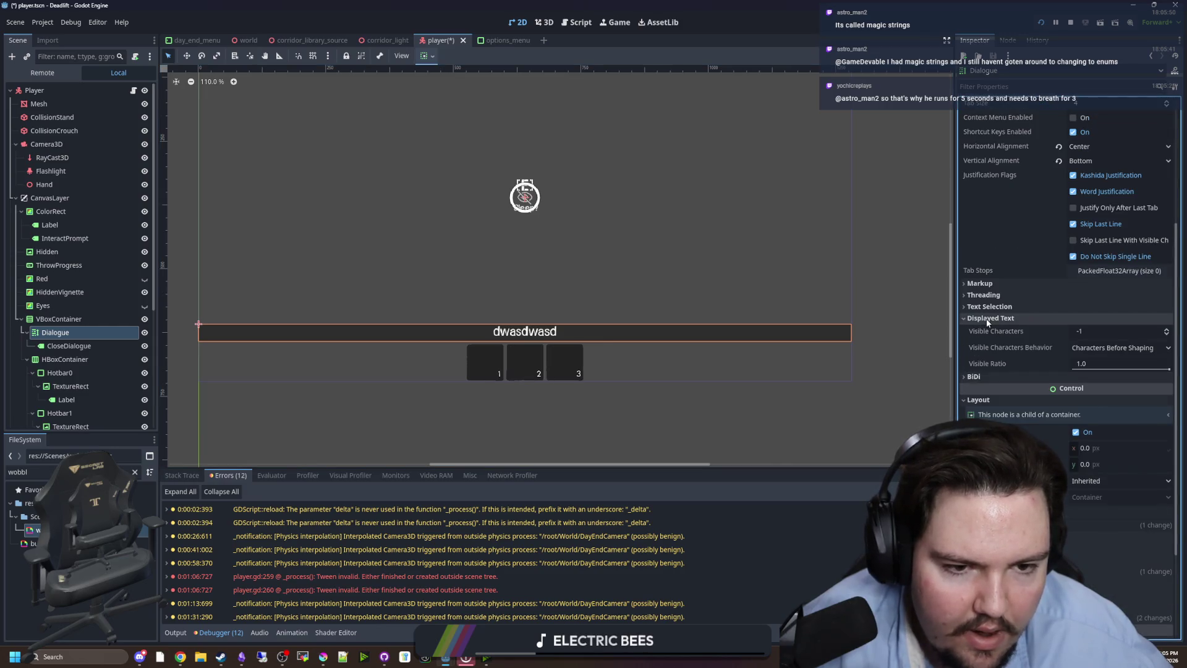
pyautogui.click(988, 322)
pyautogui.scroll(-2, 988, 322)
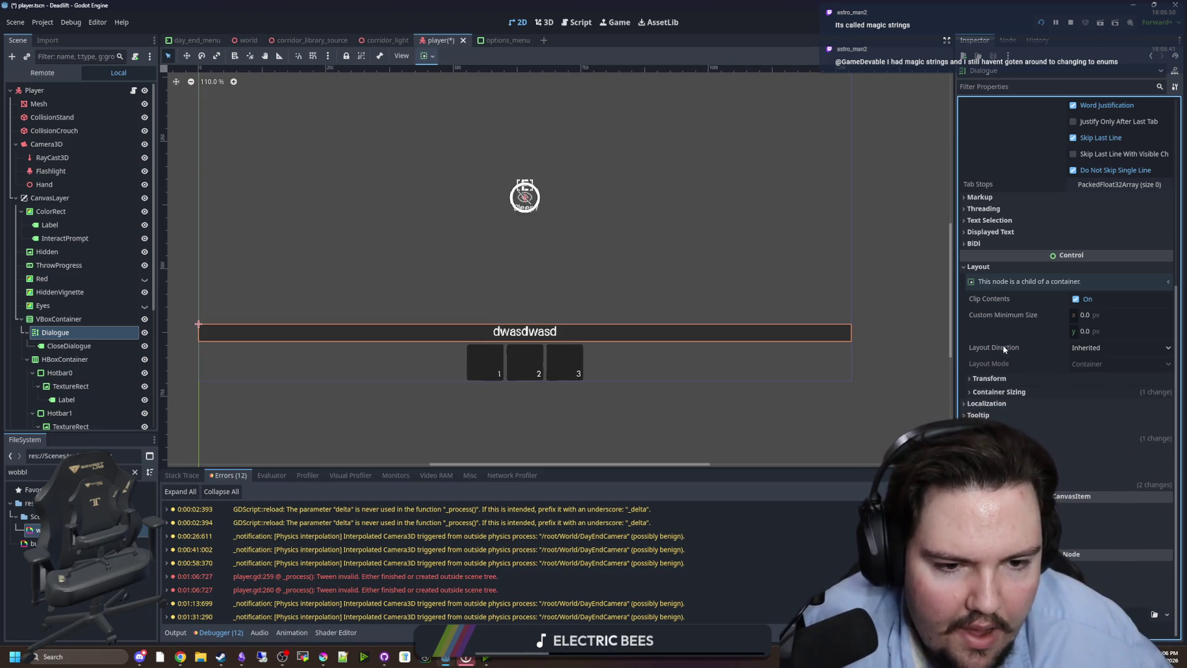
pyautogui.click(105, 345)
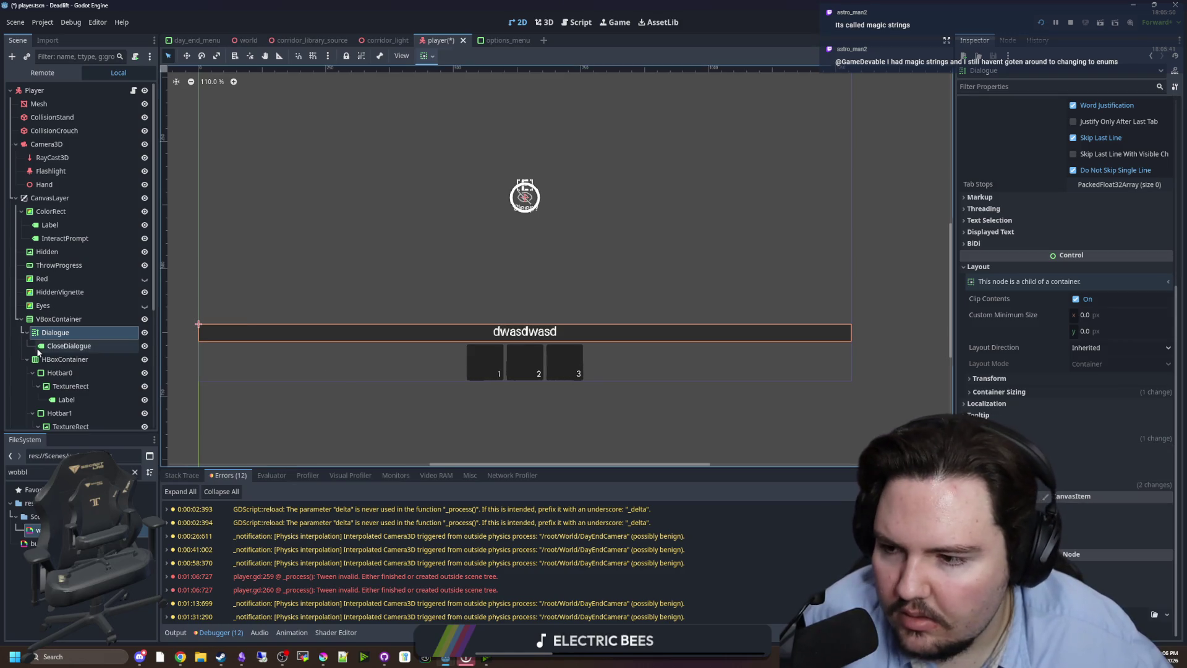
pyautogui.scroll(10, 1053, 184)
pyautogui.click(1058, 148)
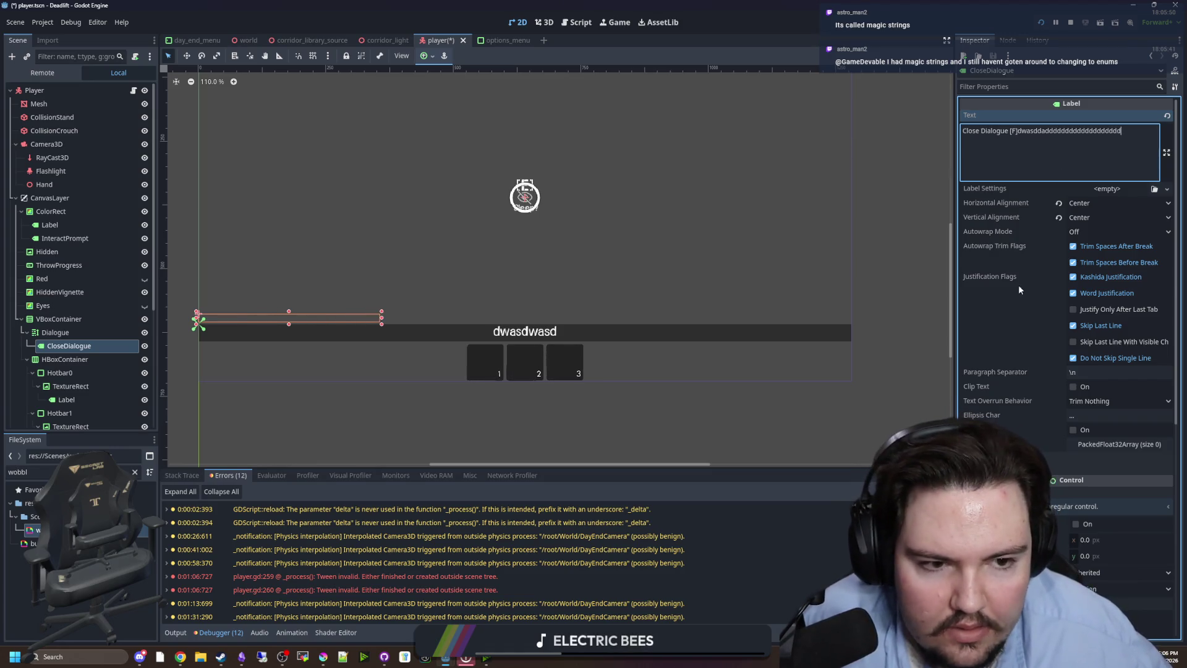
# Step: Nudge the CloseDialogue label's position upward above the dialogue bar
pyautogui.scroll(-5, 1023, 271)
pyautogui.scroll(-4, 1020, 306)
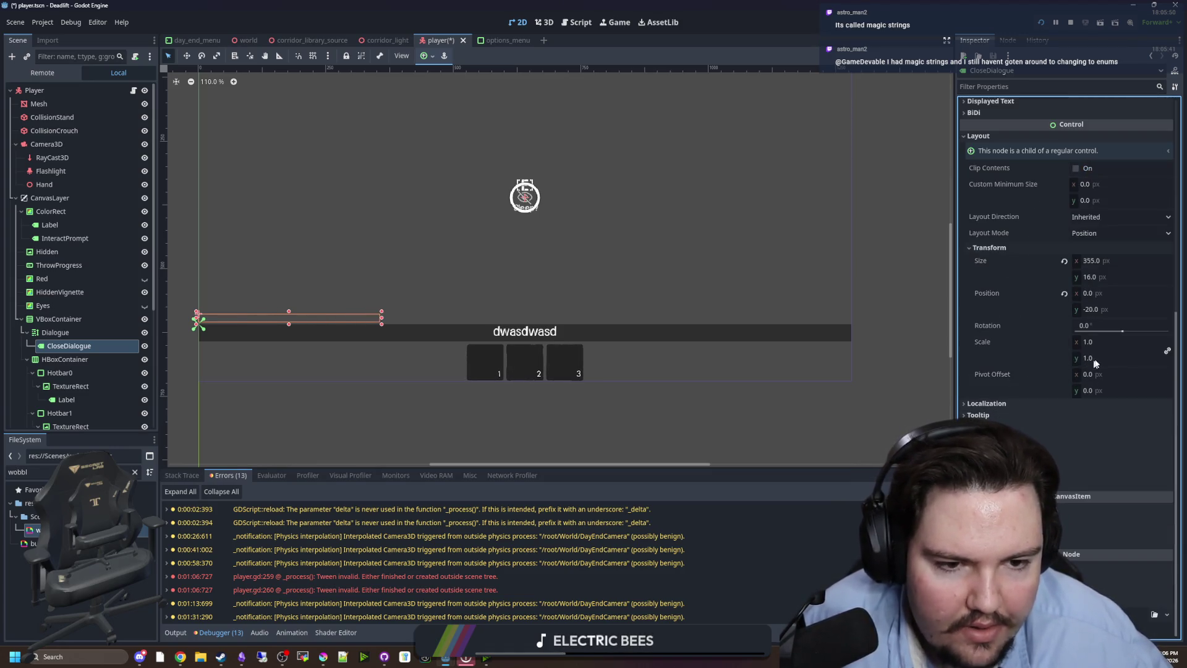
pyautogui.moveTo(1093, 309)
pyautogui.mouseDown()
pyautogui.moveTo(1063, 309)
pyautogui.moveTo(1093, 309)
pyautogui.mouseUp()
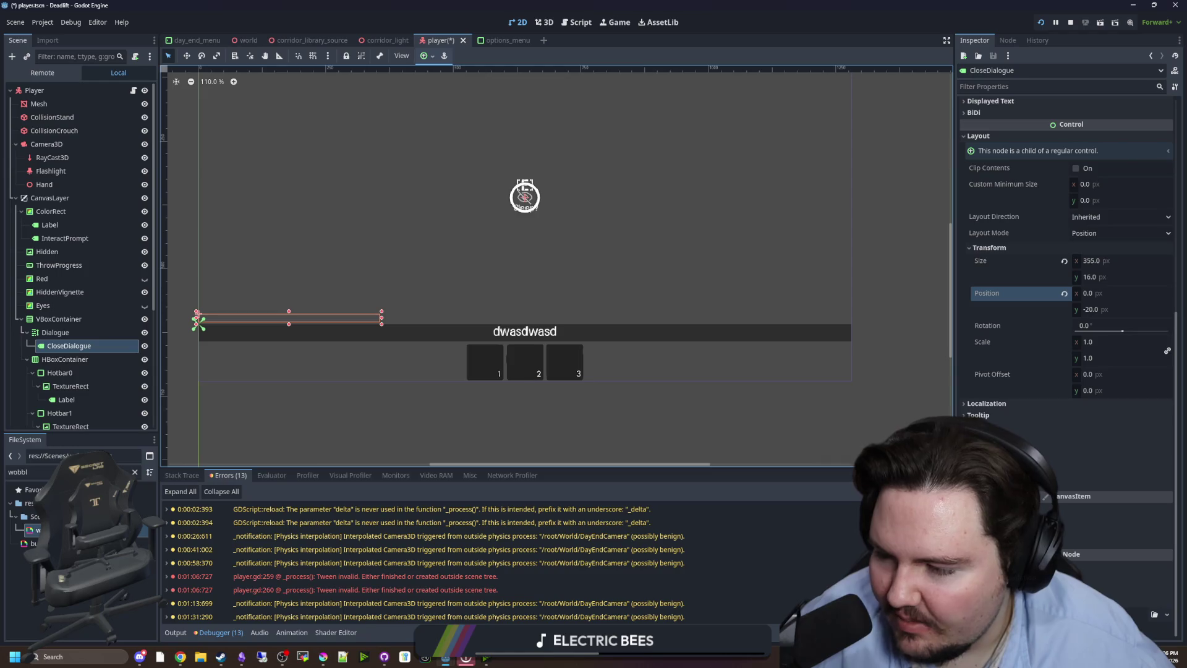
pyautogui.scroll(-3, 514, 567)
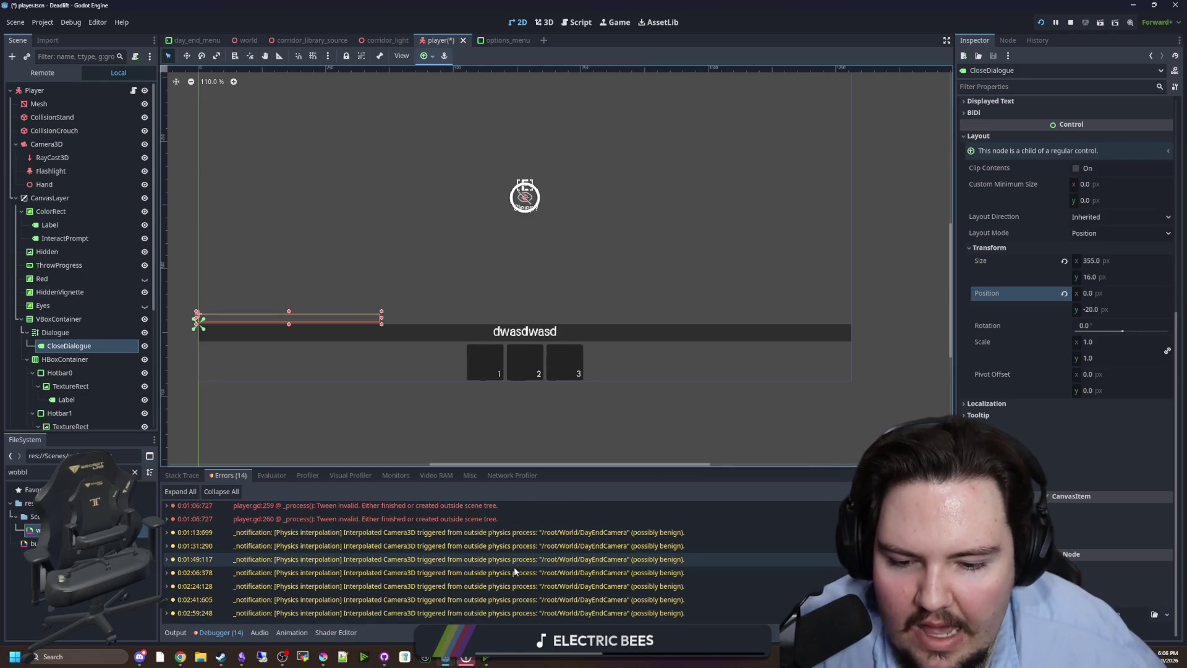
pyautogui.scroll(3, 514, 566)
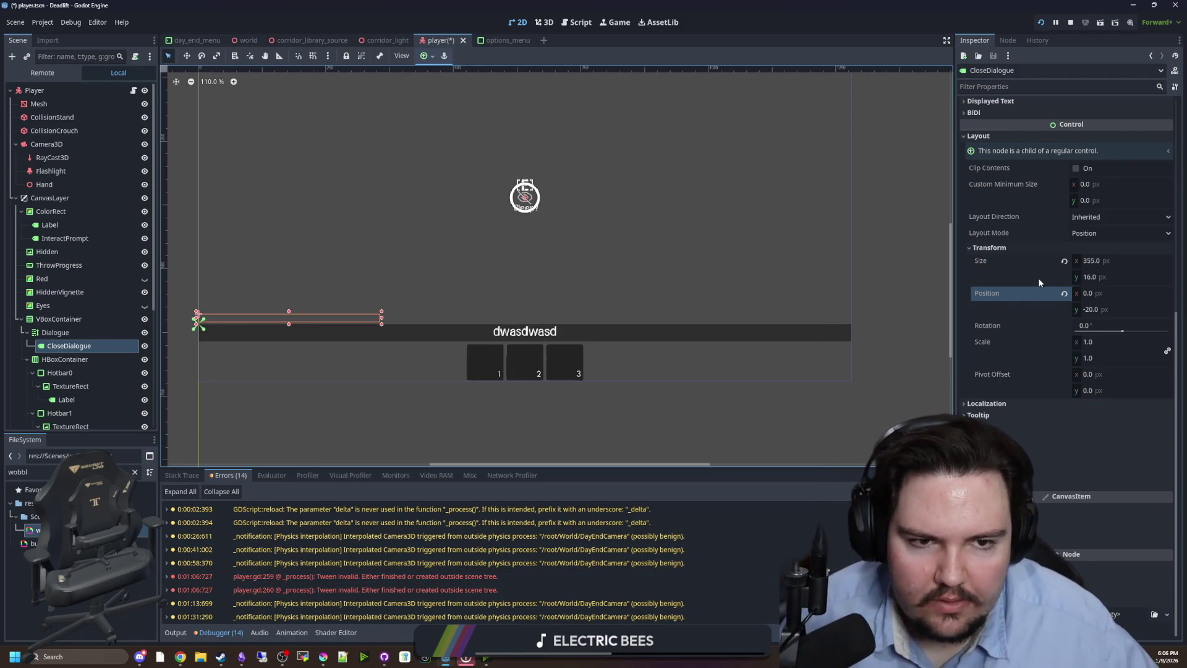
pyautogui.scroll(2, 1026, 276)
pyautogui.scroll(6, 1012, 274)
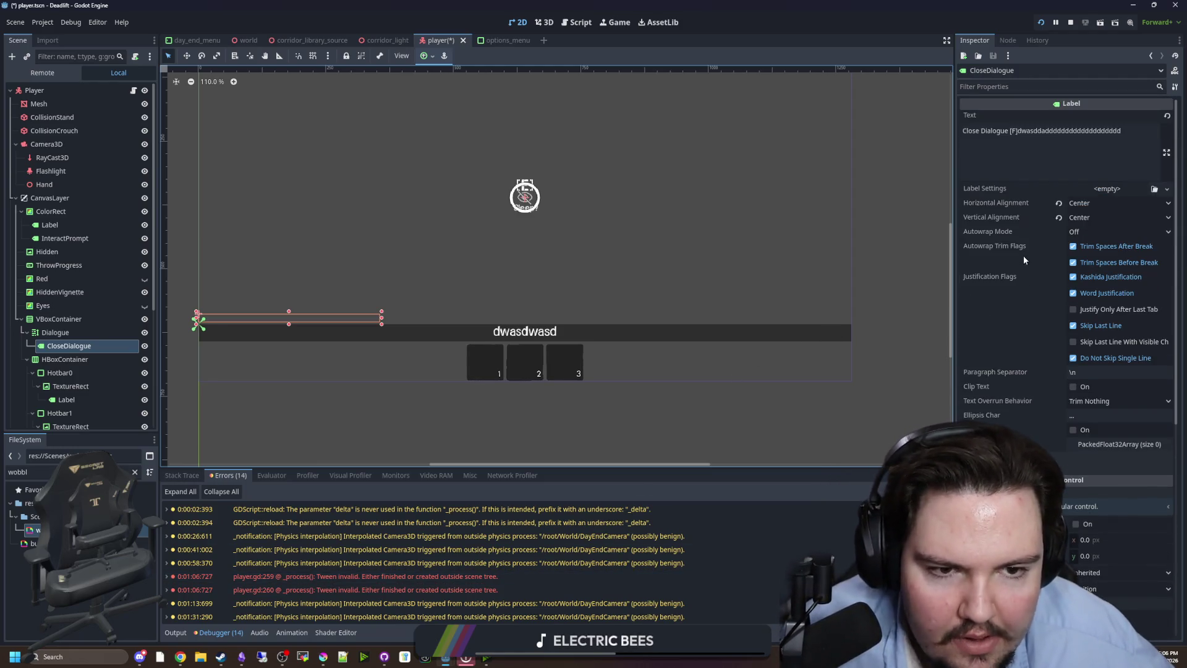
# Step: Remove the test characters so the label reads 'Close Dialogue [F]', and save
pyautogui.doubleClick(1037, 131)
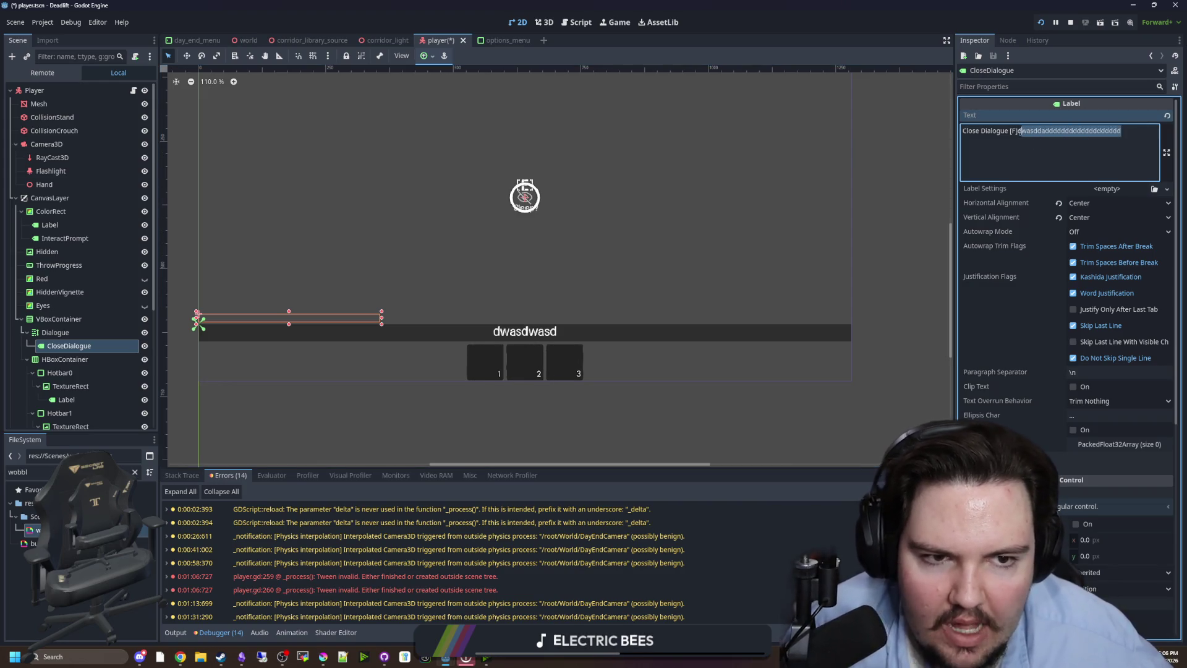
pyautogui.press('BackSpace')
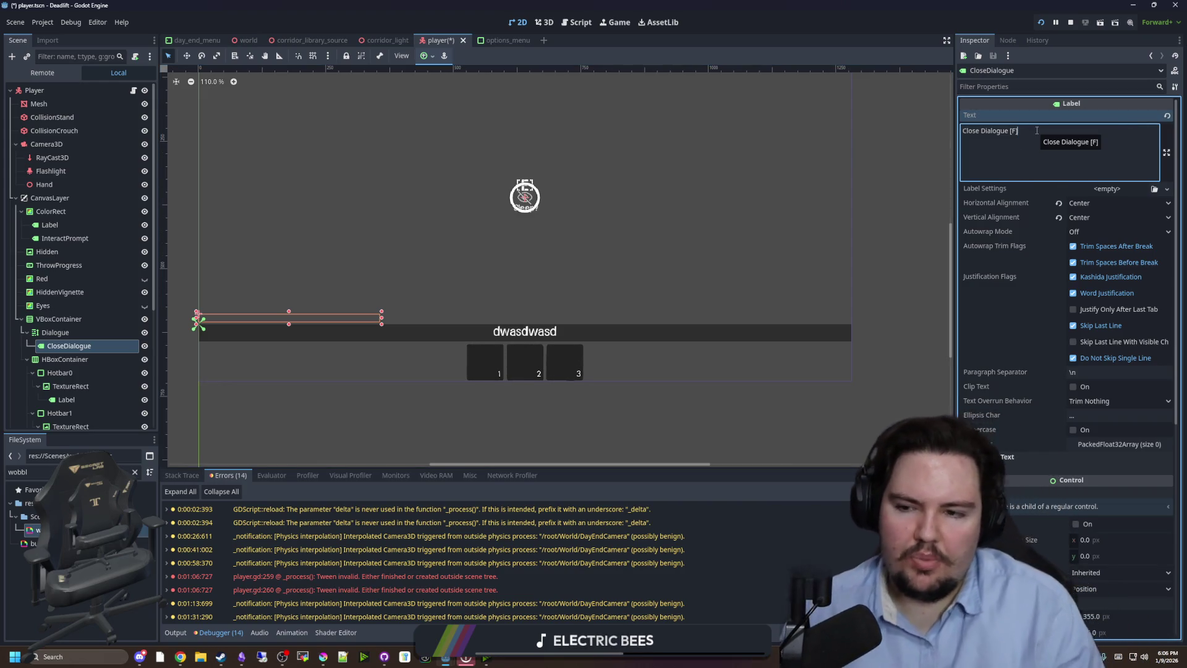
pyautogui.hotkey('ctrl', 's')
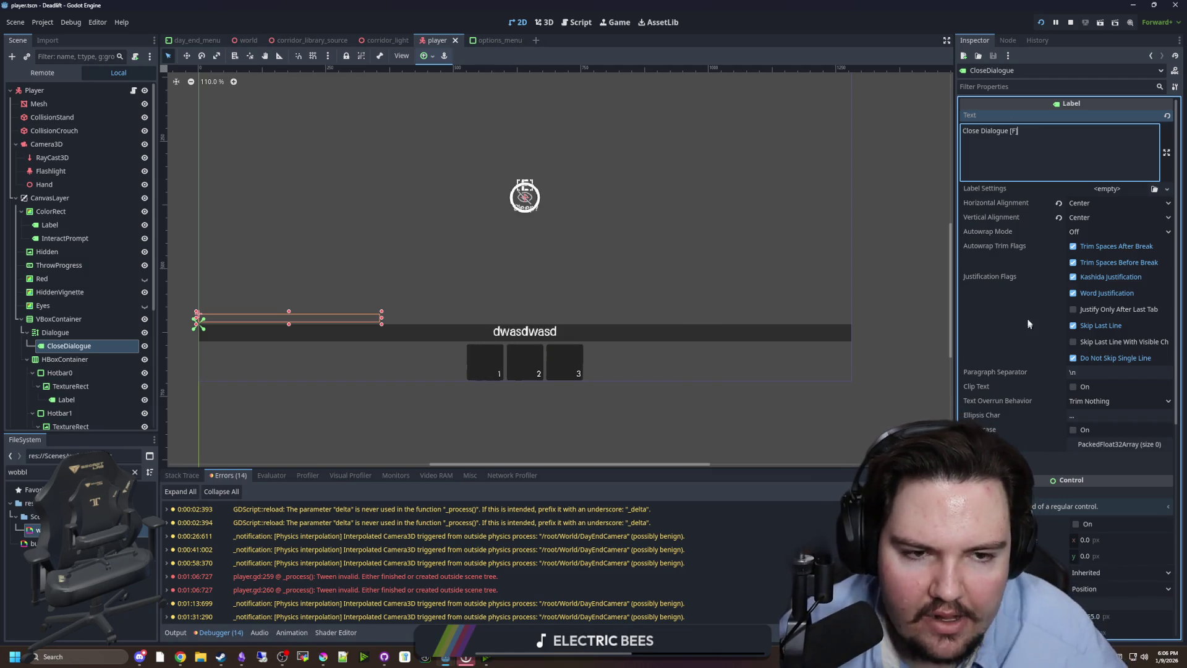
pyautogui.scroll(-5, 1026, 314)
pyautogui.scroll(-7, 1027, 313)
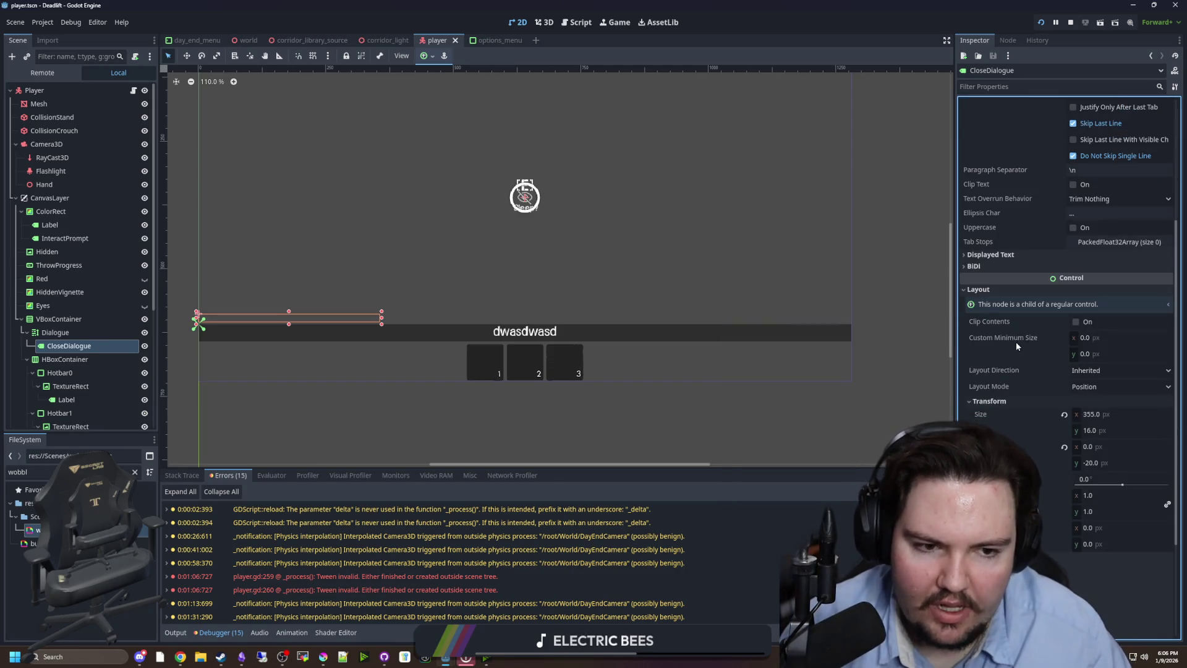
pyautogui.scroll(-1, 1022, 306)
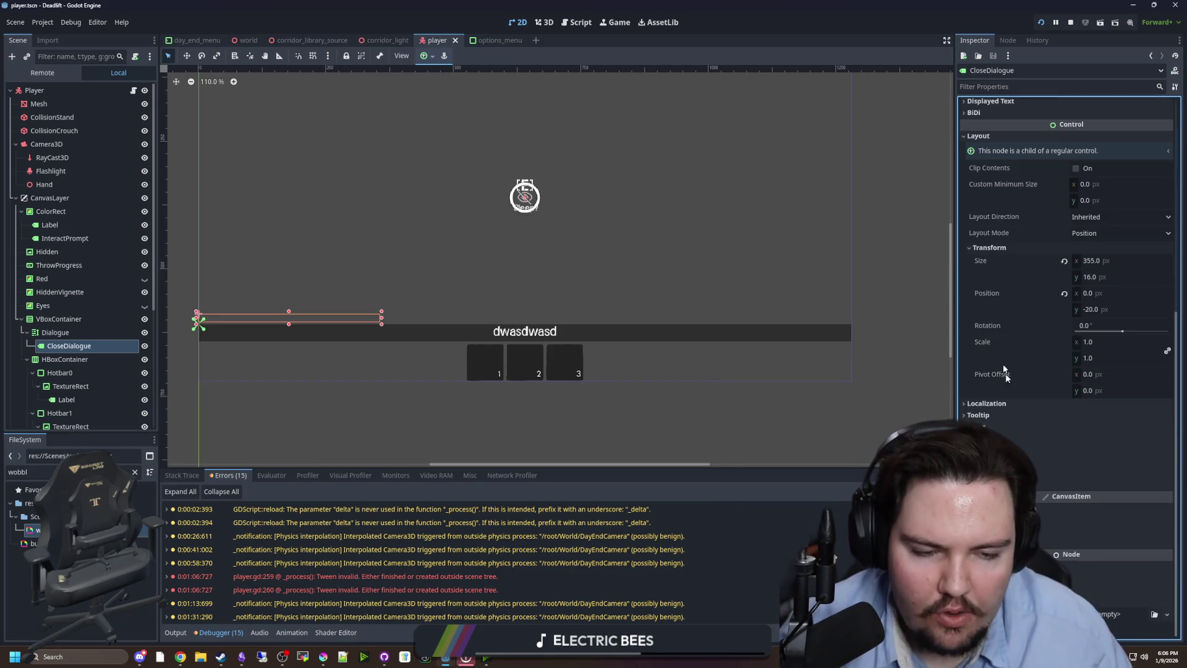
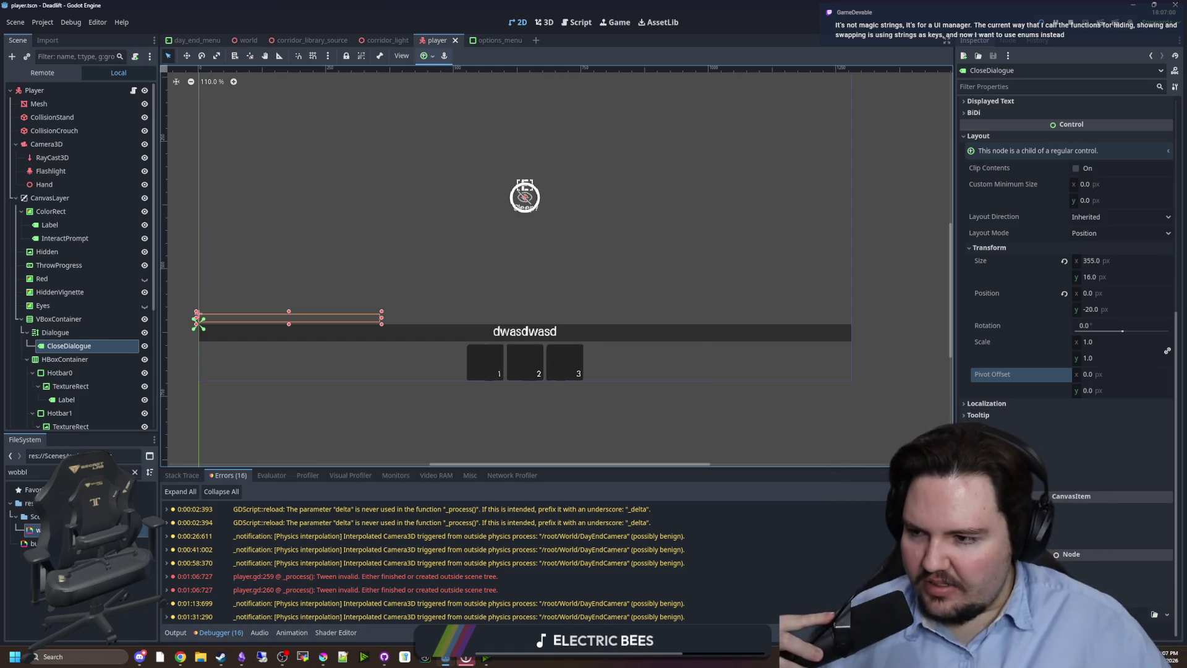
# Step: Bring a blank Google tab in Chrome up over the Godot player scene
pyautogui.scroll(1, 542, 282)
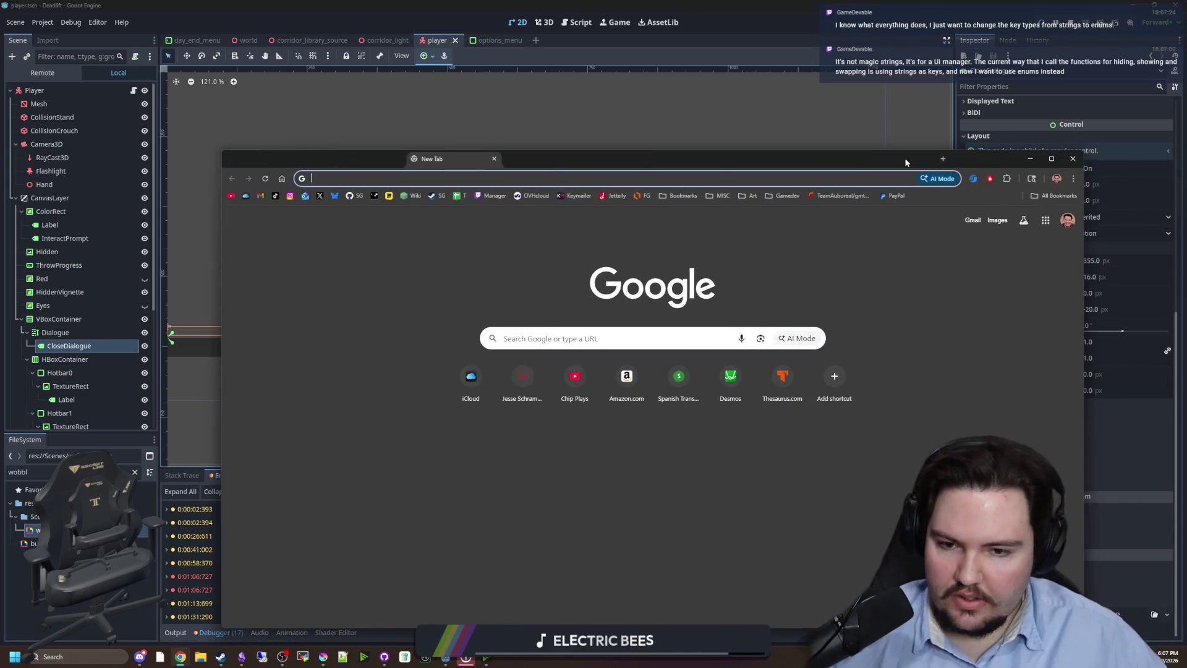
# Step: Search Google for 'magic strings', read 'Why avoid magic strings?', then return to Godot
pyautogui.write('magic strings')
pyautogui.press('Return')
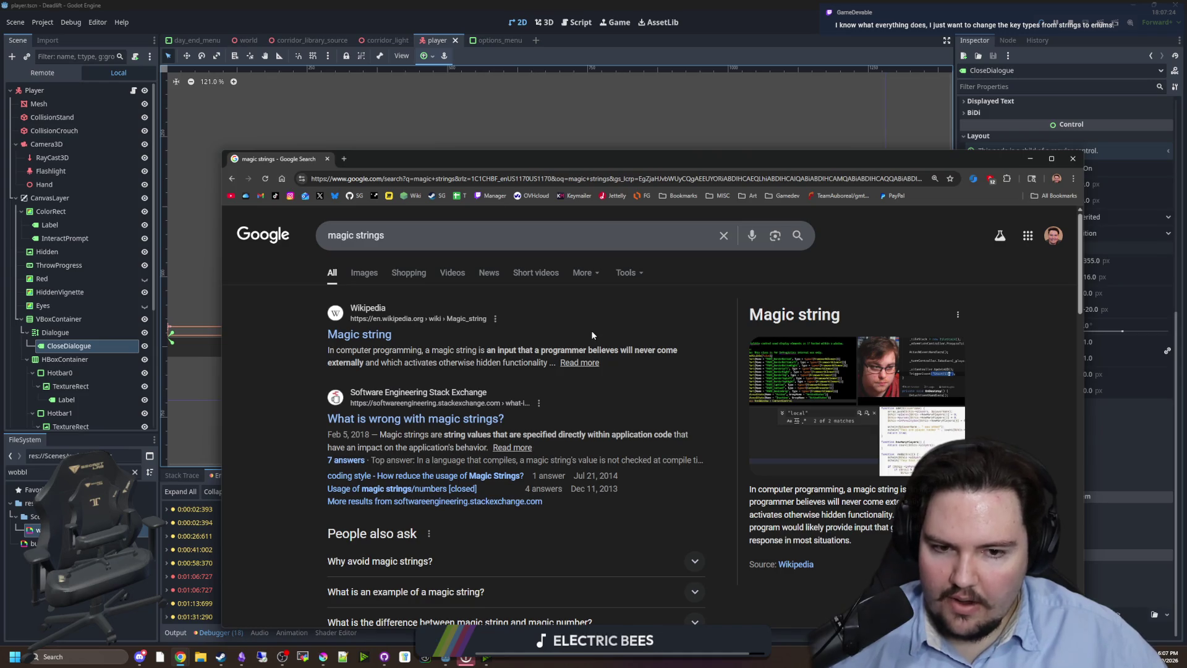
pyautogui.click(820, 369)
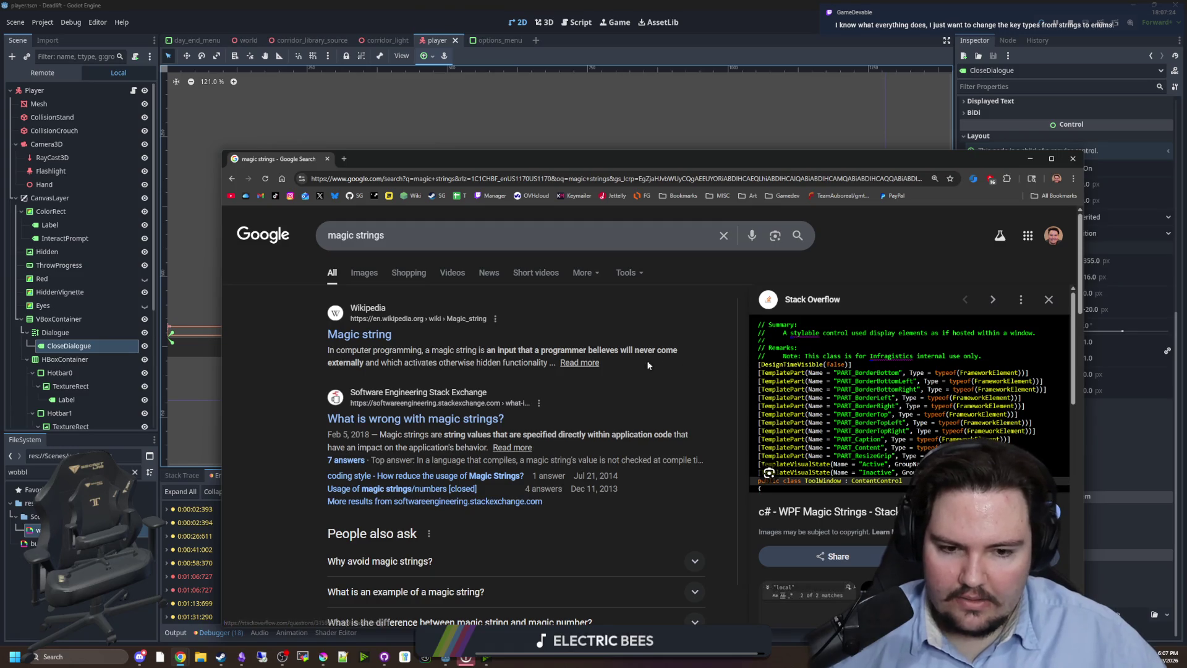
pyautogui.click(451, 567)
pyautogui.scroll(-1, 449, 508)
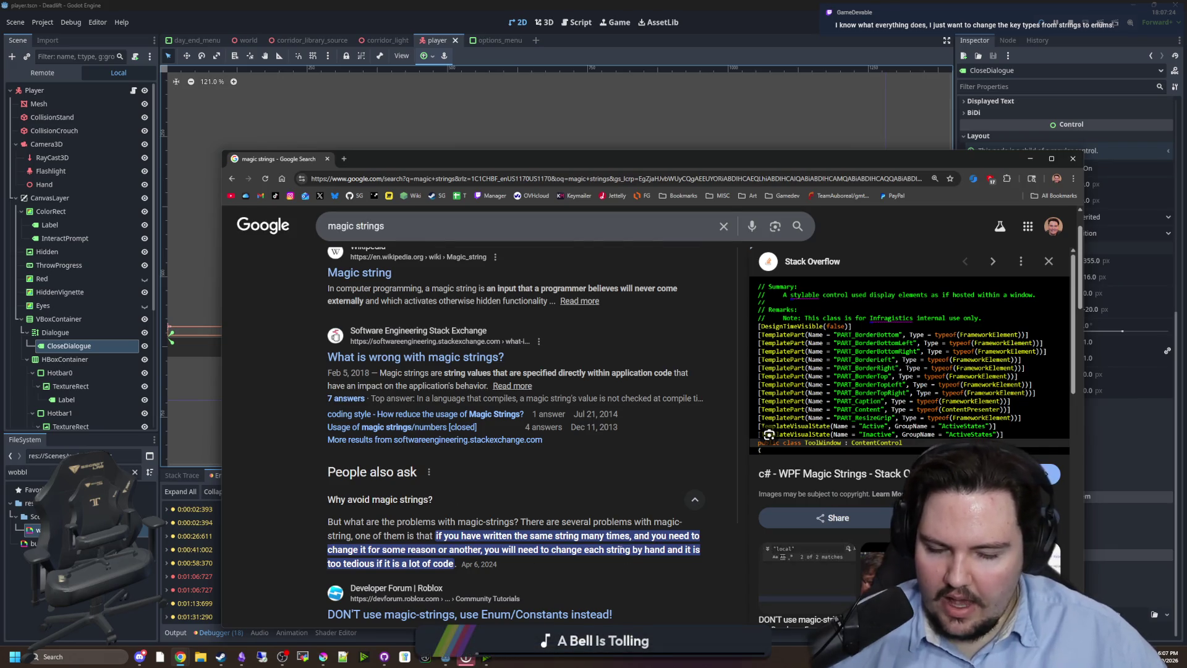
pyautogui.scroll(-2, 452, 348)
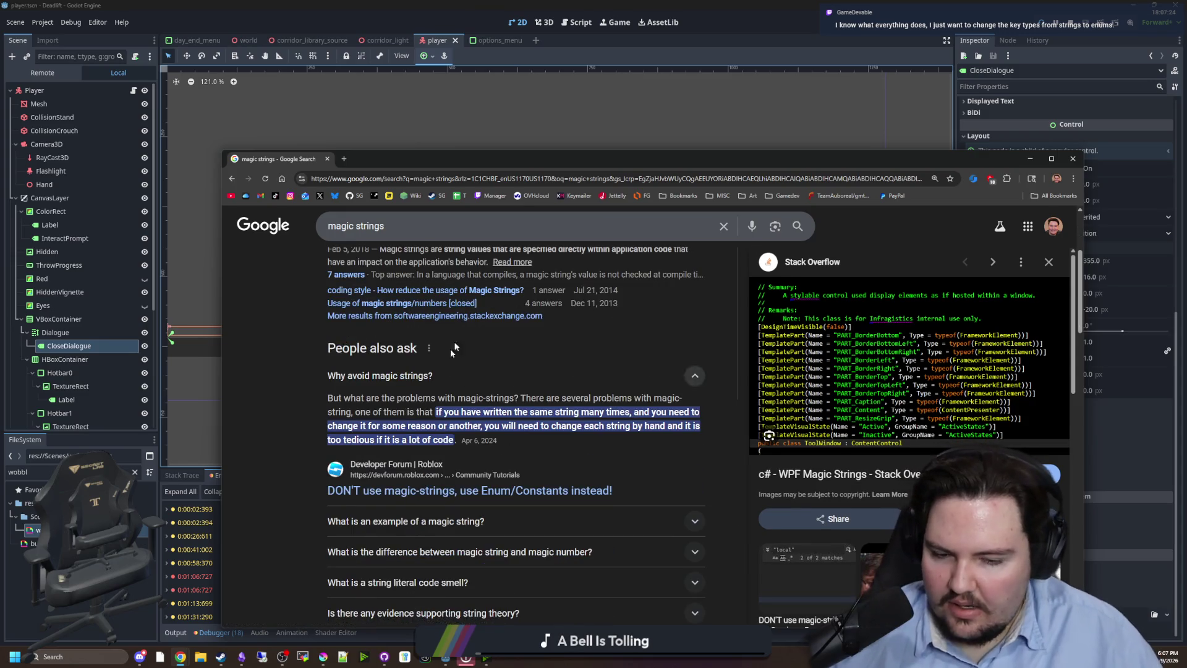
pyautogui.scroll(3, 470, 340)
pyautogui.hotkey('alt', 'Tab')
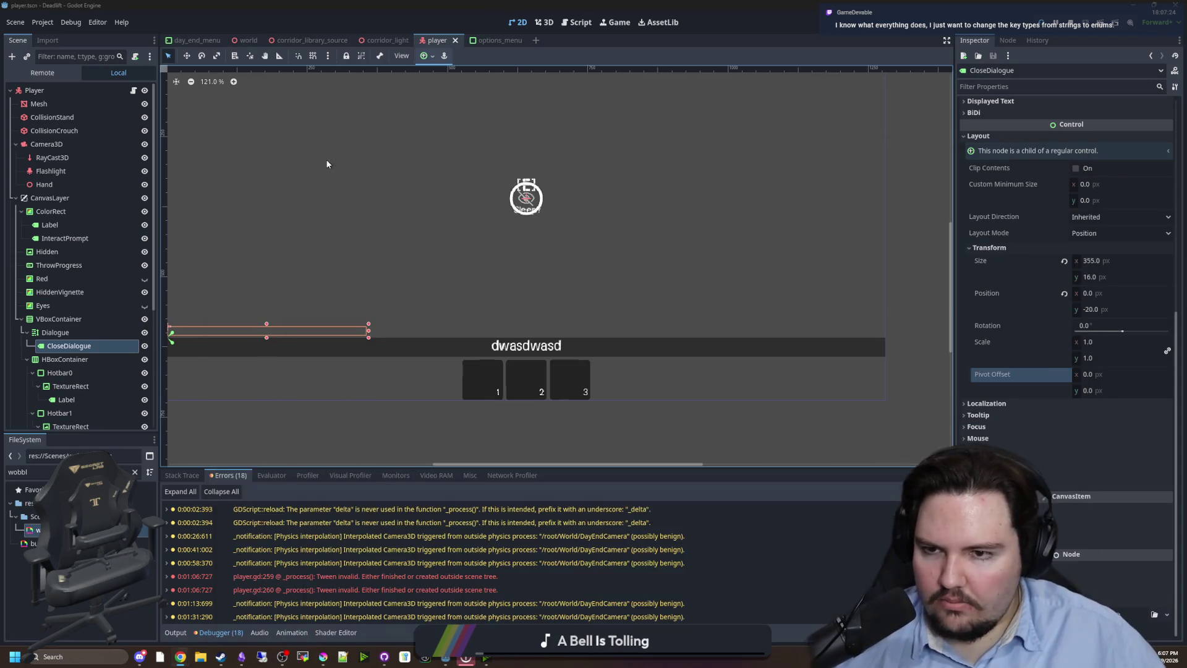
# Step: Append the test letters 'dddd' to the CloseDialogue label's Text
pyautogui.scroll(-2, 583, 331)
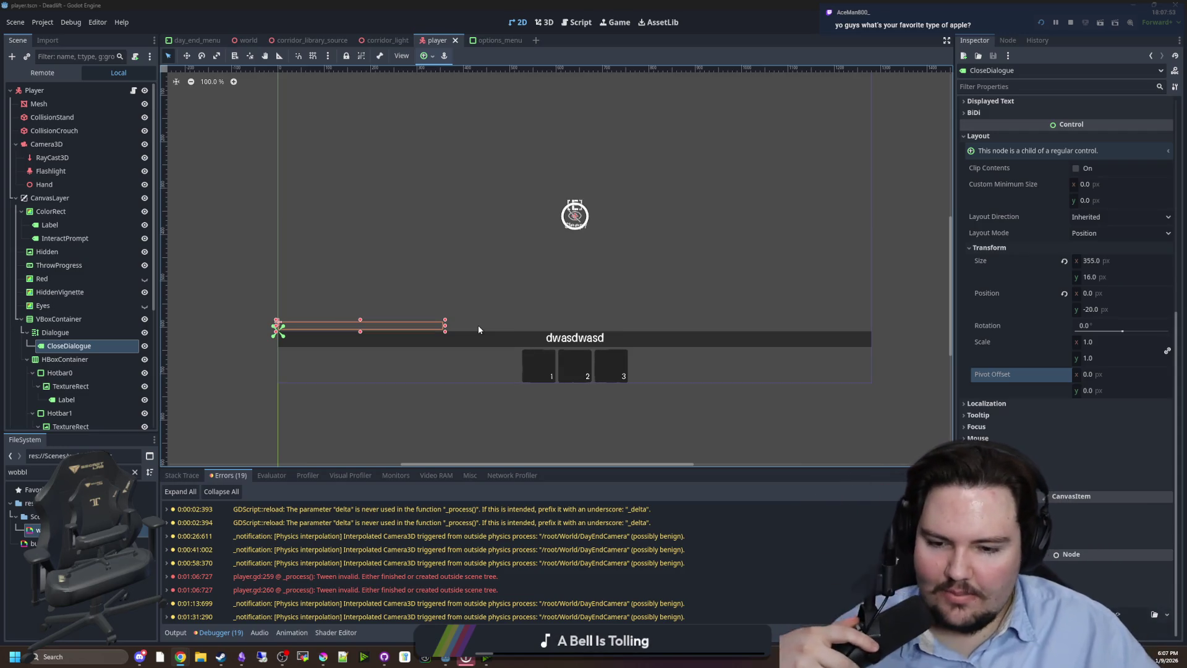
pyautogui.scroll(2, 555, 358)
pyautogui.scroll(5, 1057, 307)
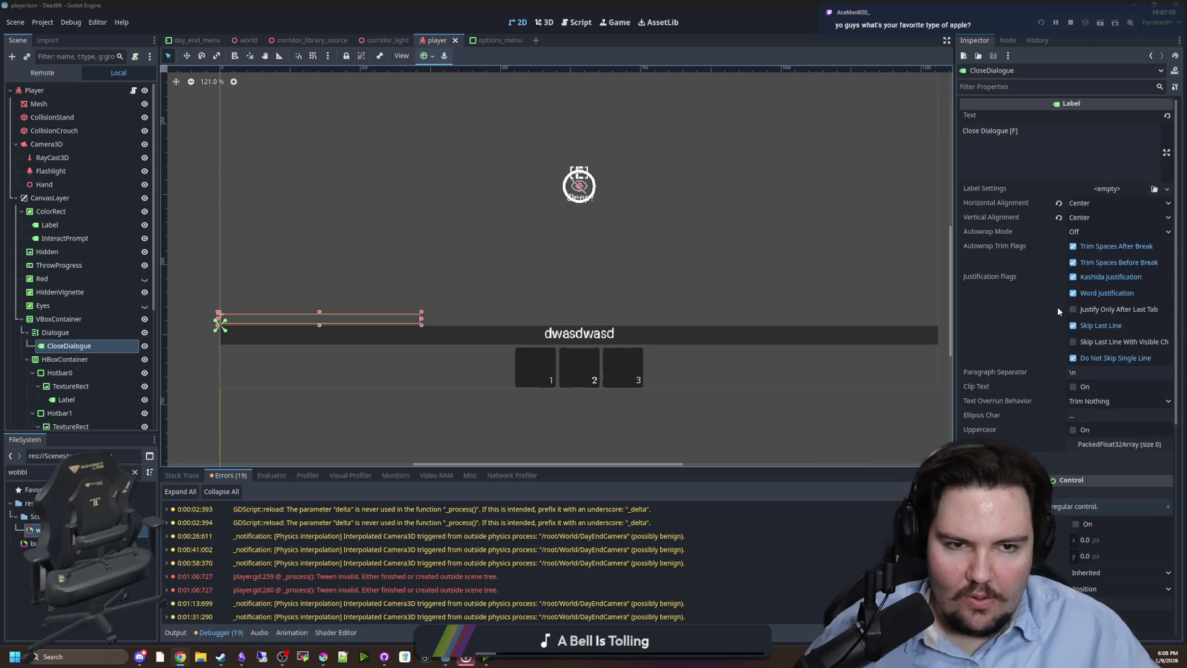
pyautogui.click(1048, 131)
pyautogui.write('ddddddd')
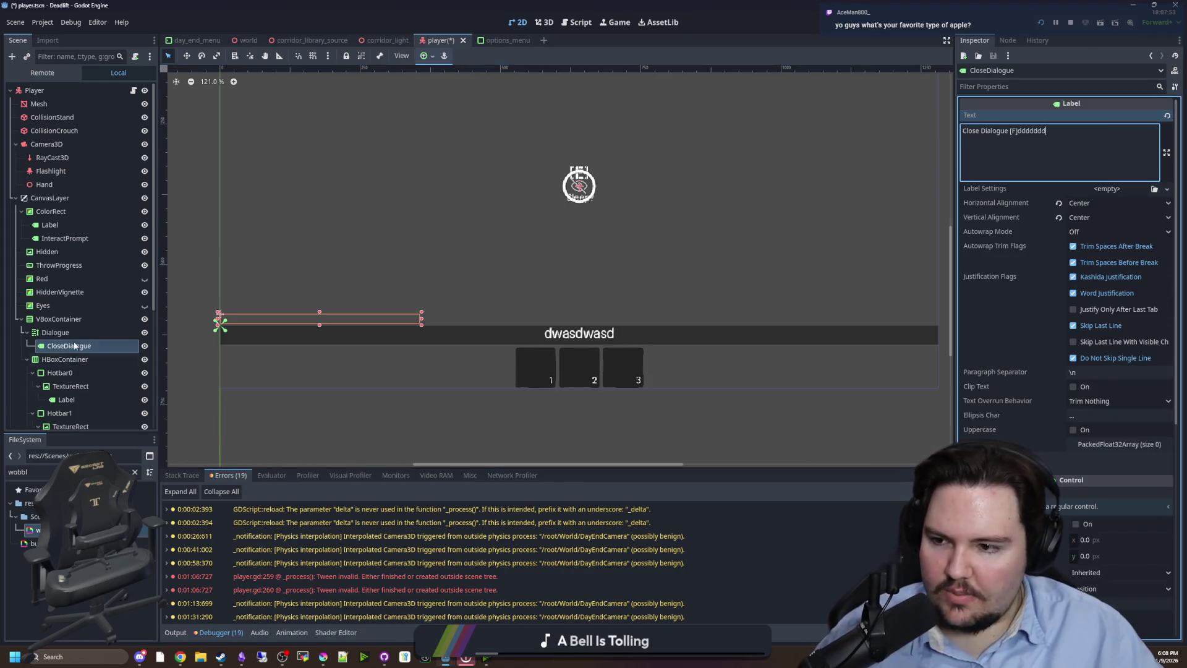
# Step: Try Anchors layout with the Center preset on the label, checking the Dialogue bar's bounds
pyautogui.scroll(-10, 1000, 432)
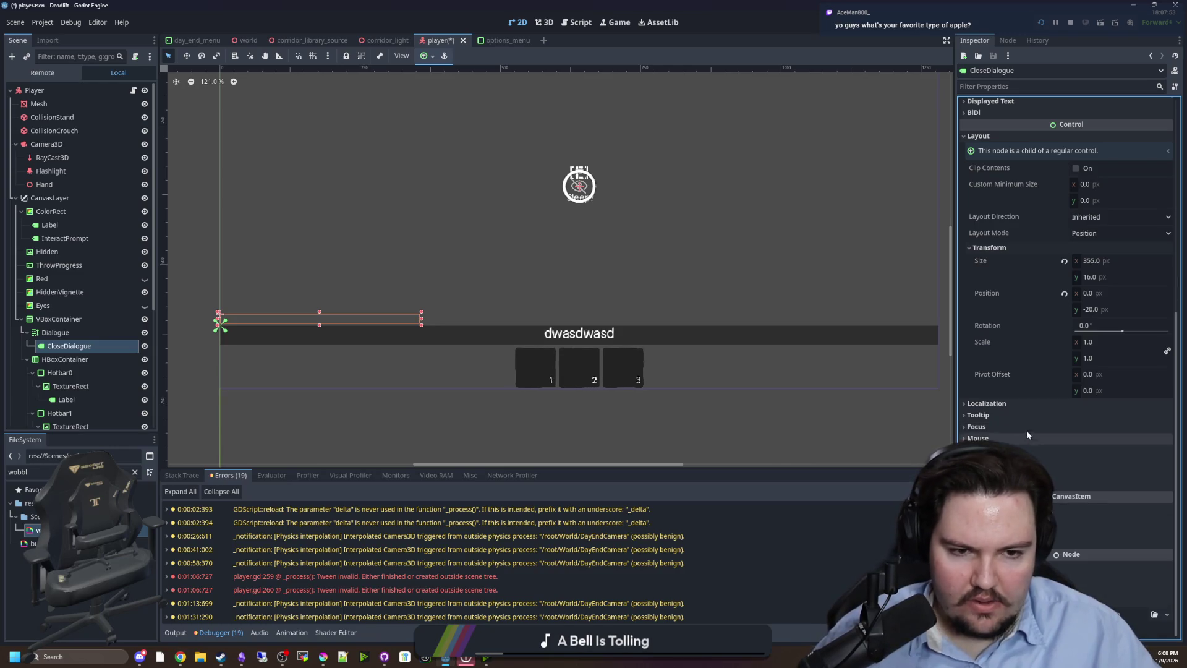
pyautogui.scroll(4, 1028, 432)
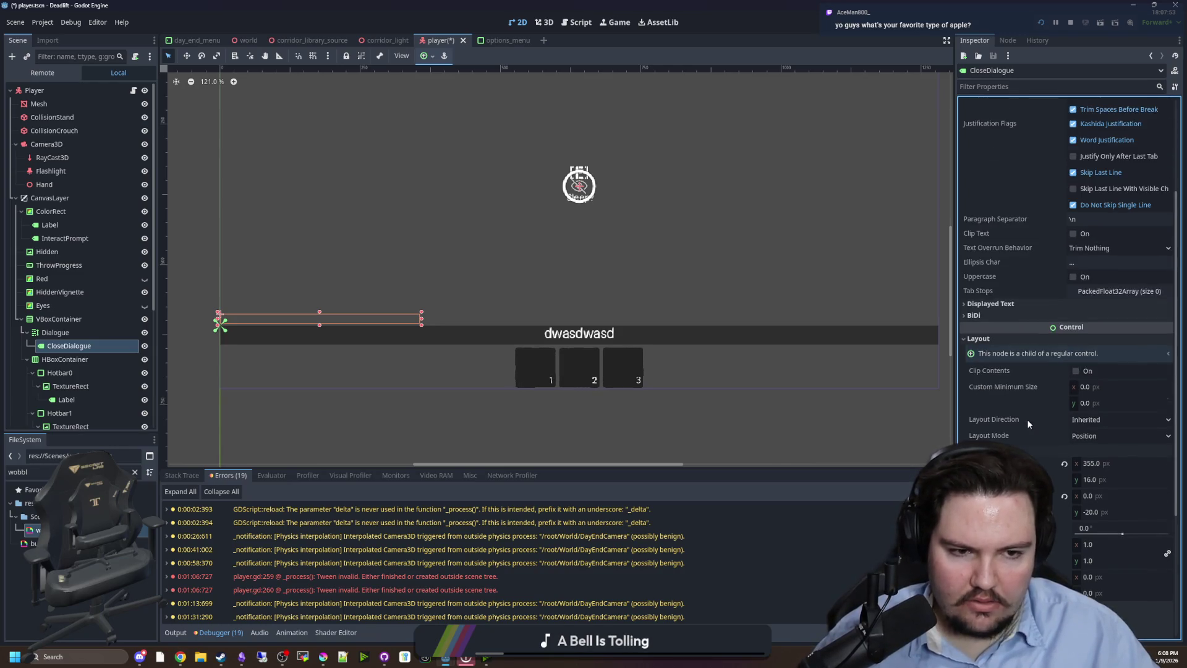
pyautogui.click(1092, 442)
pyautogui.click(1099, 459)
pyautogui.click(1103, 447)
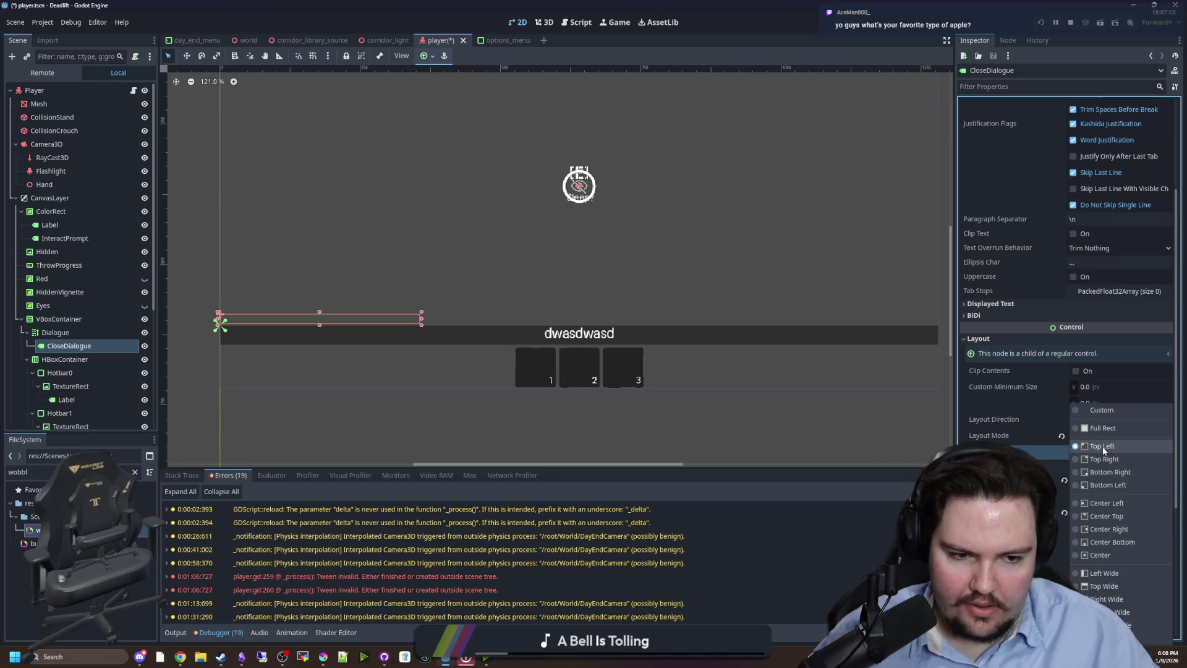
pyautogui.click(1110, 554)
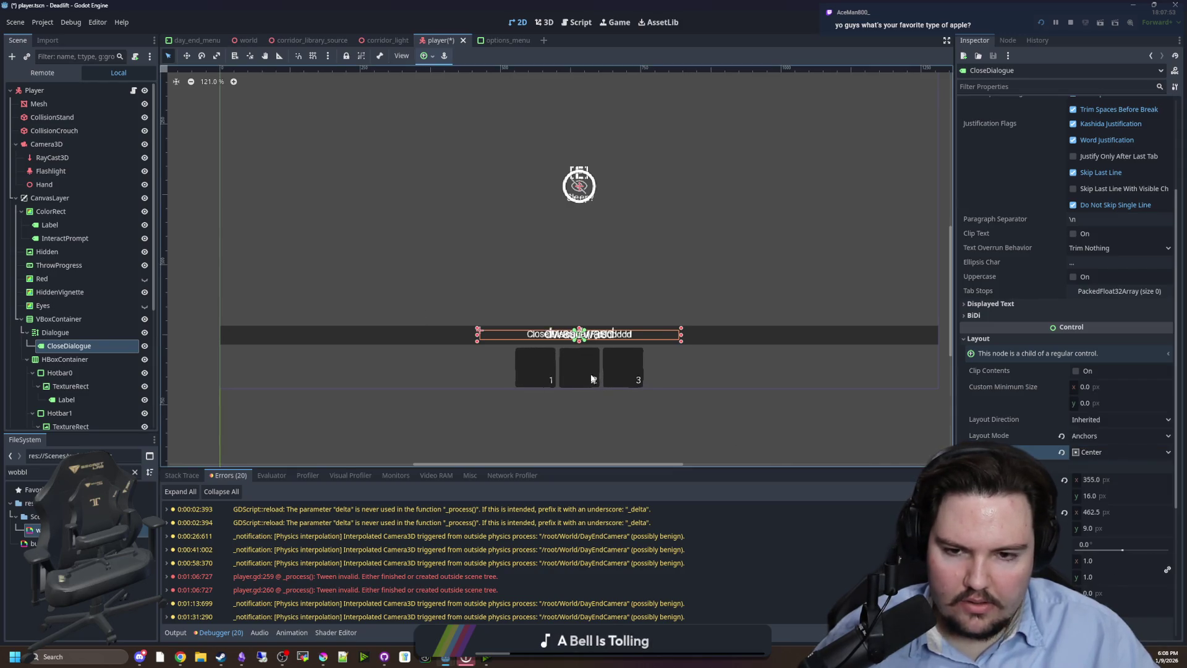
pyautogui.scroll(2, 664, 347)
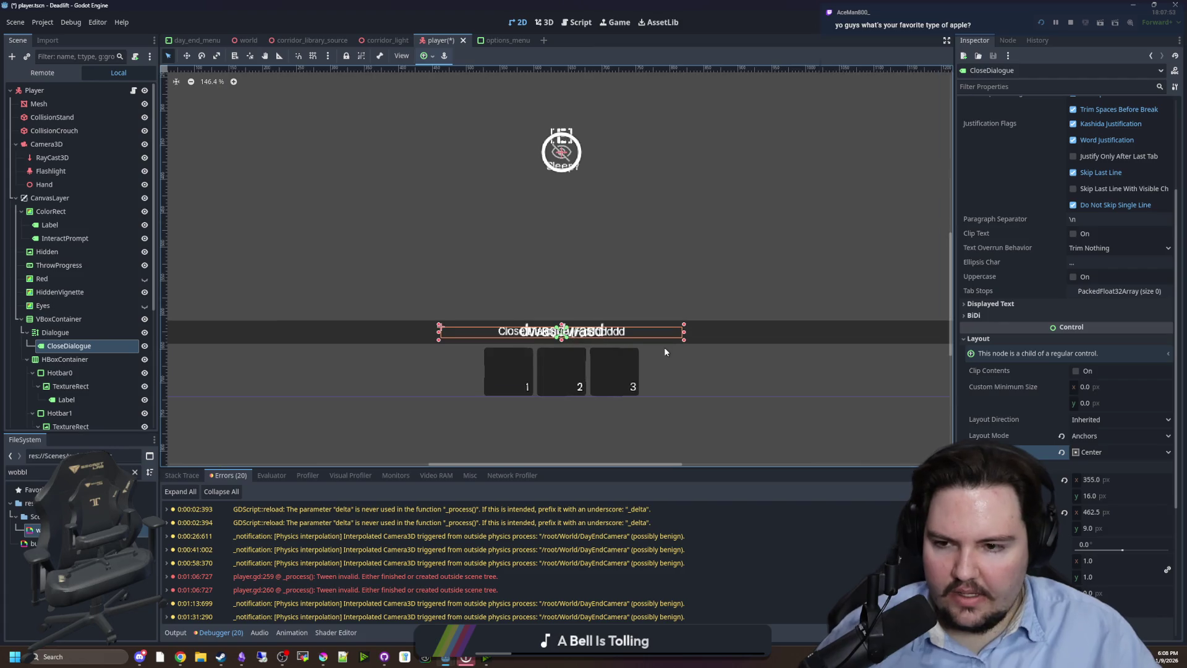
pyautogui.click(66, 332)
pyautogui.click(90, 347)
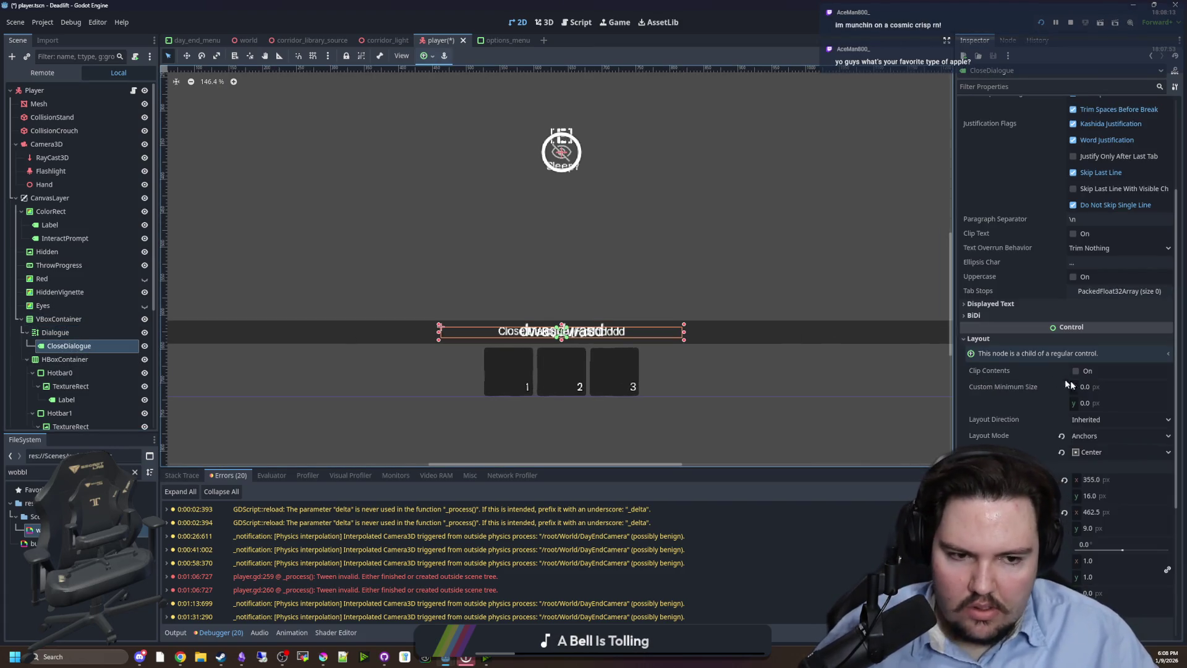
# Step: Set the label's Layout Mode back to Position at 0, 0
pyautogui.click(1104, 440)
pyautogui.click(1100, 450)
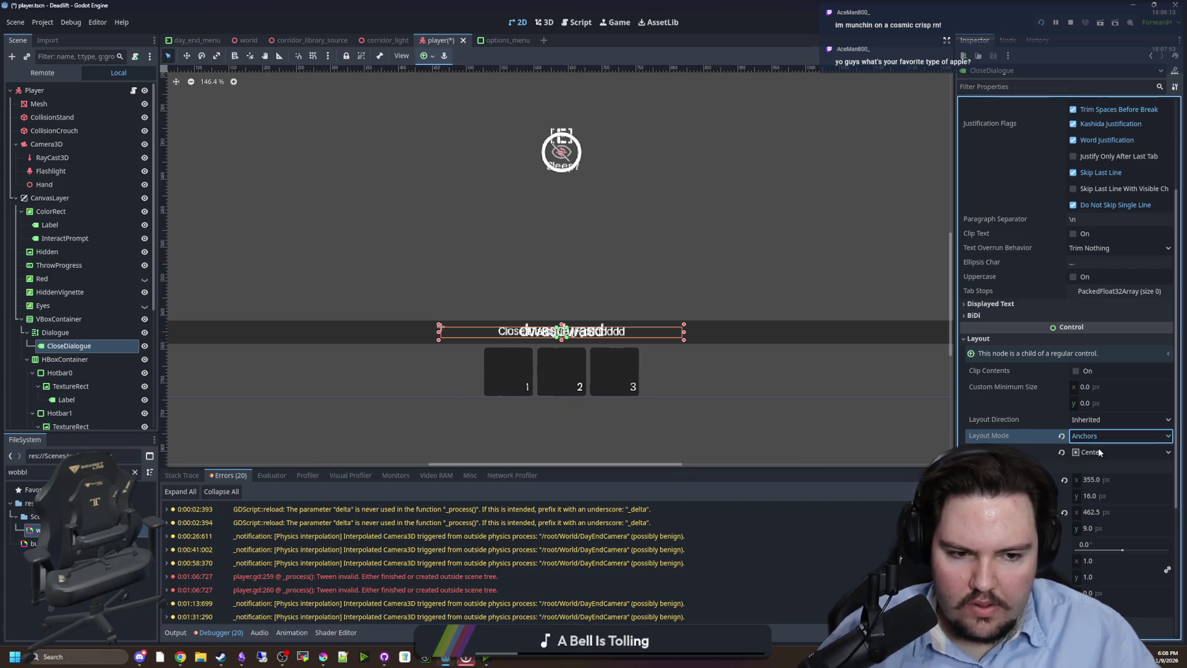
pyautogui.click(1061, 450)
pyautogui.scroll(-2, 1061, 450)
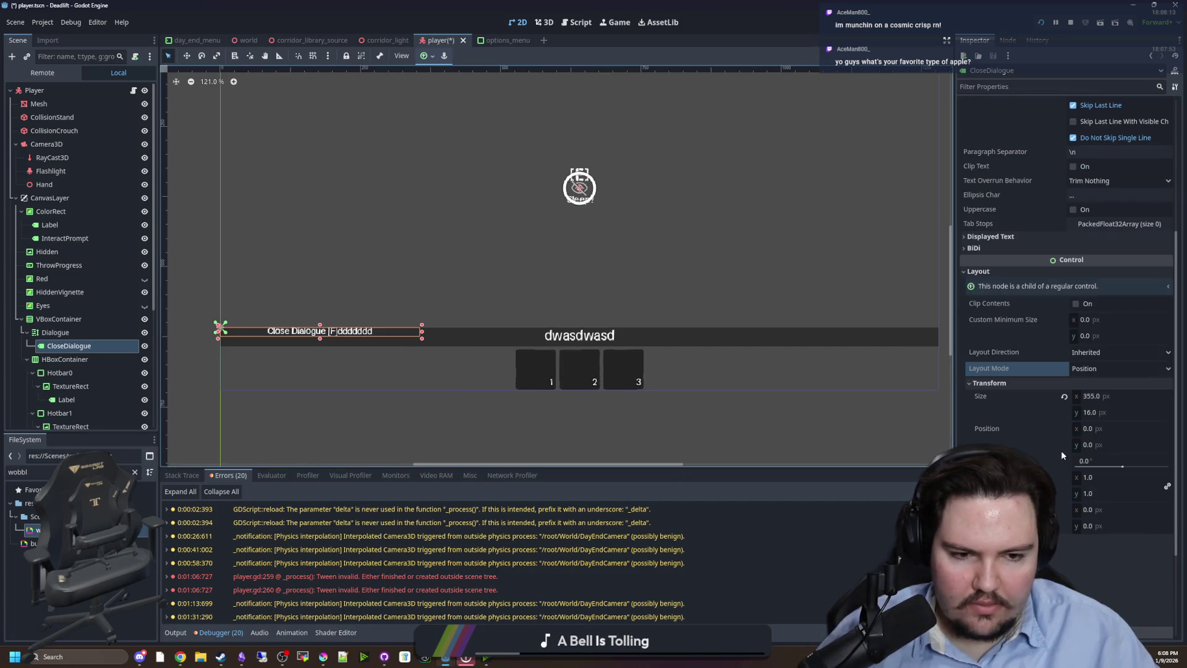
pyautogui.click(1103, 369)
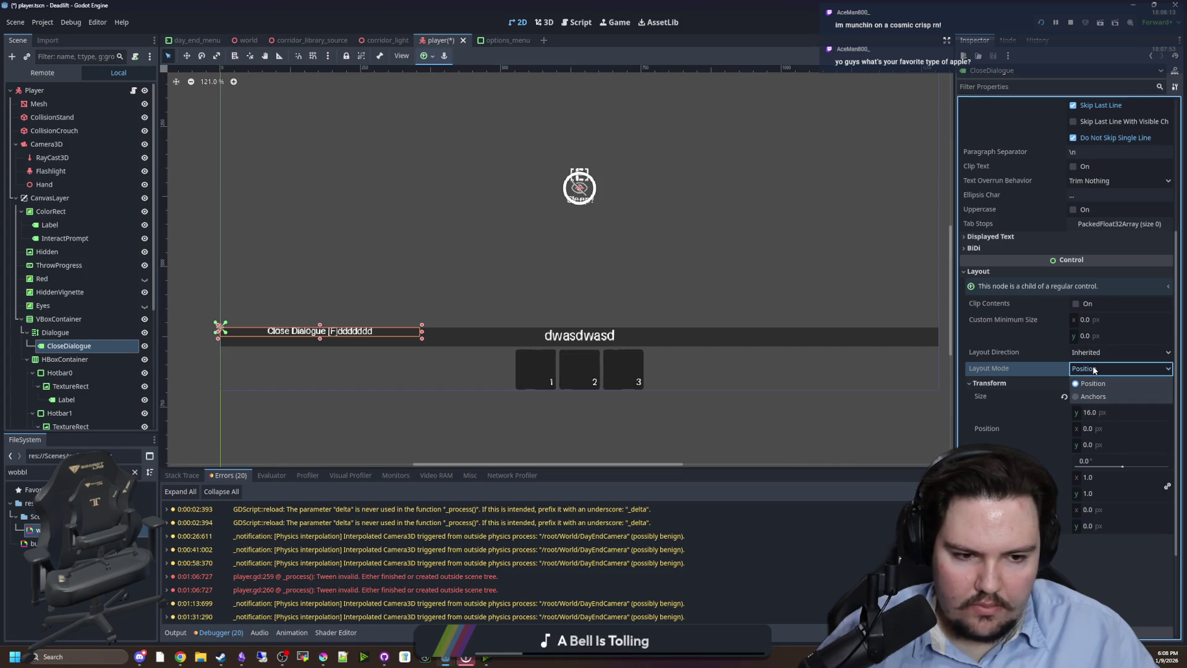
pyautogui.click(245, 283)
pyautogui.rightClick(61, 337)
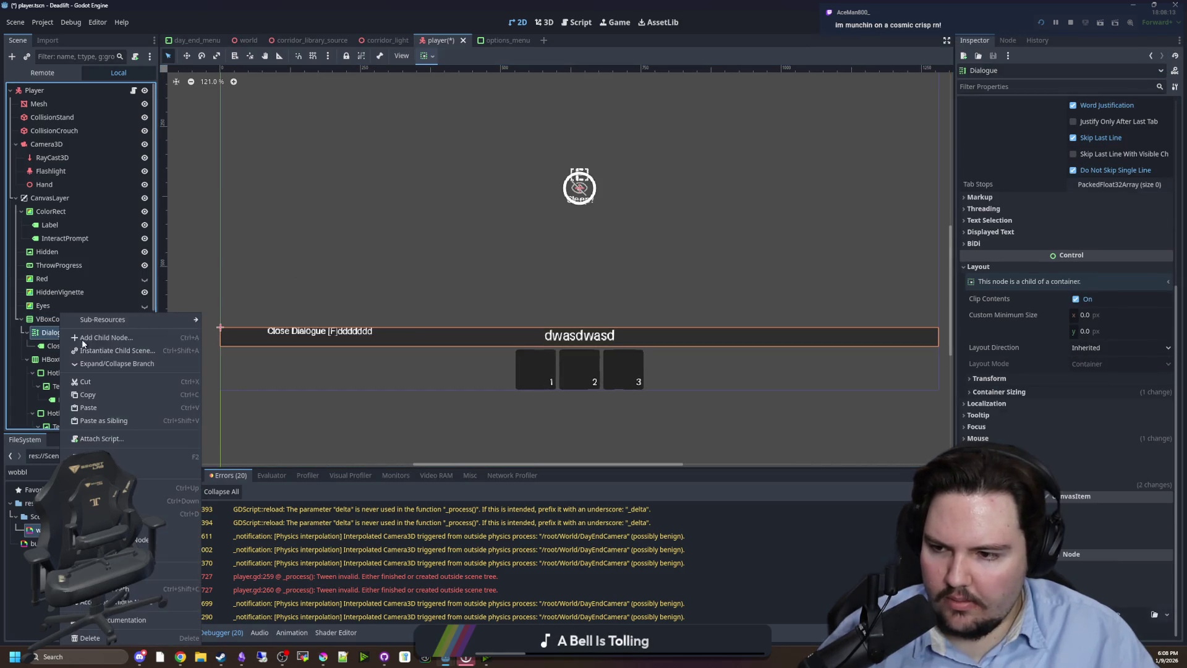
# Step: Add a Control child node under Dialogue, placed above CloseDialogue
pyautogui.click(99, 337)
pyautogui.press('Return')
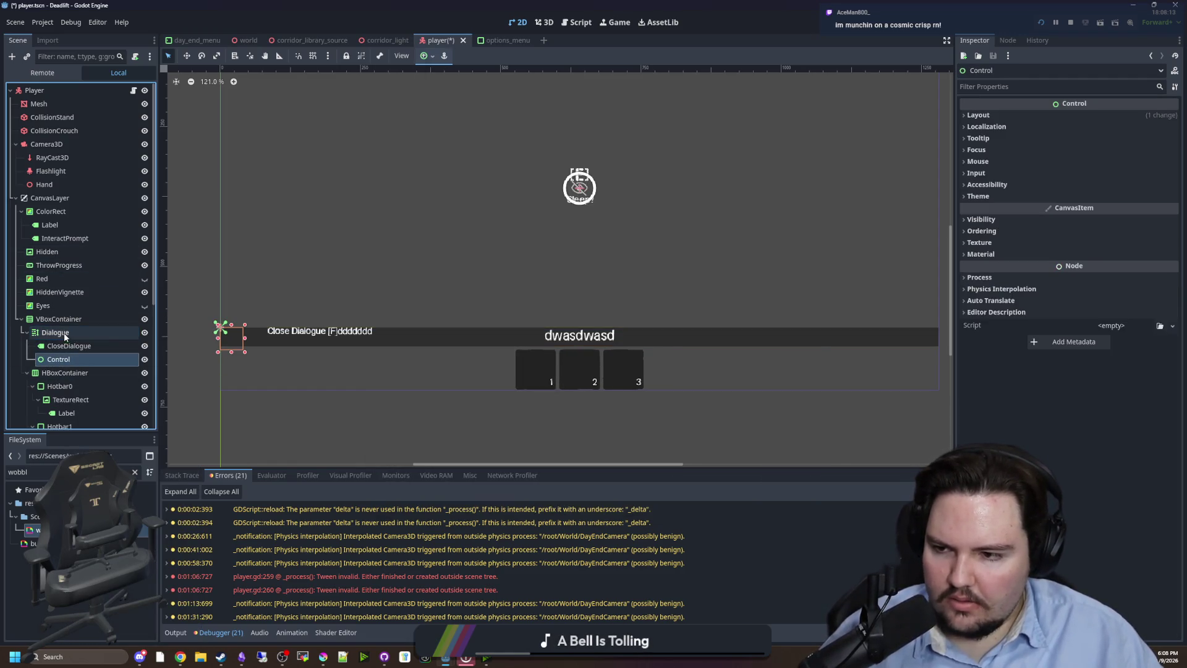
pyautogui.moveTo(66, 343); pyautogui.dragTo(67, 341)
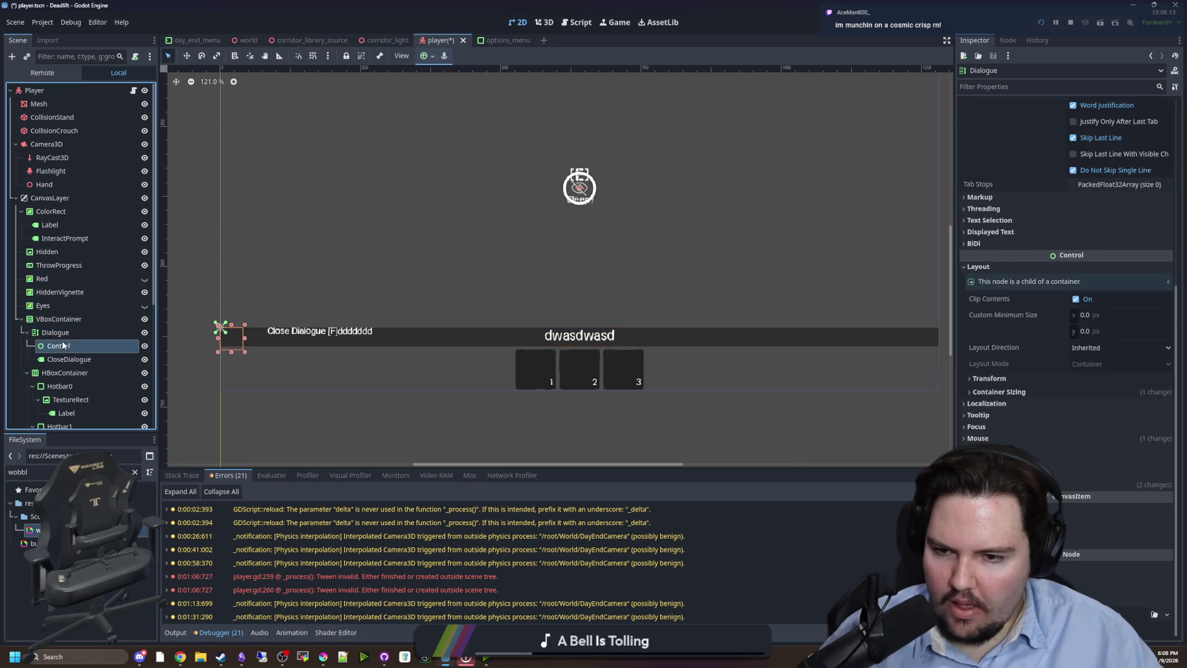
# Step: Anchor the Control with the Center Top preset and nest CloseDialogue inside it
pyautogui.click(980, 113)
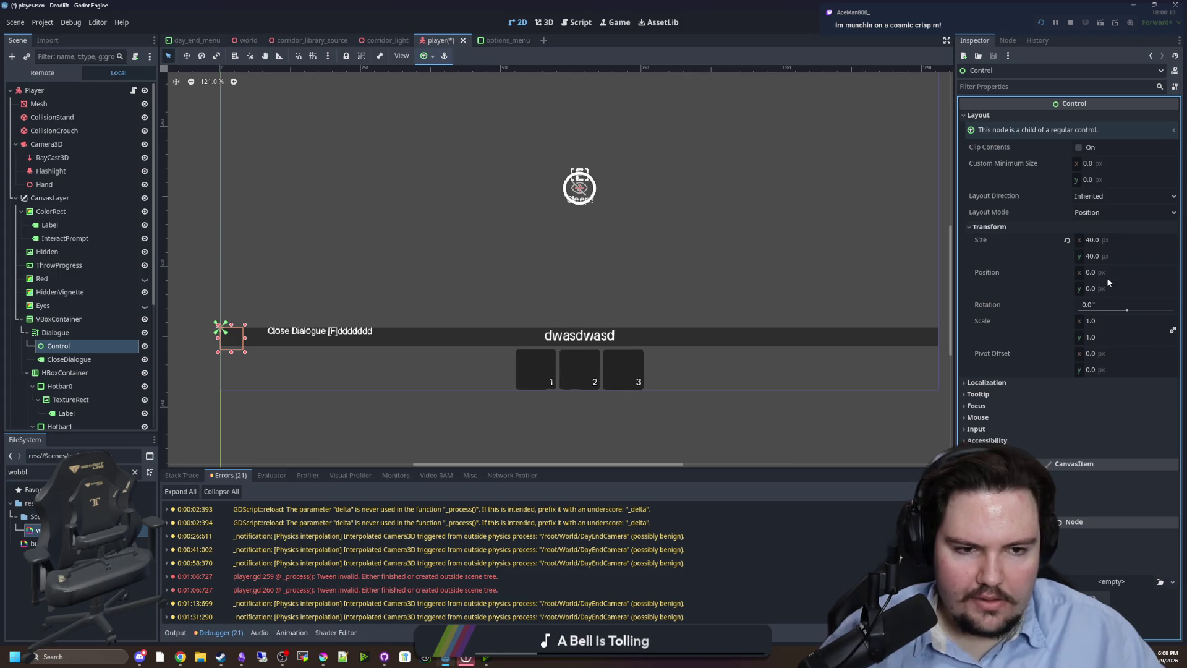
pyautogui.click(1105, 213)
pyautogui.click(1091, 234)
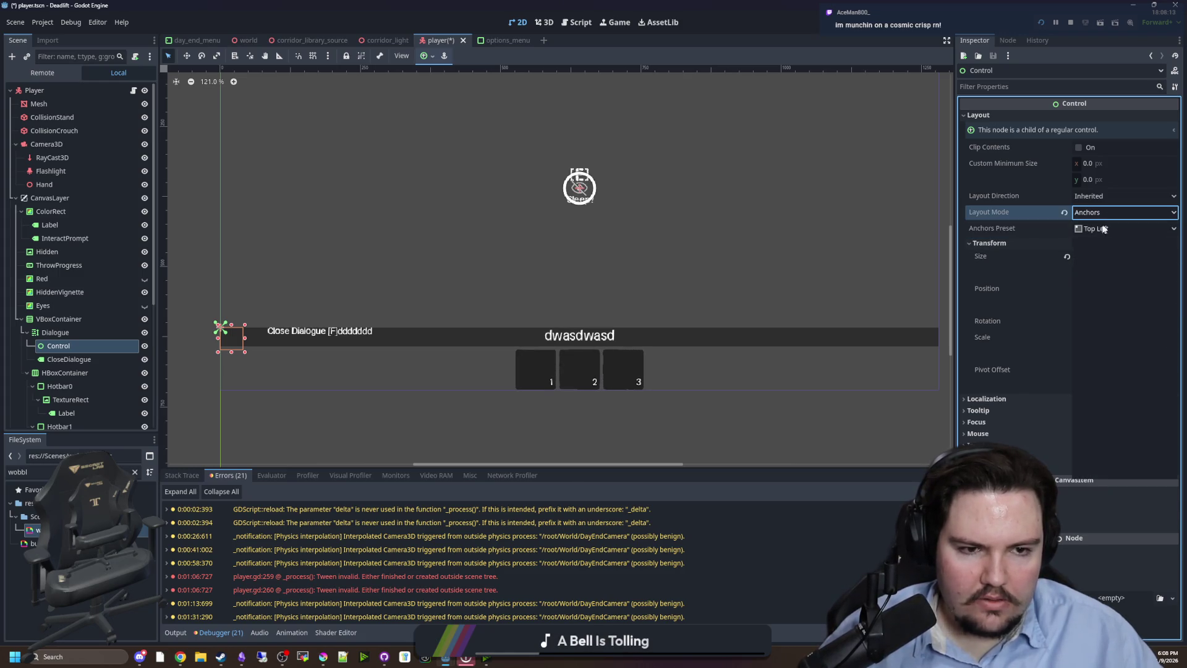
pyautogui.click(1088, 228)
pyautogui.click(1109, 350)
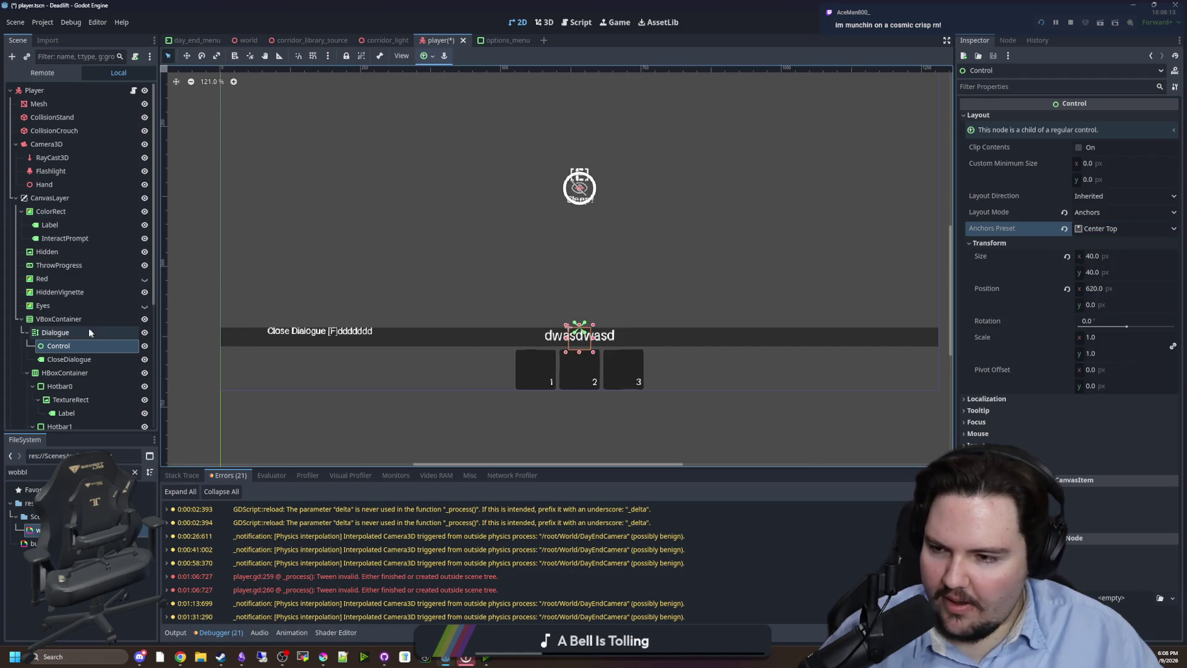
pyautogui.click(64, 360)
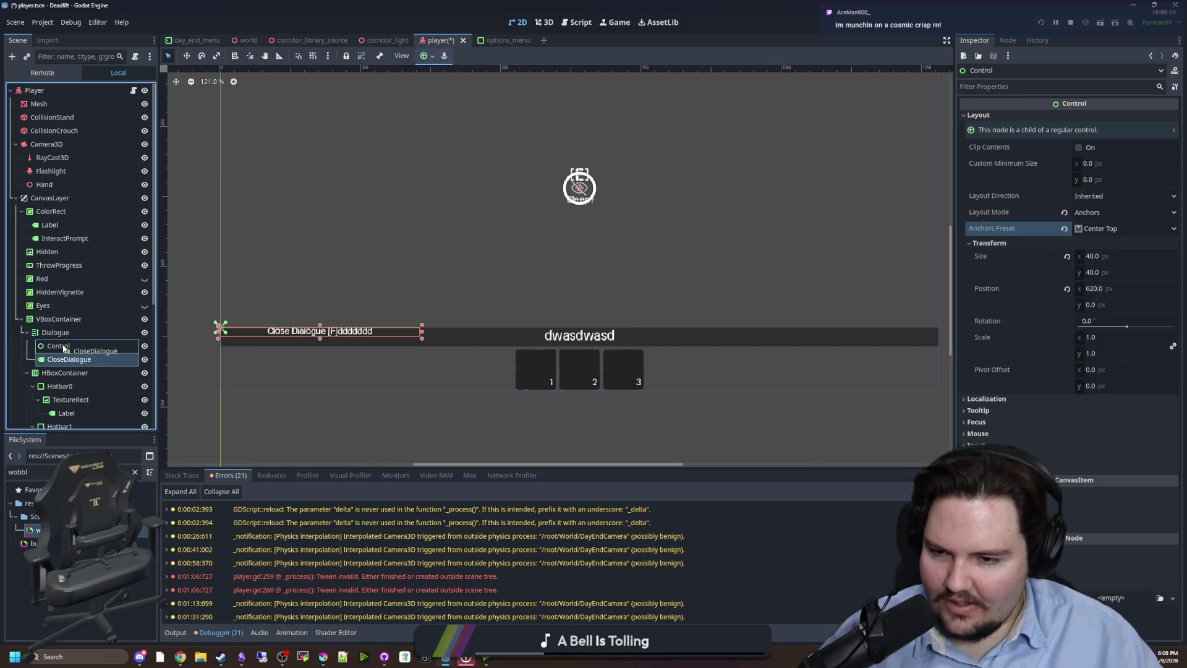
pyautogui.moveTo(64, 348); pyautogui.dragTo(65, 347)
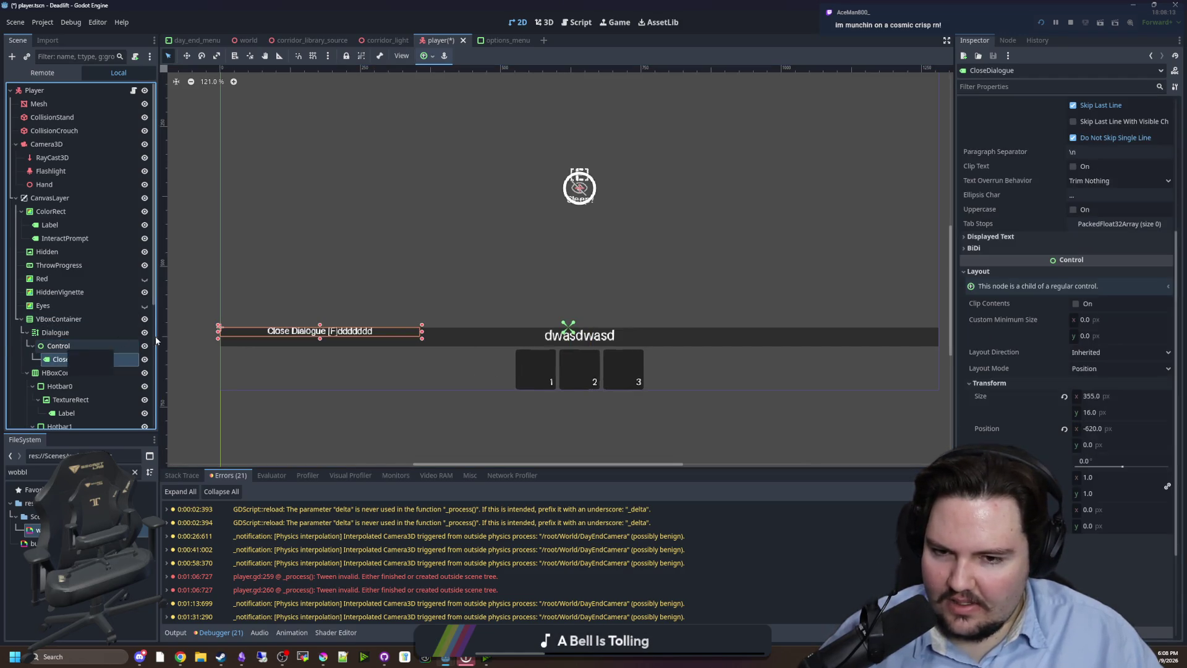
# Step: Reset the CloseDialogue label's size and position to defaults
pyautogui.click(1064, 396)
pyautogui.click(1064, 428)
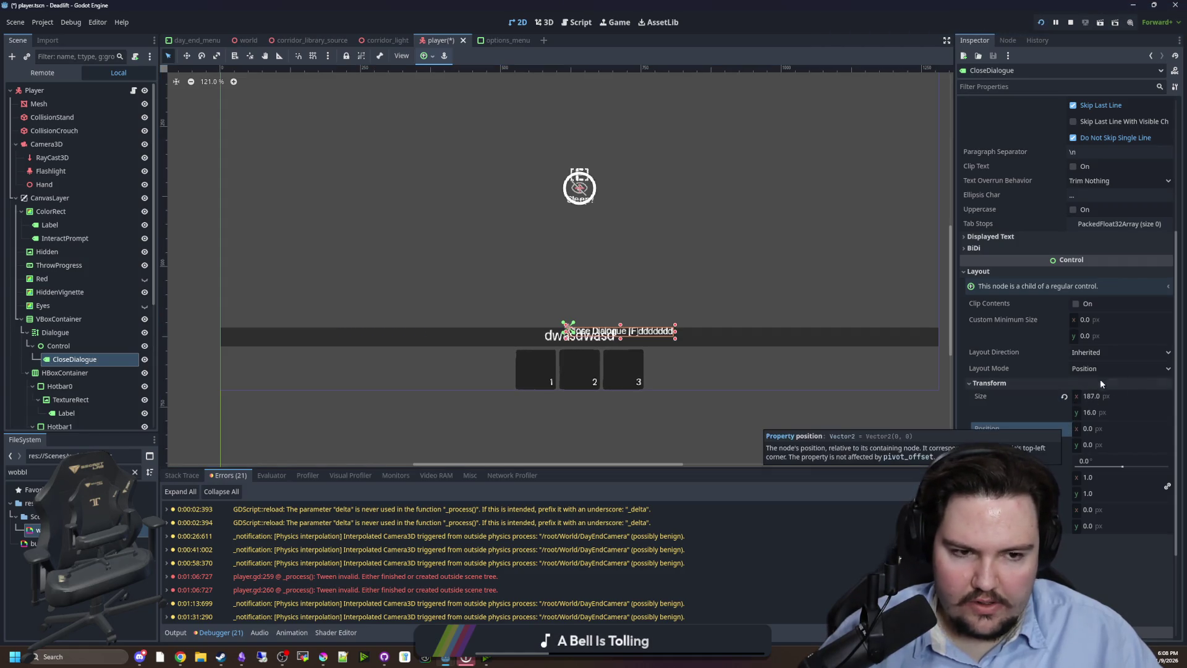
pyautogui.scroll(4, 1089, 295)
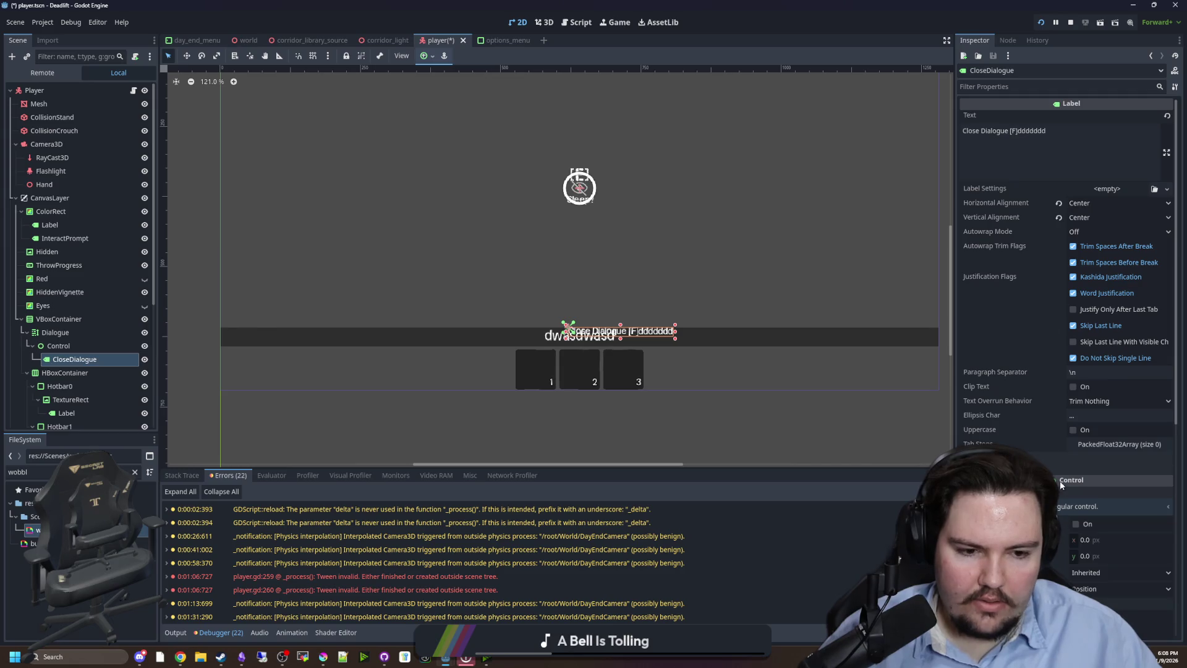
pyautogui.scroll(-4, 1051, 371)
pyautogui.scroll(5, 762, 329)
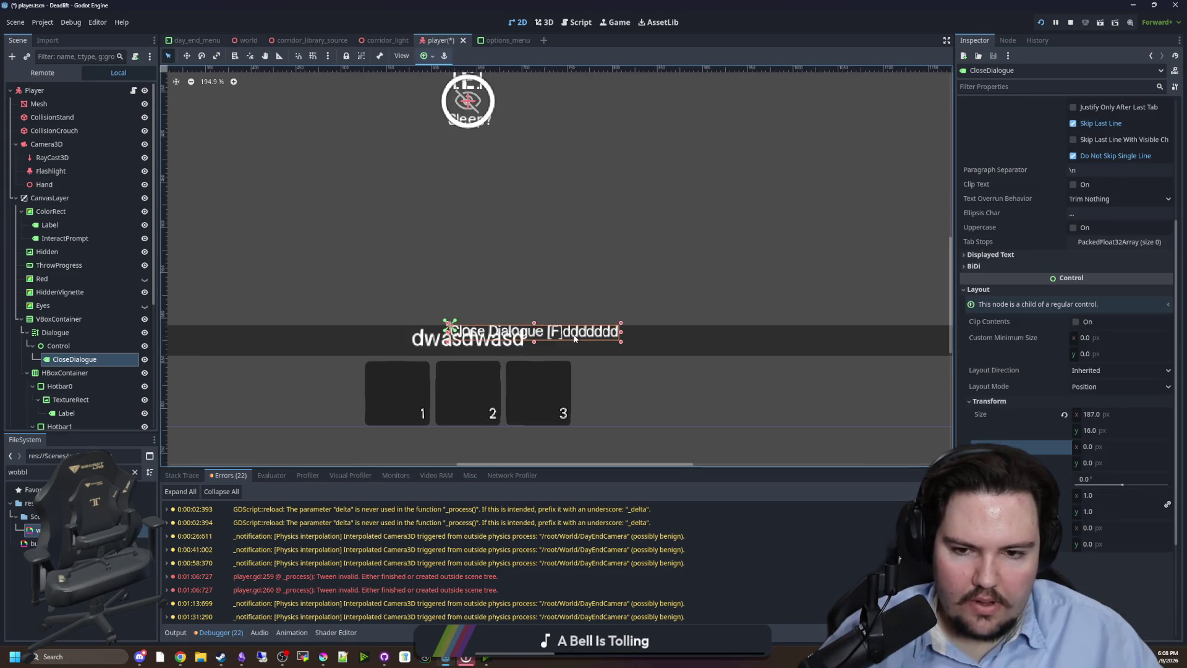
pyautogui.scroll(1, 575, 338)
# Step: Try Anchors layout with a Center preset on the label, then return to Position layout
pyautogui.click(1120, 388)
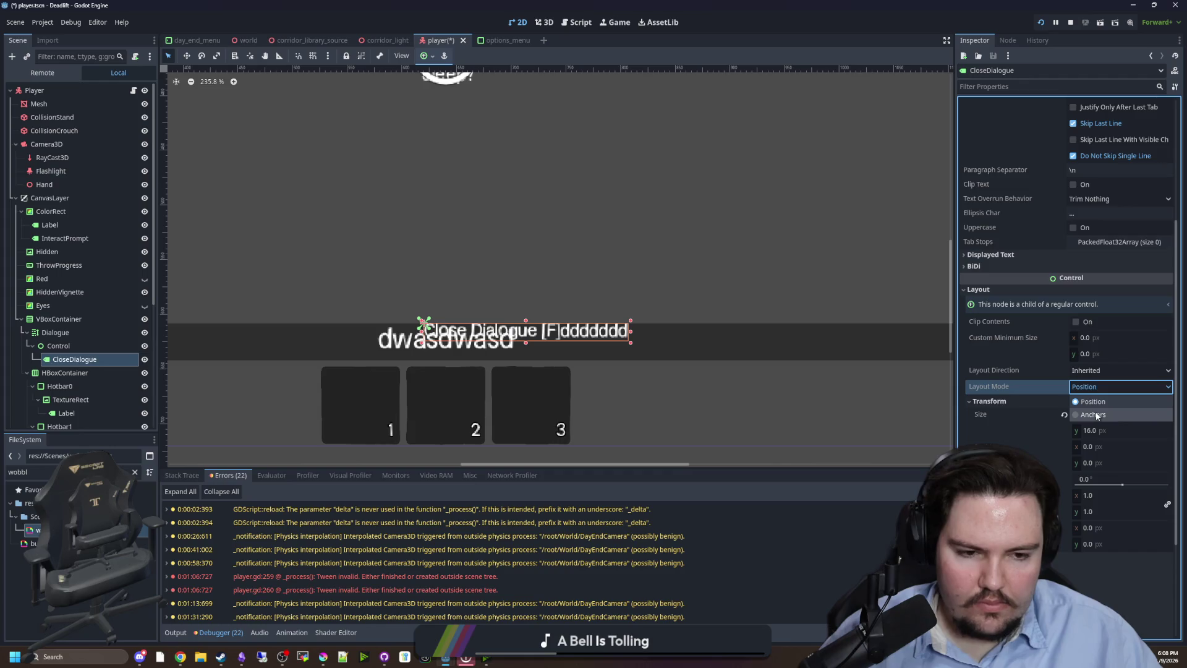
pyautogui.click(1095, 412)
pyautogui.click(1120, 403)
pyautogui.click(1103, 547)
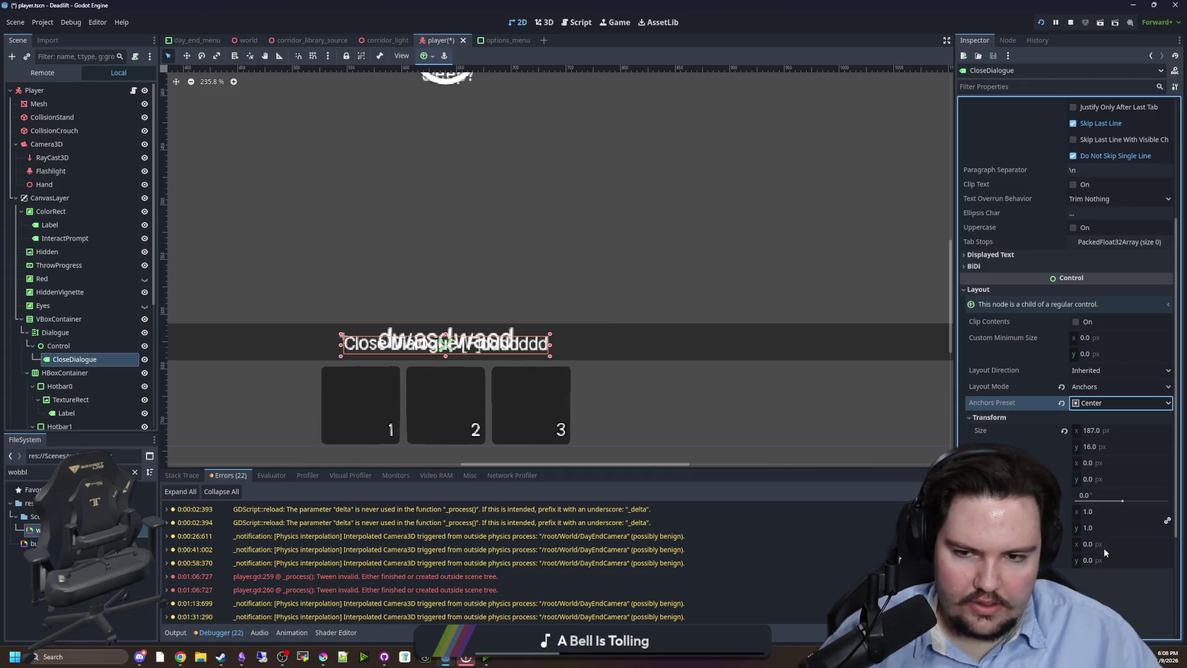
pyautogui.click(1091, 404)
pyautogui.click(1104, 409)
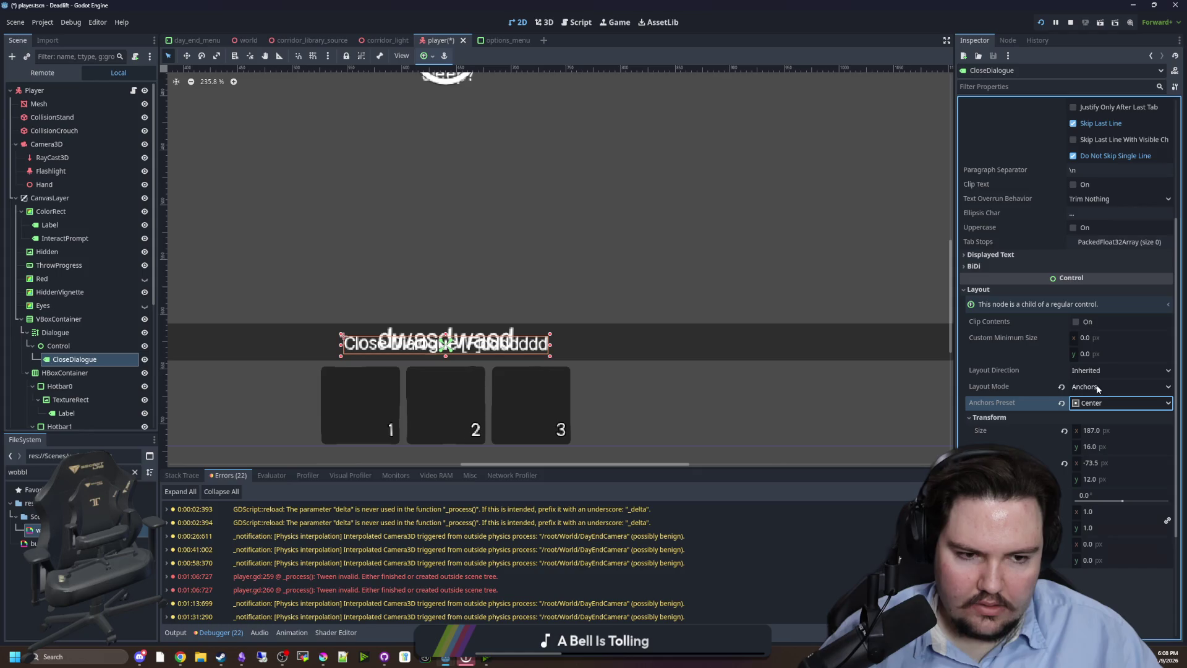
pyautogui.click(1107, 387)
pyautogui.click(1102, 402)
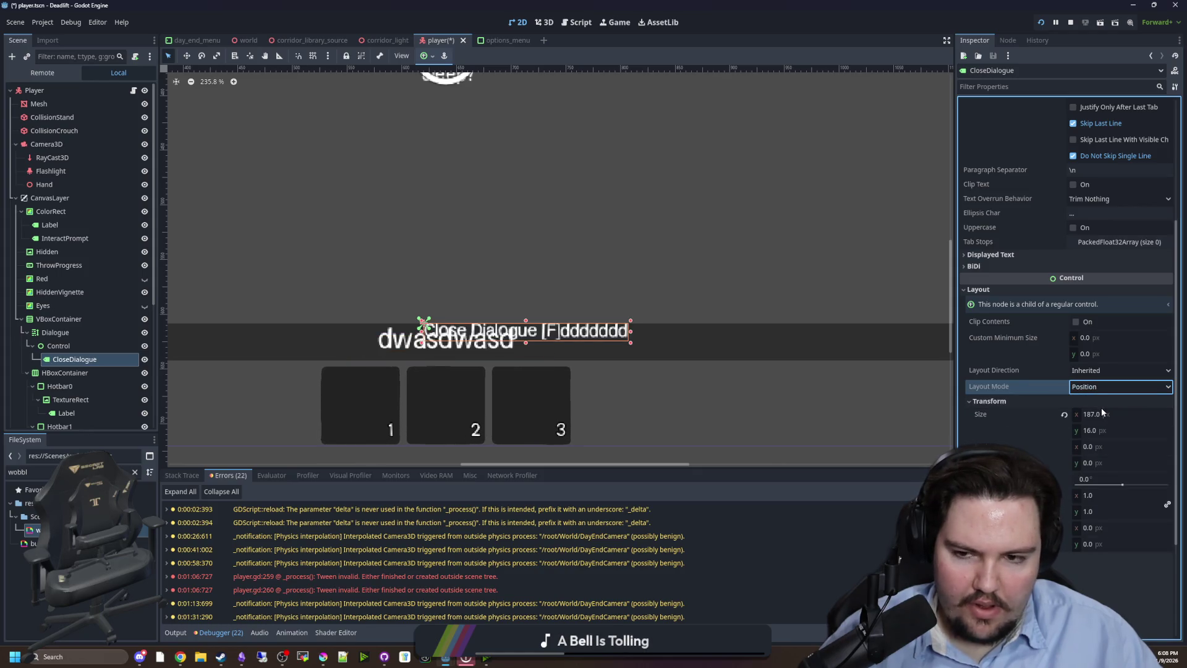
# Step: Set the label's x position to -187, then halve it to -93.5
pyautogui.click(1108, 415)
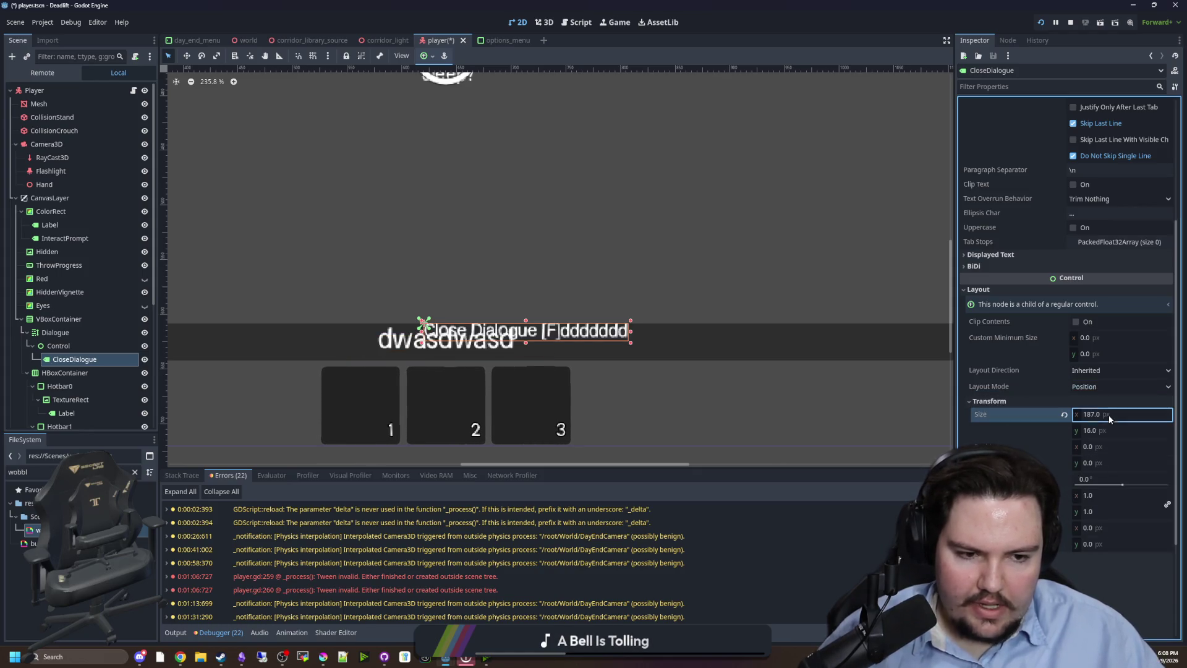
pyautogui.click(1102, 447)
pyautogui.write('-187')
pyautogui.press('Return')
pyautogui.write('/2')
pyautogui.press('Return')
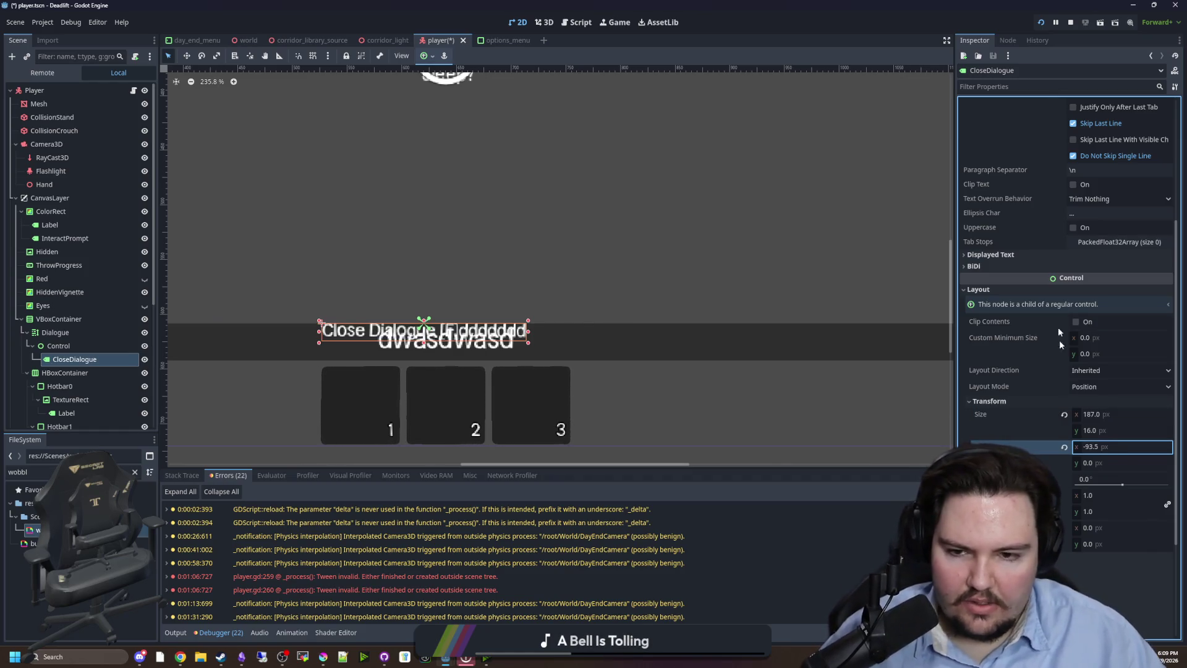
# Step: Trim the label text down to 'Close Dialogue [F]'
pyautogui.scroll(3, 1059, 328)
pyautogui.click(1093, 130)
pyautogui.press('BackSpace')
pyautogui.press('BackSpace')
pyautogui.press('BackSpace')
pyautogui.press('BackSpace')
pyautogui.press('BackSpace')
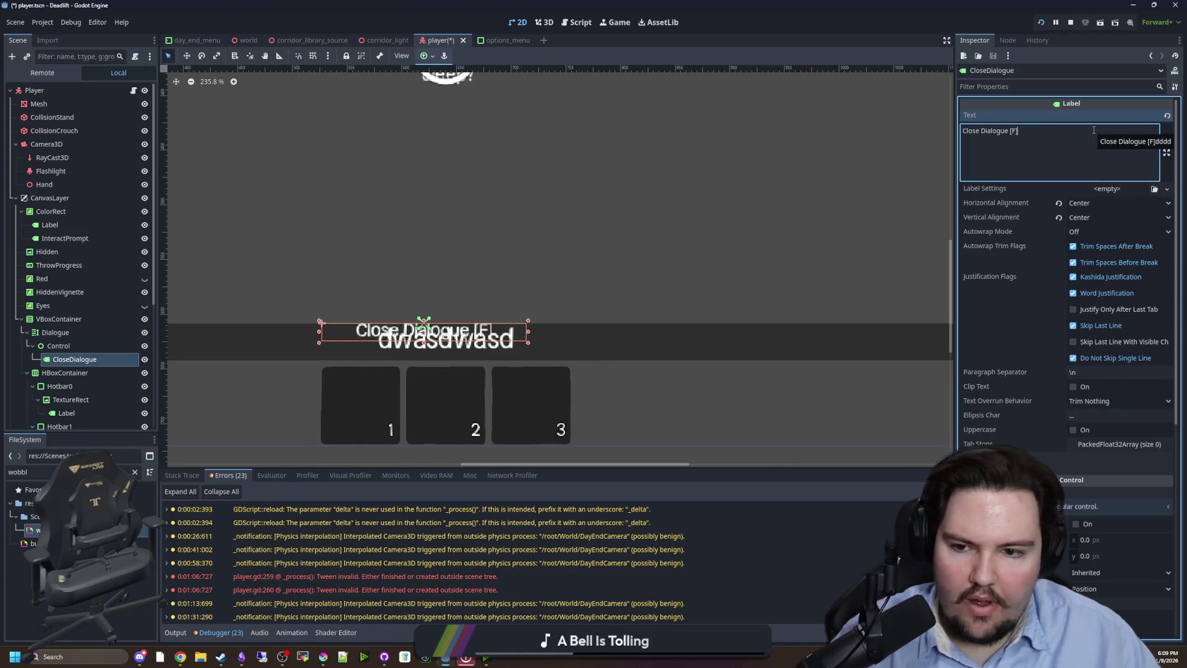
# Step: Give the label a 200 px minimum width and an x position of -100
pyautogui.scroll(-5, 1097, 371)
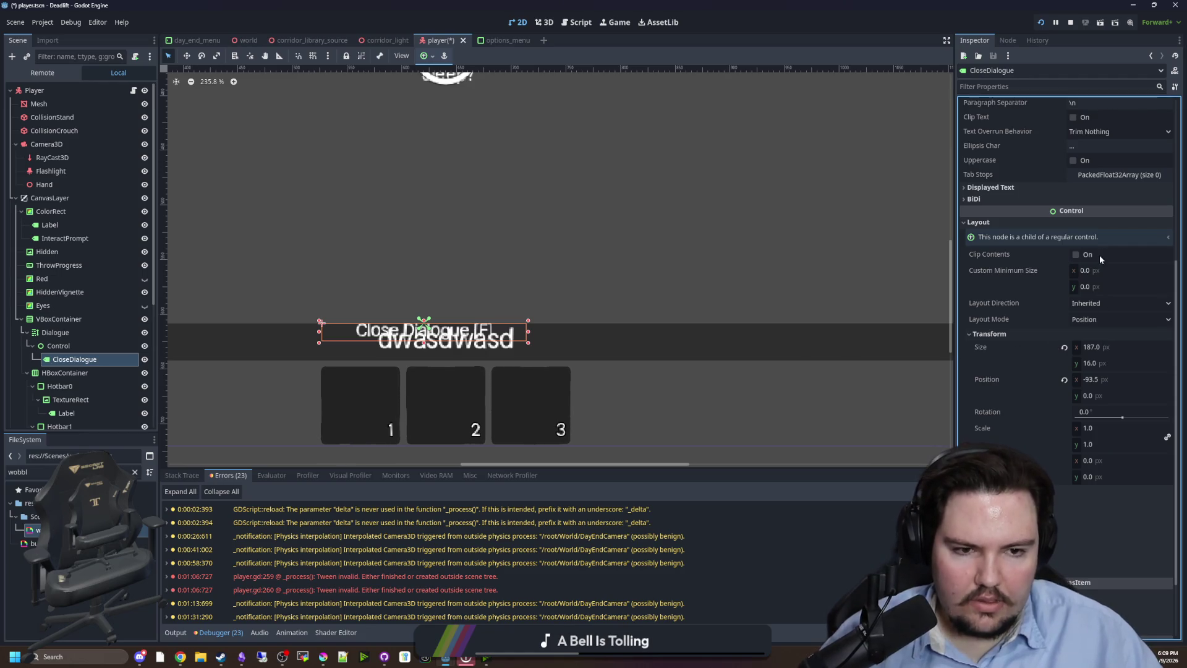
pyautogui.click(1098, 270)
pyautogui.press('Return')
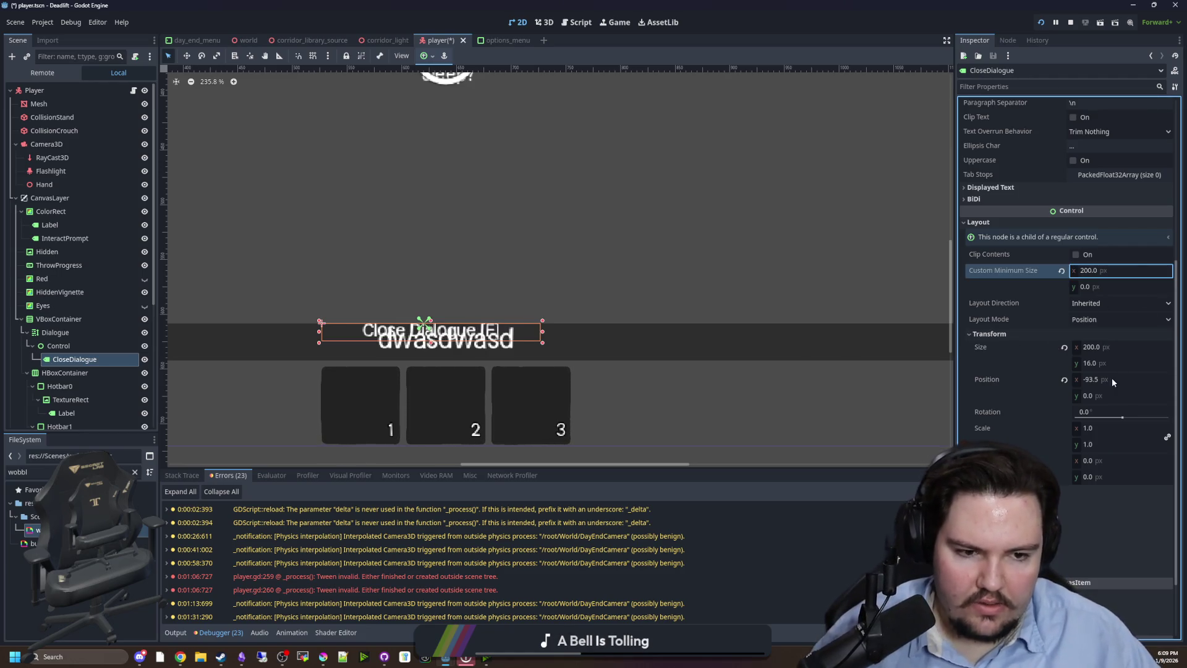
pyautogui.click(1113, 379)
pyautogui.press('Return')
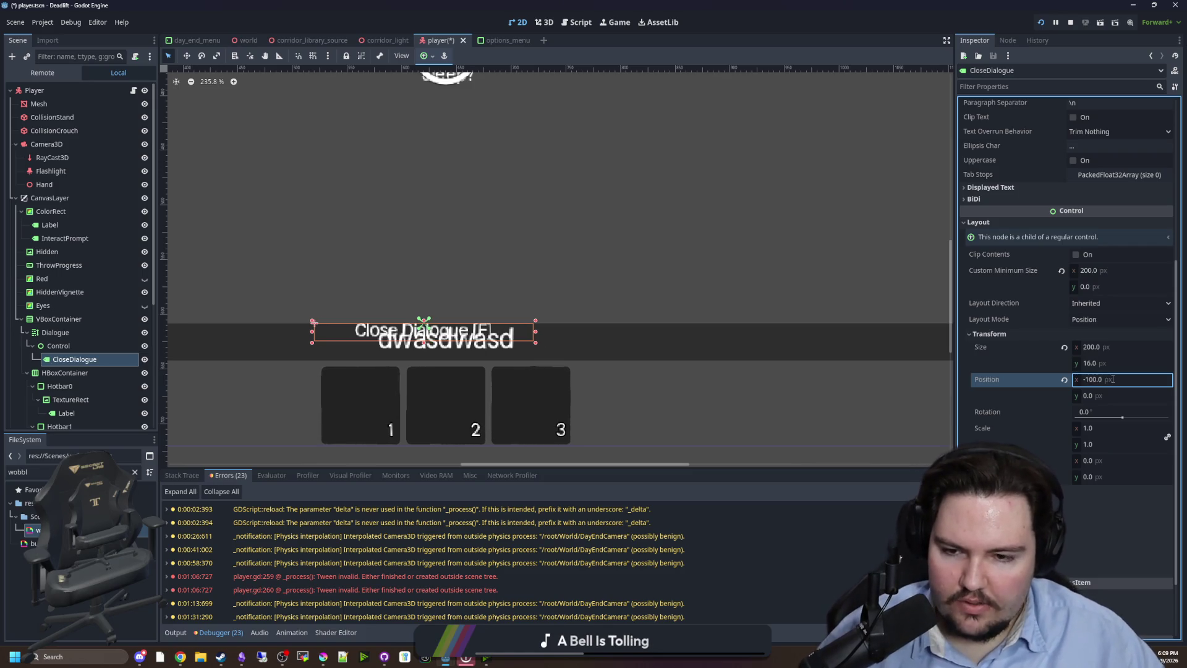
pyautogui.scroll(-2, 751, 374)
pyautogui.click(59, 346)
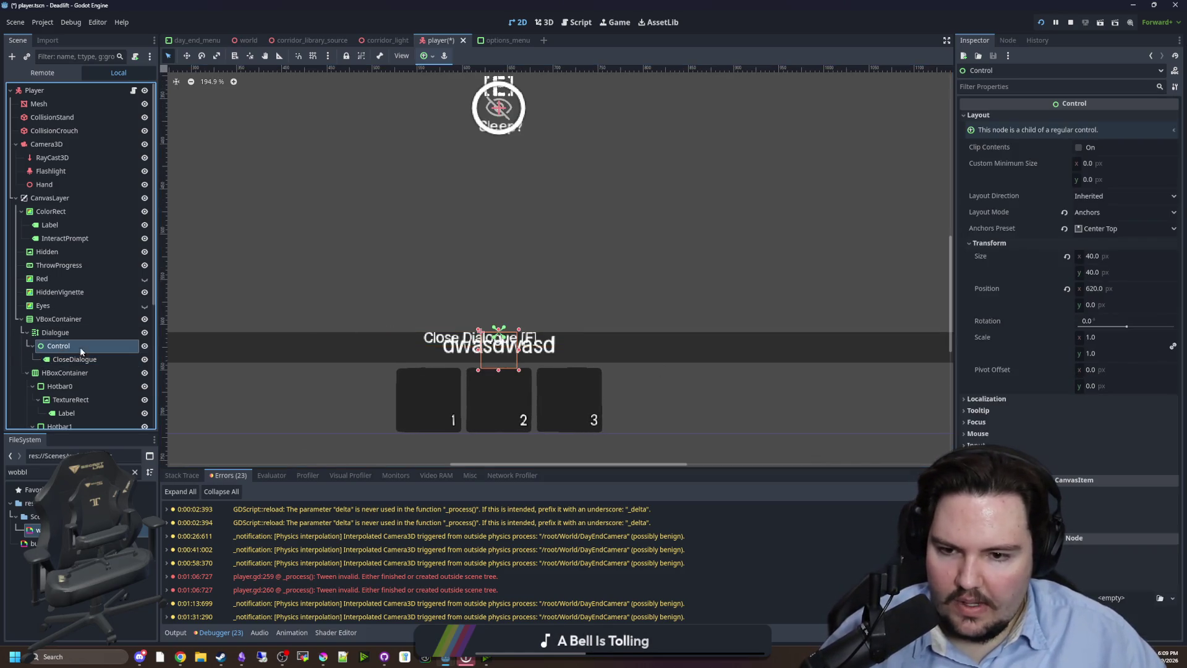
# Step: Try the Control's Top Right anchor preset, then restore Center Top
pyautogui.scroll(2, 472, 333)
pyautogui.click(1097, 254)
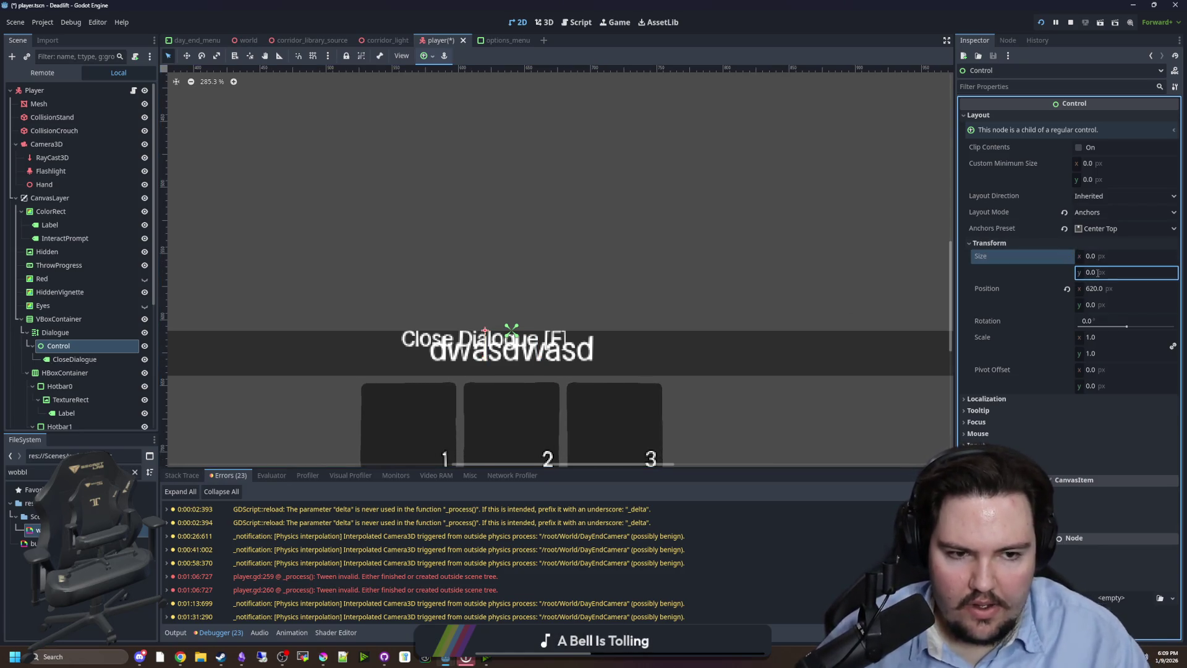
pyautogui.click(1148, 230)
pyautogui.click(1125, 293)
pyautogui.click(1127, 230)
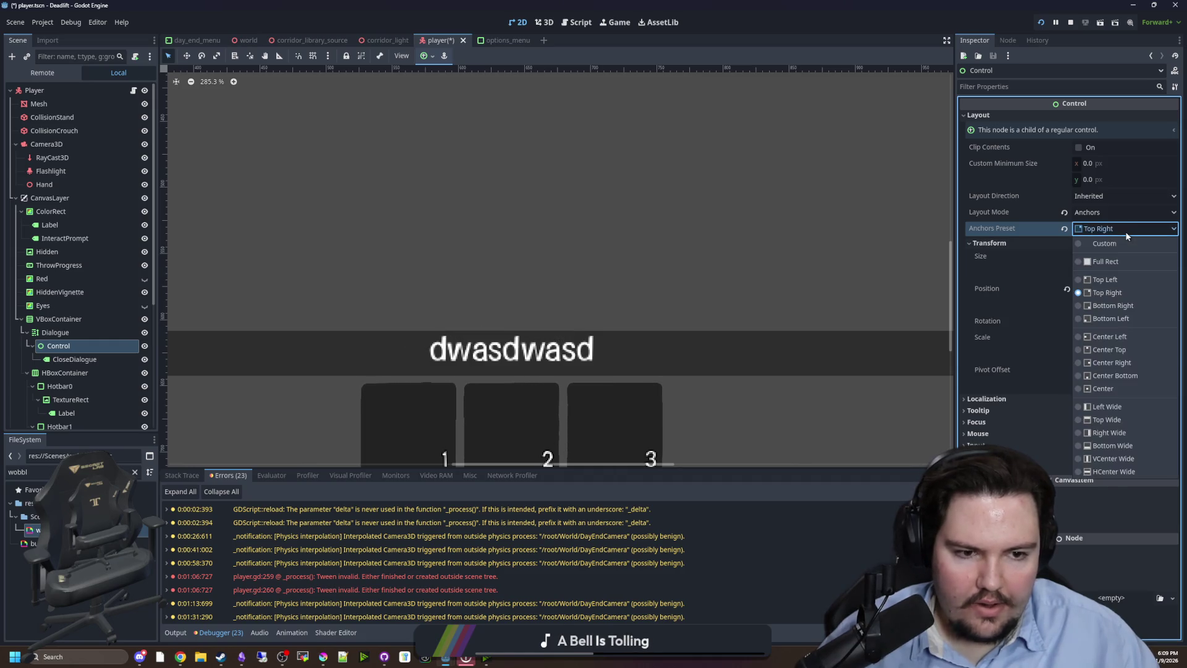
pyautogui.click(1110, 350)
# Step: Nudge CloseDialogue up to y ≈ -5.2, then check Dialogue's Container Sizing
pyautogui.click(85, 358)
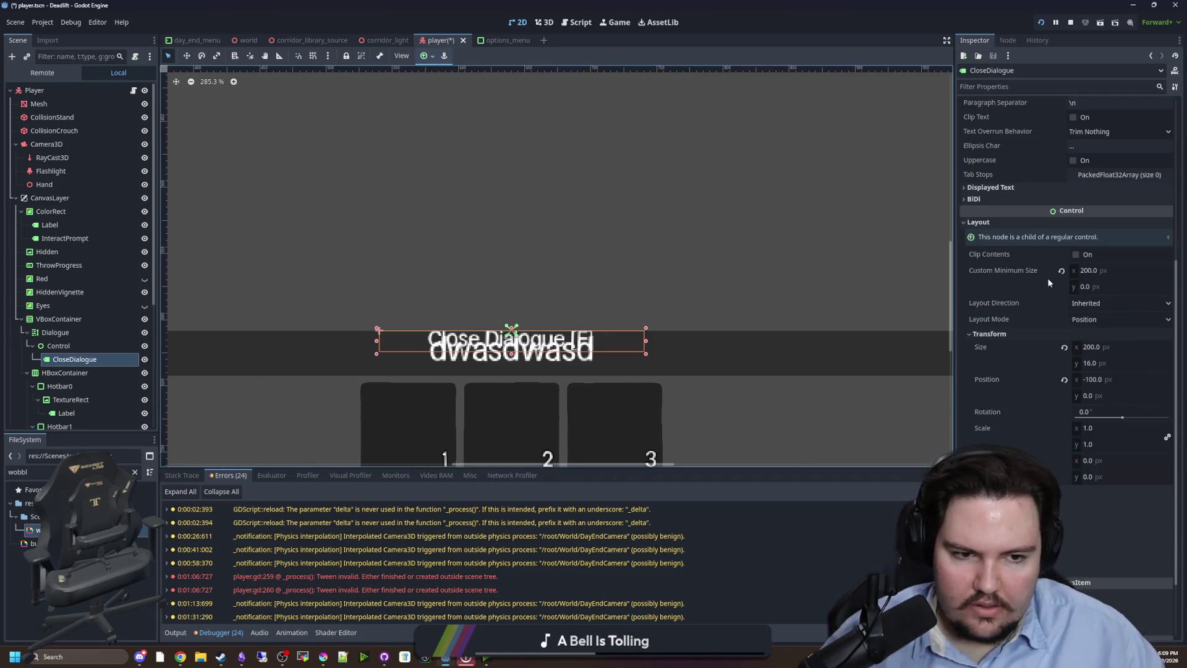
pyautogui.moveTo(1103, 391); pyautogui.dragTo(1092, 391)
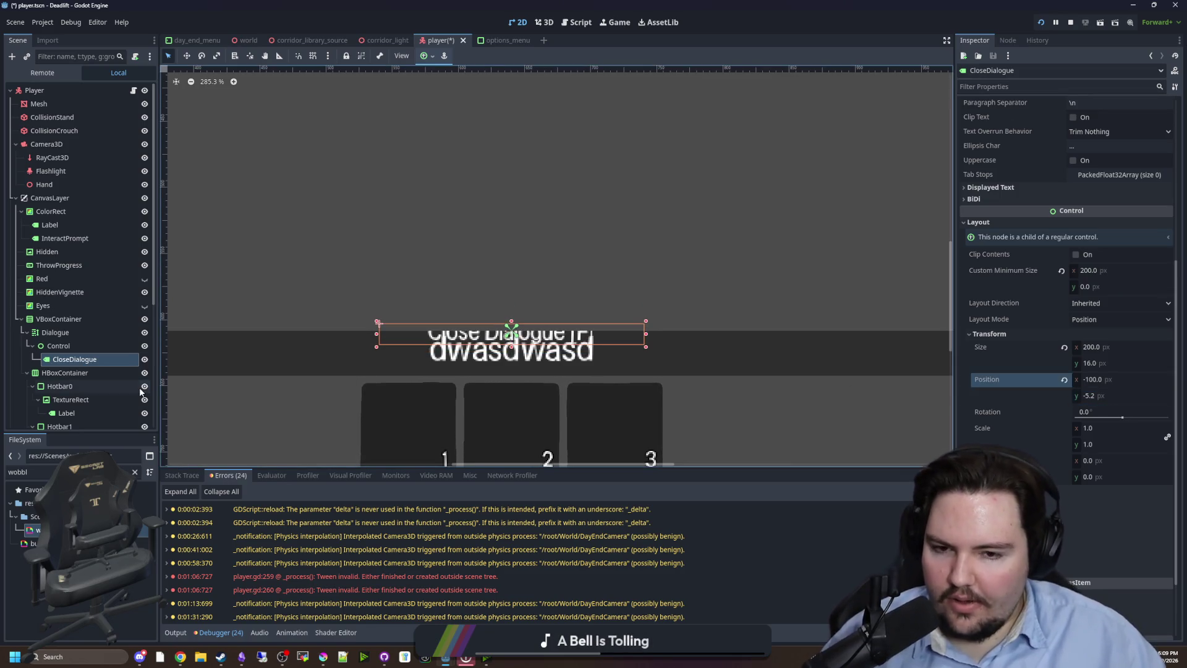
pyautogui.click(57, 334)
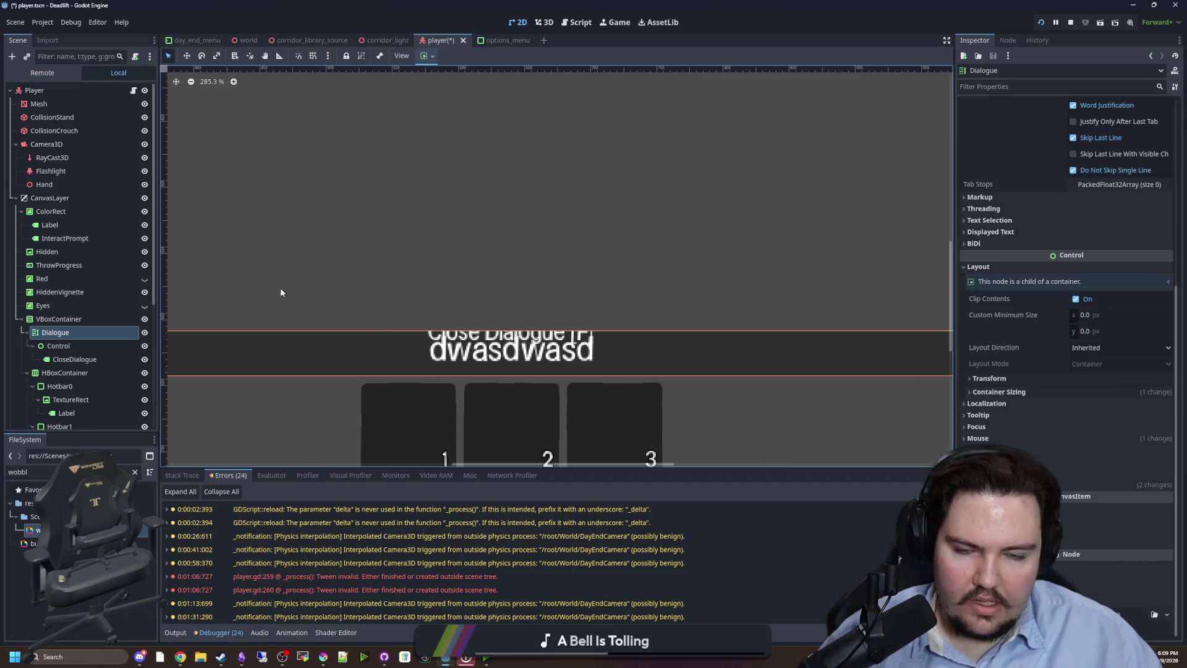
pyautogui.click(62, 319)
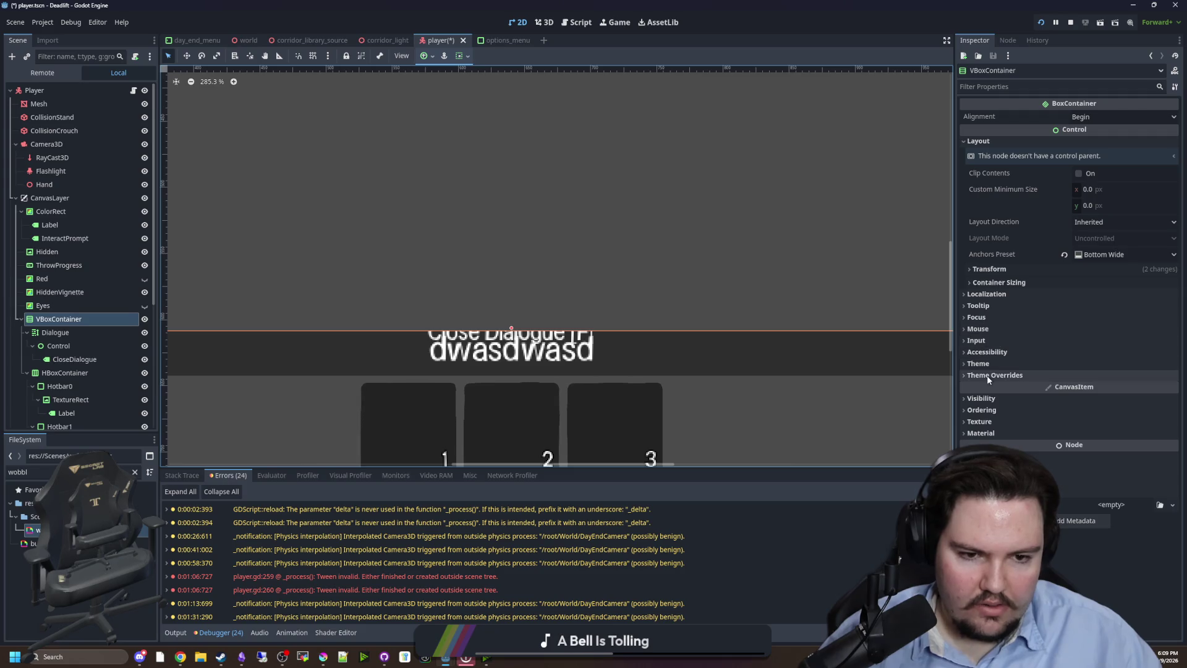
pyautogui.click(70, 333)
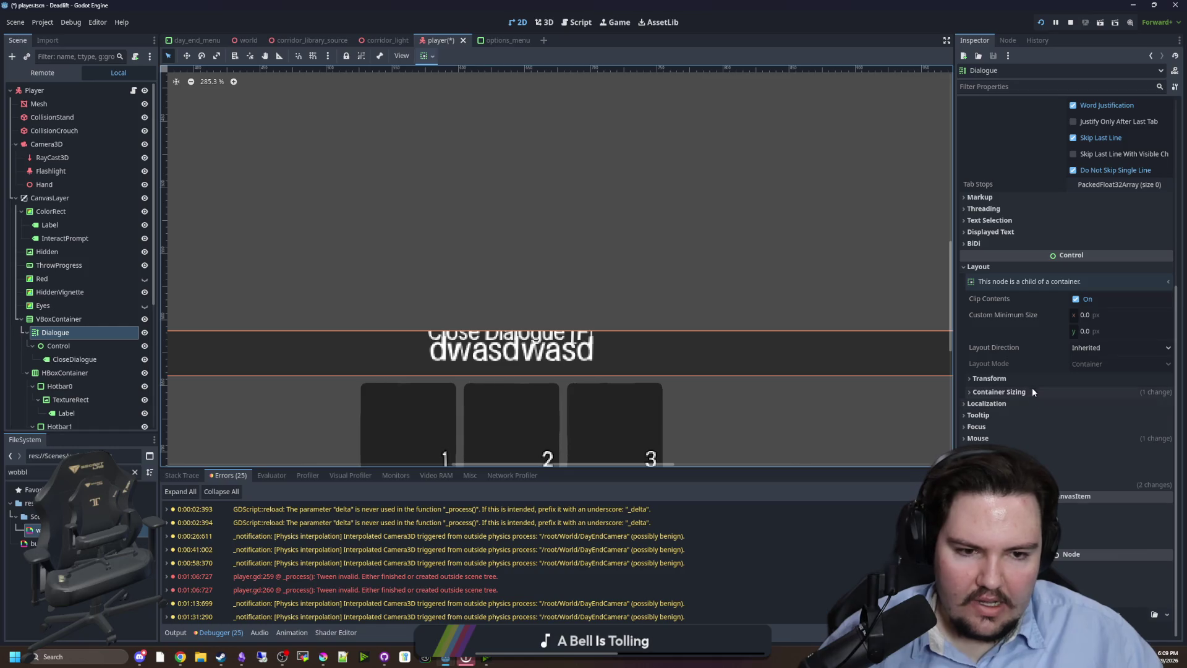
pyautogui.click(1010, 393)
pyautogui.click(1011, 394)
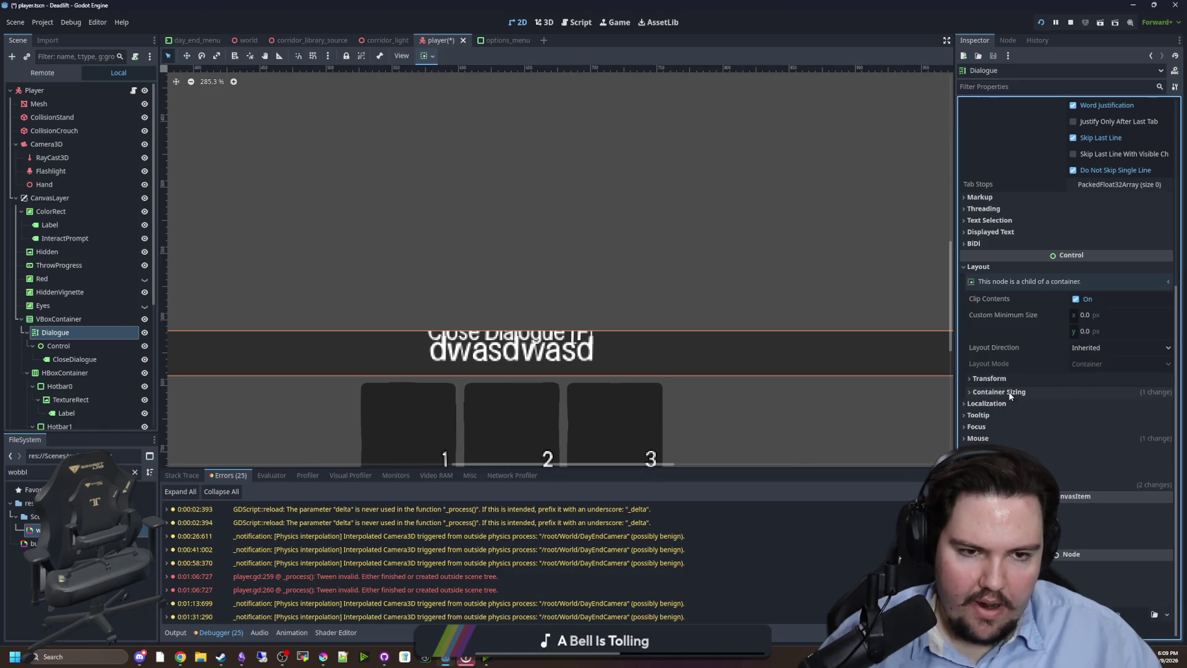
# Step: Check Dialogue's mouse settings and try moving the Control above Dialogue, then undo it
pyautogui.scroll(5, 1003, 354)
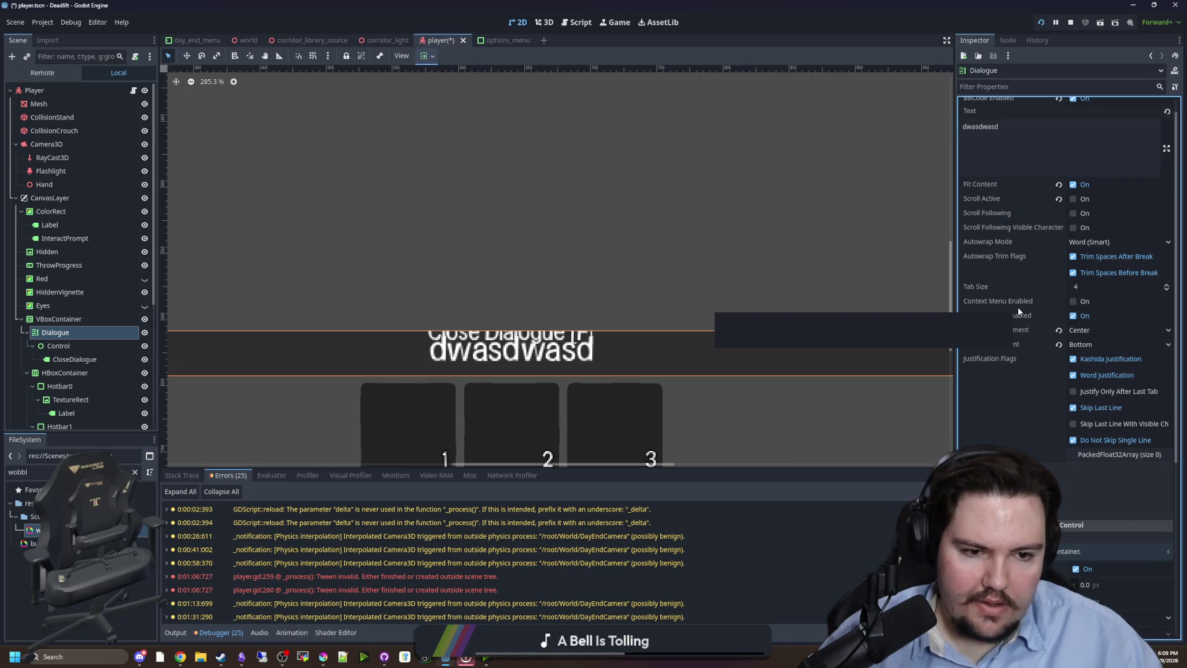
pyautogui.scroll(-5, 1032, 423)
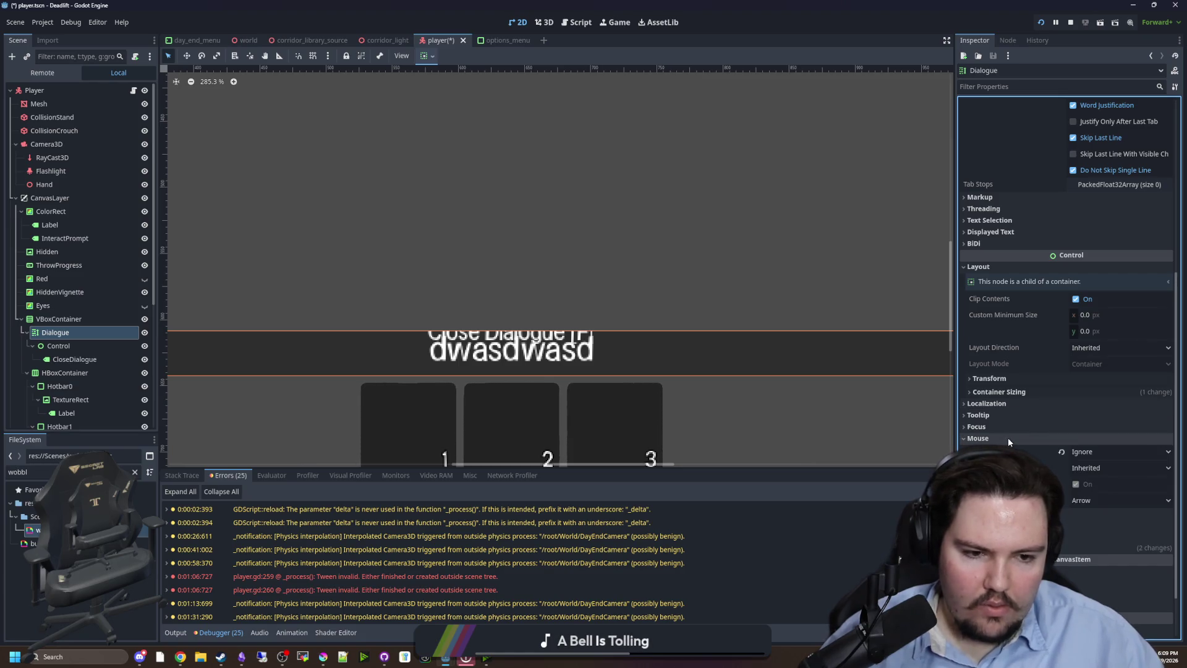
pyautogui.click(1008, 485)
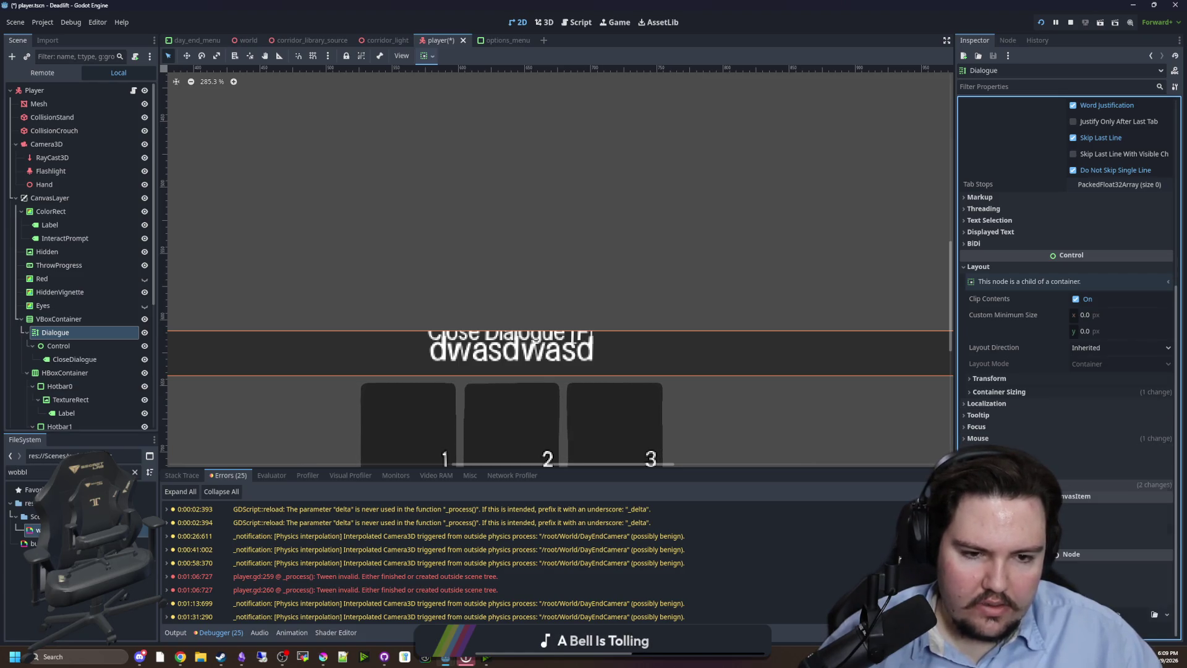
pyautogui.click(61, 346)
pyautogui.click(69, 359)
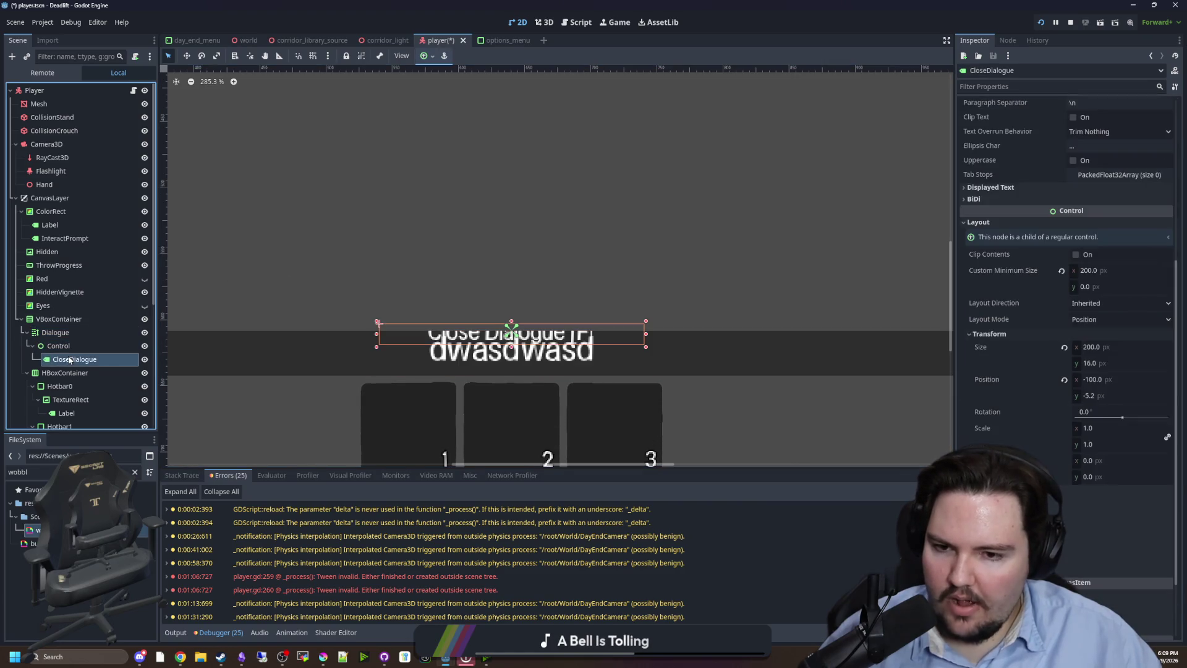
pyautogui.click(55, 346)
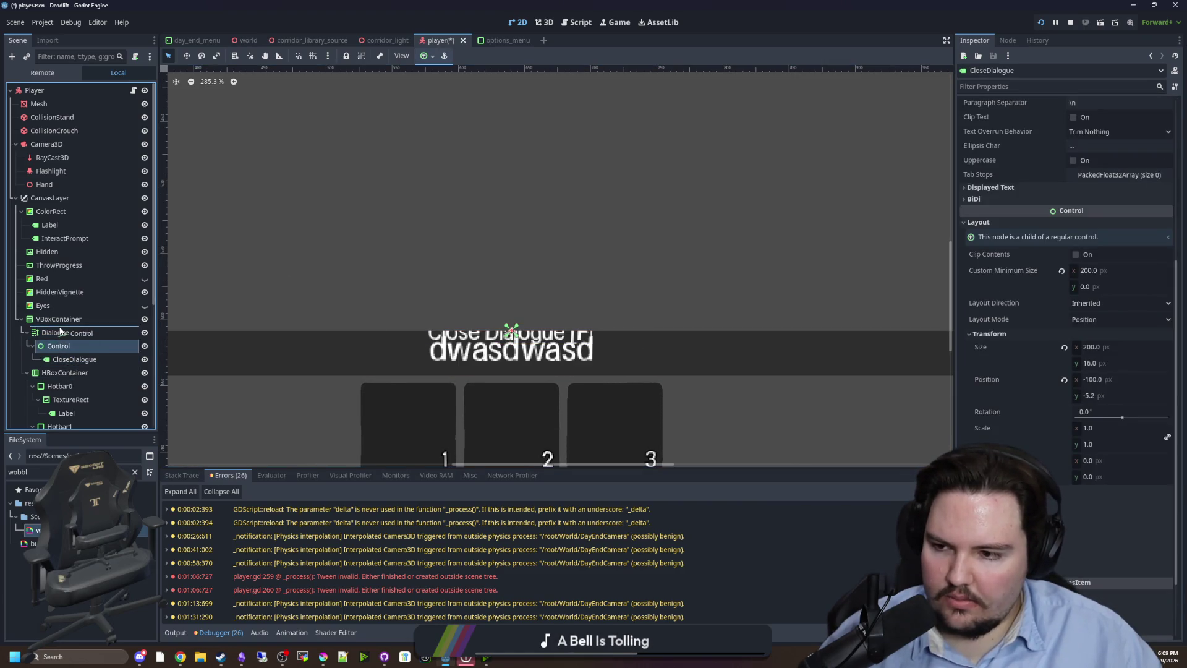
pyautogui.moveTo(61, 332); pyautogui.dragTo(60, 331)
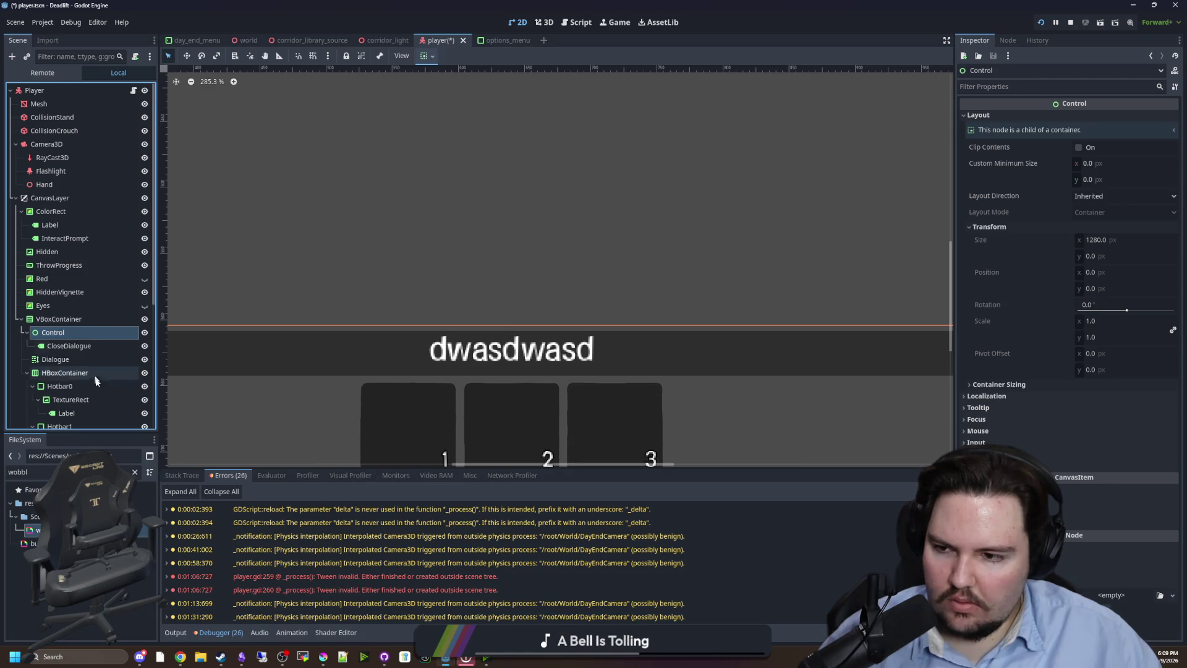
pyautogui.scroll(-5, 517, 310)
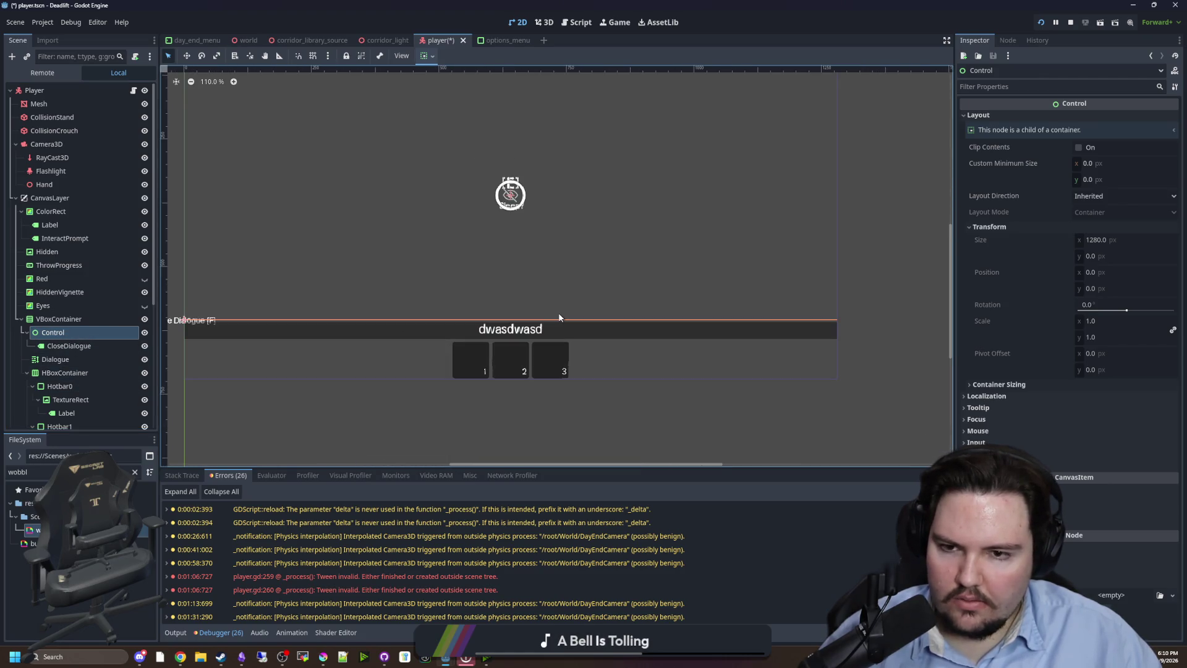
pyautogui.hotkey('ctrl', 'z')
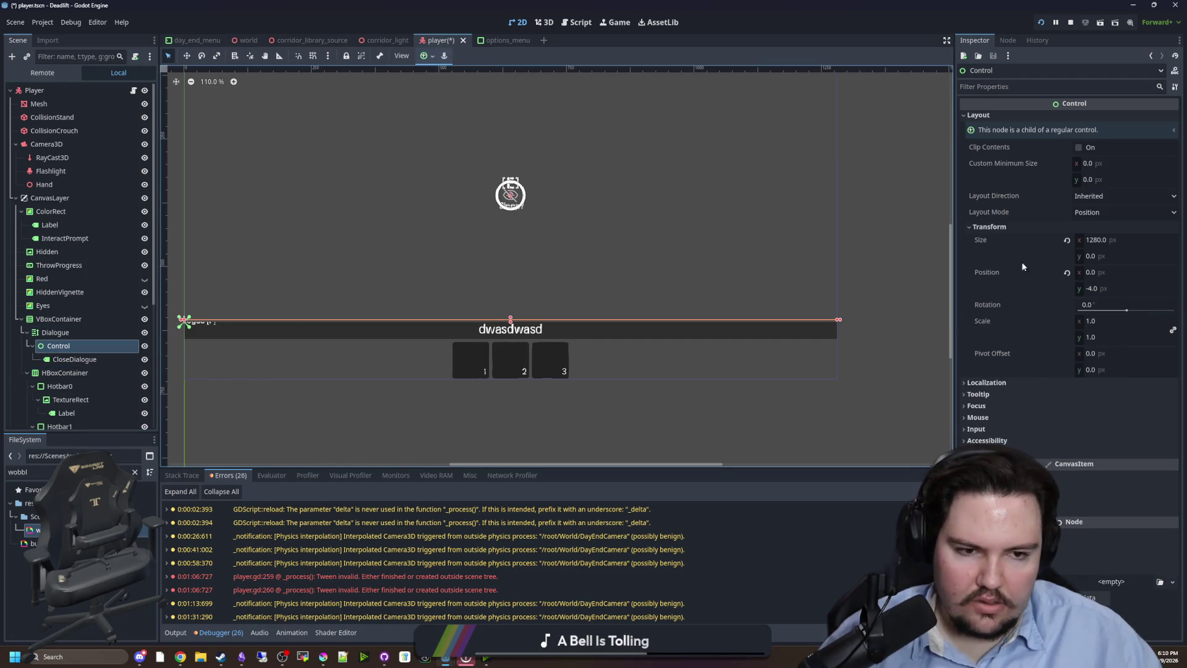
# Step: Set the Control to Anchors layout with the Center Top preset
pyautogui.click(1100, 213)
pyautogui.click(1098, 240)
pyautogui.click(1099, 228)
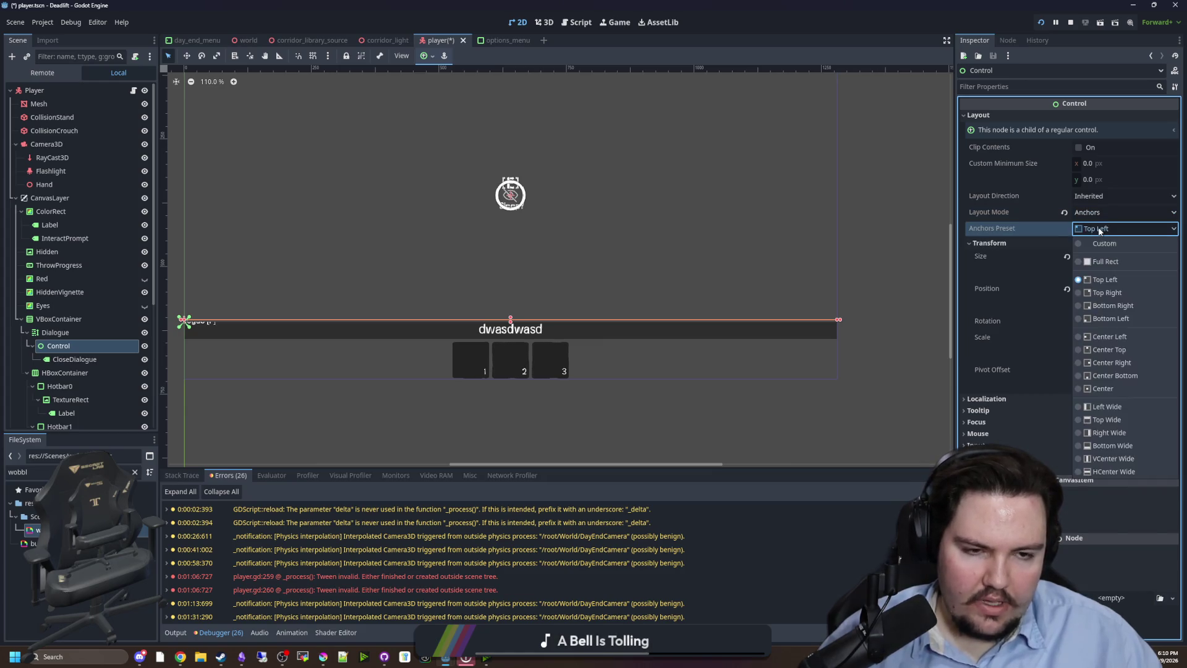
pyautogui.click(1110, 349)
pyautogui.scroll(-2, 483, 334)
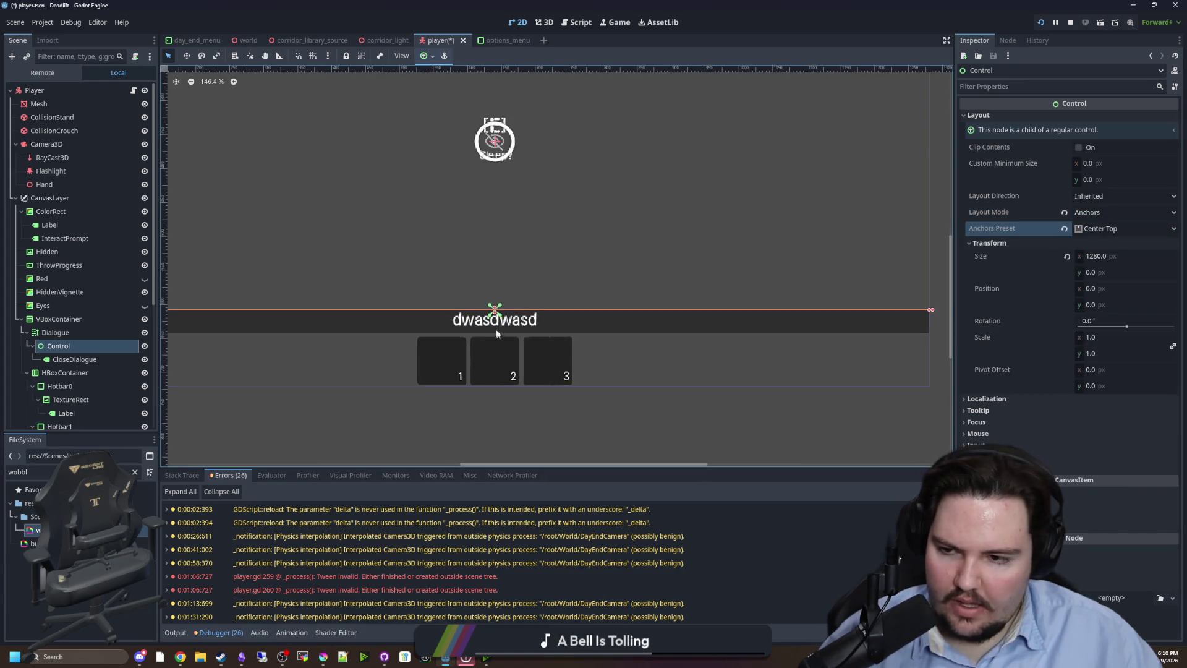
# Step: Set the Control node's Size x to 0
pyautogui.click(71, 360)
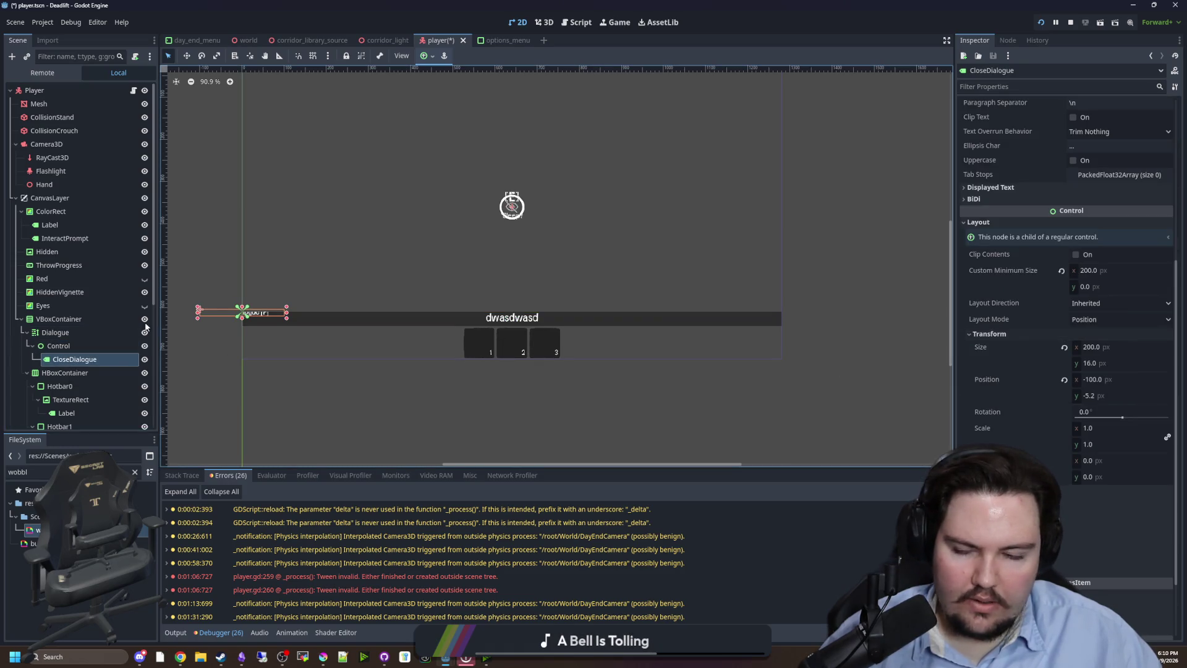
pyautogui.click(73, 345)
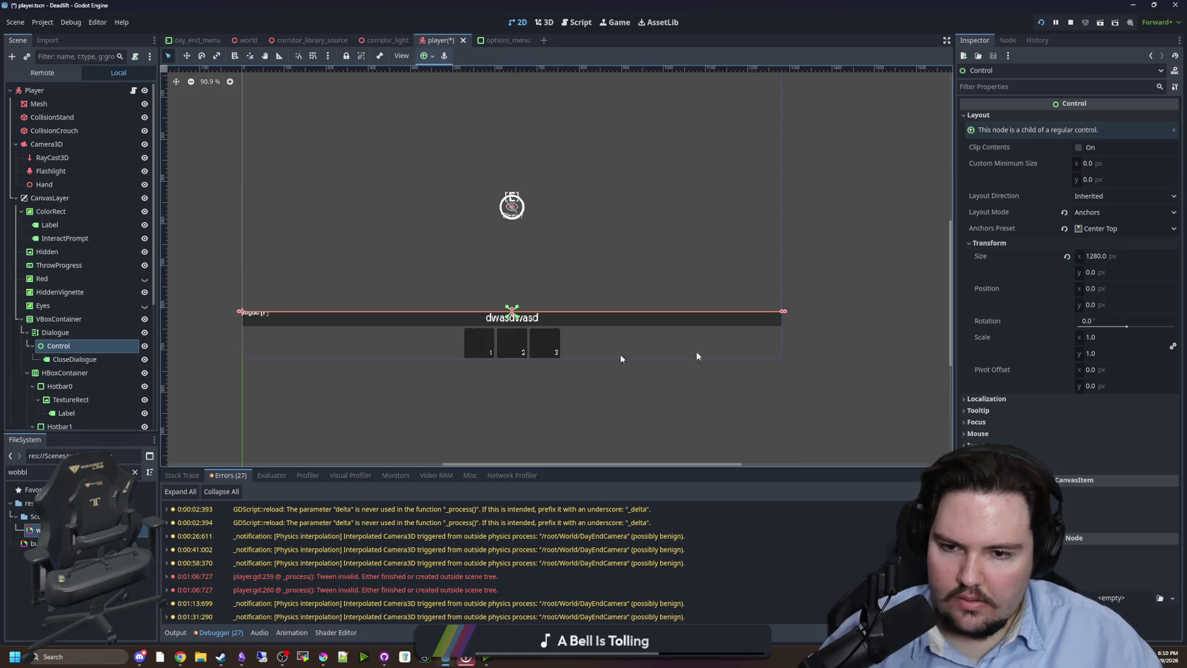
pyautogui.click(1119, 256)
pyautogui.write('0')
pyautogui.press('Return')
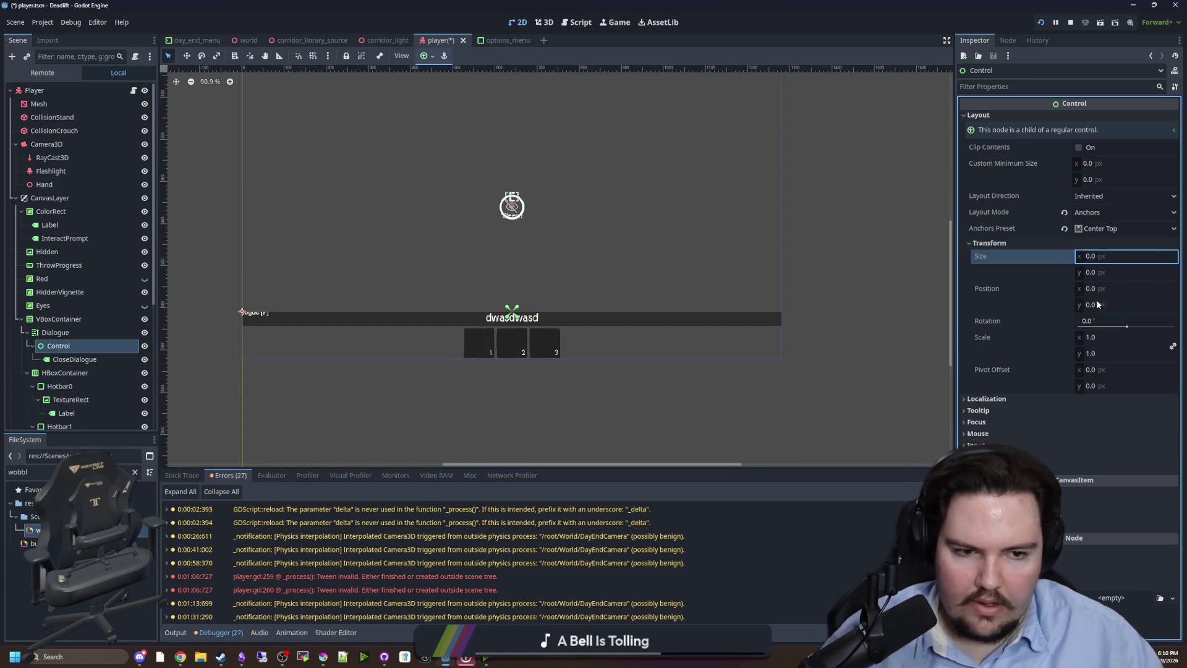
# Step: Switch the Control's anchor preset to Top Right and back to Center Top, then save
pyautogui.click(1109, 228)
pyautogui.click(1107, 292)
pyautogui.click(1120, 229)
pyautogui.click(1110, 350)
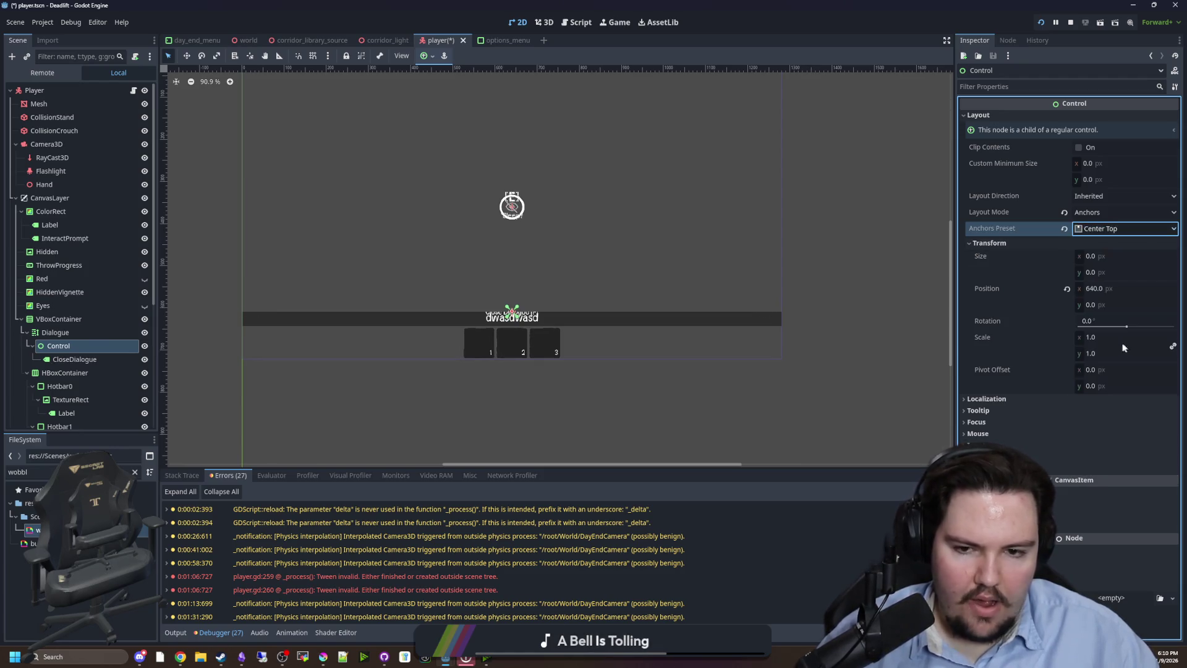
pyautogui.scroll(5, 516, 318)
pyautogui.hotkey('ctrl', 's')
pyautogui.scroll(3, 522, 328)
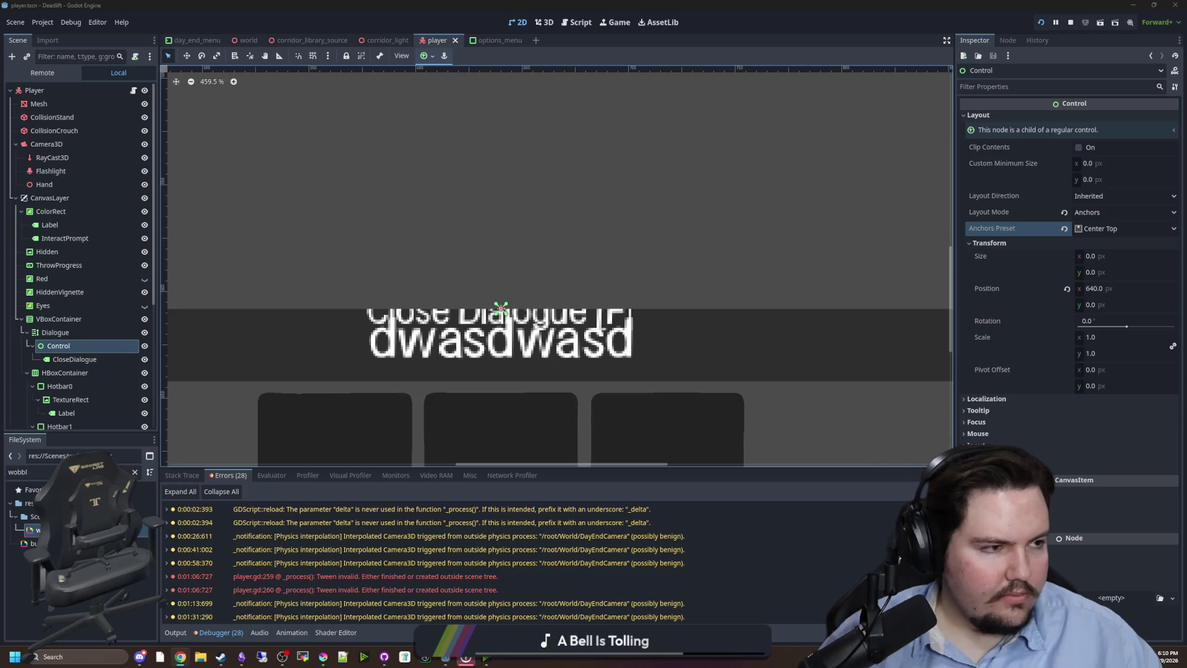
pyautogui.hotkey('alt', 'Tab')
pyautogui.hotkey('ctrl', 'f')
pyautogui.write('clip')
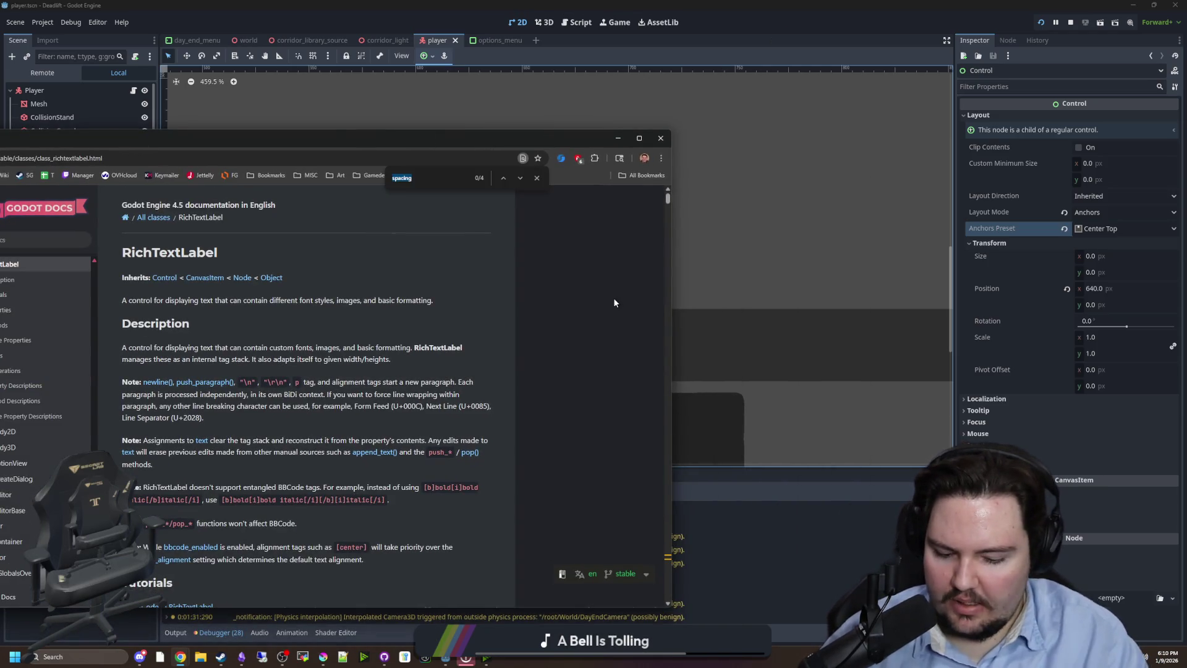
pyautogui.write('p')
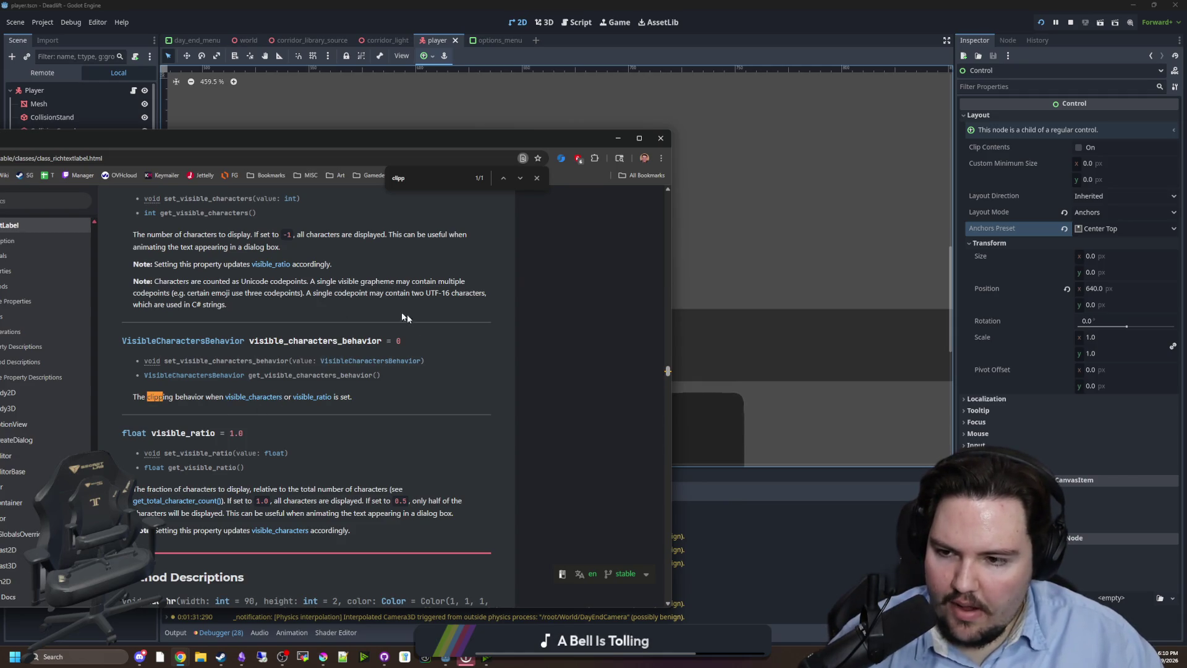
pyautogui.scroll(-20, 433, 322)
pyautogui.hotkey('alt', 'Tab')
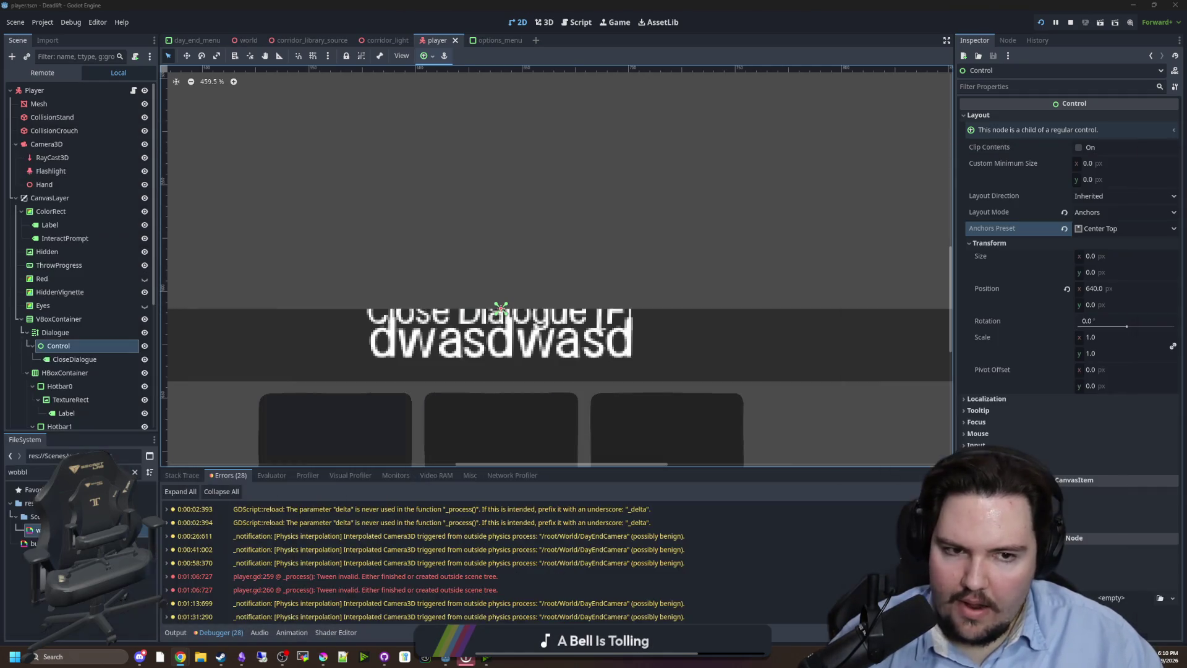
# Step: Select the Dialogue label and toggle Kashida Justification off and back on
pyautogui.click(55, 332)
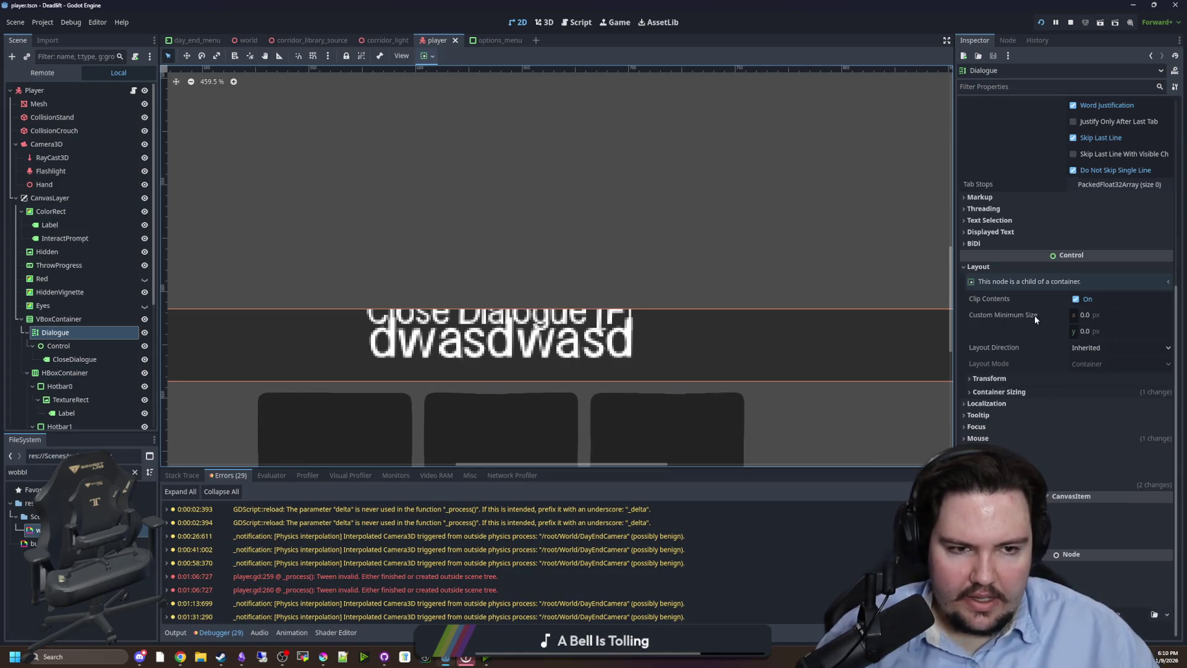
pyautogui.click(995, 485)
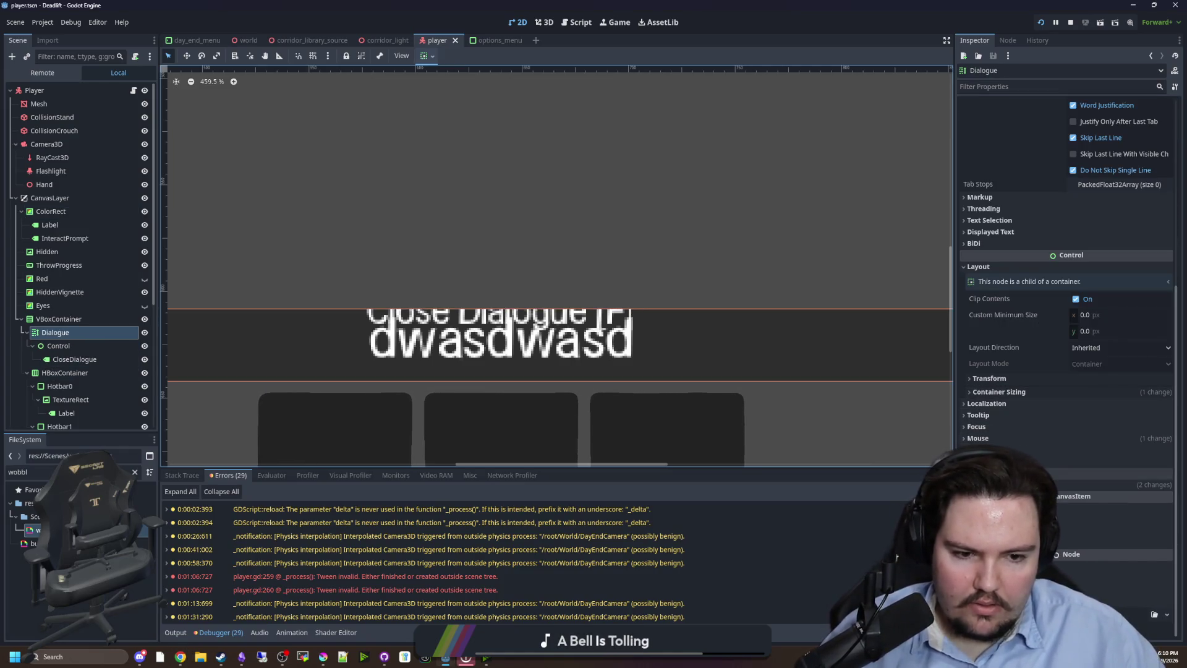
pyautogui.scroll(5, 1033, 440)
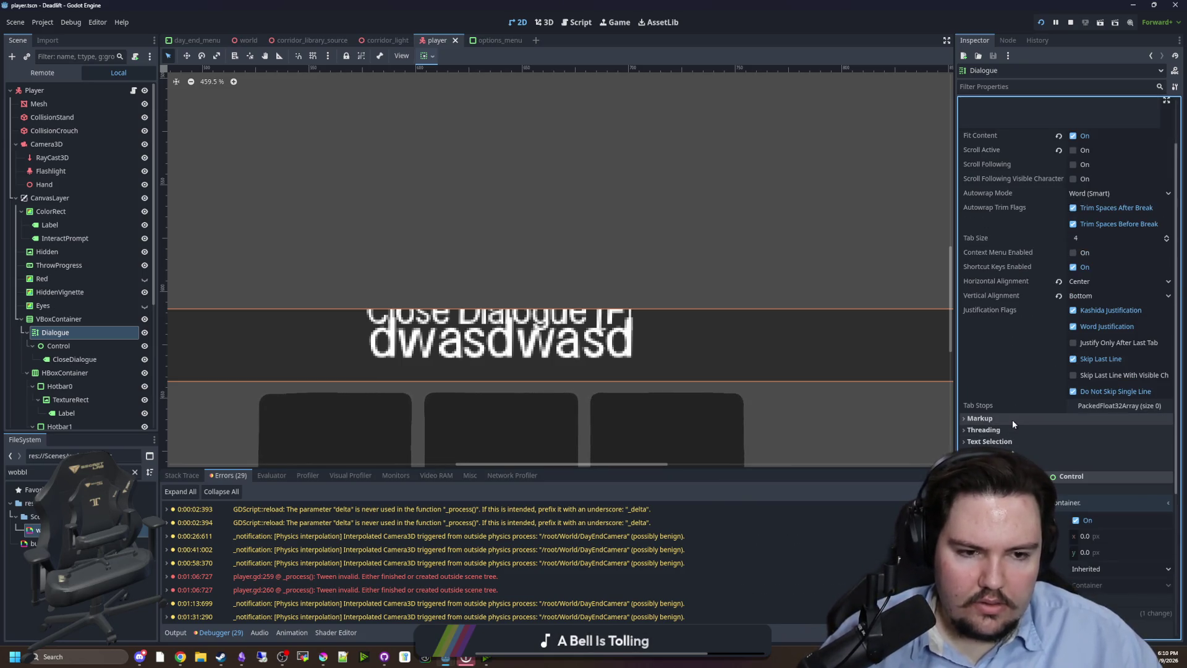
pyautogui.click(1073, 310)
pyautogui.click(1074, 310)
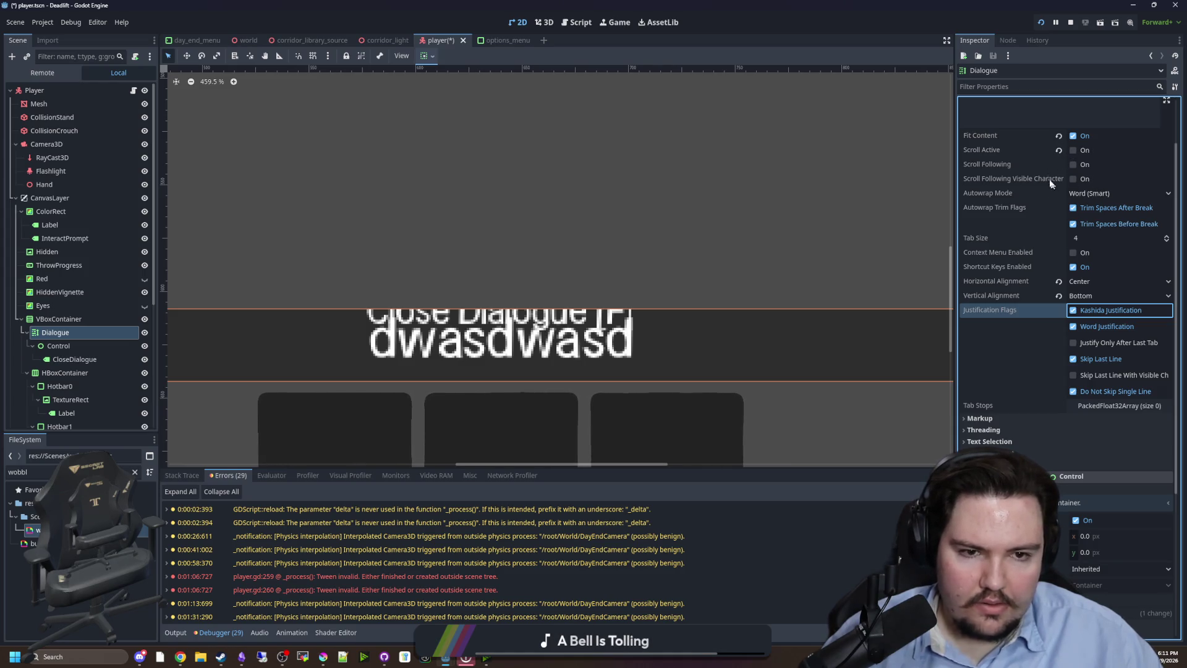
# Step: Try Characters After Shaping in Displayed Text, revert to Before Shaping, and adjust visible characters and ratio
pyautogui.scroll(-3, 1069, 228)
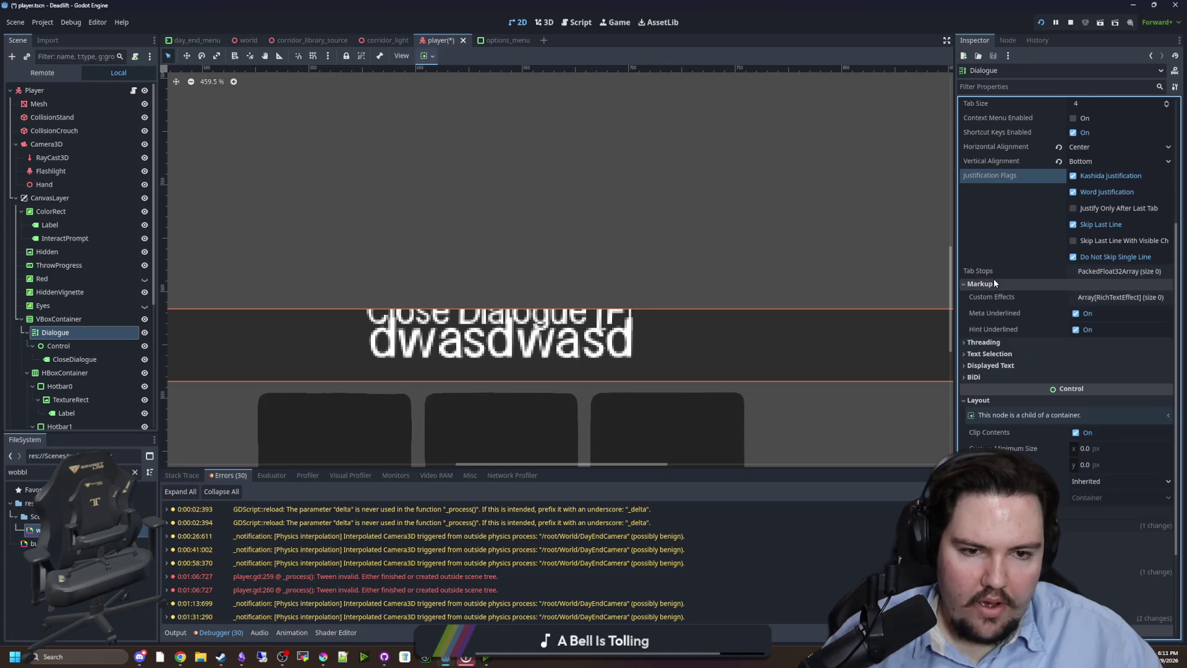
pyautogui.click(984, 295)
pyautogui.click(984, 295)
pyautogui.click(995, 306)
pyautogui.click(996, 307)
pyautogui.click(995, 318)
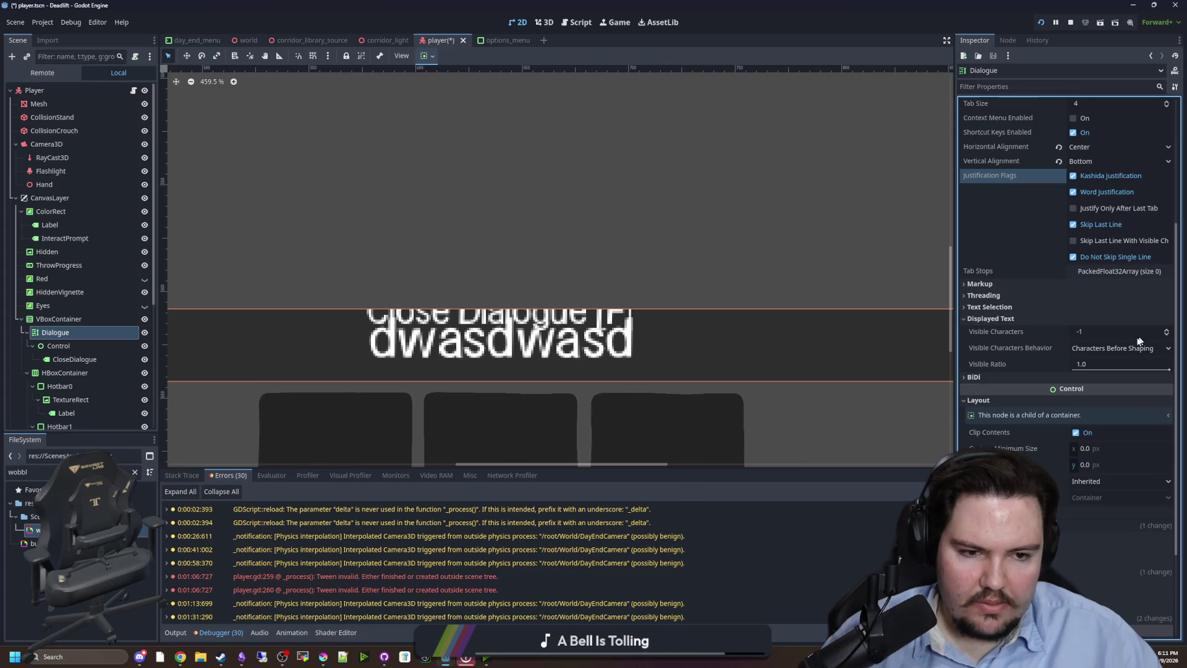
pyautogui.click(1115, 343)
pyautogui.click(1116, 375)
pyautogui.click(1116, 351)
pyautogui.click(1117, 379)
pyautogui.click(1116, 349)
pyautogui.click(1116, 358)
pyautogui.moveTo(1097, 332)
pyautogui.mouseDown()
pyautogui.moveTo(1119, 332)
pyautogui.moveTo(1097, 338)
pyautogui.mouseUp()
pyautogui.click(1097, 365)
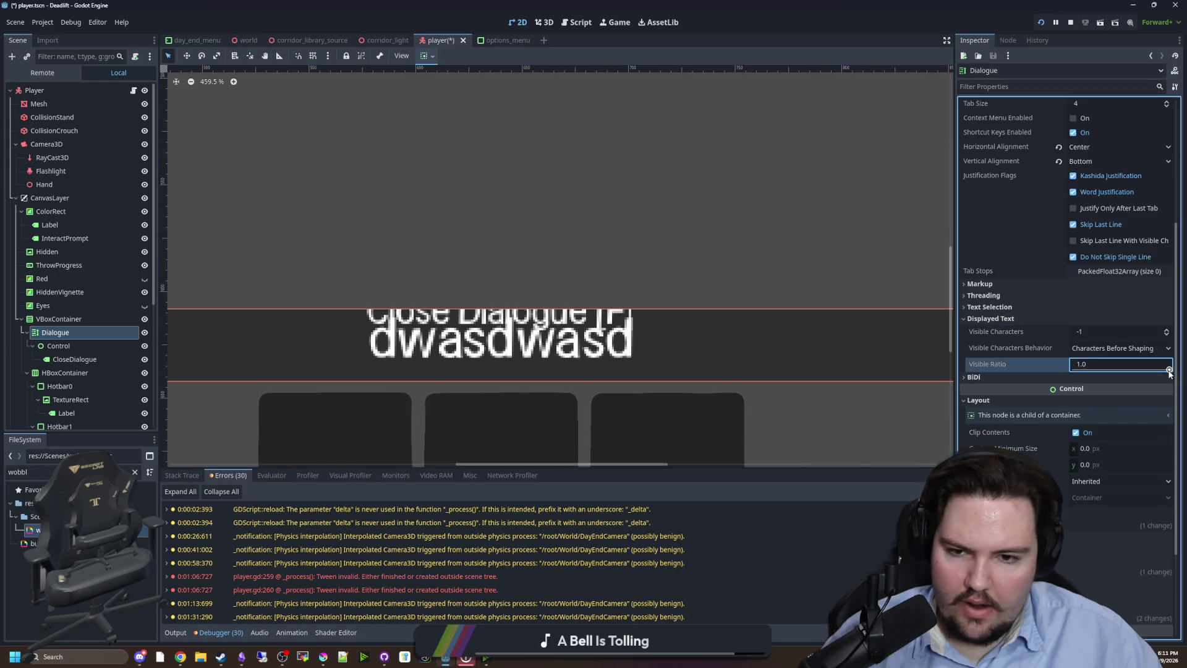
# Step: Check the BiDi, Mouse and Container Sizing sections, then save the player scene
pyautogui.scroll(-2, 985, 310)
pyautogui.click(985, 309)
pyautogui.click(985, 307)
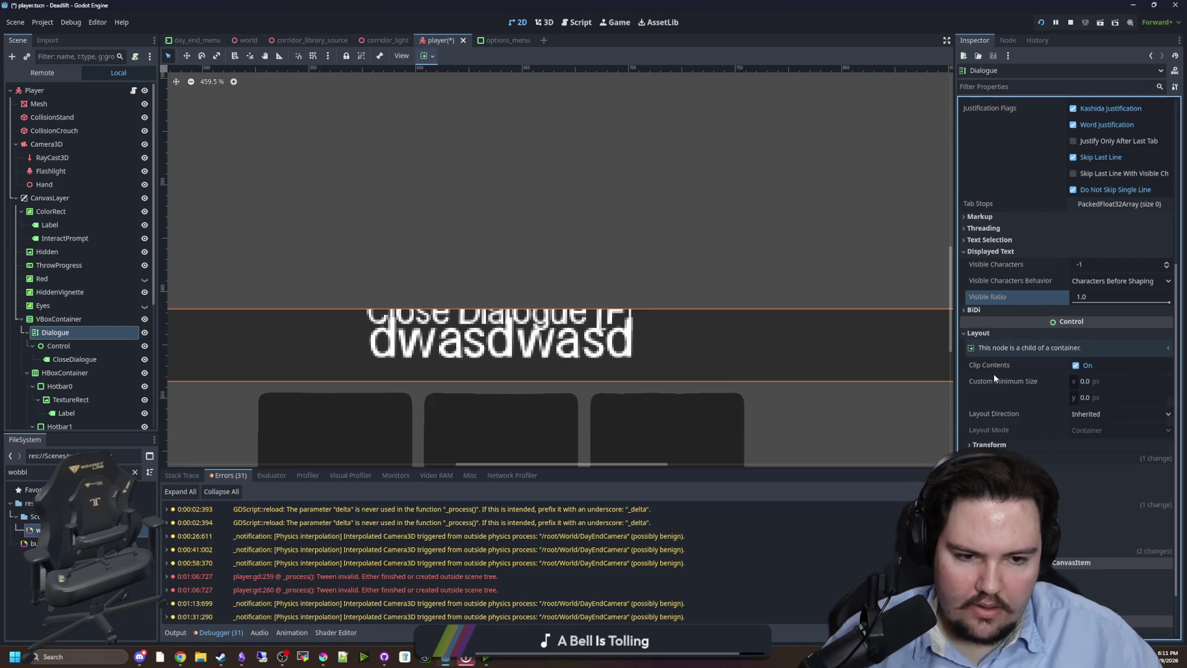
pyautogui.scroll(-2, 993, 374)
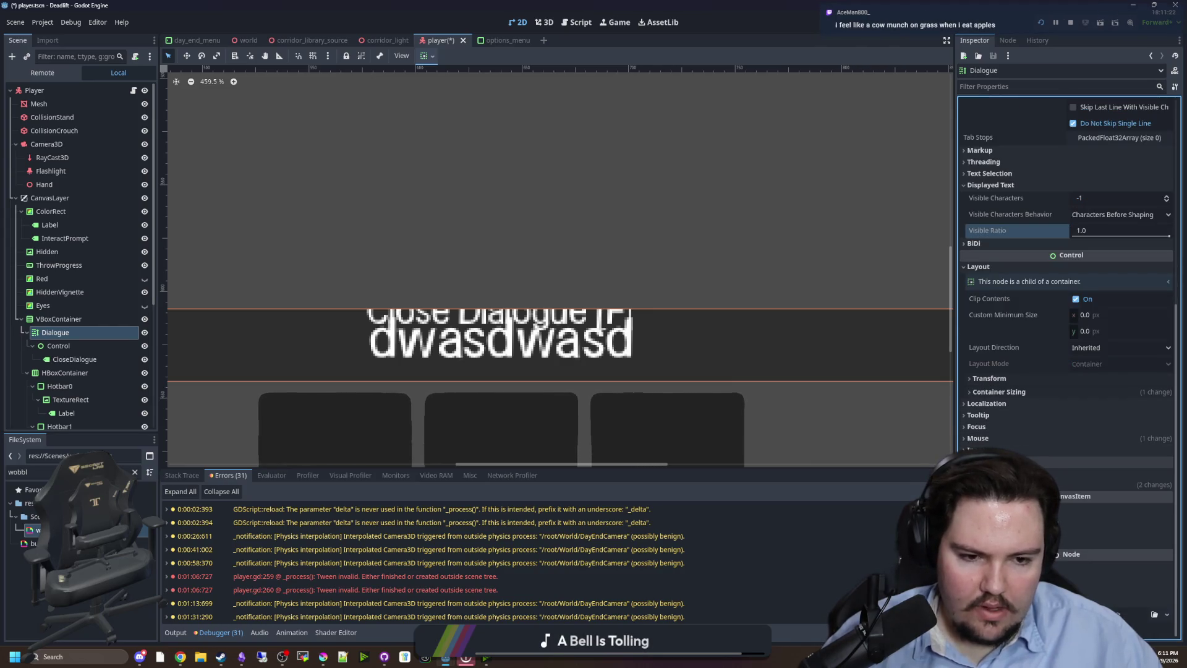
pyautogui.click(996, 438)
pyautogui.click(996, 437)
pyautogui.click(1014, 393)
pyautogui.click(1014, 393)
pyautogui.hotkey('ctrl', 's')
# Step: Try Clip Children as Clip + Draw and Clip Only, leave it Disabled, and save
pyautogui.click(989, 507)
pyautogui.scroll(-5, 1082, 519)
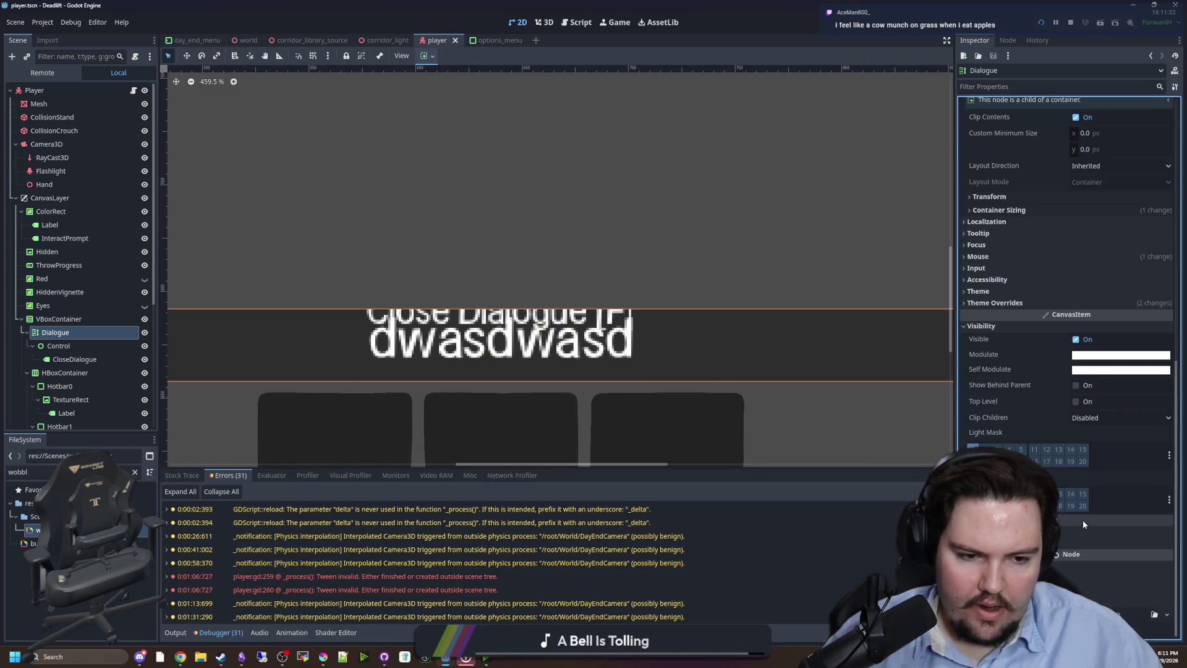
pyautogui.click(1097, 419)
pyautogui.click(1107, 460)
pyautogui.click(1104, 421)
pyautogui.click(1094, 443)
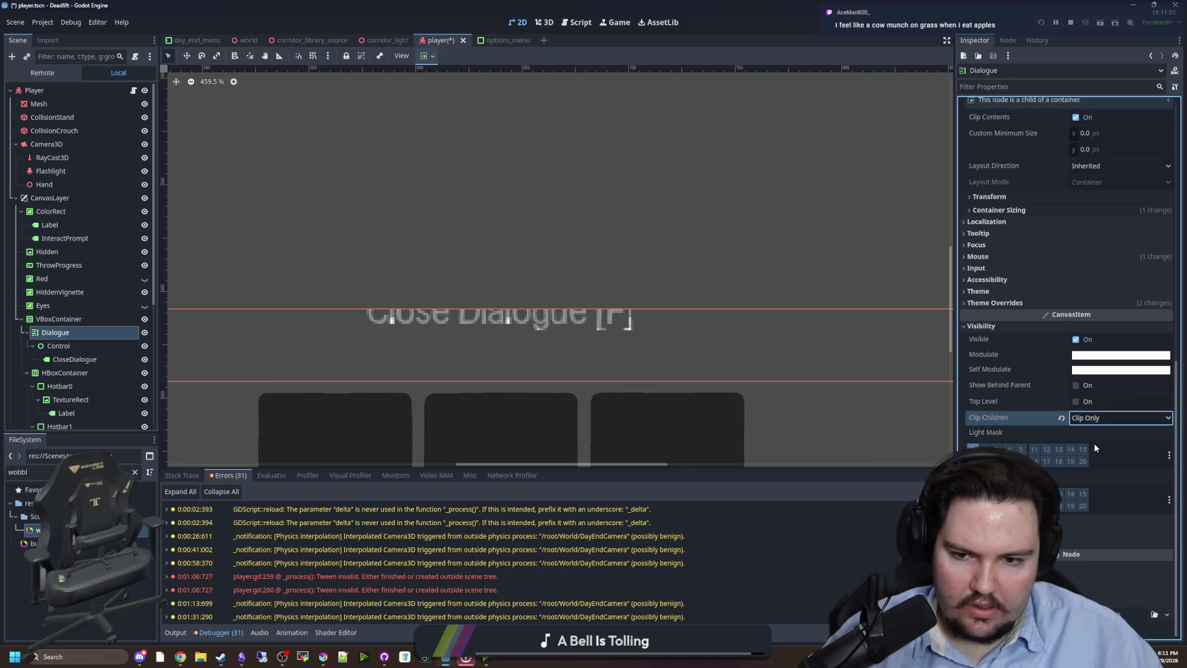
pyautogui.click(1095, 419)
pyautogui.click(1097, 428)
pyautogui.hotkey('ctrl', 's')
pyautogui.hotkey('ctrl', 's')
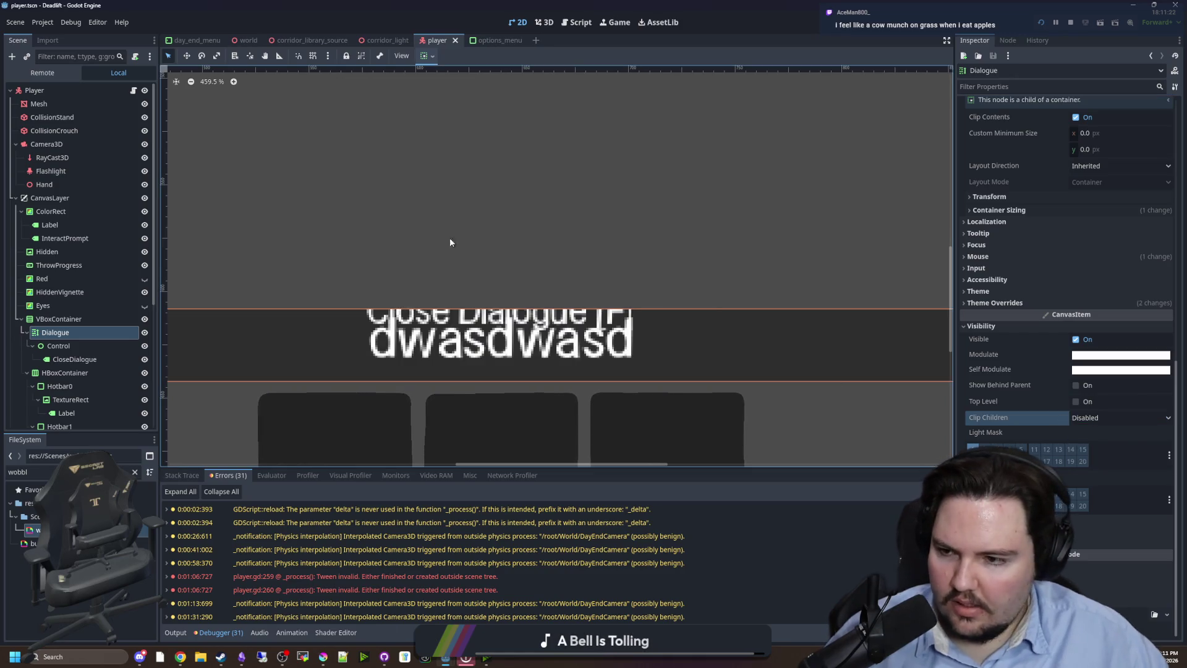
pyautogui.hotkey('ctrl', 's')
pyautogui.hotkey('ctrl', 's')
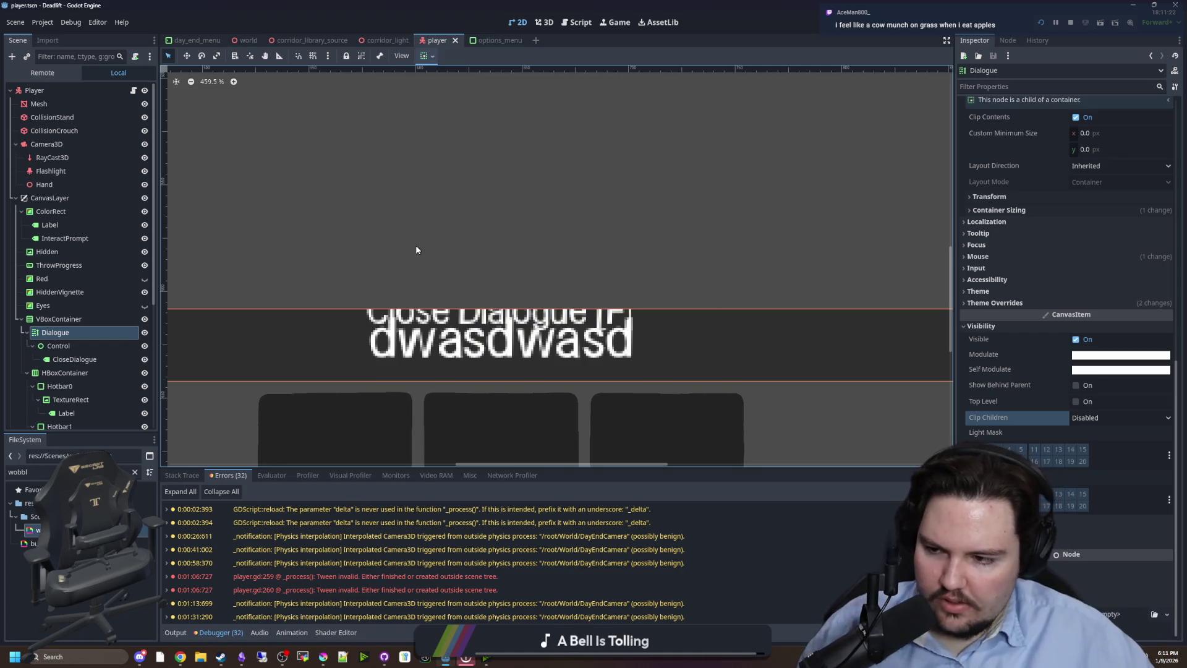
pyautogui.hotkey('ctrl', 's')
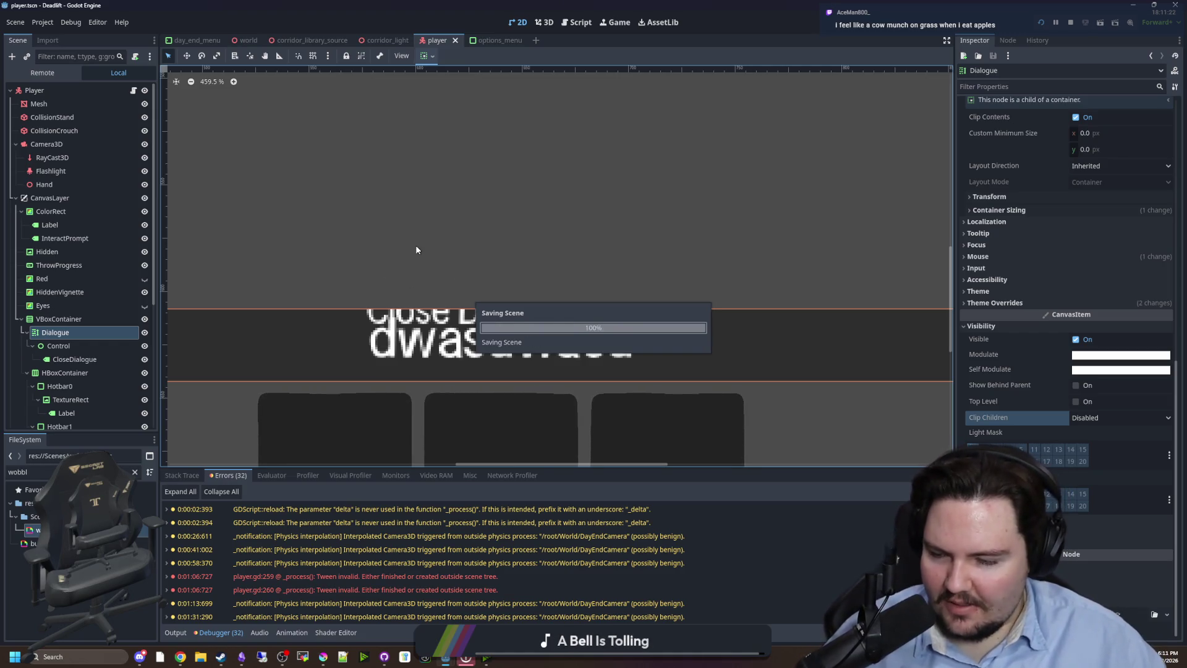
pyautogui.hotkey('alt', 'Tab')
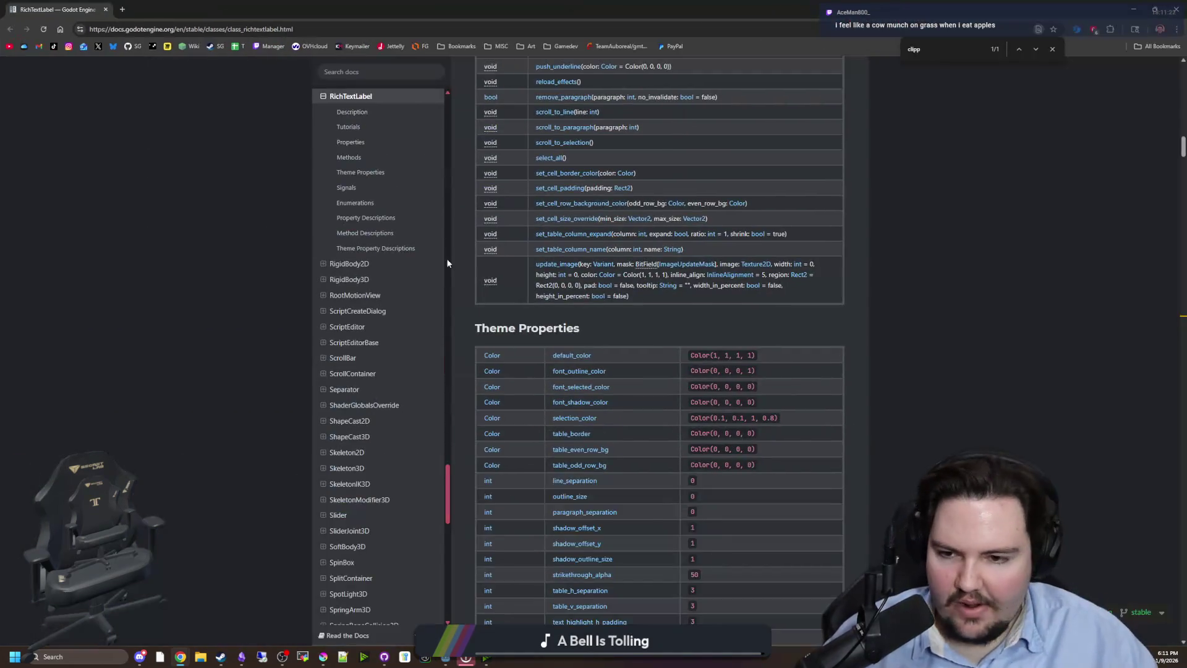
pyautogui.scroll(-15, 699, 281)
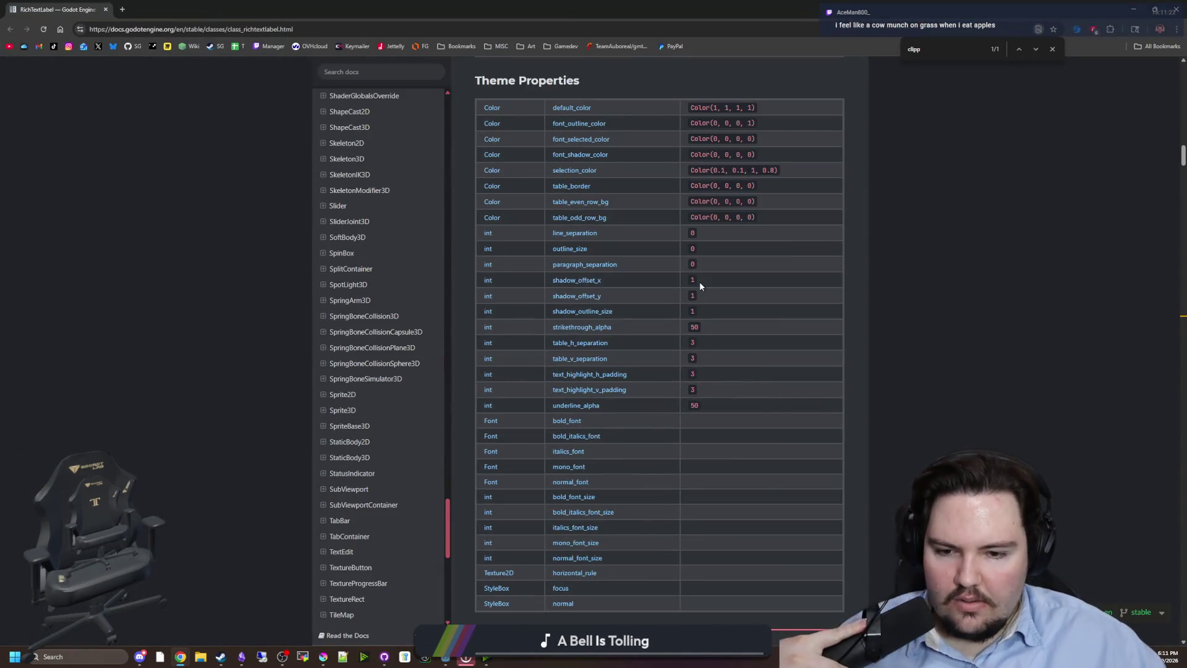
pyautogui.scroll(10, 752, 272)
pyautogui.scroll(20, 753, 276)
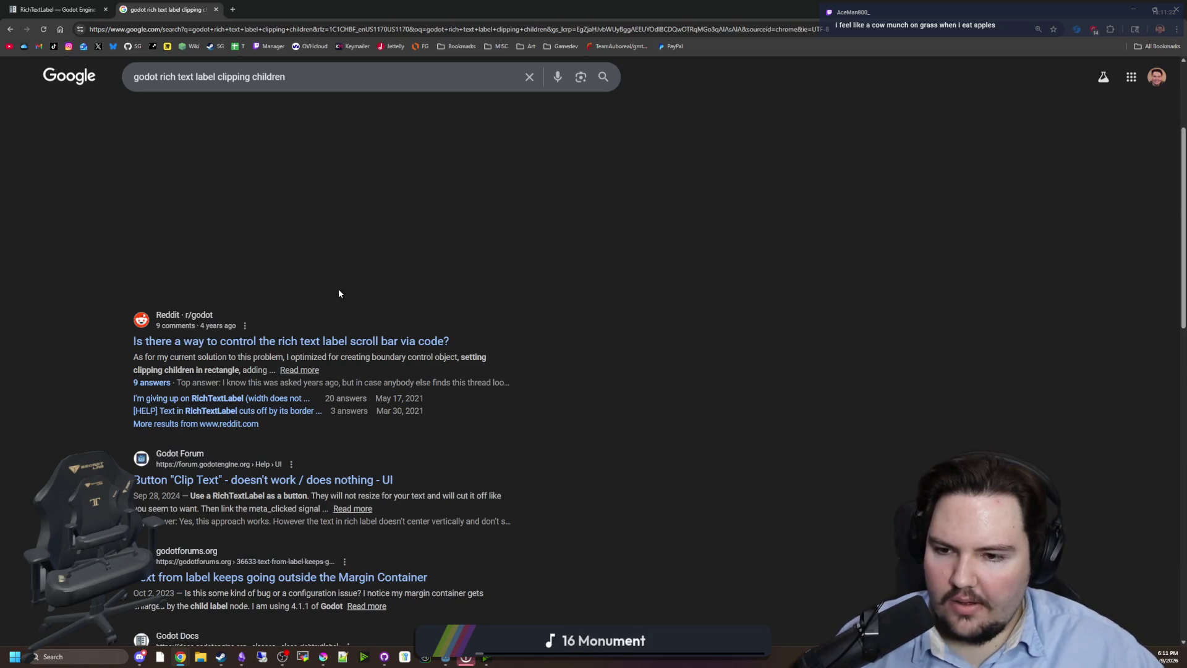
pyautogui.scroll(-2, 304, 332)
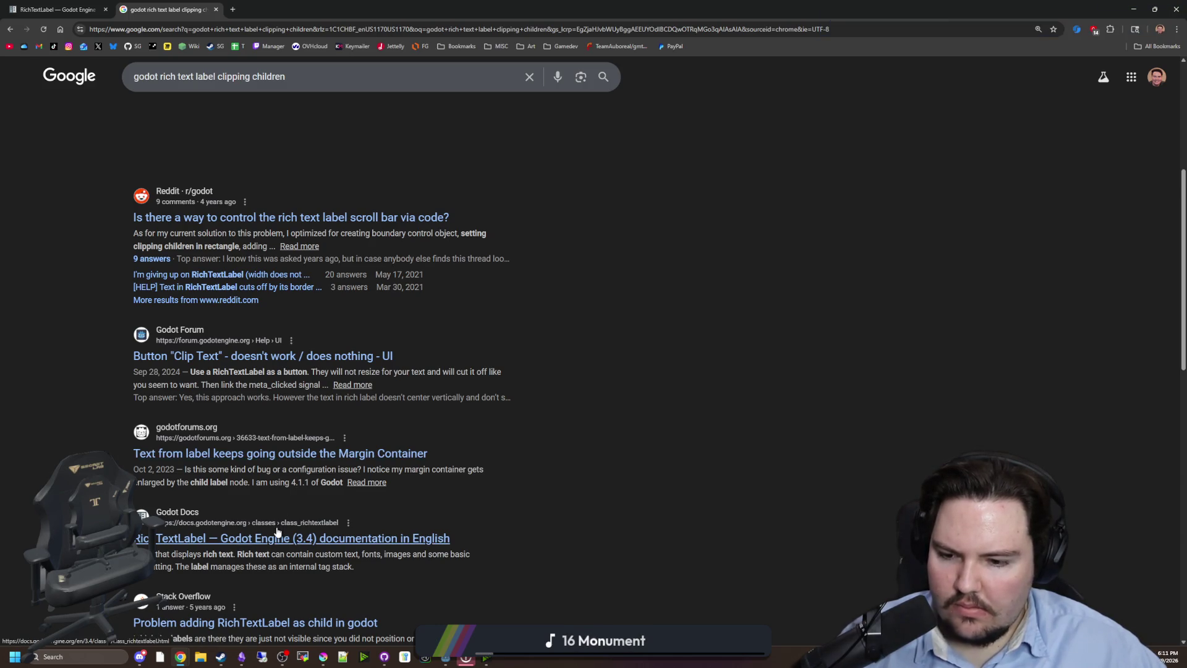
pyautogui.scroll(-1, 277, 530)
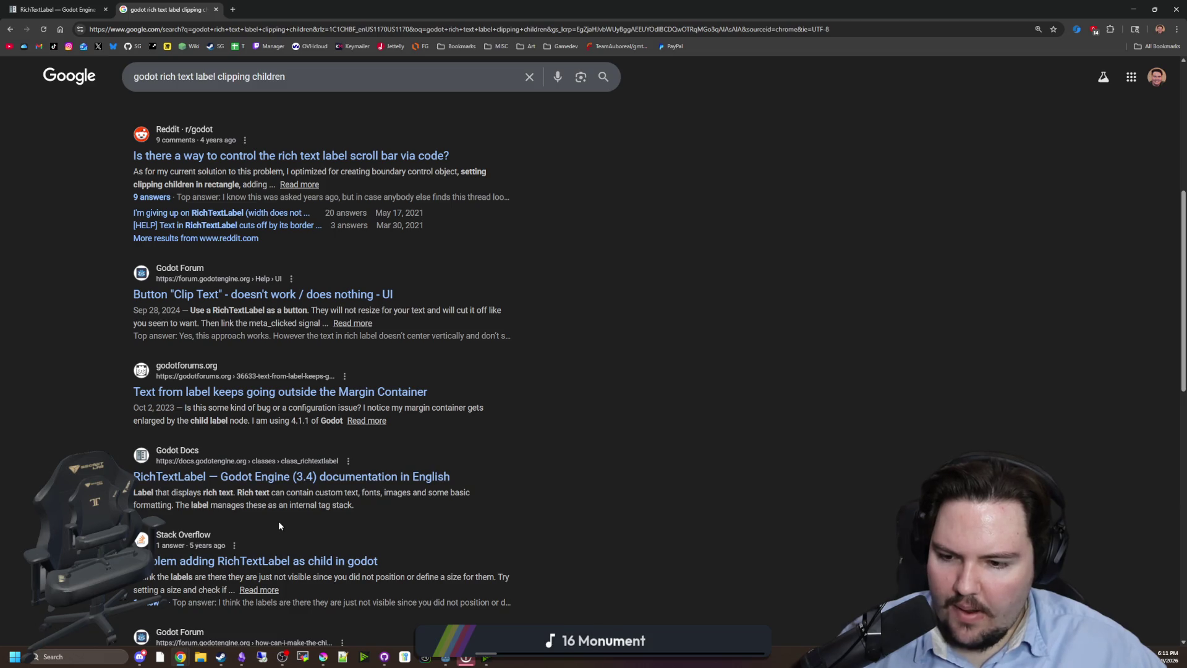
pyautogui.scroll(-2, 279, 527)
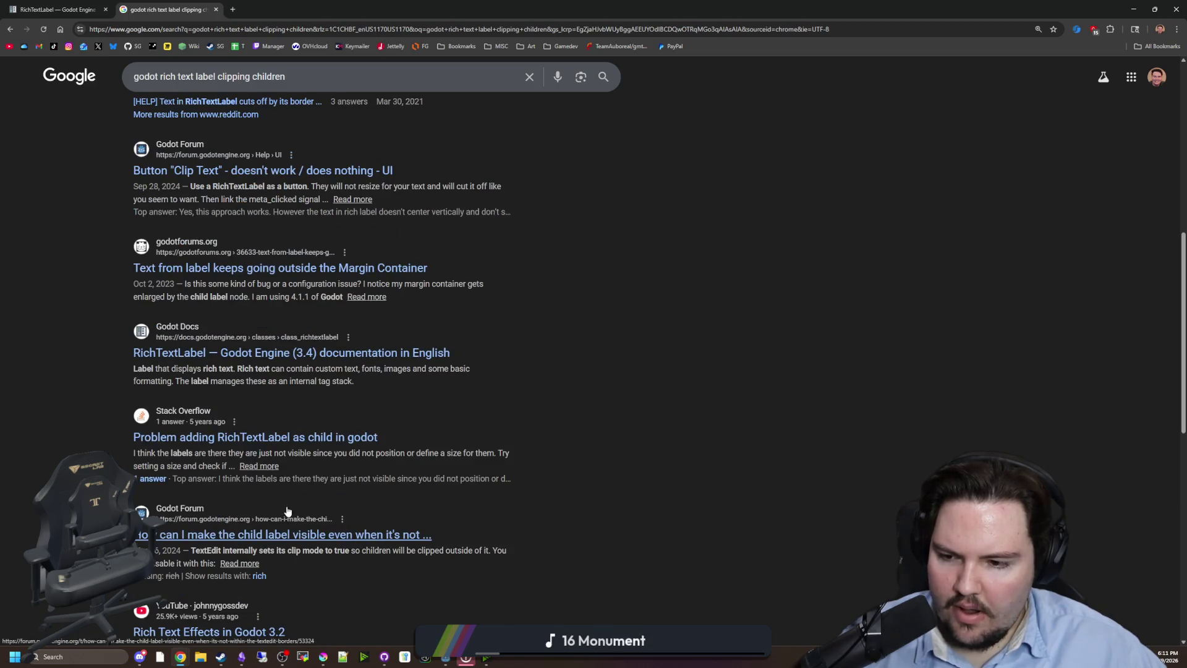
pyautogui.hotkey('alt', 'Tab')
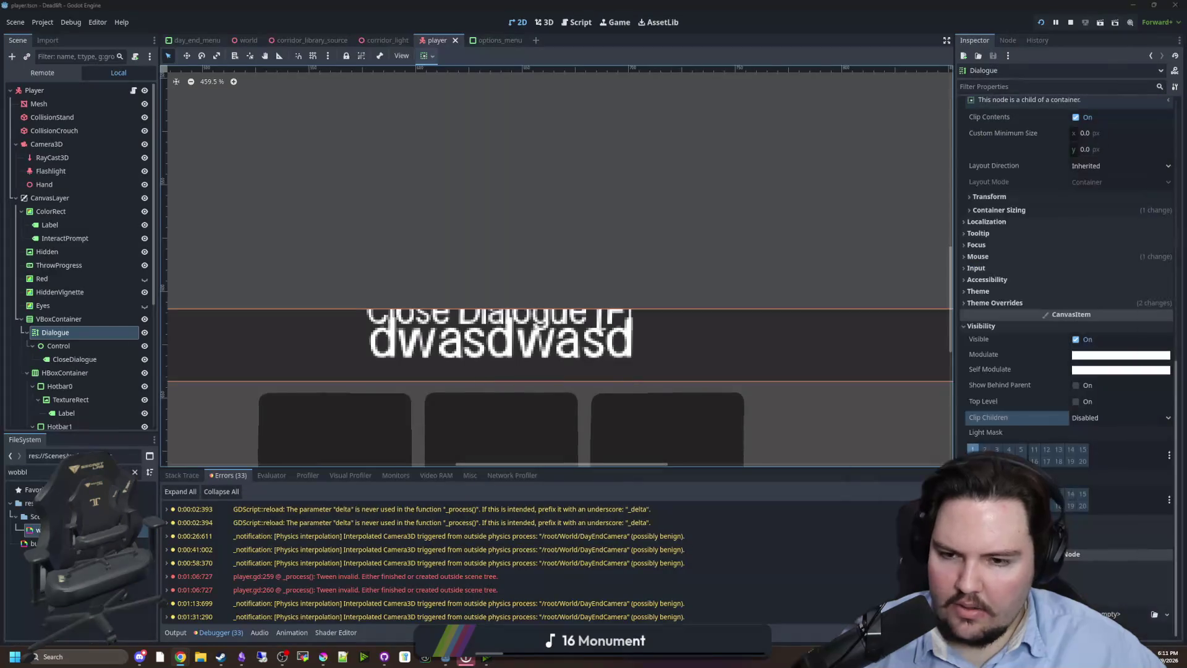
# Step: Toggle the Control node's visibility off and on, then save and close the player scene
pyautogui.click(74, 345)
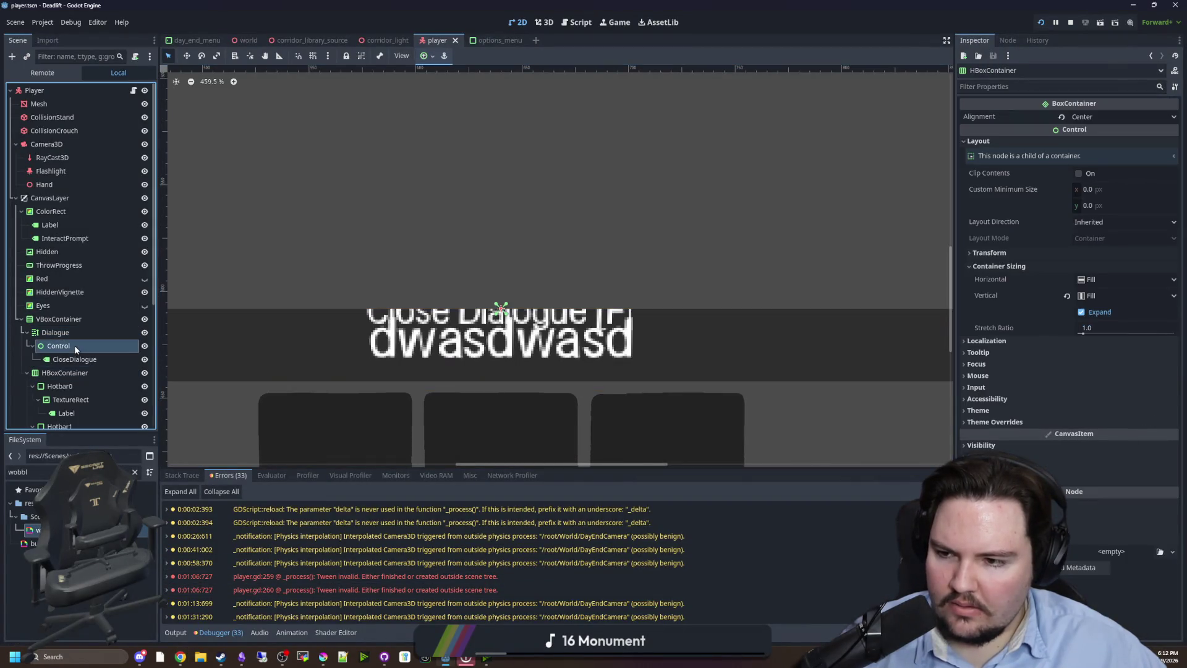
pyautogui.click(144, 346)
pyautogui.click(144, 346)
pyautogui.click(76, 335)
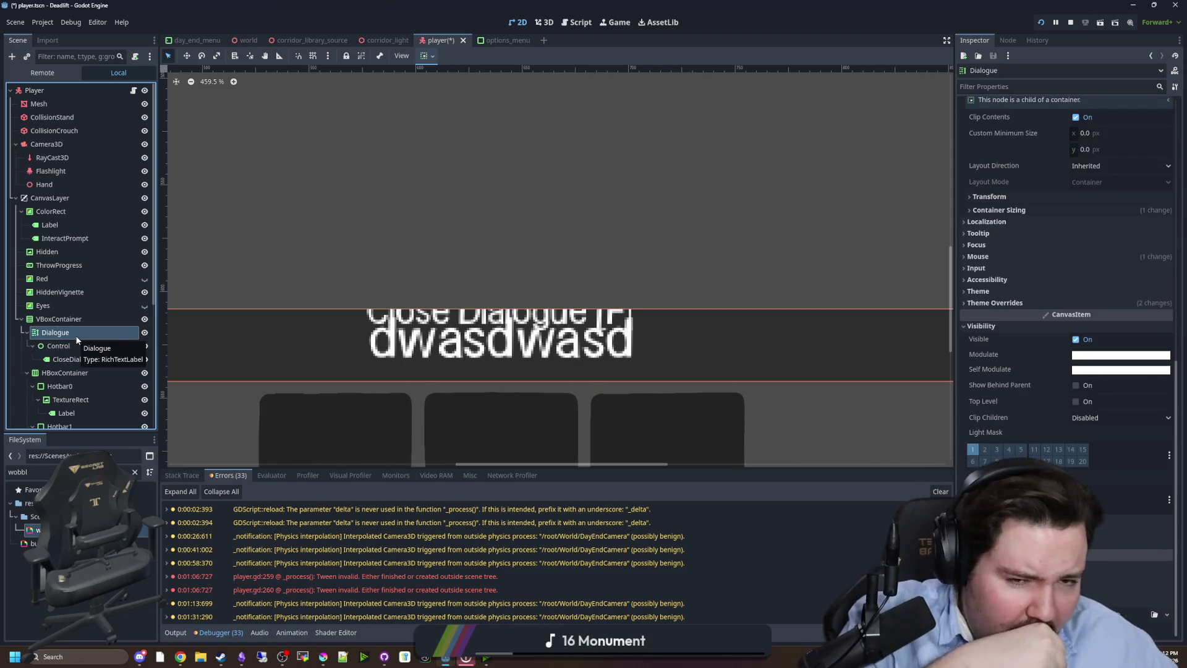
pyautogui.hotkey('ctrl', 's')
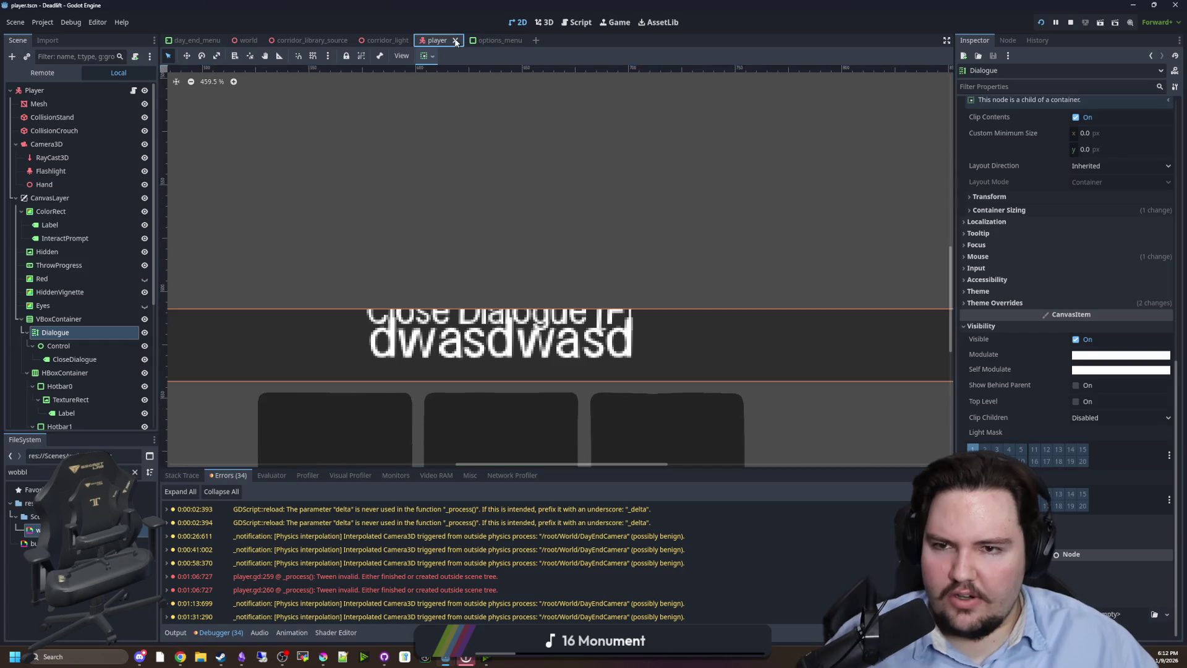
pyautogui.click(462, 41)
# Step: Reopen player.tscn from a 'player' file search and toggle CloseDialogue's Top Level on and off
pyautogui.click(135, 472)
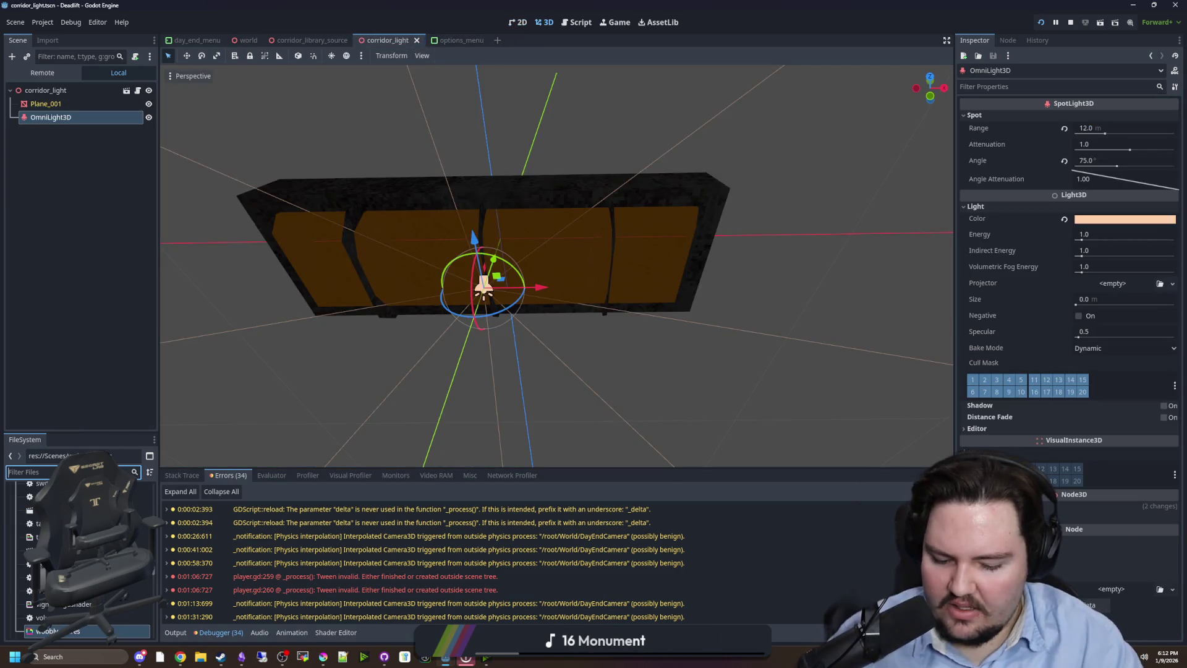
pyautogui.write('player')
pyautogui.doubleClick(34, 537)
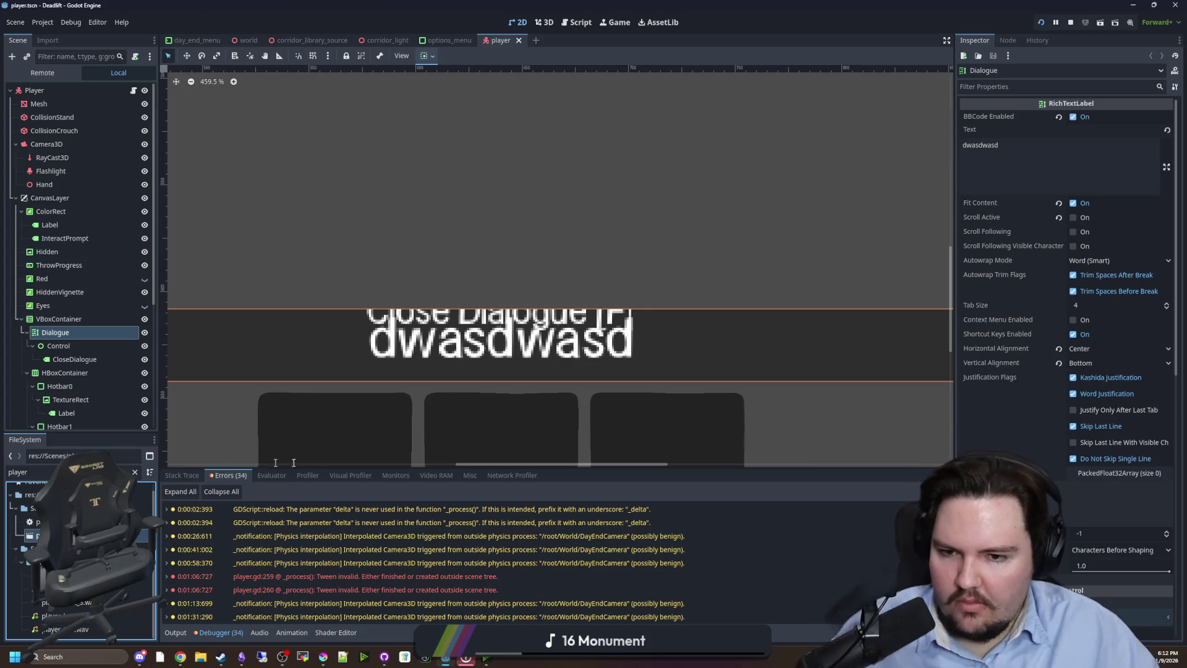
pyautogui.click(65, 361)
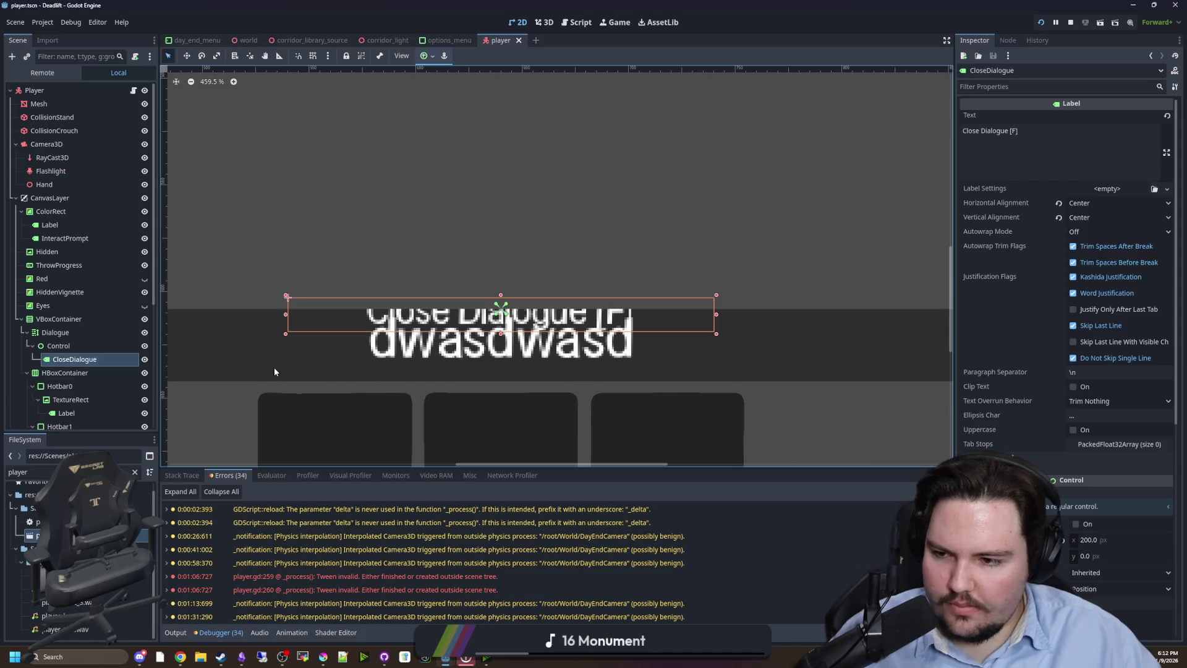
pyautogui.scroll(-3, 992, 413)
pyautogui.scroll(-2, 991, 408)
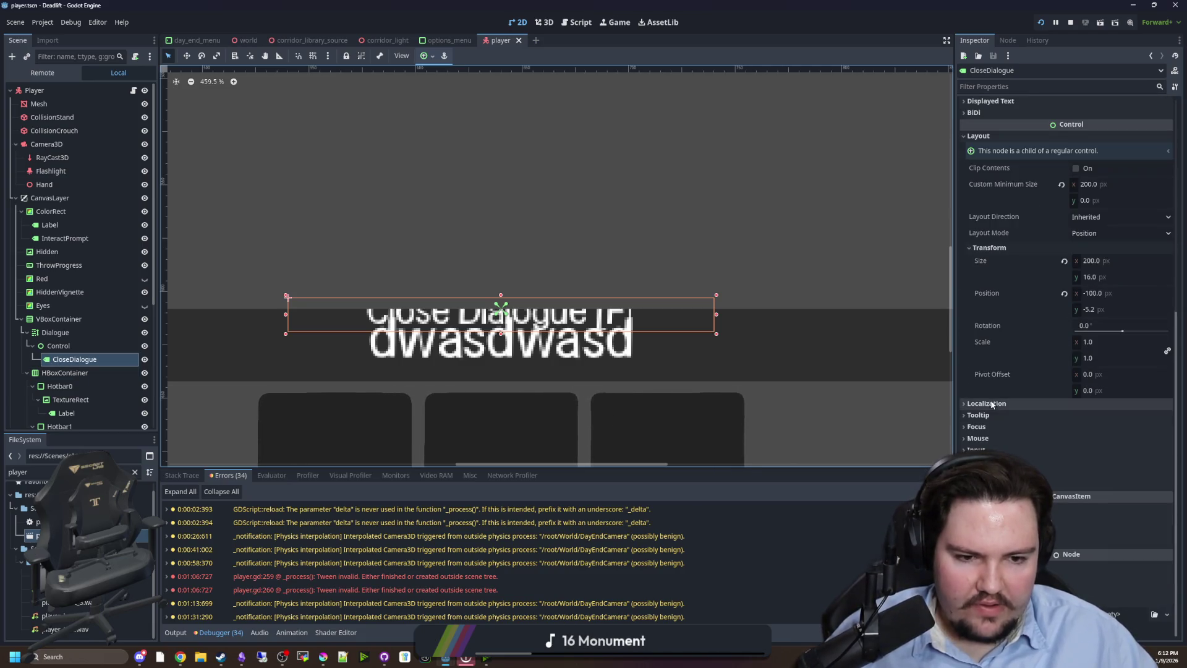
pyautogui.scroll(-3, 1069, 347)
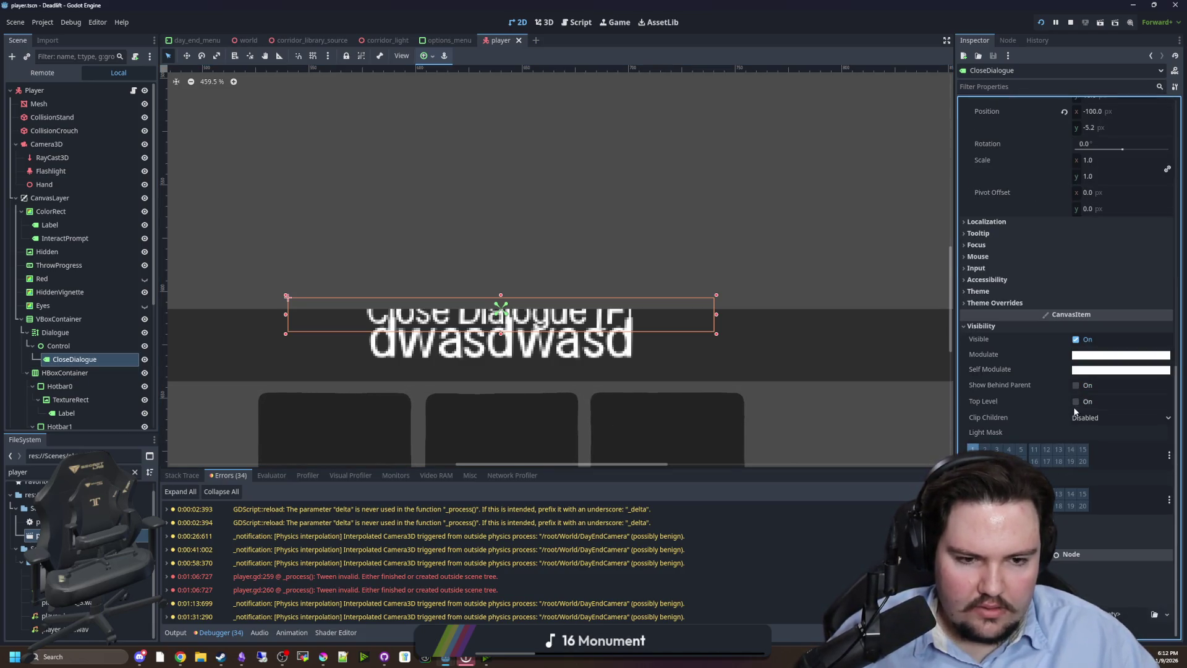
pyautogui.click(1076, 402)
pyautogui.click(1077, 402)
pyautogui.click(1076, 386)
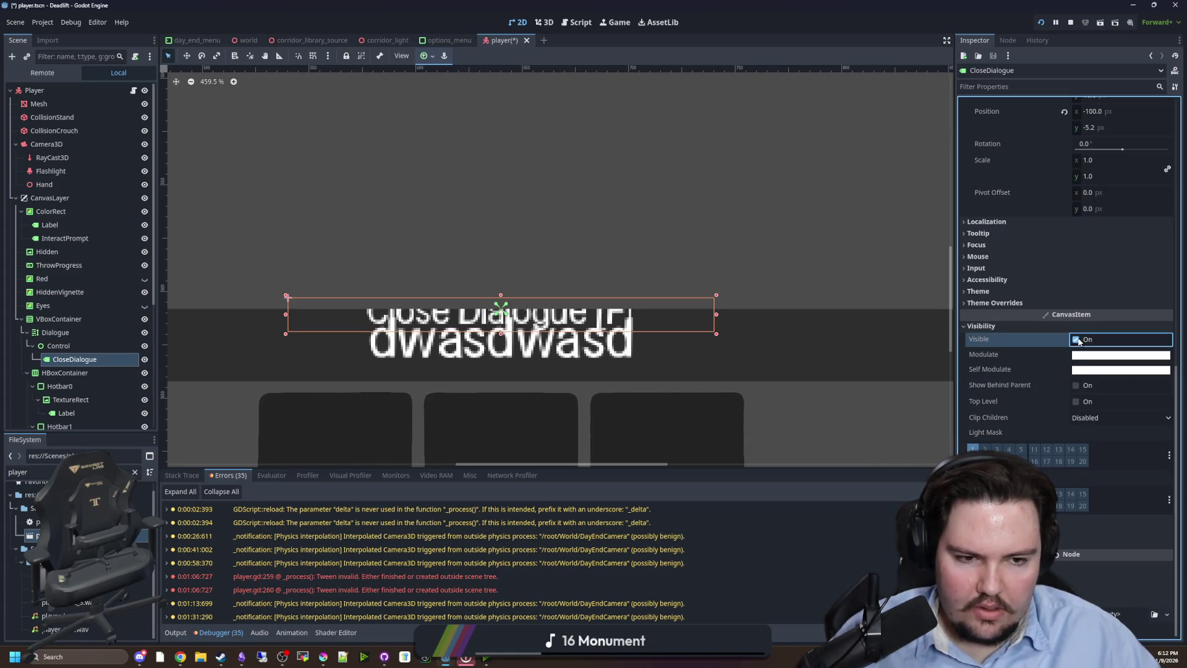
# Step: Move CloseDialogue above Dialogue under VBoxContainer and delete the leftover Control node
pyautogui.click(61, 345)
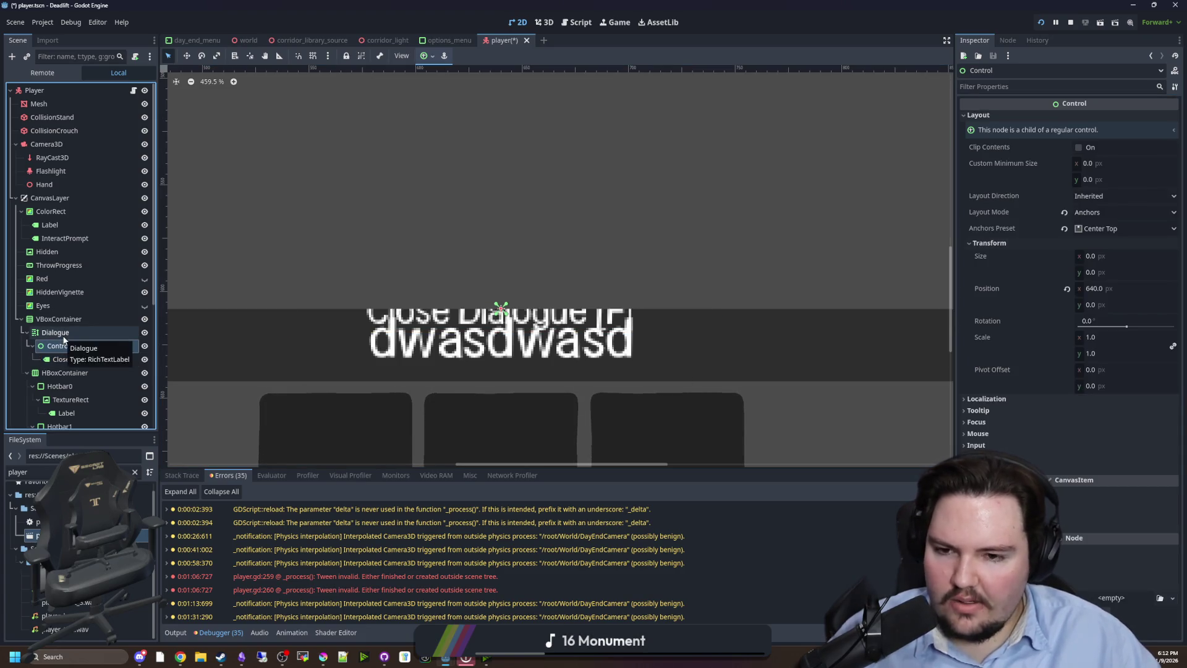
pyautogui.scroll(-1, 464, 379)
pyautogui.moveTo(115, 359); pyautogui.dragTo(80, 327)
pyautogui.rightClick(63, 357)
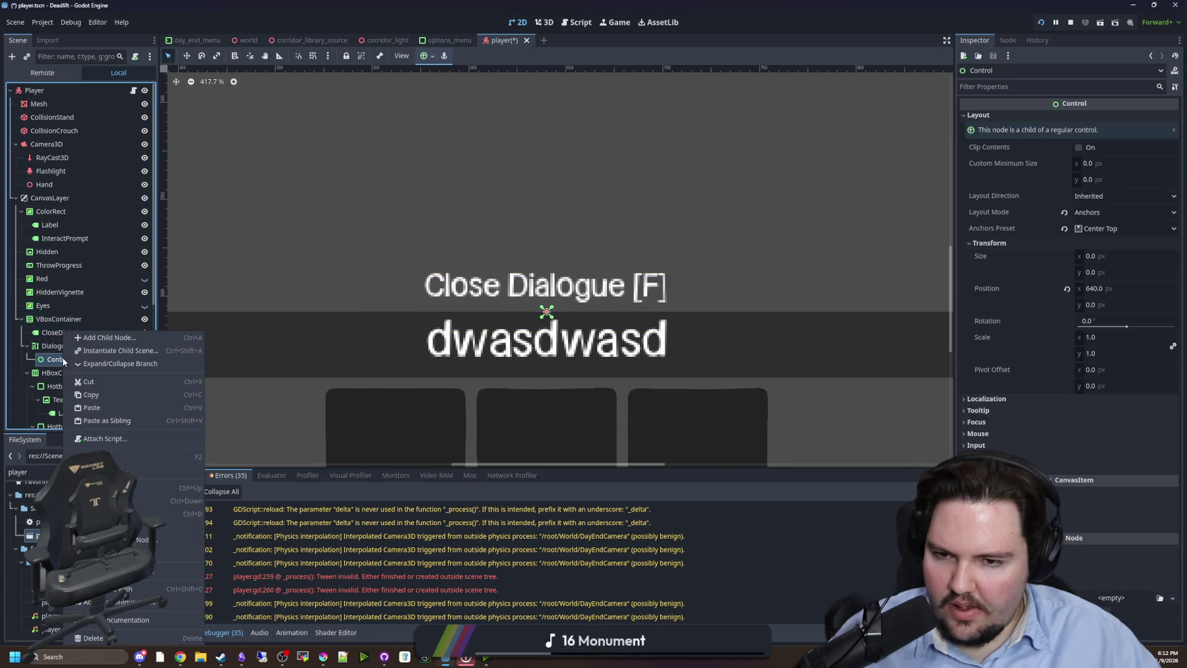
pyautogui.click(149, 638)
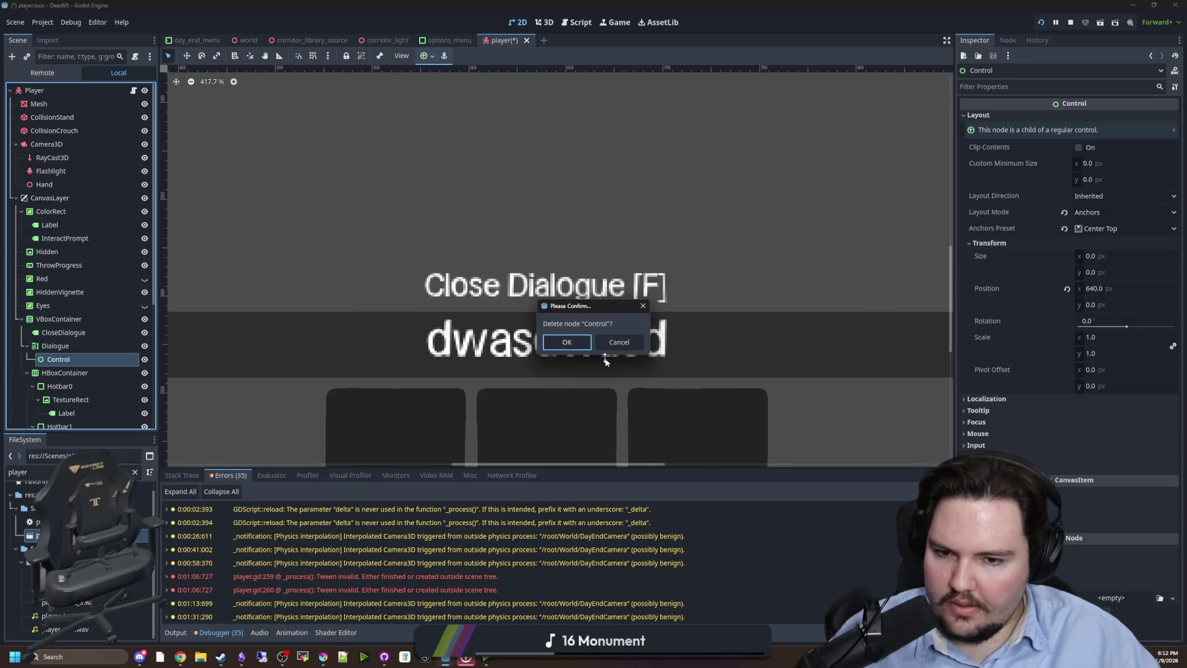
pyautogui.click(577, 339)
pyautogui.click(133, 93)
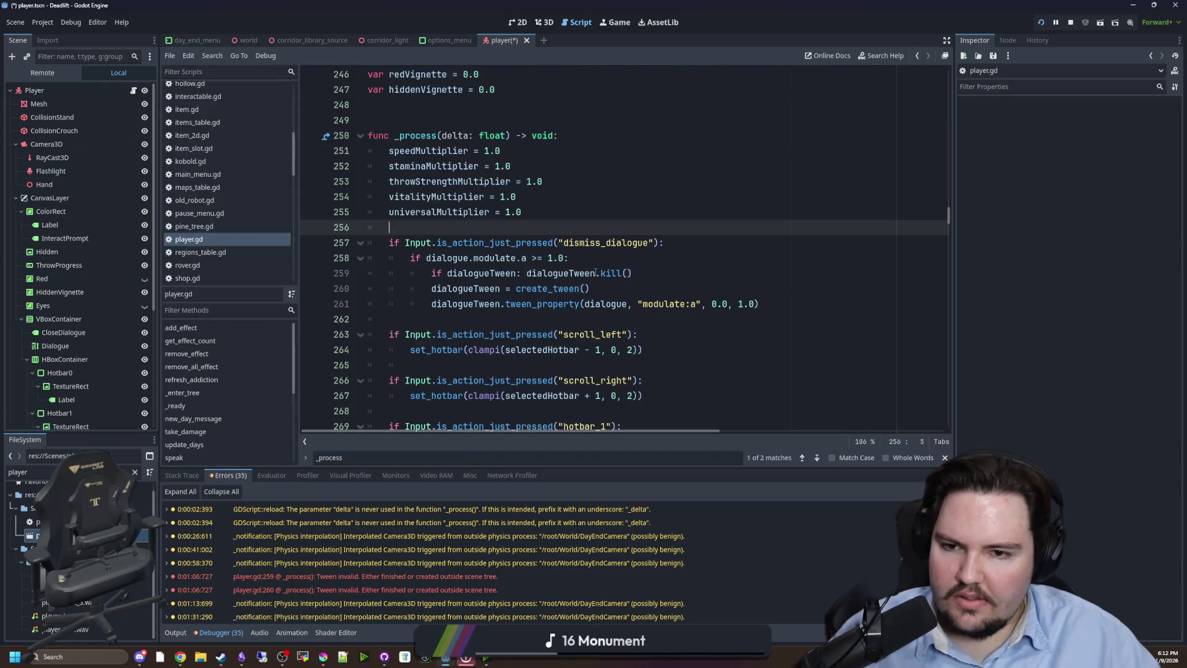
# Step: Add dialogueTween.set_parallel(true) after the create_tween line in the dismiss_dialogue branch
pyautogui.click(639, 235)
pyautogui.moveTo(748, 299); pyautogui.dragTo(432, 288)
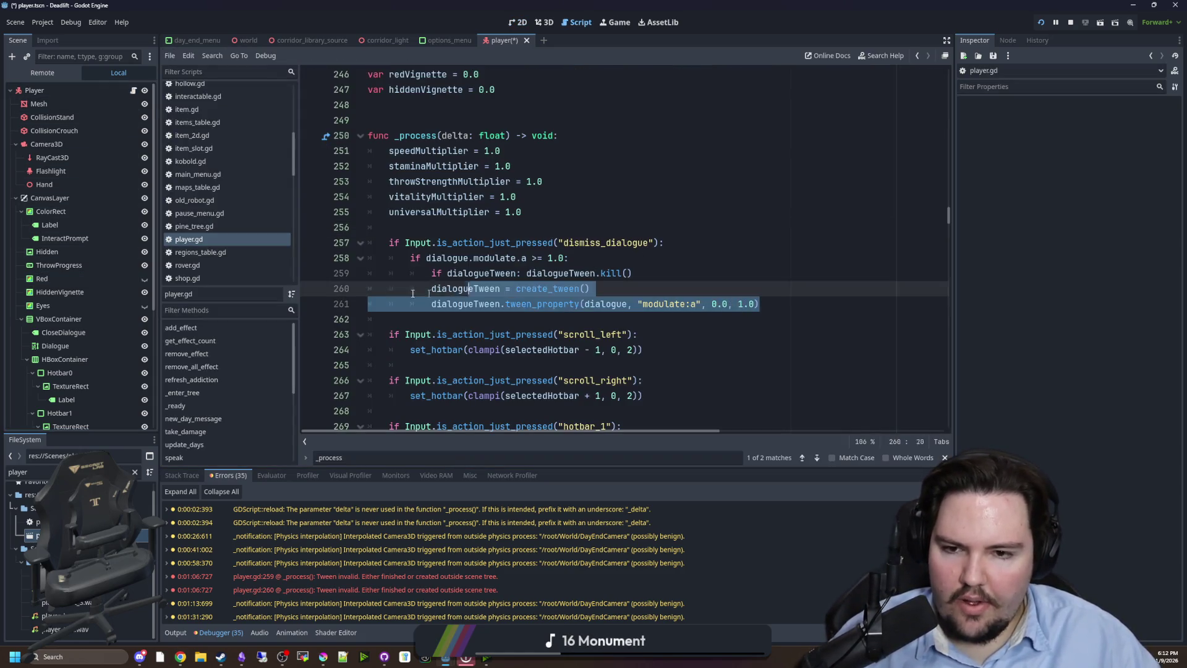
pyautogui.click(606, 289)
pyautogui.press('Return')
pyautogui.write('dialoguetW')
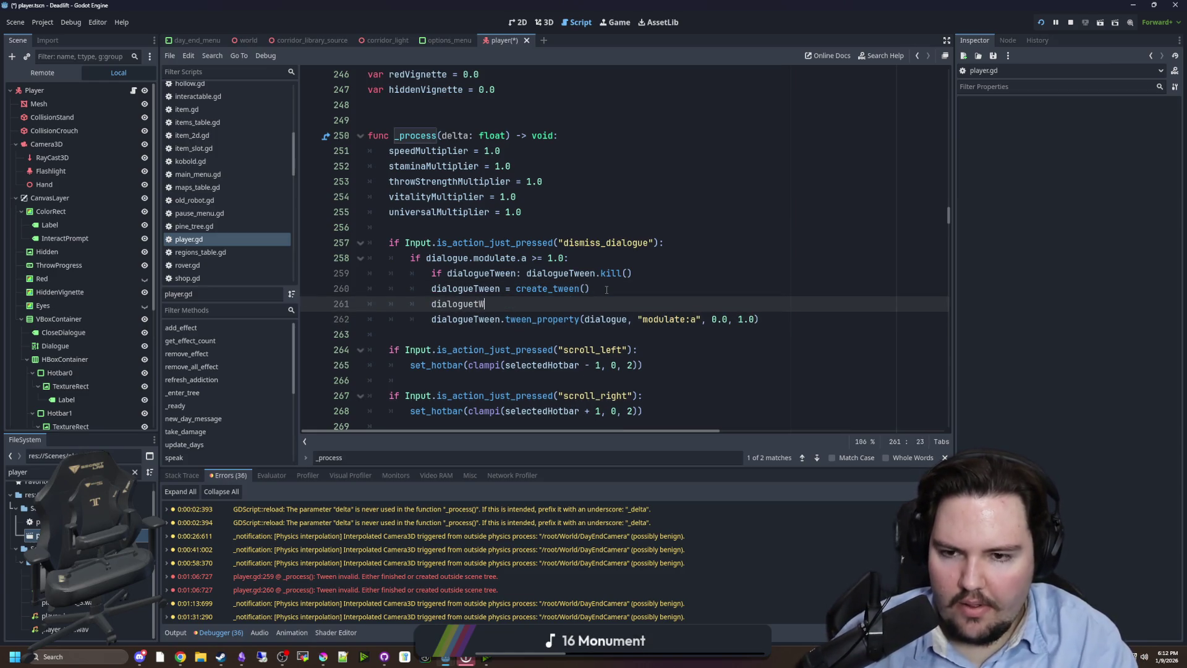
pyautogui.press('BackSpace')
pyautogui.write('t')
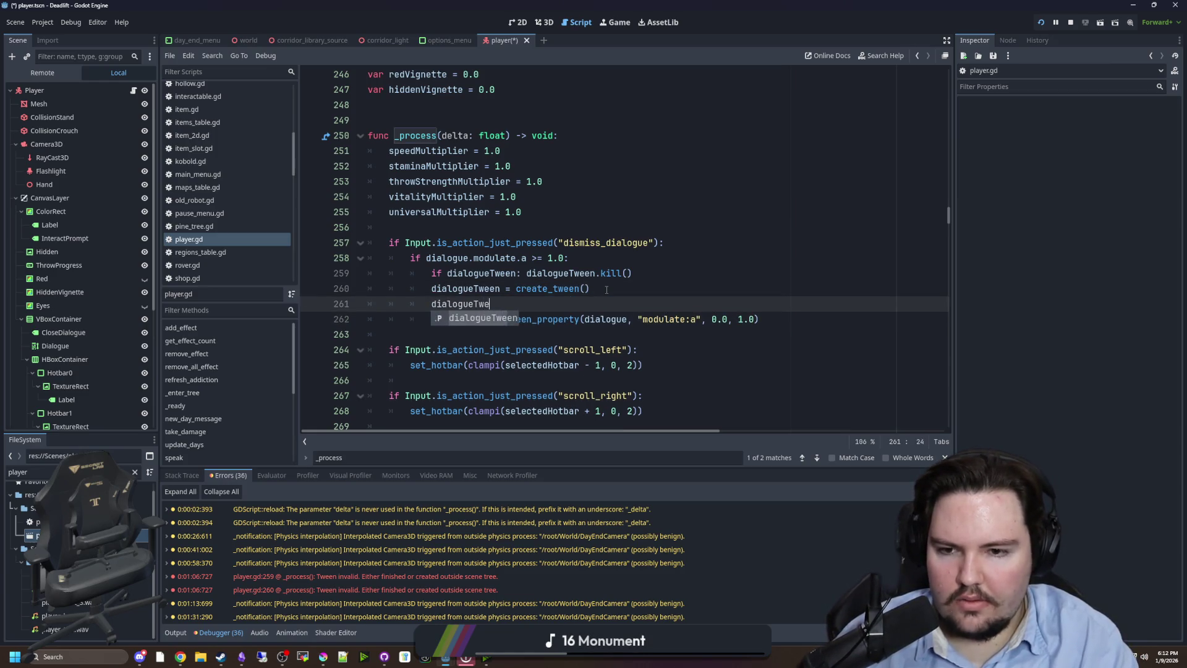
pyautogui.write('en.set_pa')
pyautogui.press('Return')
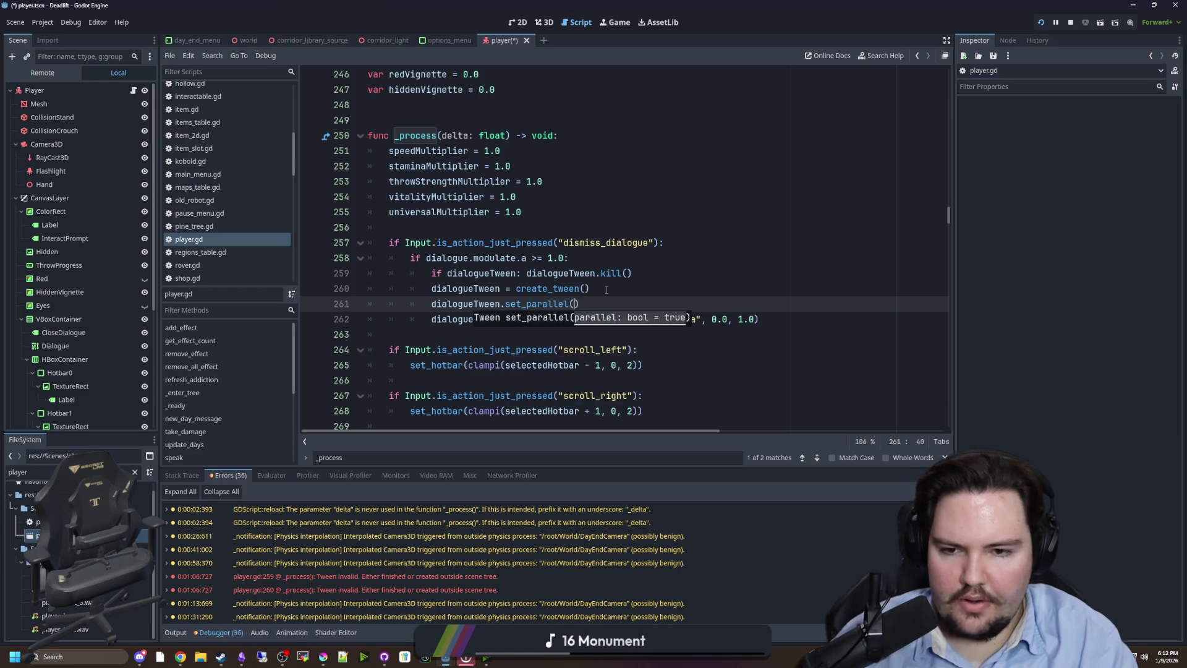
# Step: Duplicate the dialogue tween_property line below itself, keeping the set_parallel line
pyautogui.click(606, 290)
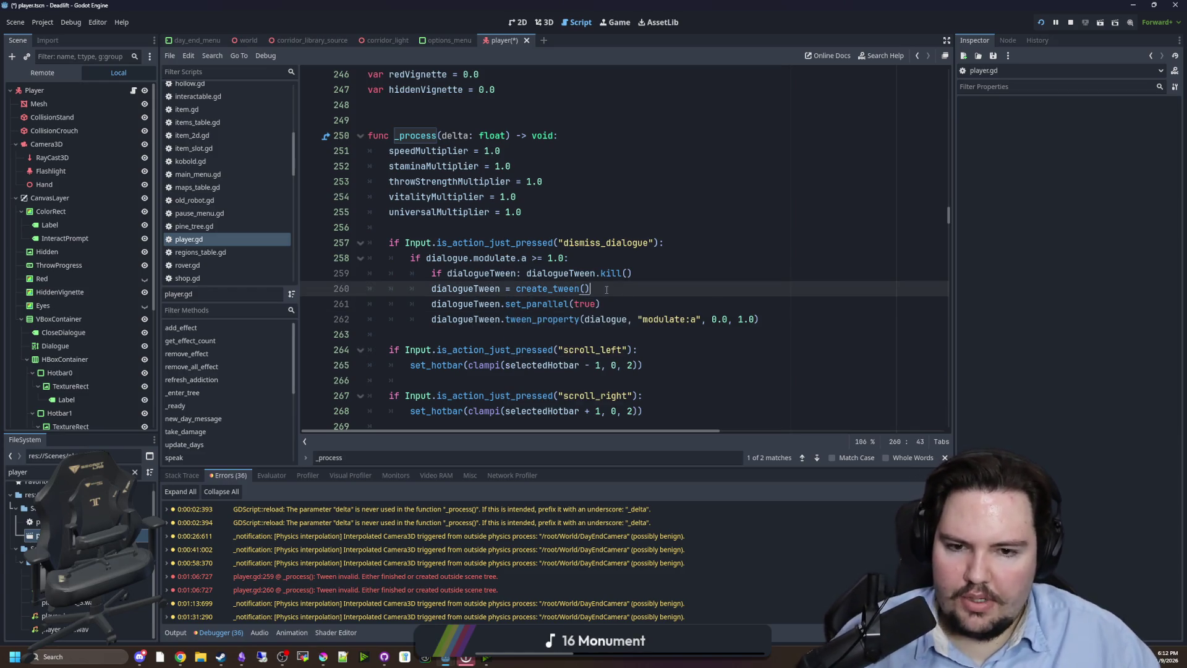
pyautogui.moveTo(771, 316)
pyautogui.mouseDown()
pyautogui.moveTo(606, 303)
pyautogui.moveTo(557, 365)
pyautogui.moveTo(506, 319)
pyautogui.moveTo(430, 316)
pyautogui.mouseUp()
pyautogui.click(620, 302)
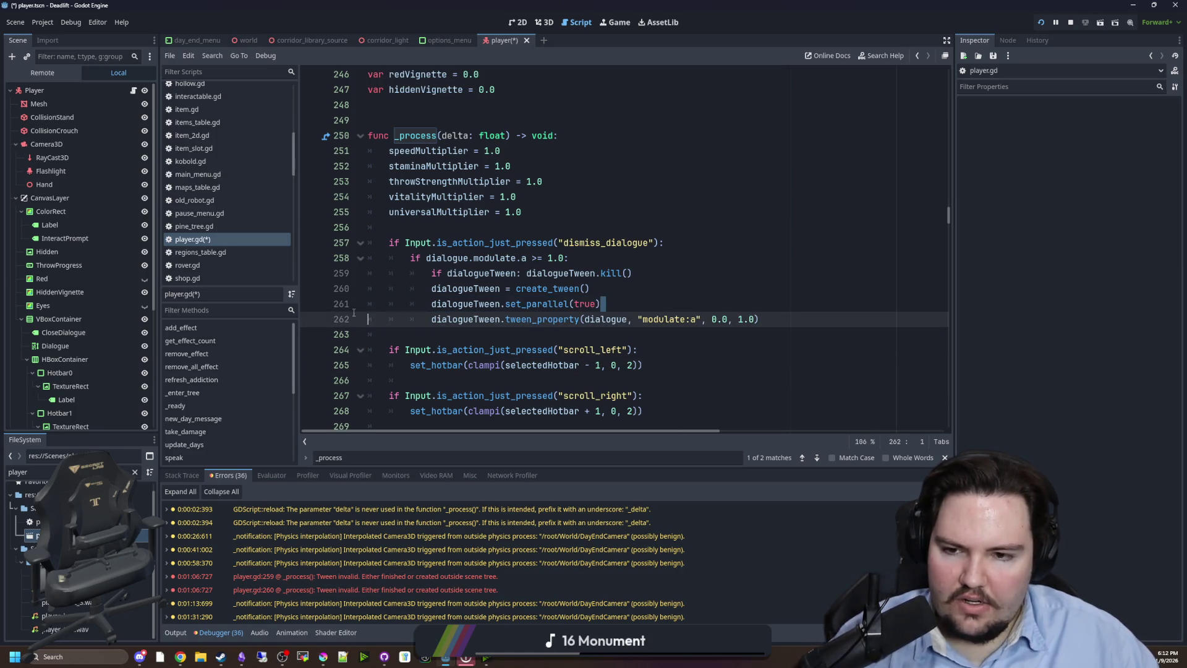
pyautogui.hotkey('ctrl', 'shift', 'k')
pyautogui.click(776, 298)
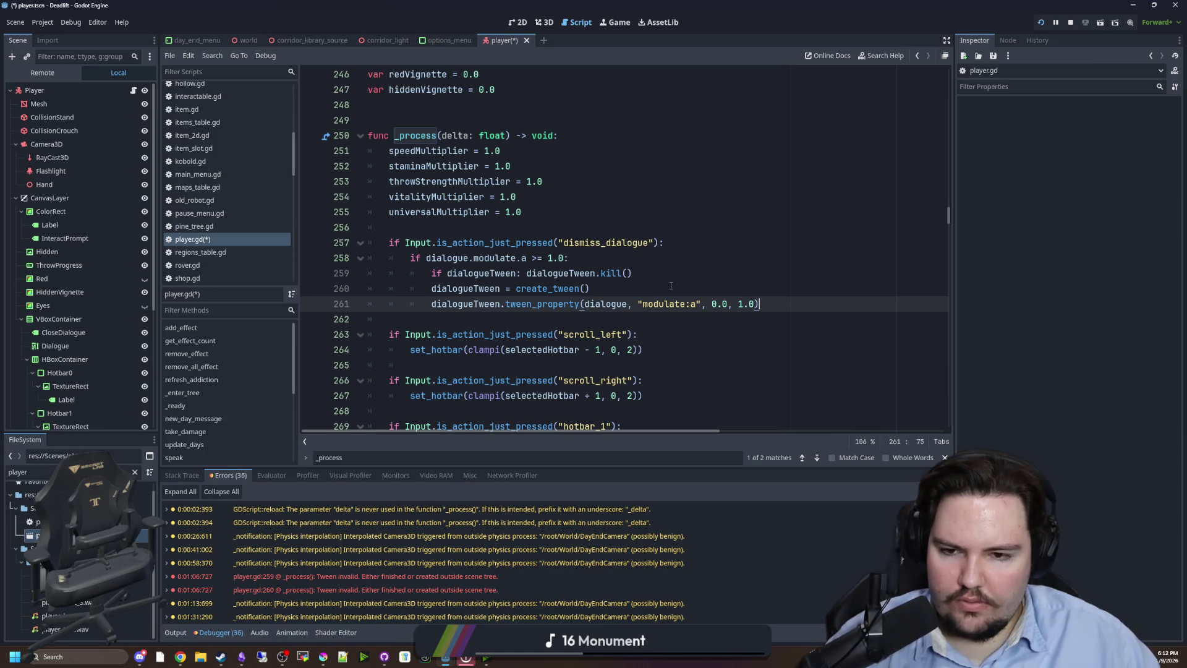
pyautogui.hotkey('ctrl', 'z')
pyautogui.moveTo(760, 319); pyautogui.dragTo(431, 326)
pyautogui.hotkey('ctrl', 'c')
pyautogui.click(767, 322)
pyautogui.press('Return')
pyautogui.hotkey('ctrl', 'v')
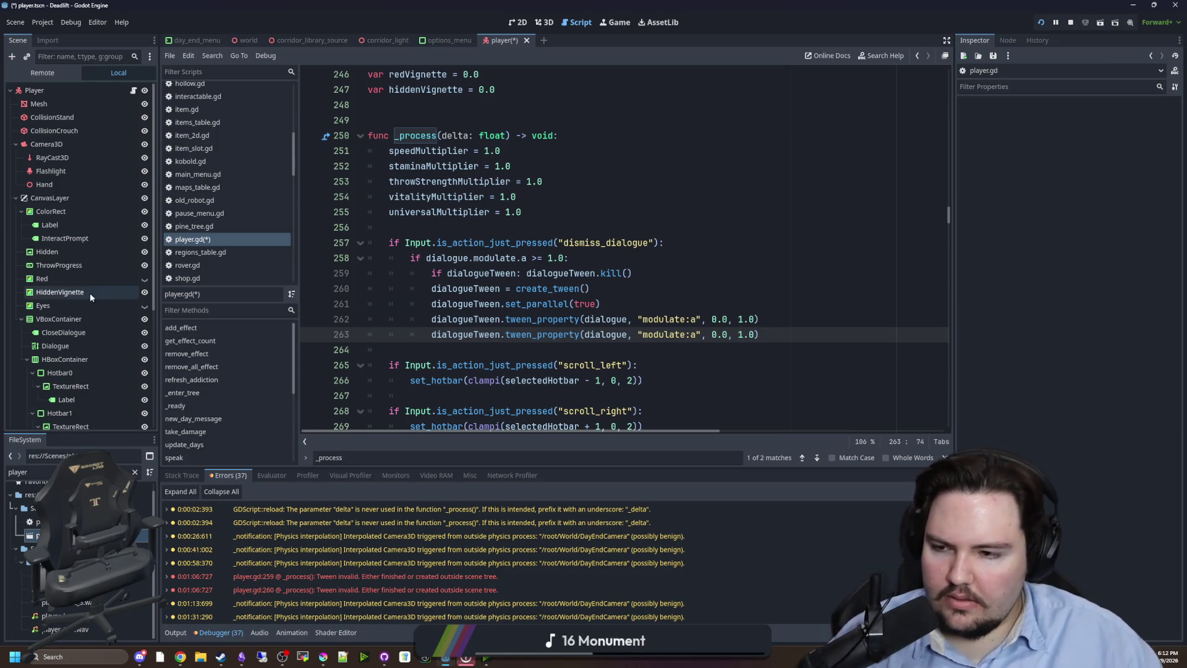
# Step: Point the duplicated tween at $CanvasLayer/VBoxContainer/CloseDialogue, fading modulate:a to 0.0
pyautogui.scroll(-2, 87, 303)
pyautogui.scroll(2, 82, 311)
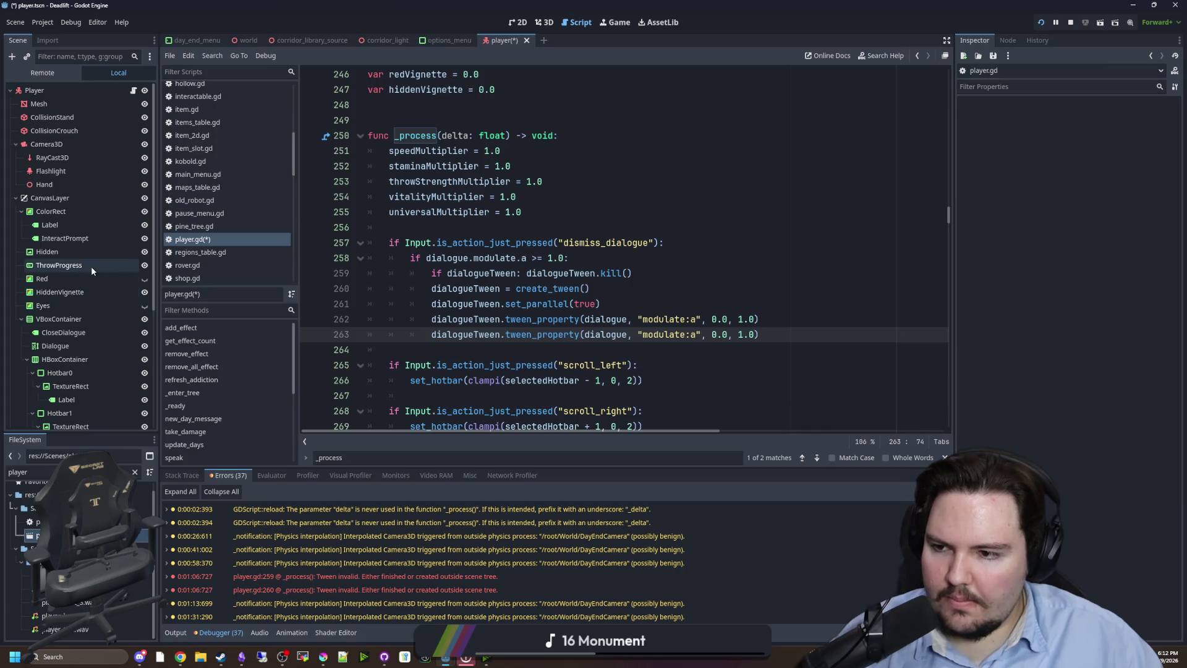
pyautogui.click(518, 22)
pyautogui.click(491, 300)
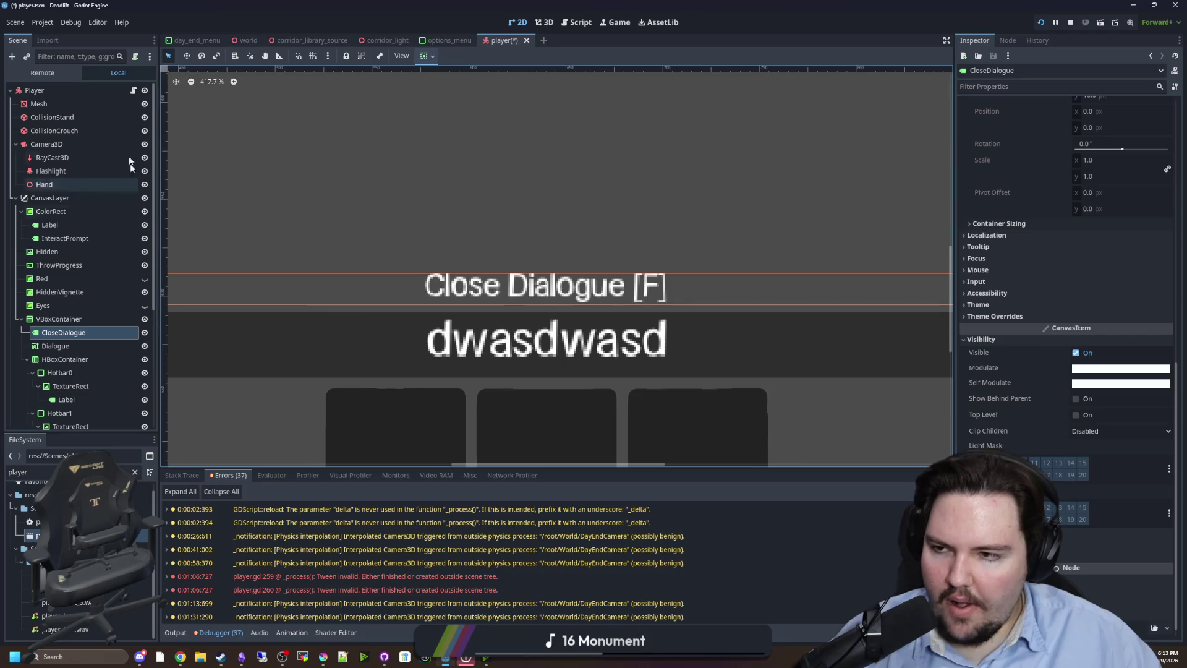
pyautogui.click(133, 90)
pyautogui.moveTo(64, 332)
pyautogui.mouseDown()
pyautogui.moveTo(785, 321)
pyautogui.moveTo(622, 346)
pyautogui.mouseUp()
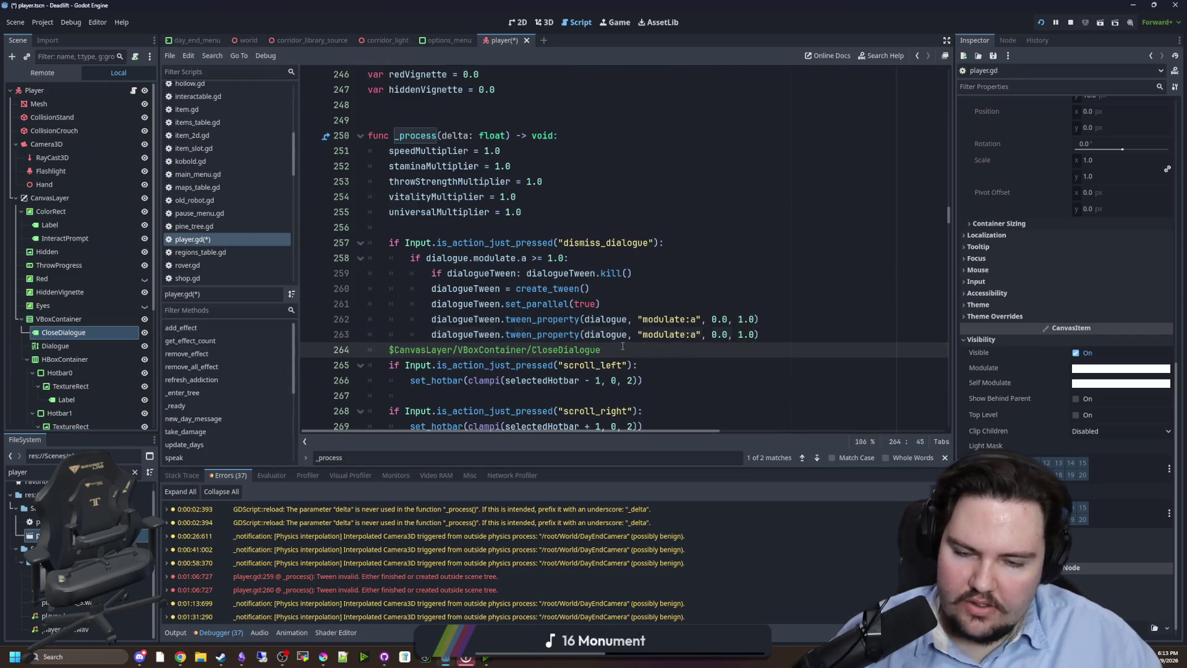
pyautogui.click(63, 333)
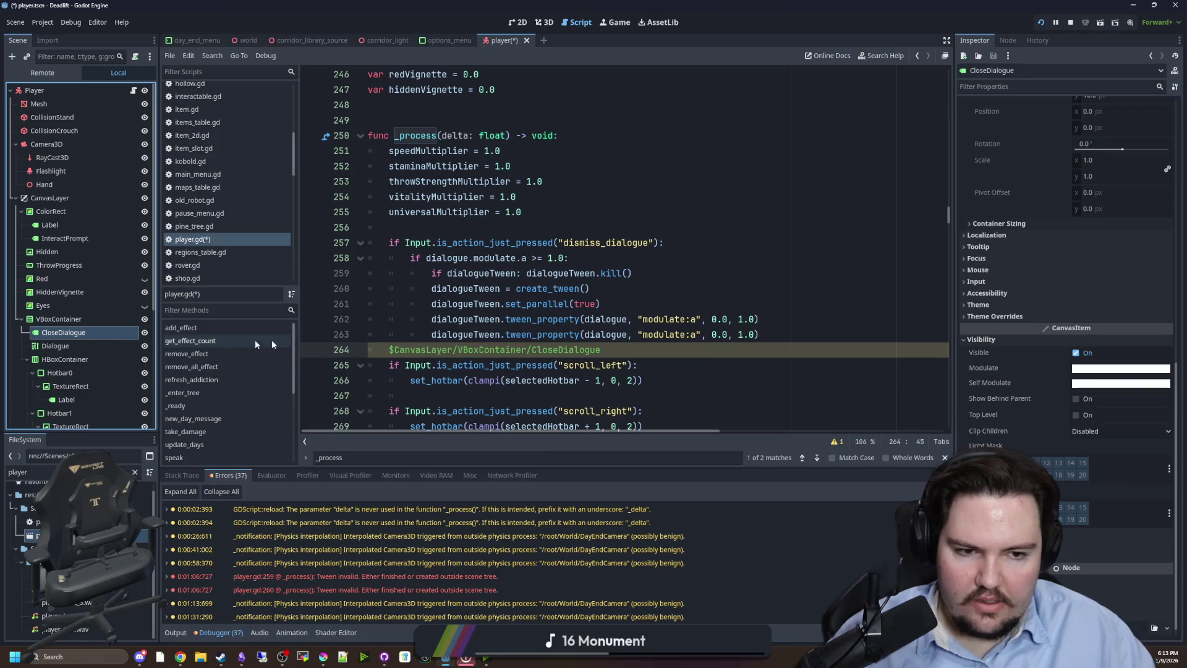
pyautogui.moveTo(601, 349); pyautogui.dragTo(389, 350)
pyautogui.press('BackSpace')
pyautogui.doubleClick(606, 319)
pyautogui.hotkey('ctrl', 'v')
pyautogui.click(939, 317)
pyautogui.moveTo(938, 317); pyautogui.dragTo(422, 320)
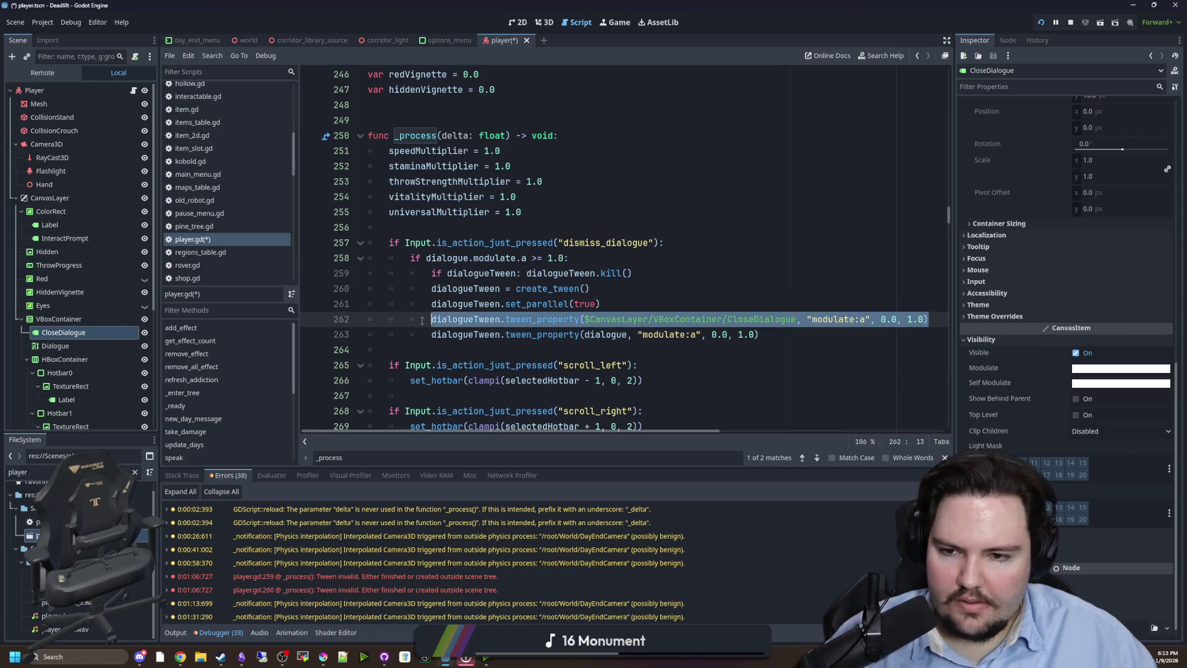
pyautogui.click(447, 339)
pyautogui.hotkey('ctrl', 'f')
# Step: Find the speak function in player.gd via a search for 'speak'
pyautogui.write('speak')
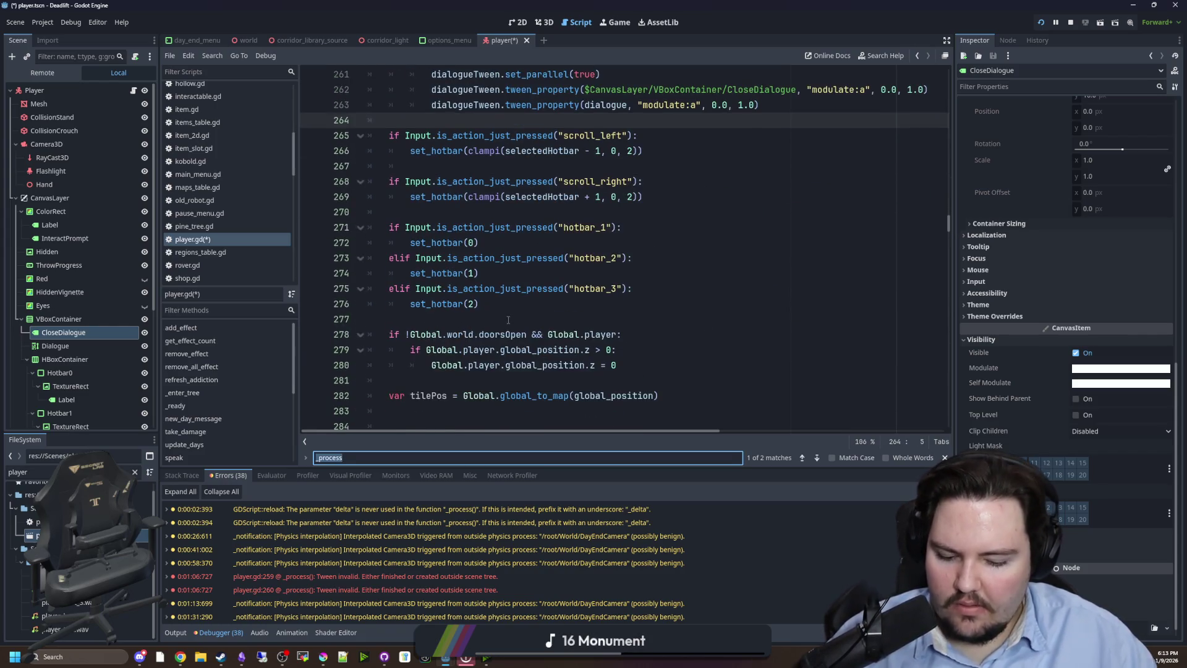
pyautogui.click(508, 320)
pyautogui.keyDown('ctrl'); pyautogui.click(401, 244); pyautogui.keyUp('ctrl')
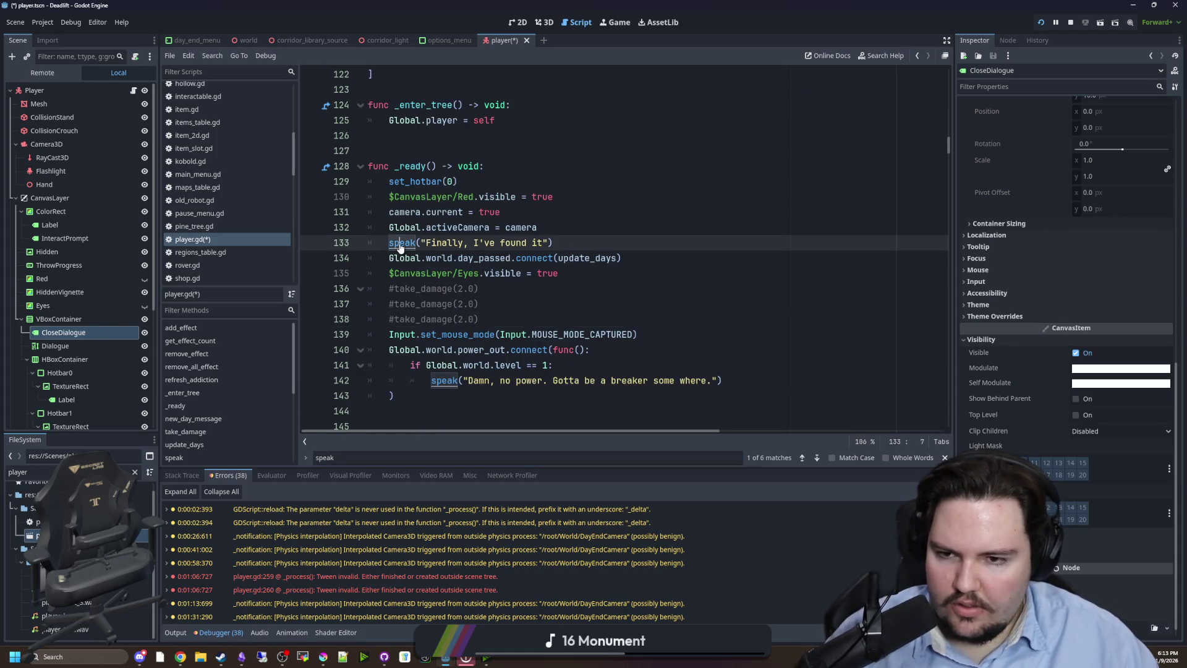
pyautogui.scroll(-1, 544, 275)
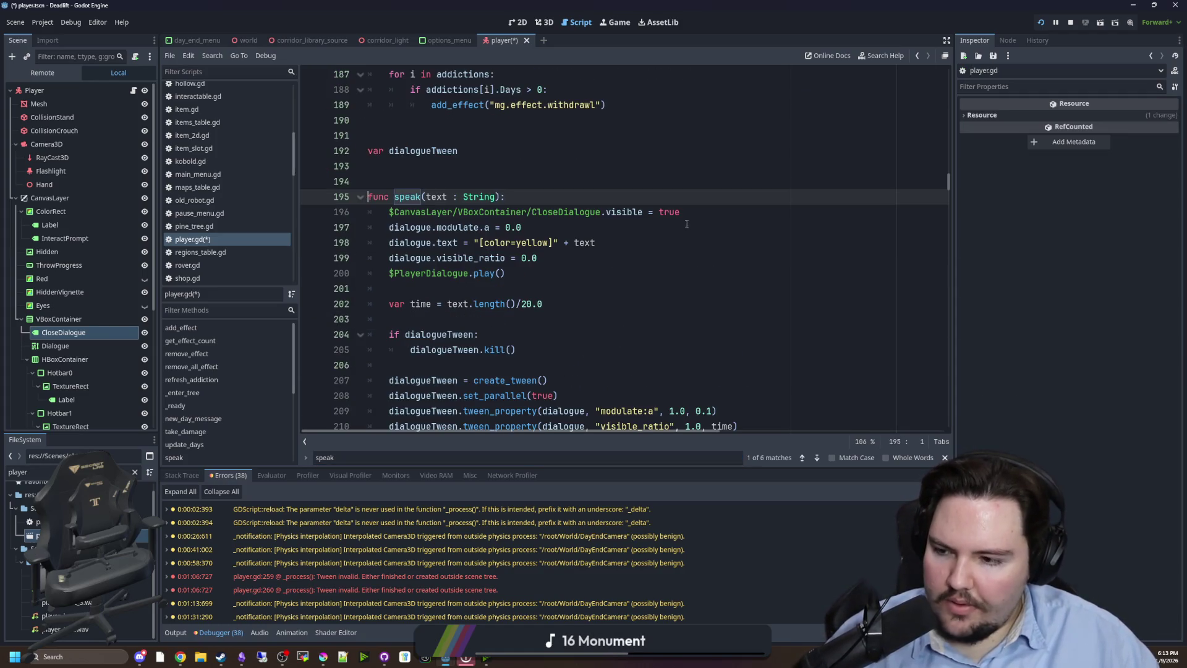
pyautogui.scroll(-3, 680, 235)
pyautogui.scroll(1, 705, 343)
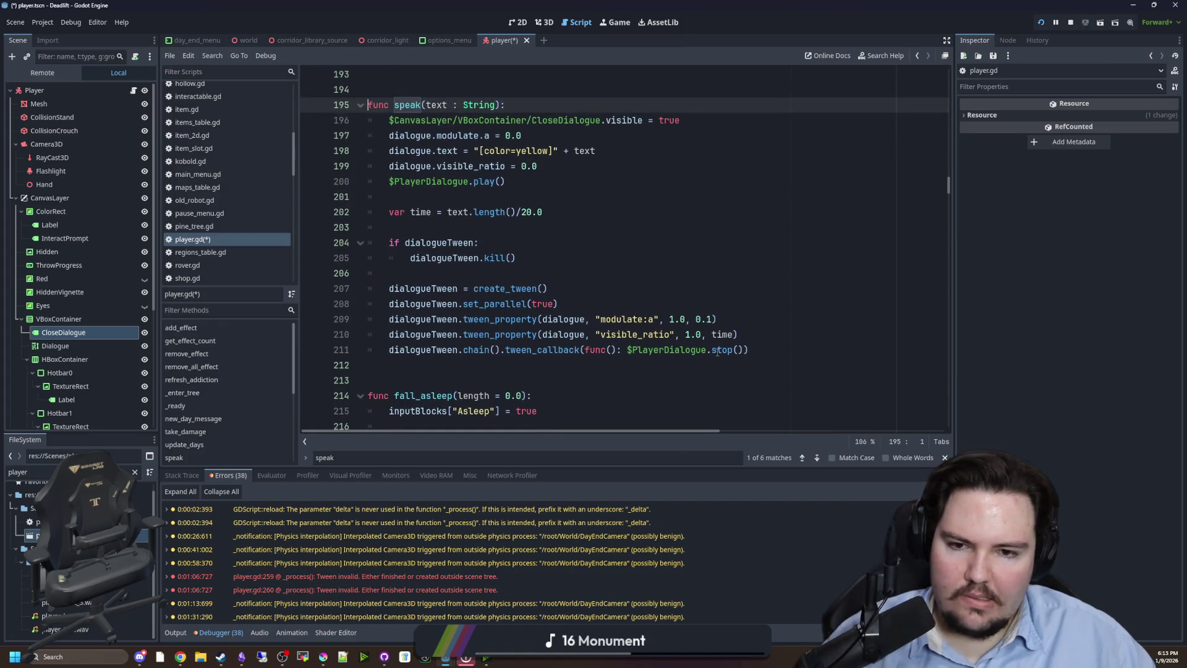
# Step: Paste a CloseDialogue fade-in tween below the modulate fade, set it to 0.5, and save
pyautogui.click(748, 321)
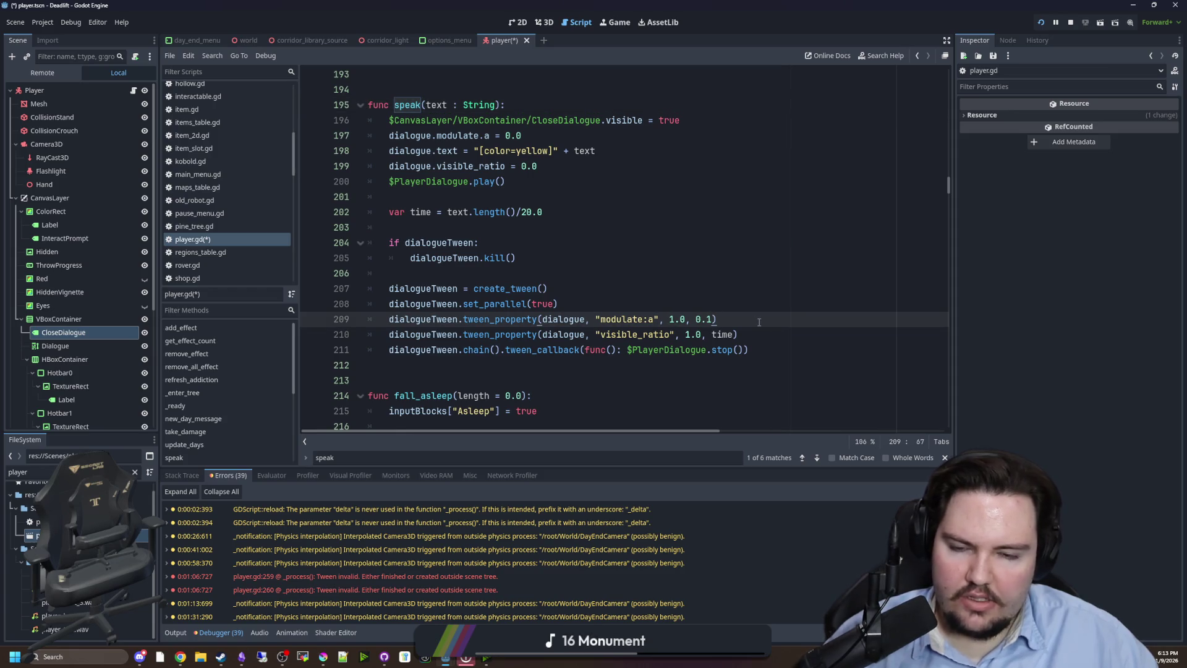
pyautogui.press('Return')
pyautogui.hotkey('ctrl', 'v')
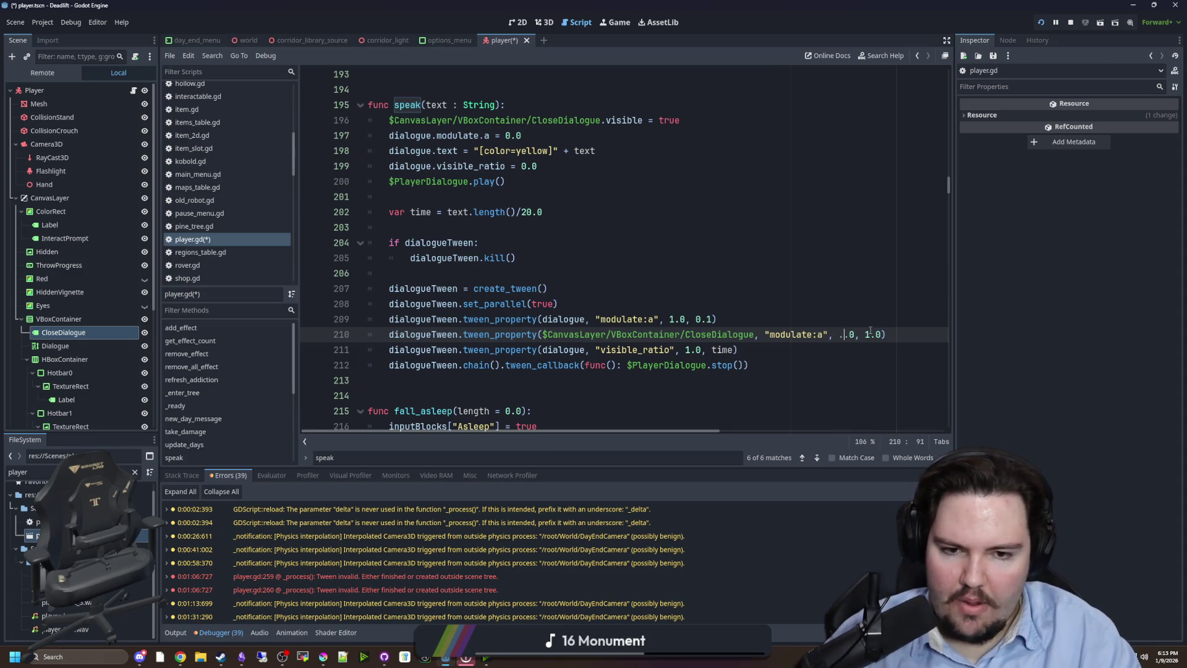
pyautogui.write('5')
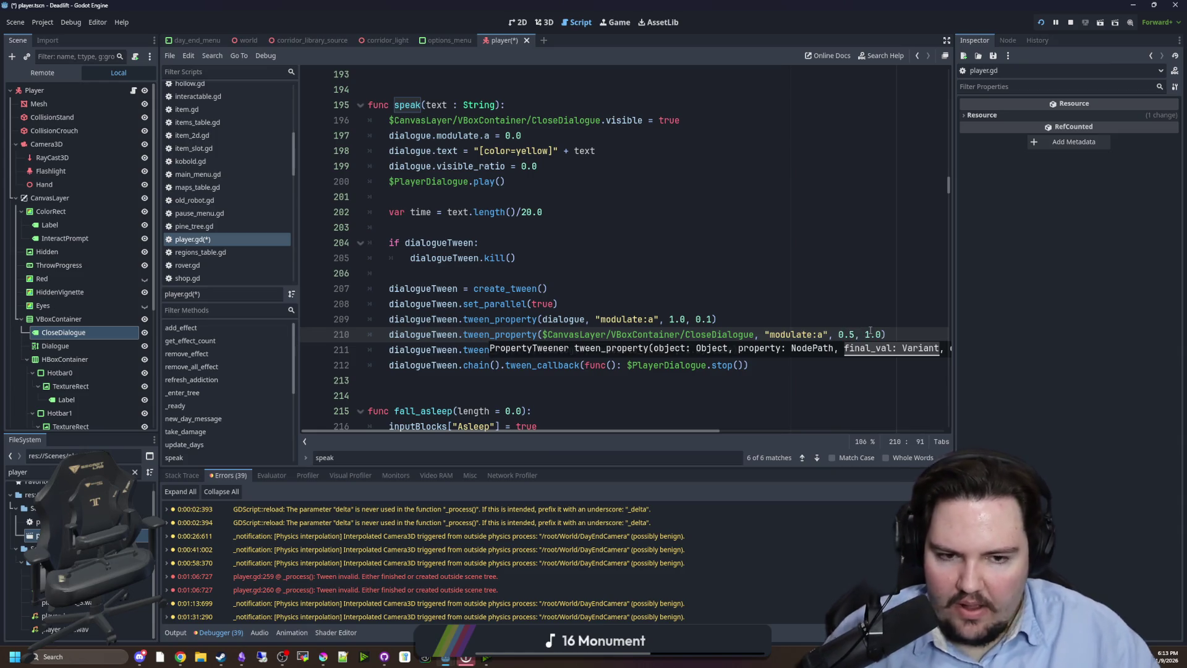
pyautogui.press('Up')
pyautogui.press('Up')
pyautogui.hotkey('ctrl', 's')
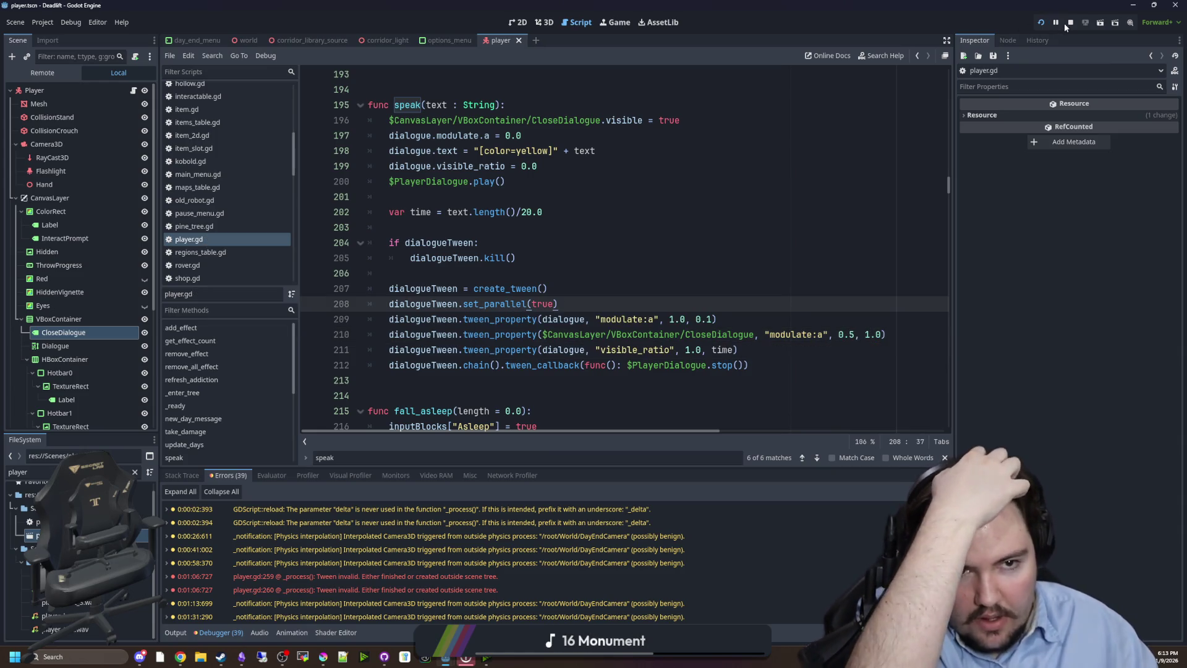
pyautogui.click(1043, 25)
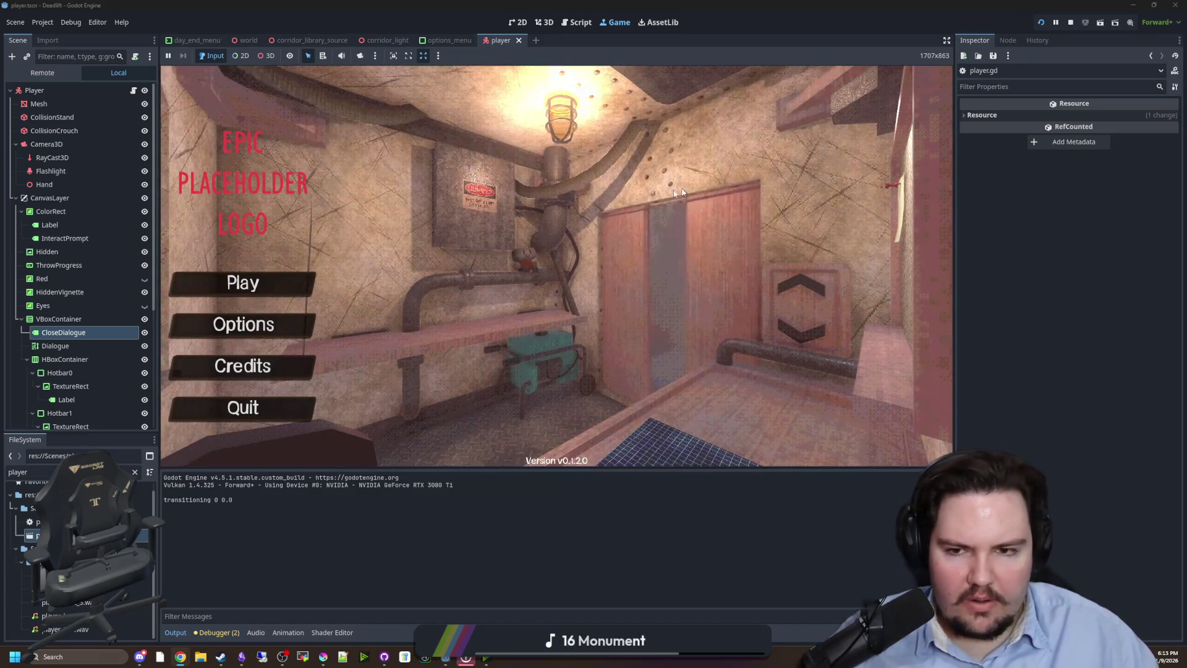
# Step: Choose Play on the game's main menu to start a new run
pyautogui.click(256, 287)
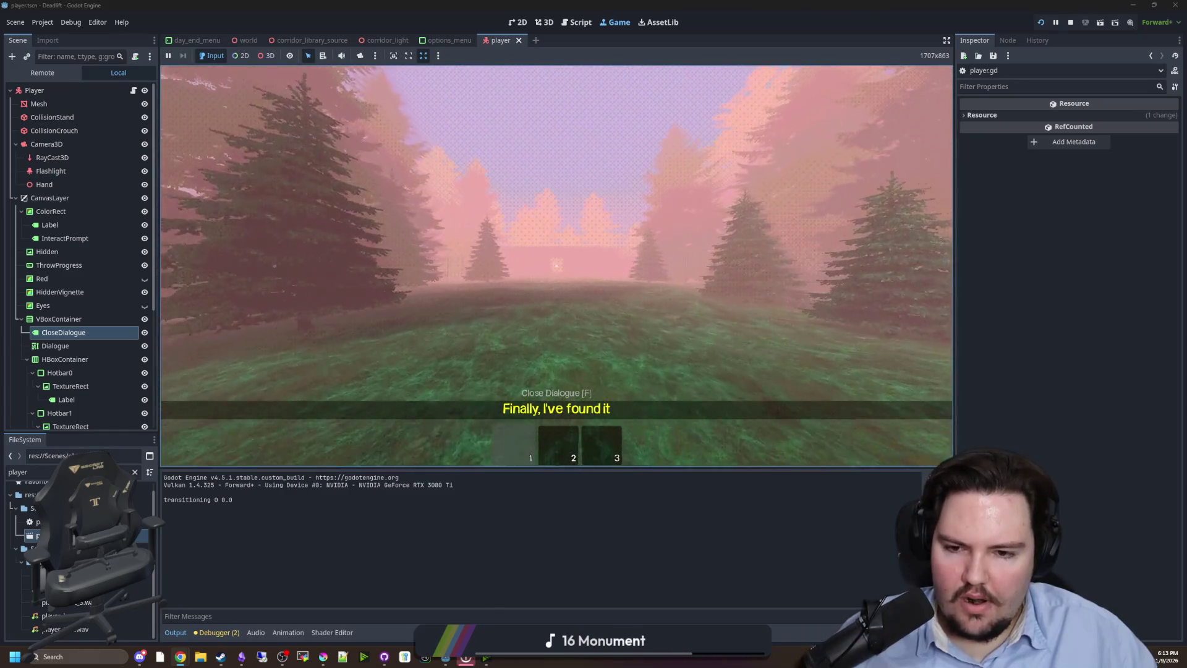
# Step: Dismiss the opening line, walk into the building's small room, close the eating dialog, and pause
pyautogui.press('f')
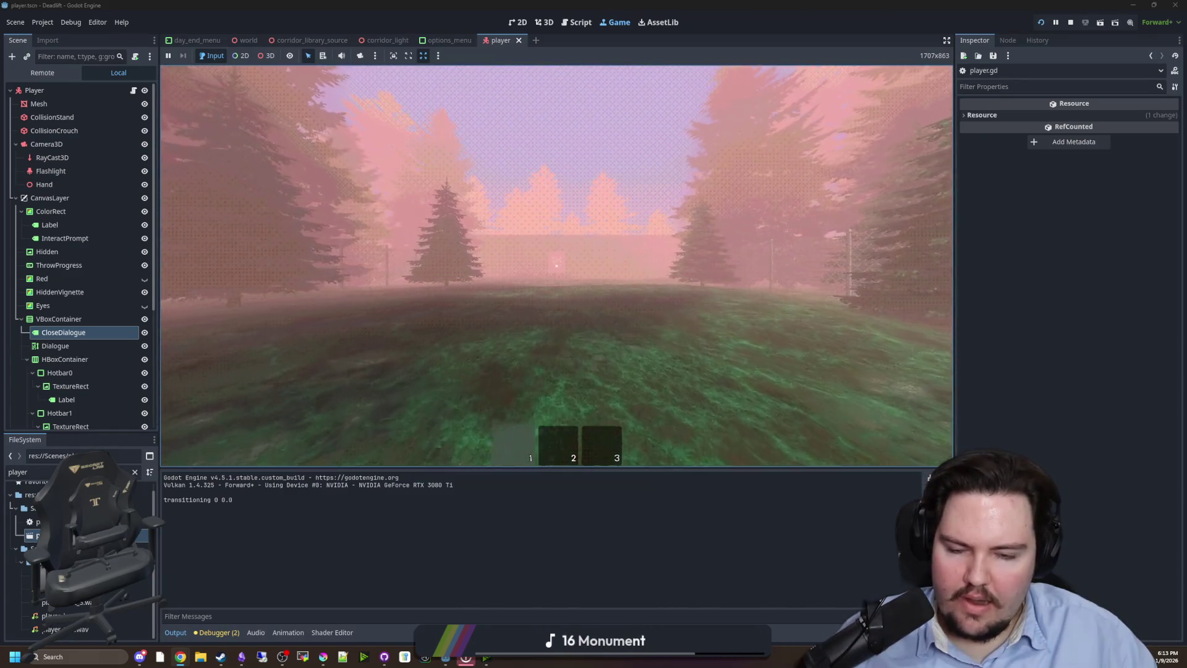
pyautogui.press('w')
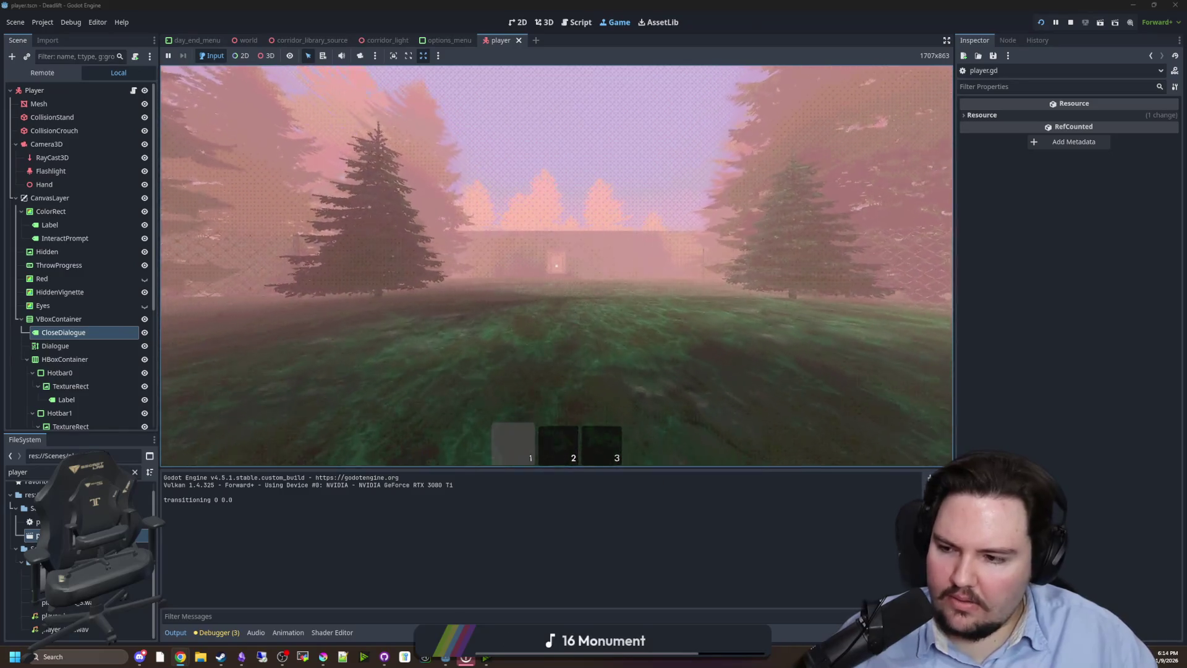
pyautogui.press('w')
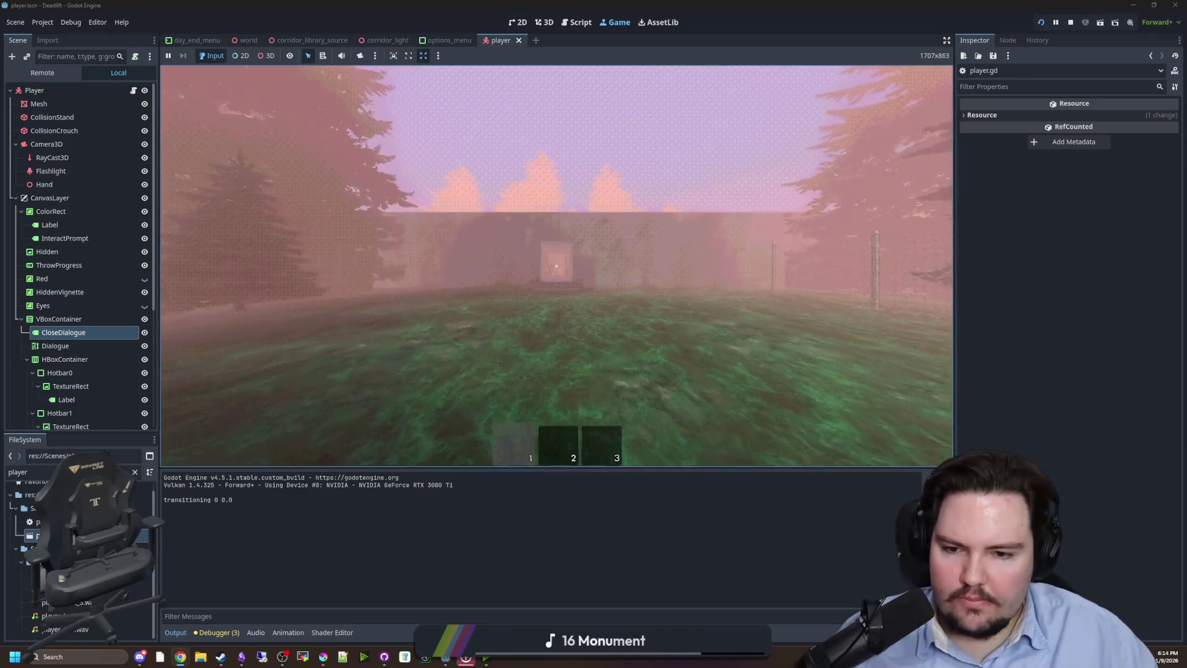
pyautogui.press('w')
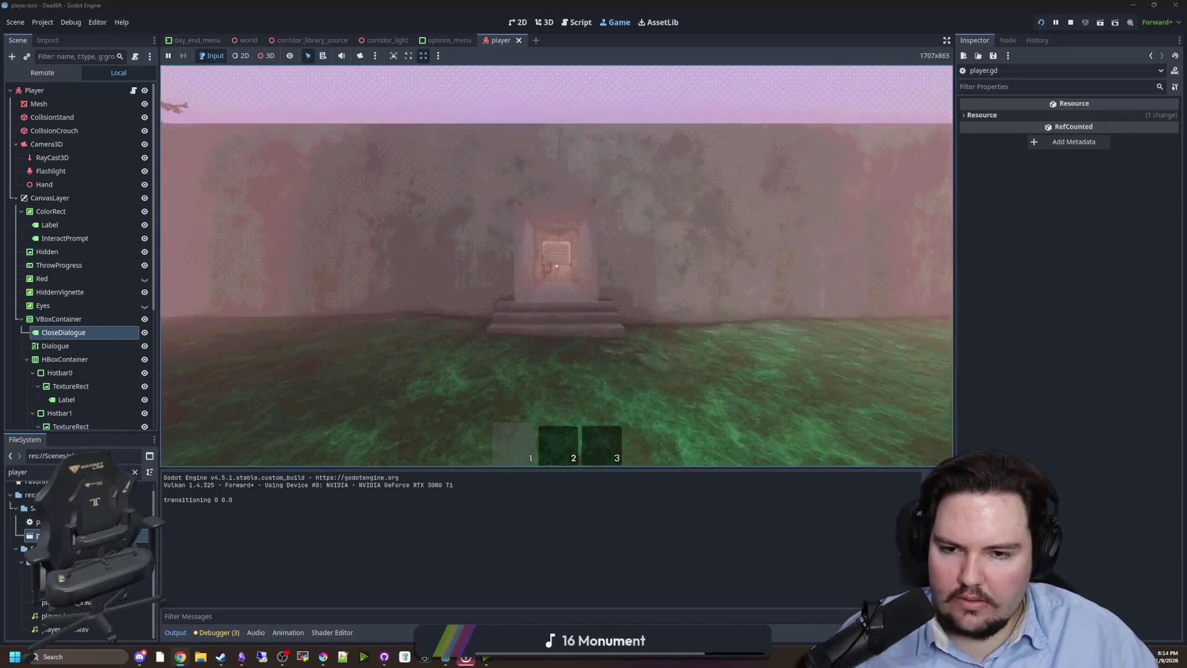
pyautogui.press('w')
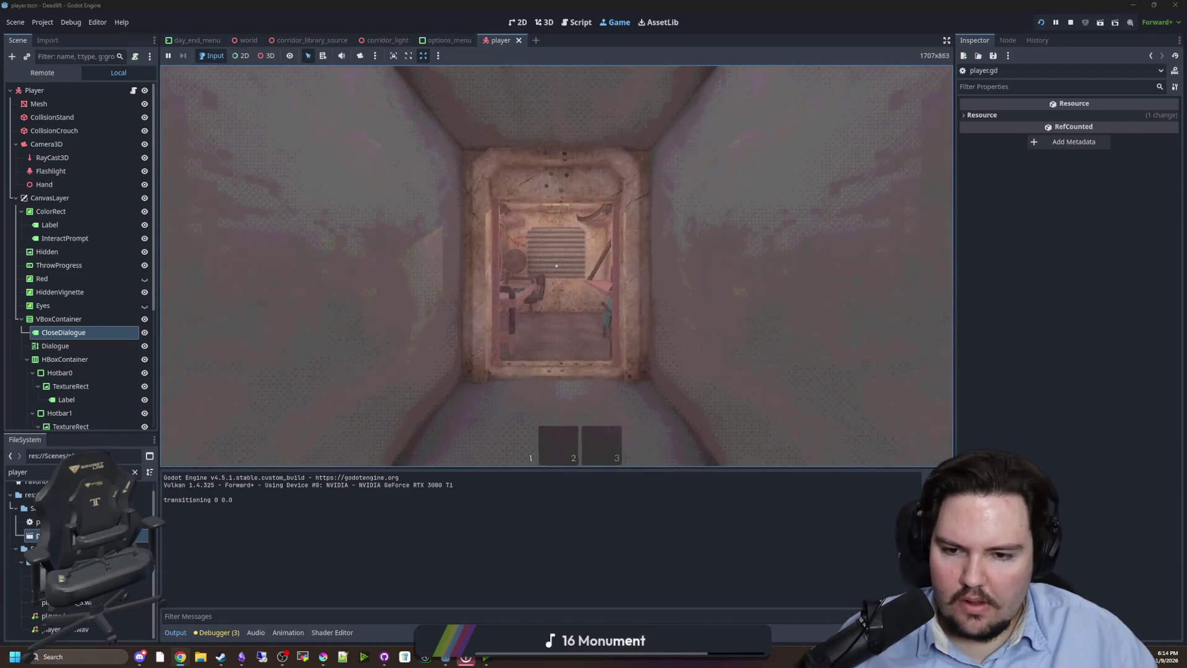
pyautogui.press('w')
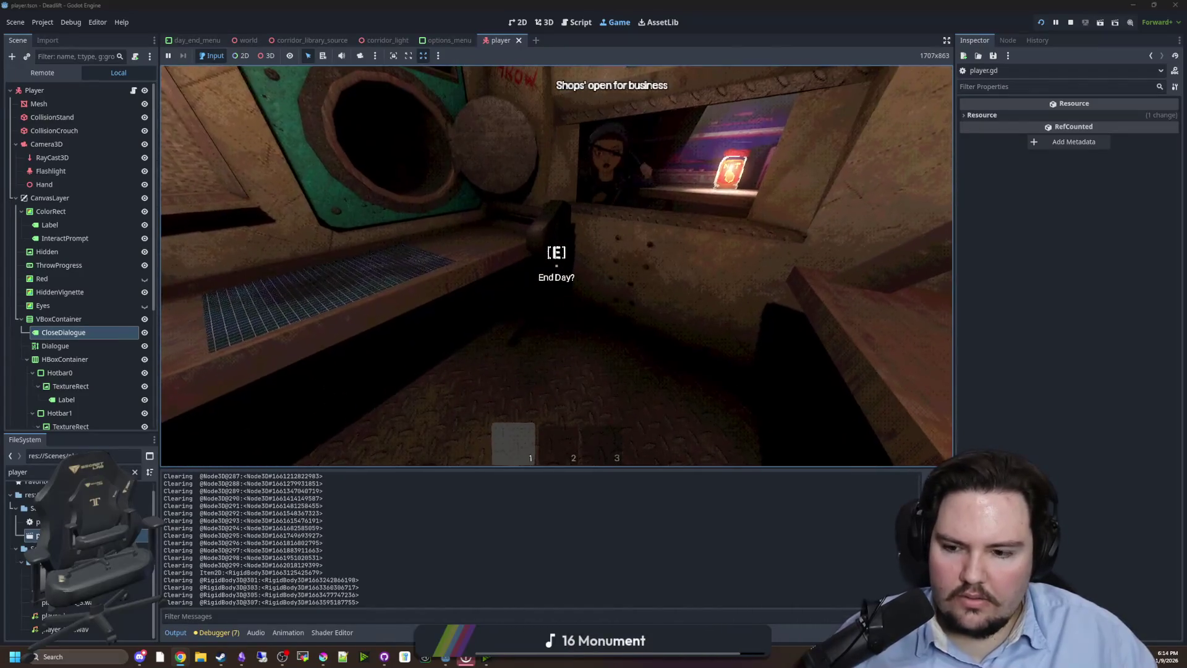
pyautogui.press('space')
pyautogui.press('space')
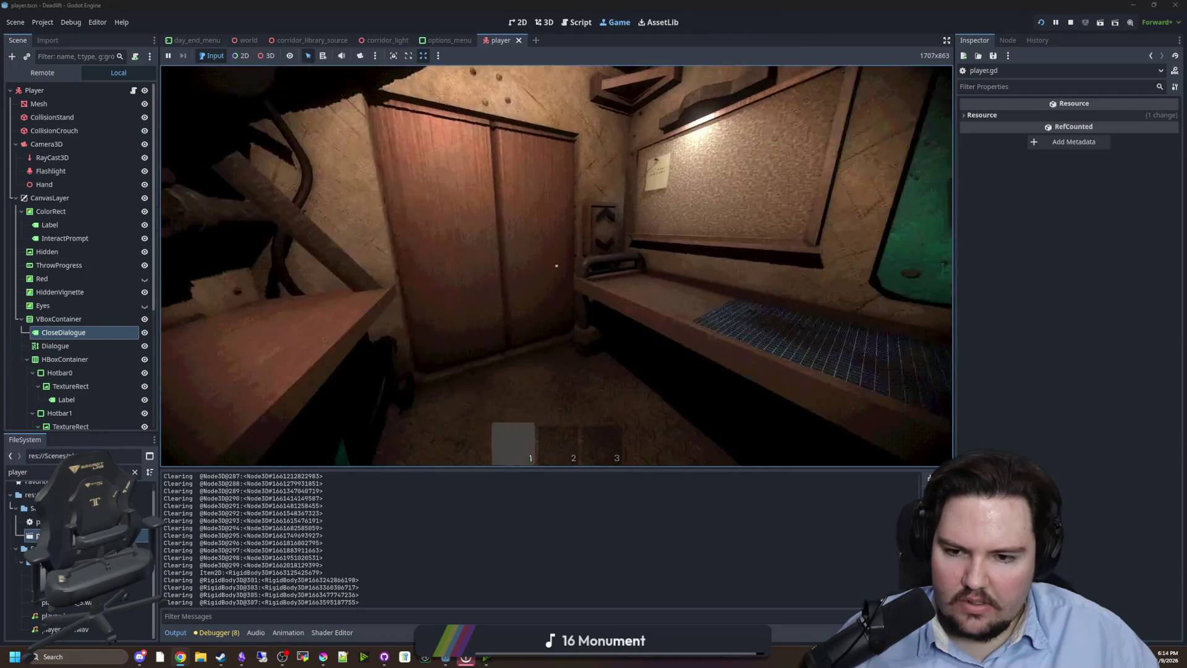
pyautogui.press('w')
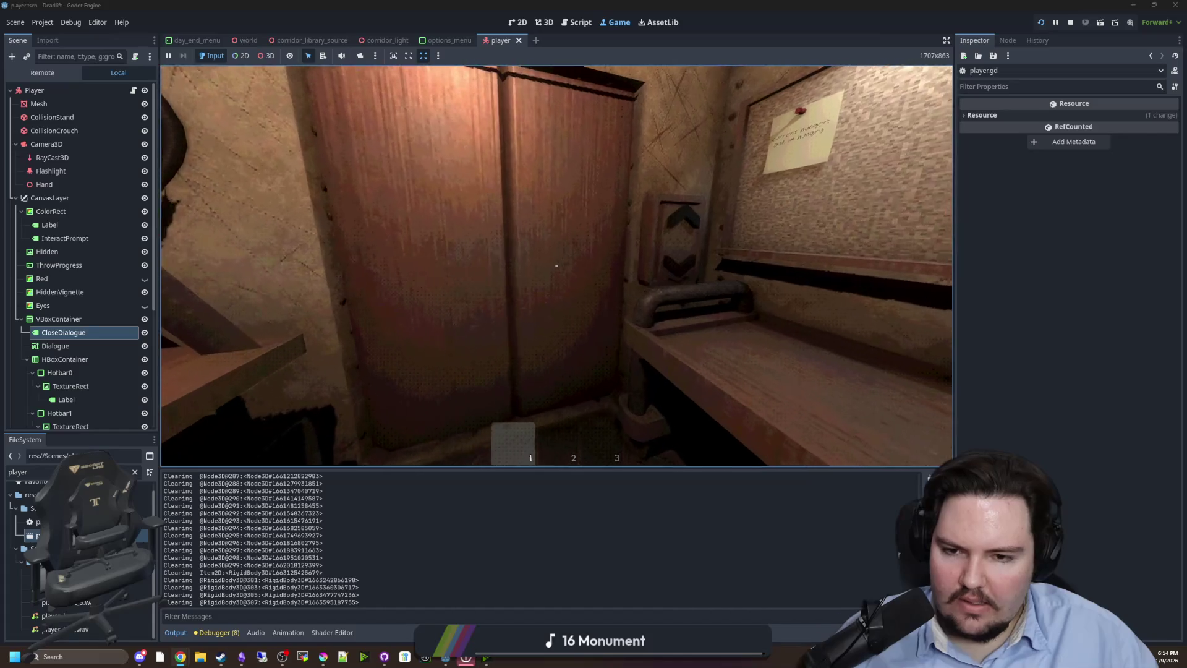
pyautogui.press('Escape')
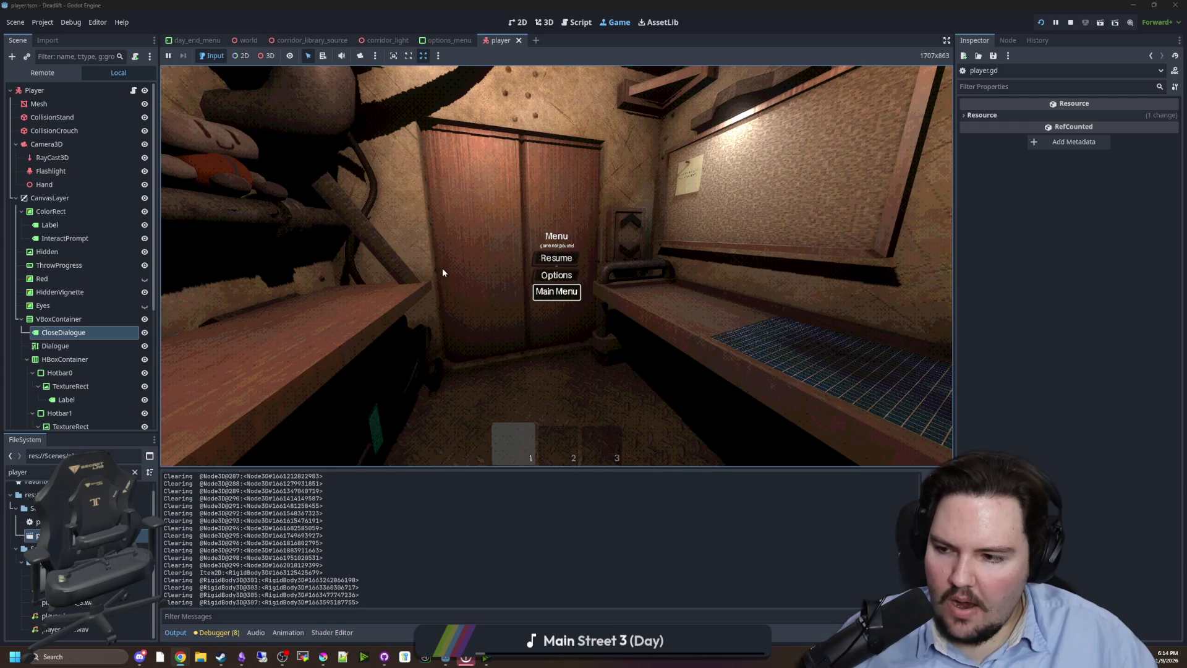
# Step: Return to the main menu, start a fresh run, walk into the room, and dismiss the found-it line
pyautogui.press('Return')
pyautogui.click(304, 276)
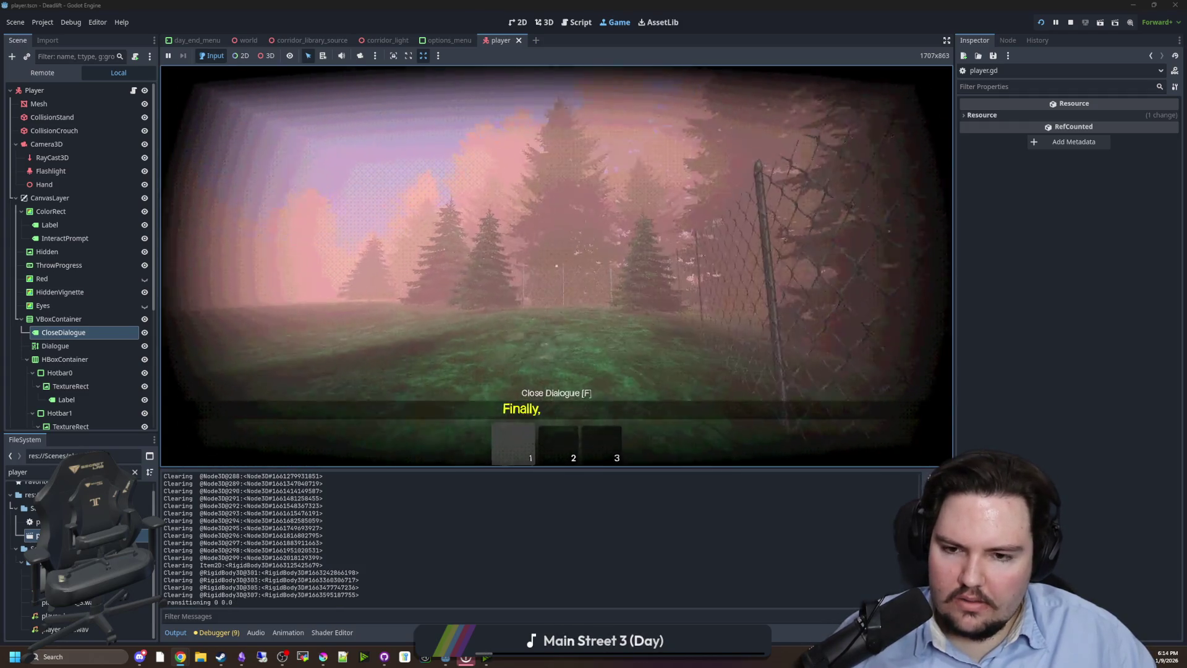
pyautogui.press('w')
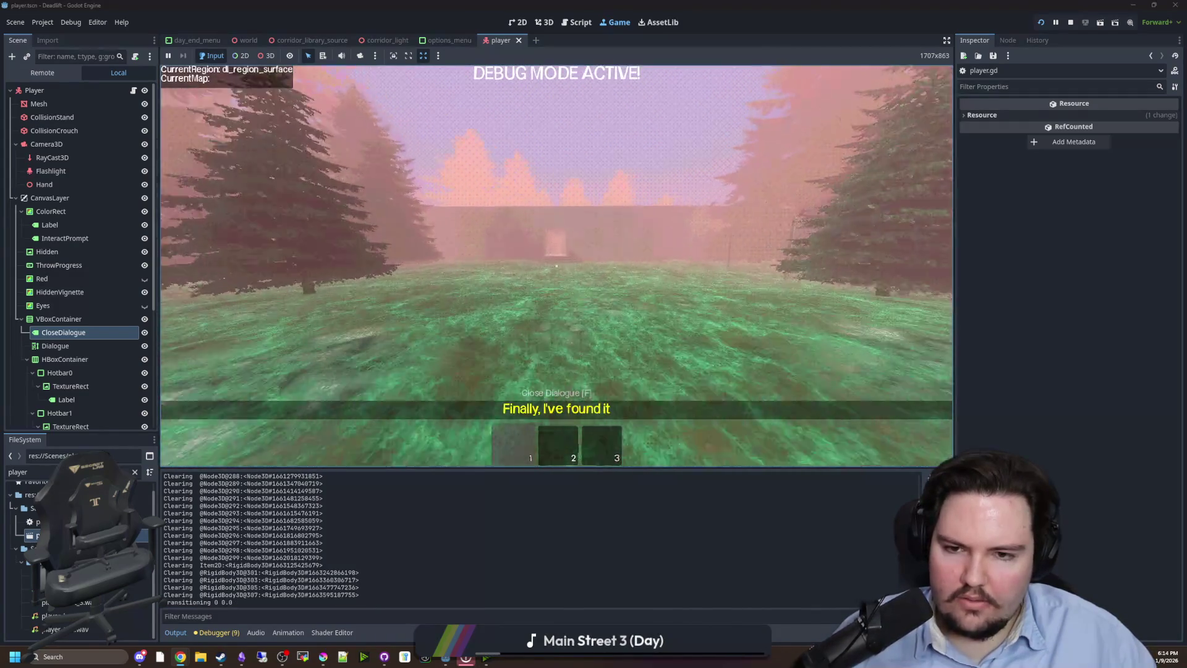
pyautogui.press('w')
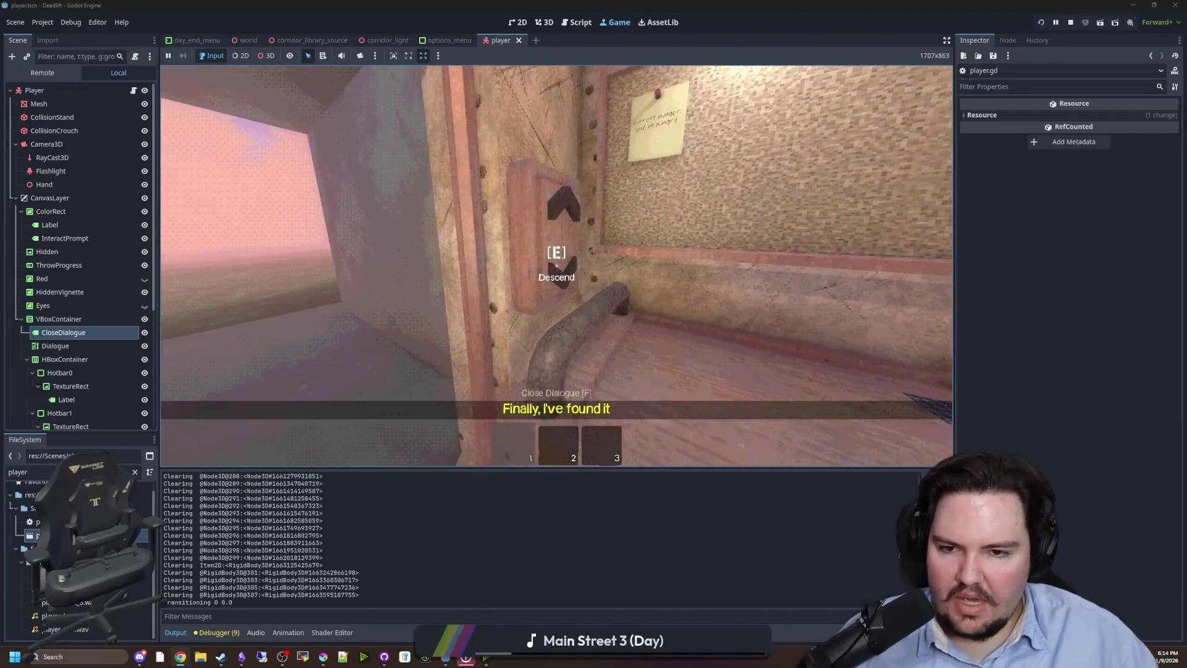
pyautogui.moveTo(557, 266)
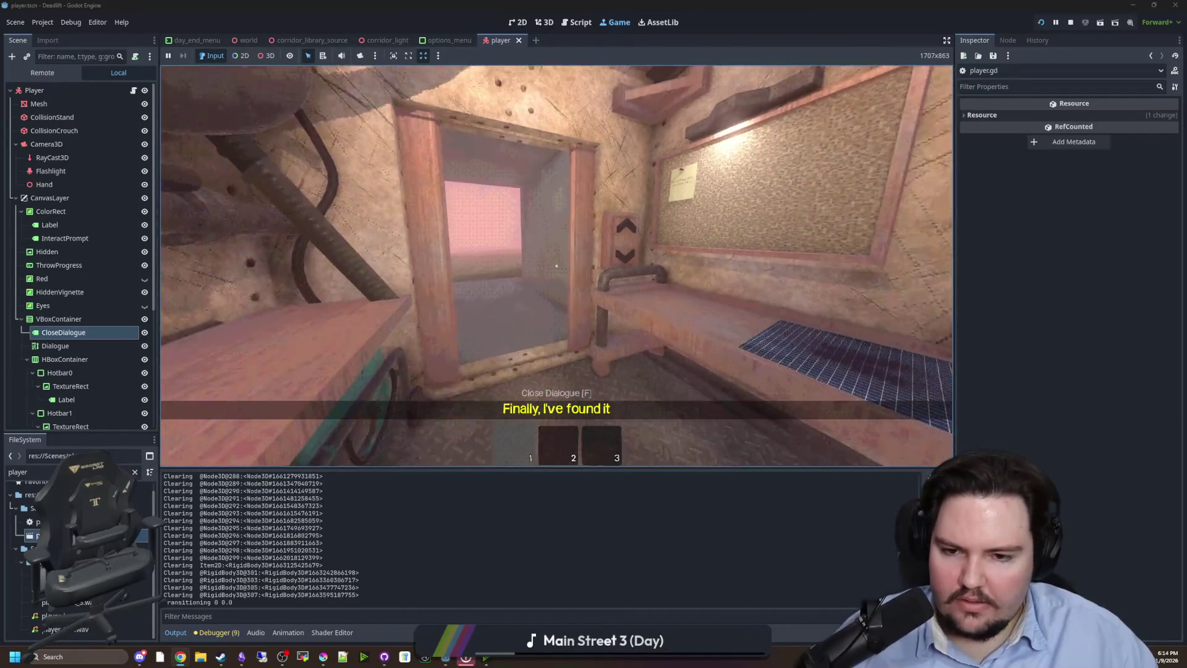
pyautogui.press('f')
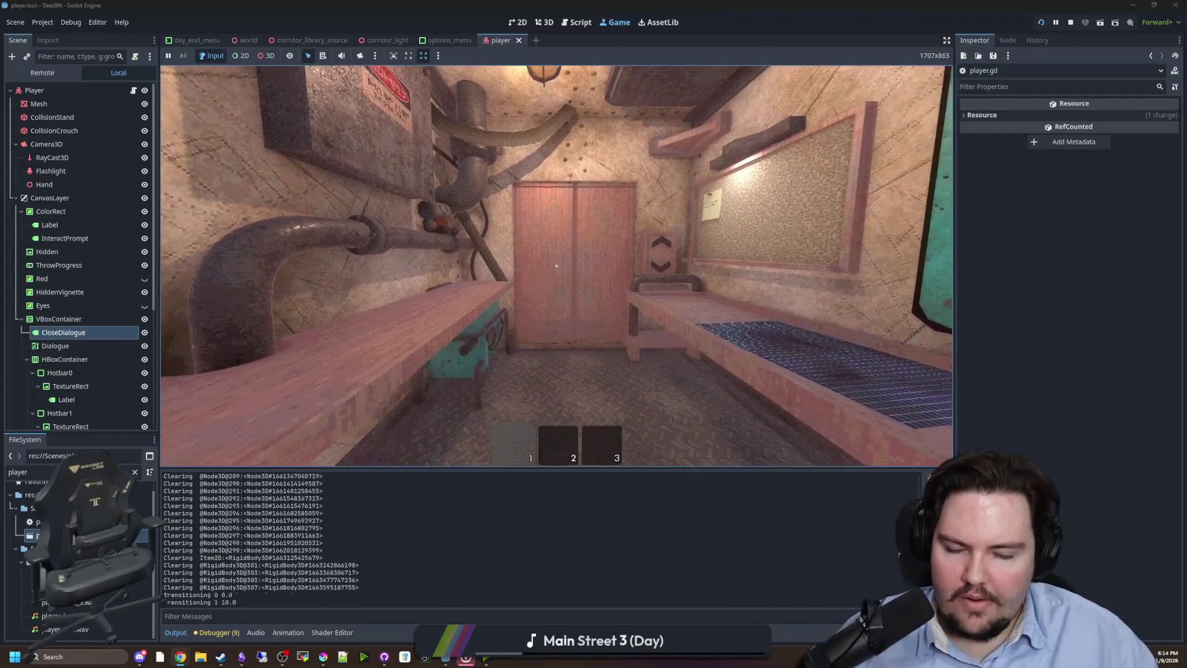
# Step: Walk through the debris and mossy corridors with the F3 debug overlay on, then pause
pyautogui.press('w')
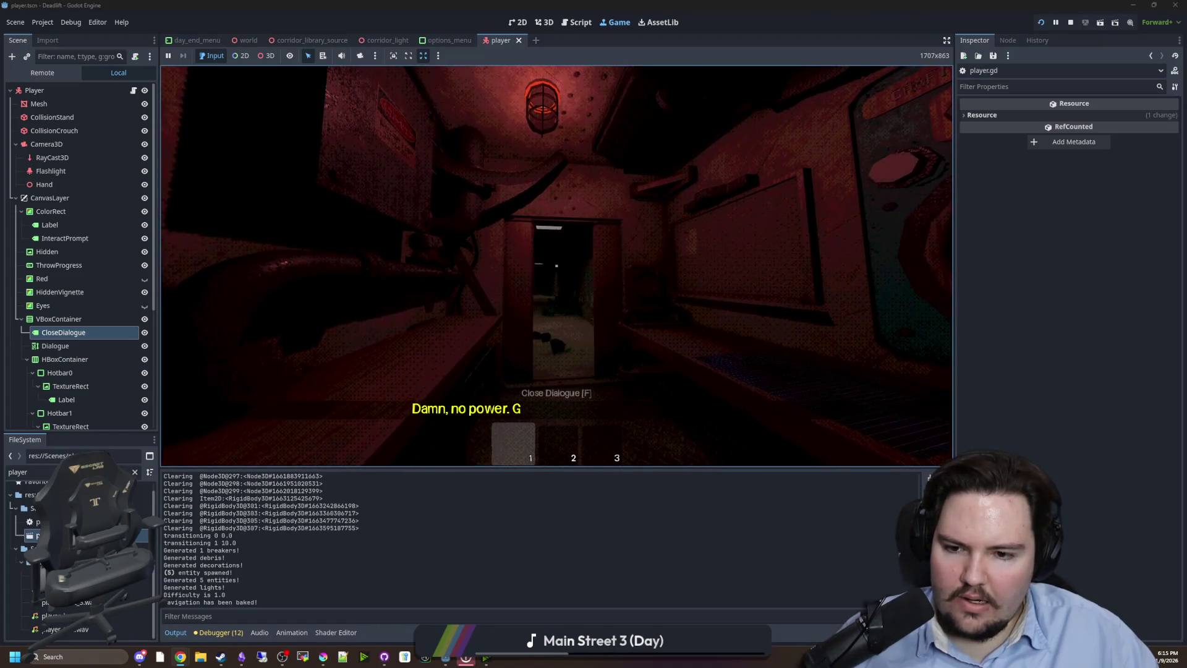
pyautogui.press('w')
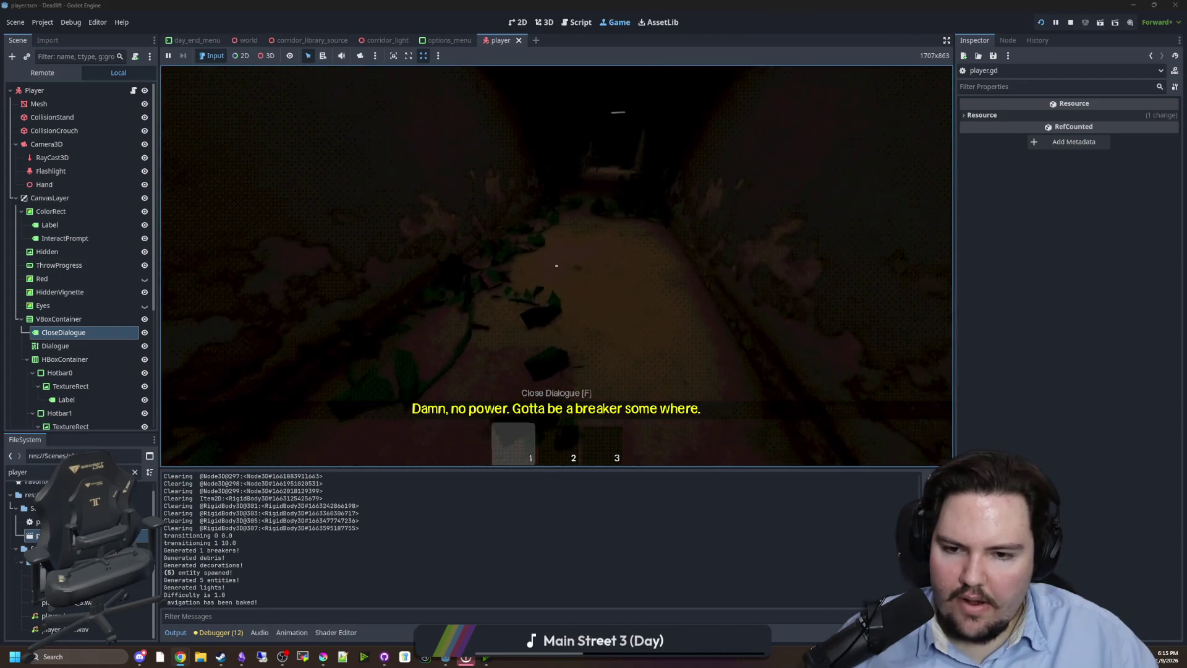
pyautogui.moveTo(557, 266)
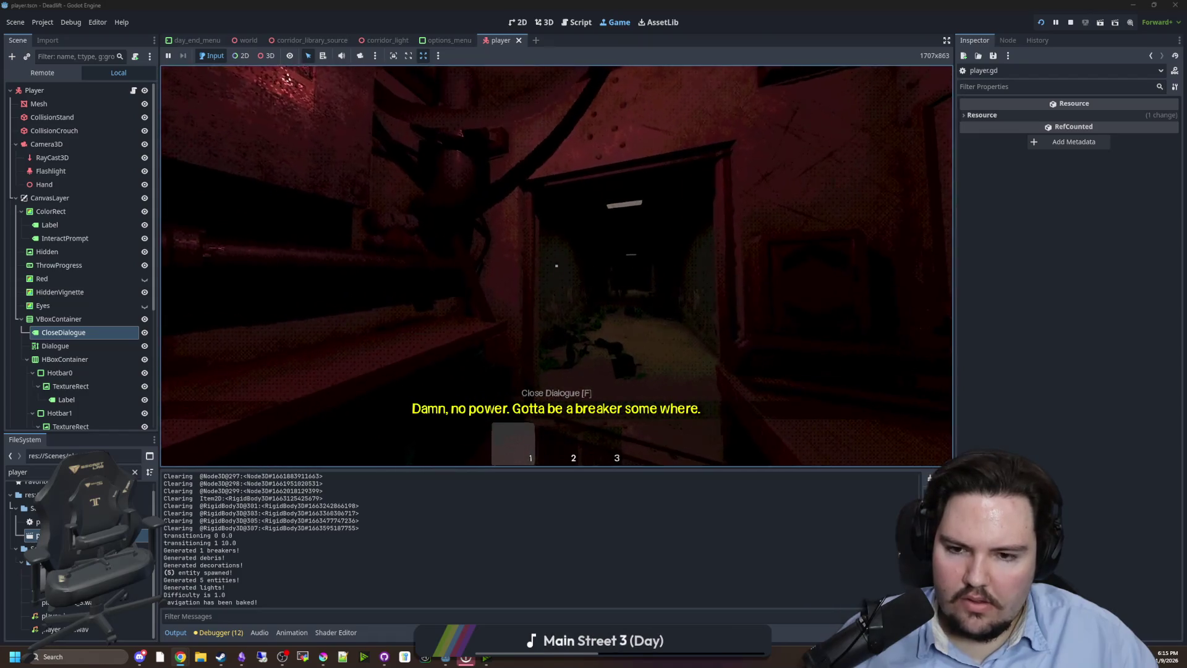
pyautogui.press('f')
pyautogui.press('w')
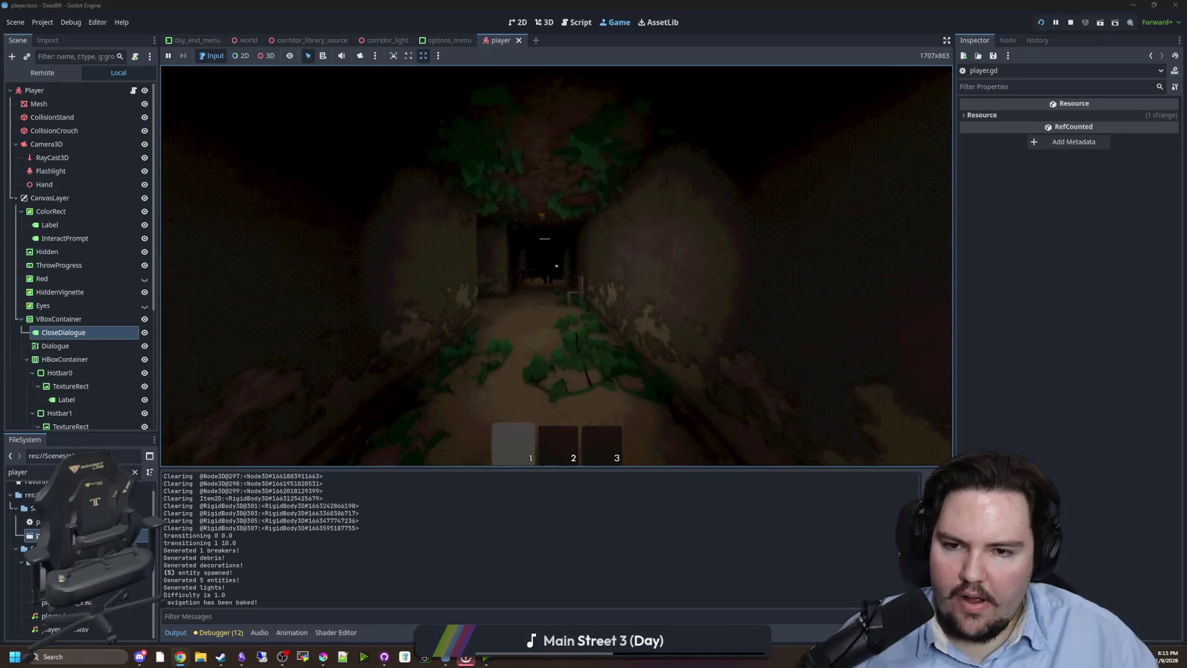
pyautogui.press('F3')
pyautogui.press('w')
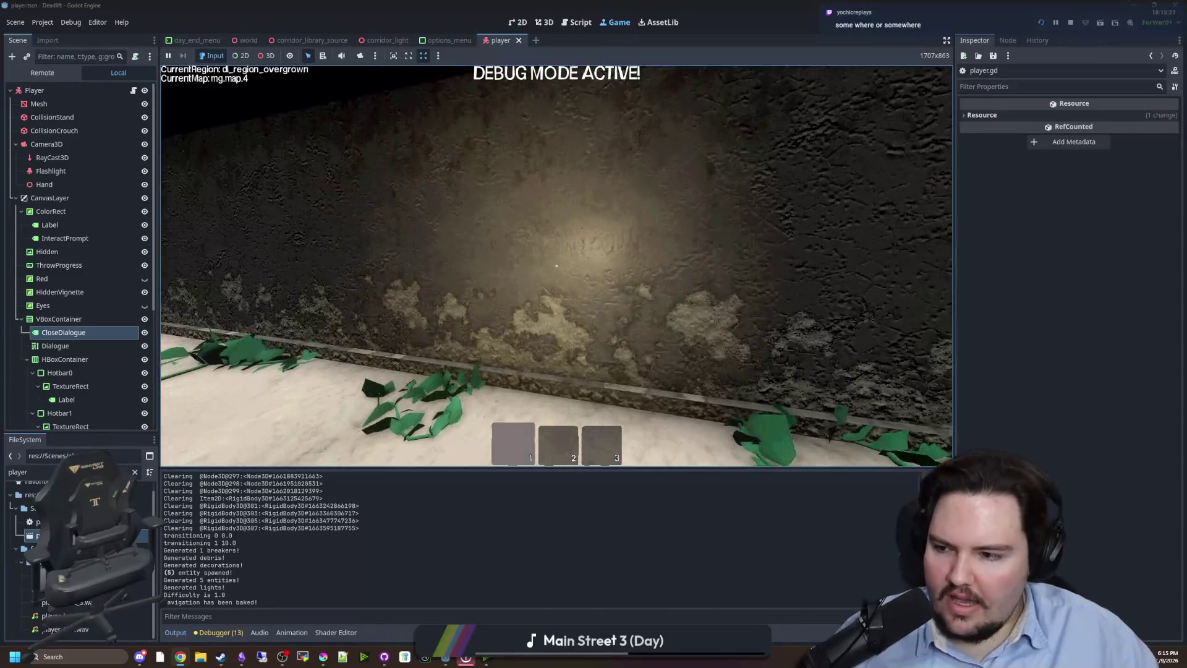
pyautogui.press('Escape')
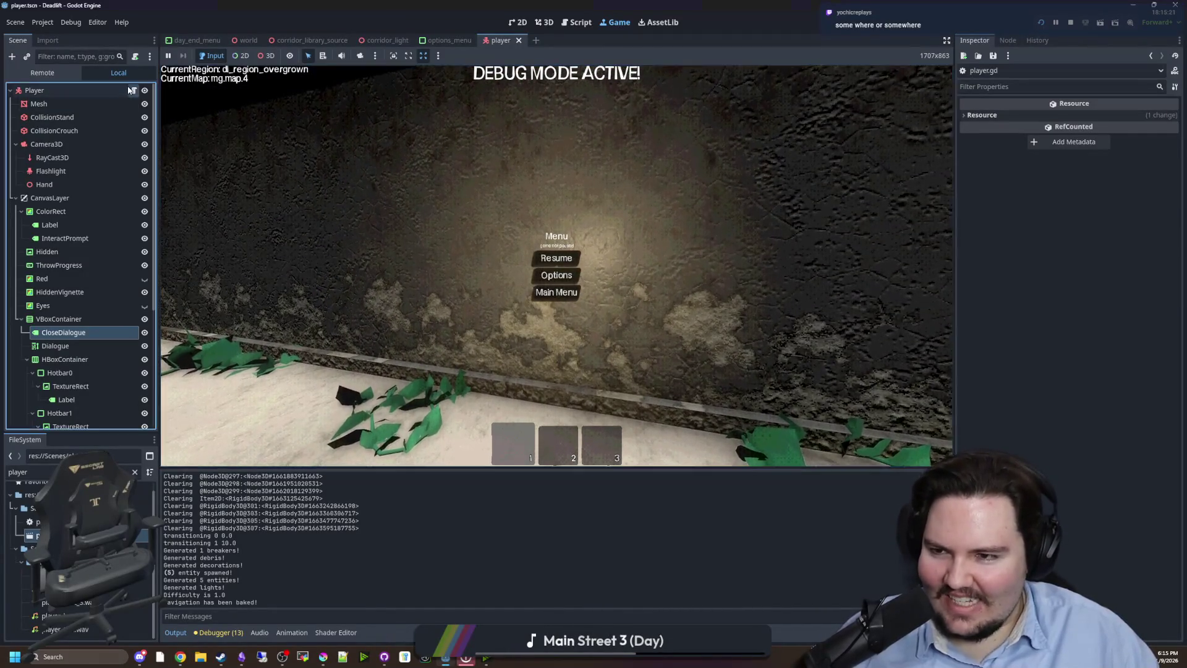
# Step: Switch back to the player script and start a text search in it
pyautogui.hotkey('ctrl', 'F3')
pyautogui.hotkey('ctrl', 'f')
pyautogui.write('wm')
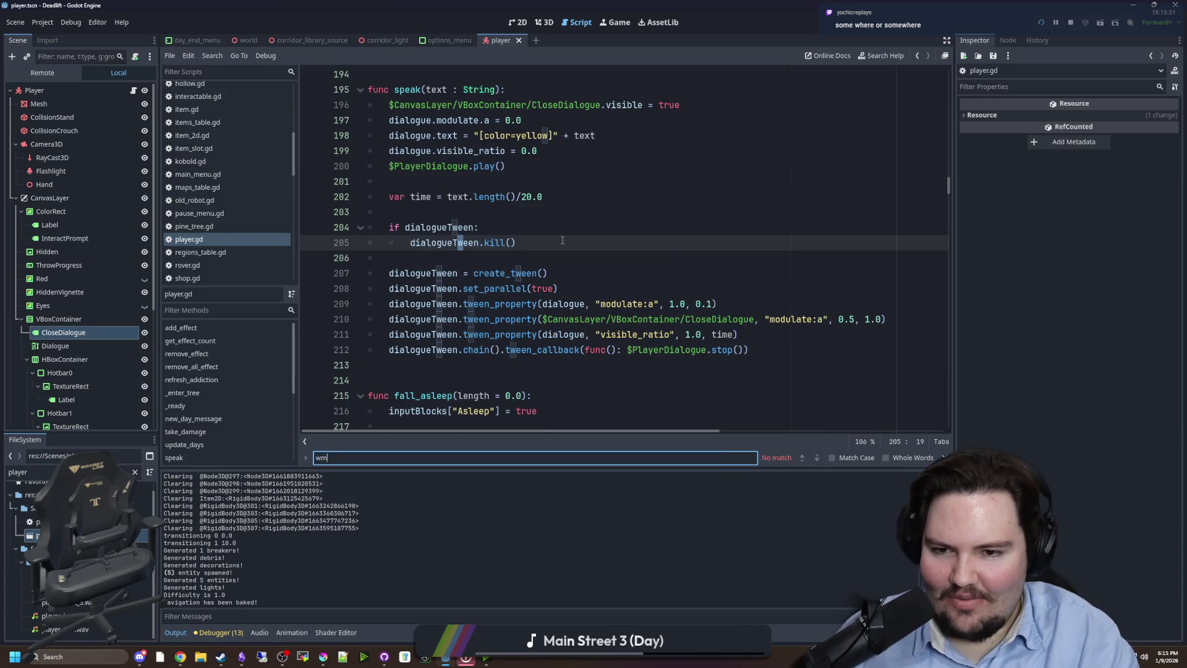
pyautogui.write('sopme')
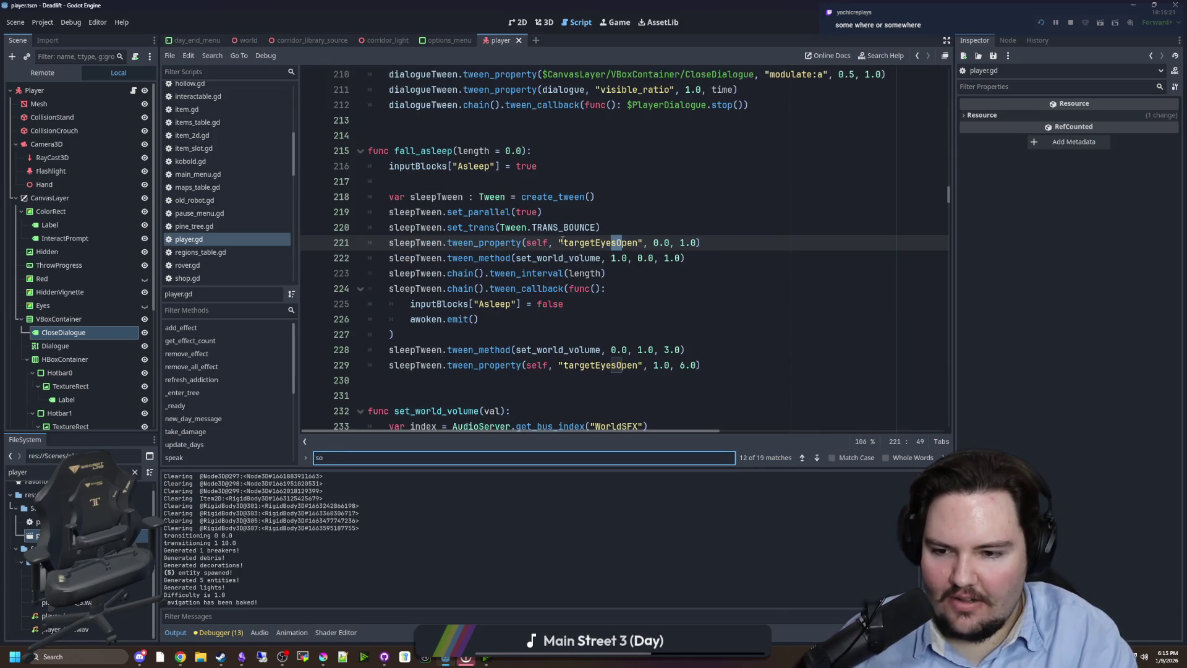
pyautogui.write('me')
# Step: Join 'some where' into 'somewhere' in player.gd's no-power line, save, and rerun the game
pyautogui.click(678, 242)
pyautogui.press('BackSpace')
pyautogui.click(685, 233)
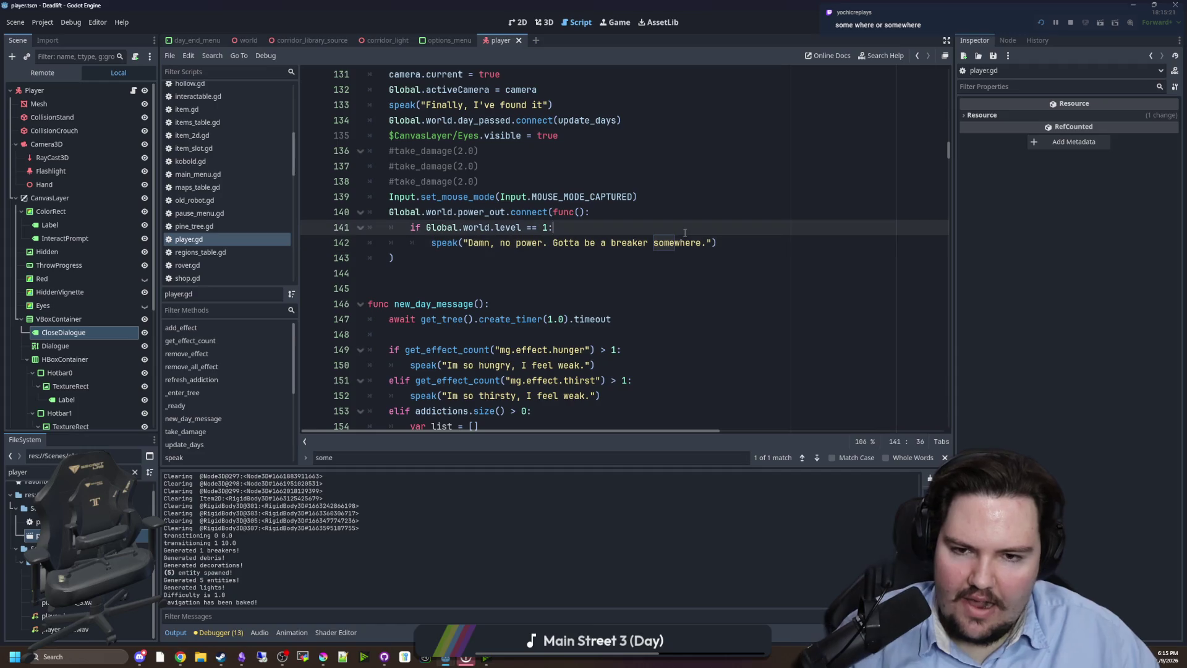
pyautogui.hotkey('ctrl', 's')
pyautogui.click(444, 277)
pyautogui.hotkey('ctrl', 's')
pyautogui.press('F5')
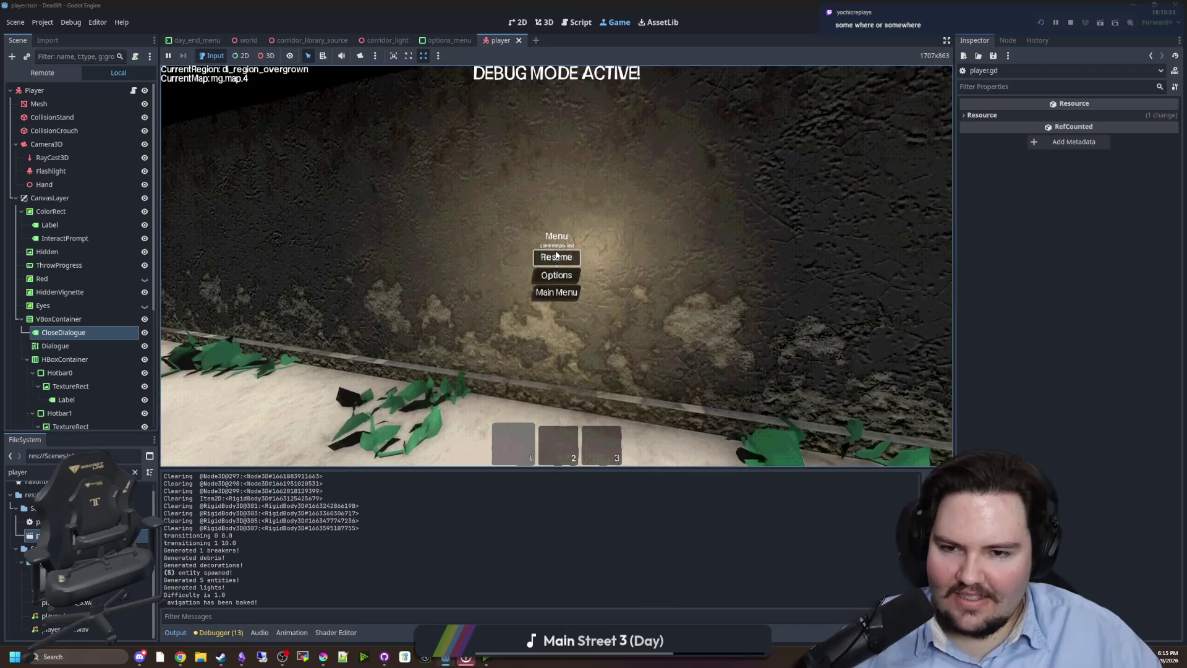
# Step: Walk through the corridors, pause the game, and view the Sound volume options
pyautogui.press('w')
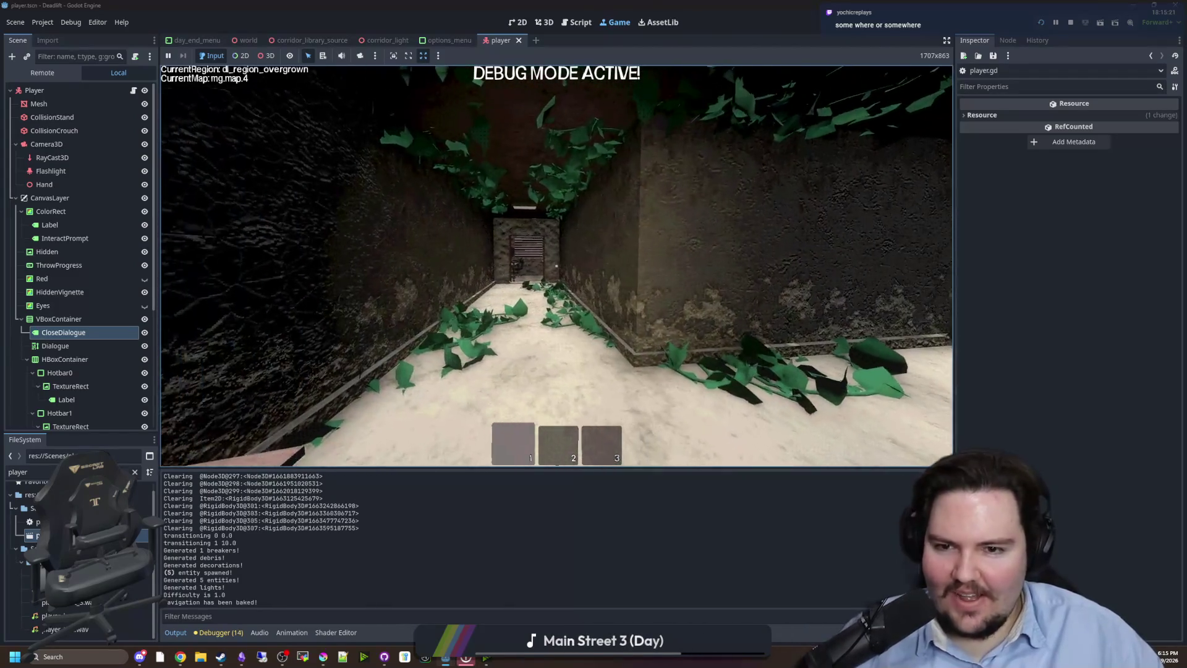
pyautogui.press('w')
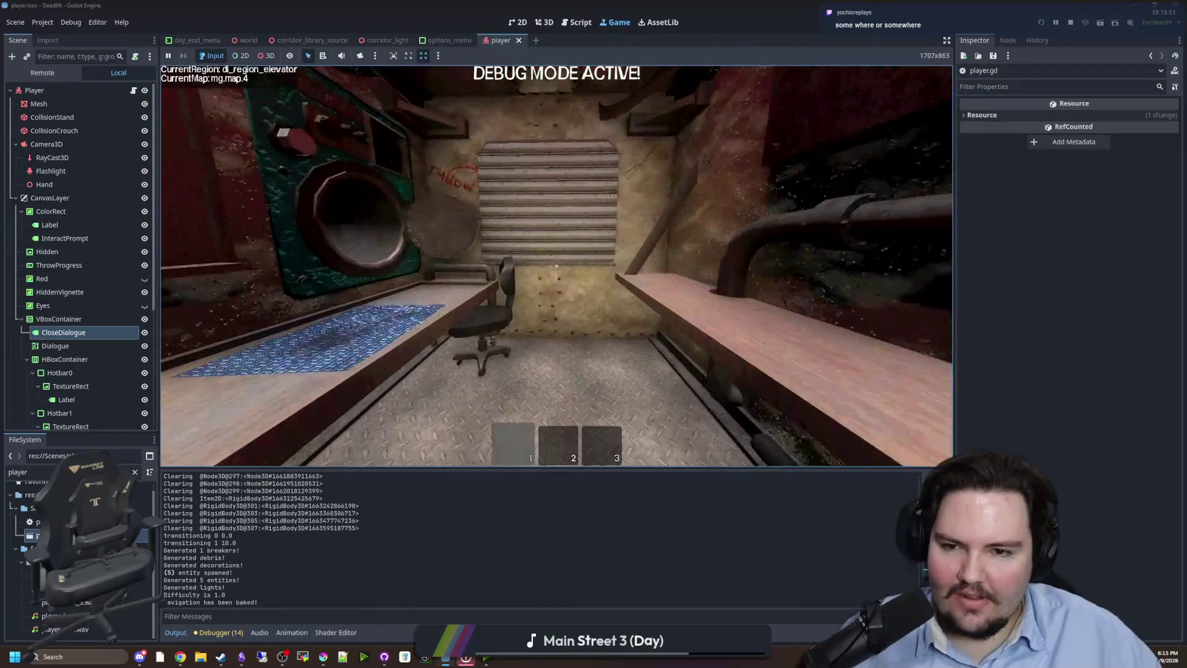
pyautogui.press('w')
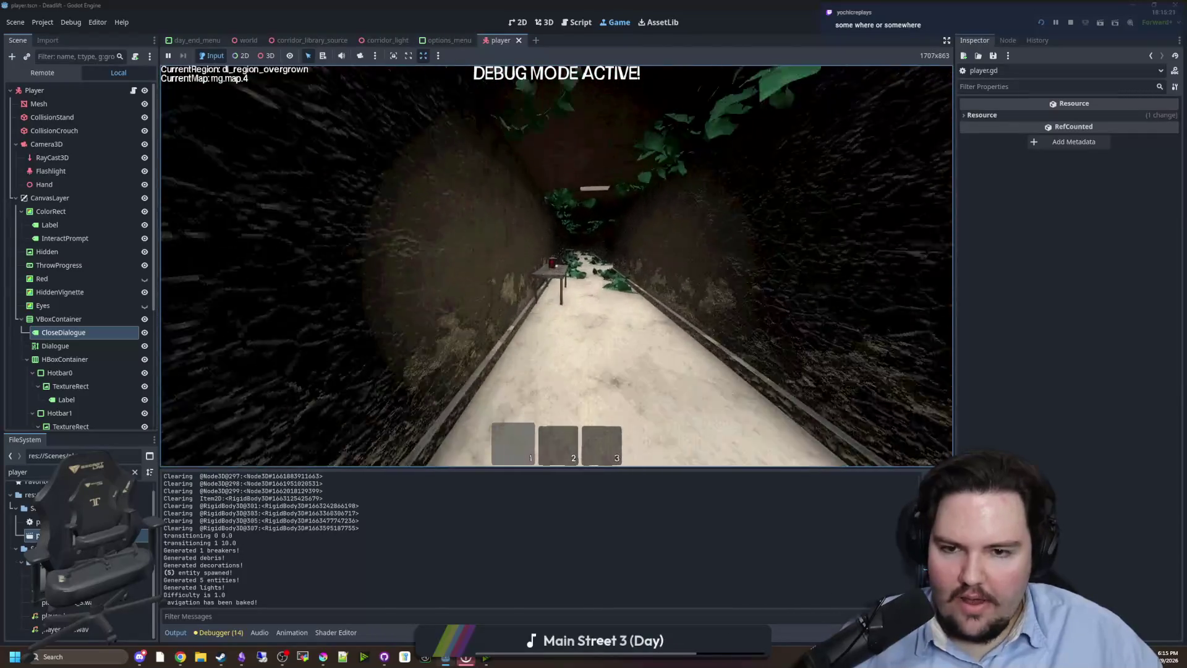
pyautogui.press('w')
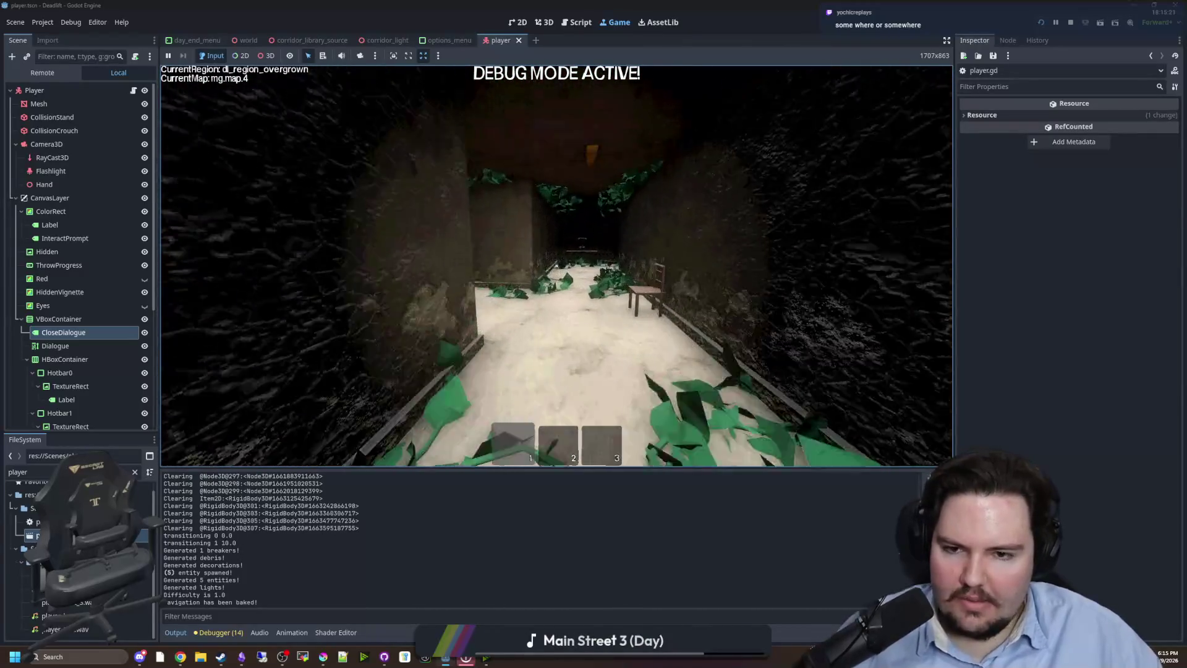
pyautogui.press('Escape')
pyautogui.click(557, 273)
pyautogui.click(533, 177)
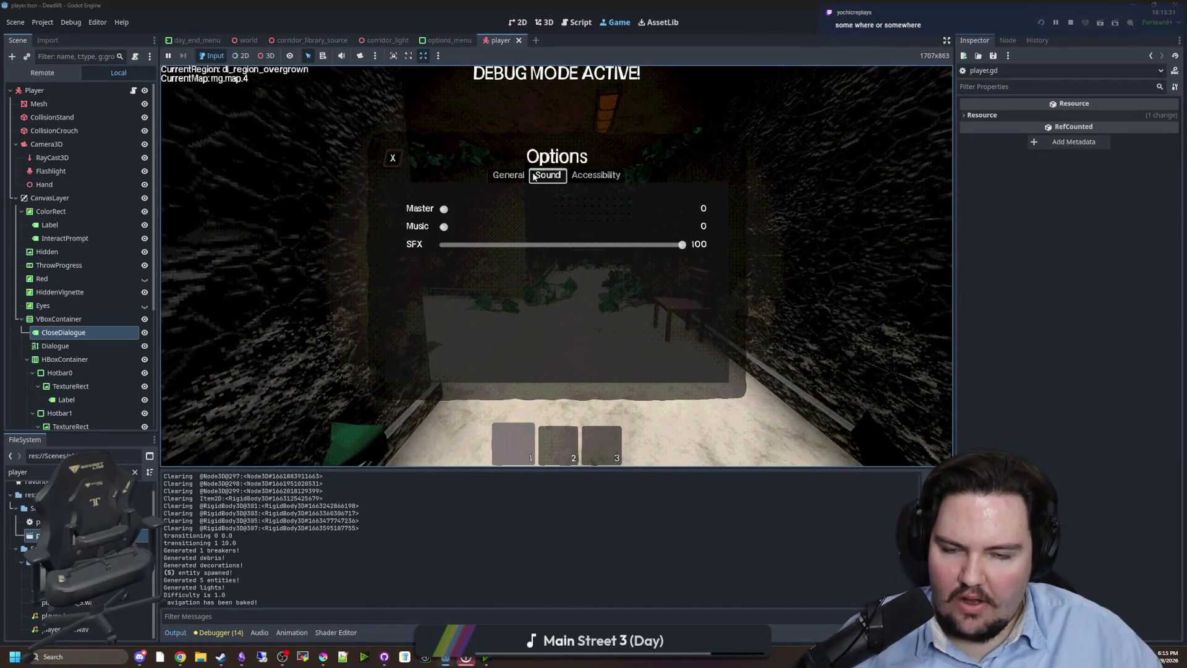
pyautogui.press('Escape')
pyautogui.press('Escape')
pyautogui.press('Escape')
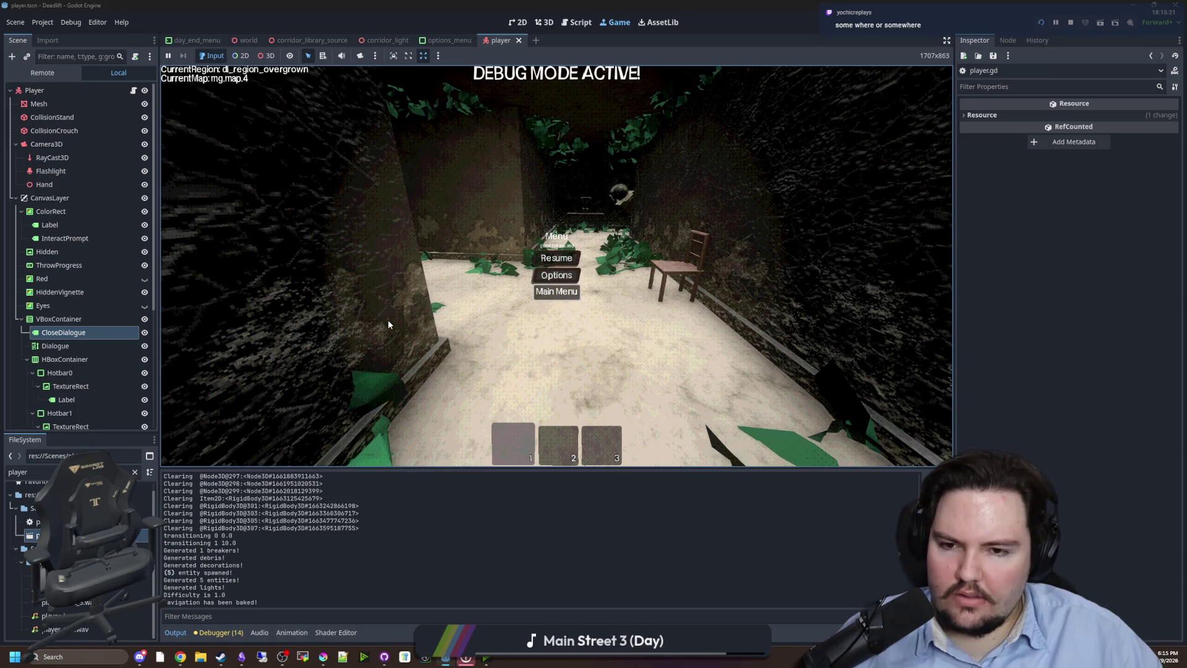
# Step: From the main menu, set Master volume to 25, then replay and confirm it was saved
pyautogui.click(556, 291)
pyautogui.click(266, 325)
pyautogui.click(547, 175)
pyautogui.moveTo(506, 209)
pyautogui.mouseDown()
pyautogui.moveTo(556, 209)
pyautogui.moveTo(503, 213)
pyautogui.mouseUp()
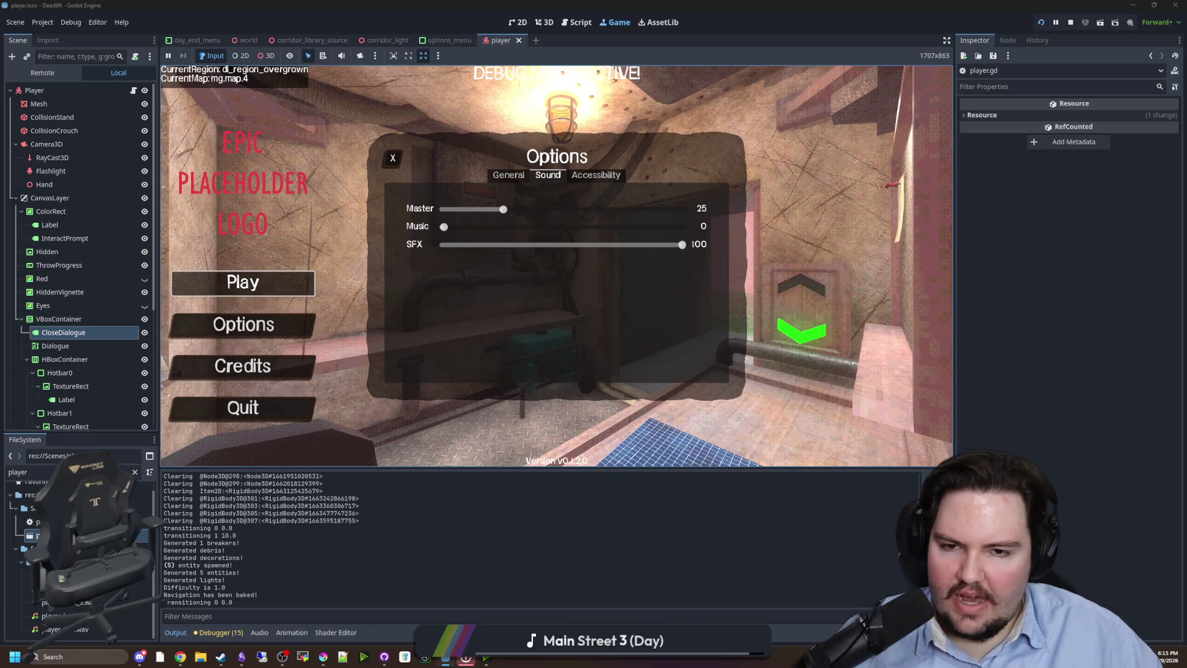
pyautogui.click(243, 283)
pyautogui.press('Escape')
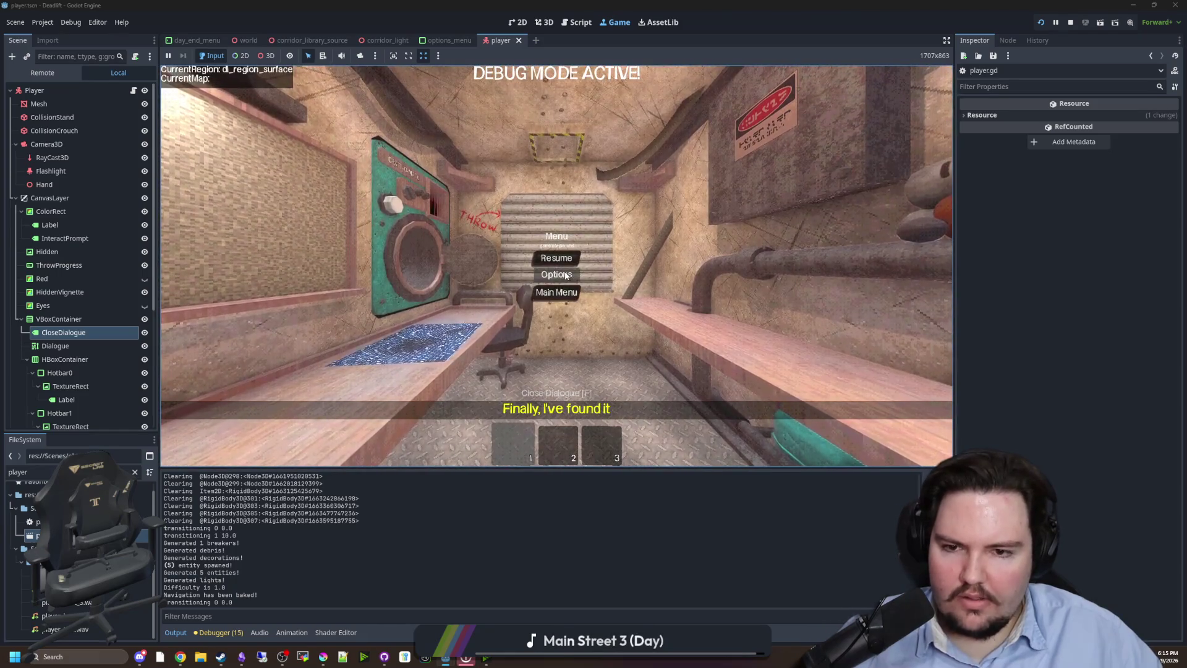
pyautogui.click(565, 275)
pyautogui.click(548, 175)
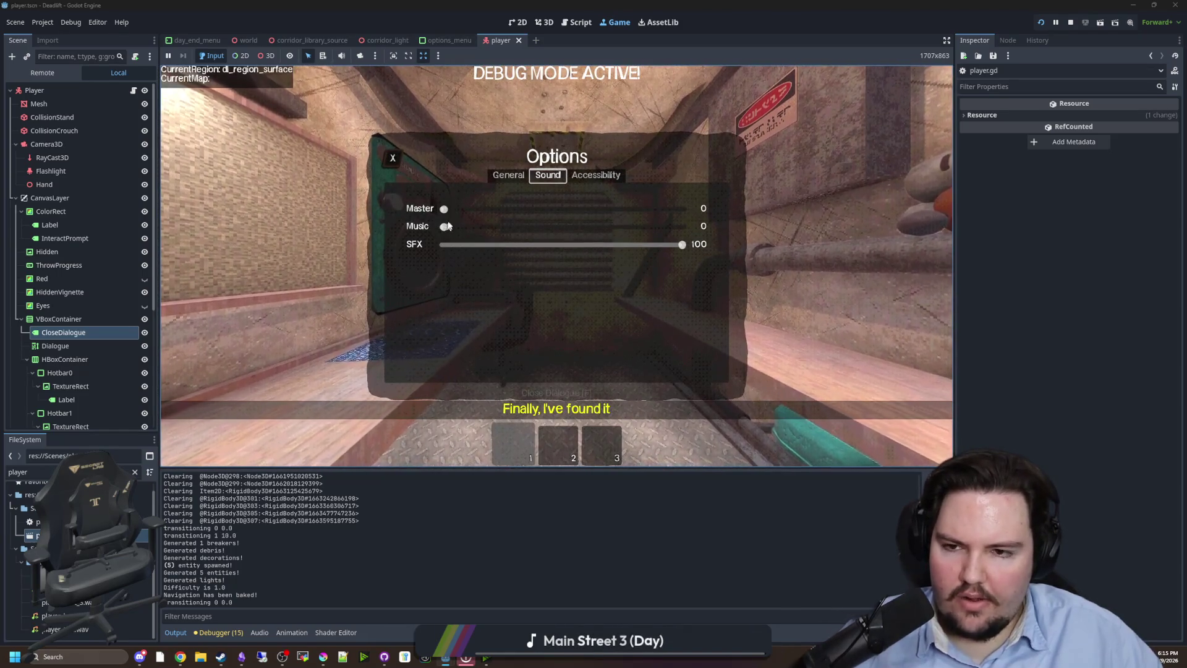
pyautogui.press('Escape')
pyautogui.press('Escape')
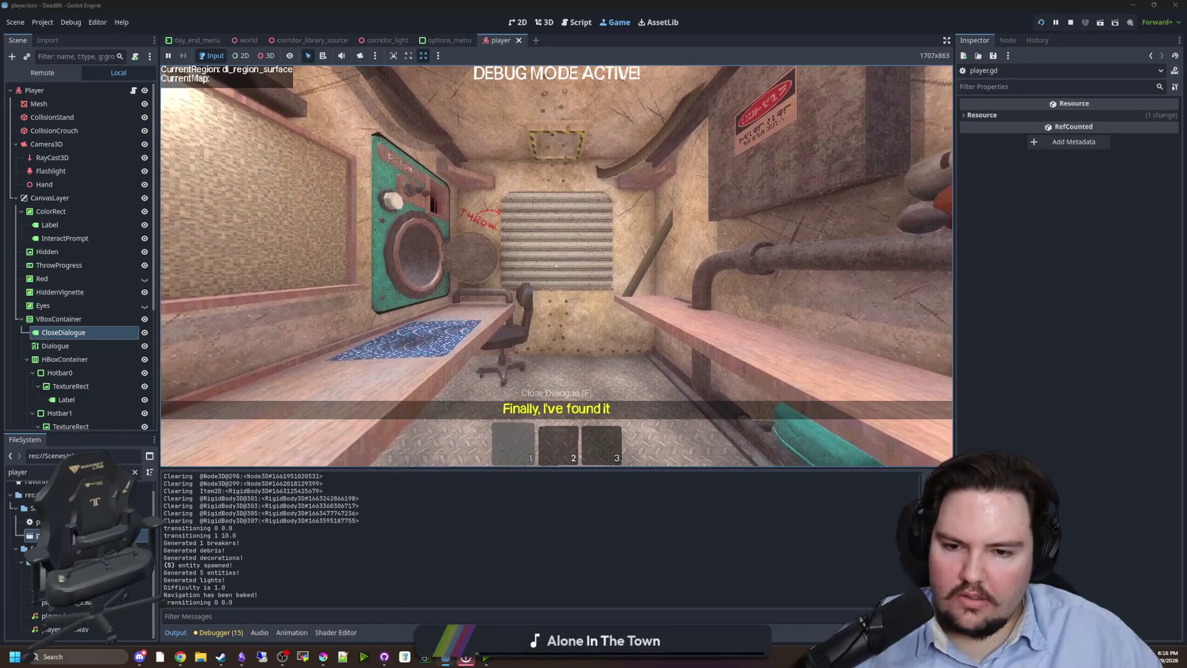
pyautogui.press('Escape')
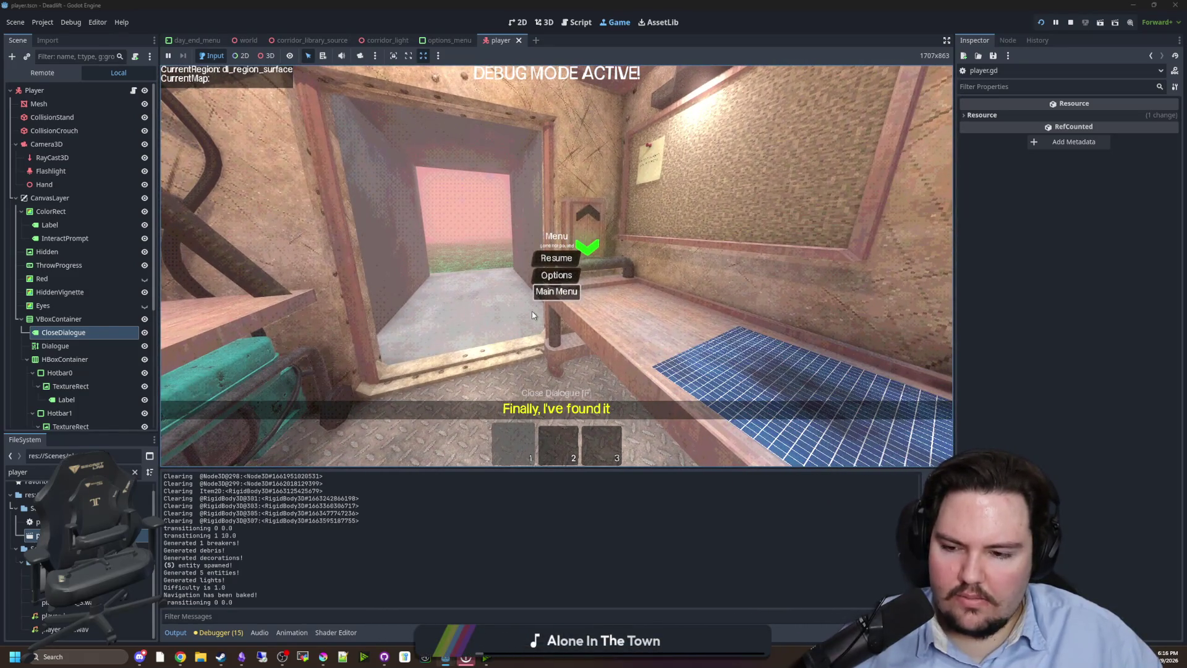
# Step: Lower Master volume in the main menu options, replay, and check the value persisted
pyautogui.click(533, 277)
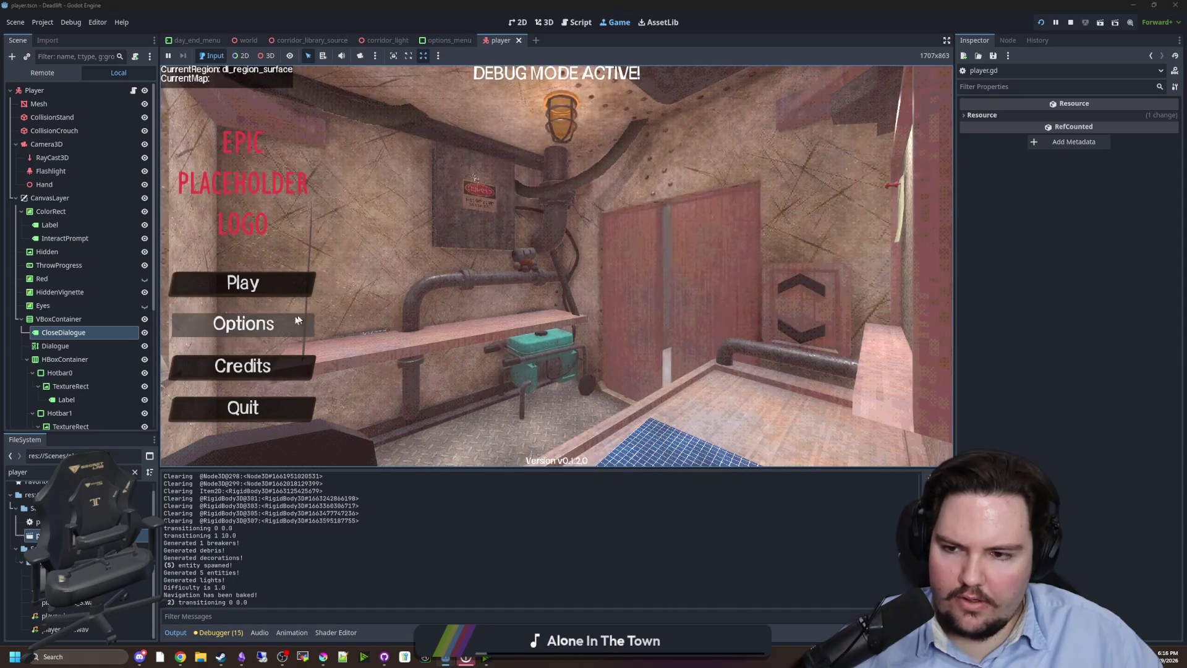
pyautogui.click(548, 175)
pyautogui.moveTo(504, 209); pyautogui.dragTo(470, 210)
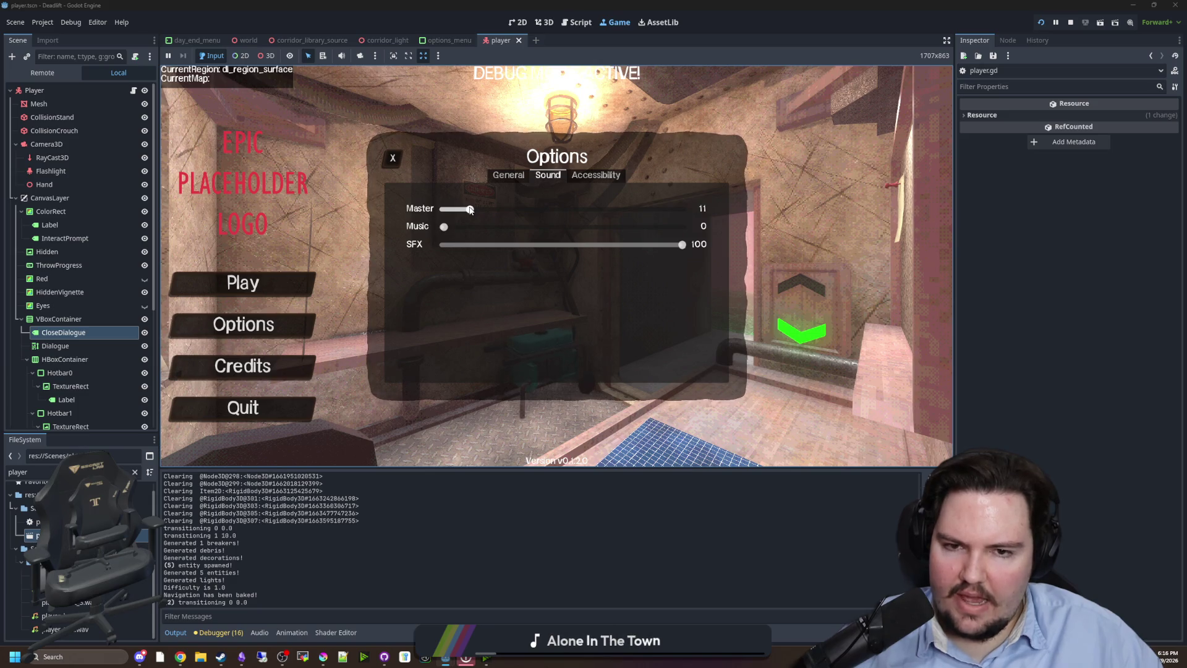
pyautogui.click(303, 283)
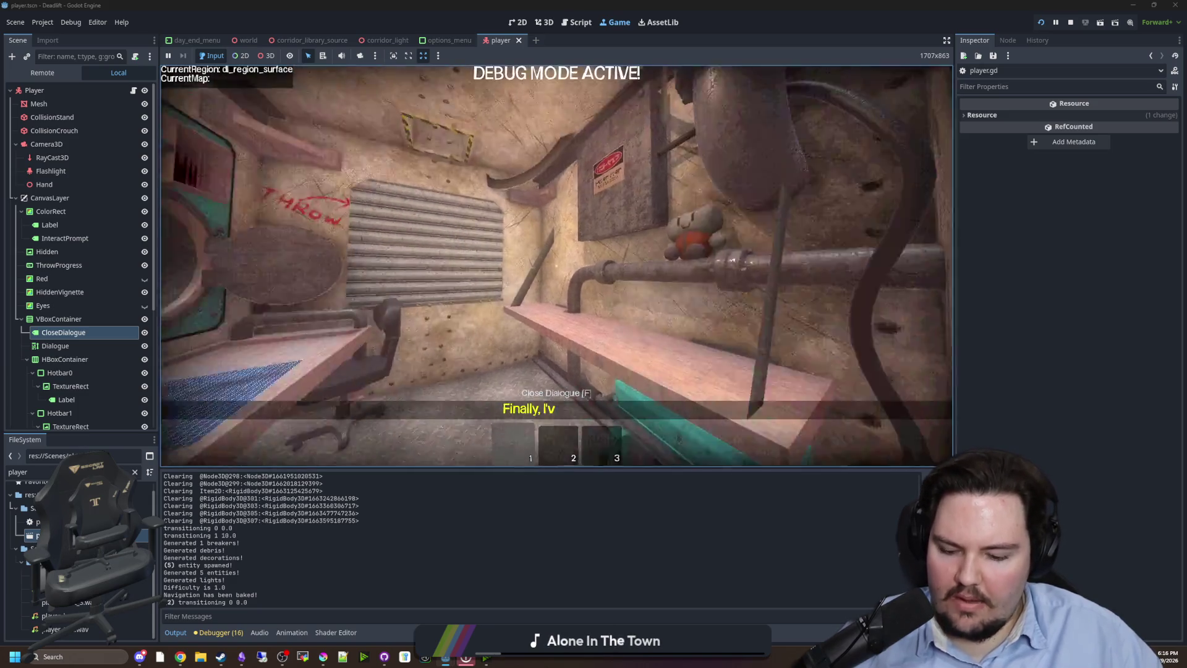
pyautogui.press('Escape')
pyautogui.click(556, 273)
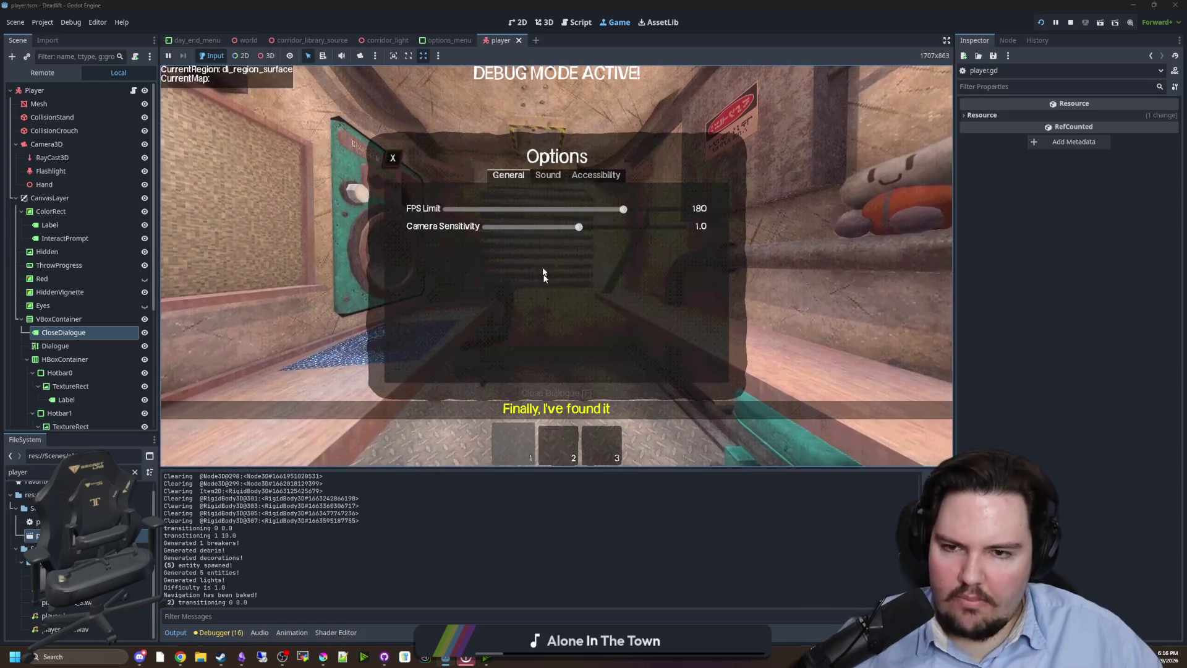
pyautogui.click(547, 175)
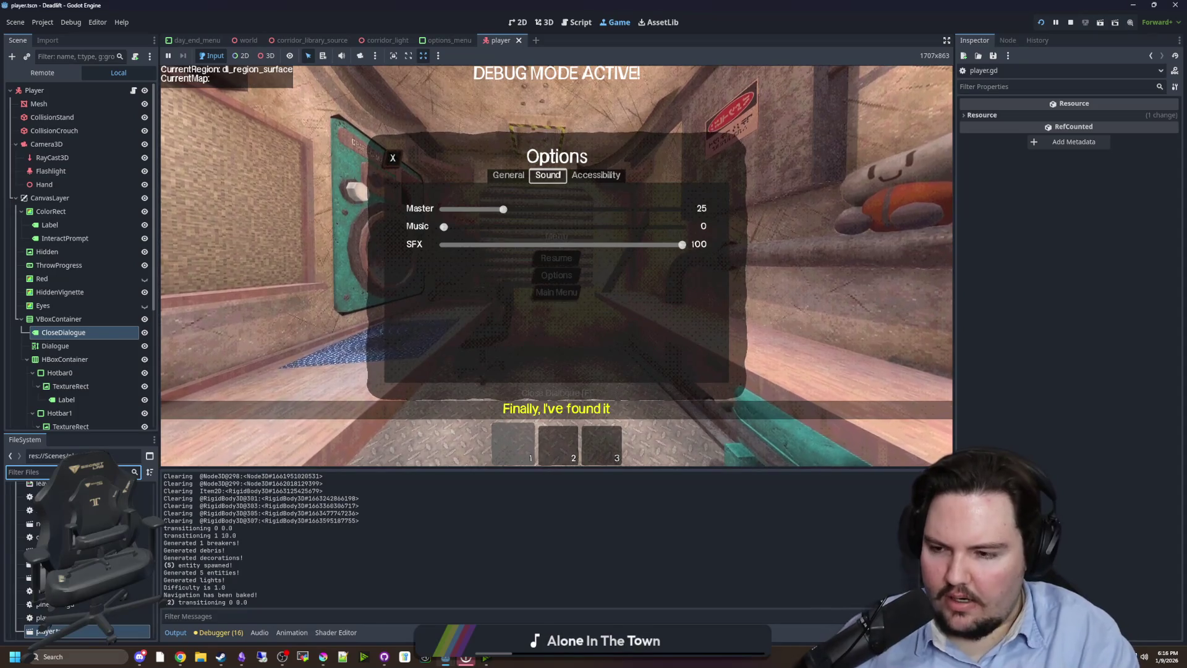
# Step: Filter the FileSystem for 'option' and open options_menu.tscn for editing
pyautogui.write('option')
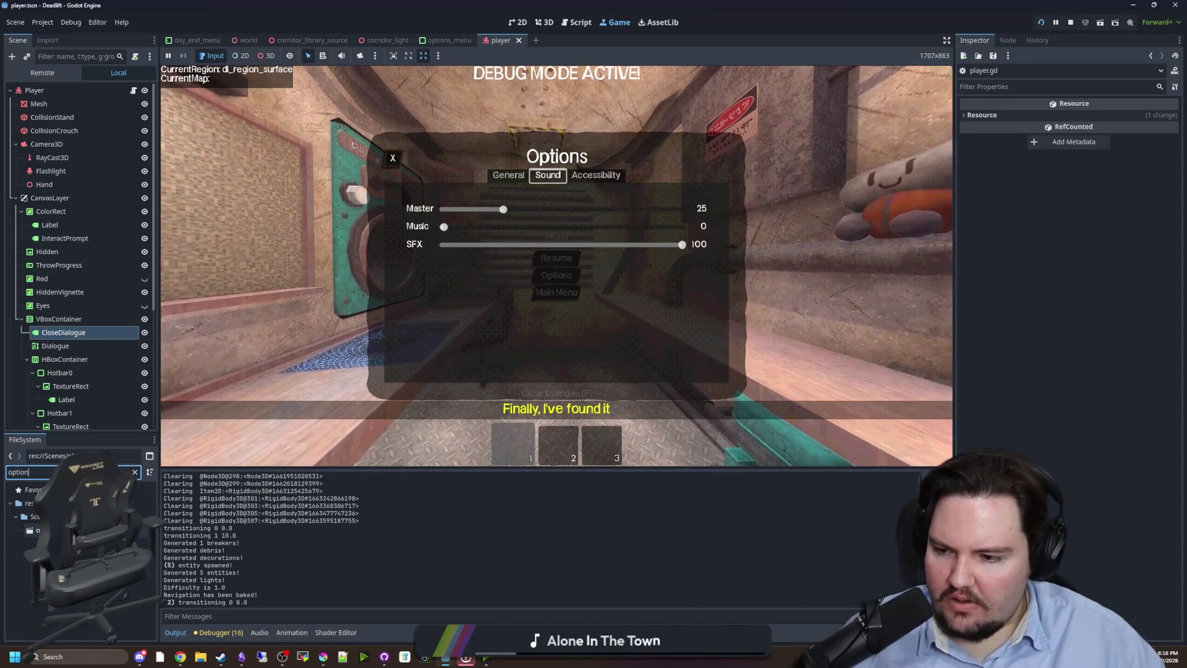
pyautogui.doubleClick(38, 530)
pyautogui.click(518, 22)
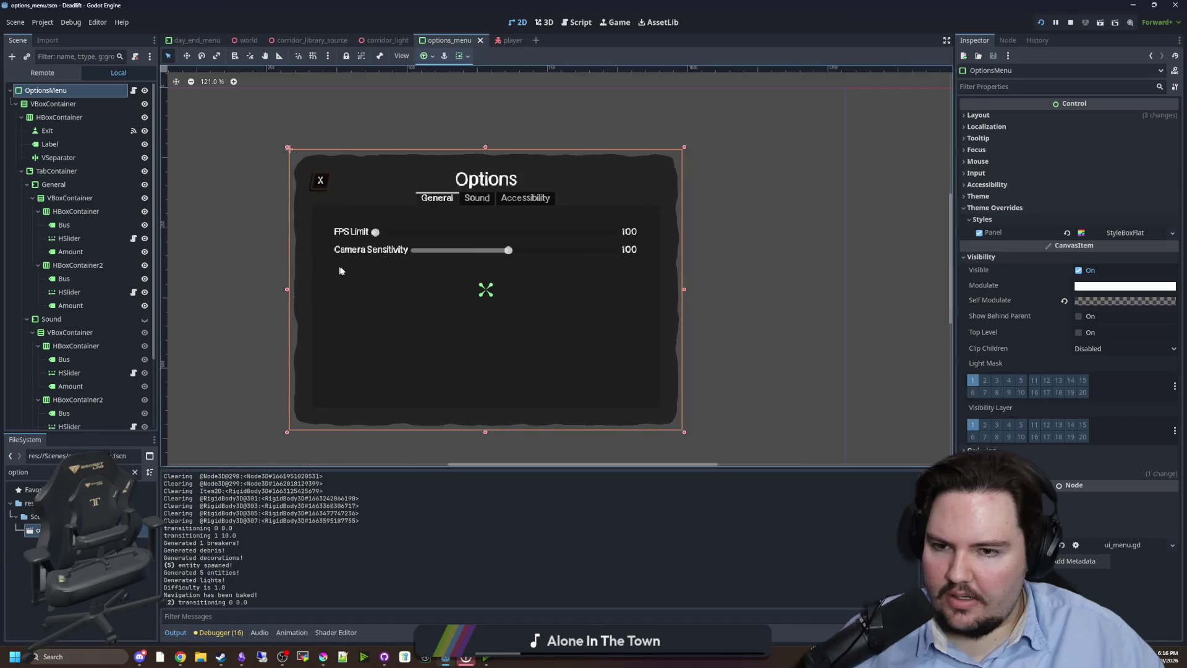
# Step: Open volume_slider.gd from the Sound HSlider and review its volume lookup and save lines
pyautogui.scroll(3, 336, 307)
pyautogui.scroll(-3, 131, 291)
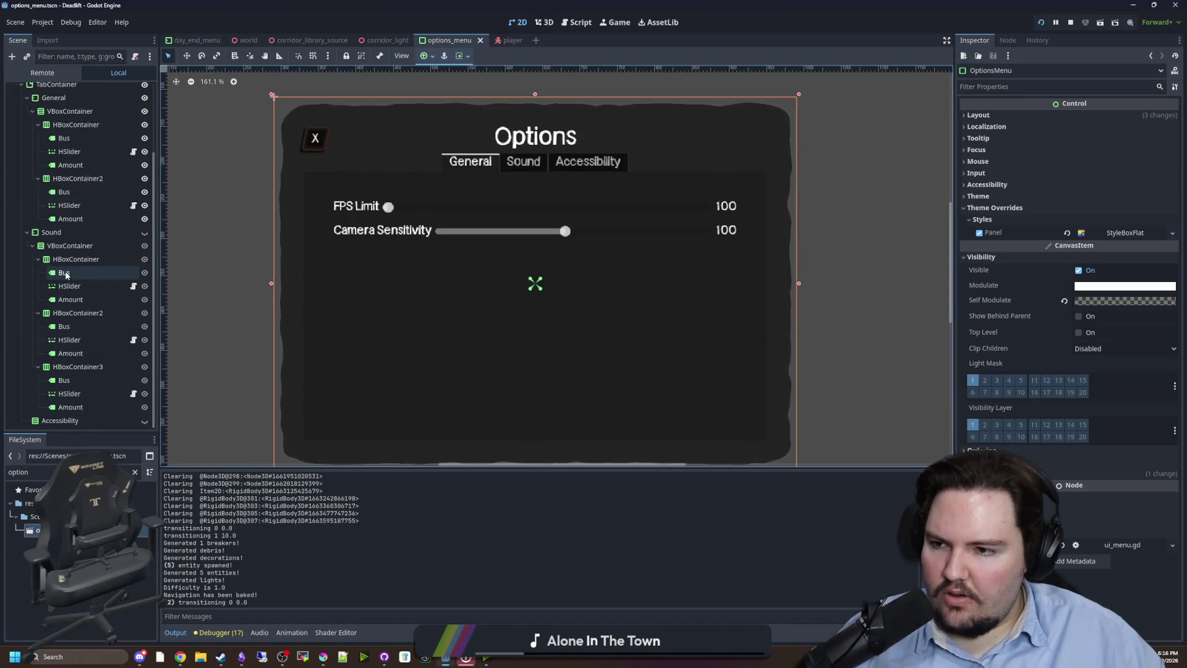
pyautogui.click(132, 286)
pyautogui.click(436, 209)
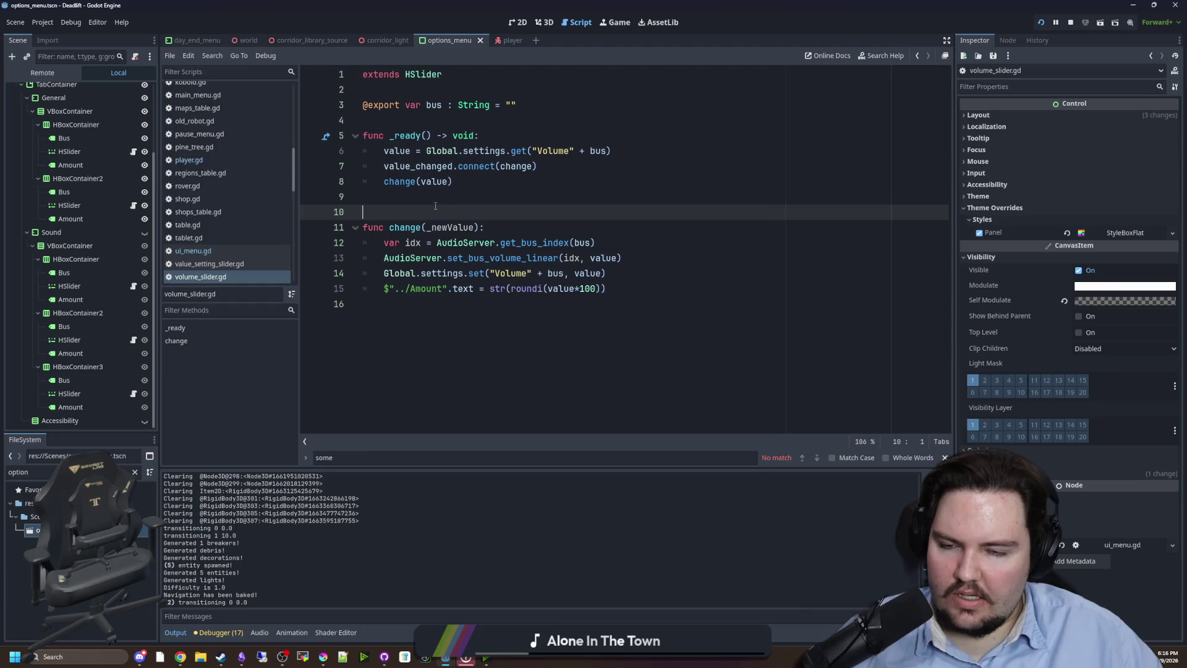
pyautogui.press('Up')
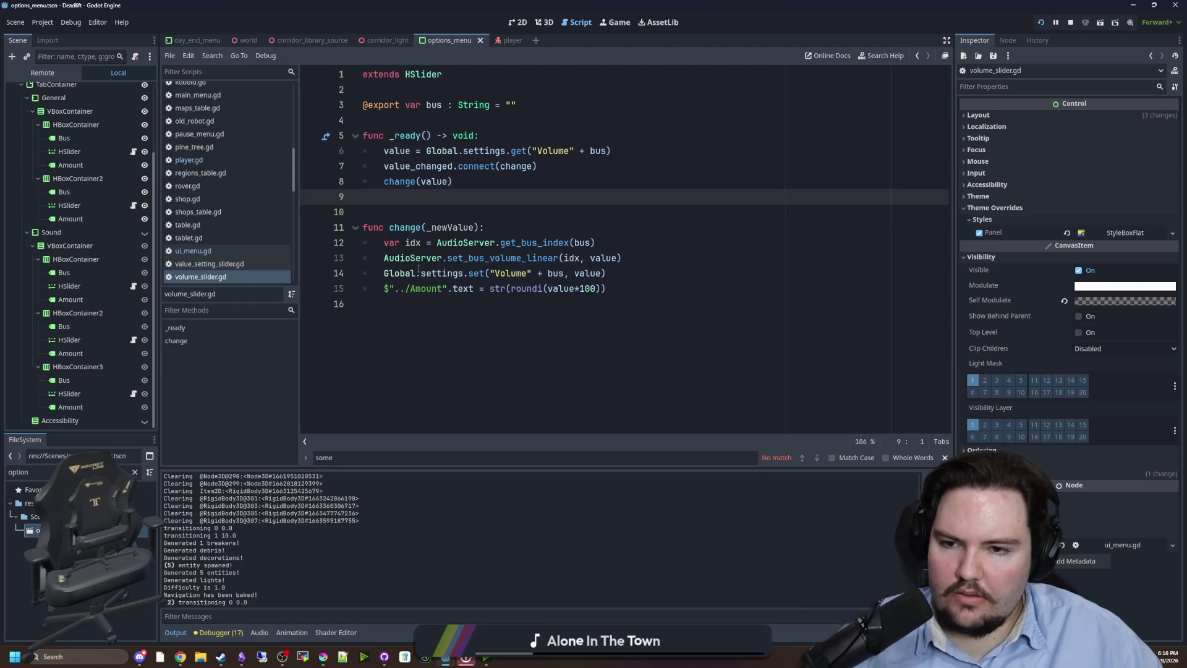
pyautogui.moveTo(405, 274); pyautogui.dragTo(606, 273)
pyautogui.click(610, 273)
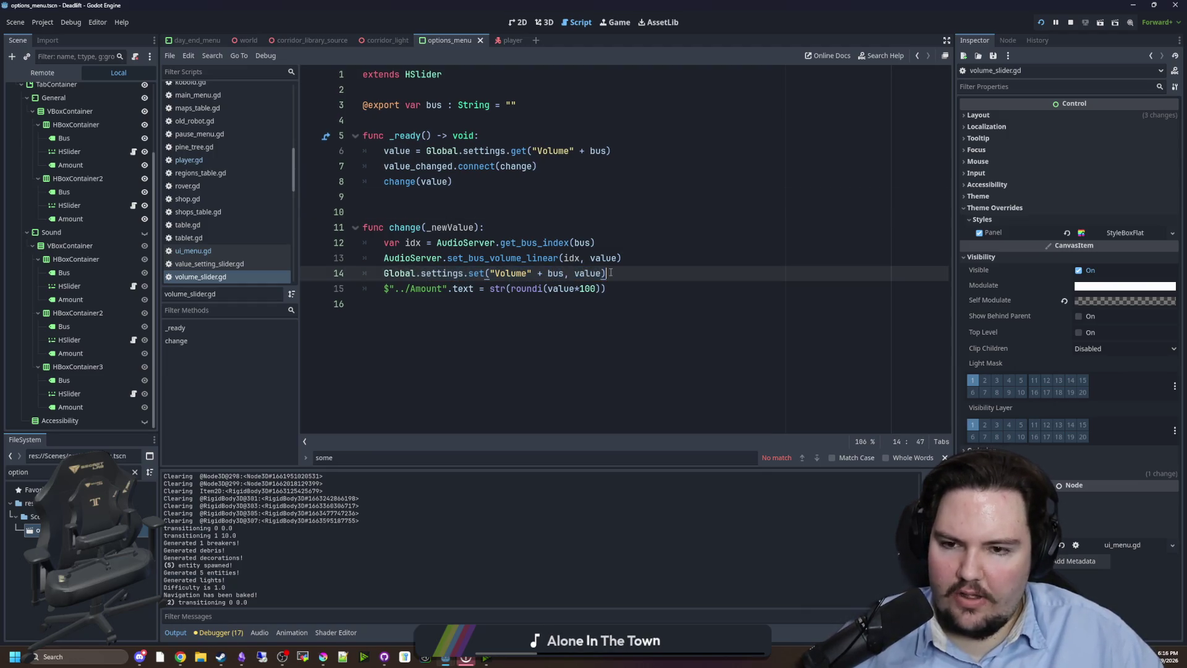
pyautogui.click(453, 209)
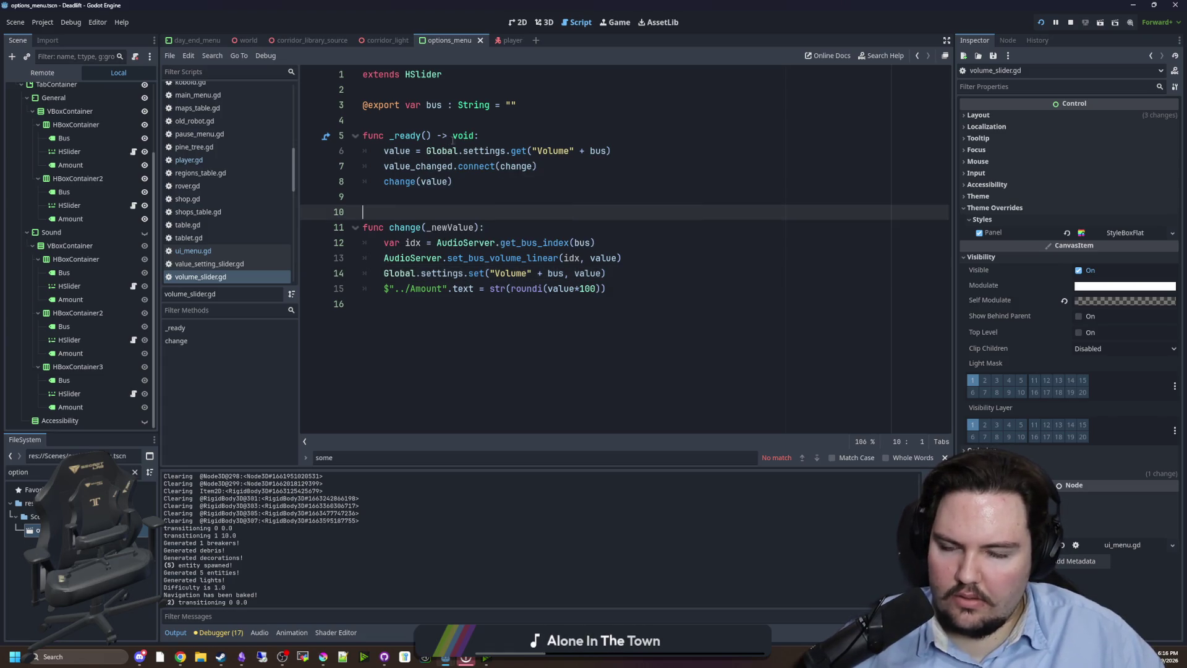
pyautogui.click(408, 136)
pyautogui.click(408, 151)
pyautogui.moveTo(408, 151); pyautogui.dragTo(624, 151)
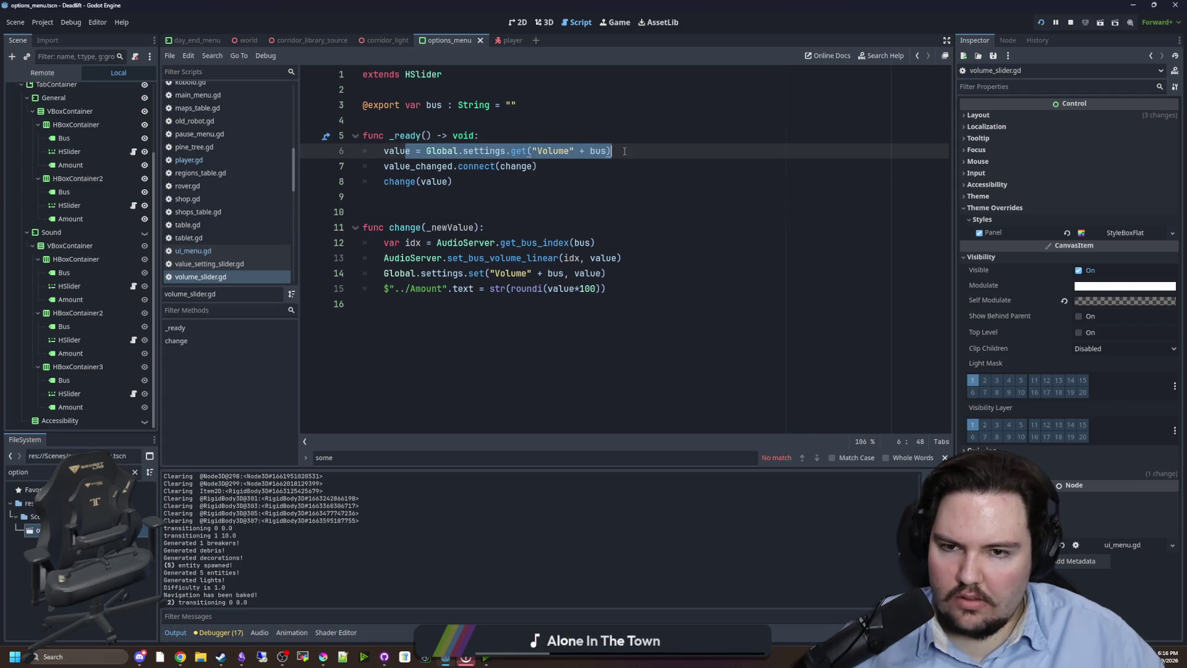
pyautogui.click(625, 151)
pyautogui.click(520, 195)
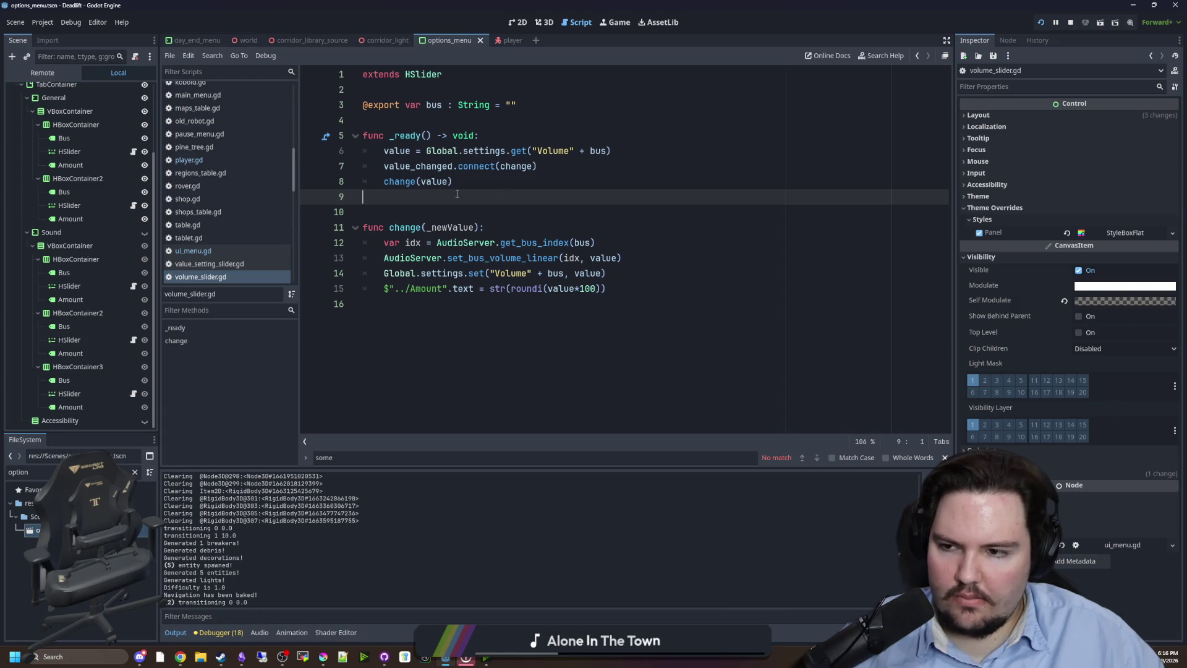
# Step: Open value_setting_slider.gd and select its entire script for copying
pyautogui.click(133, 206)
pyautogui.click(570, 244)
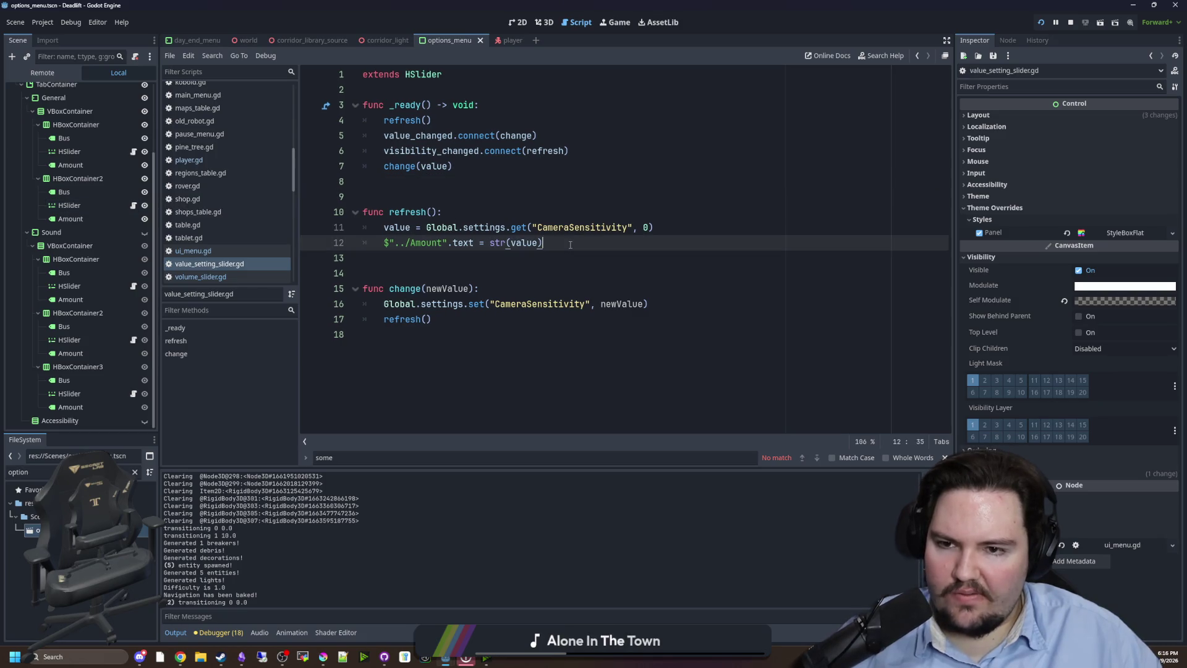
pyautogui.moveTo(570, 245); pyautogui.dragTo(561, 252)
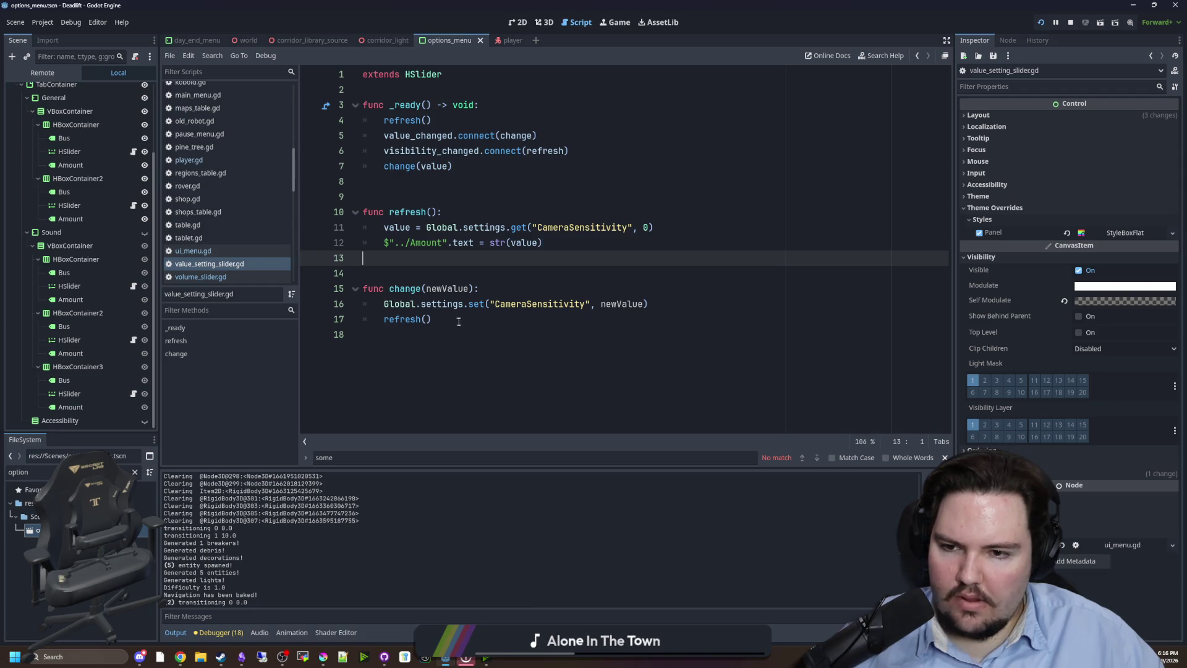
pyautogui.hotkey('ctrl', 'a')
pyautogui.hotkey('ctrl', 'c')
pyautogui.click(556, 243)
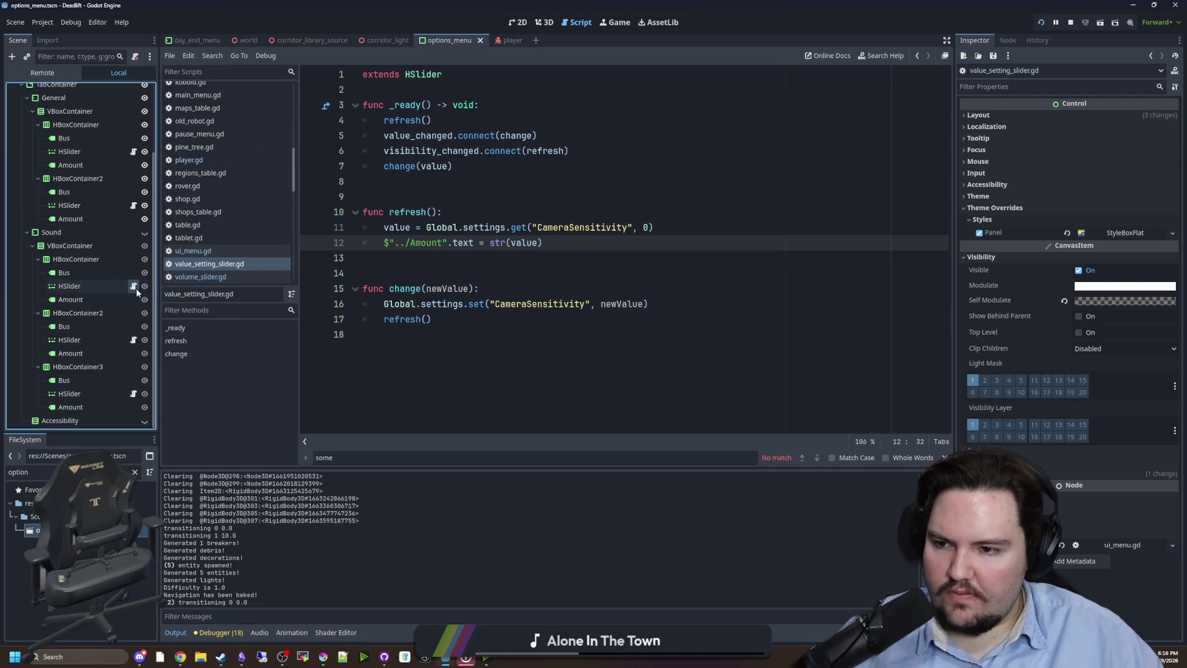
# Step: Return to volume_slider.gd and add blank lines after the _ready function
pyautogui.click(134, 287)
pyautogui.click(395, 205)
pyautogui.press('Return')
pyautogui.press('Return')
pyautogui.press('Return')
pyautogui.press('Up')
pyautogui.press('Up')
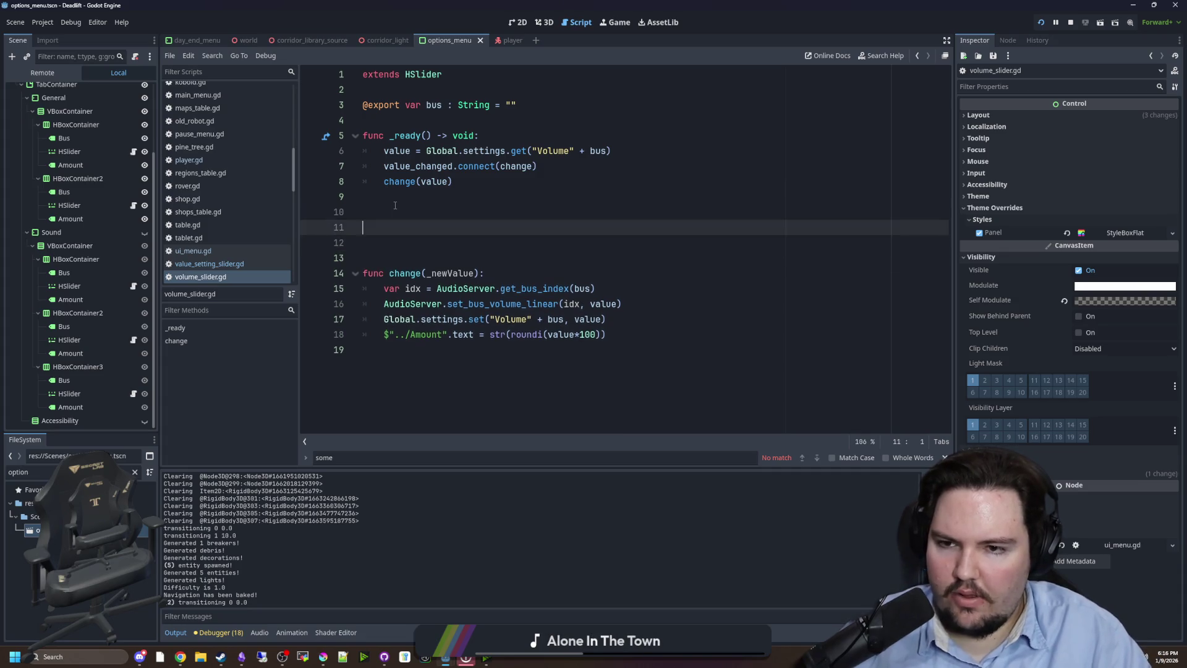
# Step: Paste the copied slider code and move its refresh() call into the original _ready
pyautogui.hotkey('ctrl', 'v')
pyautogui.scroll(2, 499, 252)
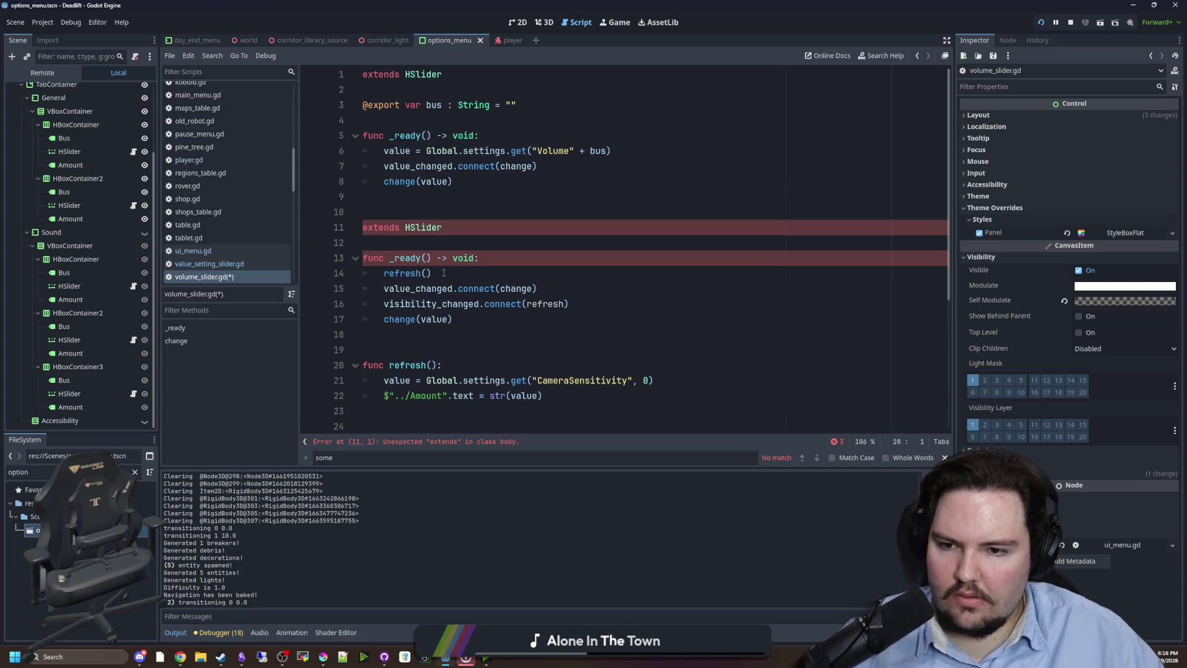
pyautogui.click(385, 273)
pyautogui.press('Delete')
pyautogui.click(500, 127)
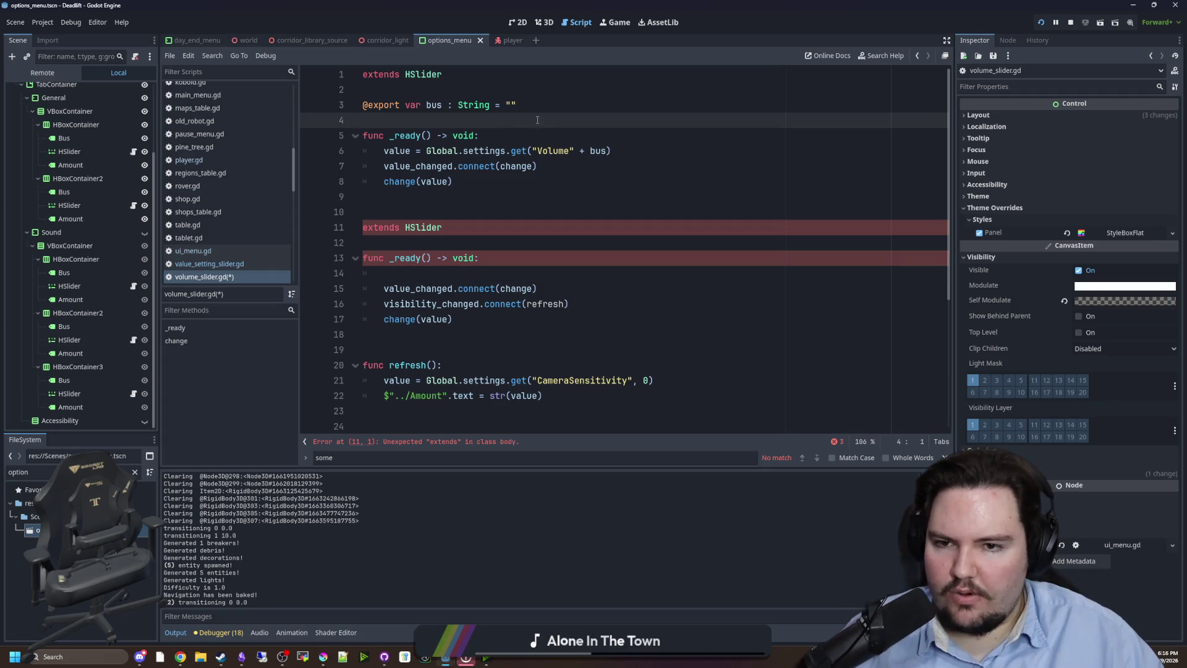
pyautogui.click(538, 136)
pyautogui.press('Return')
pyautogui.write('refresh()')
# Step: Replace the CameraSensitivity lookup in refresh with the Volume + bus settings lookup
pyautogui.scroll(-4, 549, 340)
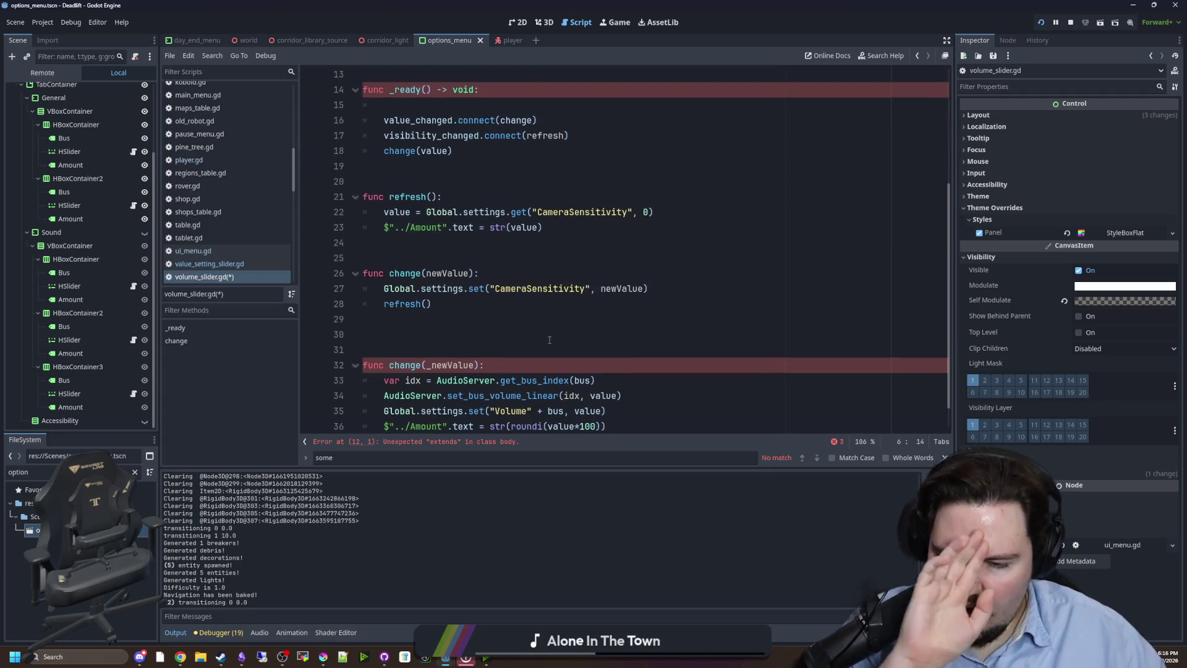
pyautogui.scroll(3, 458, 273)
pyautogui.click(465, 379)
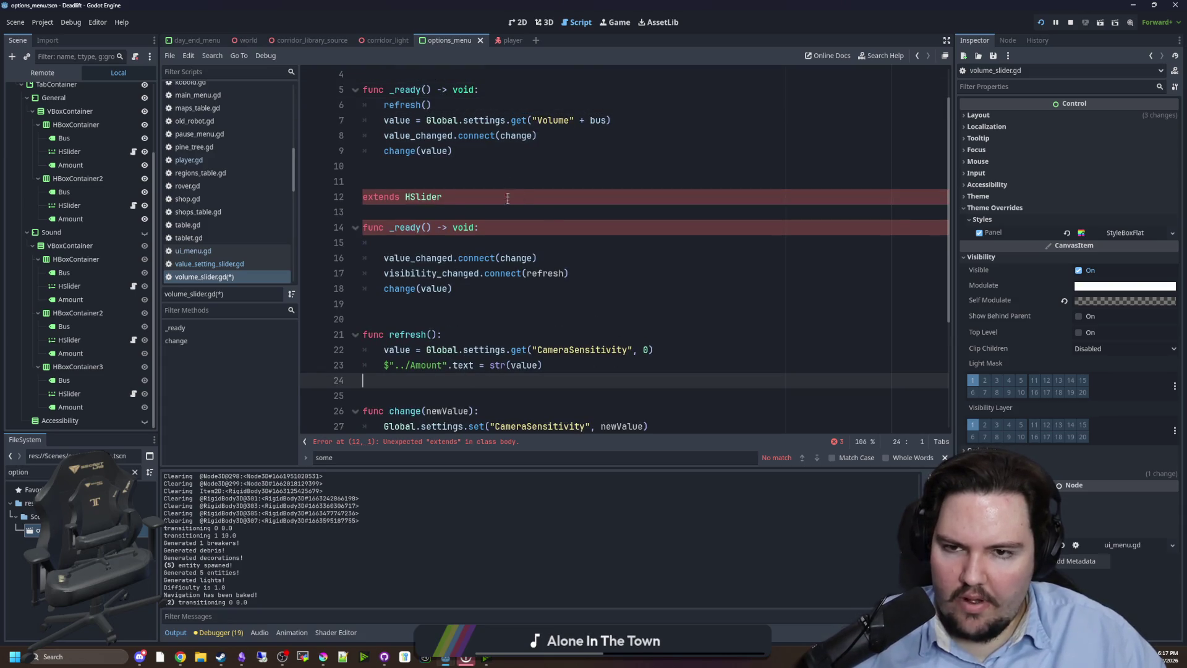
pyautogui.scroll(-4, 604, 274)
pyautogui.scroll(4, 565, 286)
pyautogui.click(626, 136)
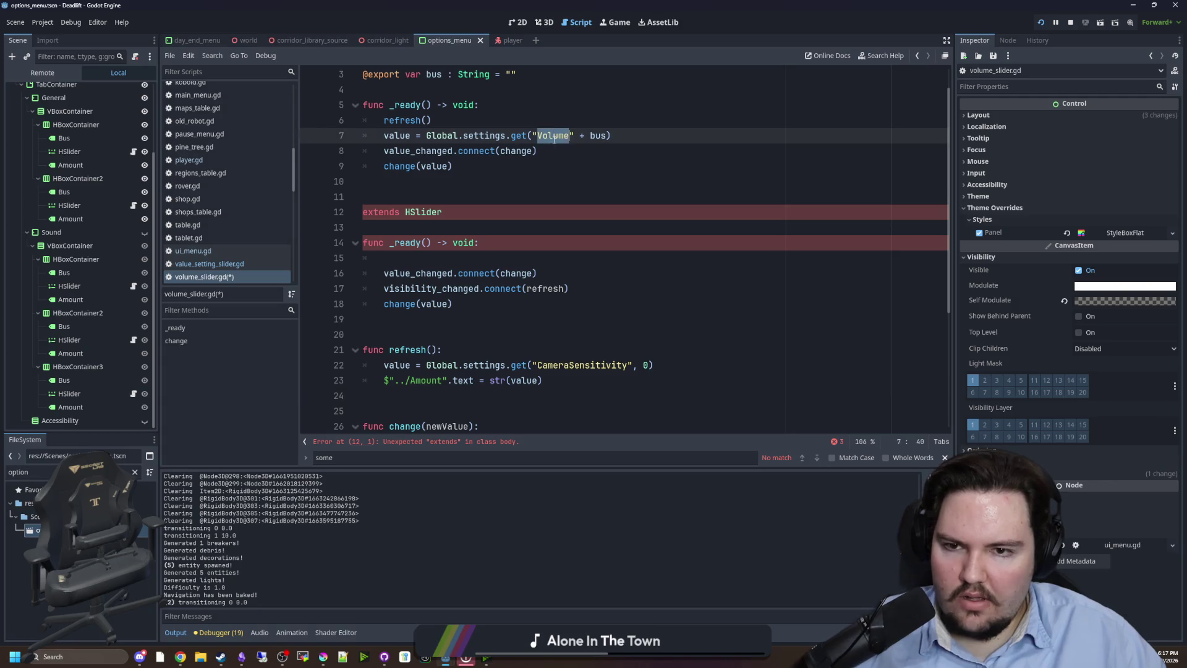
pyautogui.press('Down')
pyautogui.press('Down')
pyautogui.press('Down')
pyautogui.moveTo(621, 135); pyautogui.dragTo(420, 135)
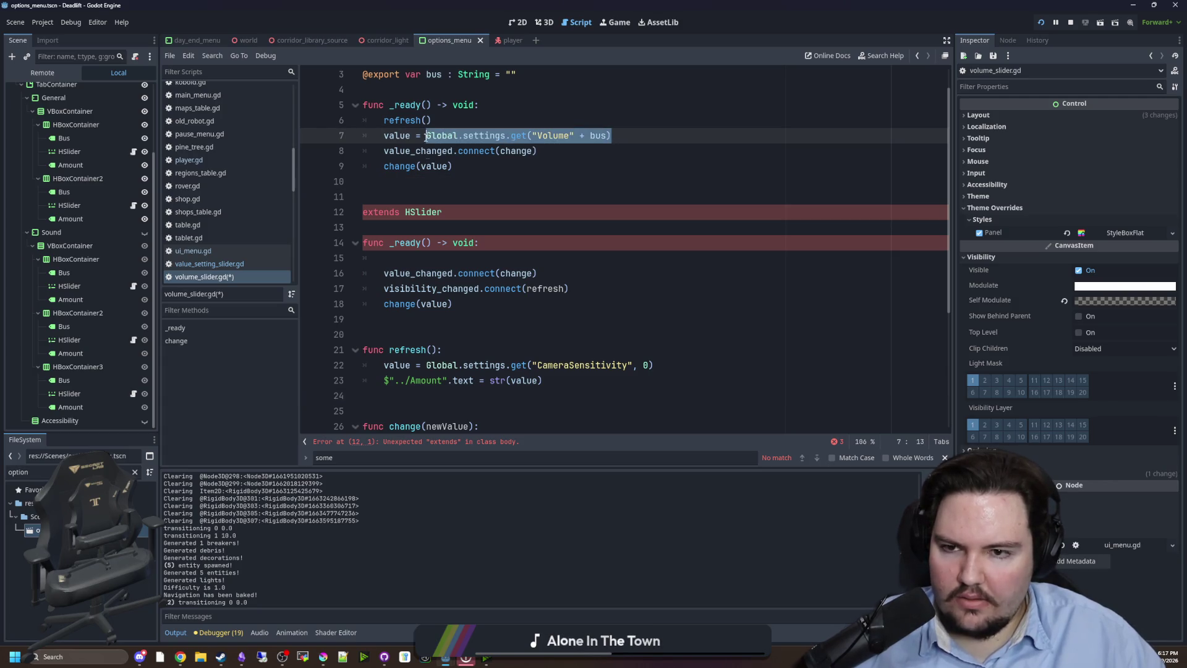
pyautogui.hotkey('ctrl', 'c')
pyautogui.moveTo(656, 366); pyautogui.dragTo(426, 365)
pyautogui.hotkey('ctrl', 'v')
pyautogui.click(462, 348)
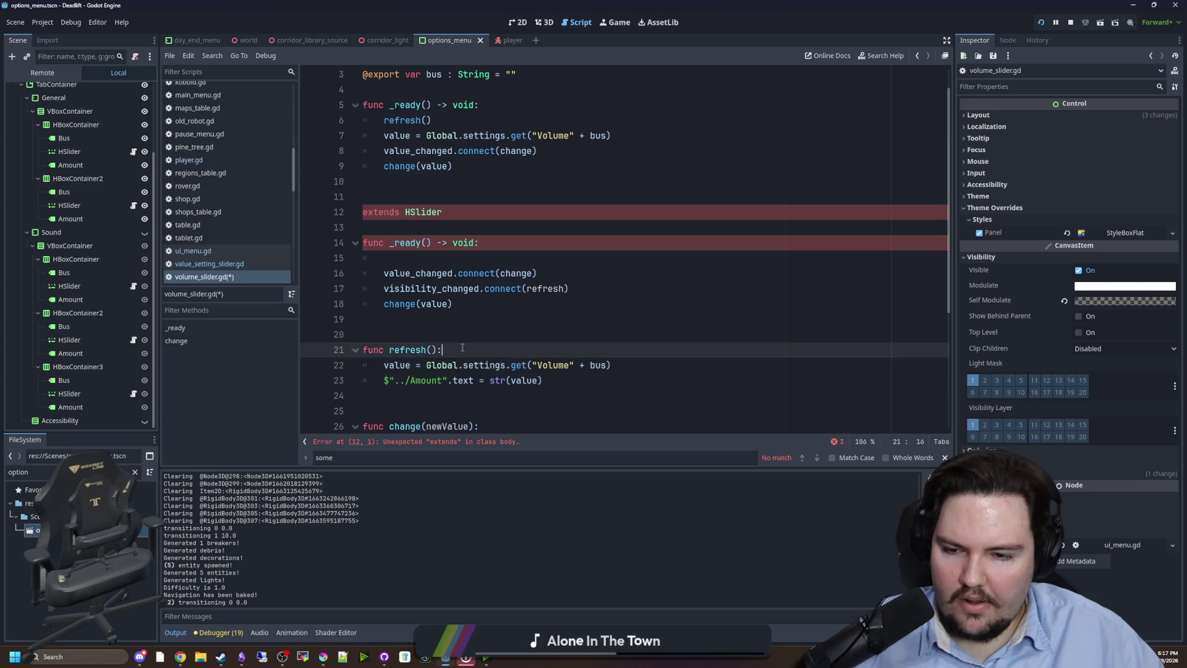
# Step: Delete the stray 'extends HSlider' line from the pasted code
pyautogui.scroll(1, 428, 373)
pyautogui.scroll(-2, 417, 368)
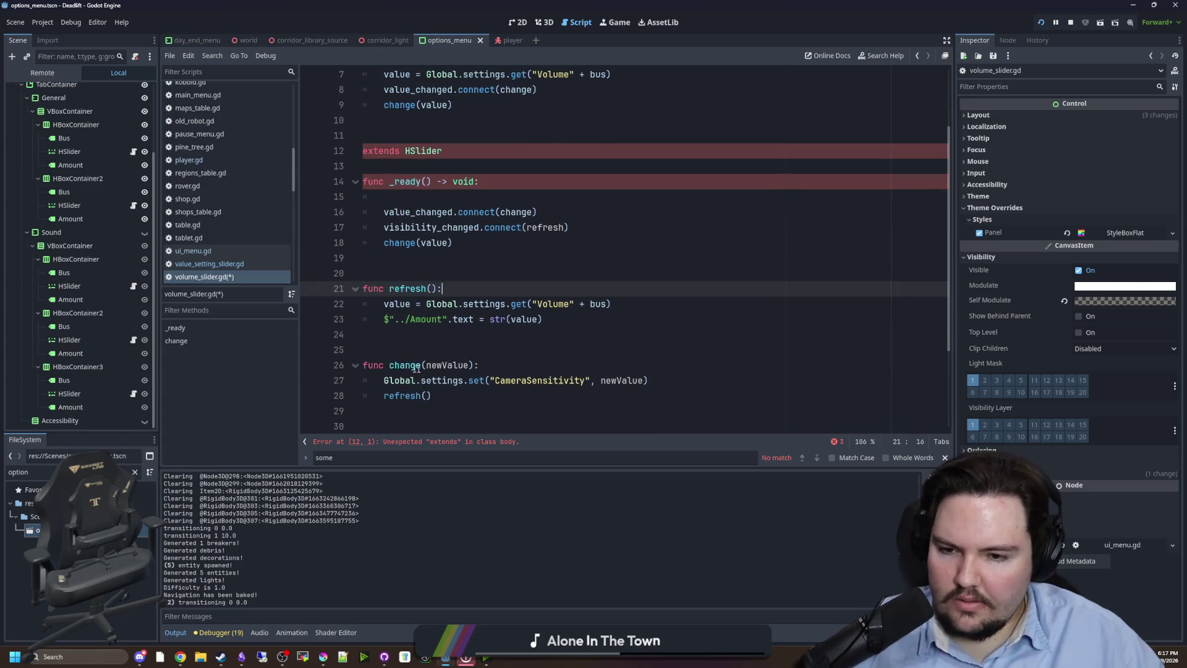
pyautogui.scroll(-2, 499, 327)
pyautogui.scroll(5, 500, 327)
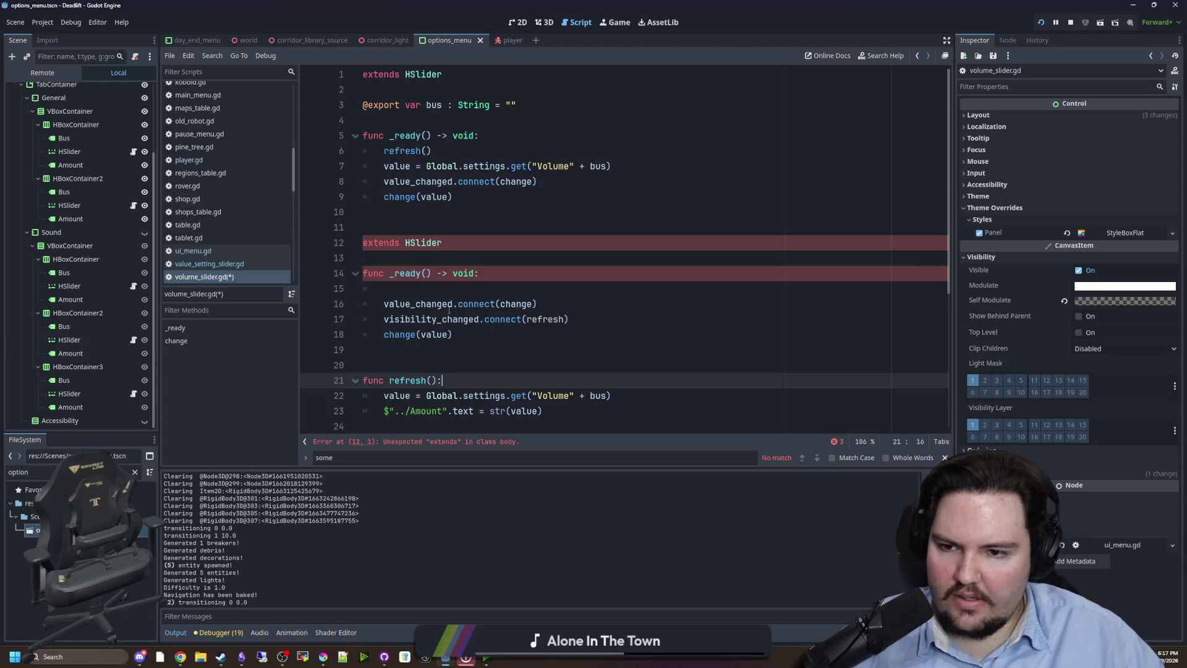
pyautogui.tripleClick(471, 245)
pyautogui.press('BackSpace')
pyautogui.press('BackSpace')
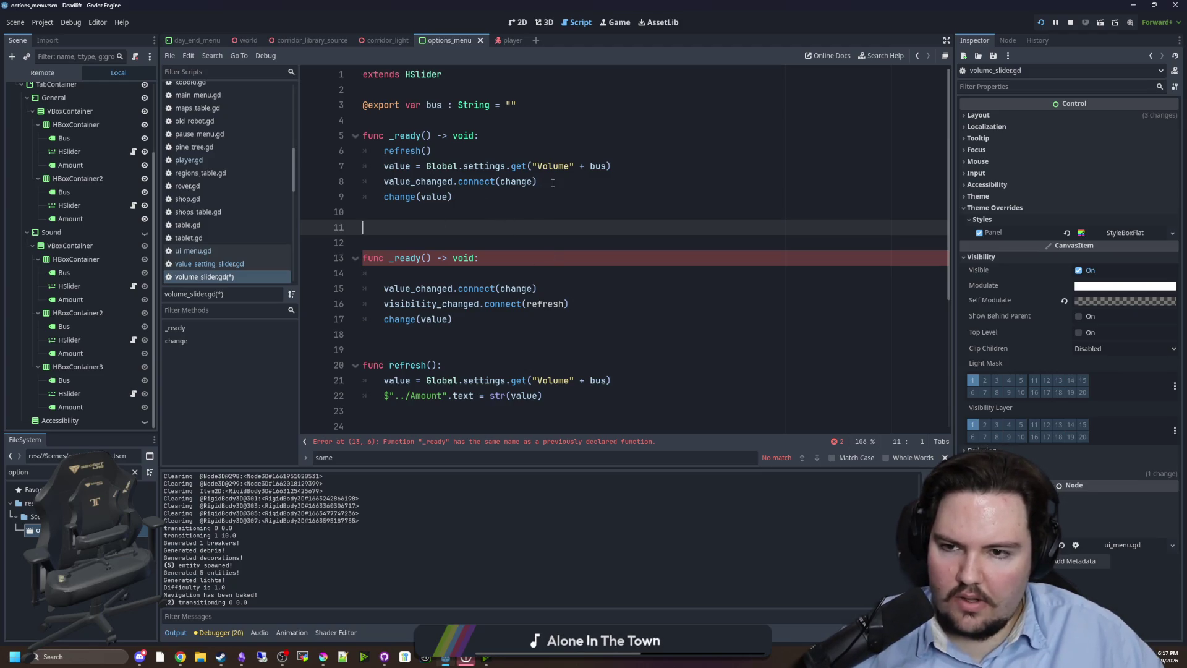
# Step: Add the visibility_changed connection below the value_changed line in the first _ready
pyautogui.moveTo(553, 183); pyautogui.dragTo(381, 179)
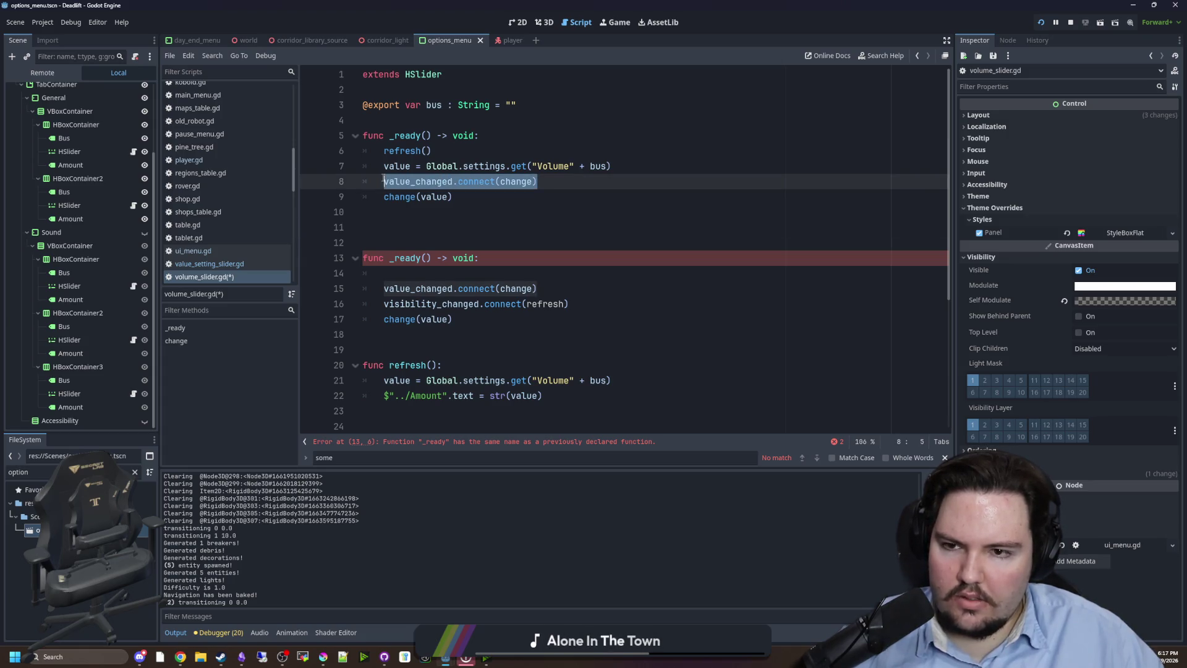
pyautogui.moveTo(568, 304); pyautogui.dragTo(384, 303)
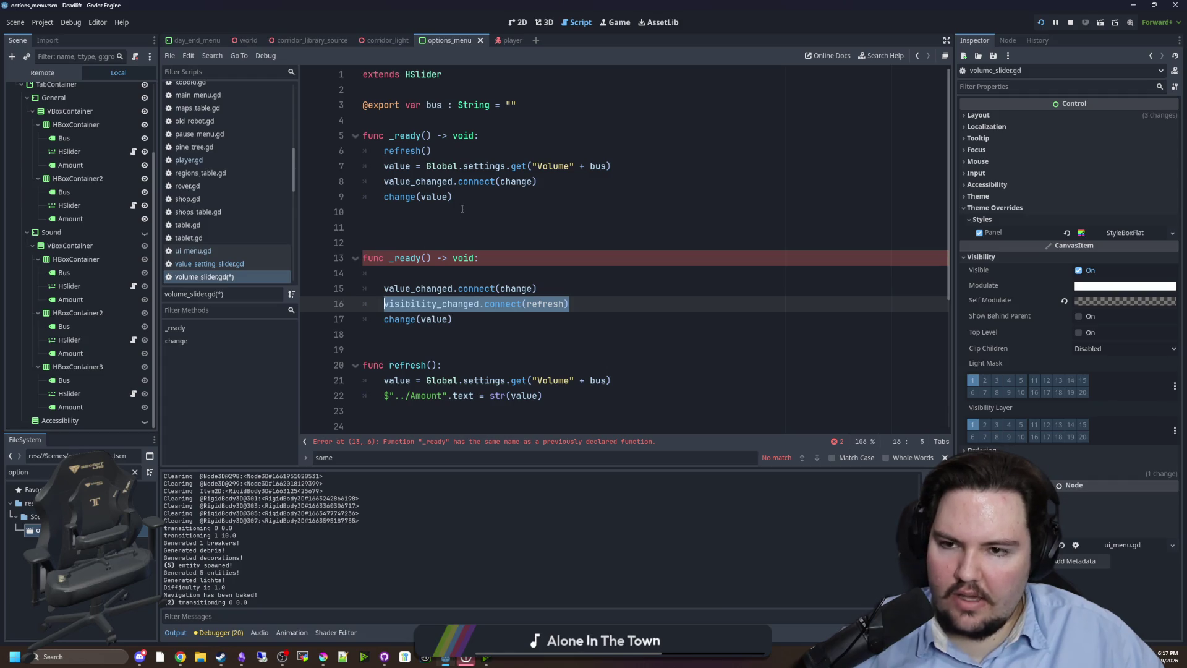
pyautogui.click(550, 184)
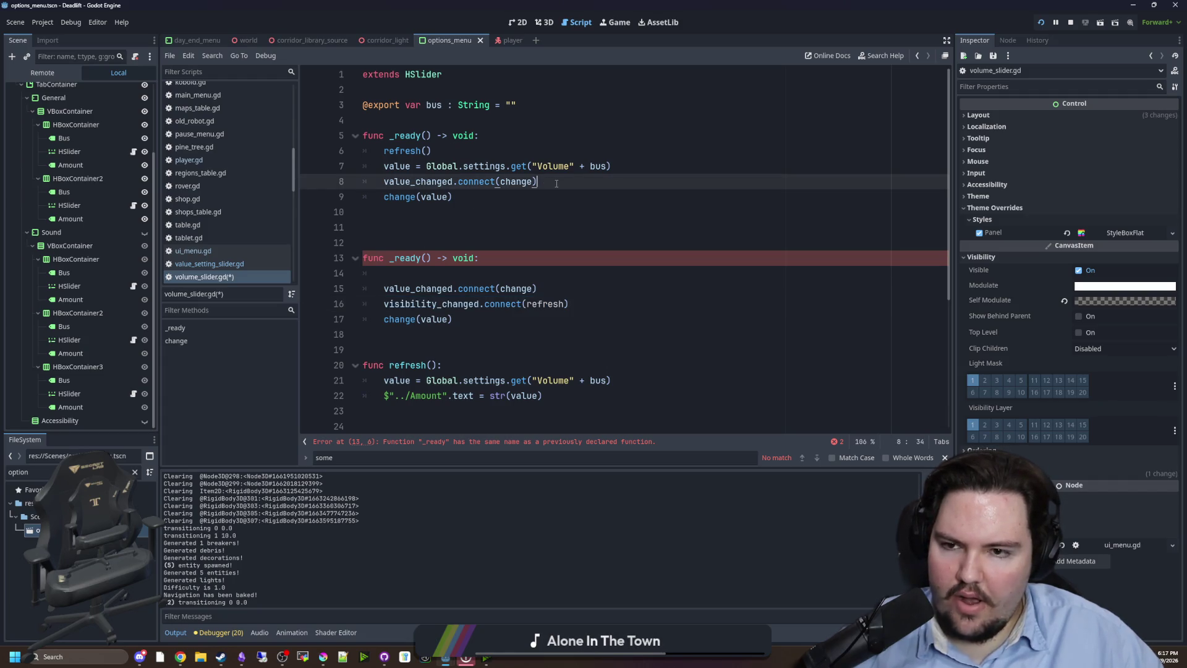
pyautogui.press('Return')
pyautogui.hotkey('ctrl', 'v')
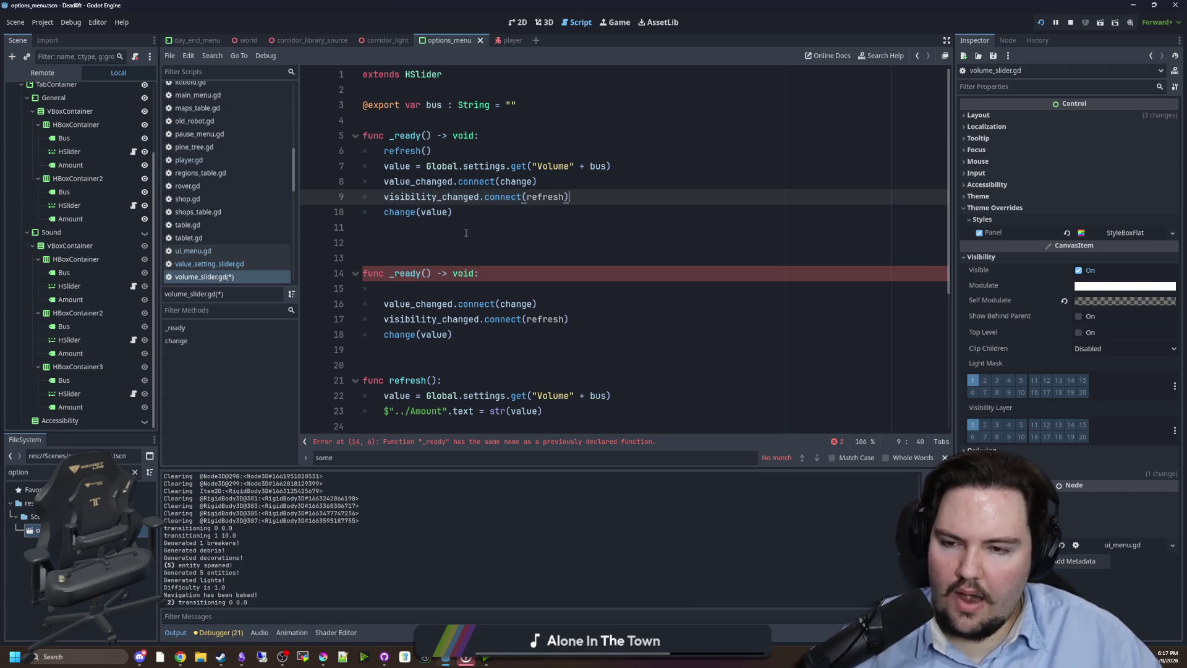
# Step: Delete the duplicate _ready function
pyautogui.click(466, 232)
pyautogui.moveTo(476, 337)
pyautogui.mouseDown()
pyautogui.moveTo(458, 319)
pyautogui.moveTo(460, 213)
pyautogui.mouseUp()
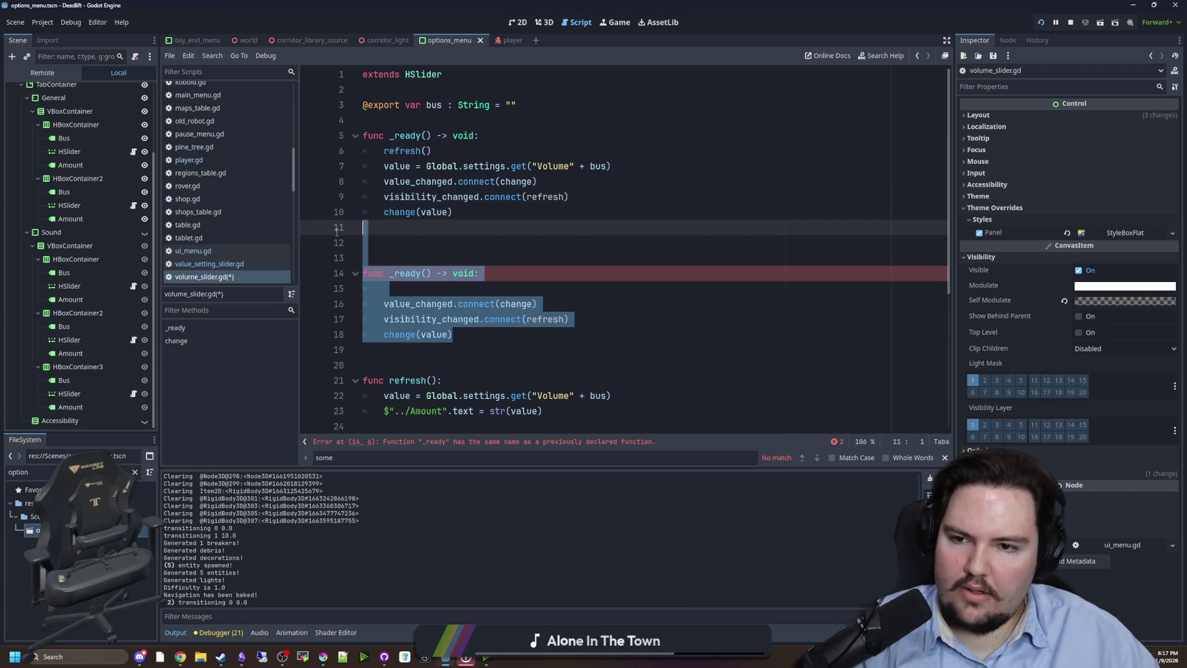
pyautogui.press('BackSpace')
pyautogui.scroll(-2, 488, 269)
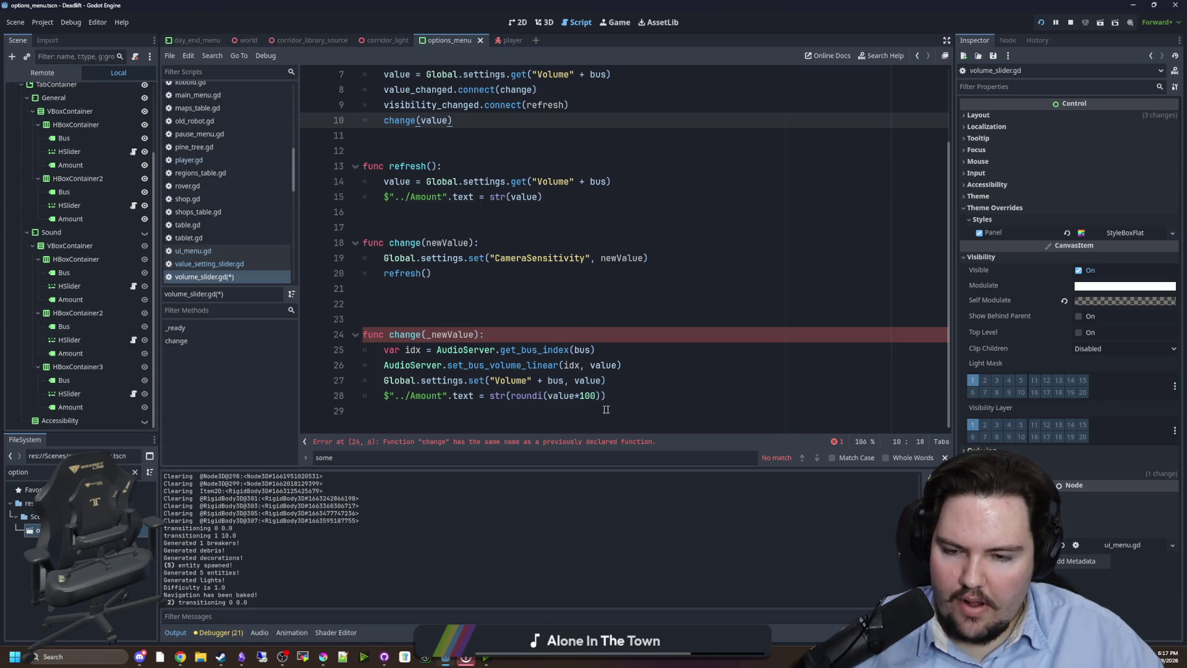
# Step: Make change call refresh, remove the old CameraSensitivity change function, and save
pyautogui.moveTo(625, 396); pyautogui.dragTo(383, 399)
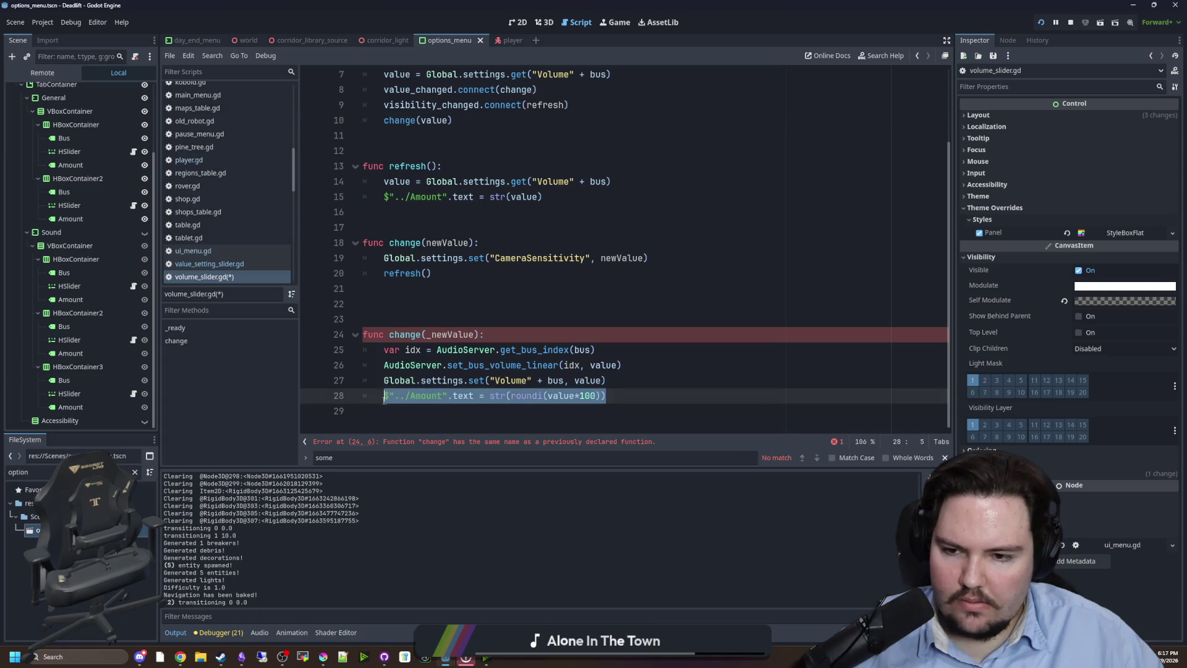
pyautogui.write('refresh(')
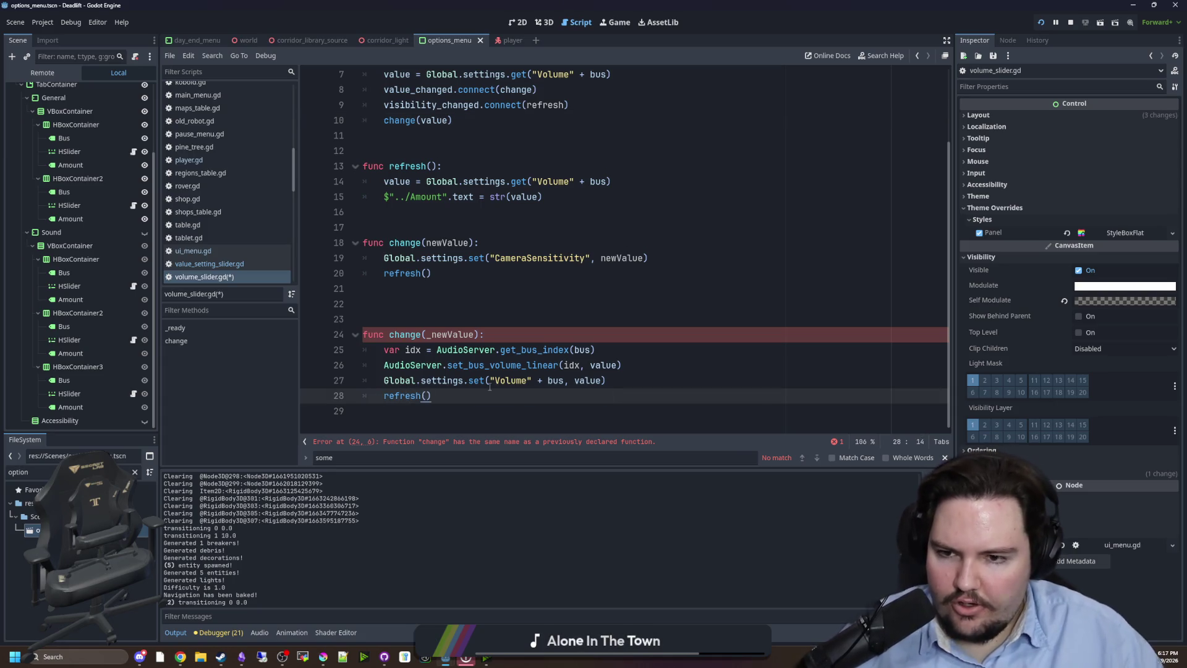
pyautogui.moveTo(435, 274)
pyautogui.mouseDown()
pyautogui.moveTo(371, 258)
pyautogui.moveTo(324, 219)
pyautogui.mouseUp()
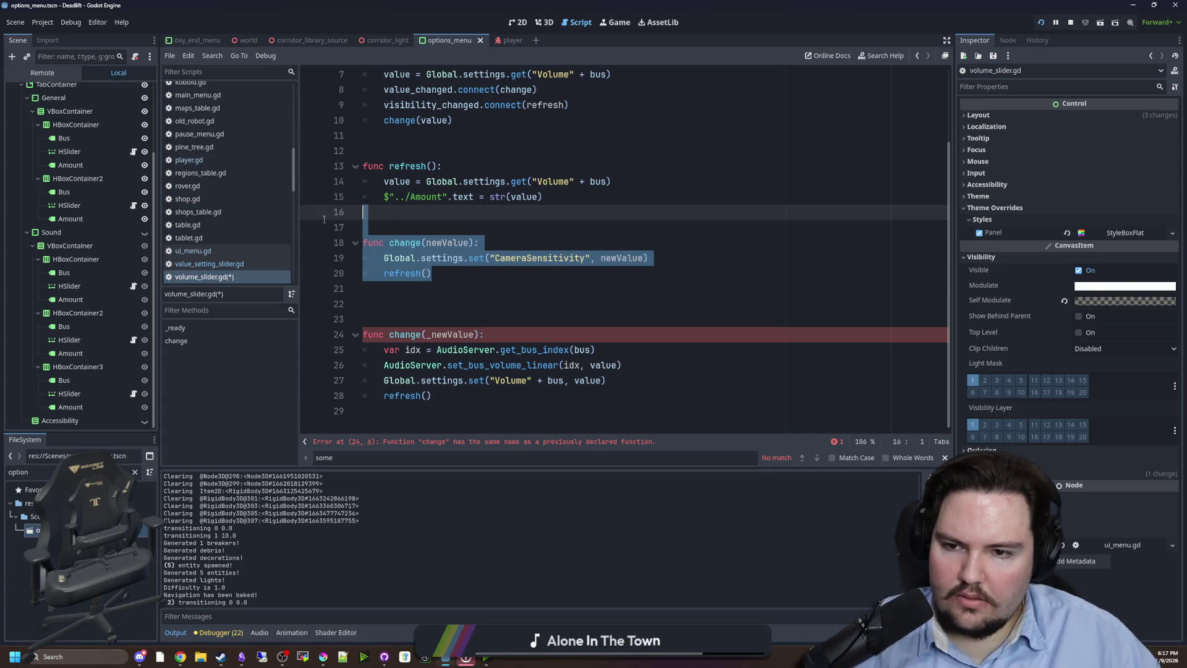
pyautogui.press('BackSpace')
pyautogui.press('BackSpace')
pyautogui.scroll(2, 457, 229)
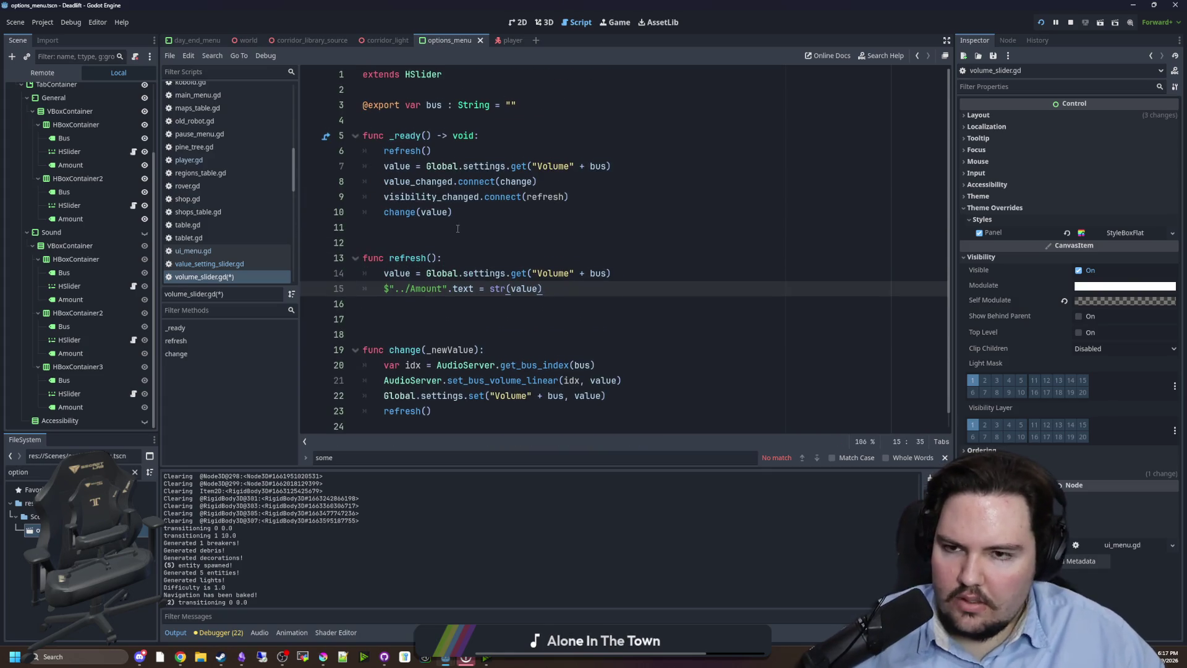
pyautogui.click(422, 305)
pyautogui.press('BackSpace')
pyautogui.press('Up')
pyautogui.press('Up')
pyautogui.press('Up')
pyautogui.hotkey('ctrl', 's')
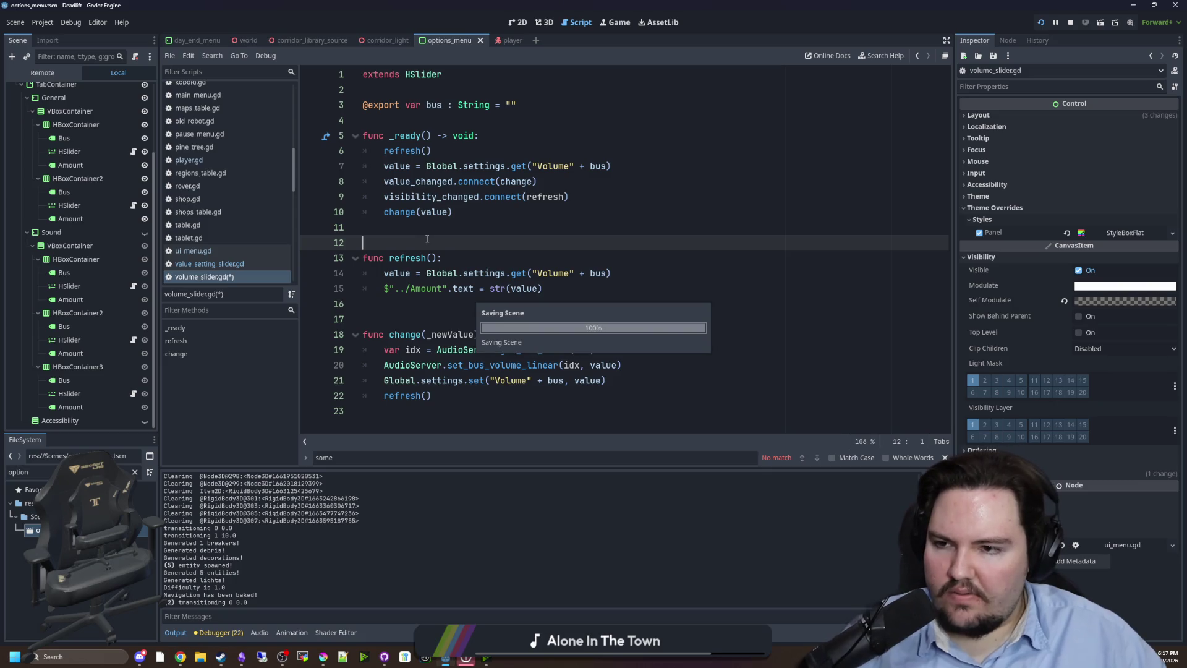
# Step: Compare value_setting_slider.gd and volume_slider.gd side by side in the script list
pyautogui.click(241, 264)
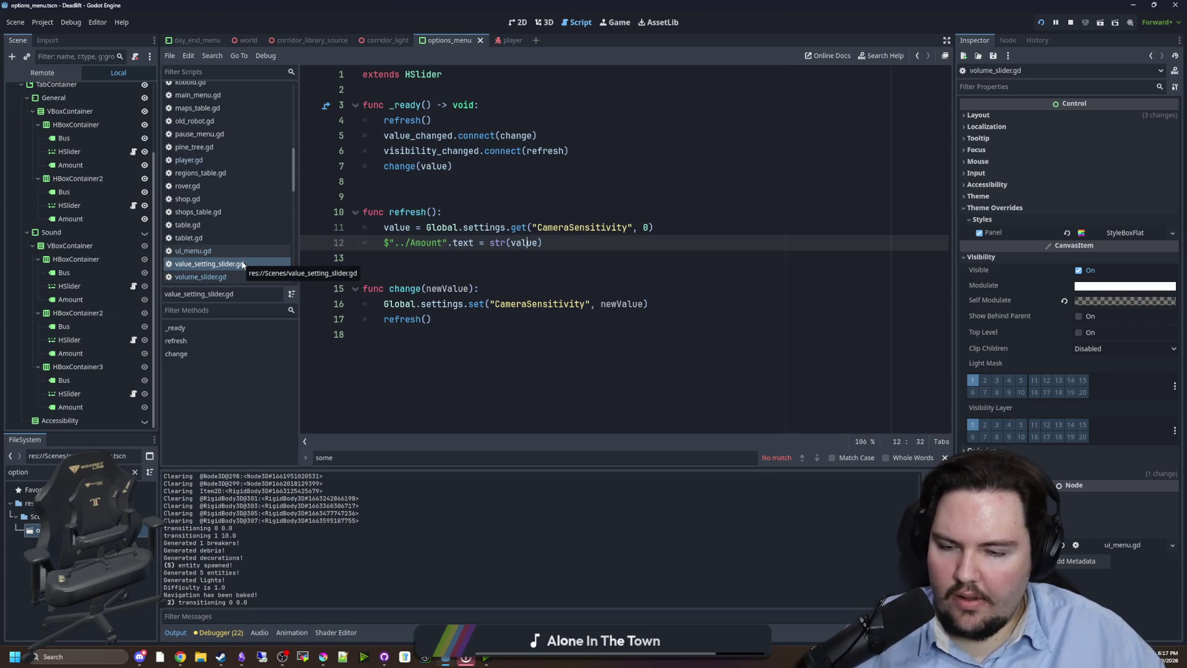
pyautogui.click(220, 276)
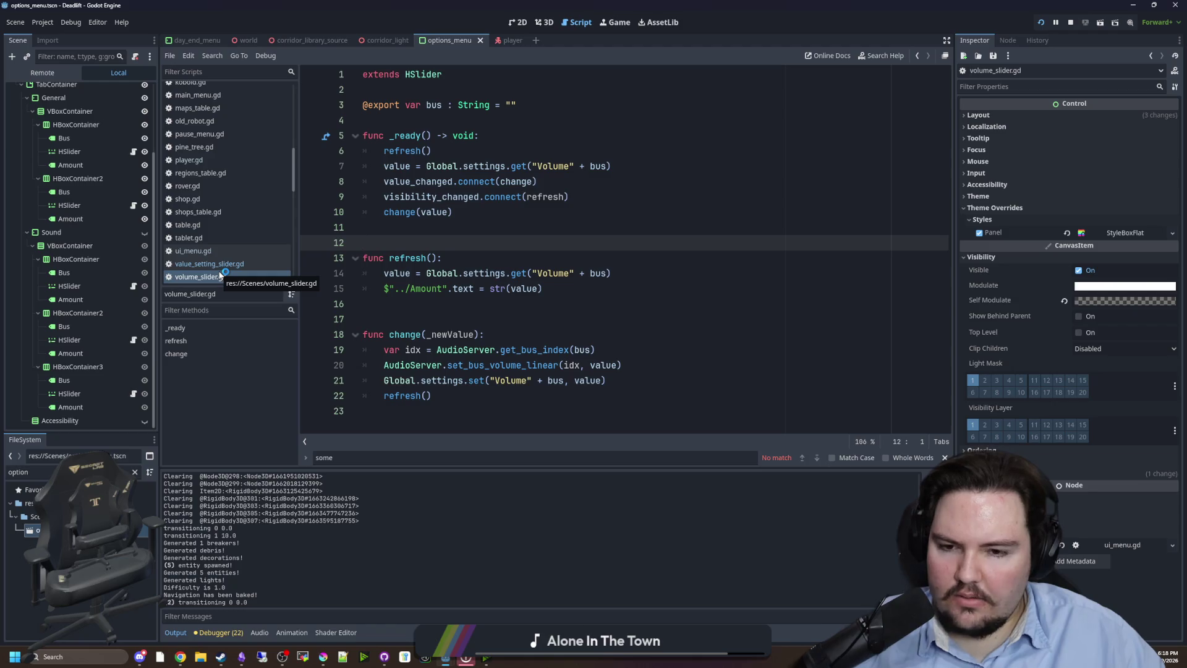
pyautogui.click(227, 264)
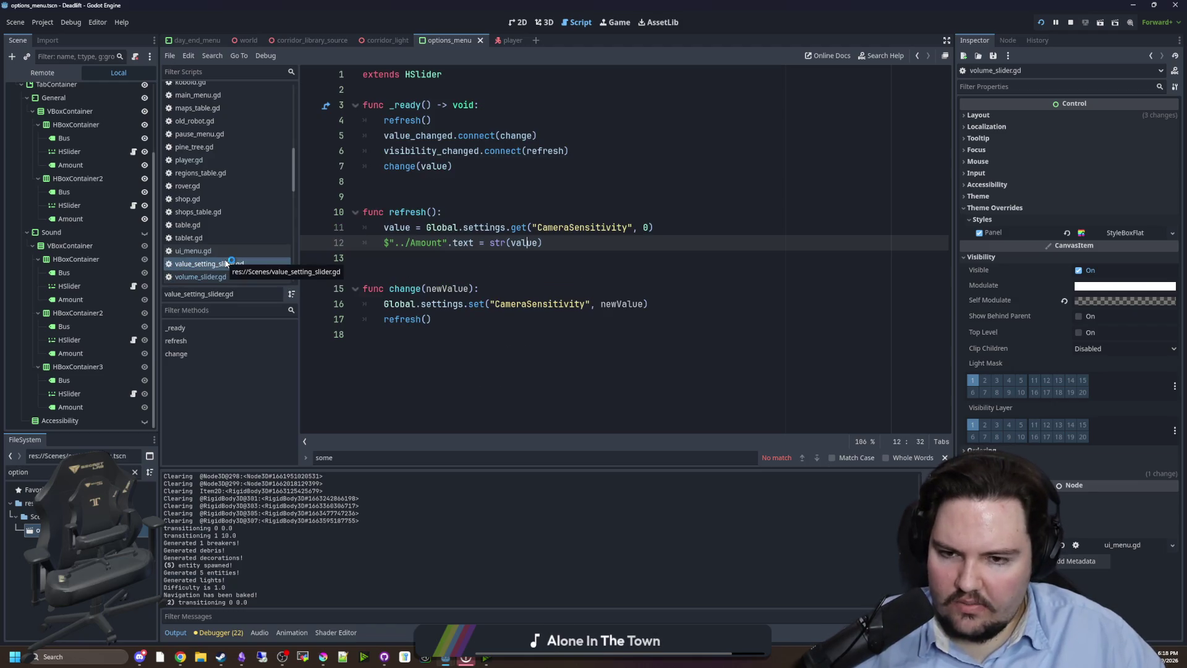
pyautogui.click(216, 277)
pyautogui.click(226, 264)
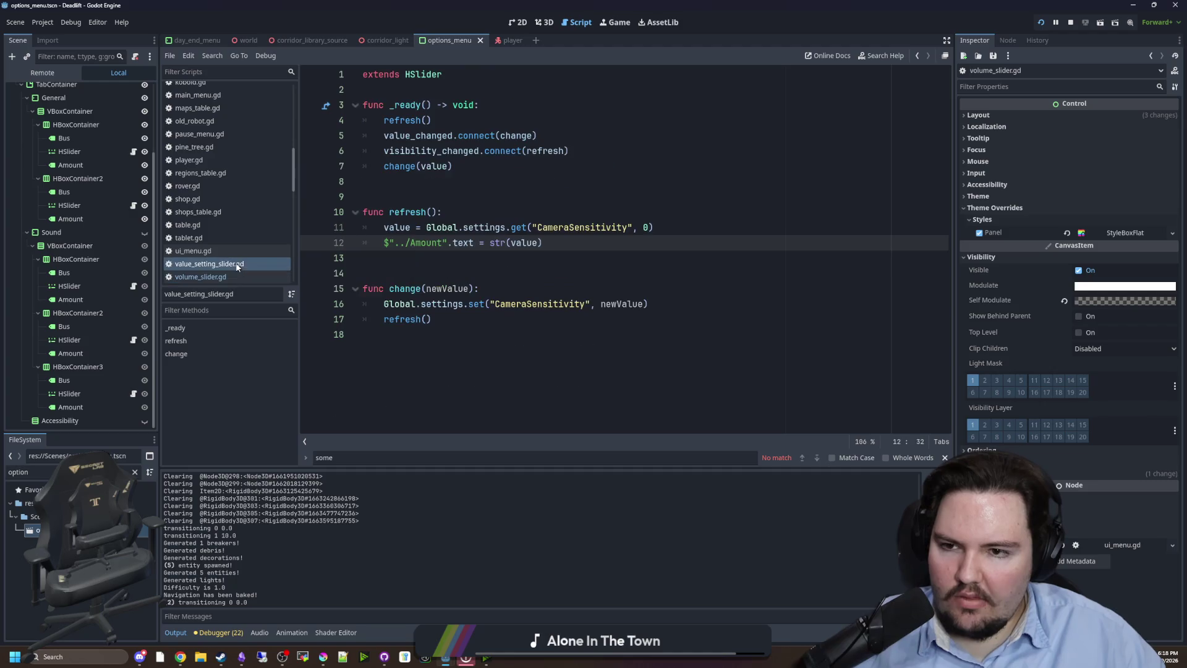
pyautogui.click(217, 277)
pyautogui.click(227, 265)
pyautogui.click(218, 277)
pyautogui.click(228, 266)
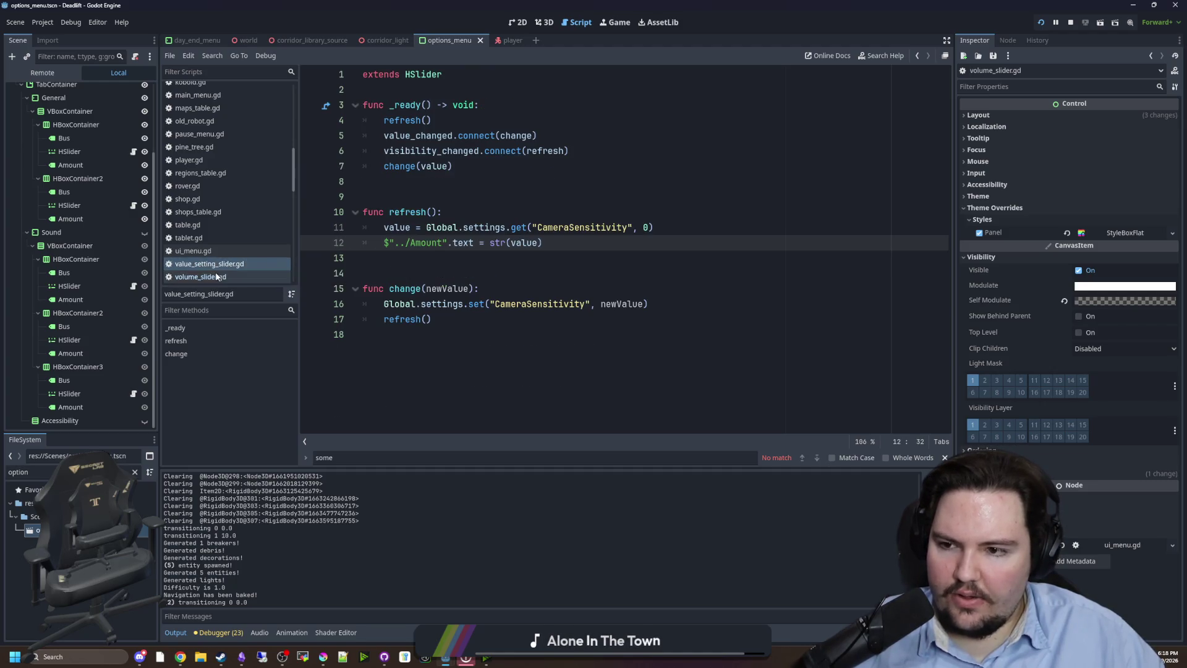
pyautogui.click(217, 277)
# Step: Delete the redundant Volume lookup line from volume_slider.gd's _ready
pyautogui.click(520, 181)
pyautogui.moveTo(520, 181); pyautogui.dragTo(325, 172)
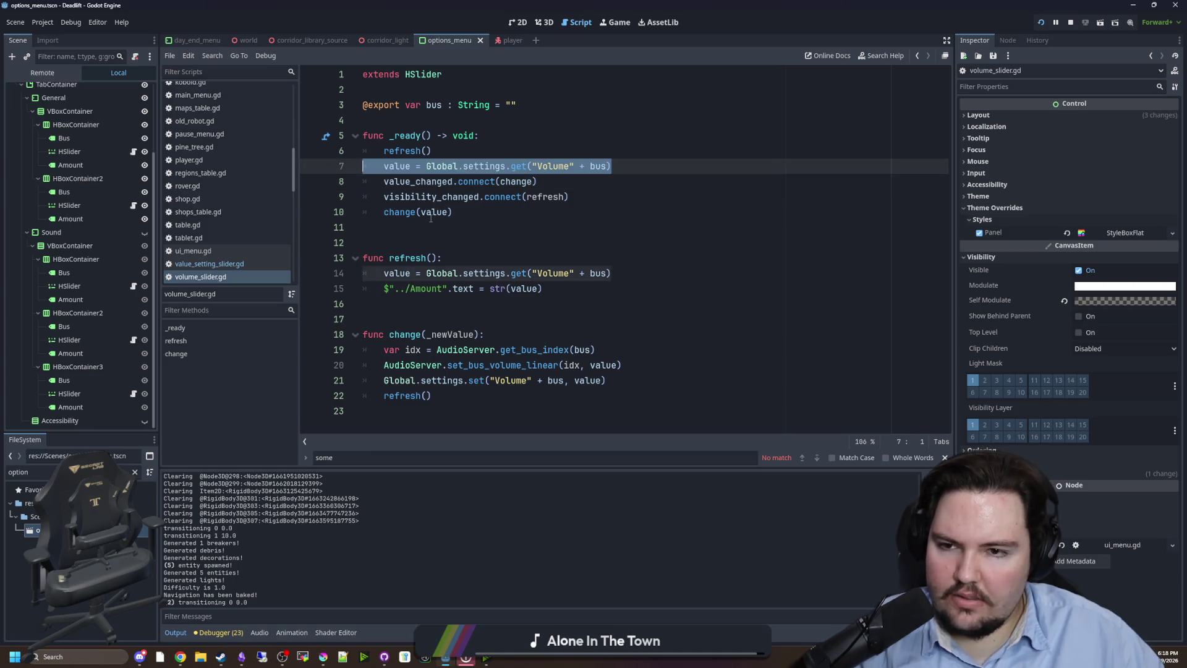
pyautogui.press('Delete')
pyautogui.click(431, 216)
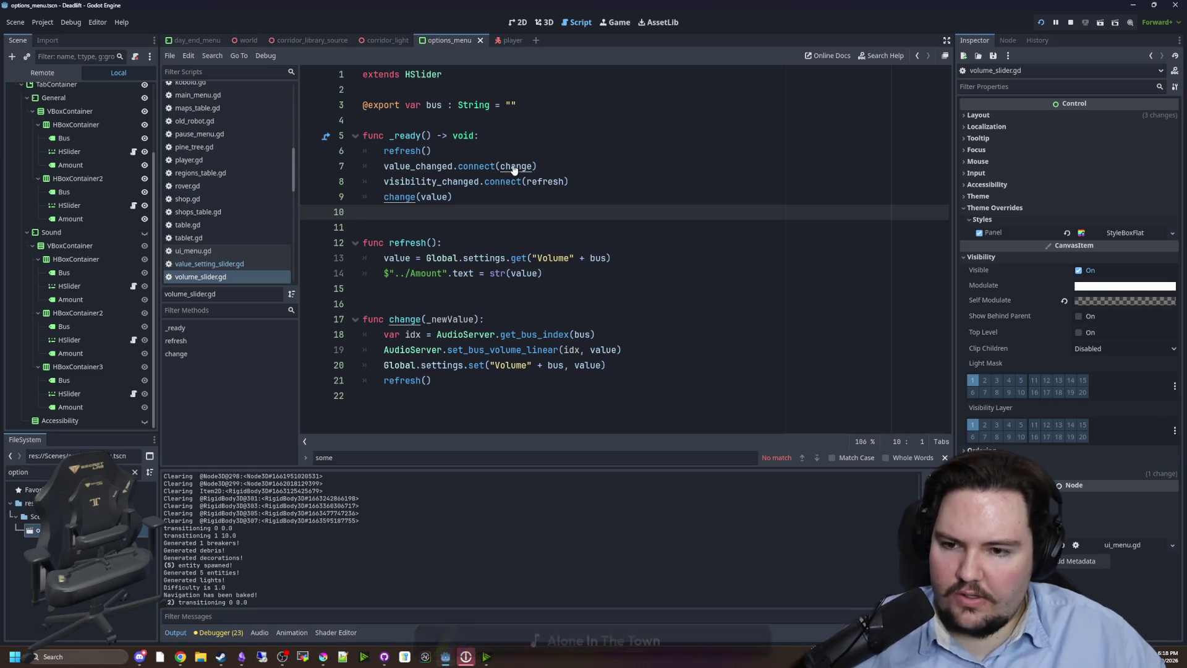
# Step: Open value_setting_slider.gd at its refresh function, then stop and rerun the project
pyautogui.click(228, 264)
pyautogui.click(452, 212)
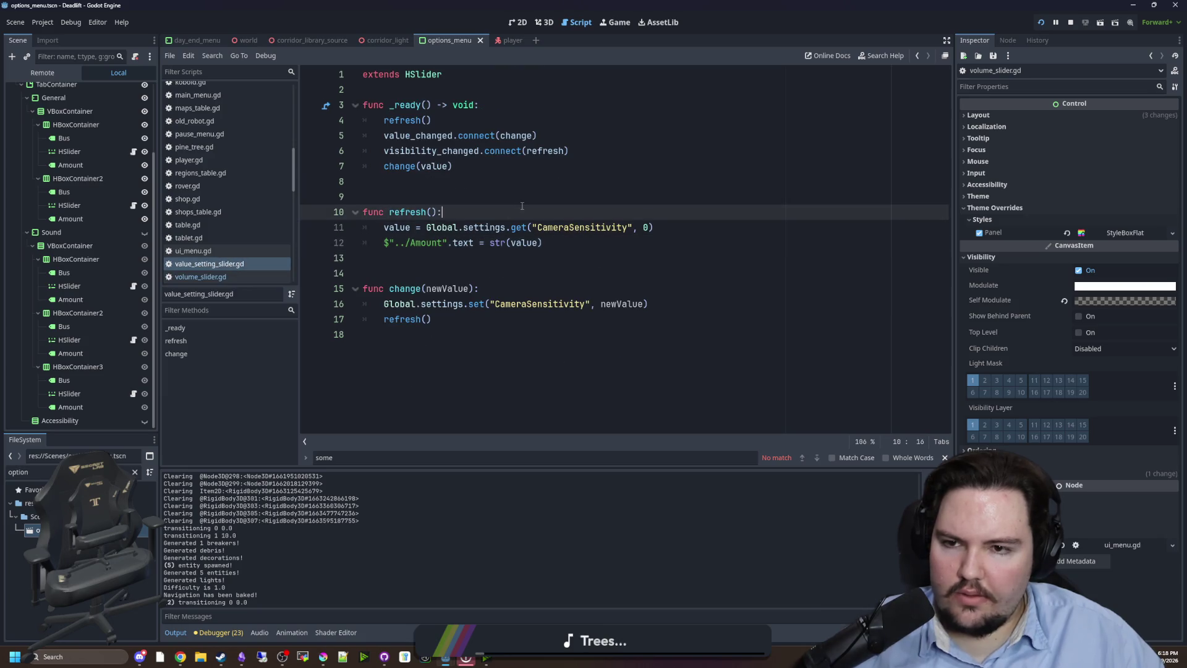
pyautogui.click(1071, 23)
pyautogui.click(1043, 25)
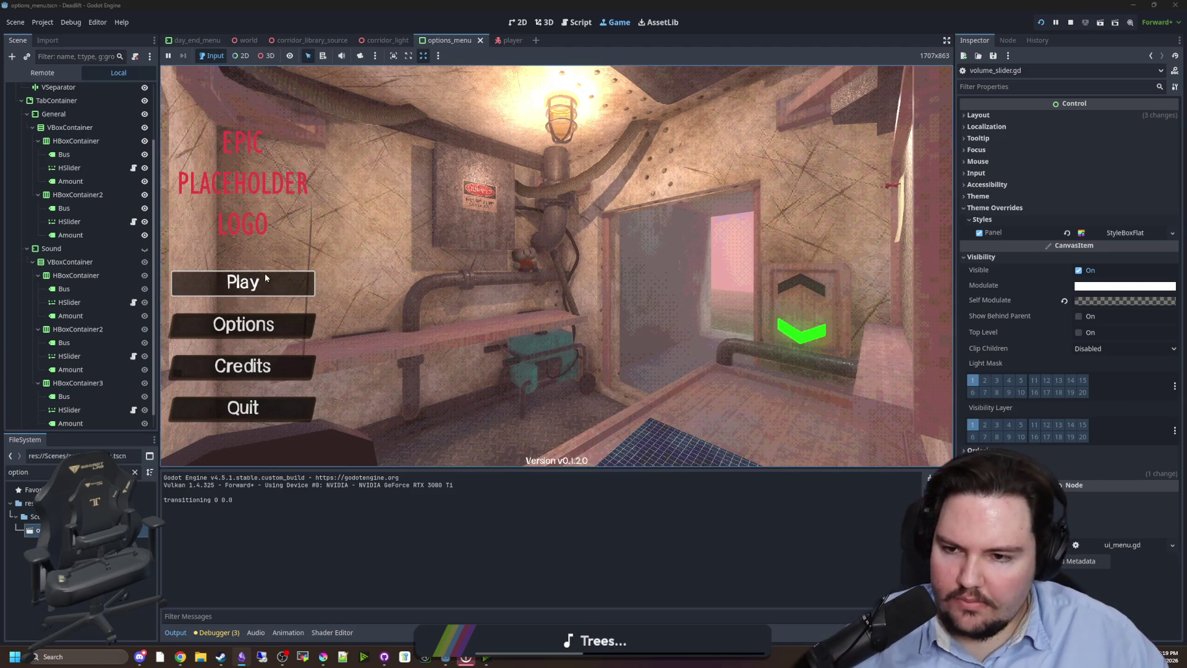
# Step: Start play, open Options > Sound, and drag the Master slider down to about 0.05
pyautogui.click(247, 285)
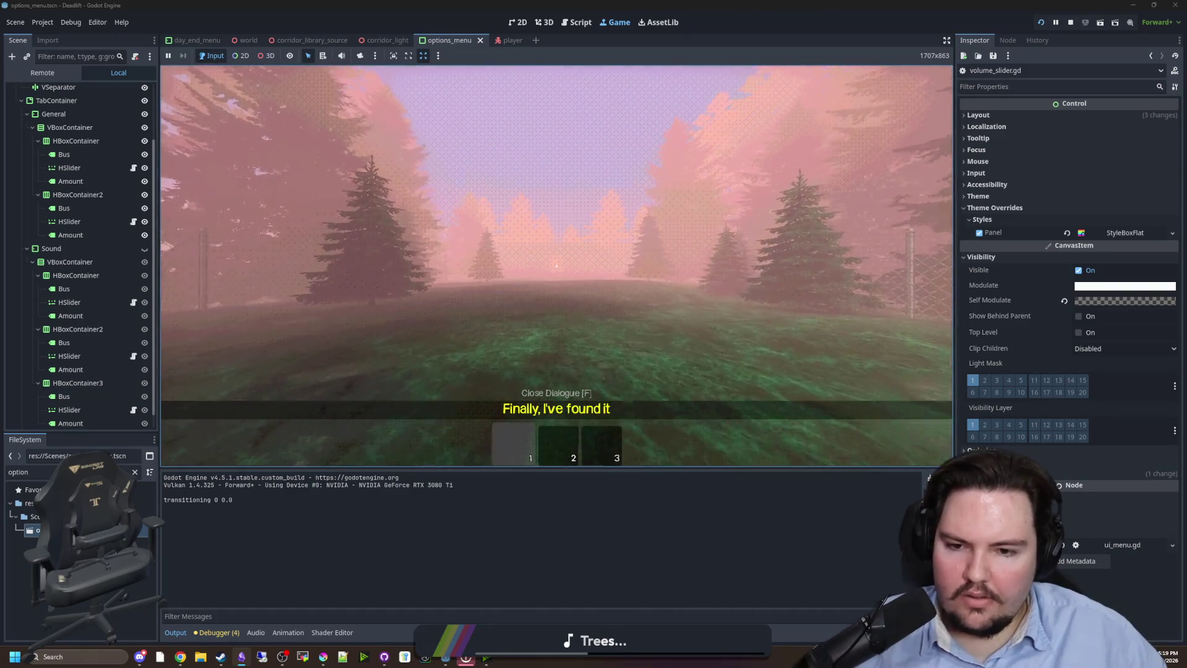
pyautogui.press('f')
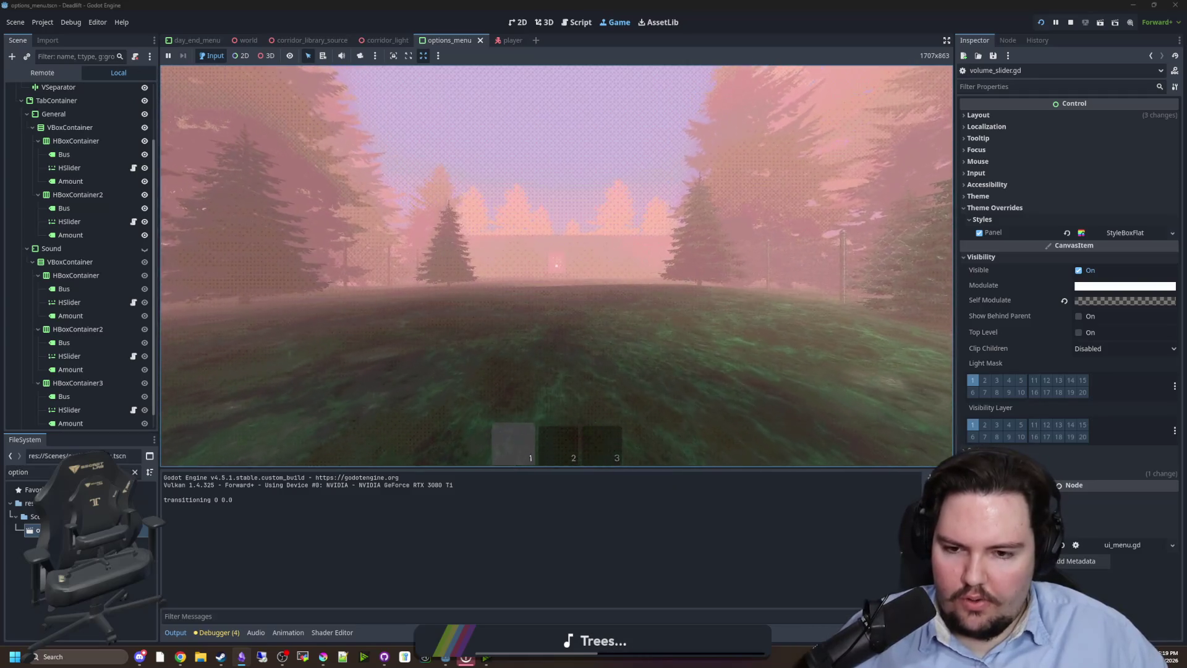
pyautogui.press('Escape')
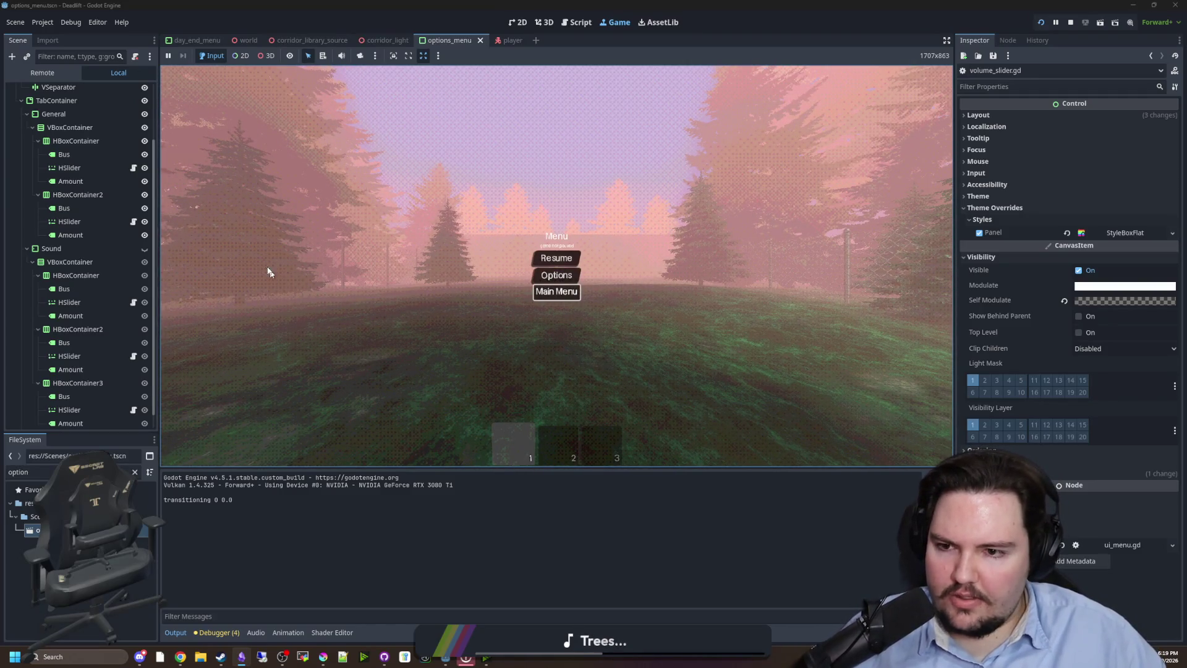
pyautogui.press('Return')
pyautogui.click(243, 324)
pyautogui.click(548, 175)
pyautogui.press('Right')
pyautogui.press('Right')
pyautogui.press('Right')
pyautogui.press('Left')
pyautogui.press('Left')
pyautogui.press('Left')
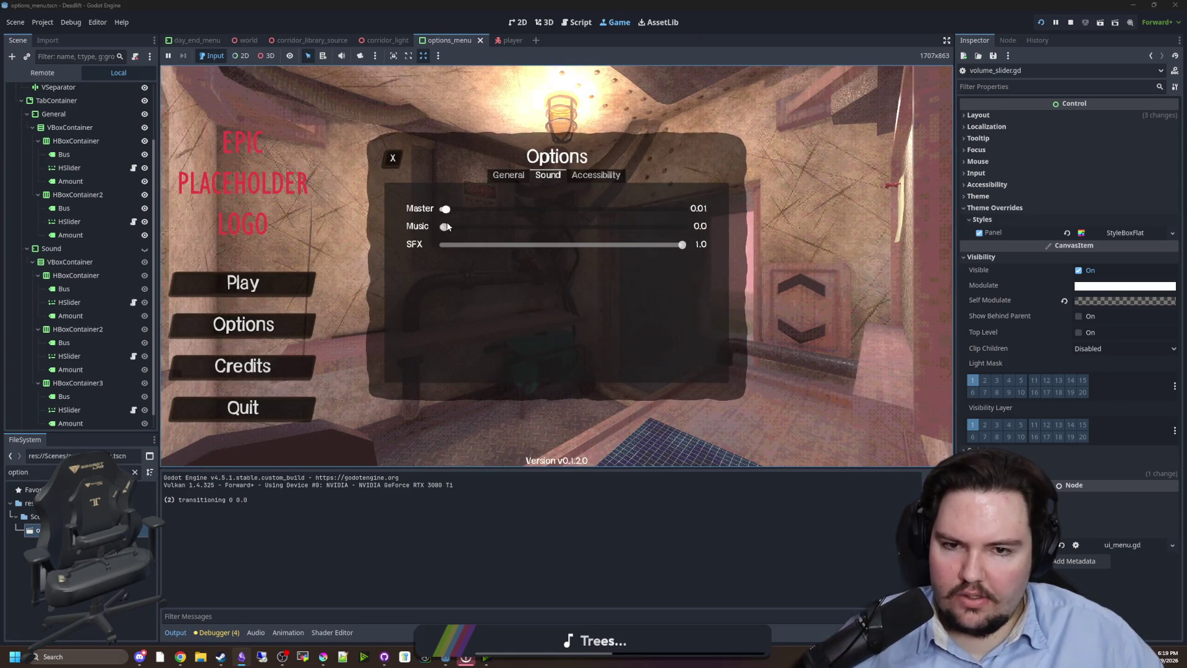
pyautogui.moveTo(453, 209)
pyautogui.mouseDown()
pyautogui.moveTo(687, 210)
pyautogui.moveTo(456, 210)
pyautogui.mouseUp()
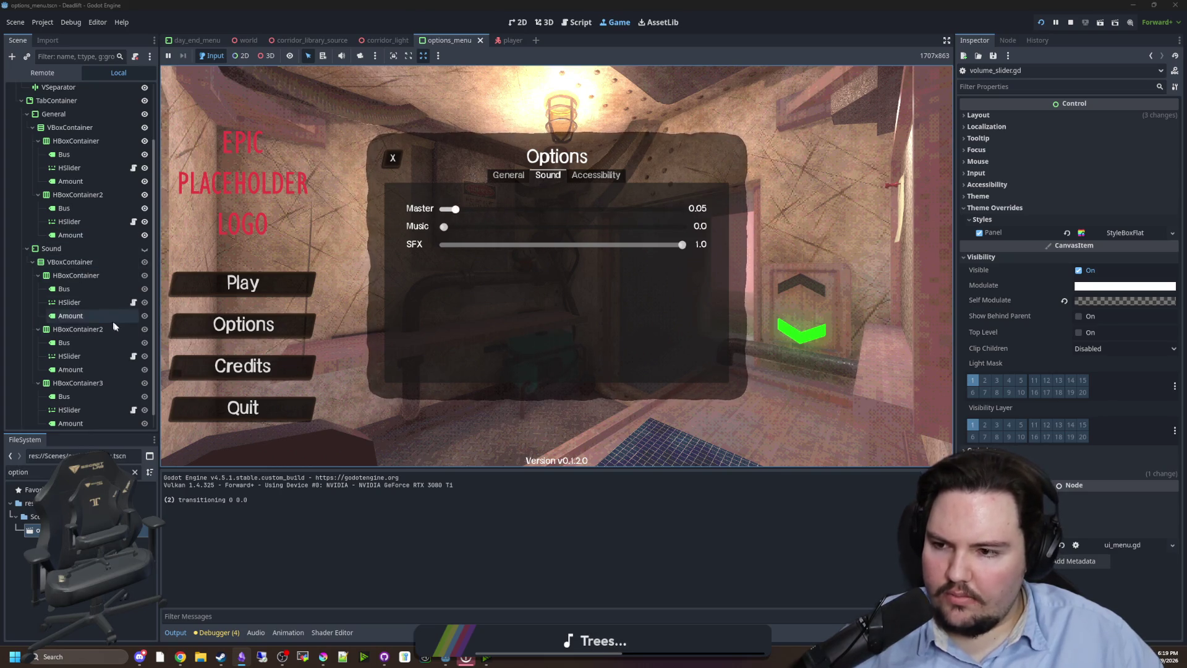
pyautogui.click(134, 357)
# Step: Change line 14 of volume_slider.gd to str(roundi(value*100)) and run the game
pyautogui.click(624, 295)
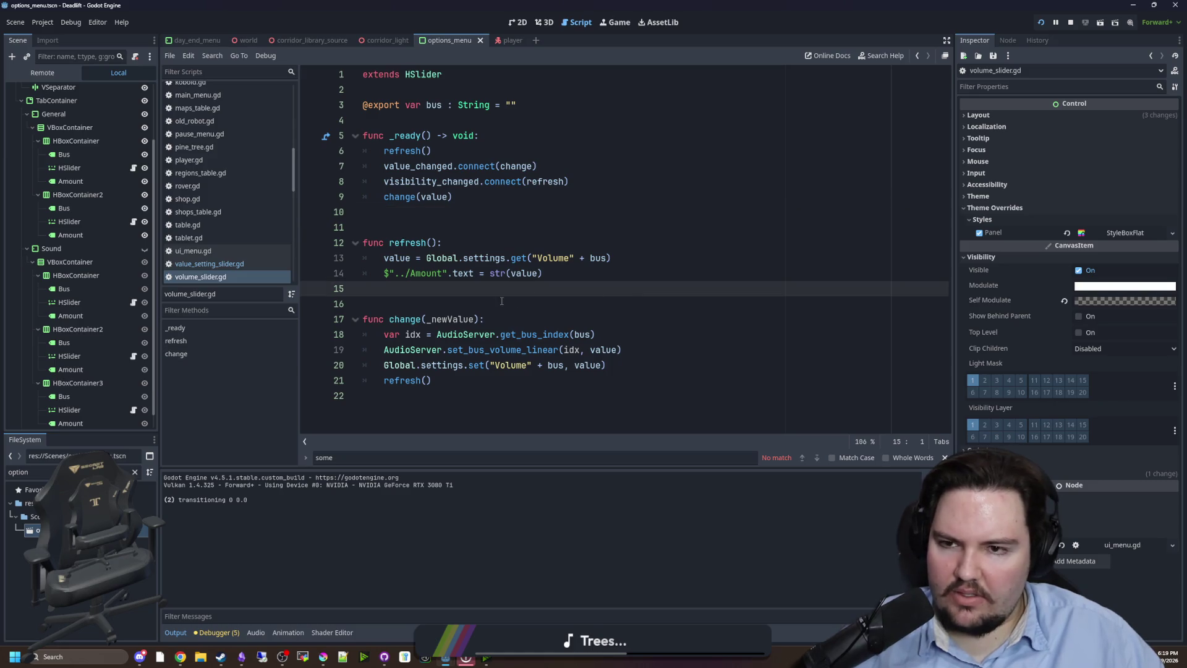
pyautogui.click(475, 299)
pyautogui.press('Up')
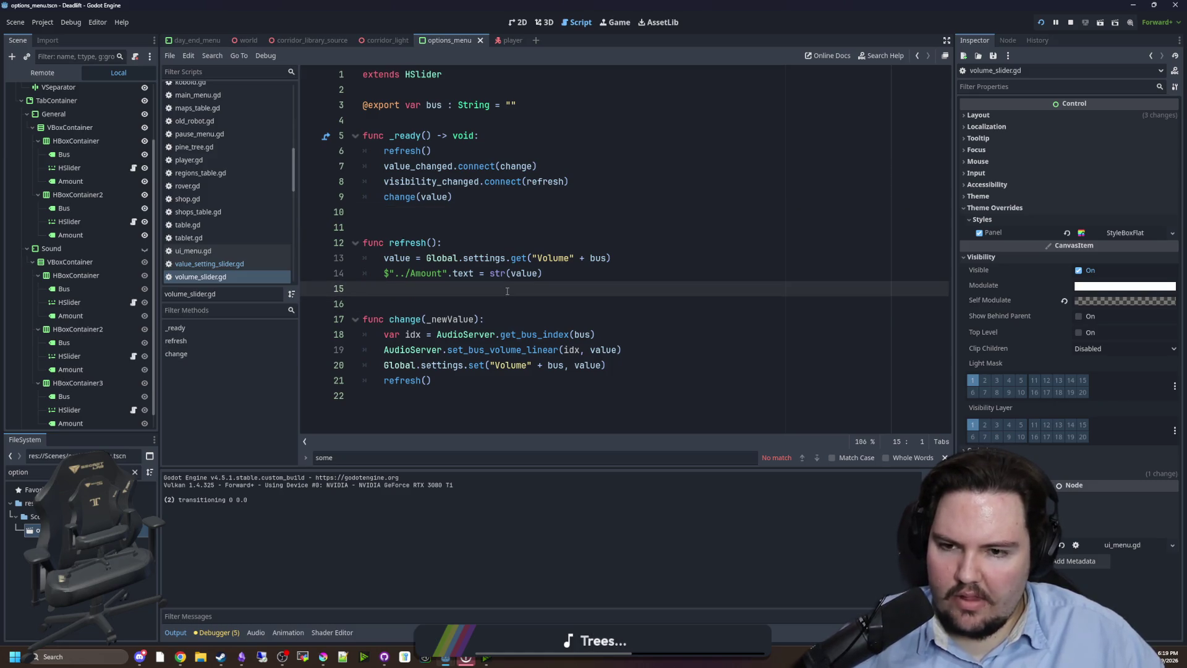
pyautogui.click(541, 273)
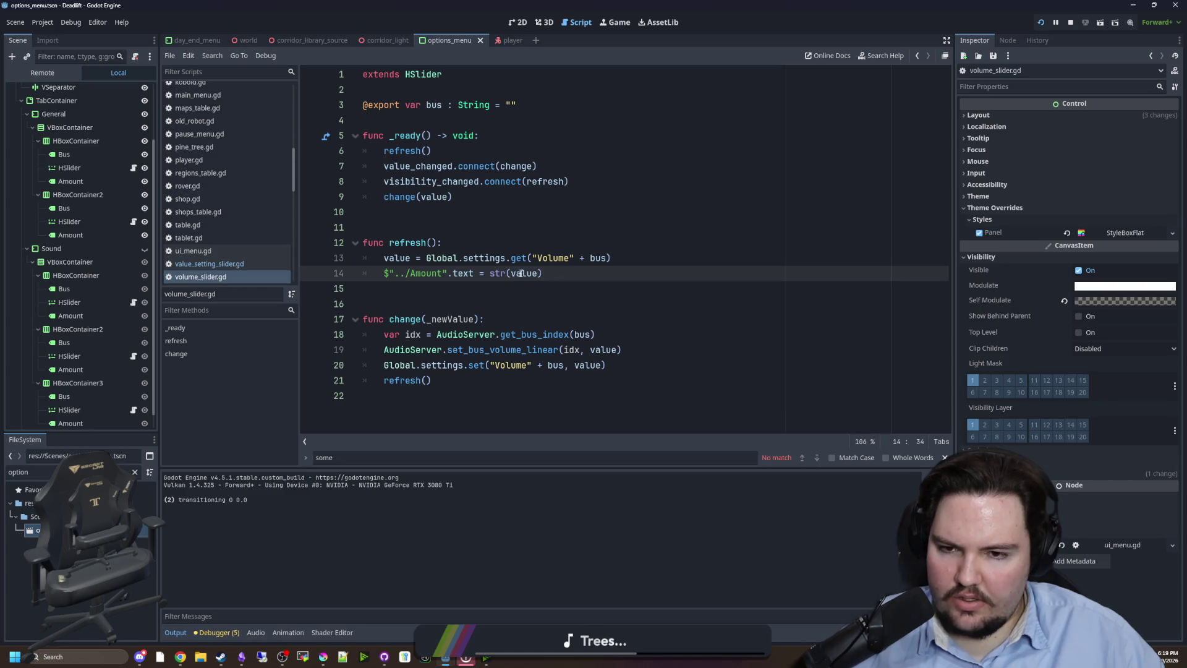
pyautogui.write('oundi(value')
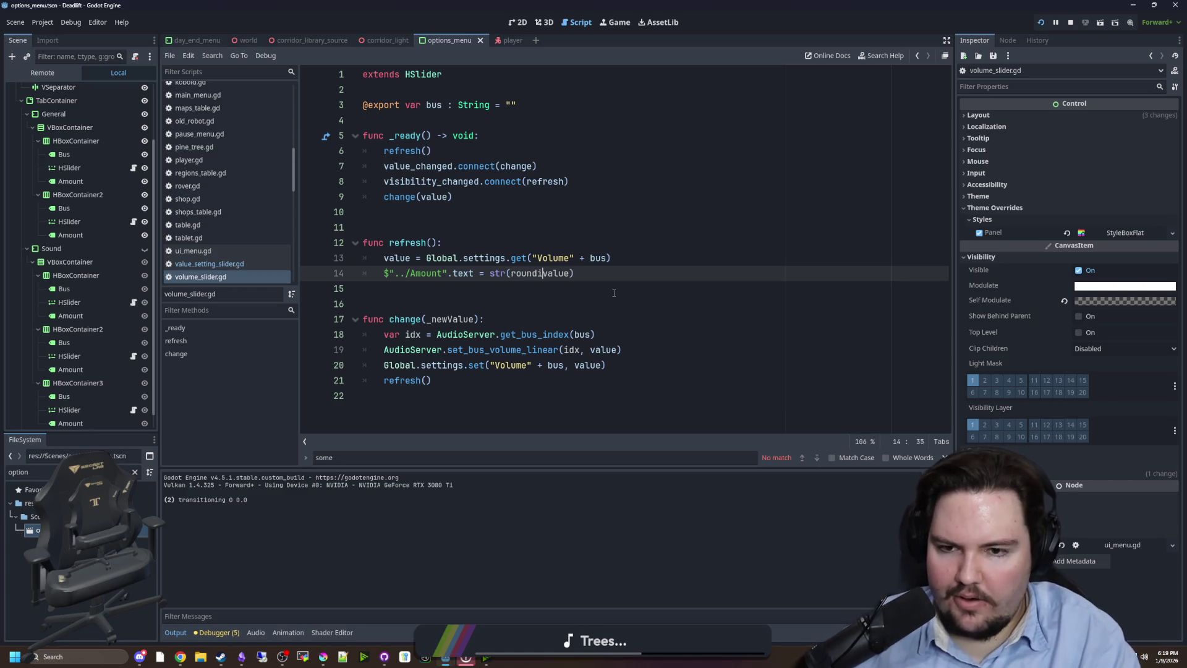
pyautogui.write('*100')
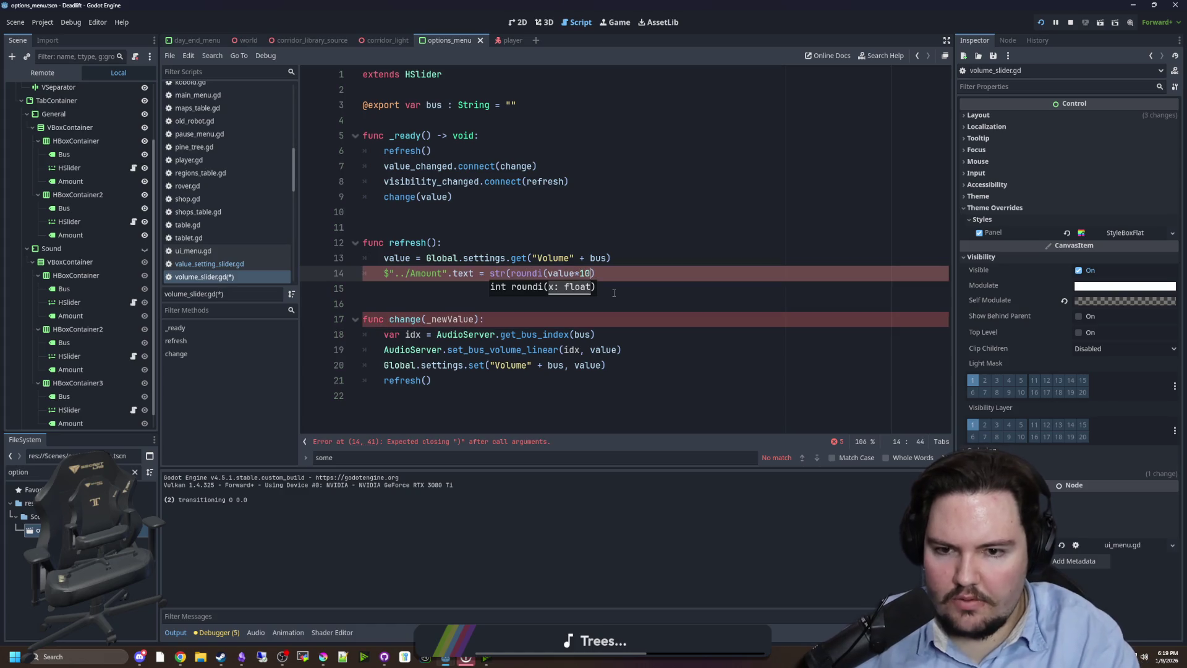
pyautogui.click(512, 258)
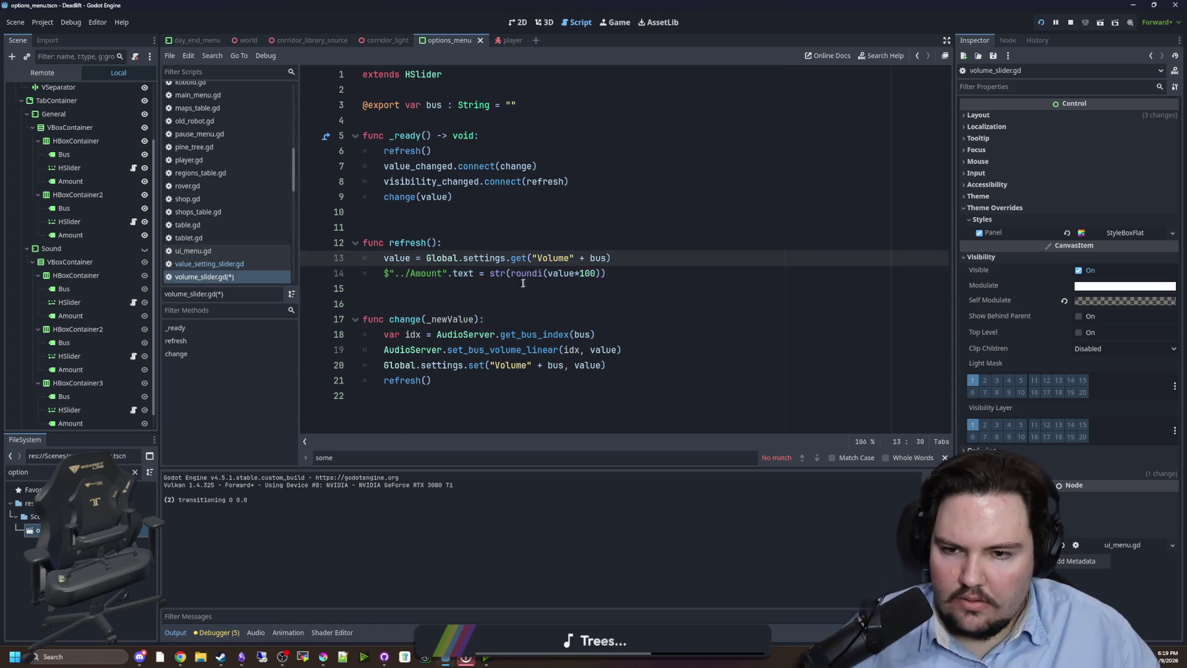
pyautogui.press('F5')
# Step: Drag the Master volume slider to different levels and check its readout is a whole percentage
pyautogui.moveTo(455, 209)
pyautogui.mouseDown()
pyautogui.moveTo(470, 210)
pyautogui.moveTo(457, 213)
pyautogui.mouseUp()
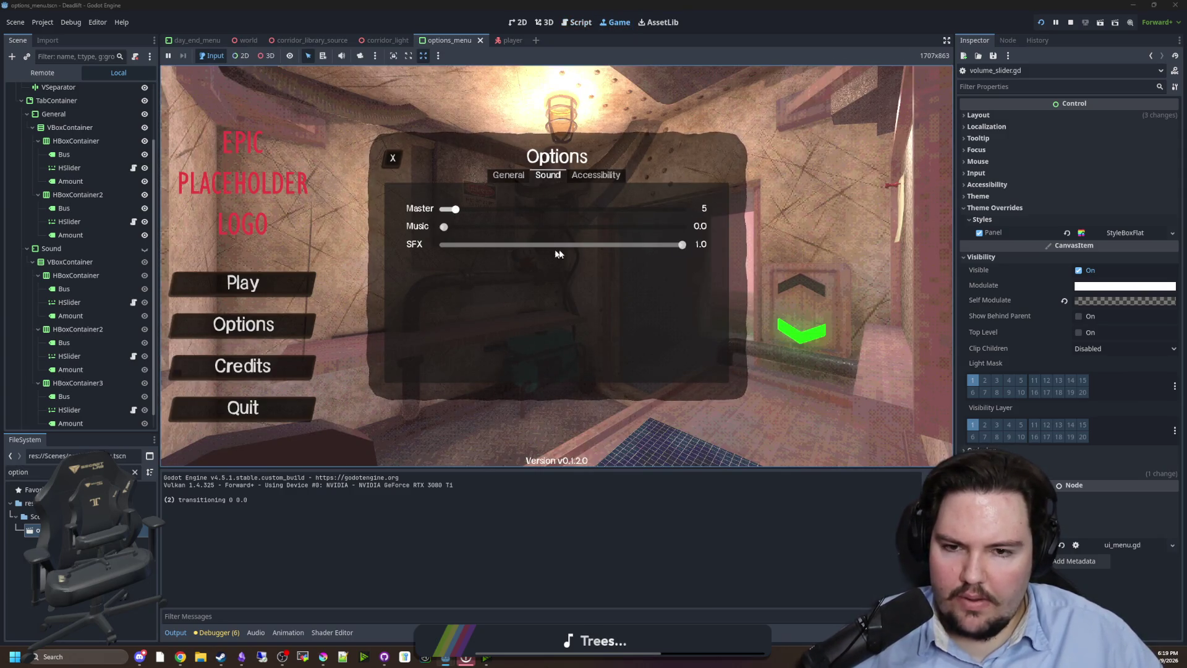
pyautogui.click(682, 245)
pyautogui.click(444, 226)
pyautogui.moveTo(455, 209)
pyautogui.mouseDown()
pyautogui.moveTo(493, 210)
pyautogui.moveTo(420, 228)
pyautogui.moveTo(488, 213)
pyautogui.mouseUp()
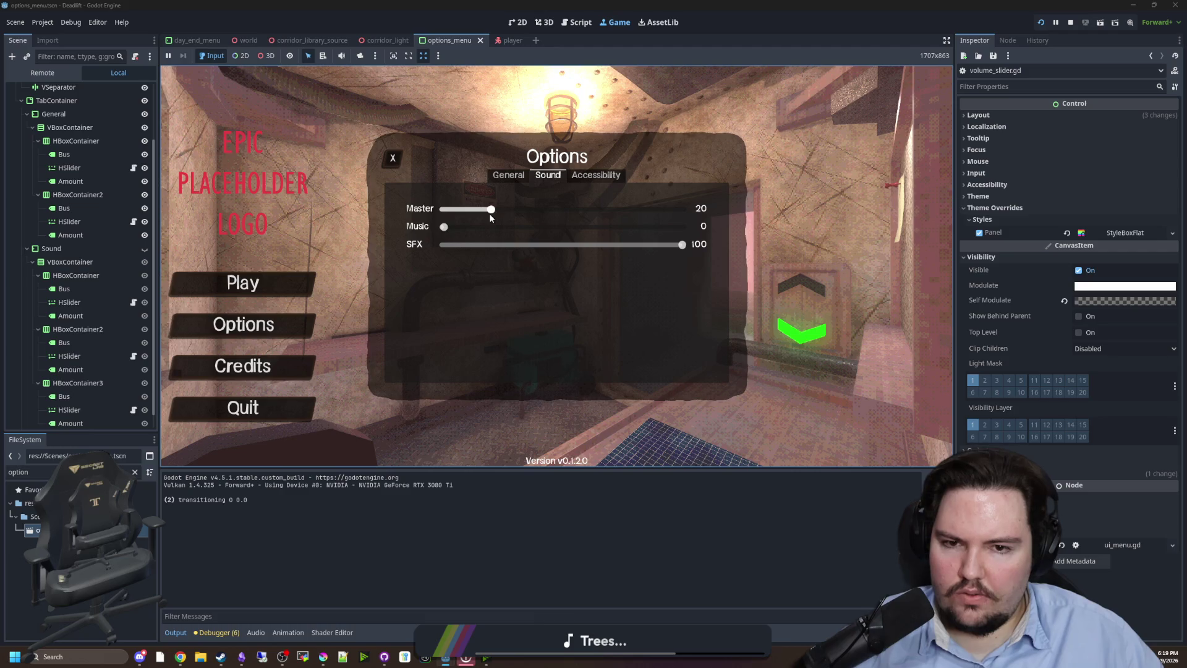
# Step: Start a game, check the saved Sound values in the pause menu's Options, then resume
pyautogui.click(308, 282)
pyautogui.press('Escape')
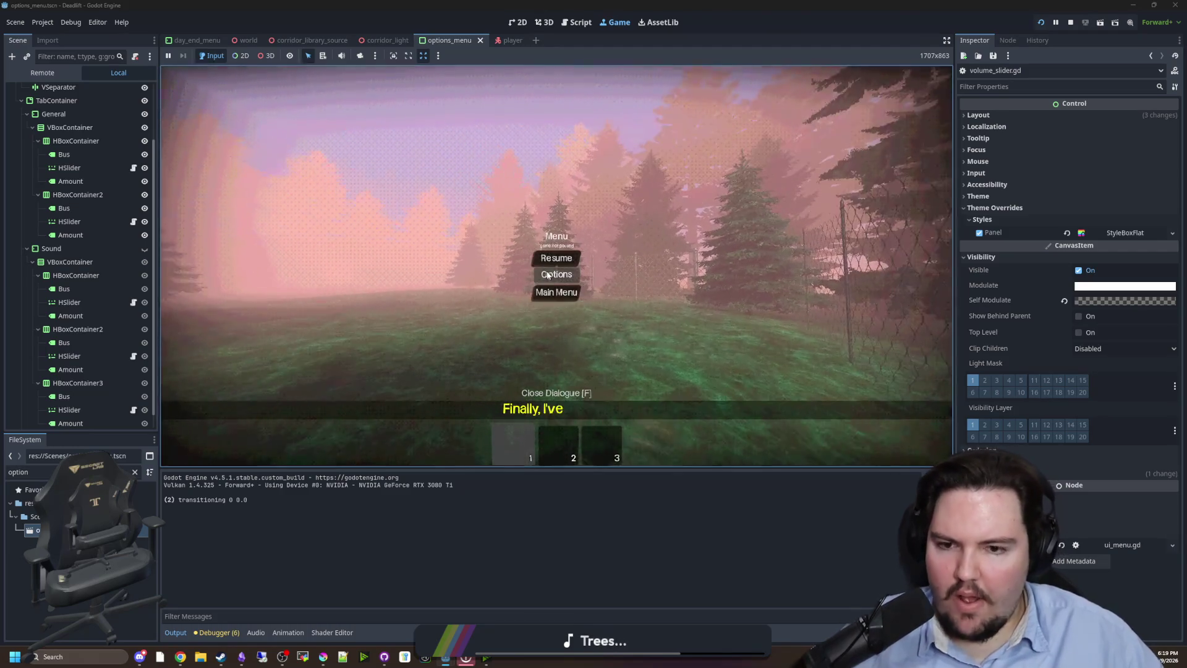
pyautogui.click(540, 276)
pyautogui.click(553, 175)
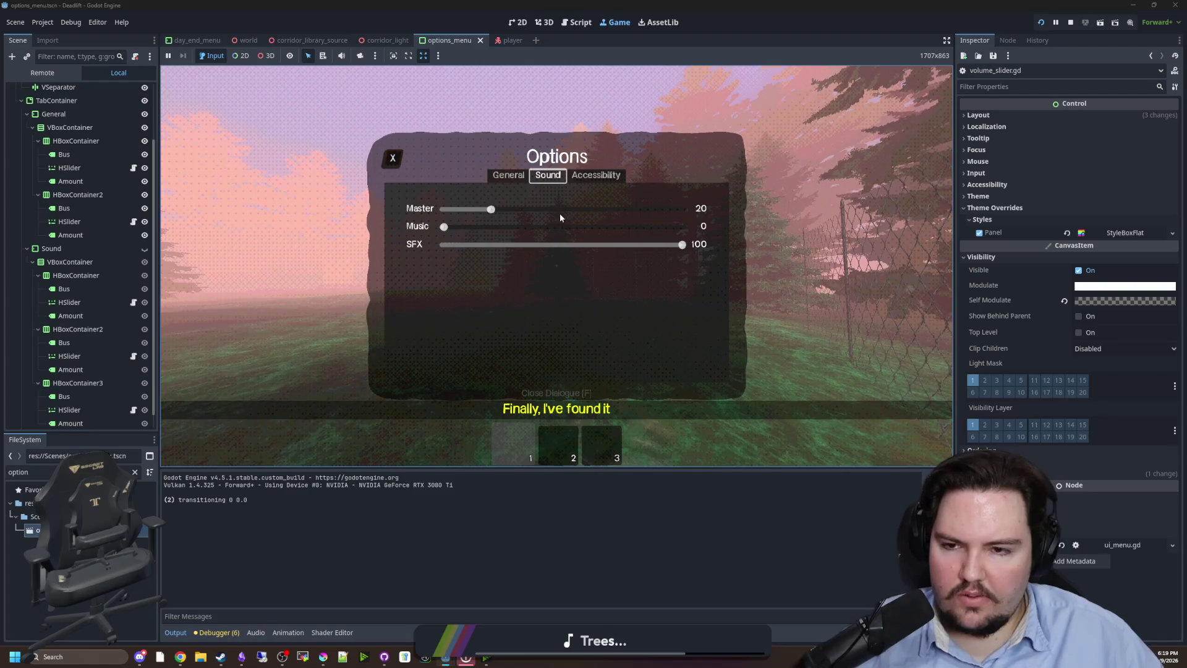
pyautogui.press('Escape')
pyautogui.click(557, 258)
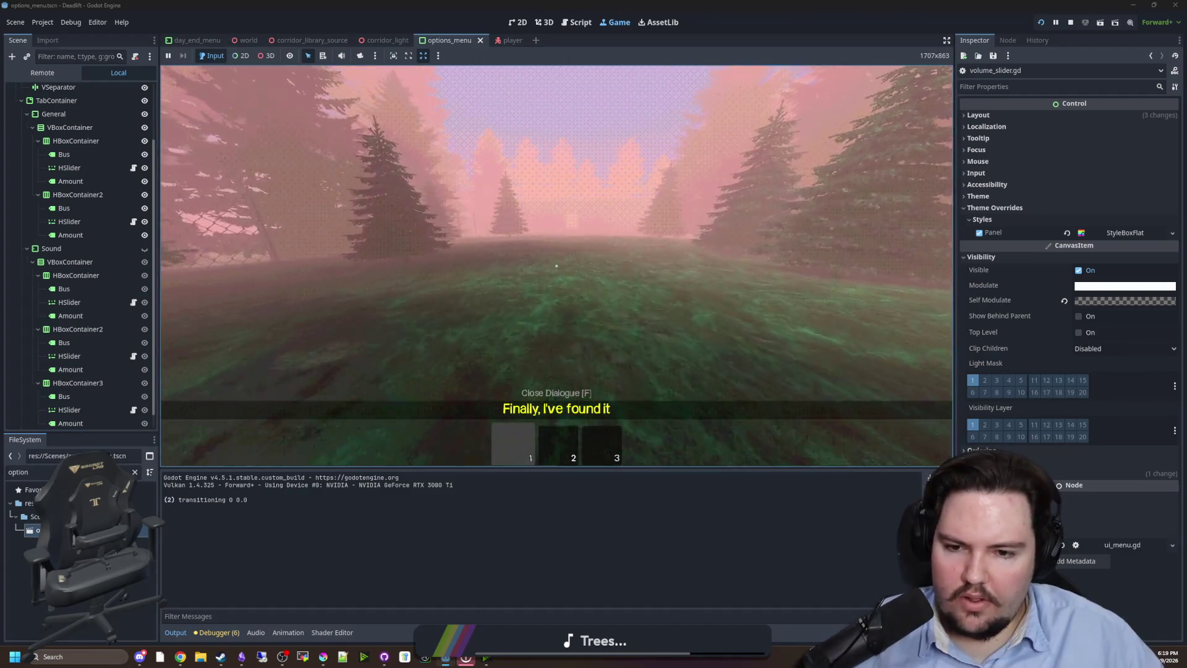
# Step: Dismiss the dialogue line and walk the player up to the house door
pyautogui.press('f')
pyautogui.press('w')
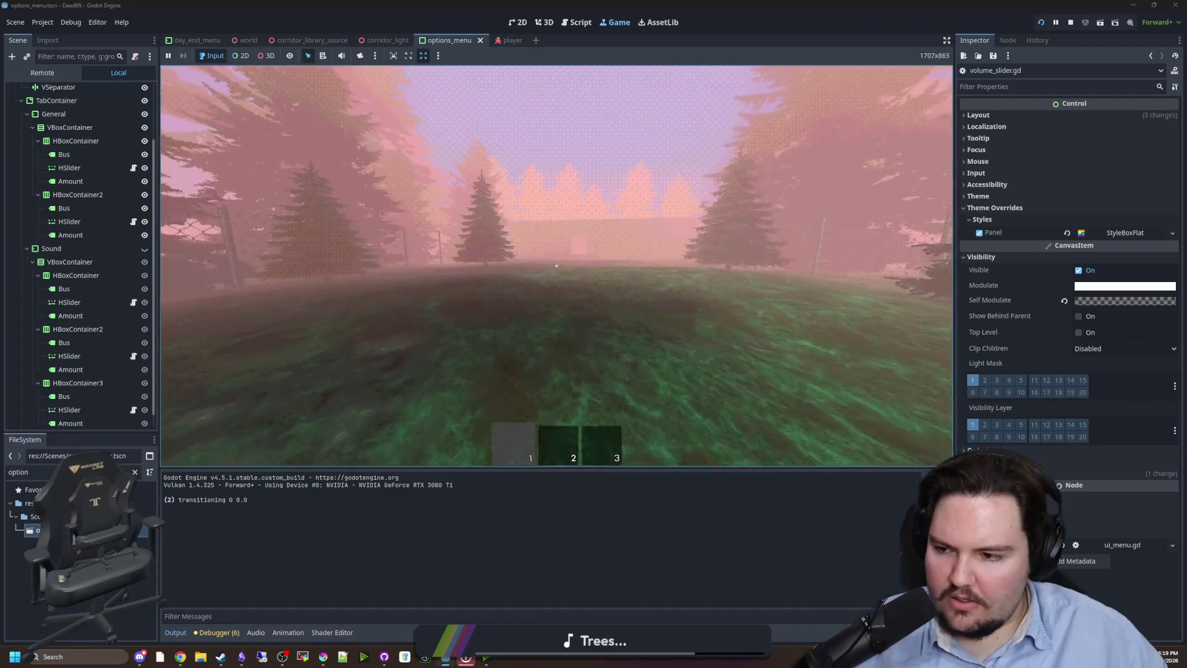
pyautogui.press('w')
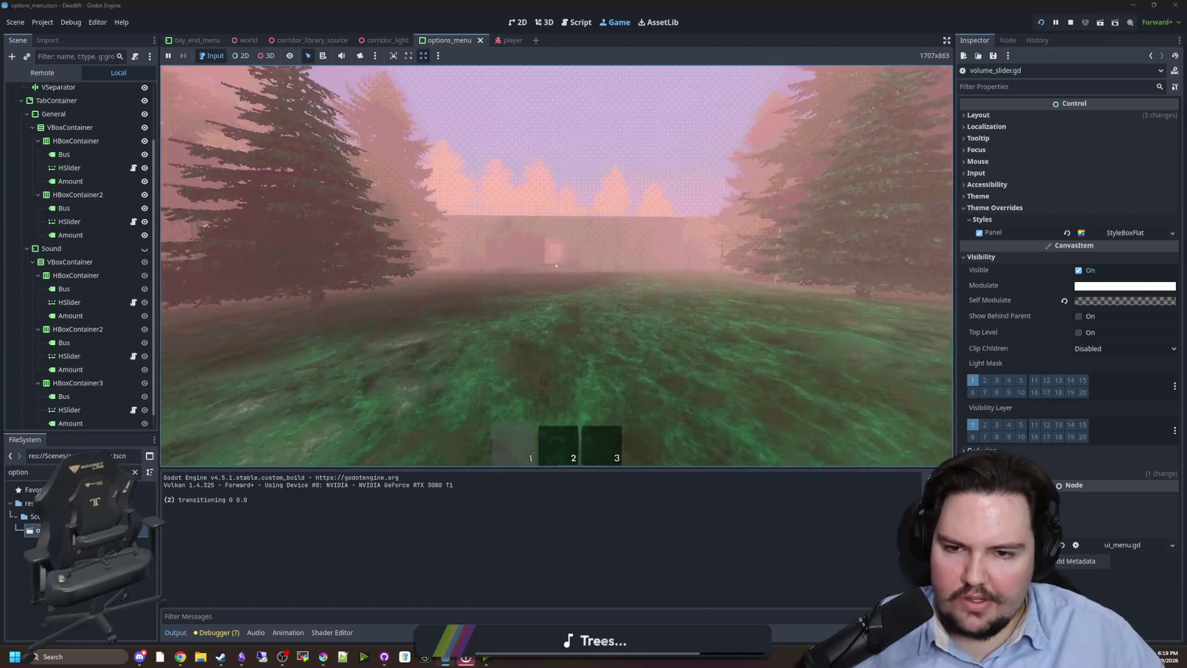
pyautogui.press('w')
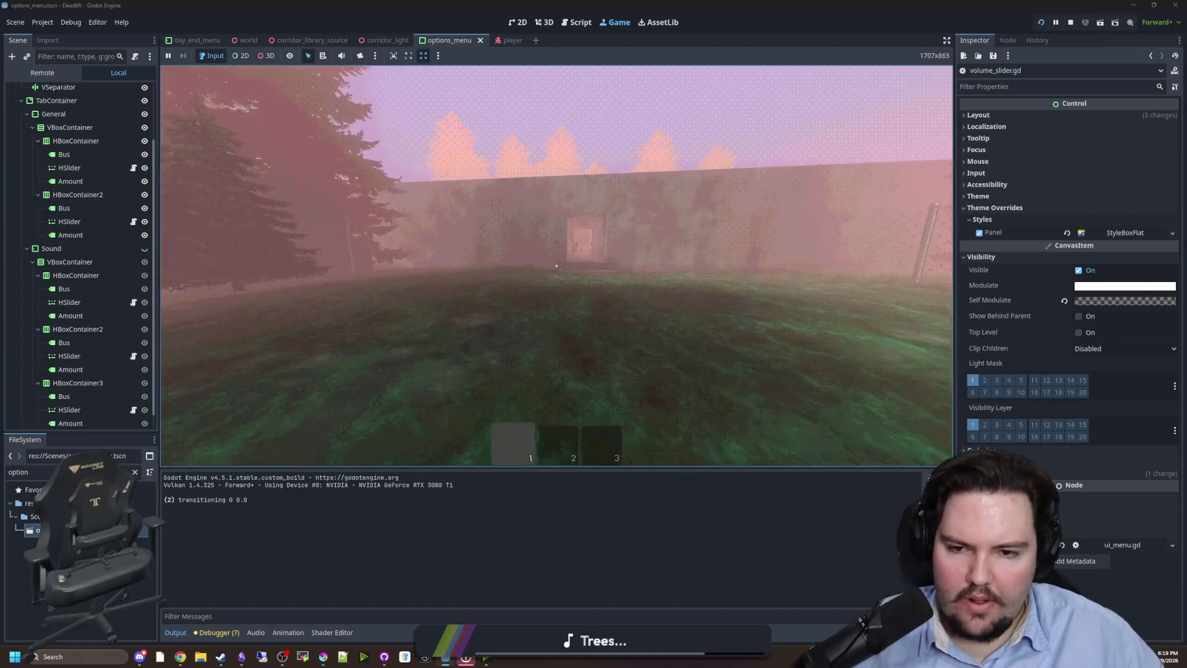
pyautogui.press('1')
pyautogui.press('w')
# Step: Pause and stop the running game, returning to the Options menu scene in the editor
pyautogui.press('Escape')
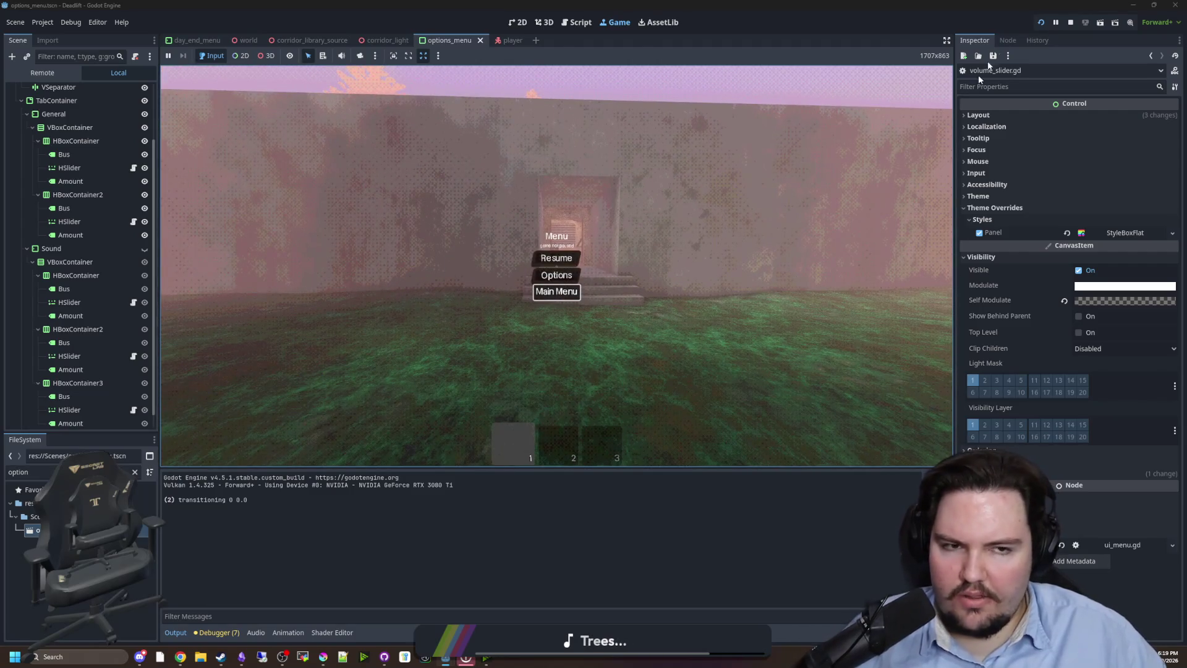
pyautogui.click(1072, 24)
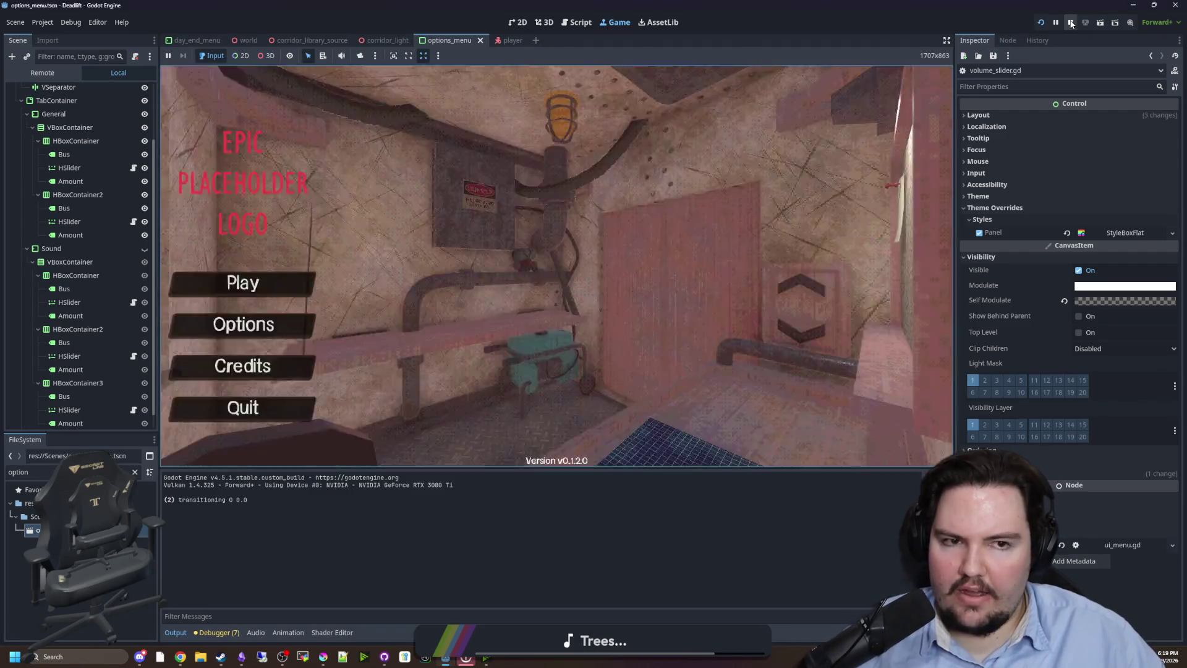
pyautogui.click(441, 222)
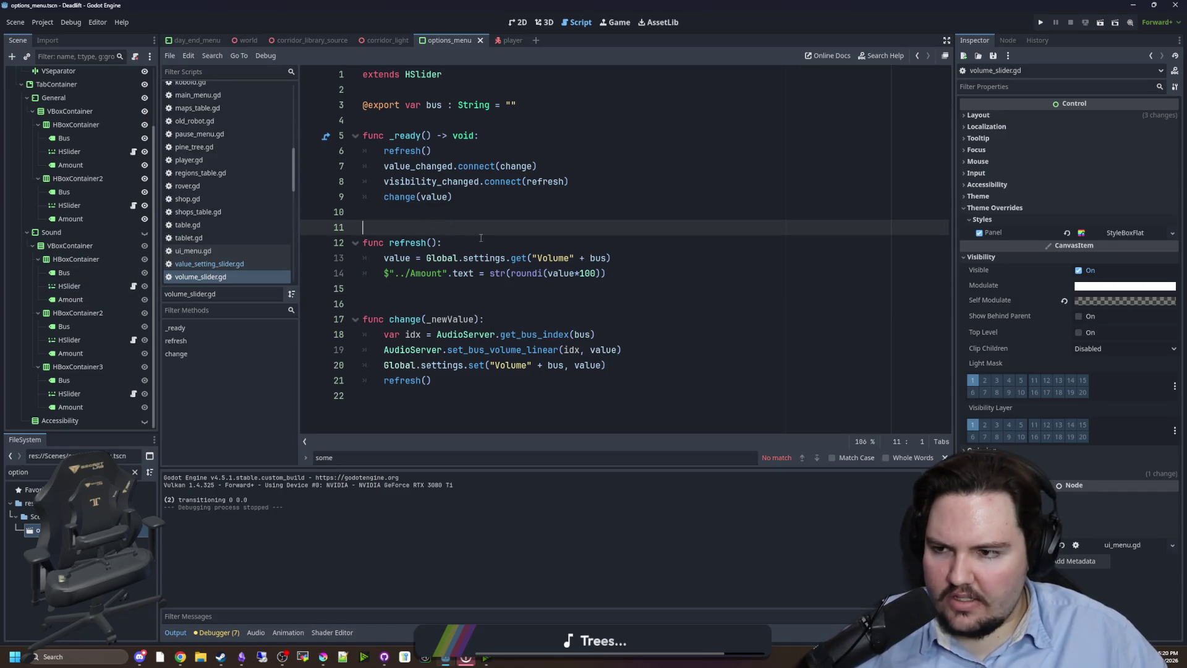
pyautogui.click(519, 22)
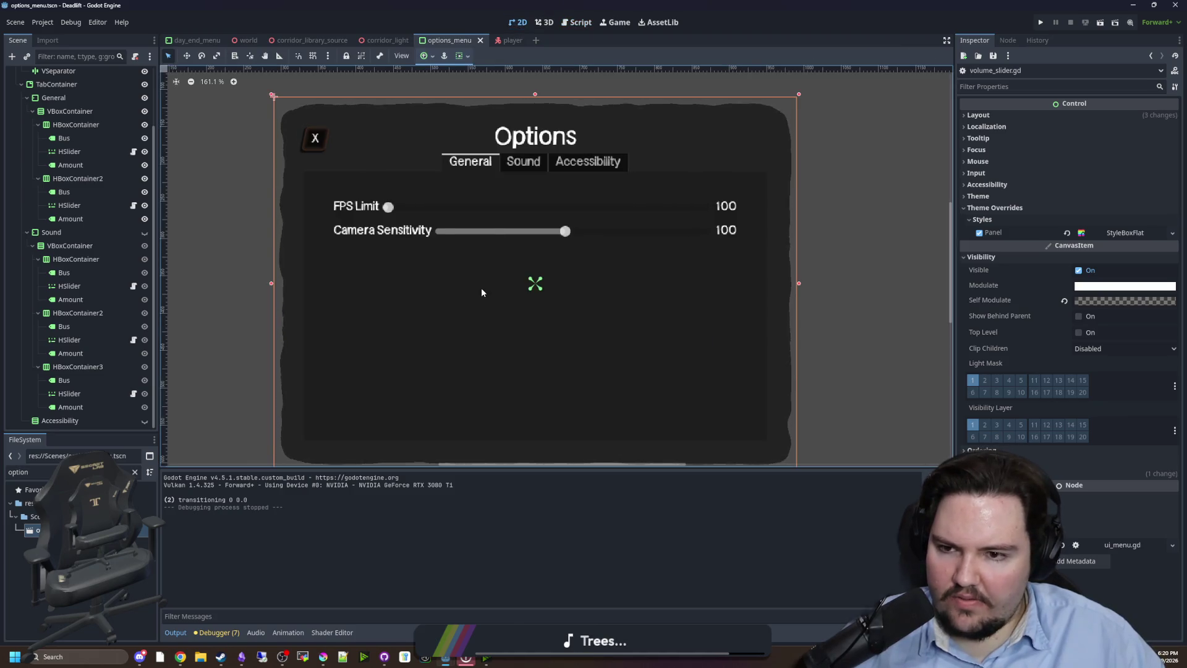
# Step: Copy the FPS Limit row container in the General tab and paste a duplicate
pyautogui.scroll(3, 89, 204)
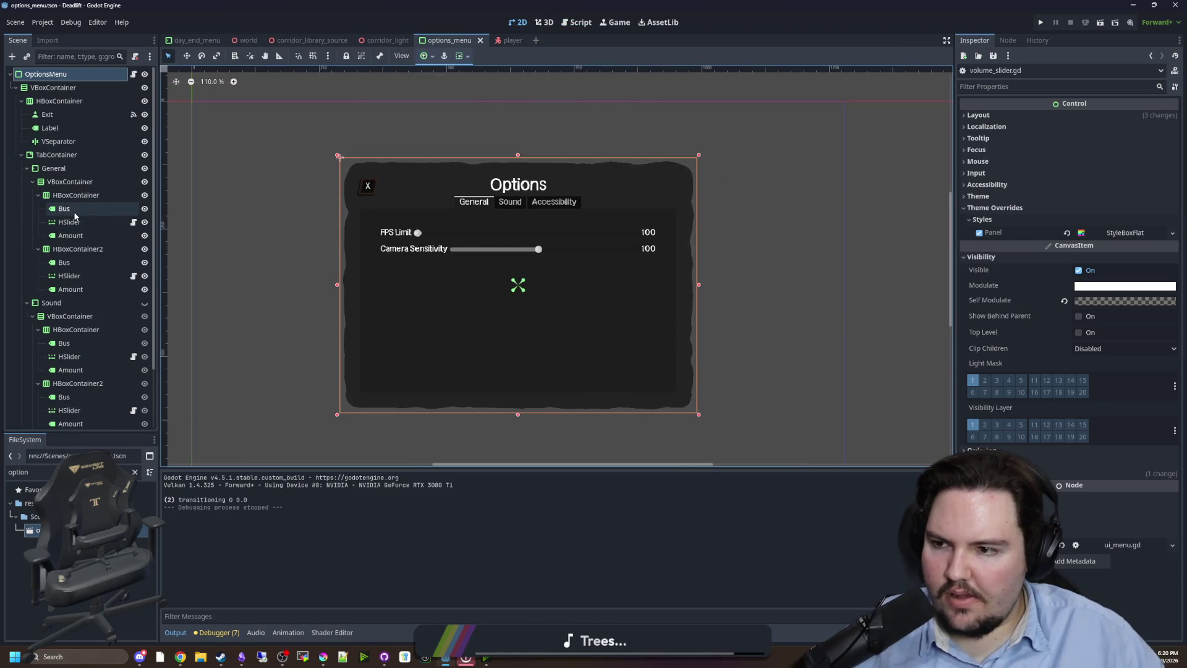
pyautogui.click(78, 198)
pyautogui.rightClick(78, 201)
pyautogui.click(76, 232)
pyautogui.click(38, 195)
pyautogui.rightClick(74, 197)
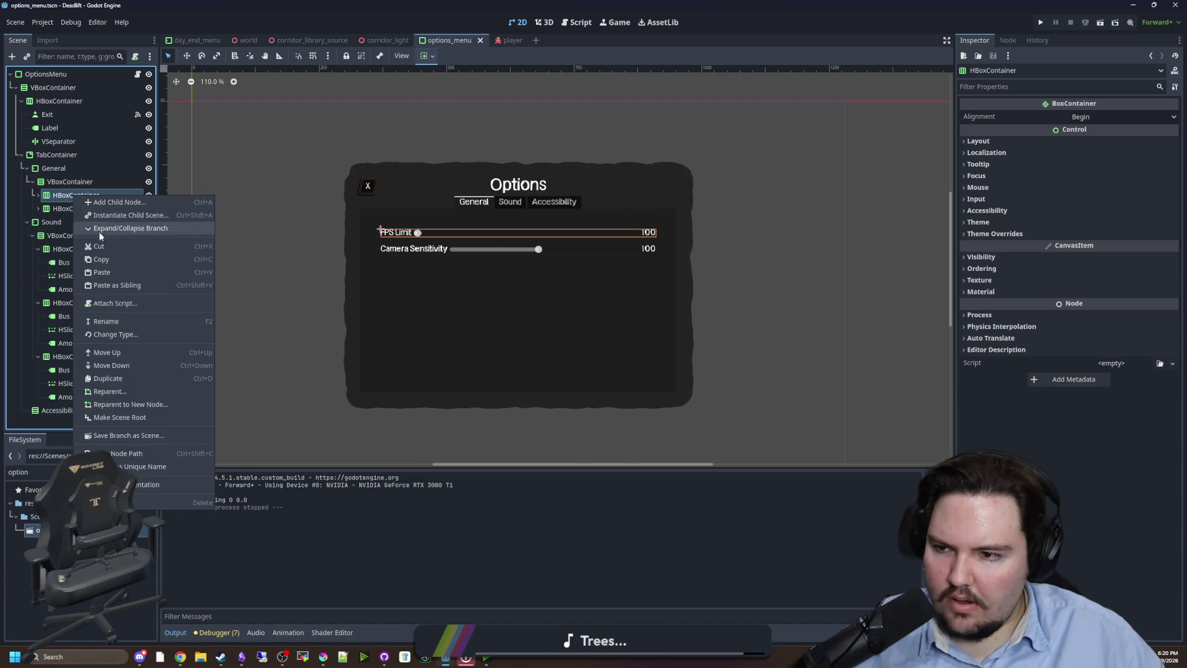
pyautogui.click(105, 259)
pyautogui.rightClick(74, 197)
pyautogui.click(94, 279)
# Step: Move the copied row directly below FPS Limit and change its label text to 'FOV'
pyautogui.moveTo(78, 223); pyautogui.dragTo(53, 209)
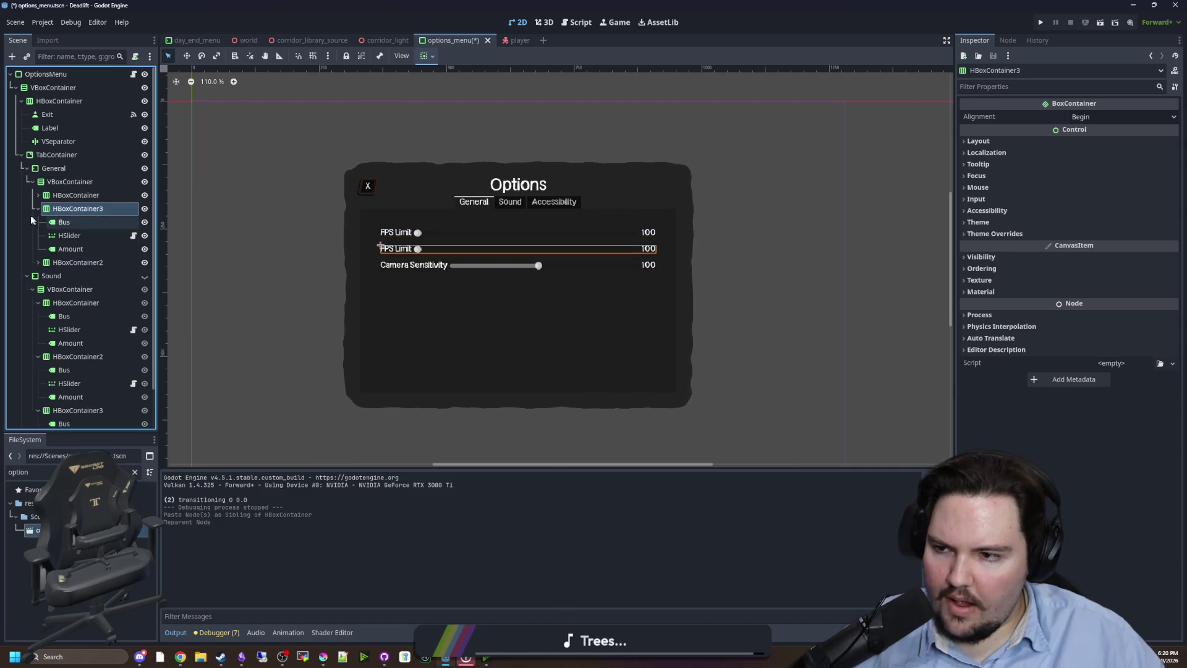
pyautogui.click(38, 208)
pyautogui.click(64, 222)
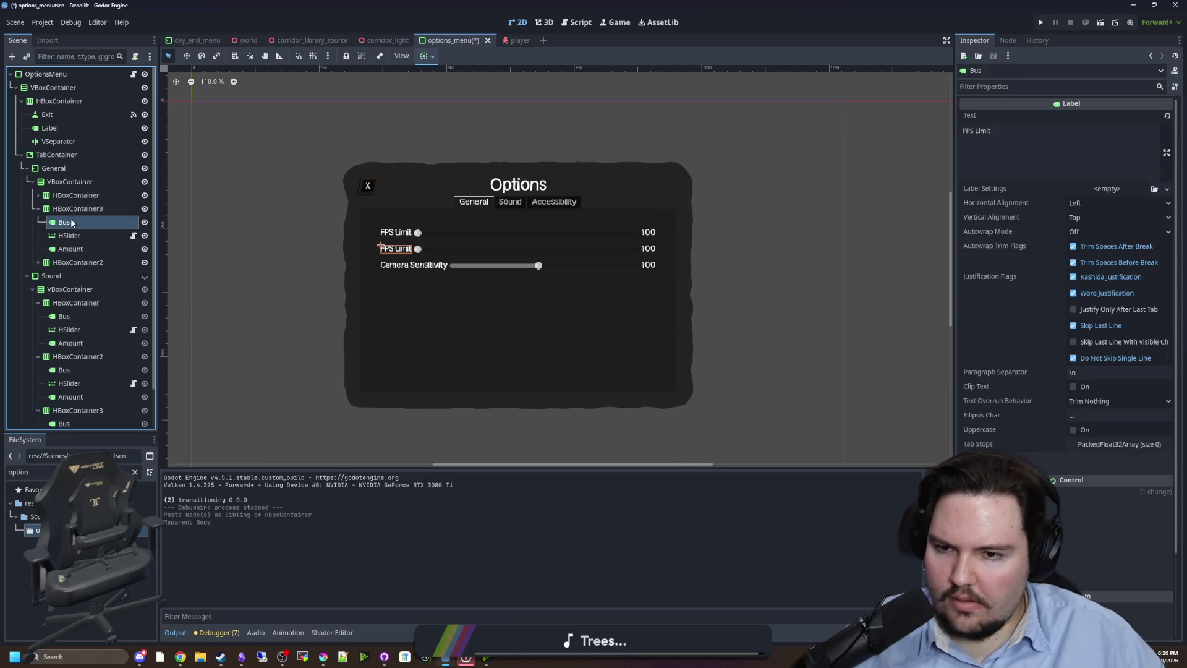
pyautogui.click(1006, 143)
pyautogui.hotkey('ctrl', 'a')
pyautogui.write('FOV')
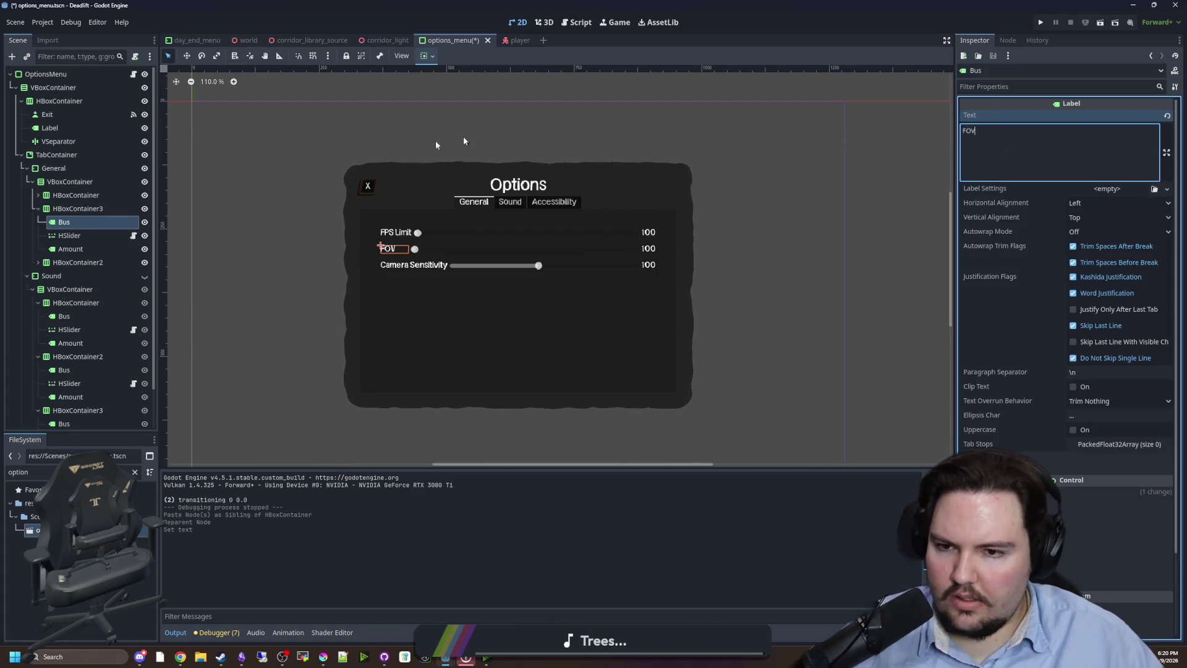
# Step: Inspect the new FOV row's label and slider range properties
pyautogui.click(87, 235)
pyautogui.scroll(7, 379, 251)
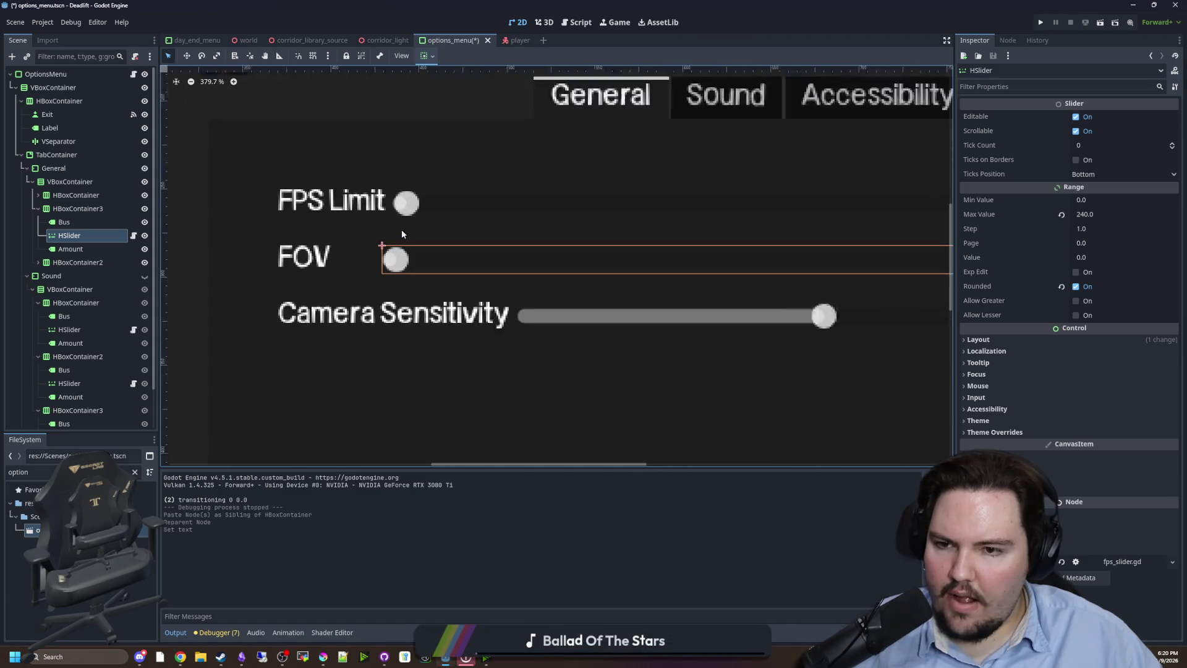
pyautogui.click(81, 220)
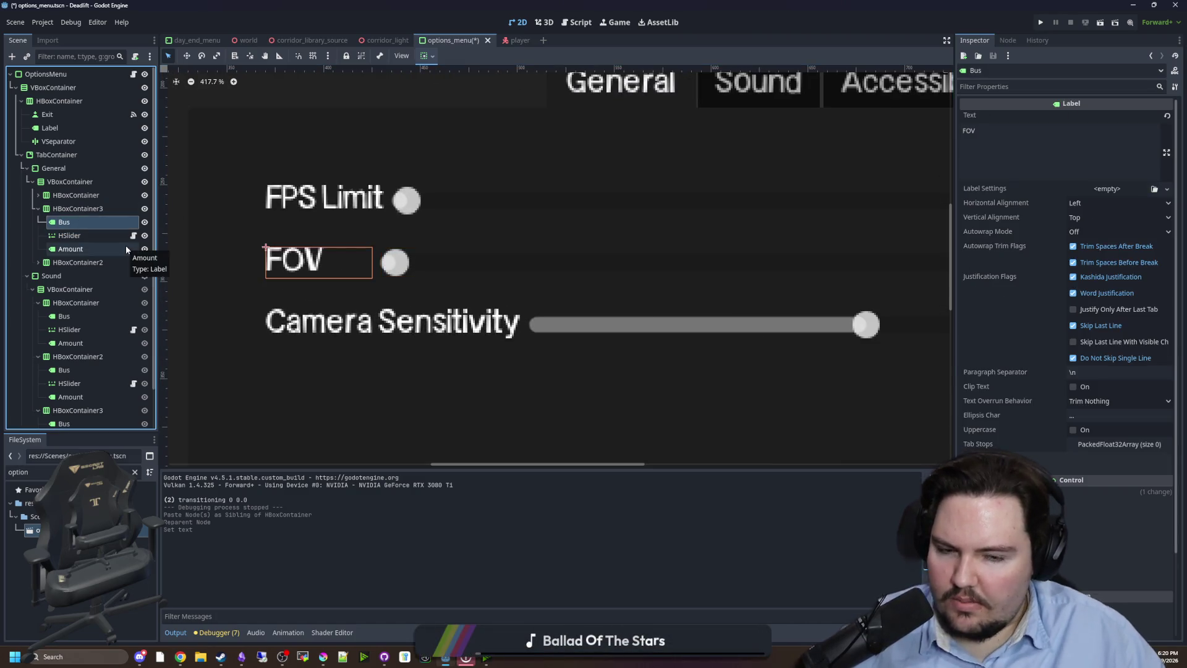
pyautogui.click(91, 236)
pyautogui.scroll(-4, 312, 293)
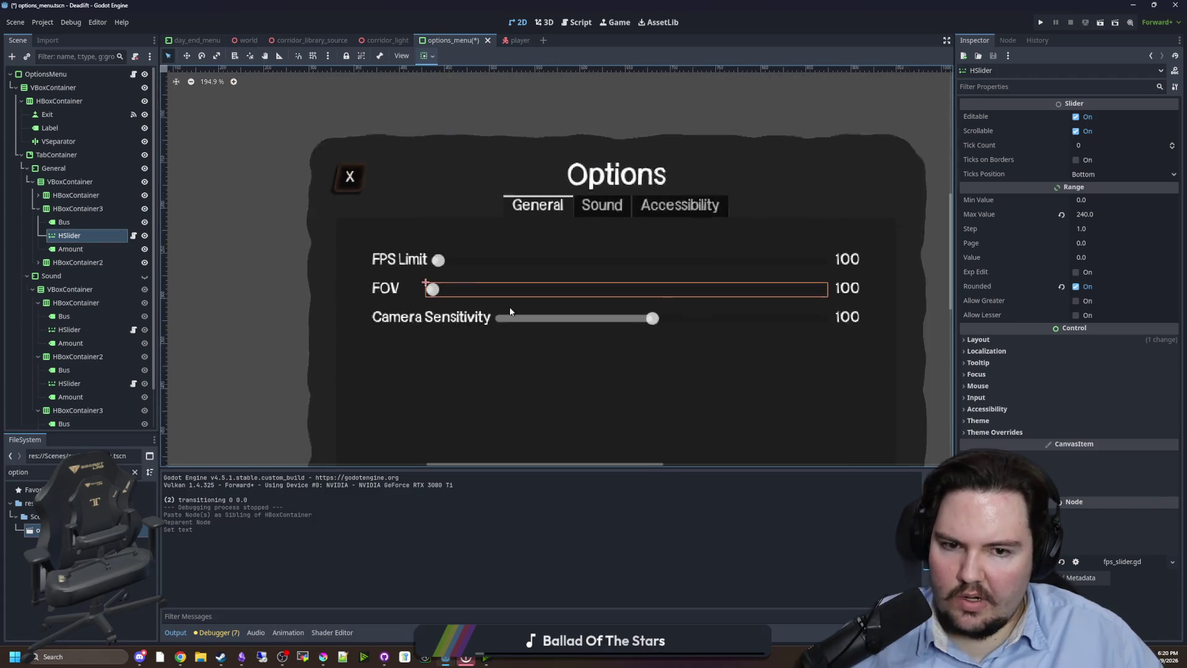
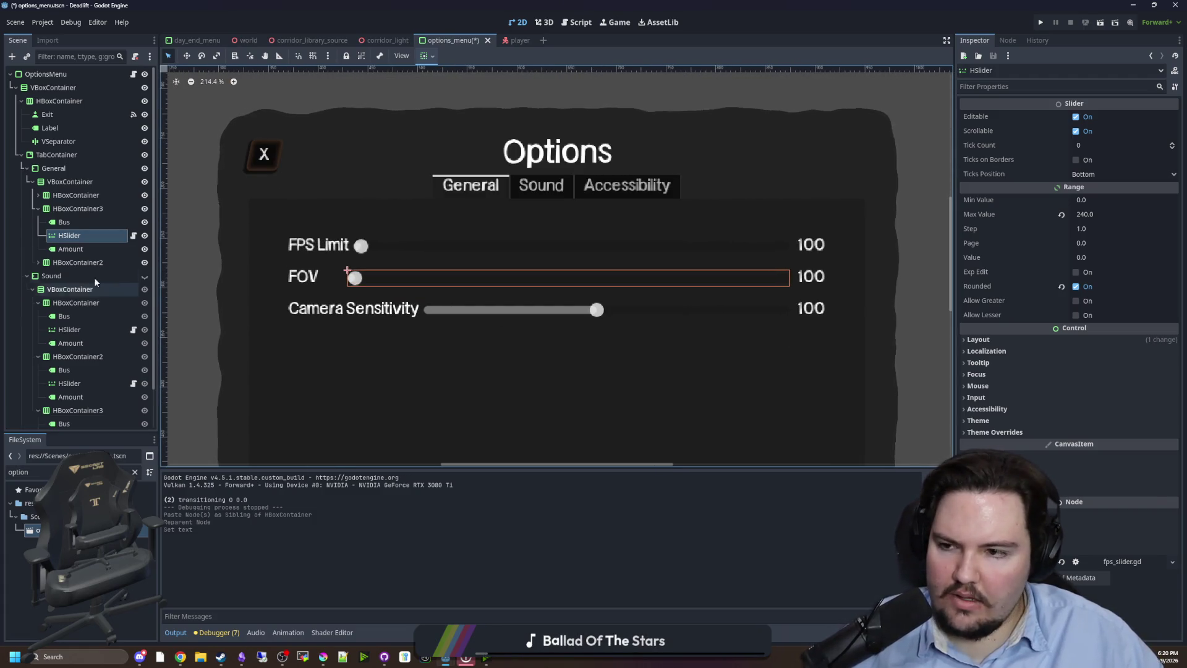
# Step: Set the FOV HSlider's Range to Min Value 30 and Max Value 120
pyautogui.click(1089, 201)
pyautogui.write('0')
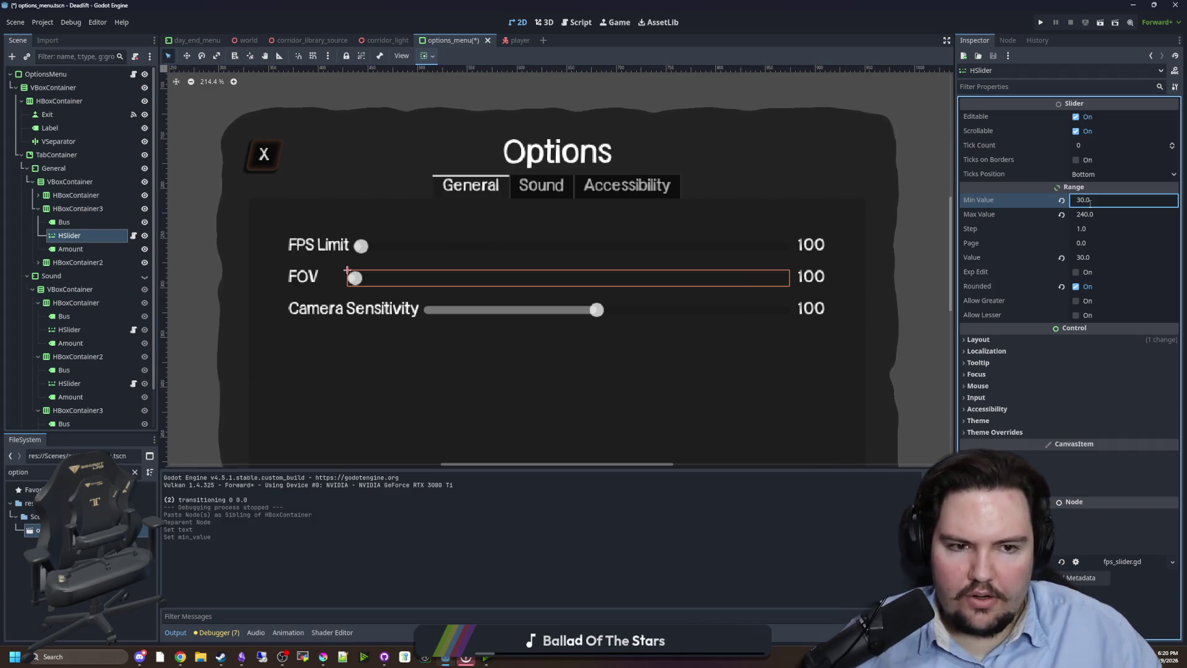
pyautogui.press('Tab')
pyautogui.write('120')
pyautogui.press('Return')
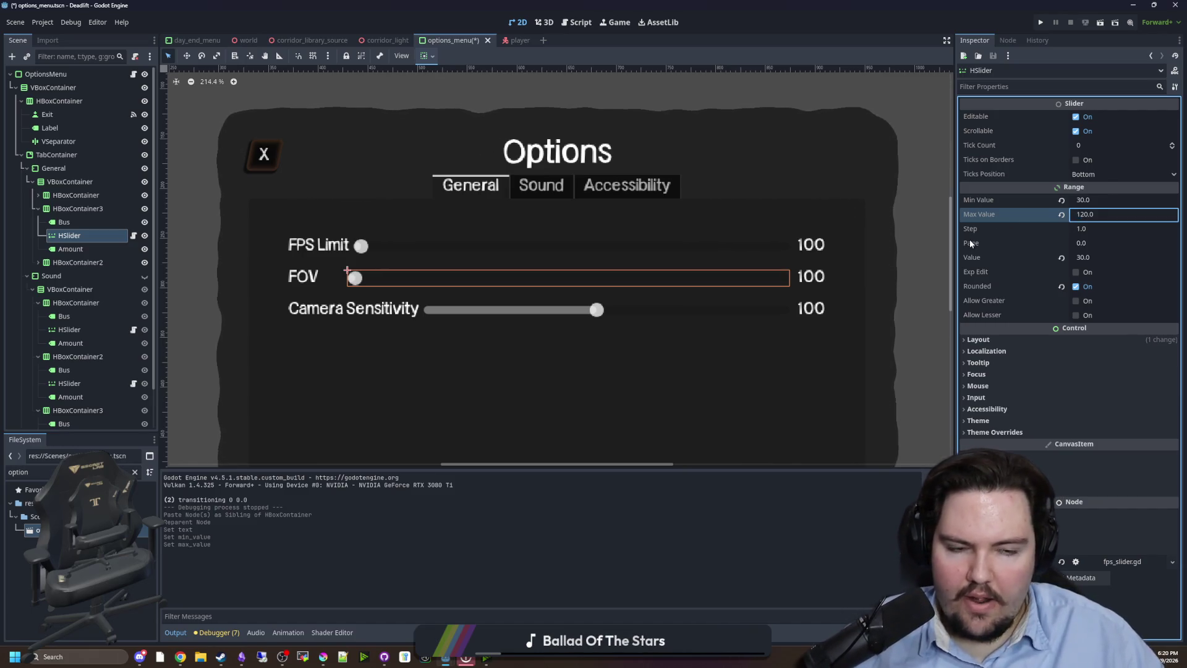
pyautogui.click(584, 283)
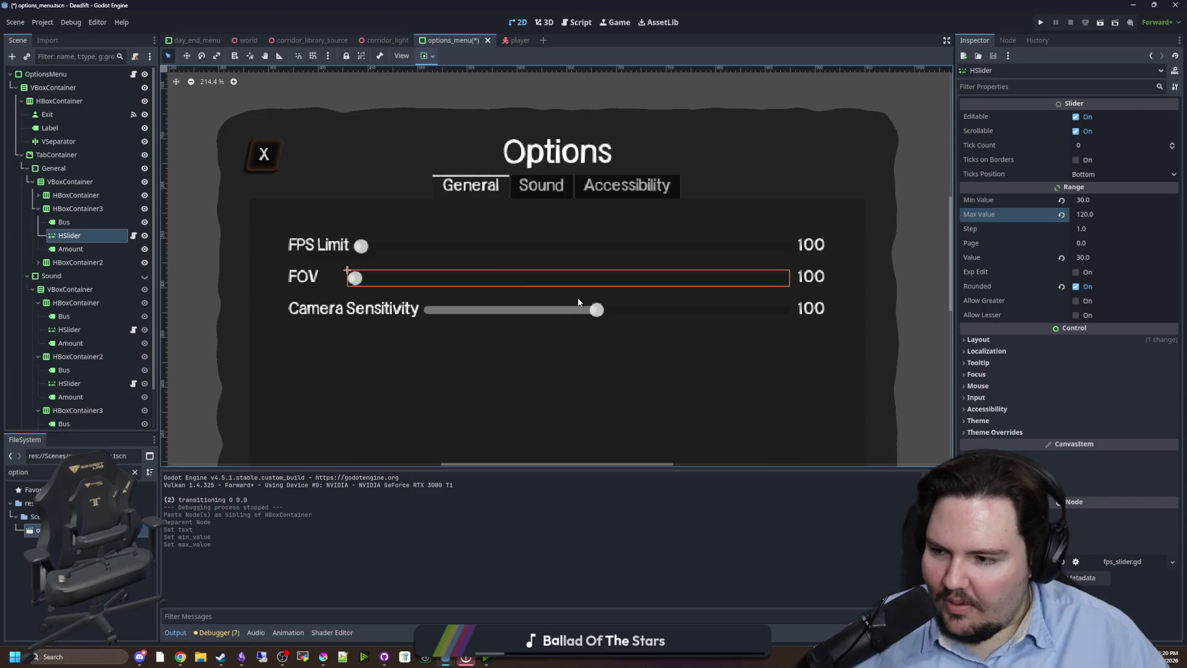
# Step: Reselect the FOV slider node in the scene tree and save the options_menu scene
pyautogui.click(85, 246)
pyautogui.press('Up')
pyautogui.press('Up')
pyautogui.press('Down')
pyautogui.hotkey('ctrl', 's')
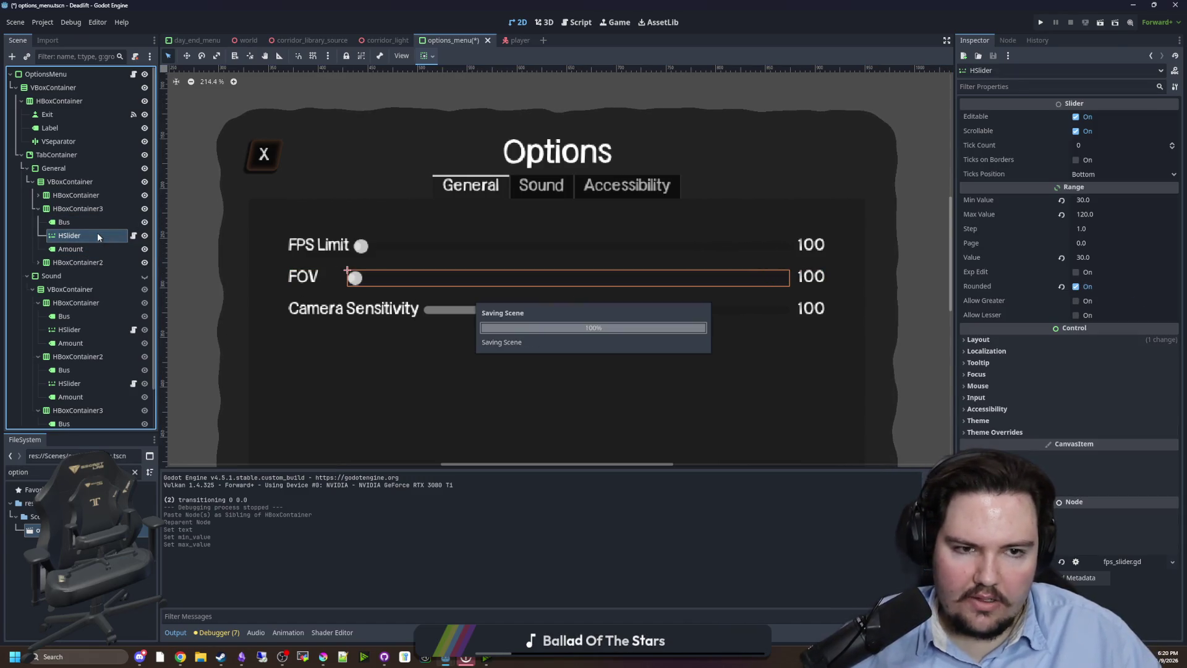
# Step: Open the FPS Limit slider's fps_slider.gd script and review its code
pyautogui.click(133, 236)
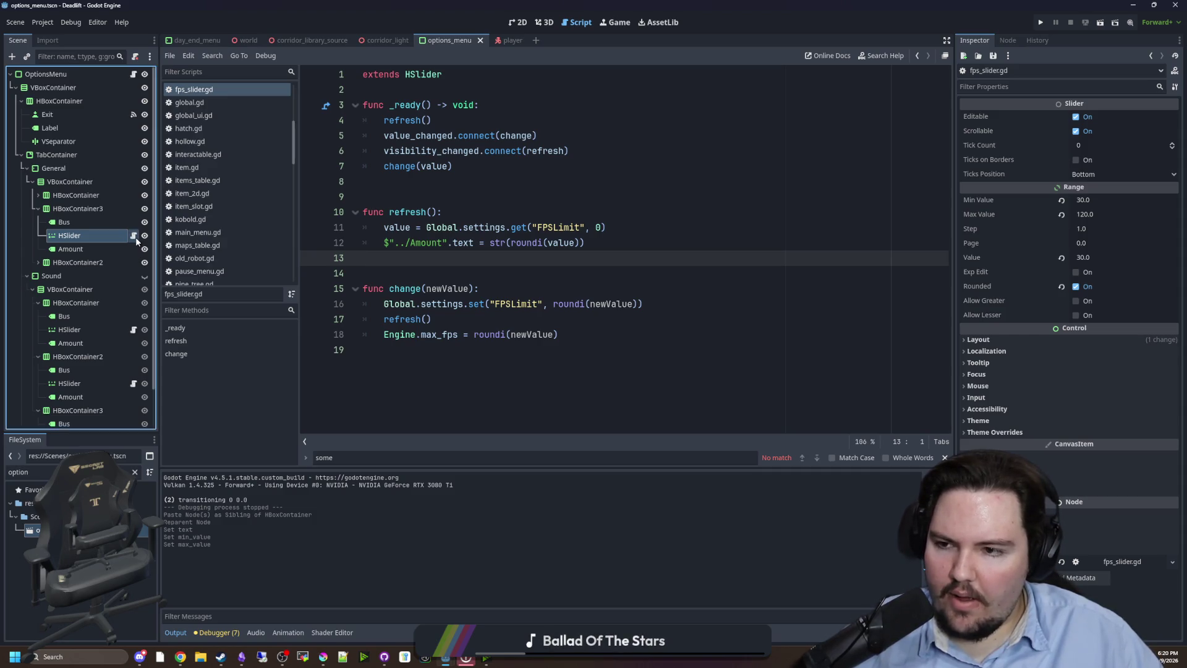
pyautogui.moveTo(702, 396); pyautogui.dragTo(197, 4)
pyautogui.click(72, 236)
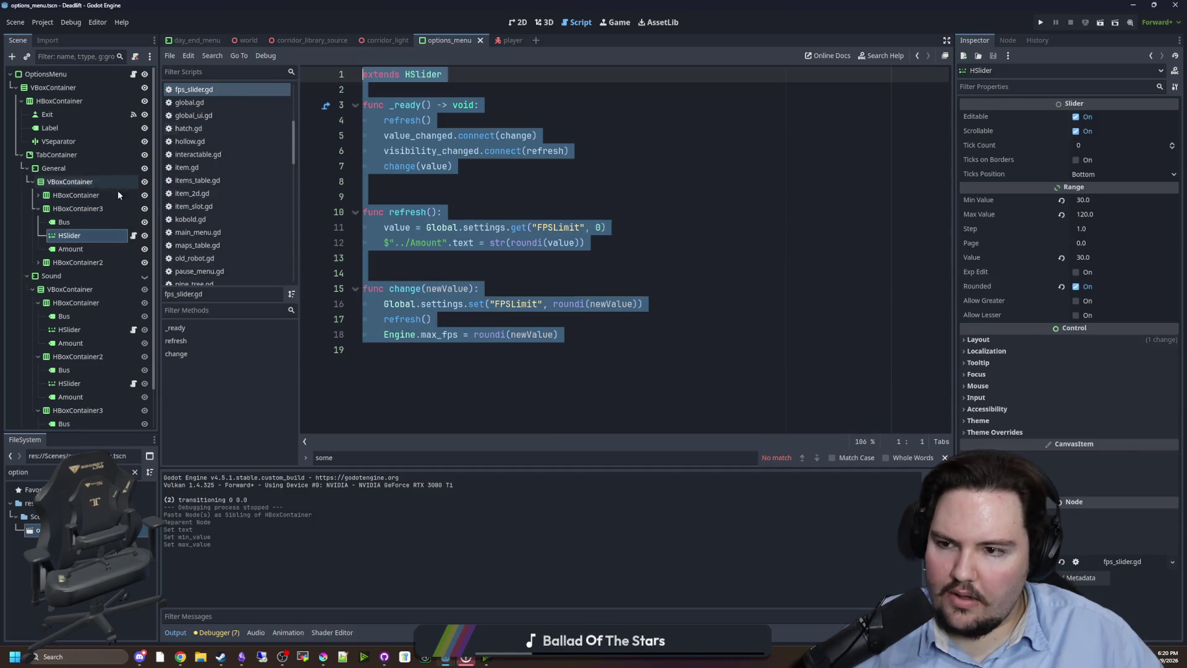
pyautogui.click(65, 222)
pyautogui.click(69, 236)
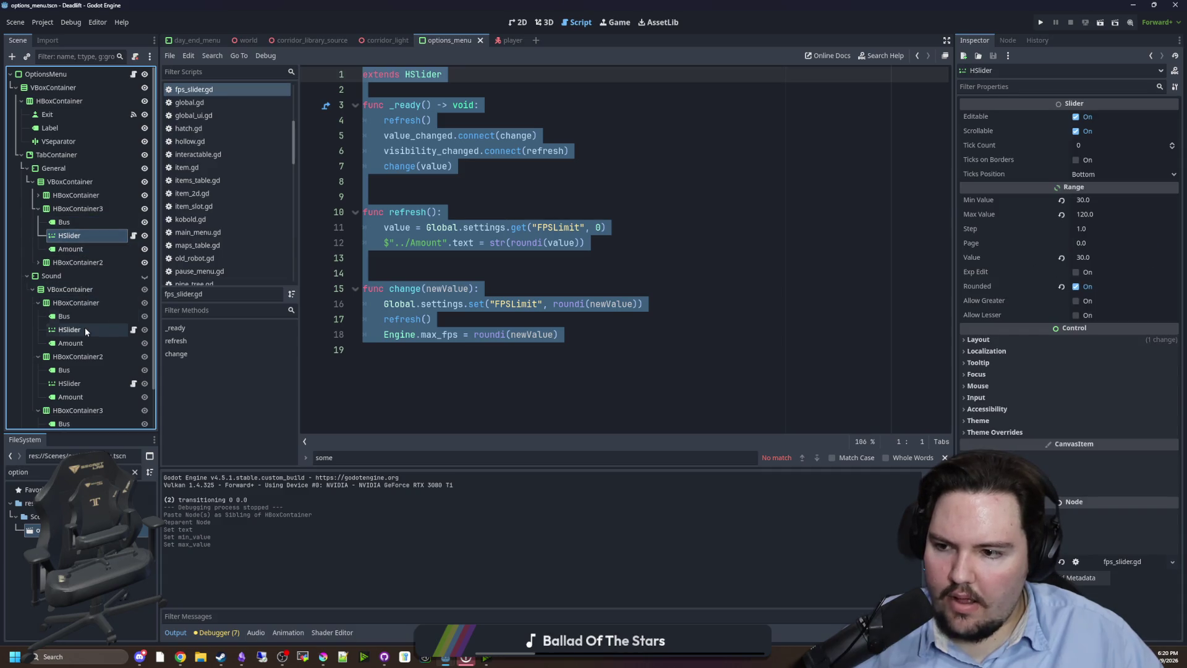
# Step: Open volume_slider.gd, then value_setting_slider.gd from the second General row's slider
pyautogui.click(133, 329)
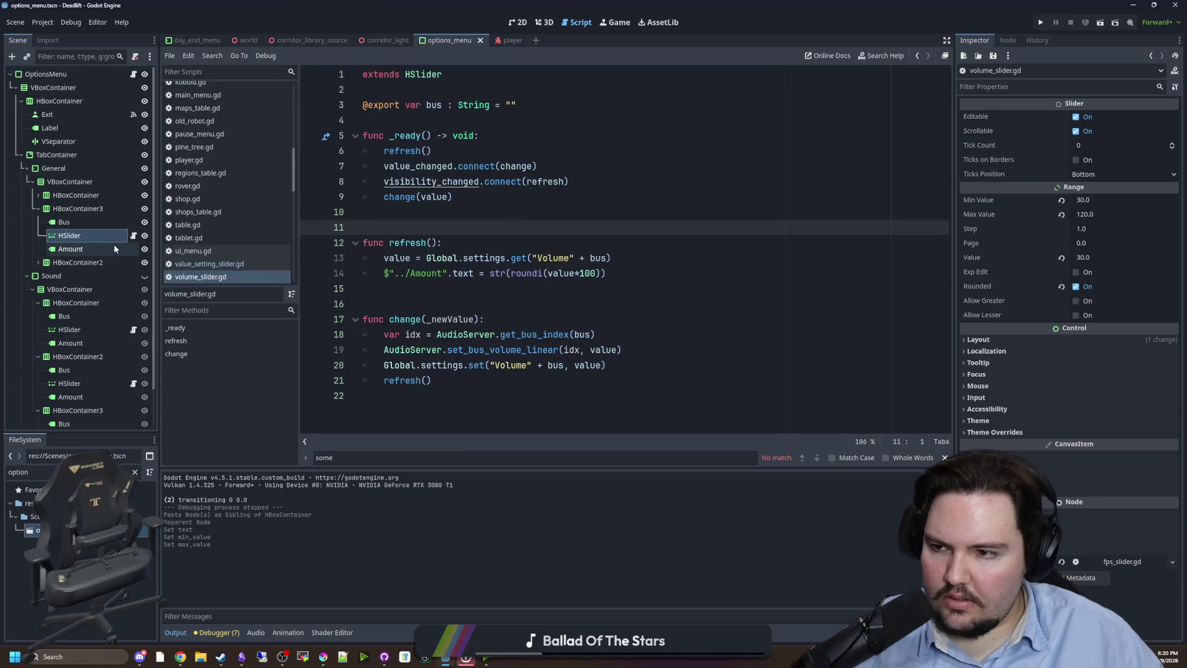
pyautogui.click(38, 262)
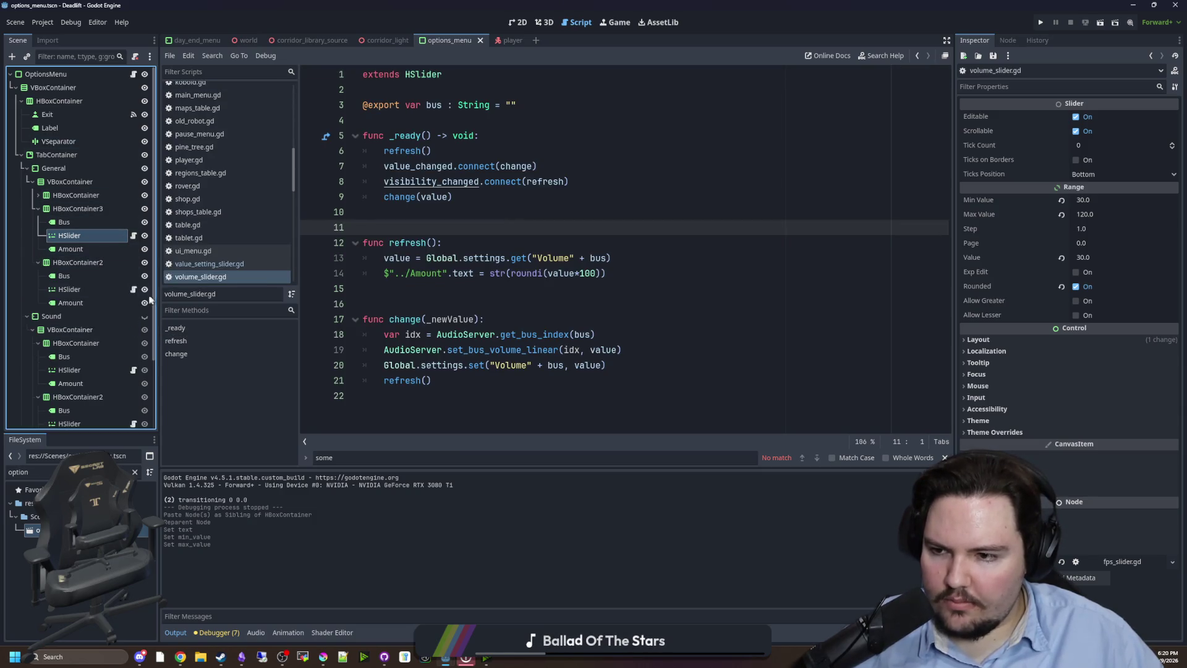
pyautogui.click(133, 290)
pyautogui.click(499, 192)
pyautogui.hotkey('ctrl', 's')
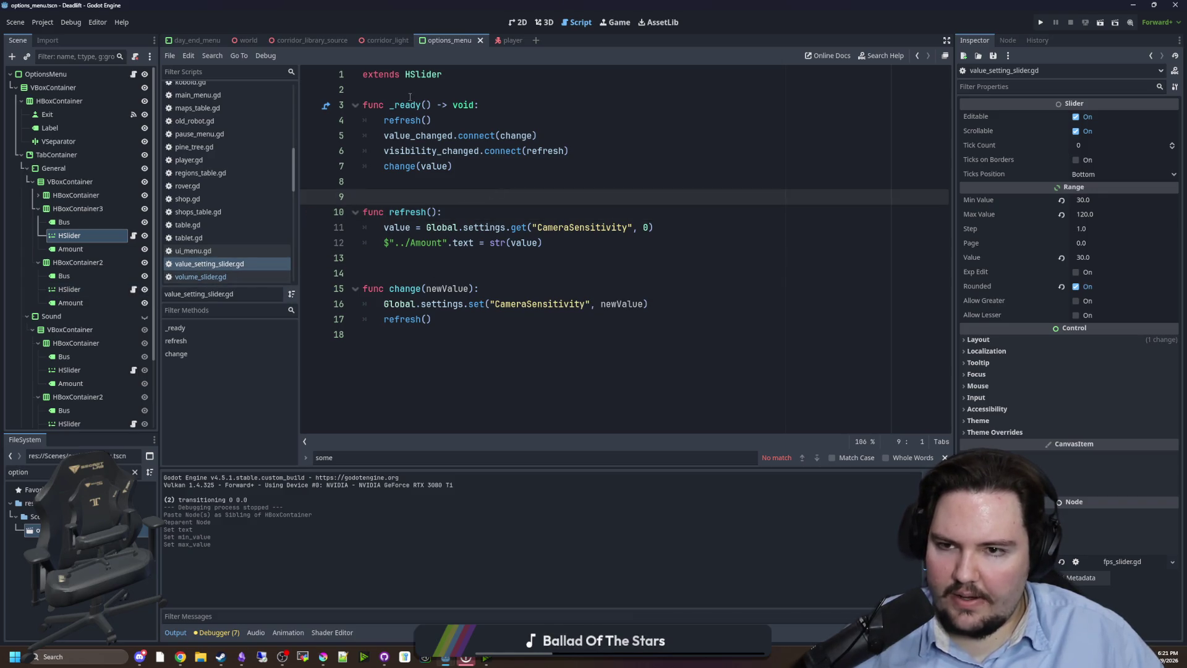
# Step: Add an exported String variable named setting with an empty default near the top of value_setting_slider.gd
pyautogui.click(410, 92)
pyautogui.press('Return')
pyautogui.press('Return')
pyautogui.press('Up')
pyautogui.write('@e')
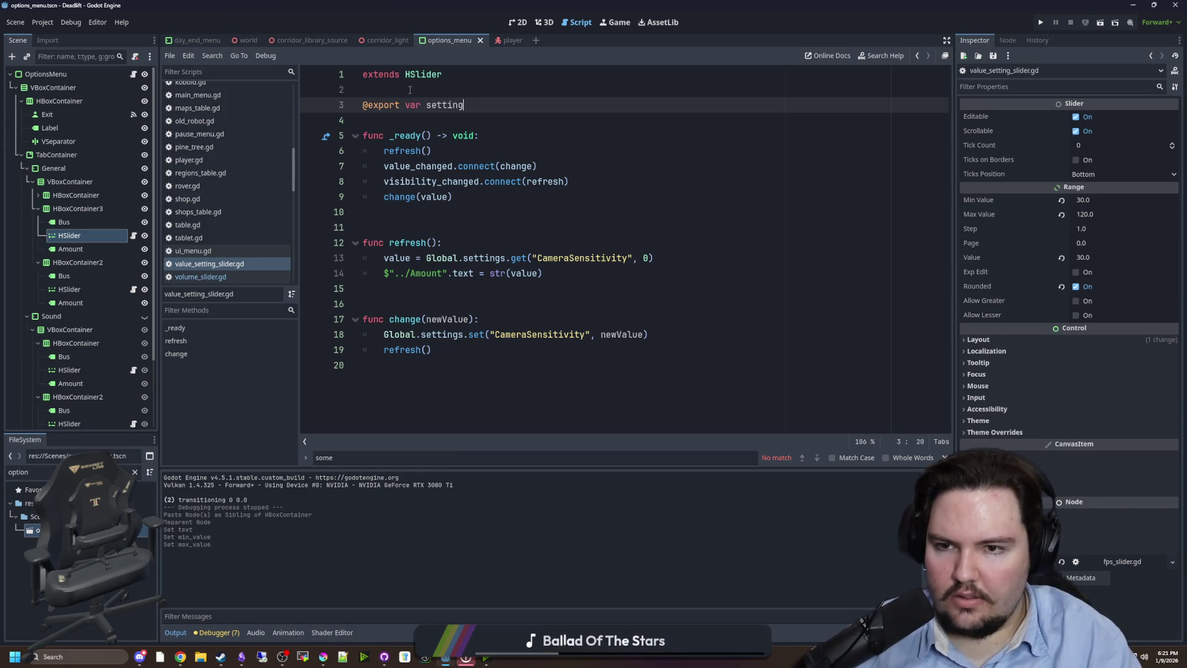
pyautogui.write('ng = "')
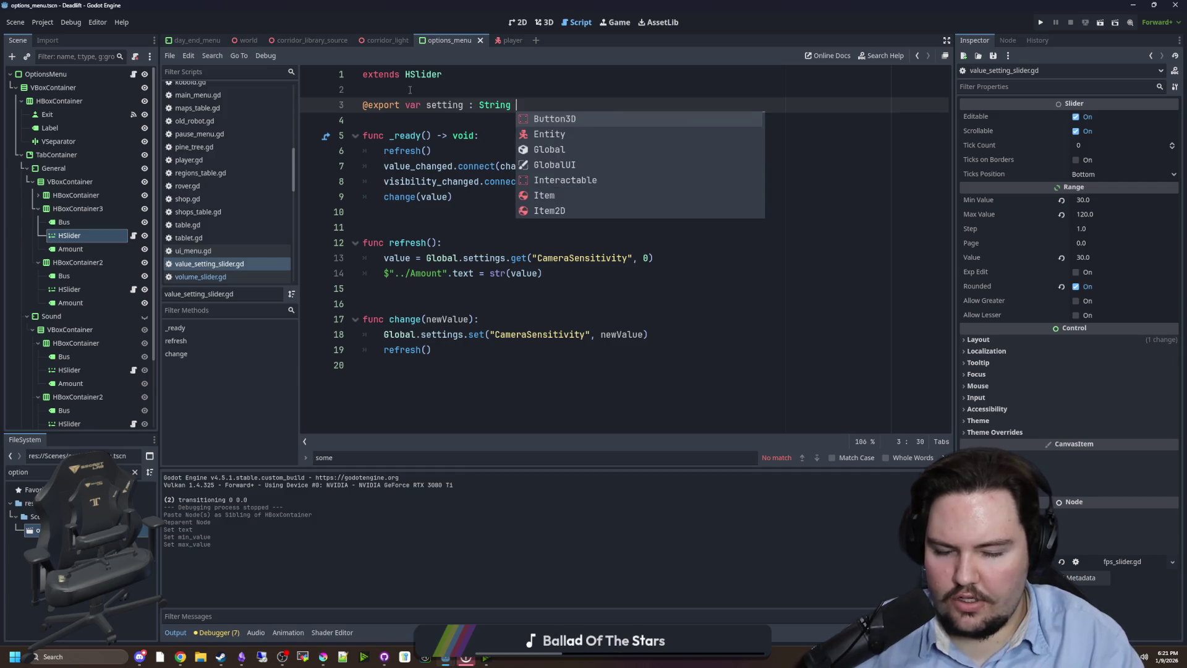
pyautogui.press('Escape')
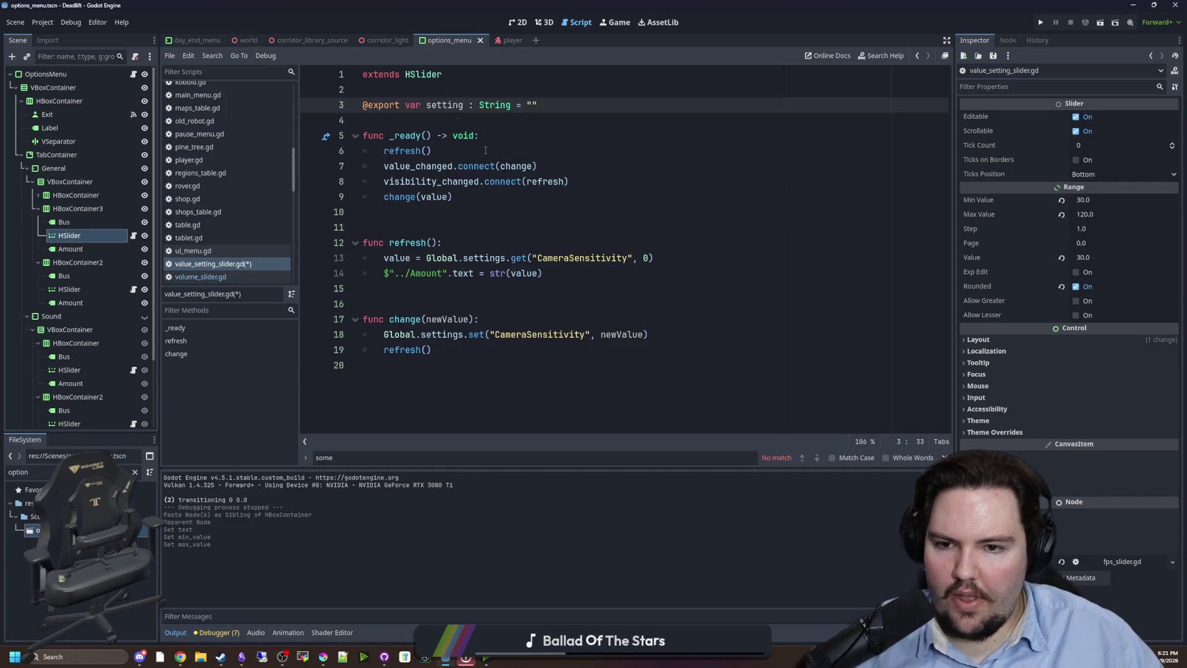
# Step: Replace the "CameraSensitivity" keys on lines 13 and 18 with setting, then save the script
pyautogui.click(562, 287)
pyautogui.doubleClick(576, 258)
pyautogui.click(578, 290)
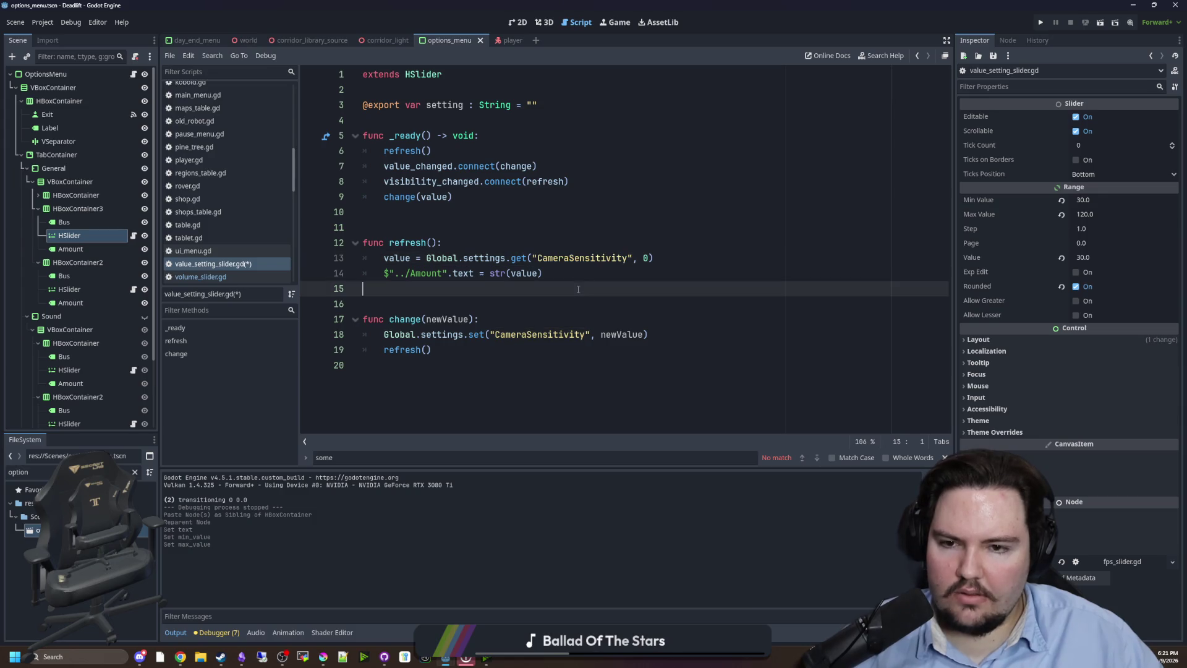
pyautogui.doubleClick(444, 105)
pyautogui.hotkey('ctrl', 'c')
pyautogui.click(616, 282)
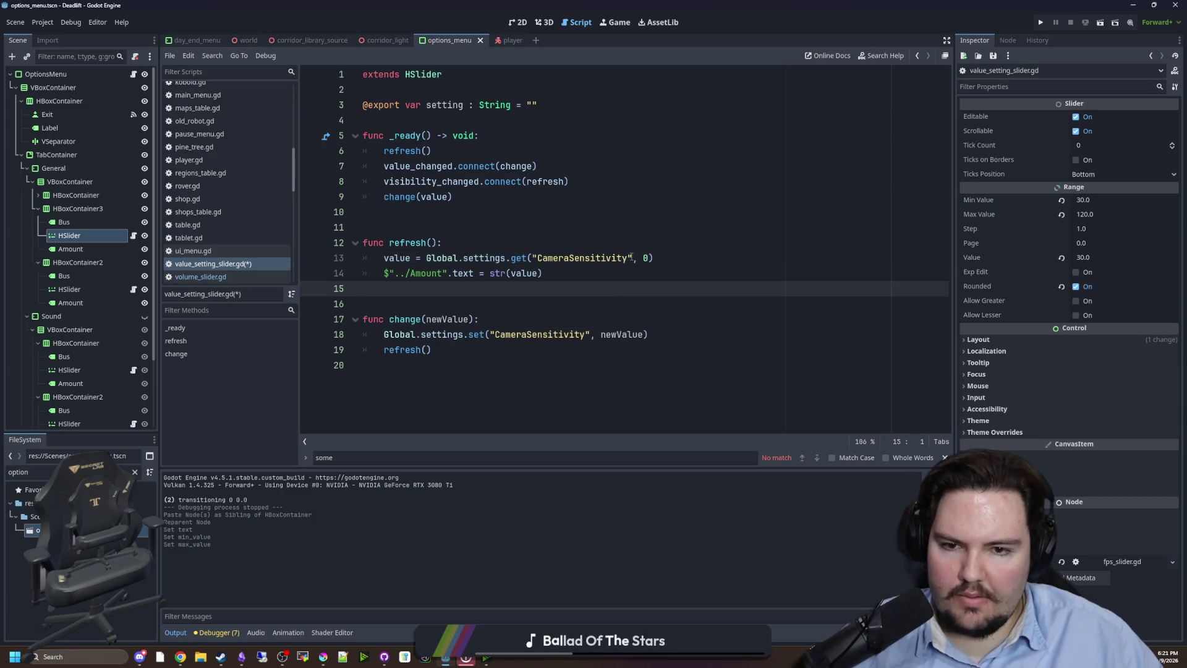
pyautogui.moveTo(632, 258); pyautogui.dragTo(531, 258)
pyautogui.hotkey('ctrl', 'v')
pyautogui.moveTo(590, 334); pyautogui.dragTo(492, 334)
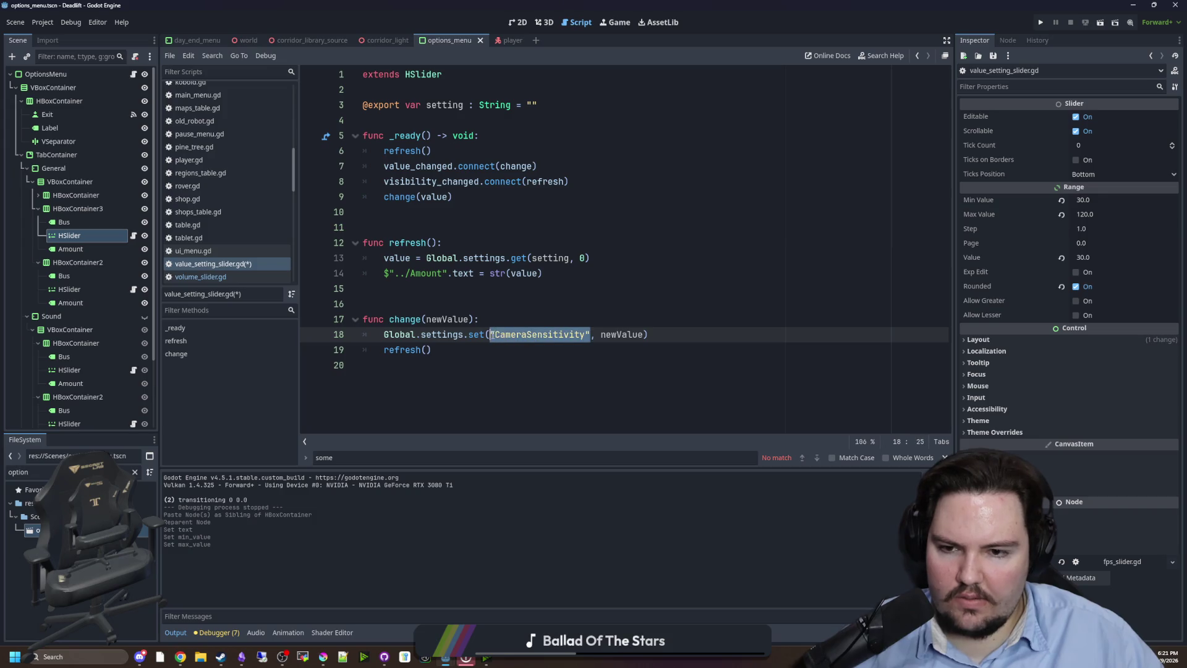
pyautogui.hotkey('ctrl', 'v')
pyautogui.click(412, 304)
pyautogui.click(412, 289)
pyautogui.hotkey('ctrl', 's')
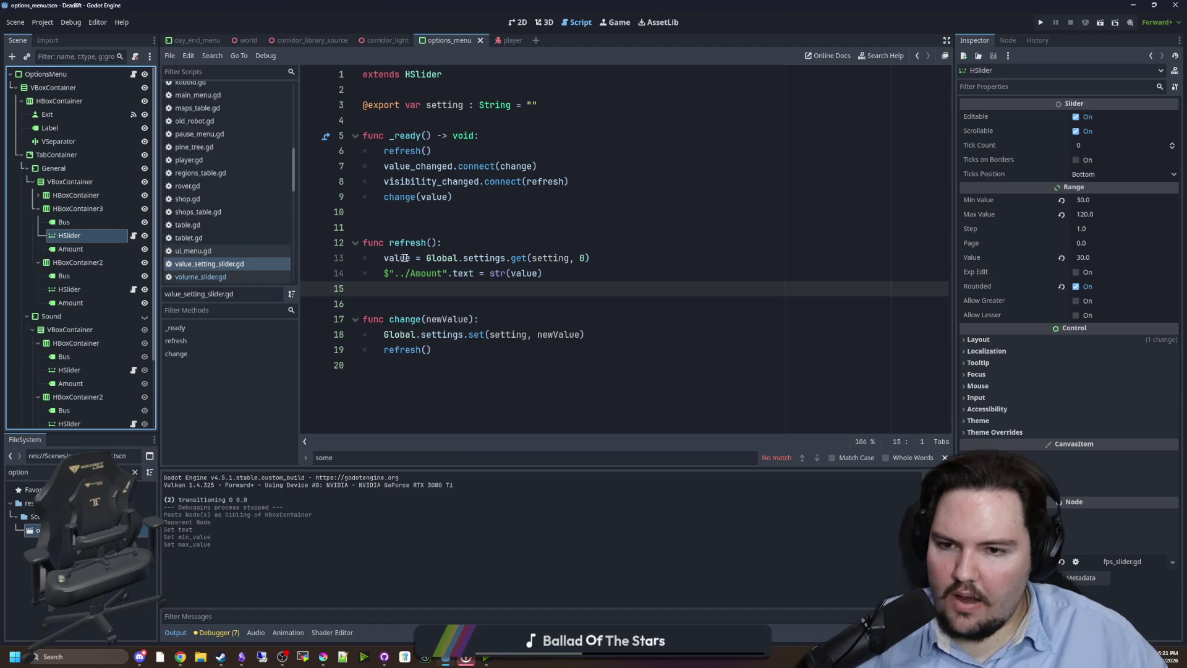
# Step: Compare against volume_slider.gd, then return to the options menu's 2D view
pyautogui.click(401, 227)
pyautogui.doubleClick(444, 105)
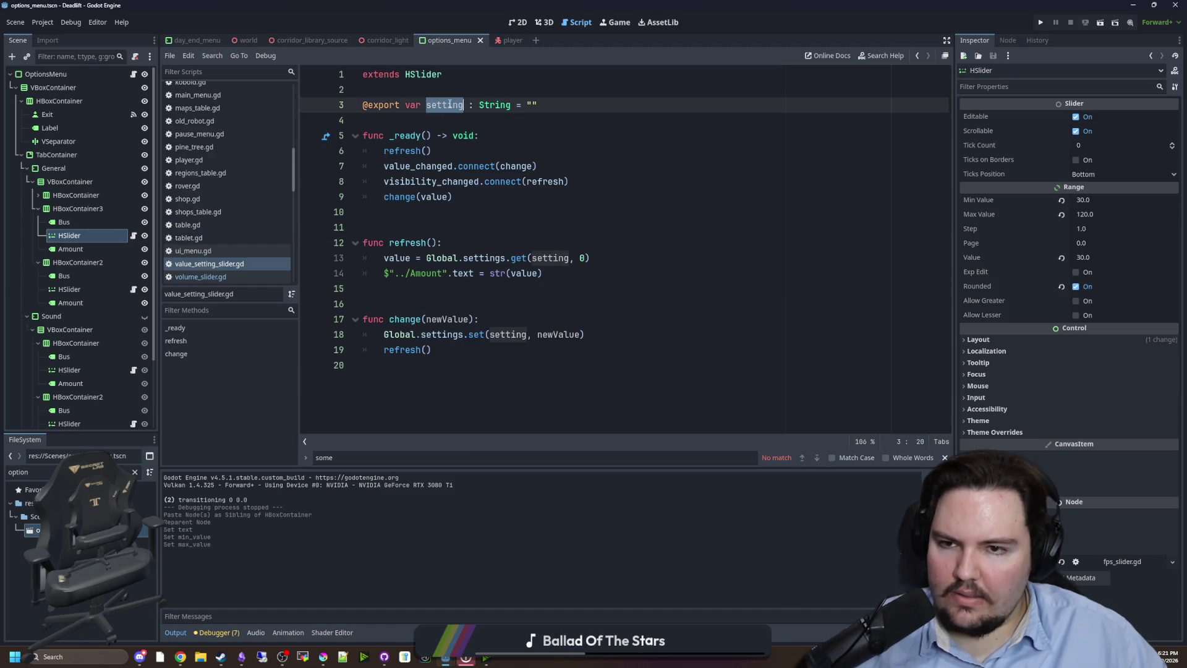
pyautogui.click(226, 277)
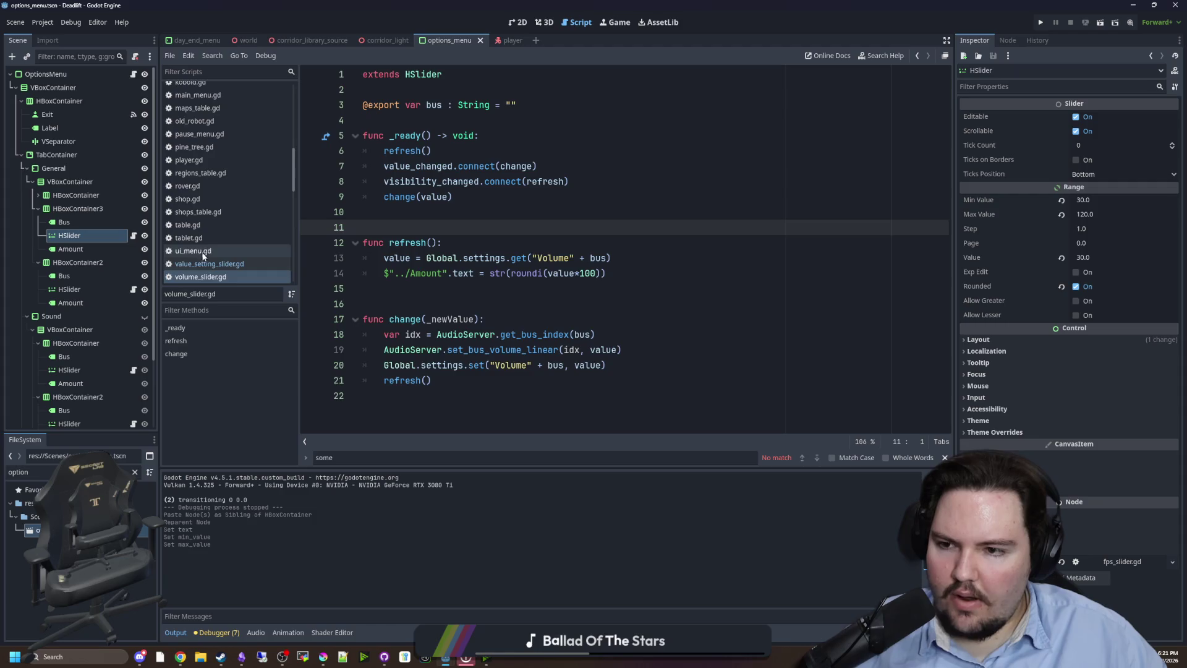
pyautogui.click(209, 263)
pyautogui.click(523, 23)
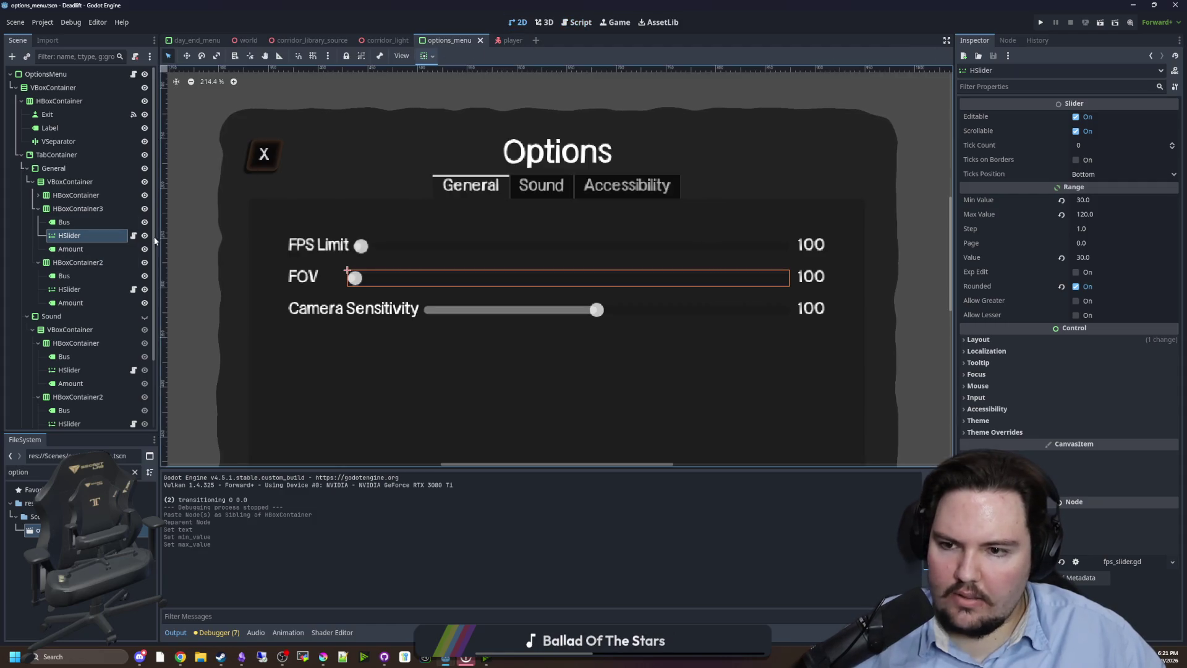
# Step: Set the Camera Sensitivity slider's Setting property to CameraSensitivity
pyautogui.click(71, 289)
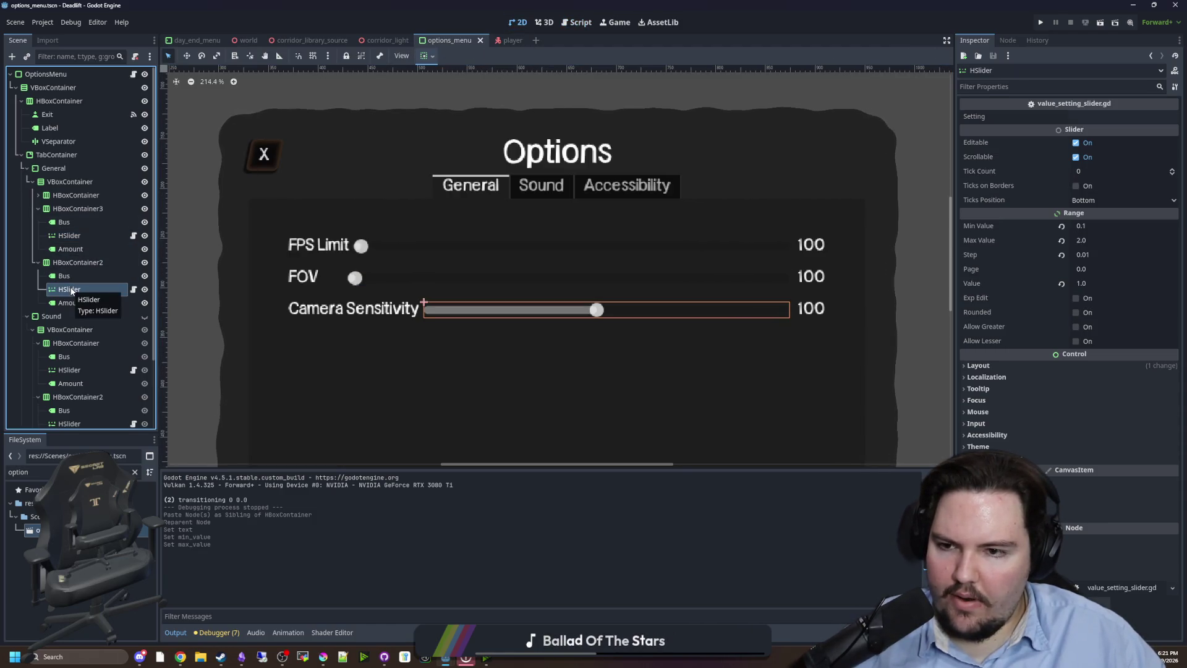
pyautogui.click(38, 196)
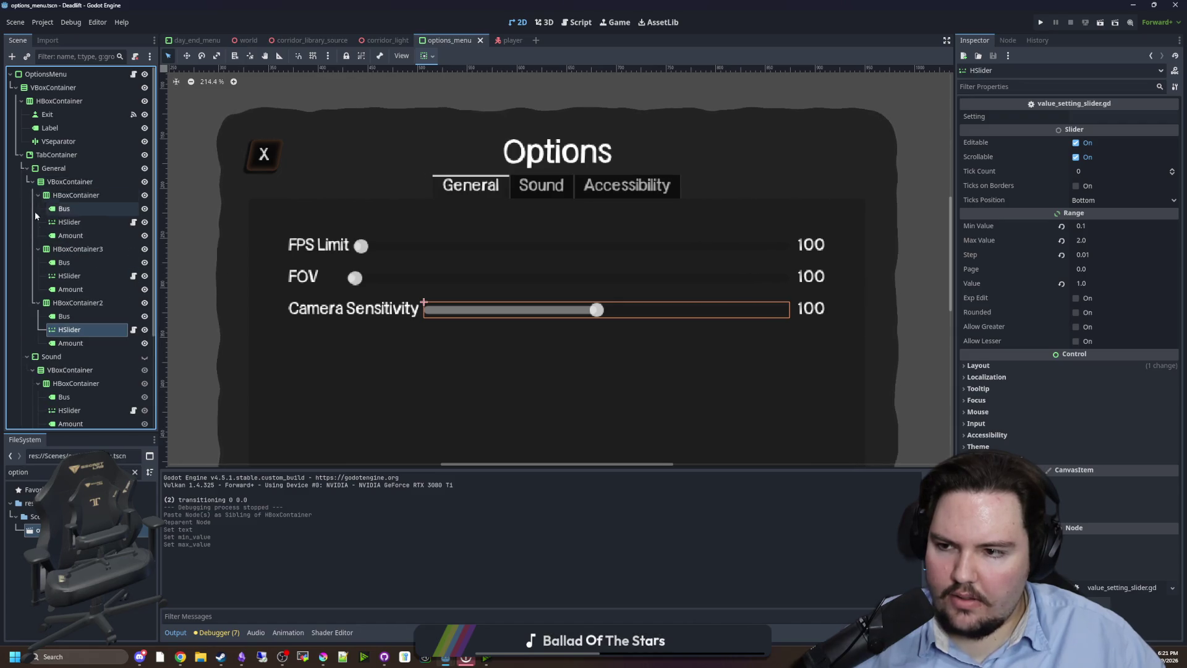
pyautogui.click(69, 276)
pyautogui.click(70, 330)
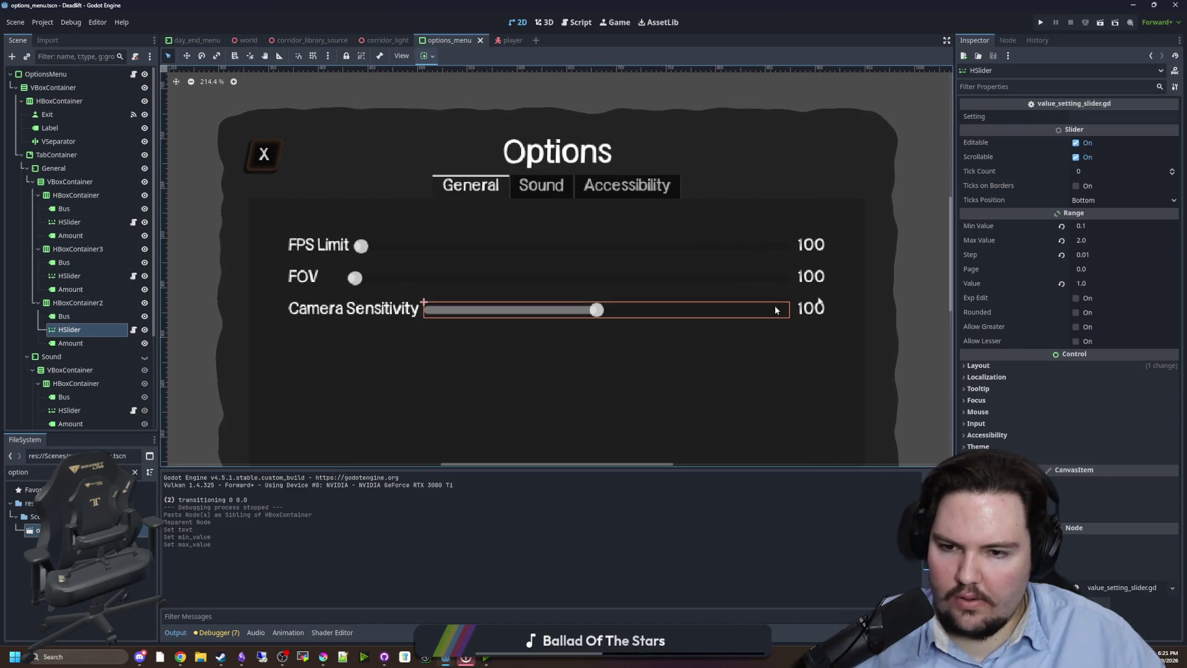
pyautogui.click(1107, 111)
pyautogui.write('CameraSensitivity')
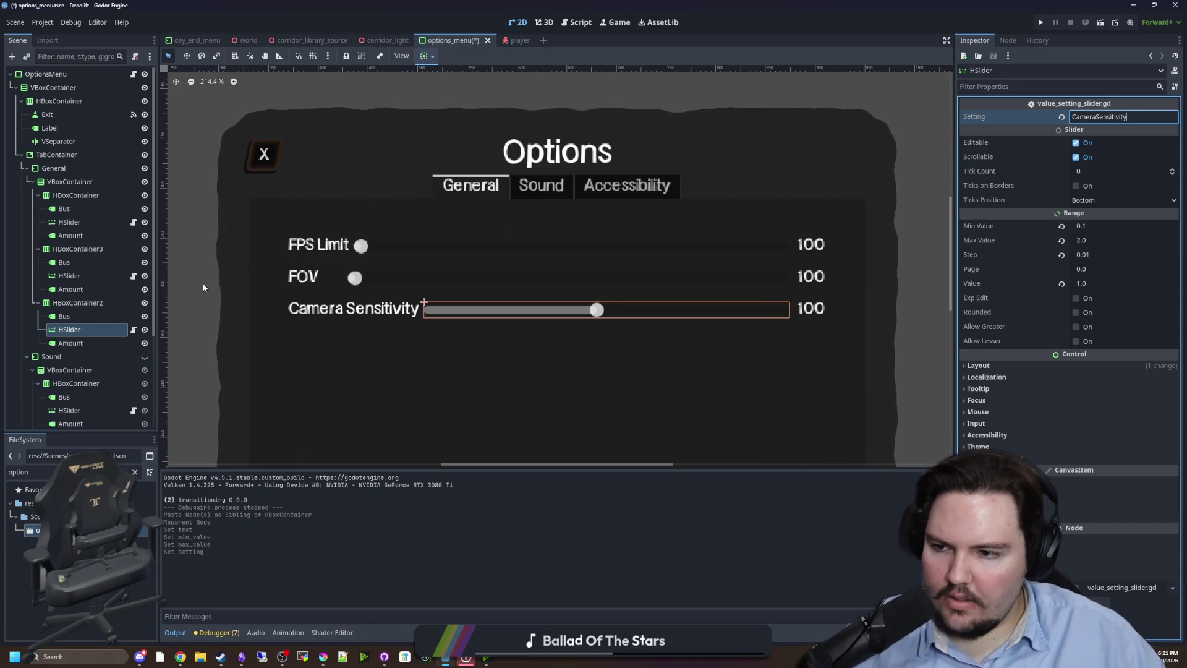
# Step: Attach value_setting_slider.gd to the FOV slider and set its Setting to FOV
pyautogui.click(88, 275)
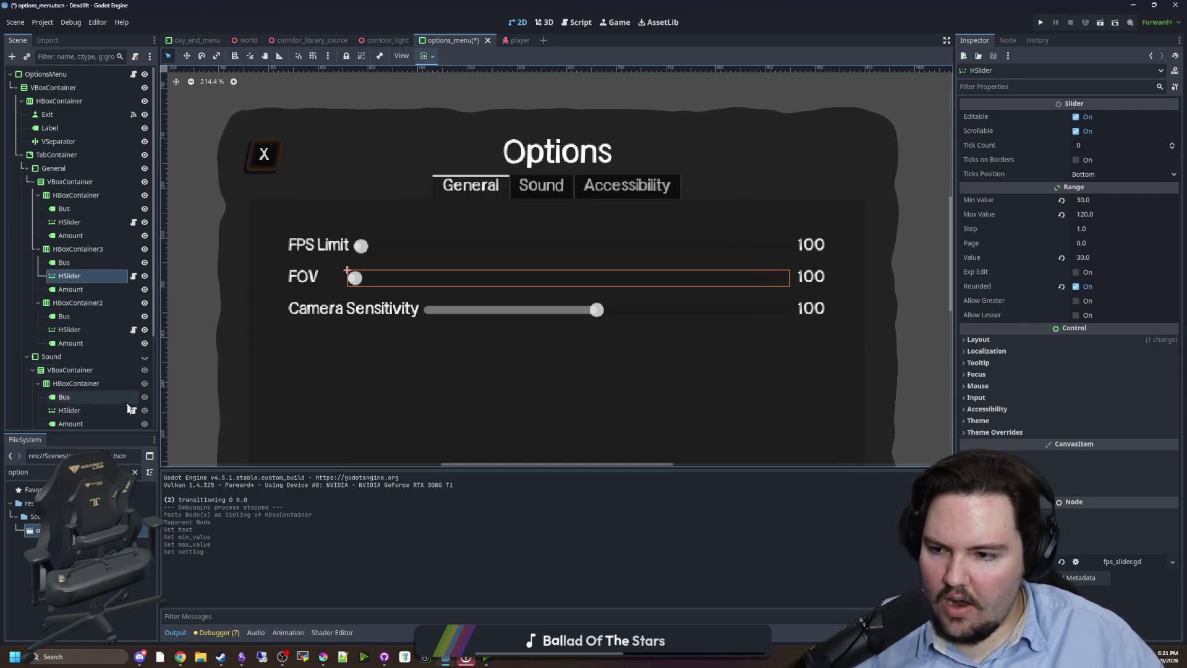
pyautogui.click(134, 472)
pyautogui.write('value_')
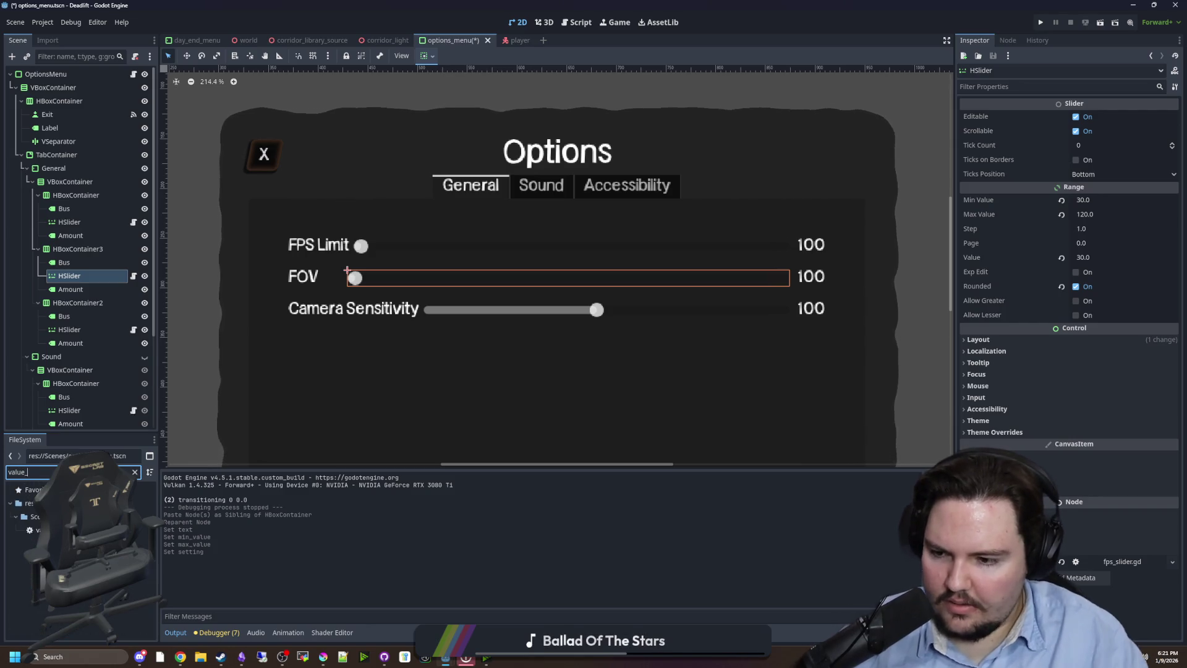
pyautogui.moveTo(37, 530)
pyautogui.mouseDown()
pyautogui.moveTo(102, 362)
pyautogui.moveTo(96, 272)
pyautogui.mouseUp()
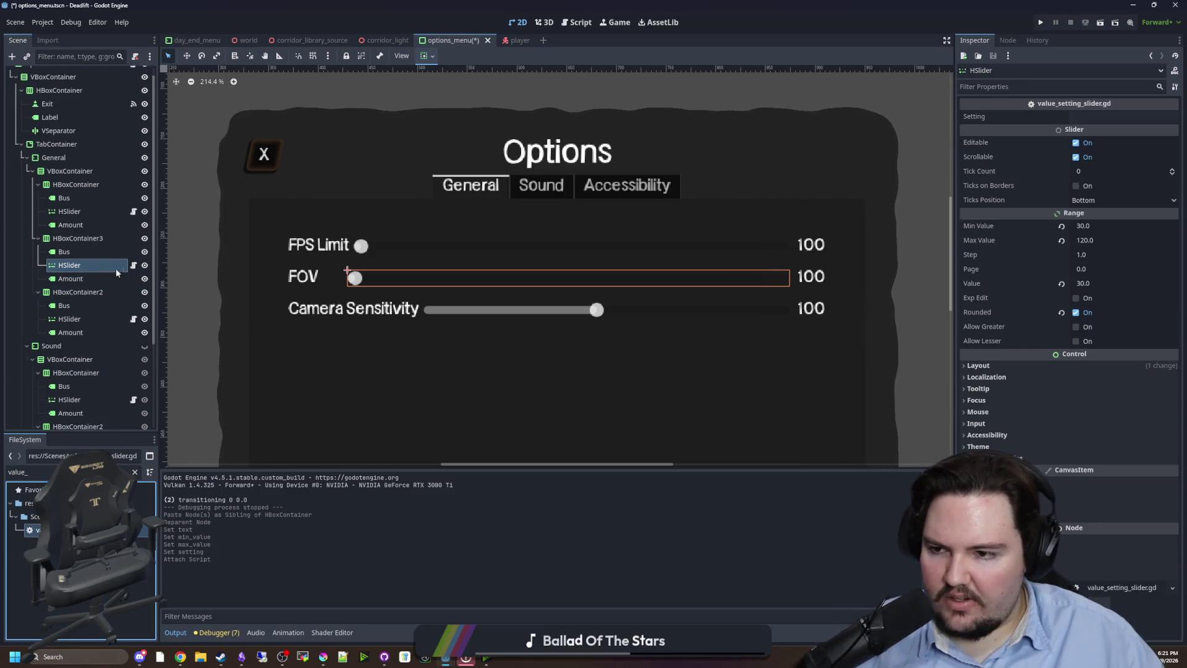
pyautogui.click(1122, 116)
pyautogui.write('FOV')
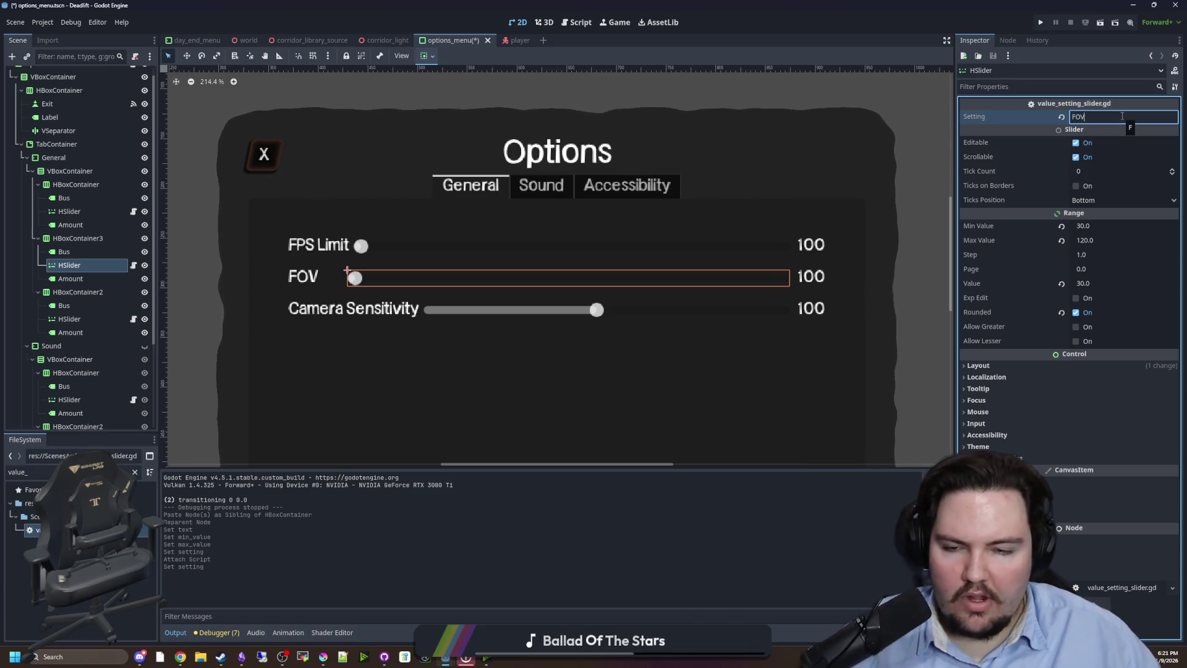
pyautogui.click(86, 212)
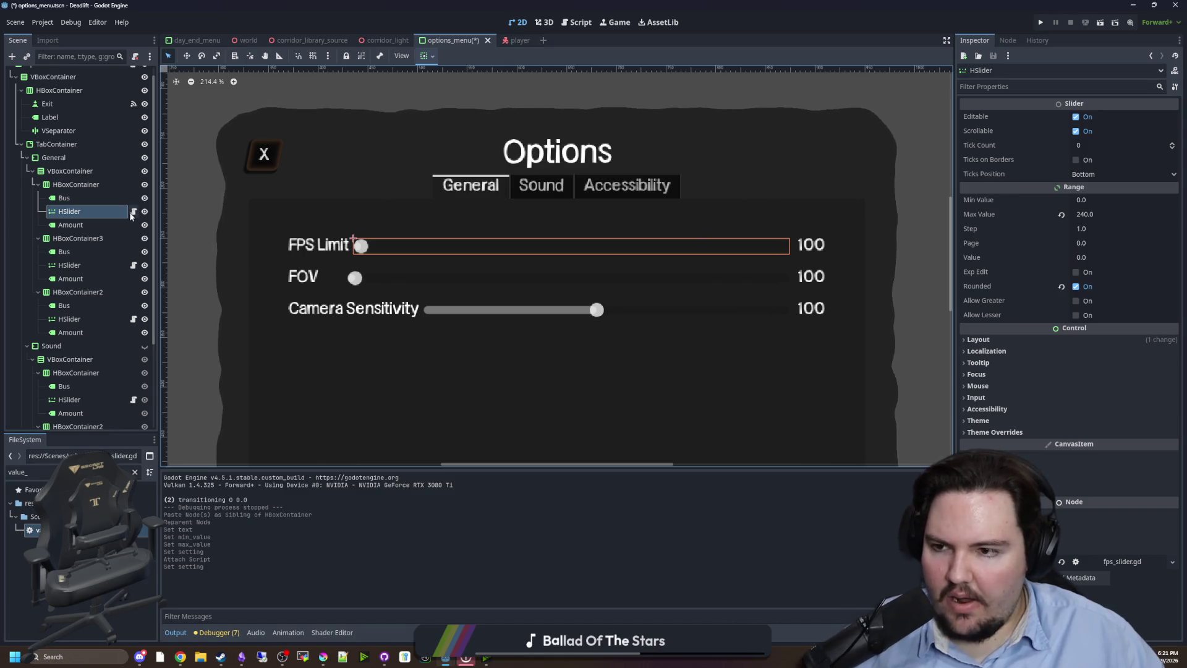
# Step: Type class_name SettingSlider on line 1 of fps_slider.gd and save
pyautogui.click(133, 211)
pyautogui.click(511, 200)
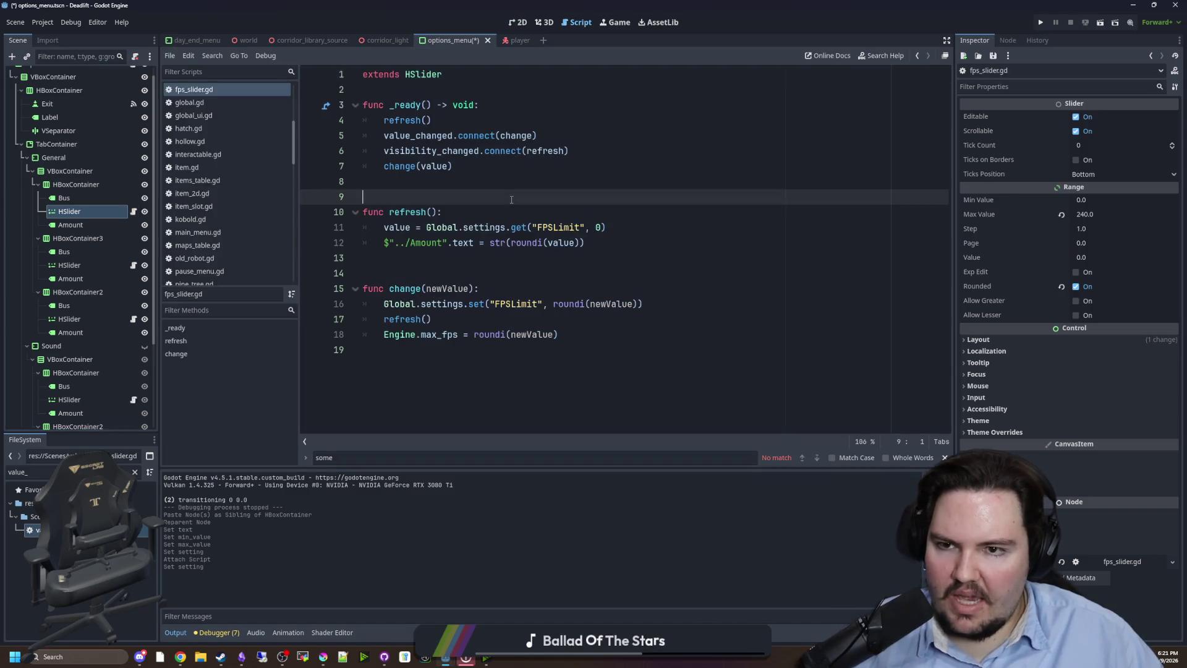
pyautogui.click(364, 74)
pyautogui.write('class_name ValueS')
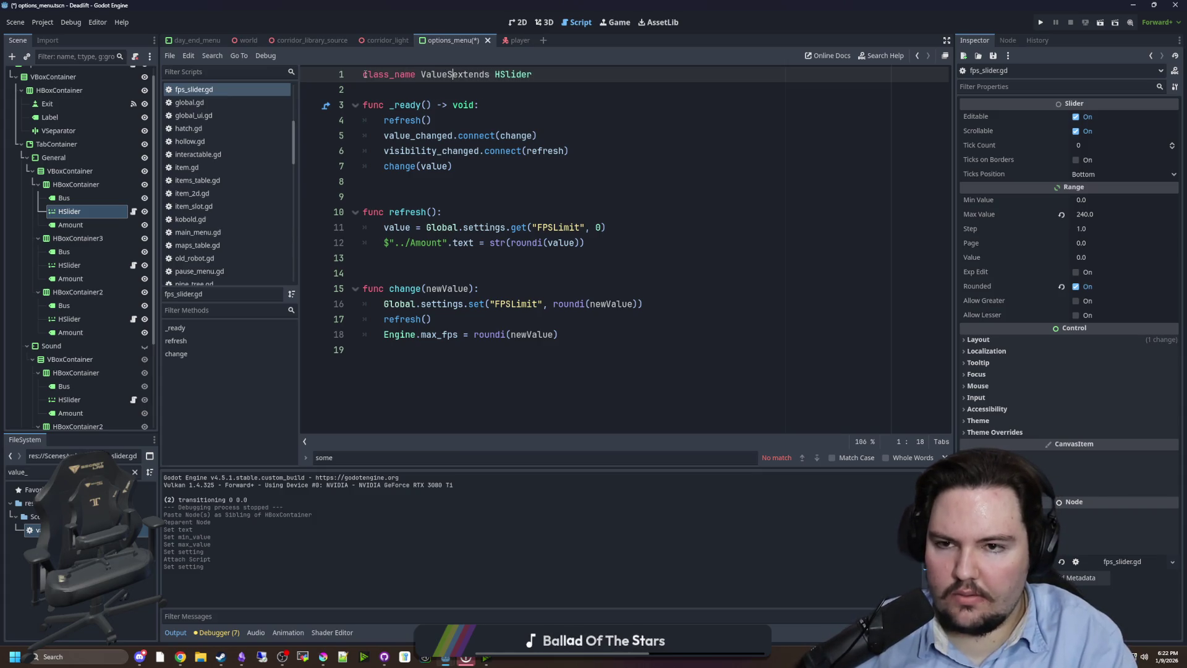
pyautogui.press('BackSpace')
pyautogui.write('SettingSlider')
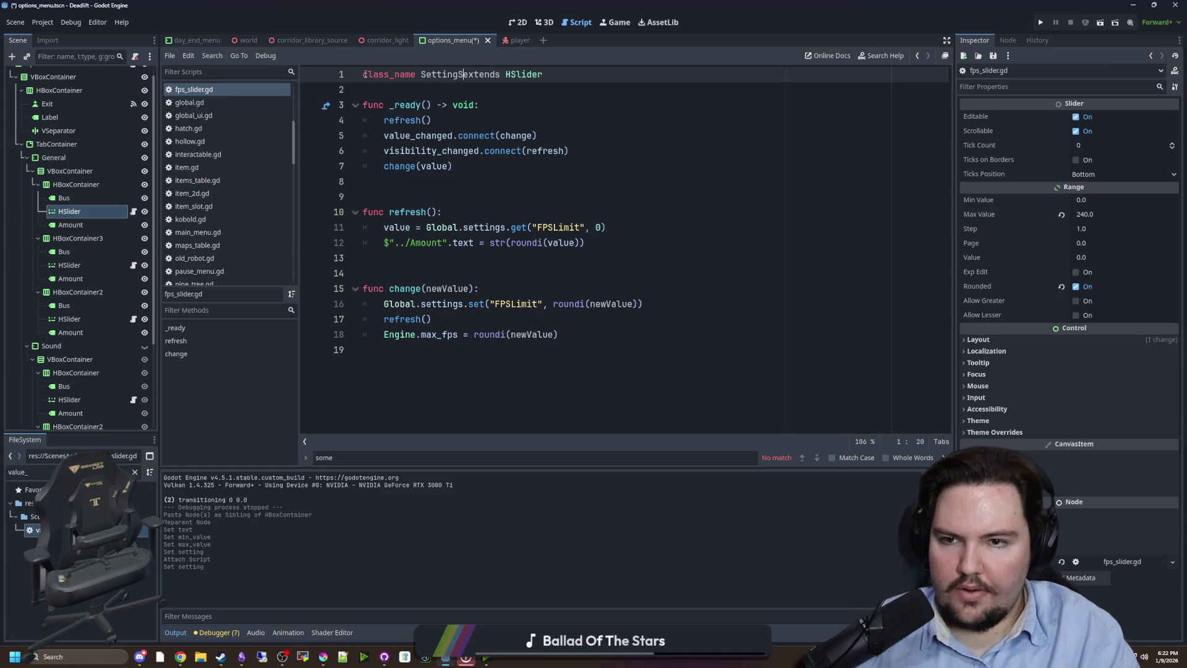
pyautogui.click(426, 91)
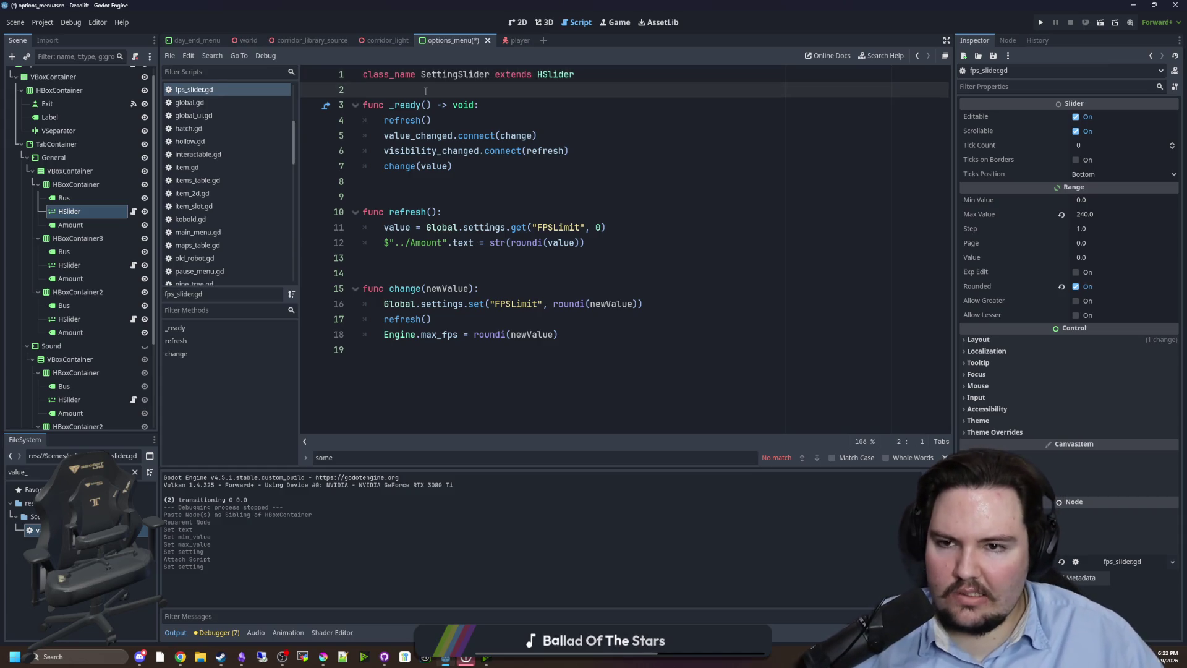
pyautogui.hotkey('ctrl', 's')
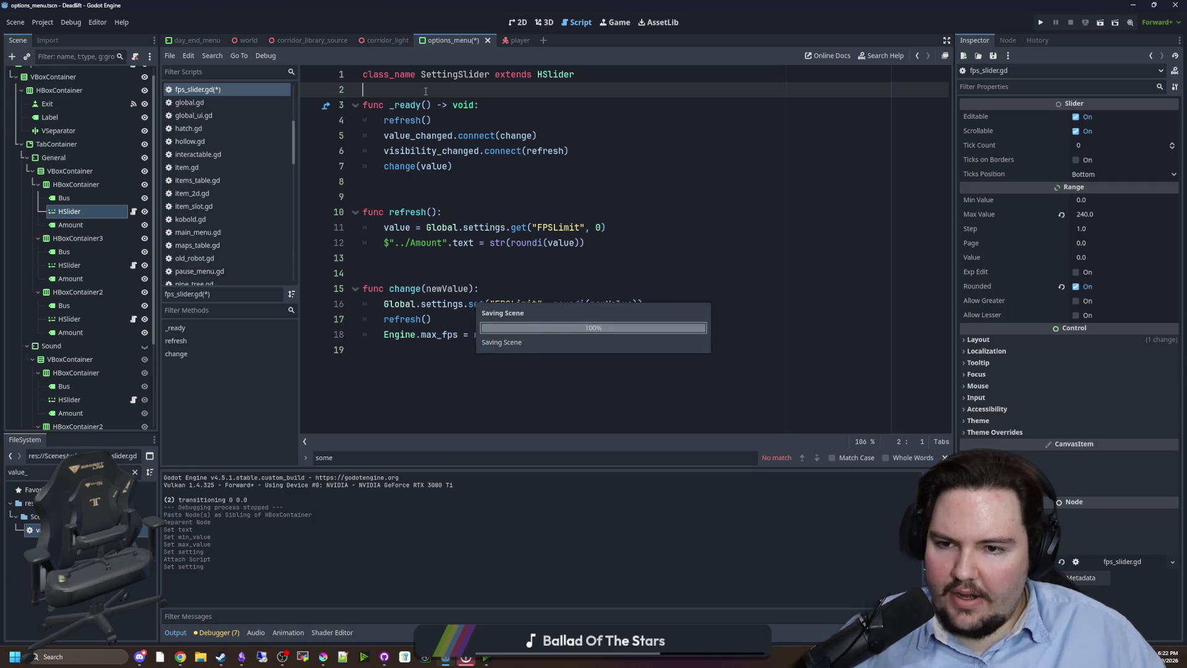
# Step: Remove that class_name SettingSlider line from fps_slider.gd again and save
pyautogui.click(483, 259)
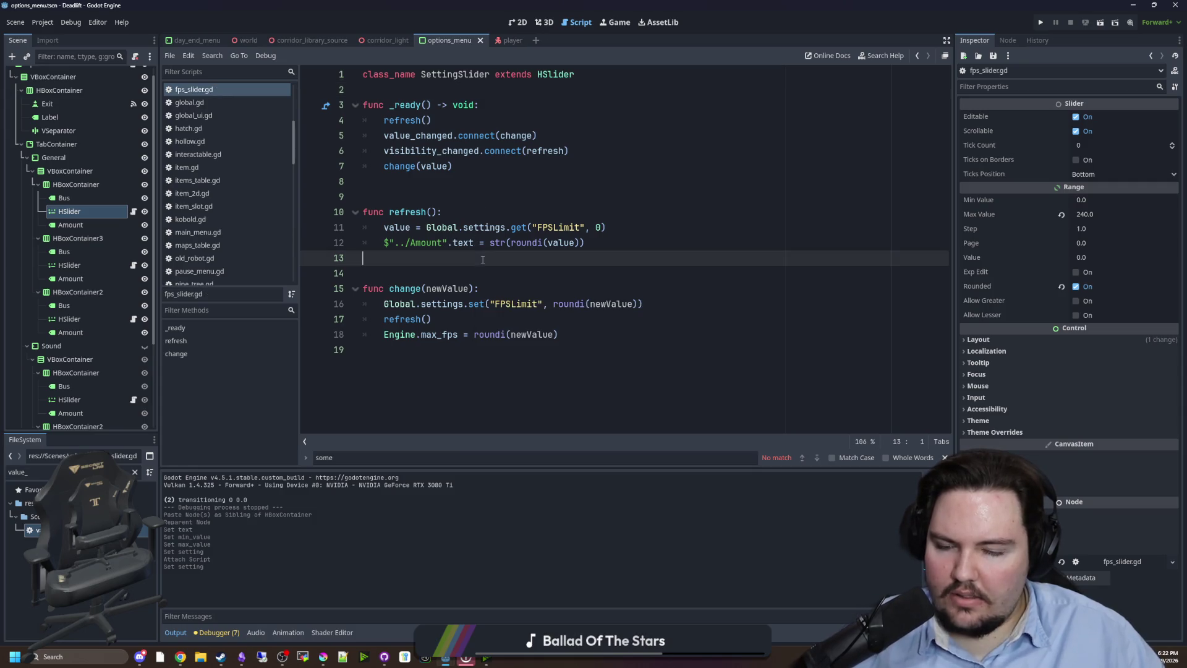
pyautogui.doubleClick(472, 78)
pyautogui.press('BackSpace')
pyautogui.moveTo(426, 75); pyautogui.dragTo(362, 76)
pyautogui.press('BackSpace')
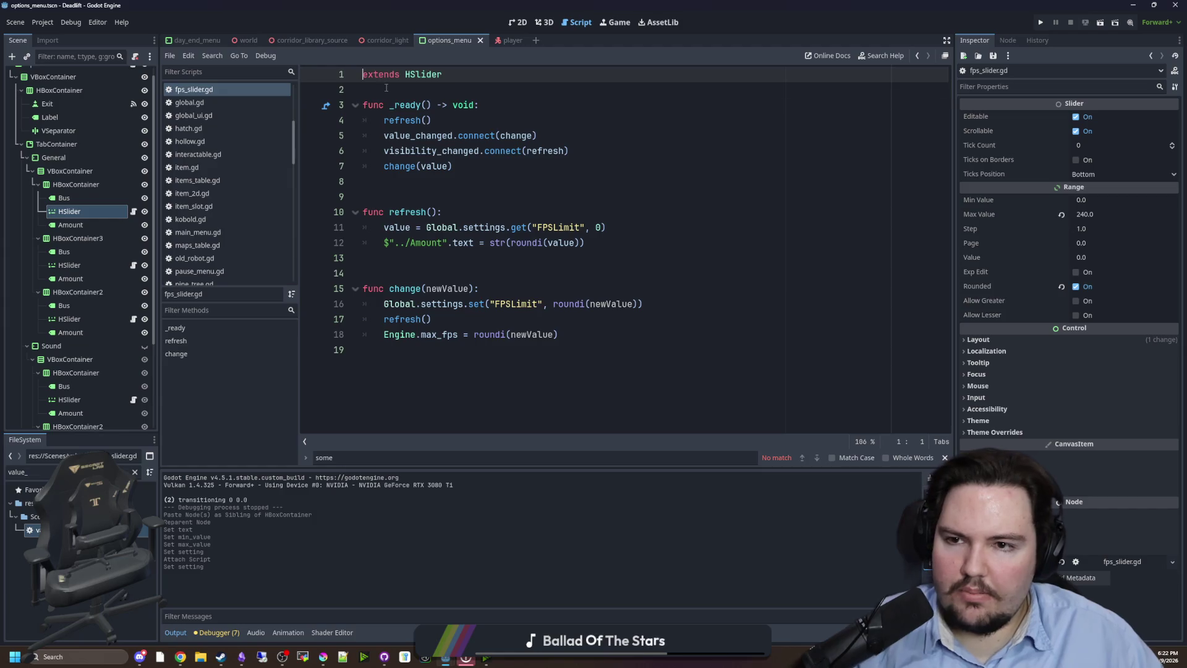
pyautogui.press('Down')
pyautogui.hotkey('ctrl', 's')
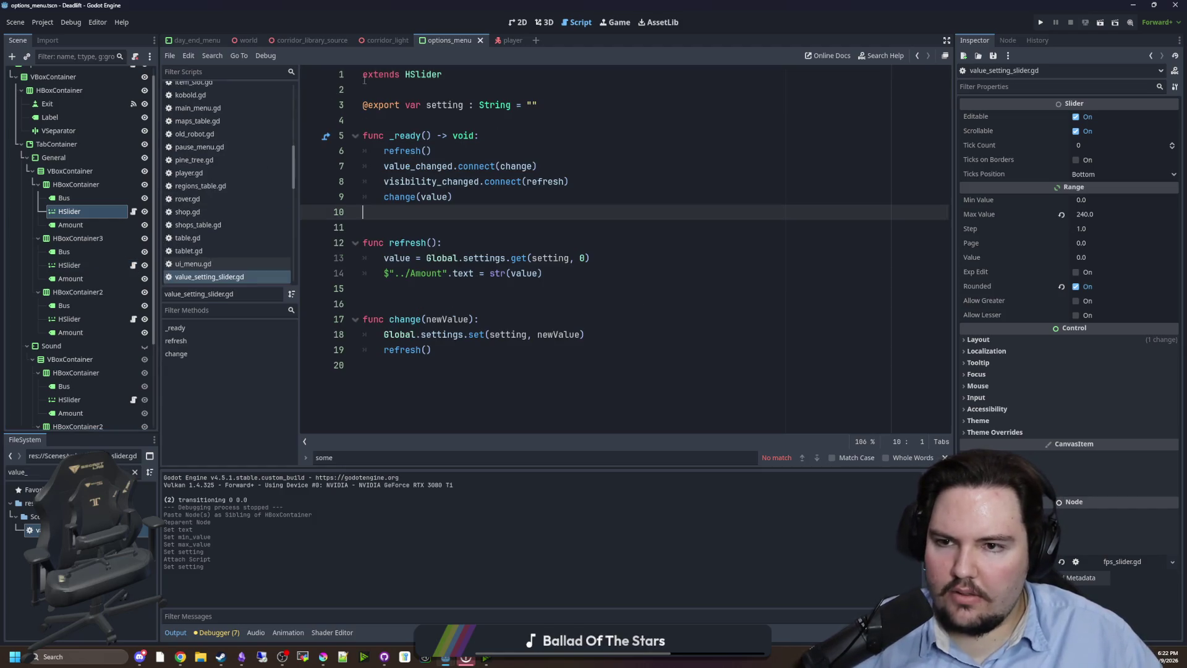
# Step: Paste SettingSlider at the start of value_setting_slider.gd's first line and save
pyautogui.doubleClick(364, 74)
pyautogui.write('SettingSlider')
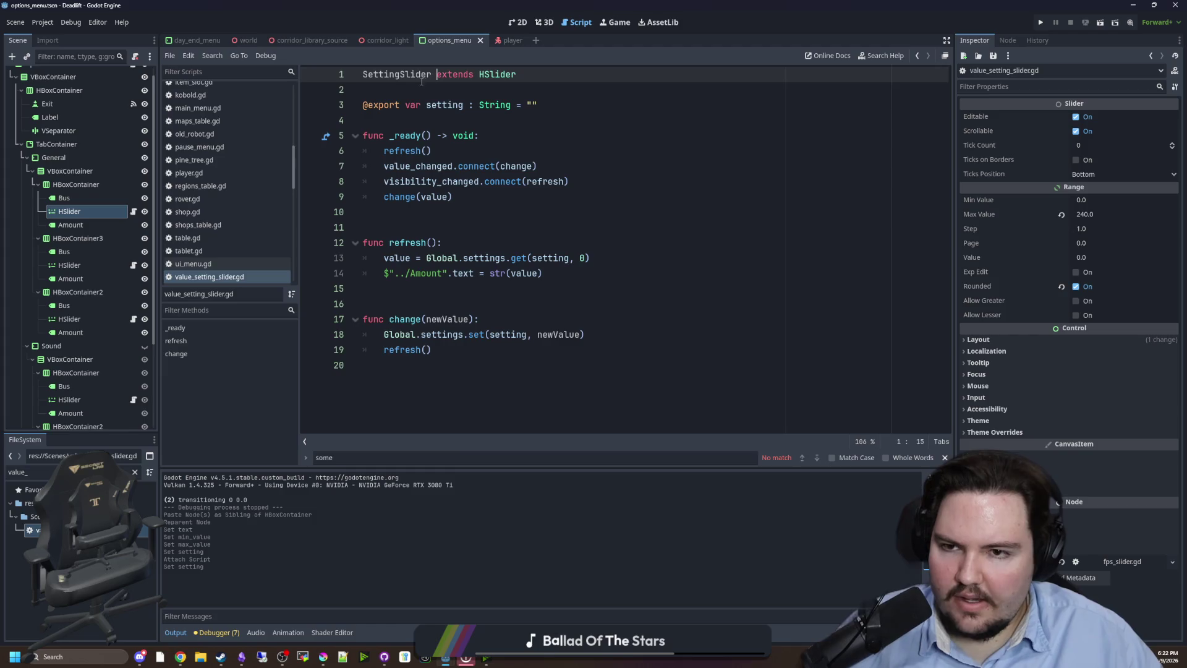
pyautogui.click(435, 86)
pyautogui.hotkey('ctrl', 's')
# Step: Replace fps_slider.gd's code after extends with SettingSlider as the base class
pyautogui.click(102, 207)
pyautogui.click(133, 211)
pyautogui.moveTo(645, 348); pyautogui.dragTo(411, 75)
pyautogui.write('sett')
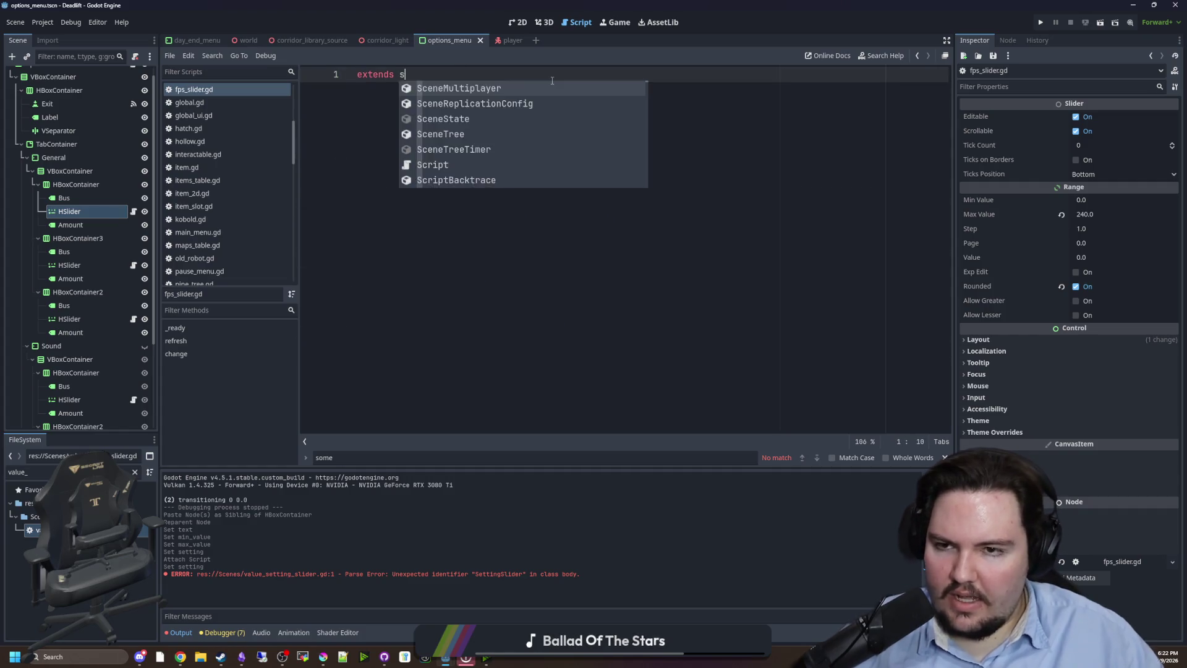
pyautogui.write('ingSlider')
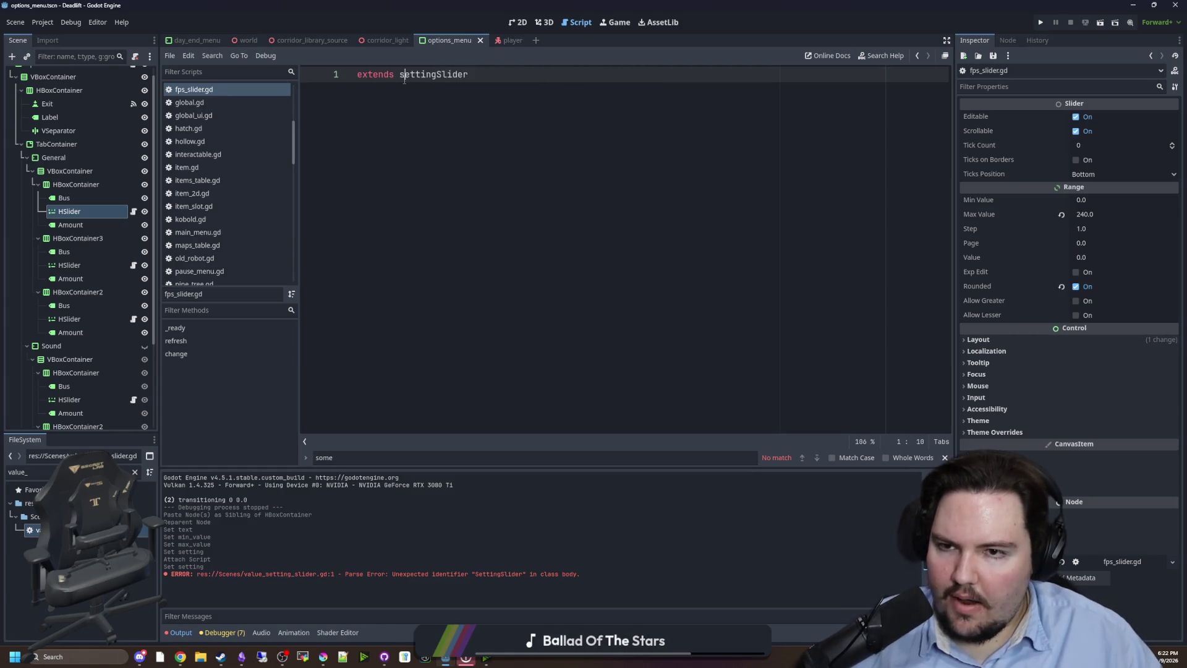
pyautogui.press('BackSpace')
pyautogui.write('S')
pyautogui.press('End')
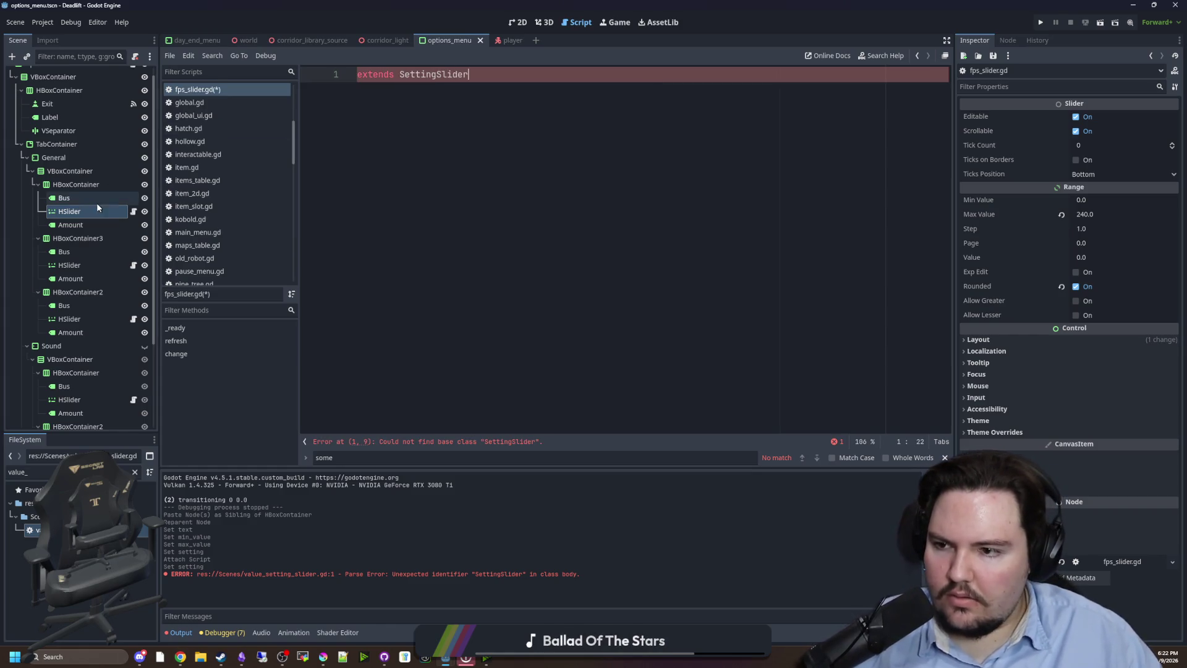
# Step: Complete class_name SettingSlider in value_setting_slider.gd and save both slider scripts
pyautogui.click(92, 211)
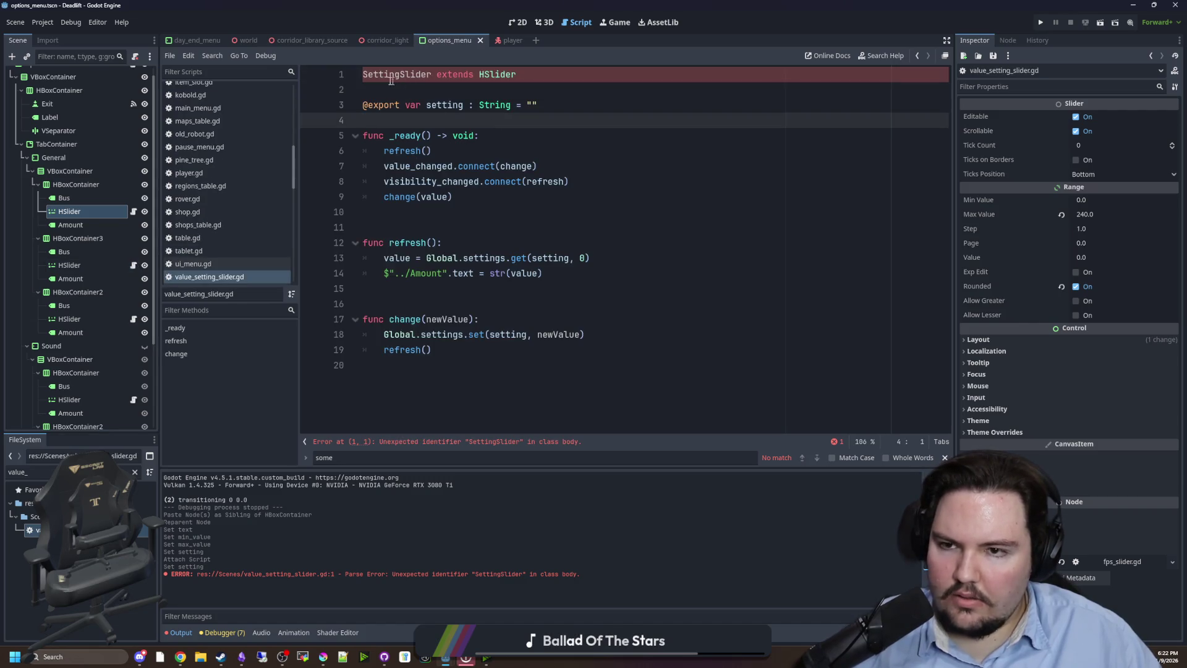
pyautogui.click(366, 75)
pyautogui.press('Home')
pyautogui.write('class_name')
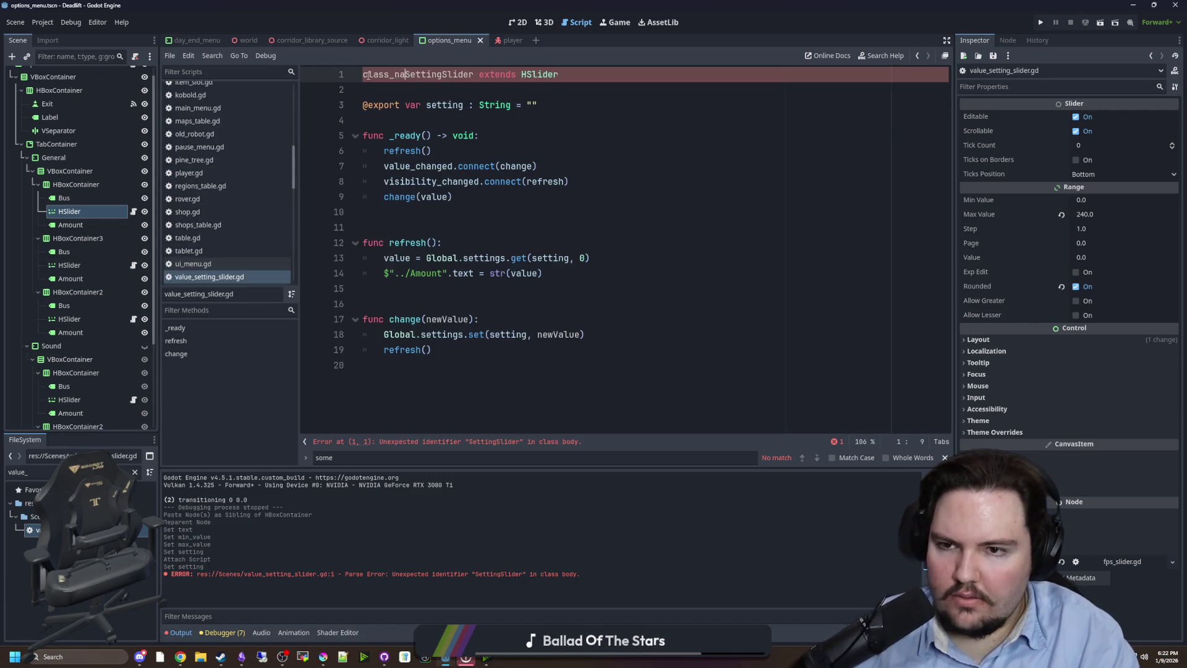
pyautogui.hotkey('ctrl', 's')
pyautogui.click(133, 210)
pyautogui.click(367, 151)
pyautogui.hotkey('ctrl', 's')
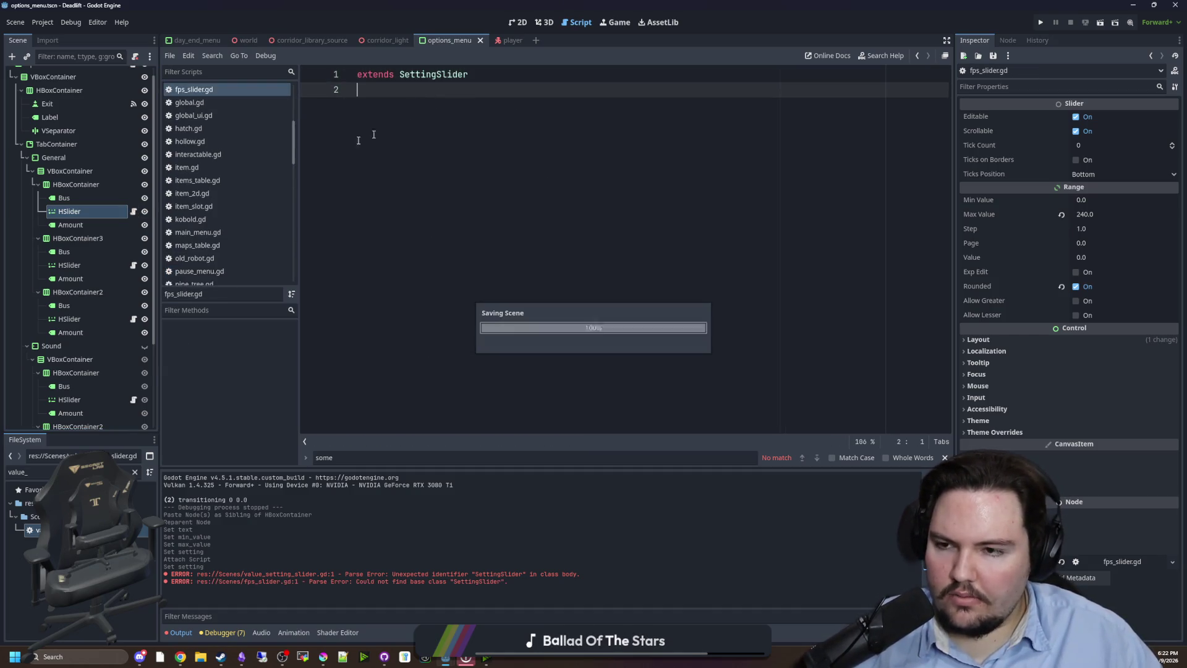
# Step: Copy the refresh function from value_setting_slider.gd into fps_slider.gd
pyautogui.click(133, 265)
pyautogui.click(494, 291)
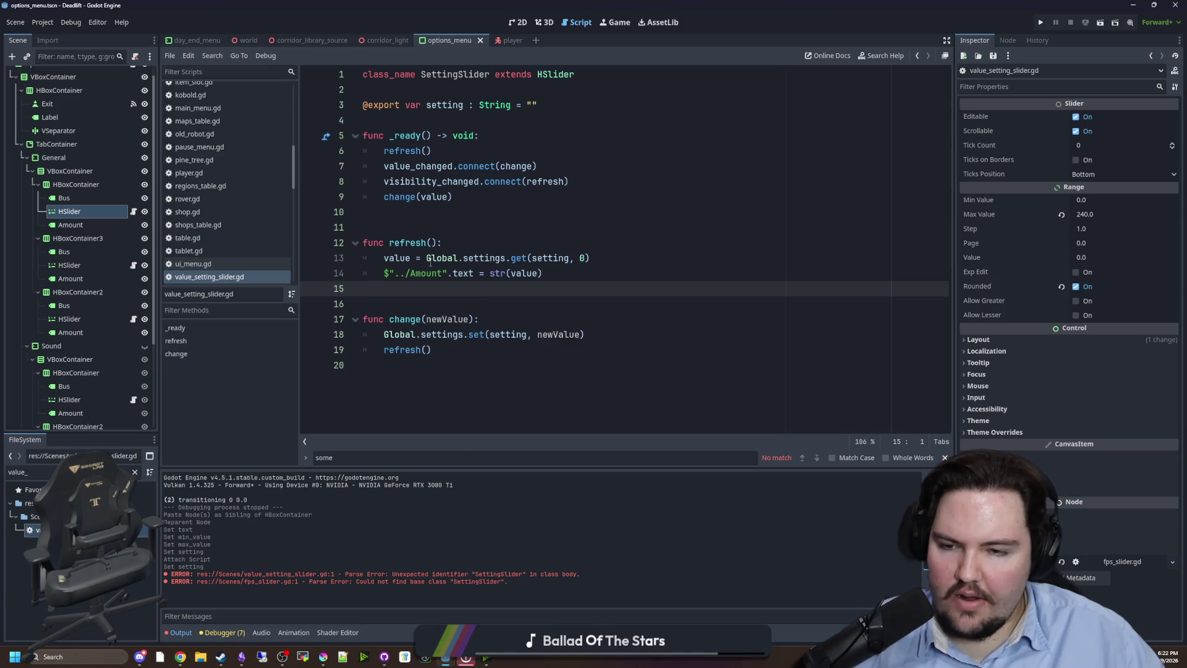
pyautogui.click(441, 302)
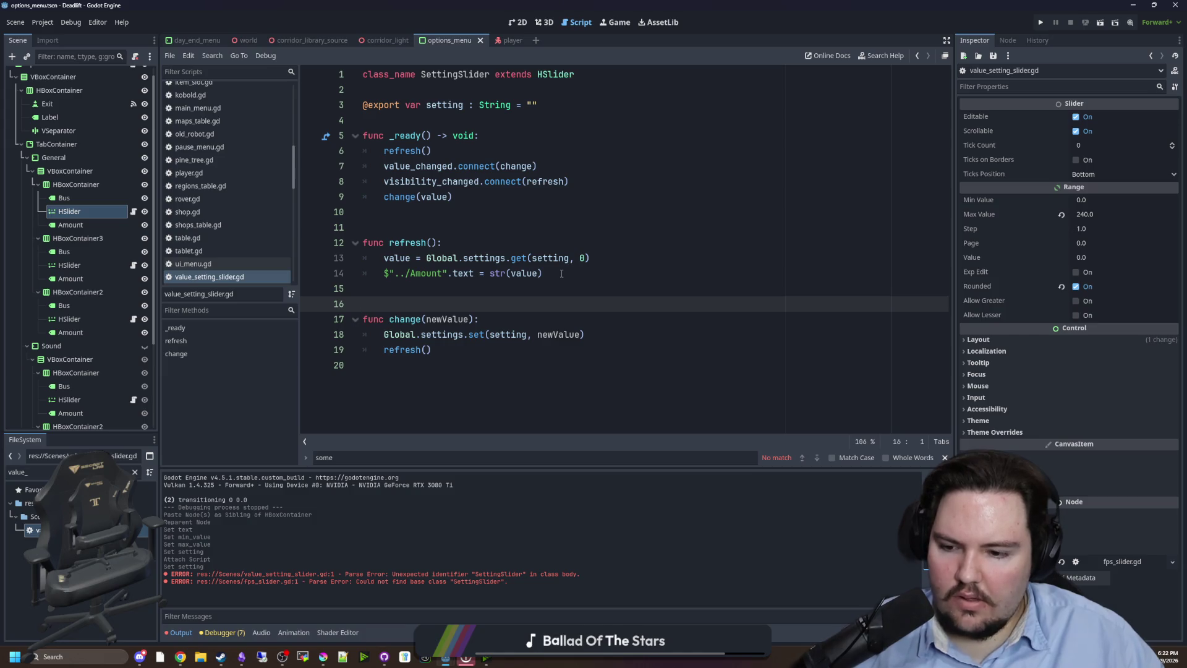
pyautogui.moveTo(561, 274); pyautogui.dragTo(306, 237)
pyautogui.hotkey('ctrl', 'c')
pyautogui.click(133, 211)
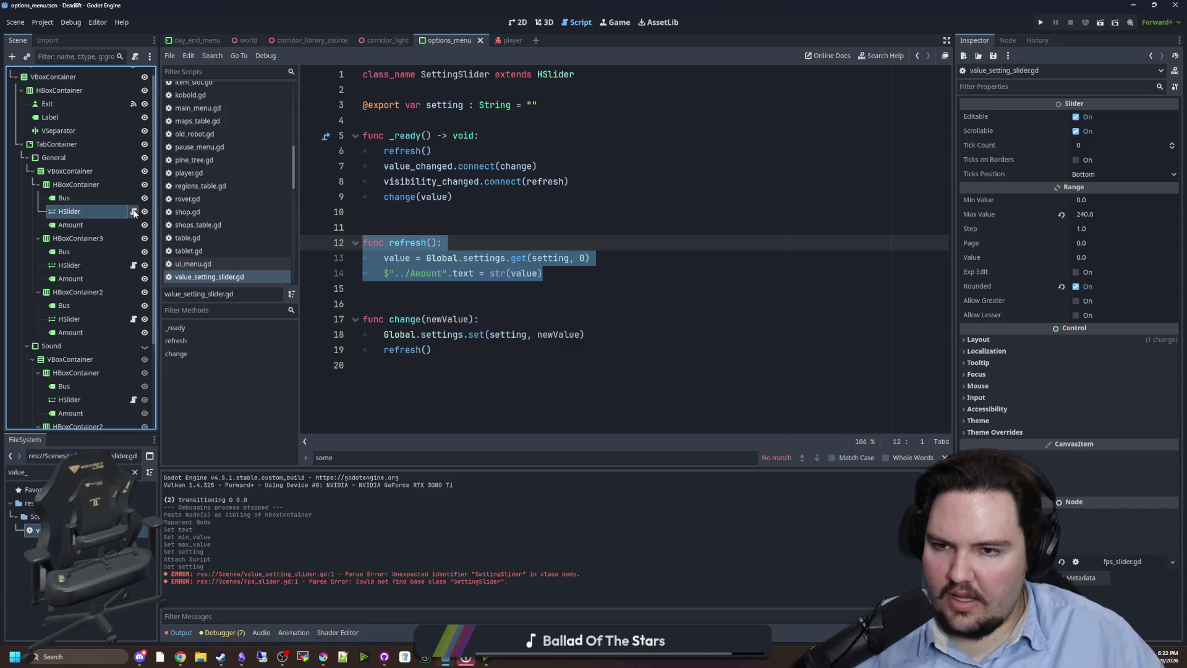
pyautogui.click(512, 199)
pyautogui.hotkey('ctrl', 'v')
pyautogui.click(444, 96)
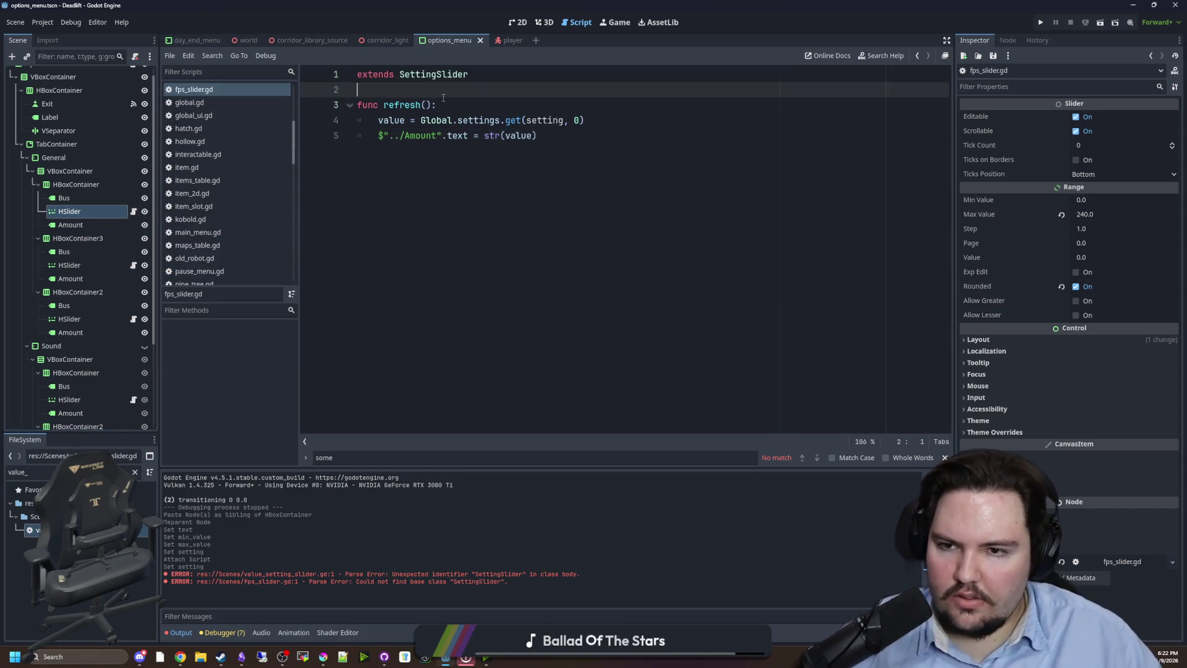
# Step: Make refresh call super() and set Engine.max_fps to value instead of the copied body
pyautogui.click(488, 105)
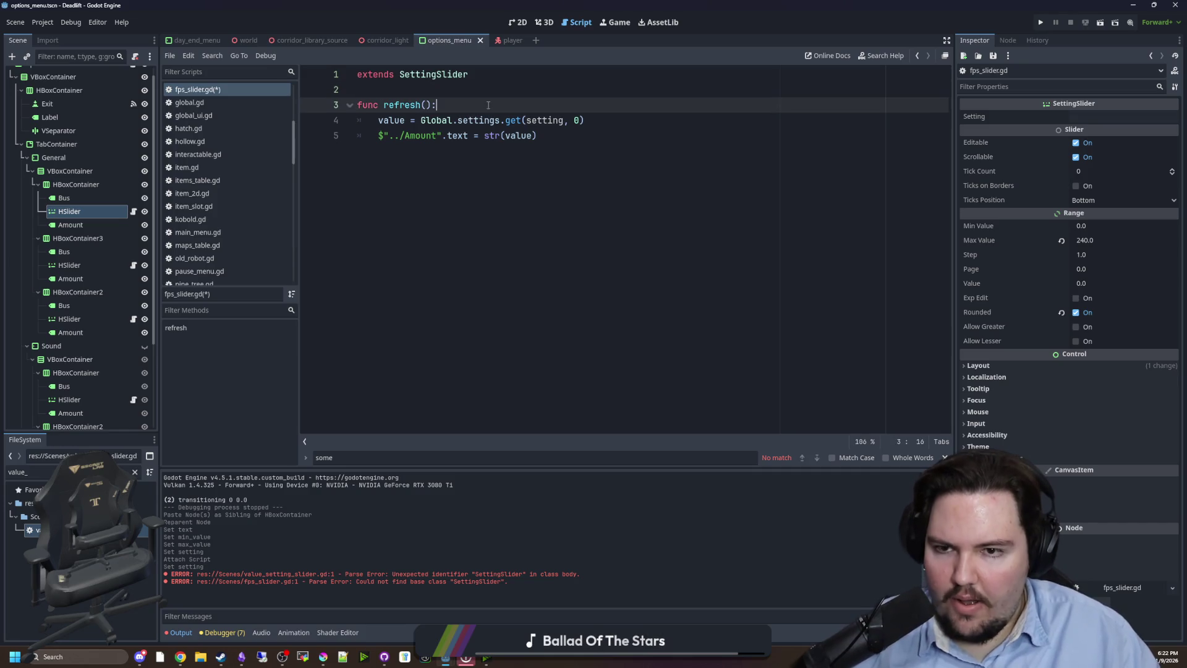
pyautogui.press('Return')
pyautogui.write('super()')
pyautogui.moveTo(538, 151); pyautogui.dragTo(311, 136)
pyautogui.press('BackSpace')
pyautogui.write('ngine.')
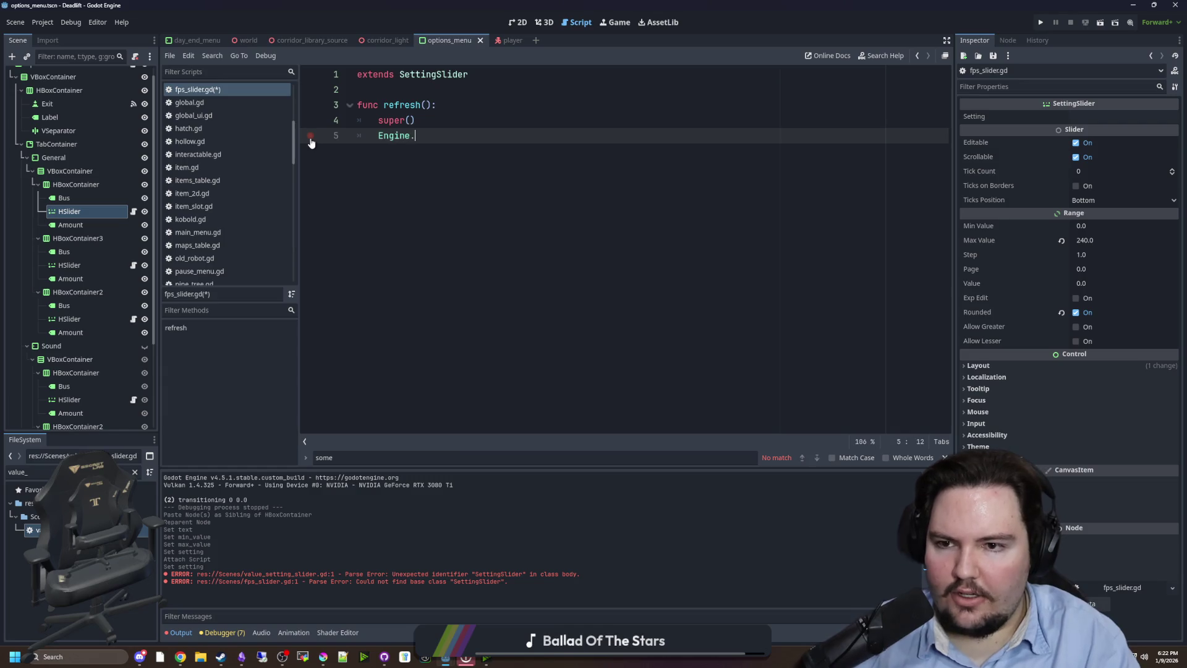
pyautogui.write('max')
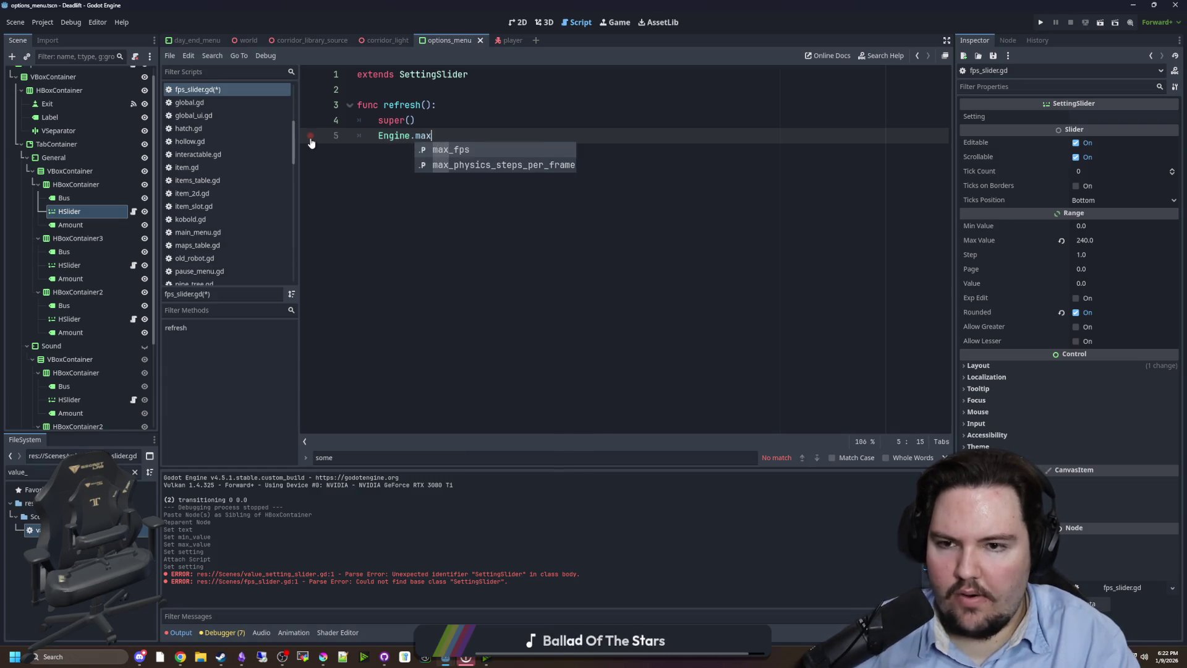
pyautogui.press('Return')
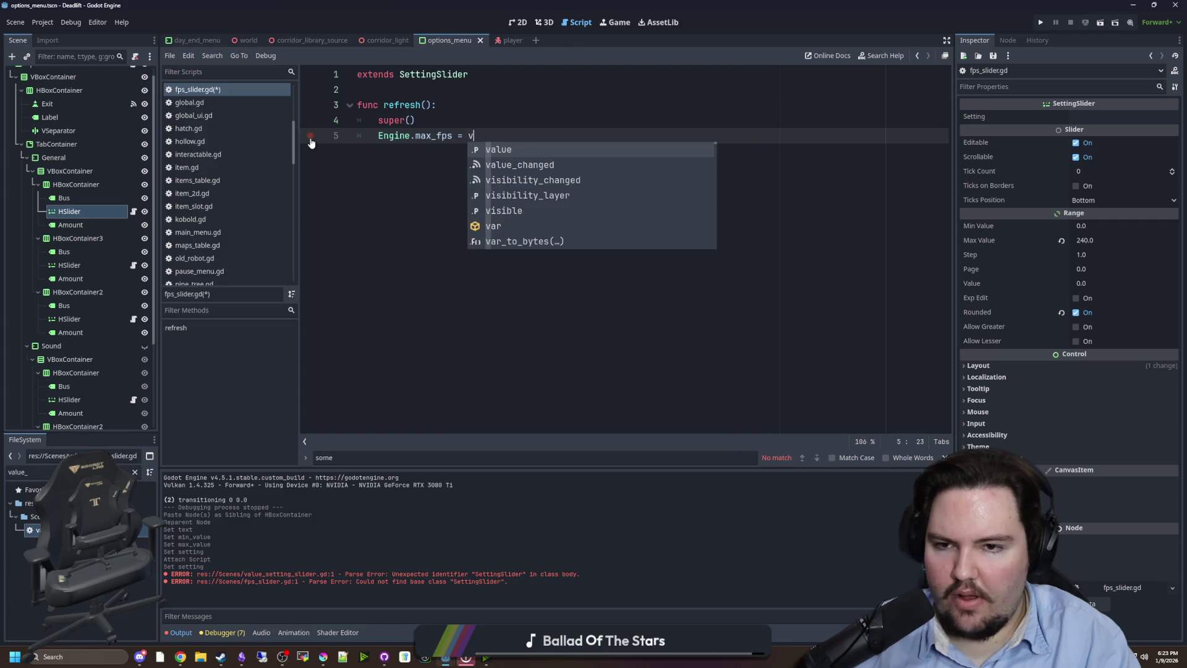
pyautogui.write('value')
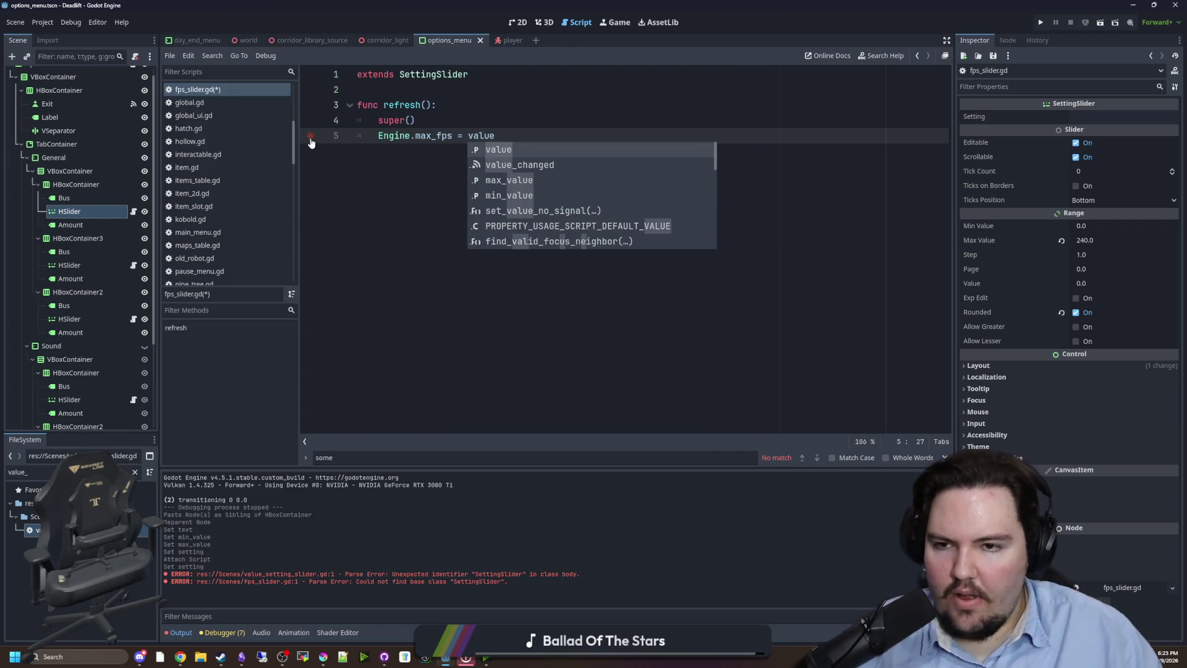
pyautogui.press('Escape')
pyautogui.click(392, 92)
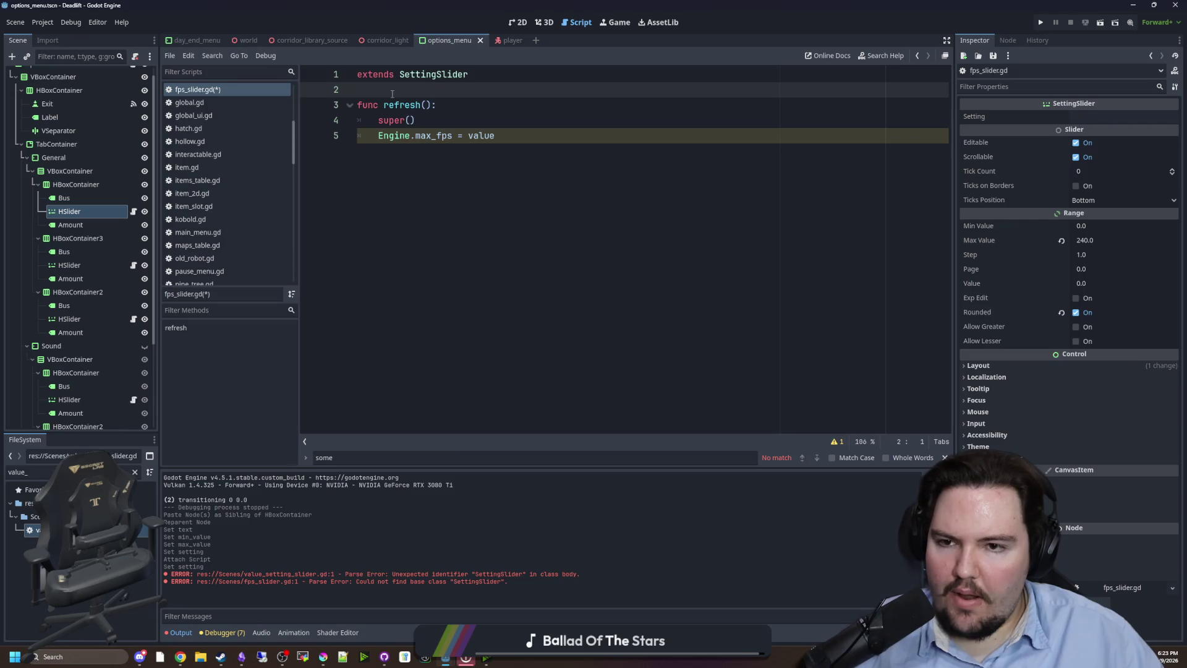
# Step: Check the debugger's line 5 warning, wrap value in roundi(), and save fps_slider.gd
pyautogui.click(240, 627)
pyautogui.click(837, 442)
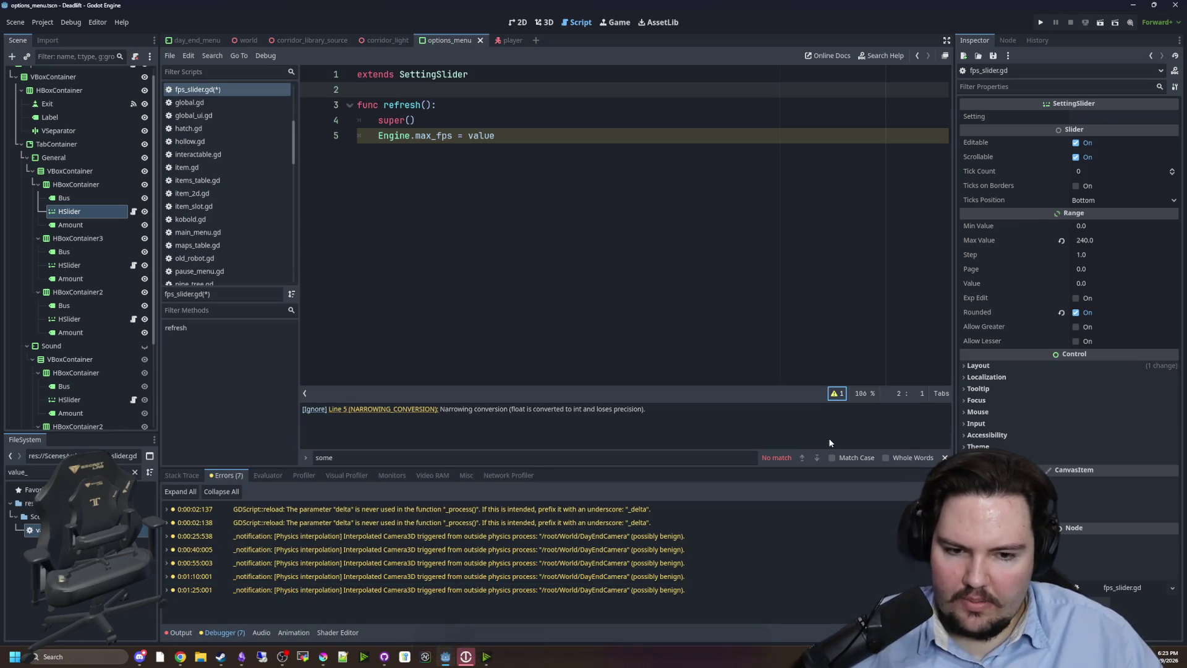
pyautogui.click(838, 393)
pyautogui.click(471, 137)
pyautogui.press('End')
pyautogui.write('roundi(')
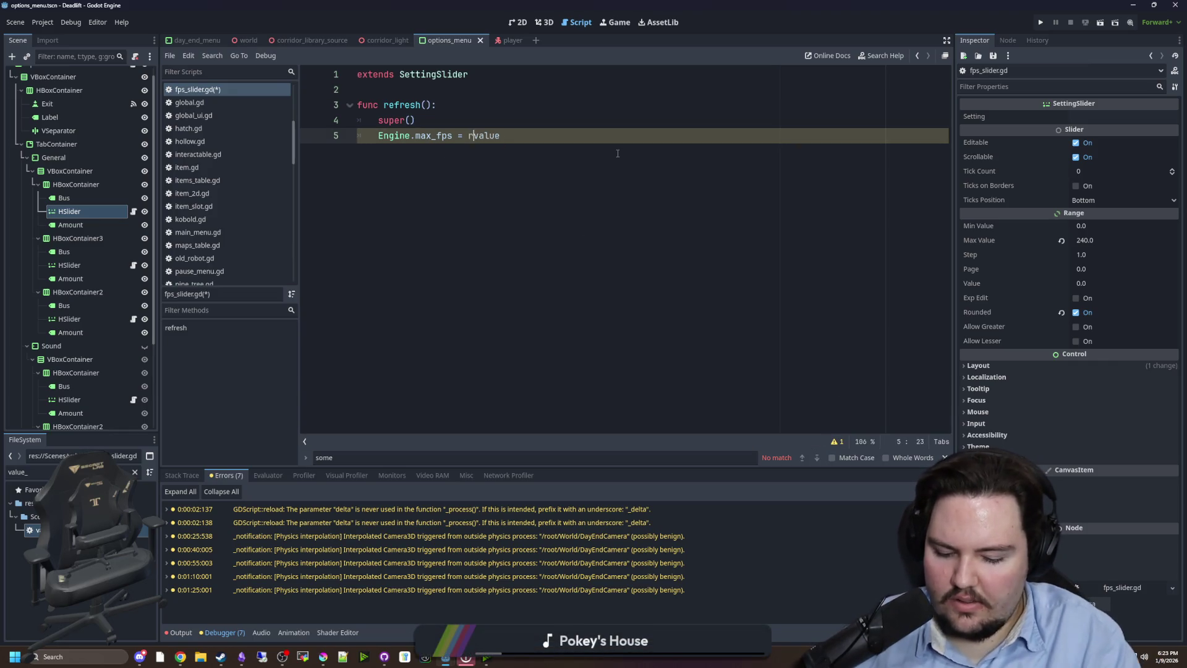
pyautogui.press('End')
pyautogui.write(')')
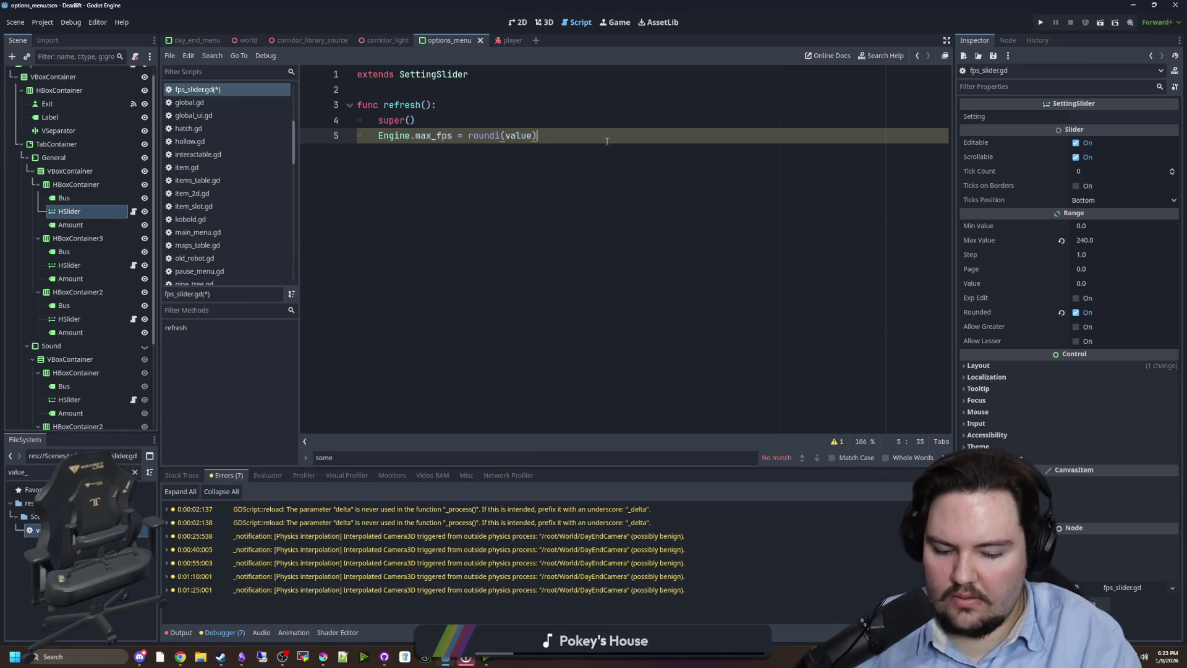
pyautogui.click(524, 123)
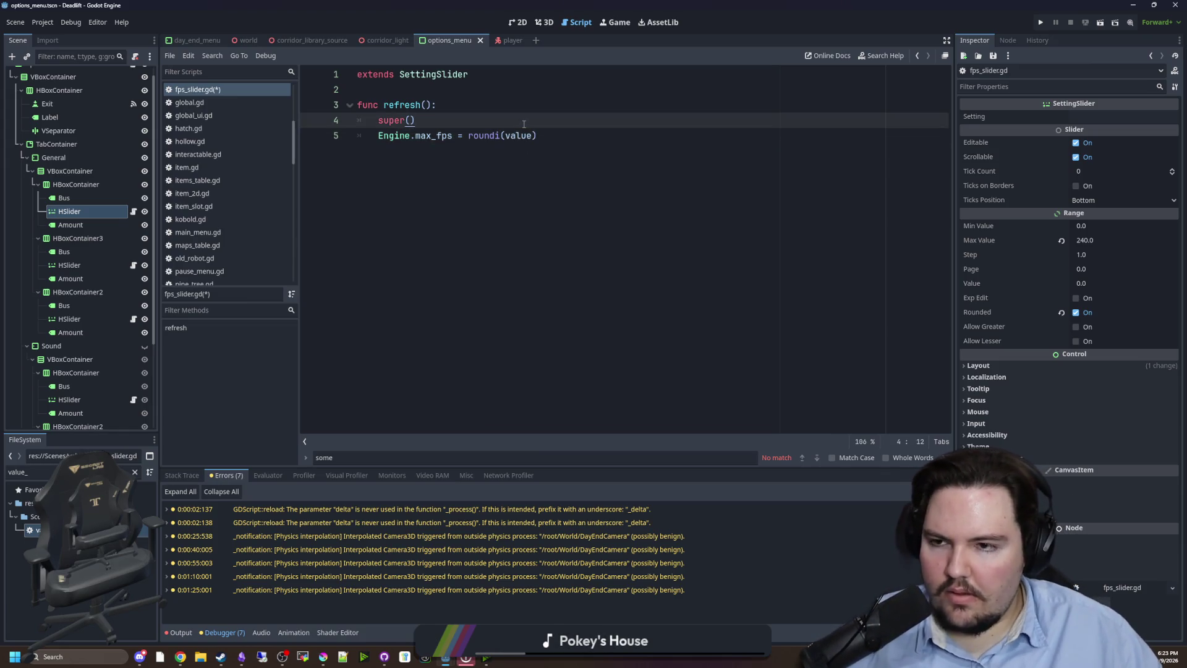
pyautogui.click(519, 136)
pyautogui.click(523, 124)
pyautogui.hotkey('ctrl', 's')
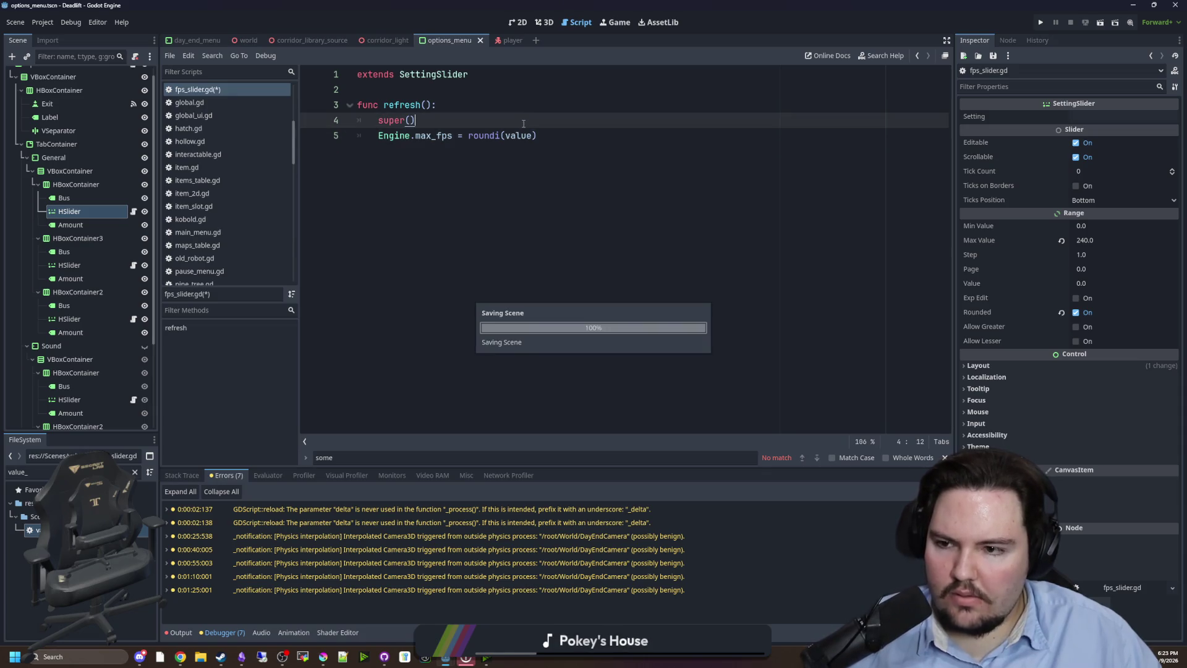
pyautogui.hotkey('ctrl', 's')
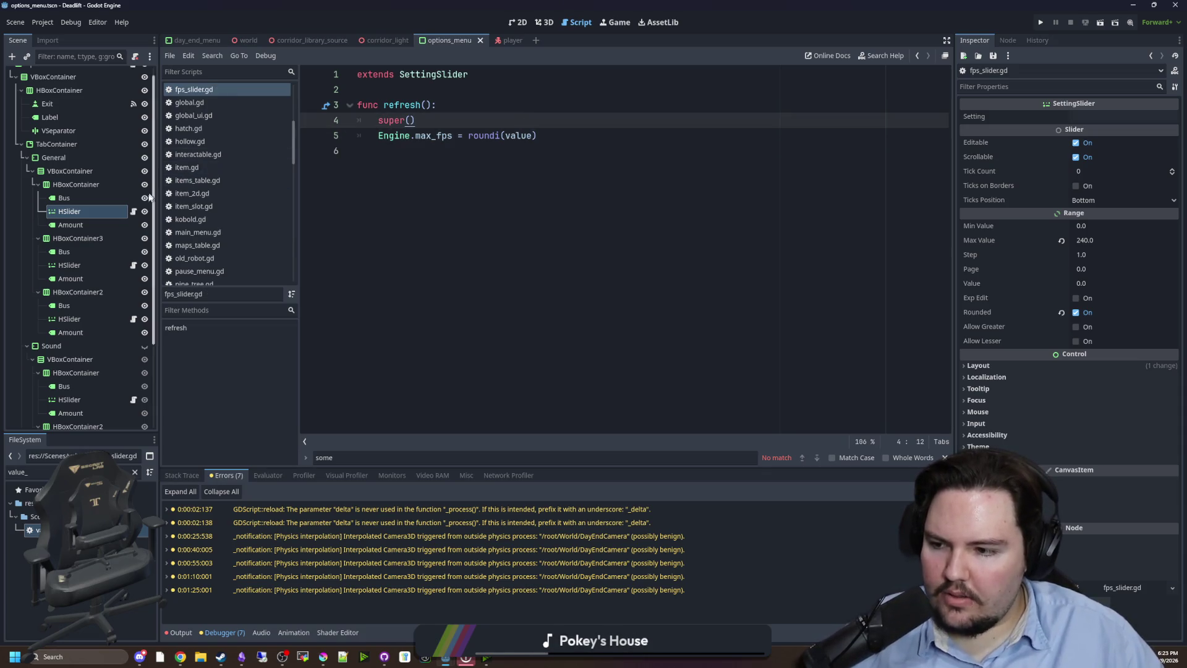
# Step: Compare value_setting_slider.gd with volume_slider.gd, then switch to player.gd
pyautogui.click(135, 266)
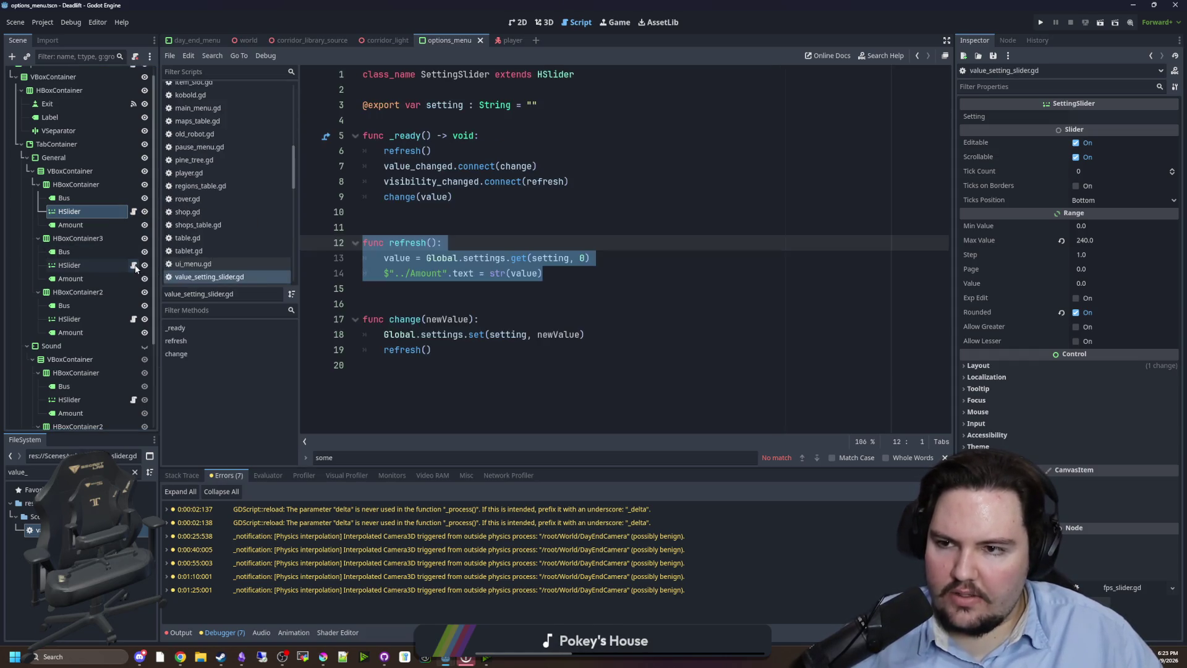
pyautogui.click(442, 213)
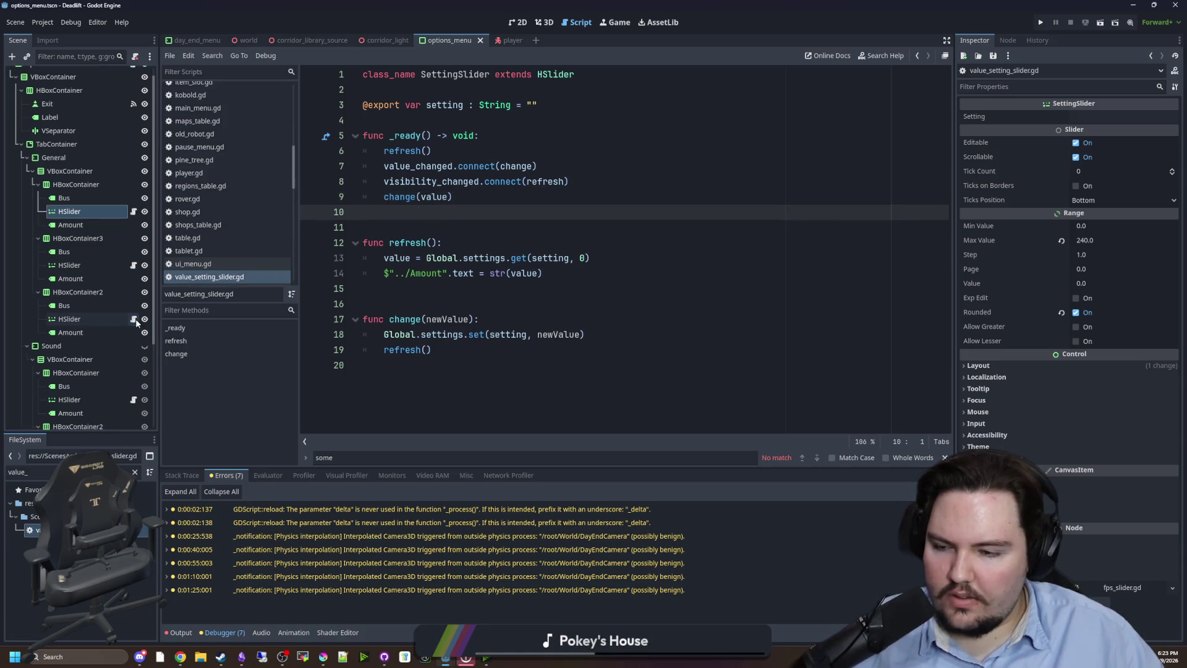
pyautogui.click(133, 399)
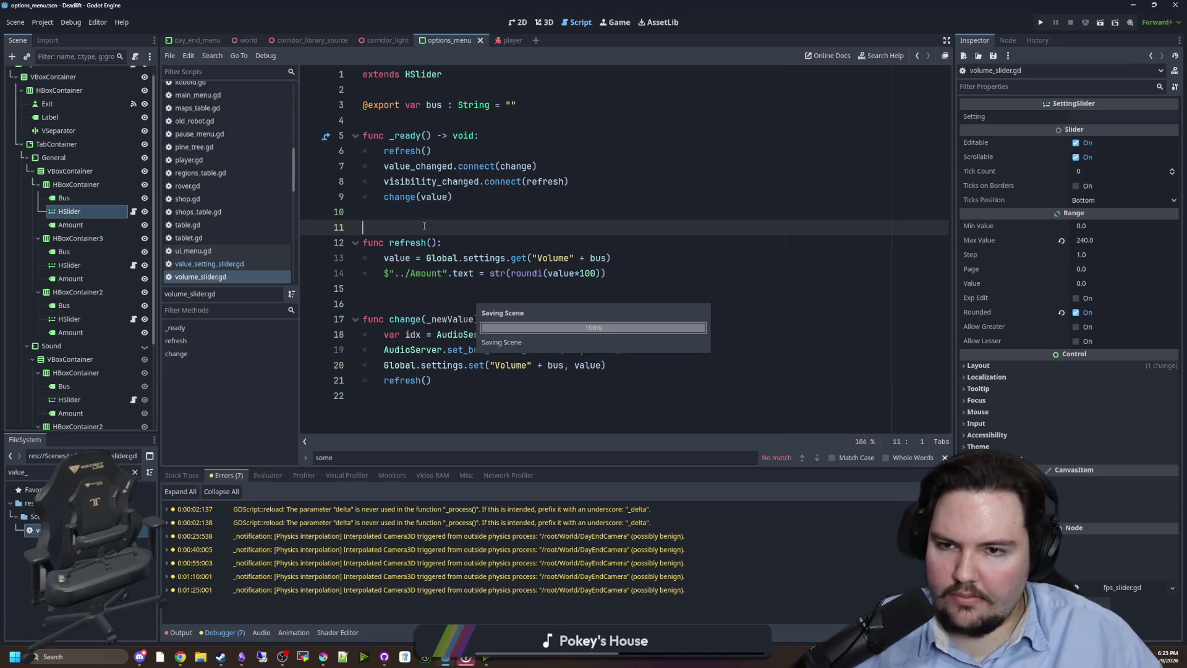
pyautogui.hotkey('alt', 'Left')
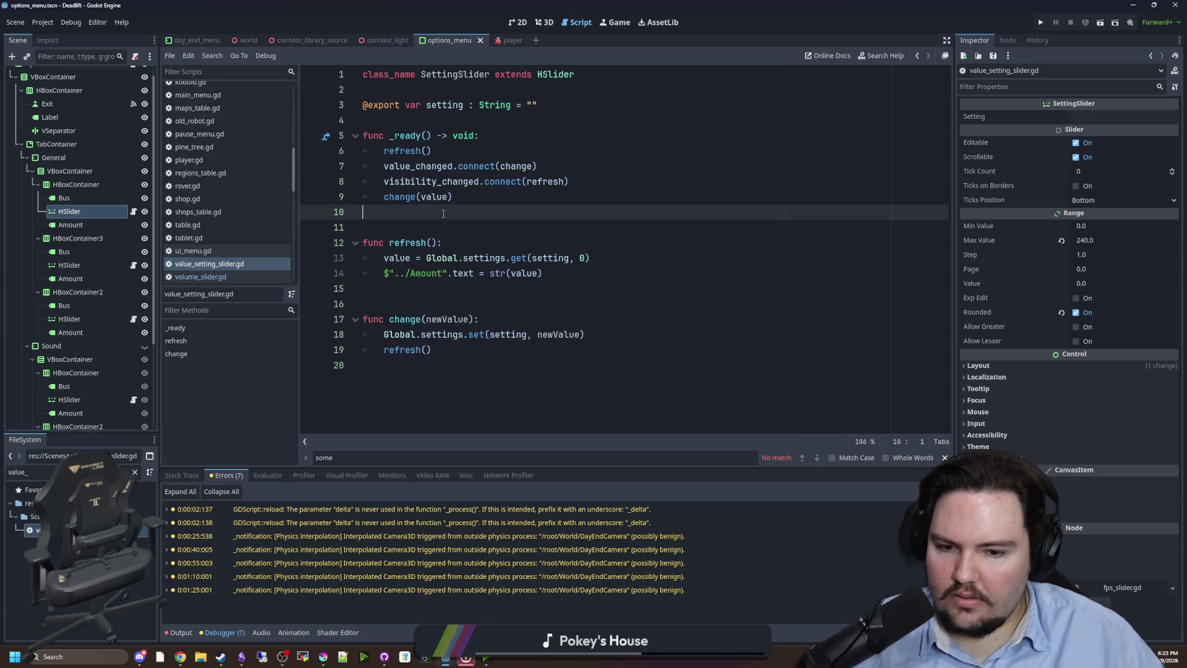
pyautogui.hotkey('alt', 'Left')
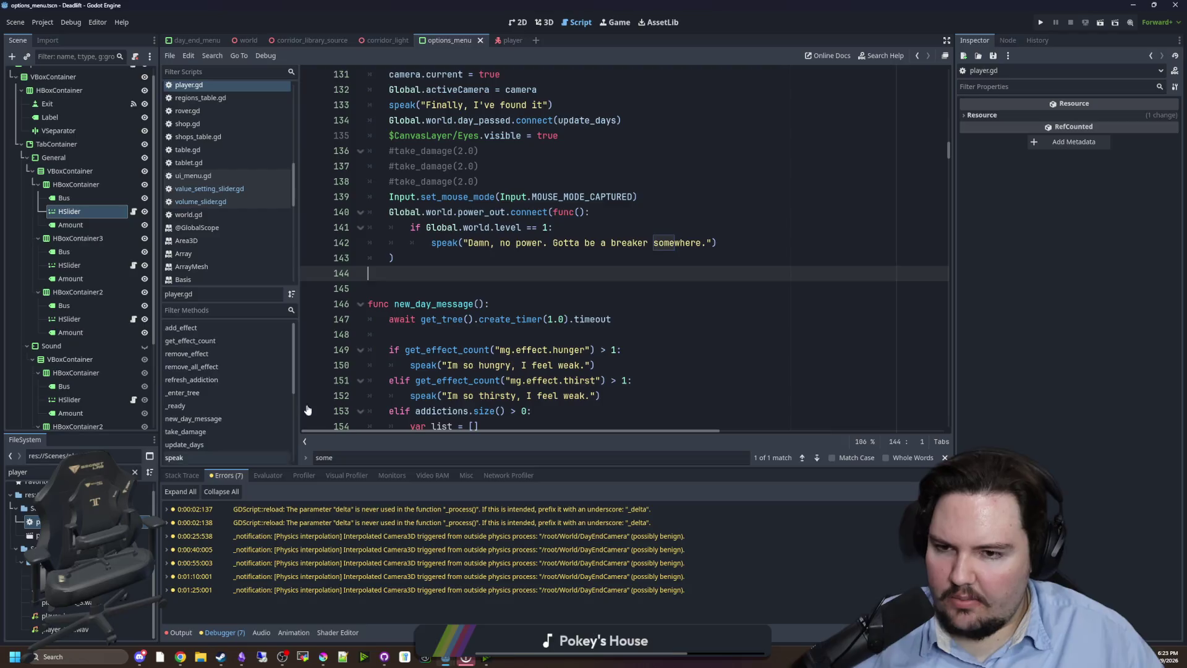
# Step: Search player.gd for 'camera' and find the targetFOV declaration near line 445
pyautogui.hotkey('ctrl', 'f')
pyautogui.write('camera')
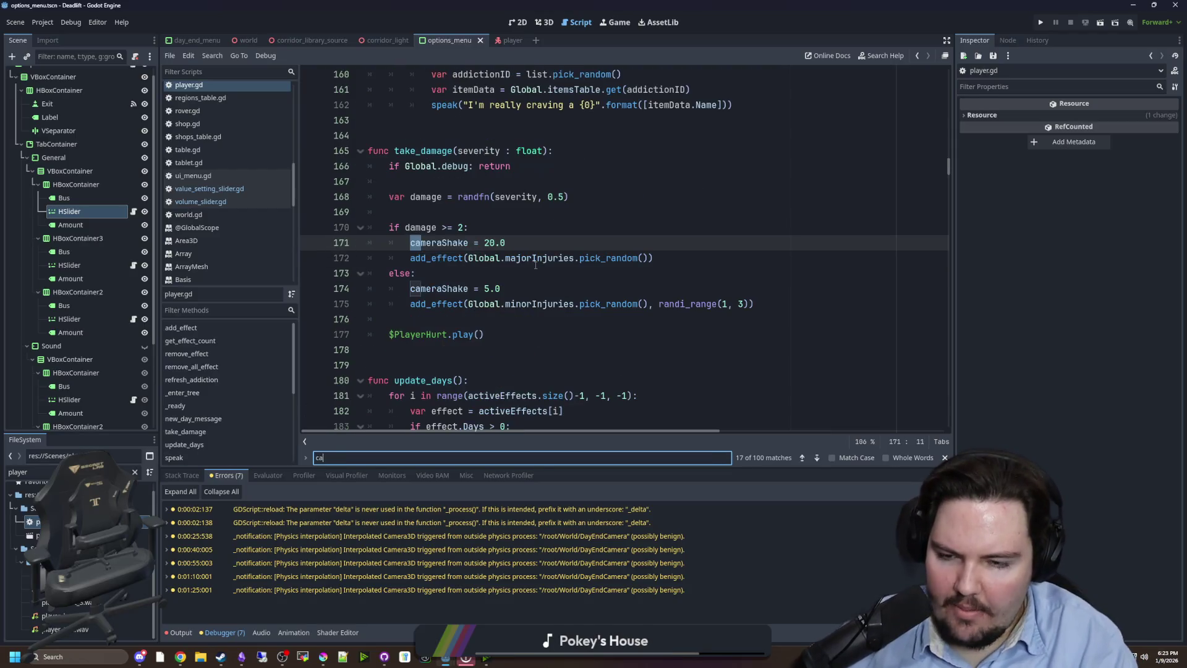
pyautogui.press('Return')
pyautogui.press('Return')
pyautogui.press('Return')
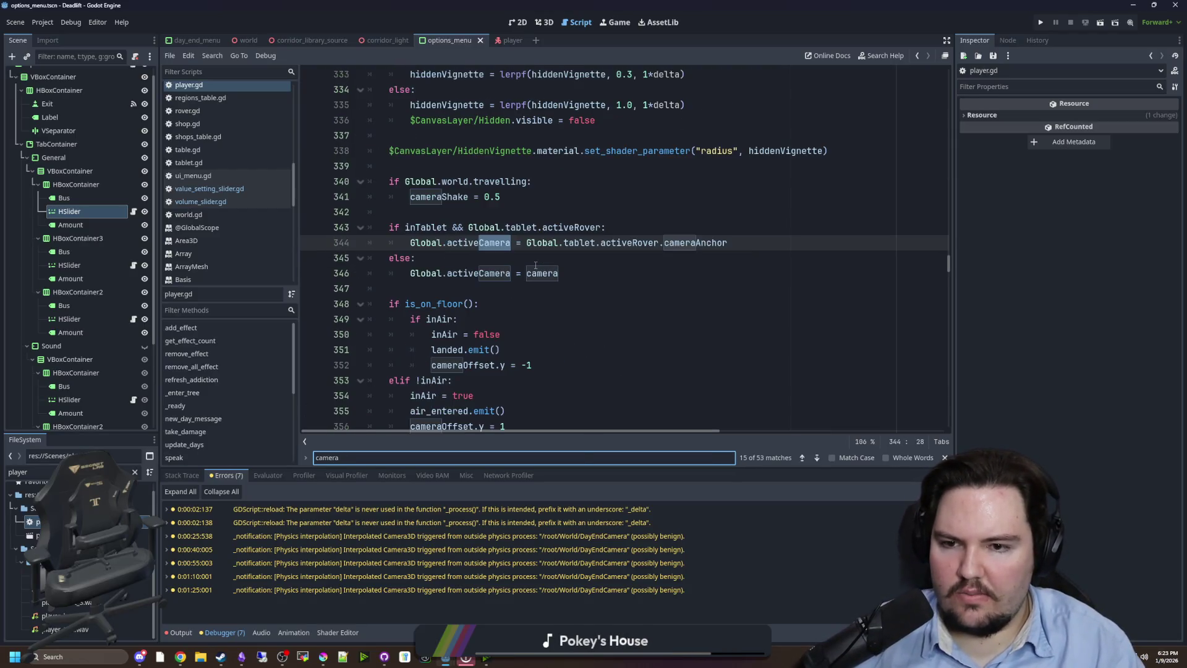
pyautogui.press('Return')
pyautogui.press('Return')
pyautogui.press('Return')
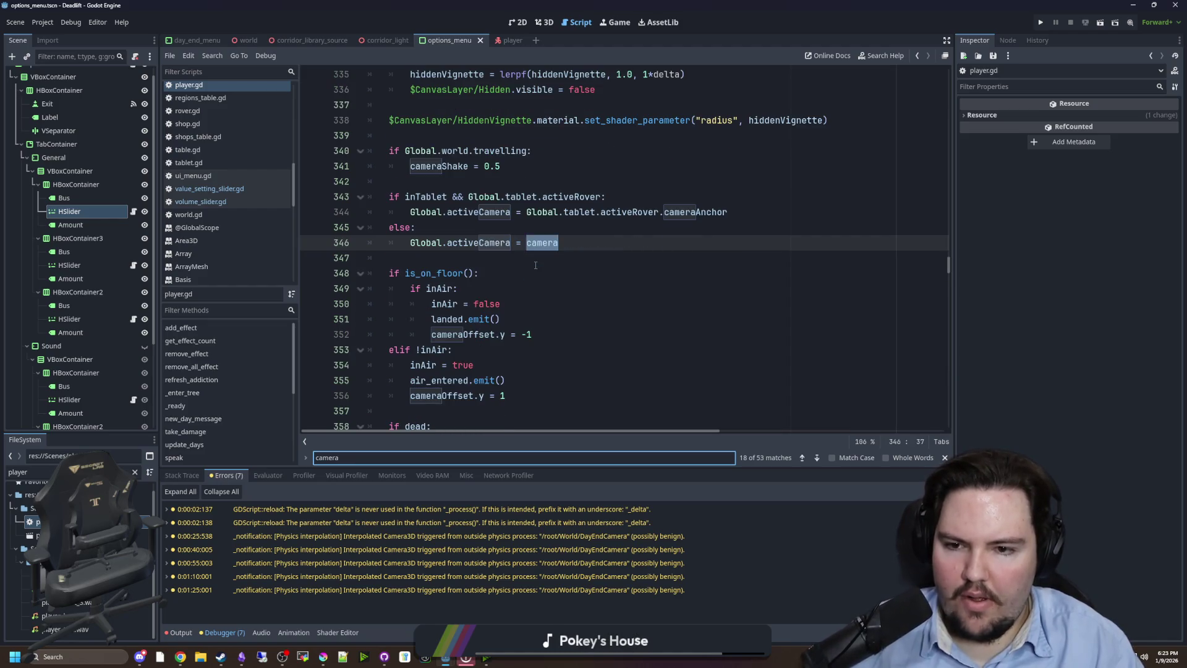
pyautogui.press('Return')
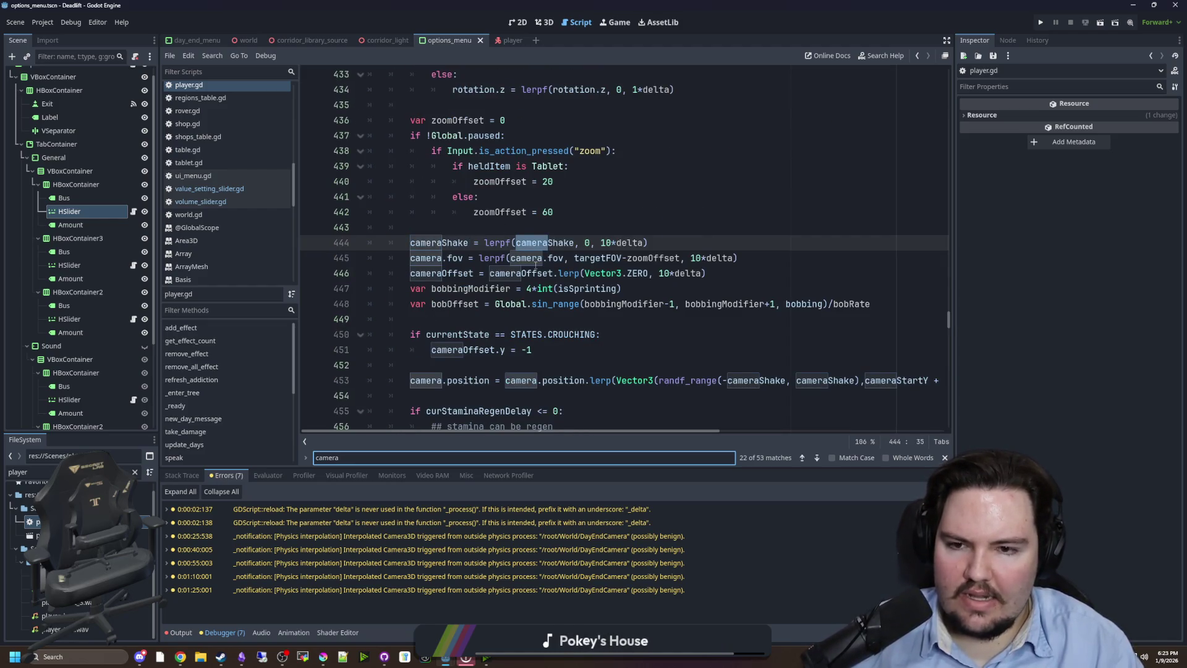
pyautogui.press('Return')
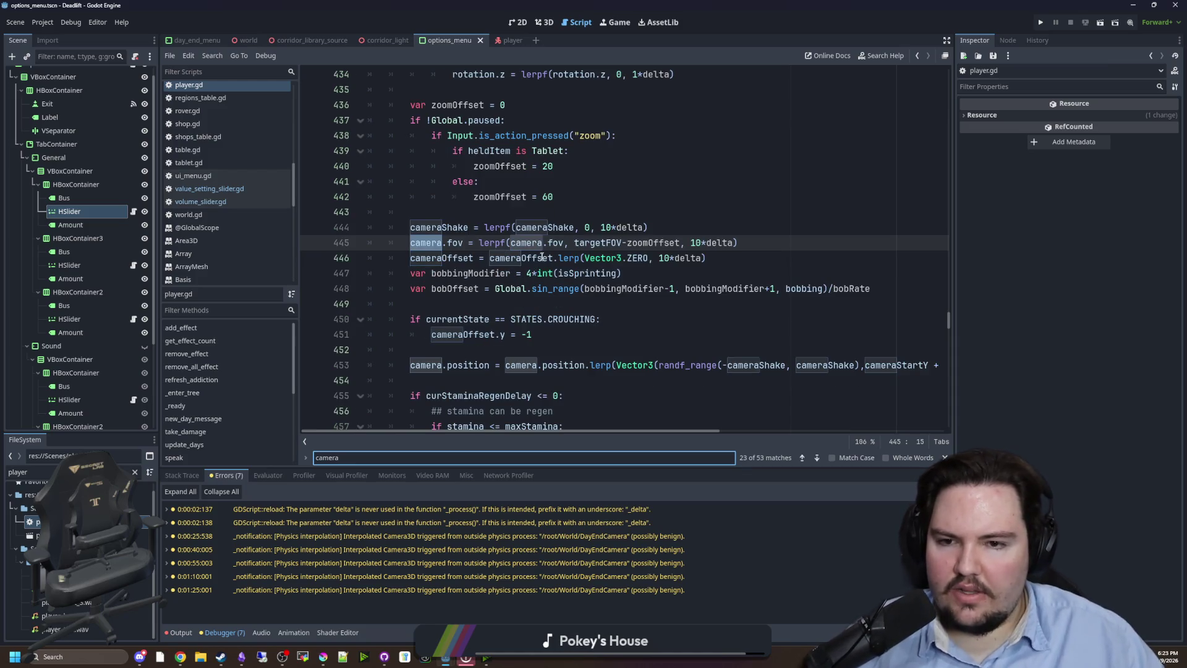
pyautogui.keyDown('ctrl'); pyautogui.click(595, 248); pyautogui.keyUp('ctrl')
# Step: Replace the 90.0 walking targetFOV with Global.settings.get("FOV")
pyautogui.hotkey('ctrl', 'f')
pyautogui.write('target')
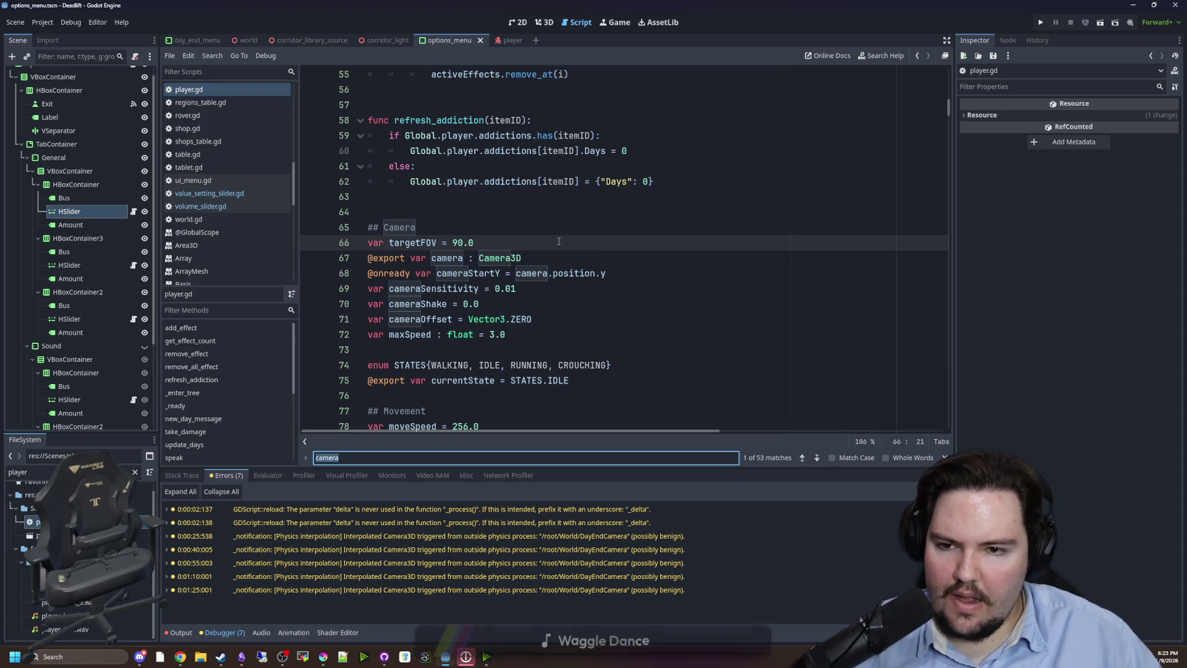
pyautogui.write('FOV')
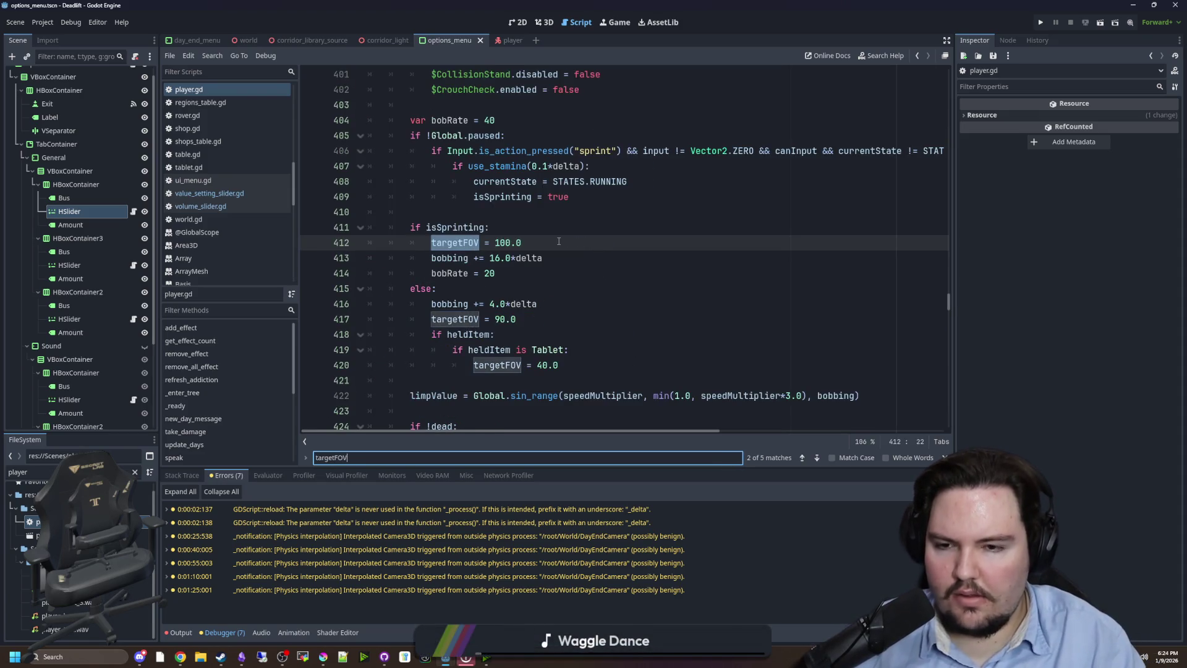
pyautogui.scroll(6, 521, 262)
pyautogui.scroll(-8, 525, 248)
pyautogui.click(513, 258)
pyautogui.moveTo(523, 197); pyautogui.dragTo(494, 197)
pyautogui.moveTo(517, 273); pyautogui.dragTo(498, 274)
pyautogui.write('Global.settings.')
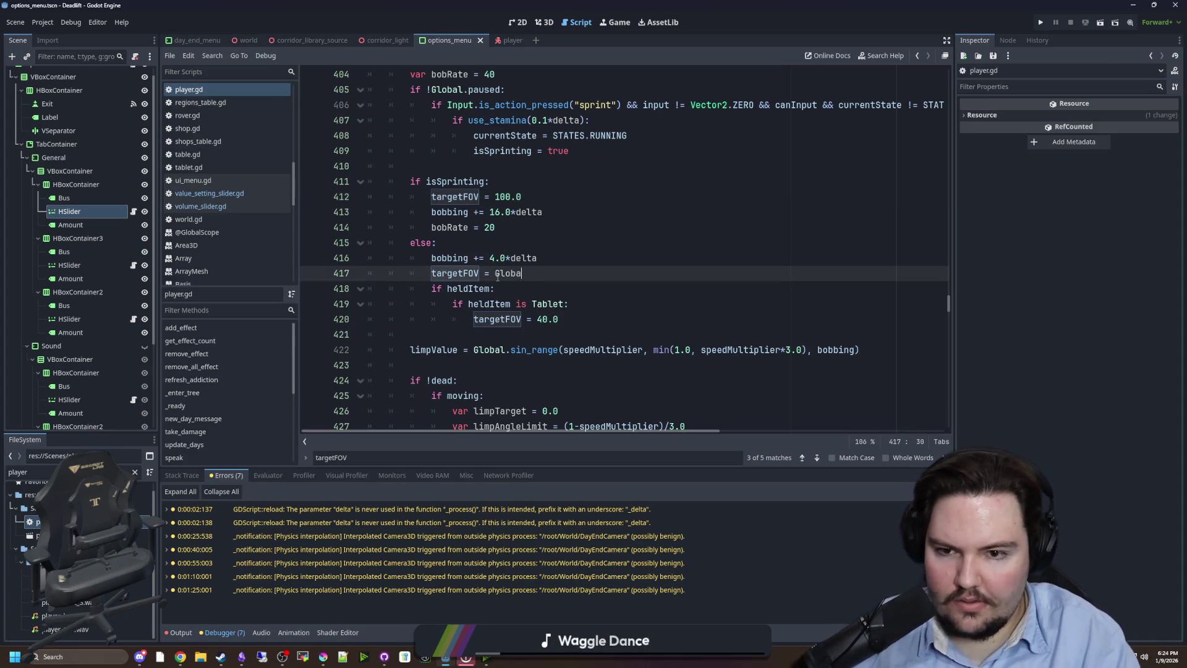
pyautogui.write('get')
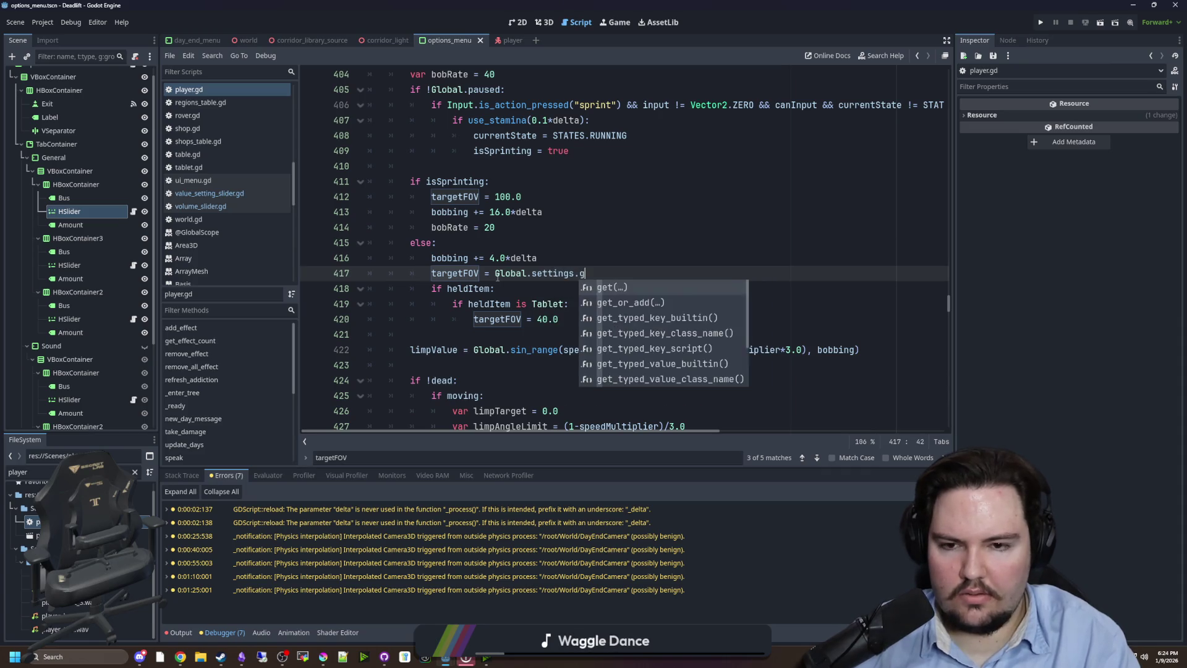
pyautogui.press('Return')
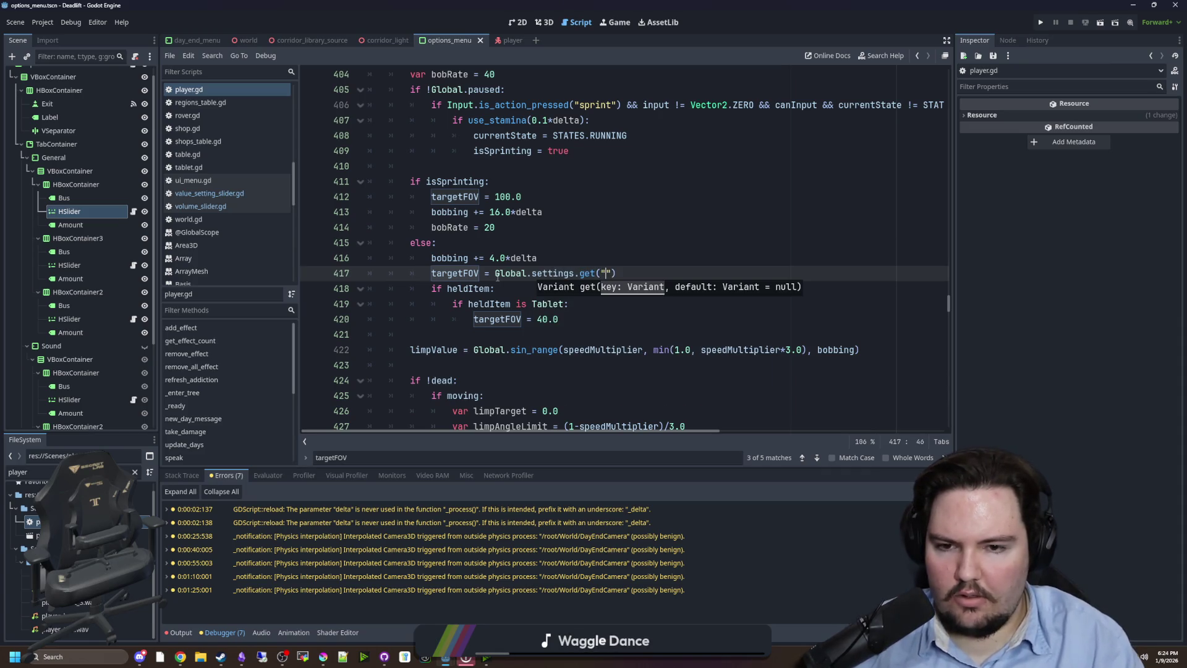
pyautogui.write('FOV')
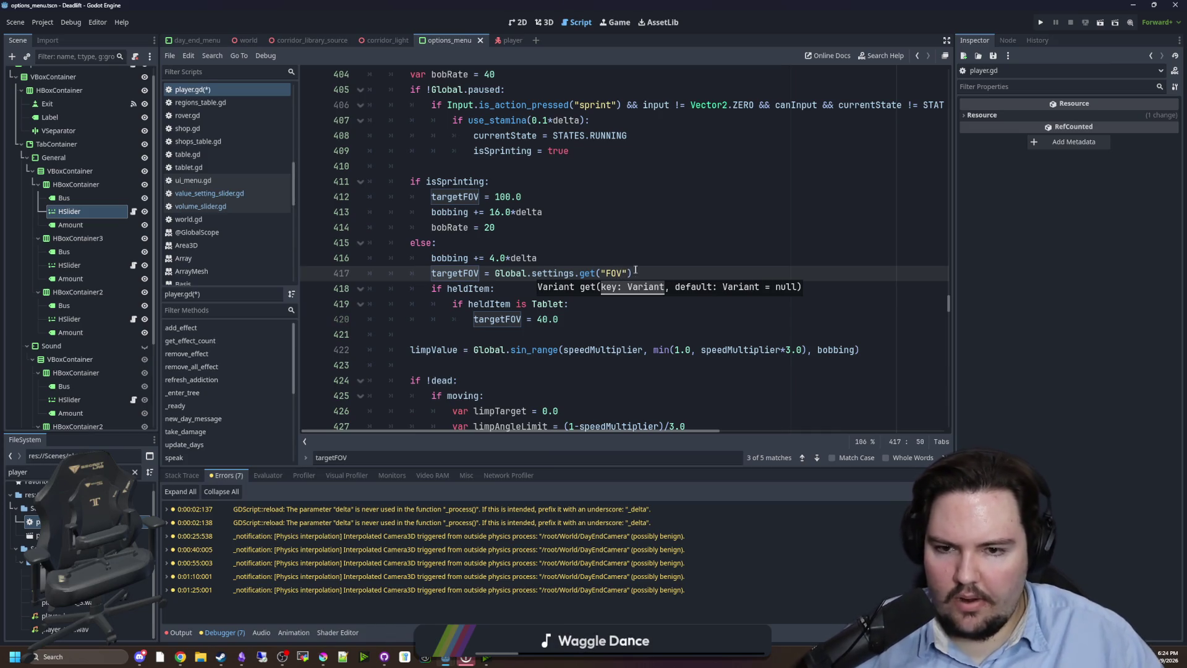
# Step: Replace the 100.0 sprint targetFOV with Global.settings.get("FOV") + 10 and save player.gd
pyautogui.moveTo(636, 270); pyautogui.dragTo(493, 273)
pyautogui.hotkey('ctrl', 'c')
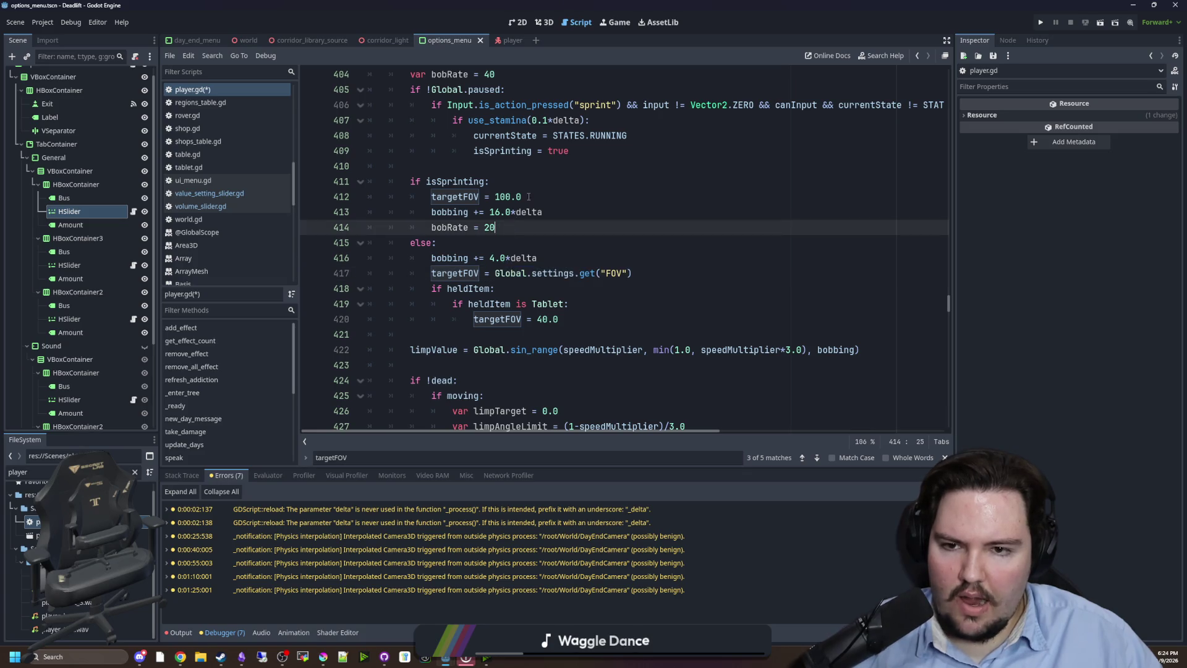
pyautogui.doubleClick(507, 197)
pyautogui.hotkey('ctrl', 'v')
pyautogui.write('+ 10')
pyautogui.click(602, 178)
pyautogui.hotkey('ctrl', 's')
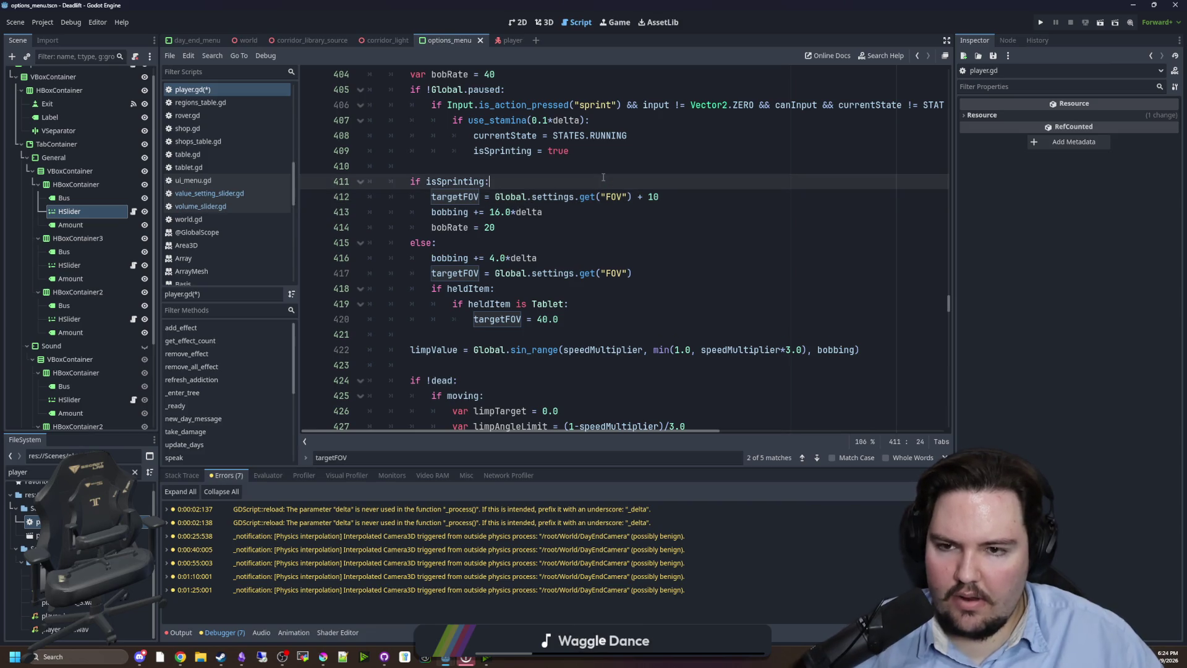
# Step: Filter the FileSystem for 'glob' and open global.gd
pyautogui.click(135, 473)
pyautogui.write('glob')
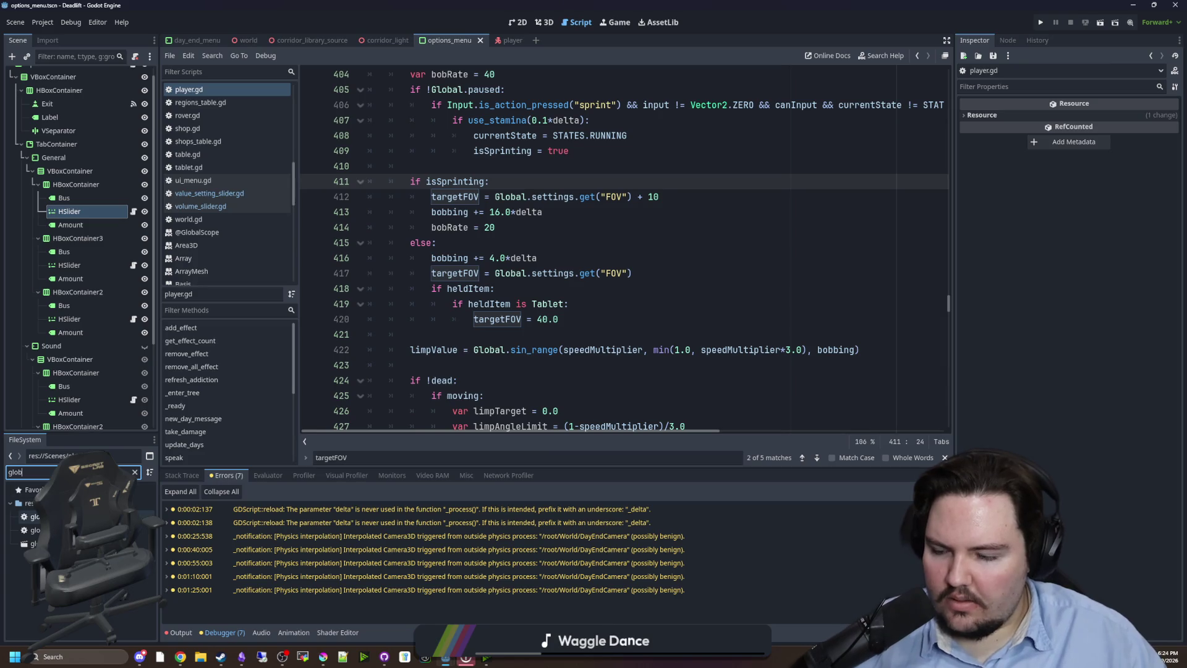
pyautogui.doubleClick(31, 516)
pyautogui.click(637, 274)
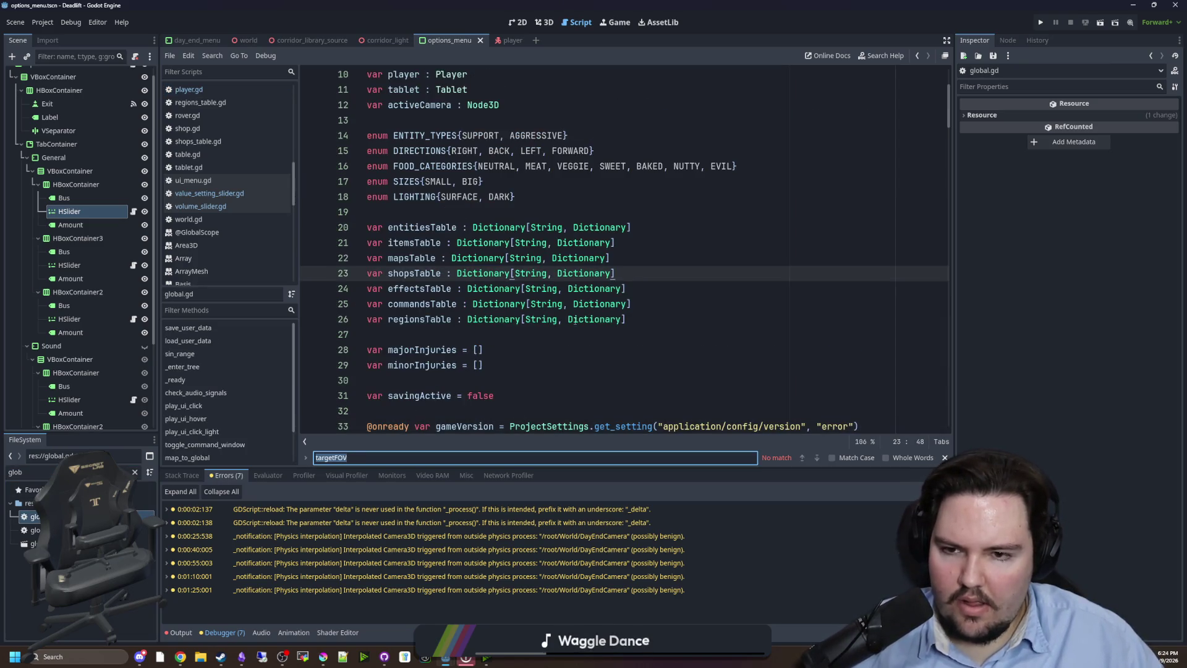
# Step: Add "FOV": 80.0 after MouseSensitivity in global.gd's settings dictionary and save
pyautogui.scroll(-5, 575, 320)
pyautogui.click(519, 303)
pyautogui.press('Return')
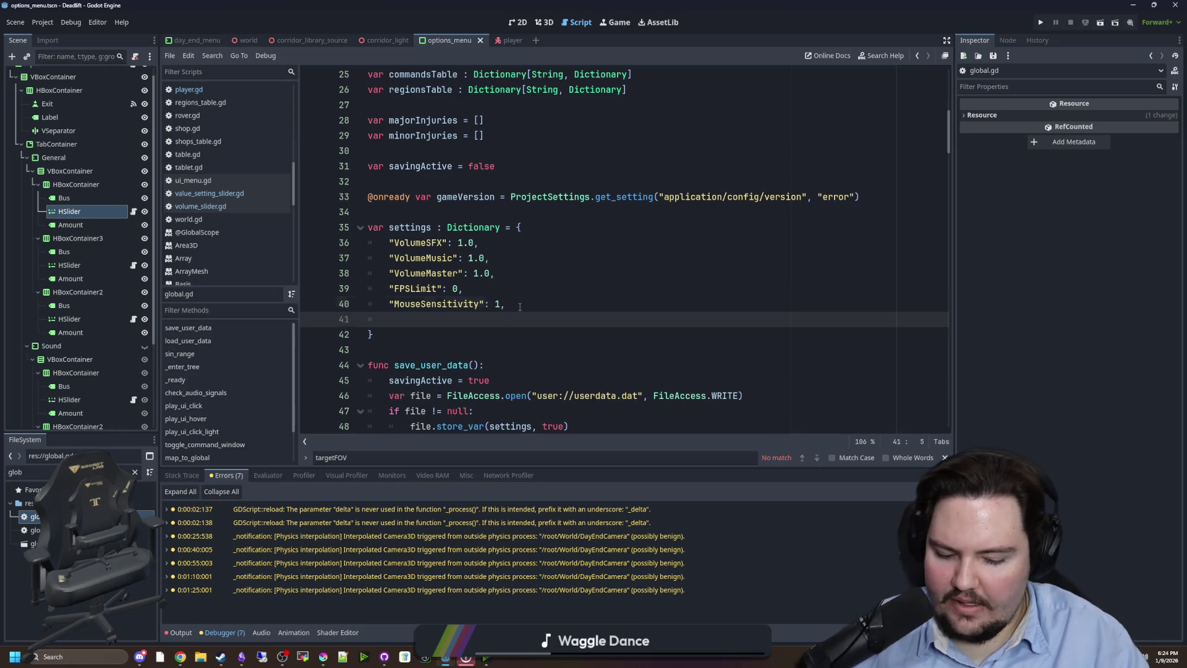
pyautogui.write('FOV": ')
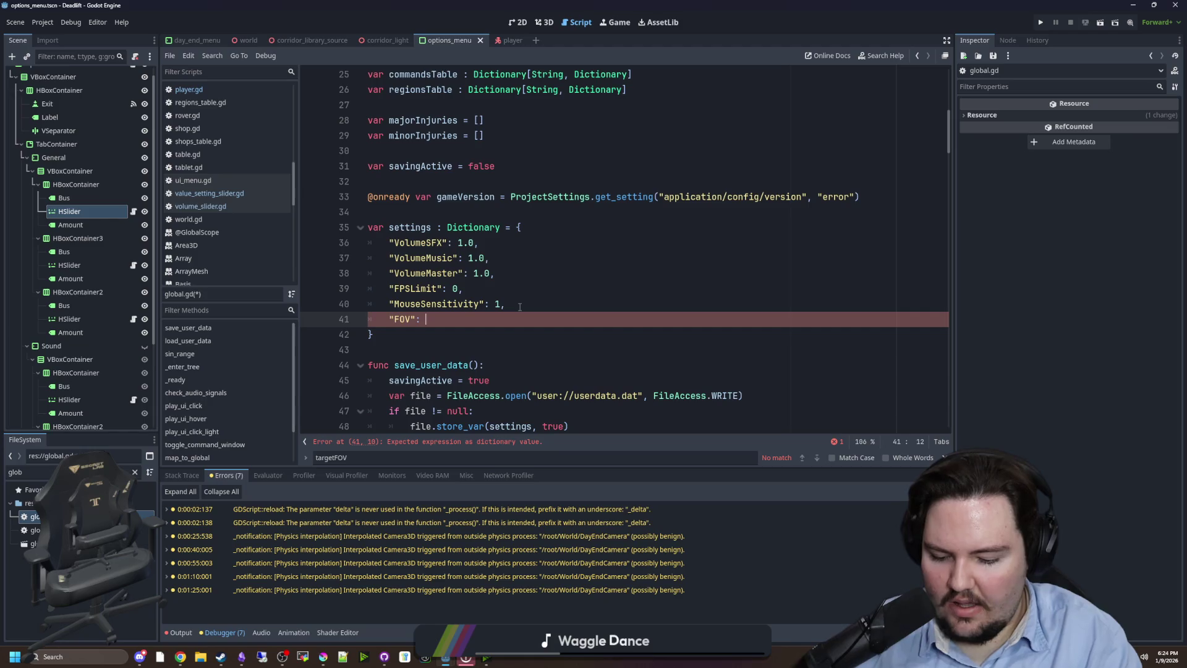
pyautogui.write('80.0')
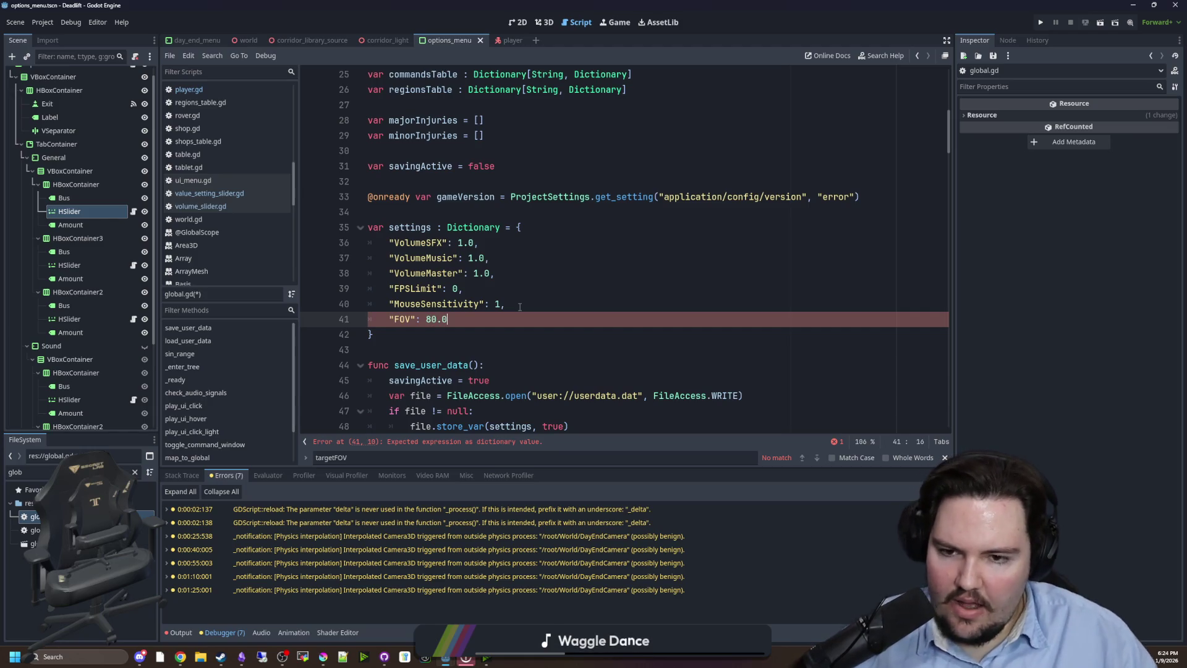
pyautogui.write(',')
pyautogui.click(520, 304)
pyautogui.hotkey('ctrl', 's')
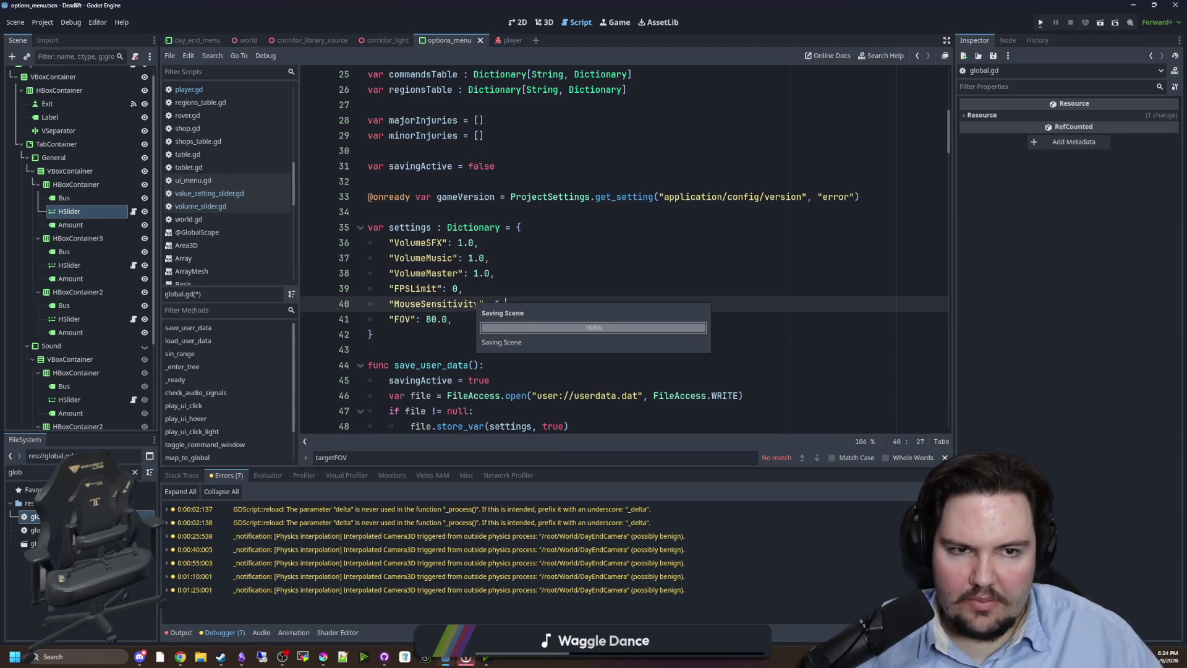
pyautogui.click(1041, 22)
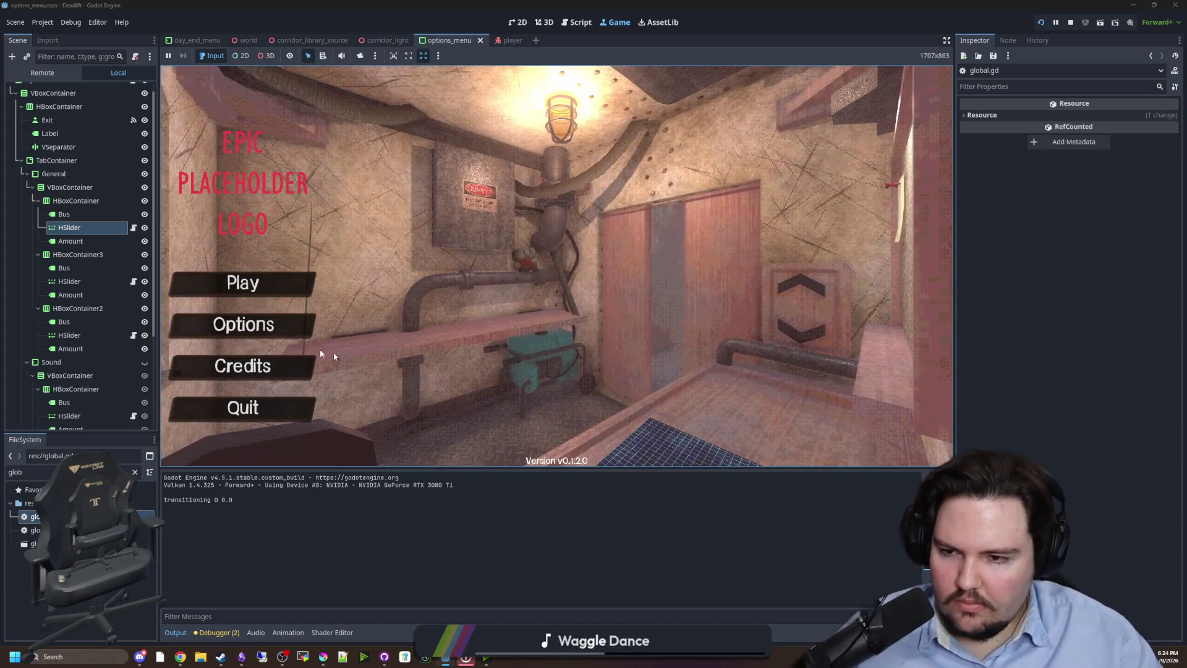
# Step: Drag the game's Options FOV slider from 80 to 90, then reopen value_setting_slider.gd
pyautogui.click(303, 330)
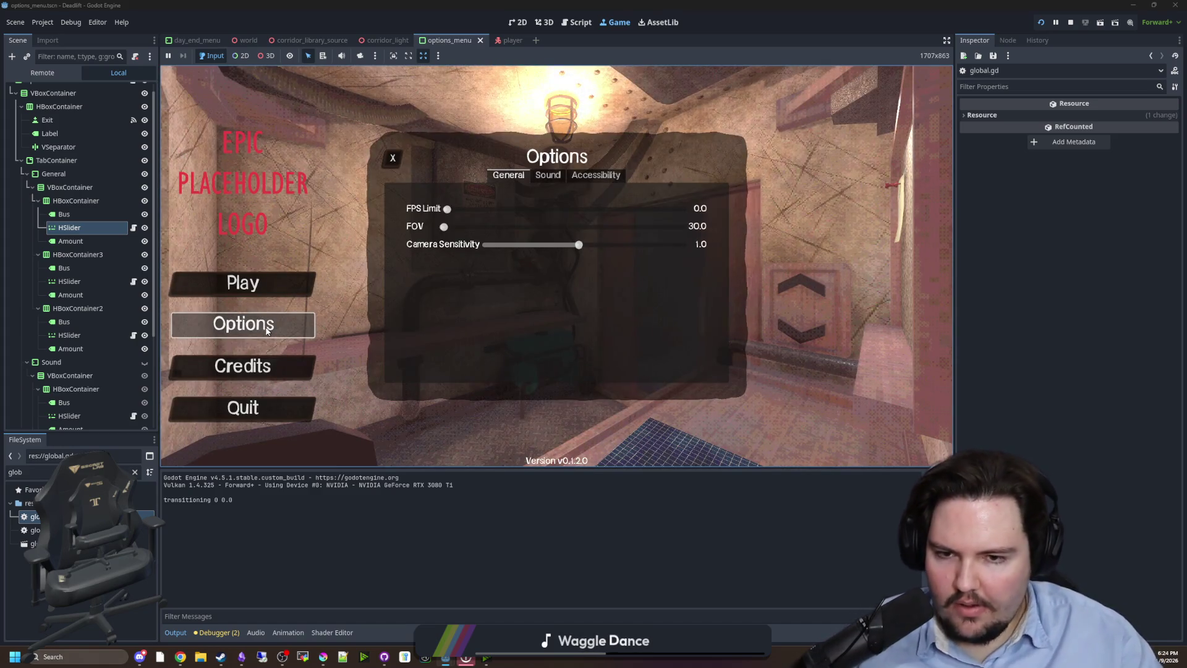
pyautogui.moveTo(444, 226)
pyautogui.mouseDown()
pyautogui.moveTo(679, 228)
pyautogui.moveTo(555, 227)
pyautogui.moveTo(601, 227)
pyautogui.mouseUp()
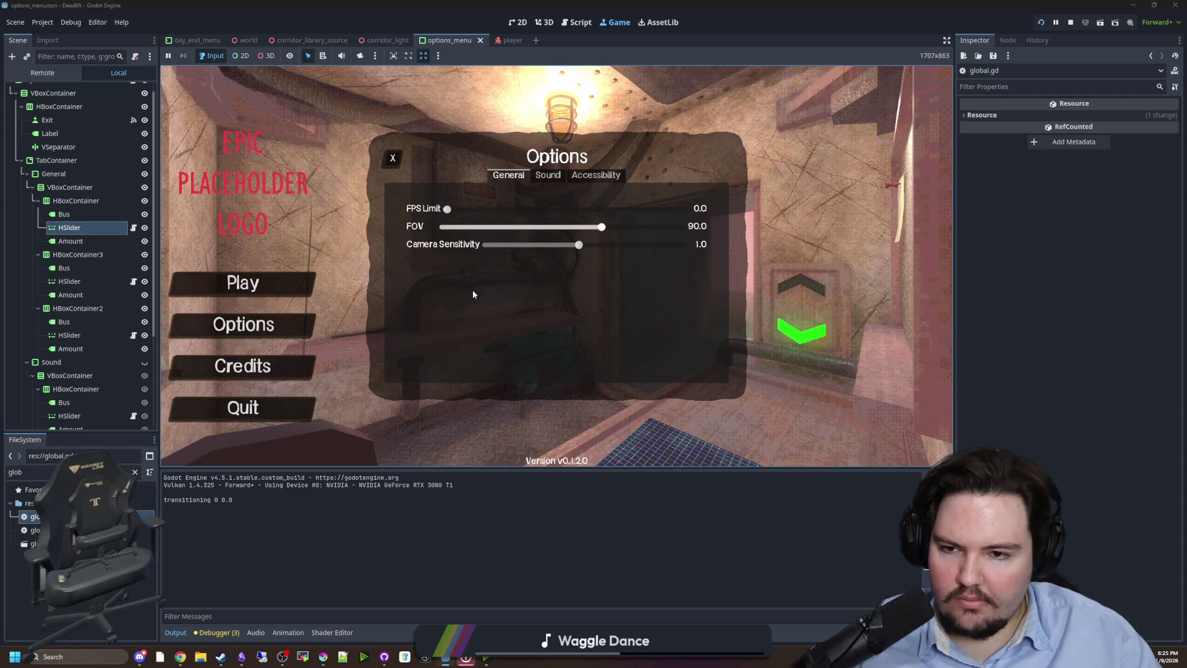
pyautogui.click(80, 283)
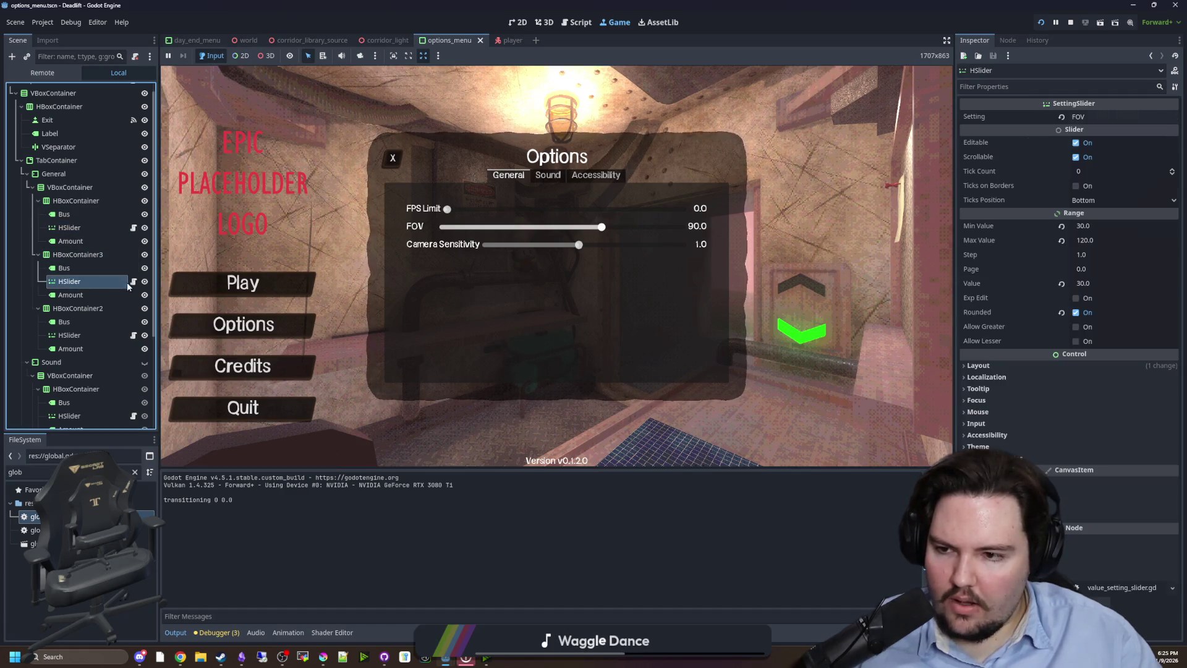
pyautogui.click(132, 282)
pyautogui.click(433, 212)
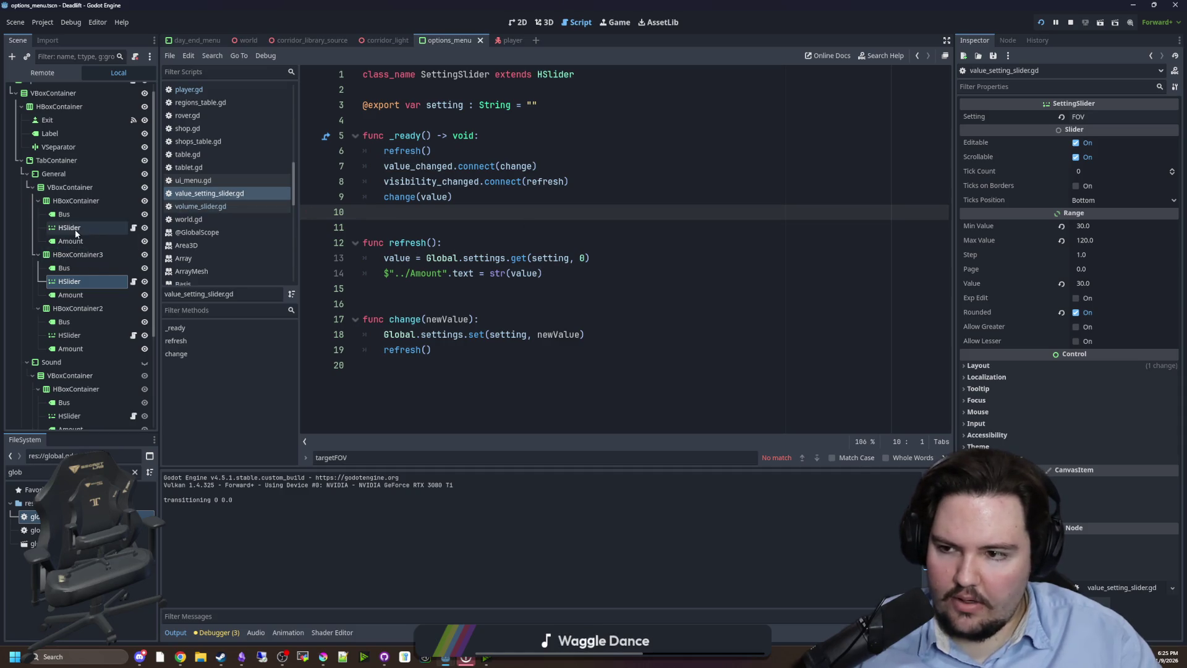
# Step: Set the first HSlider's Setting to FPSLimit and save the options menu scene
pyautogui.click(521, 25)
pyautogui.click(1079, 118)
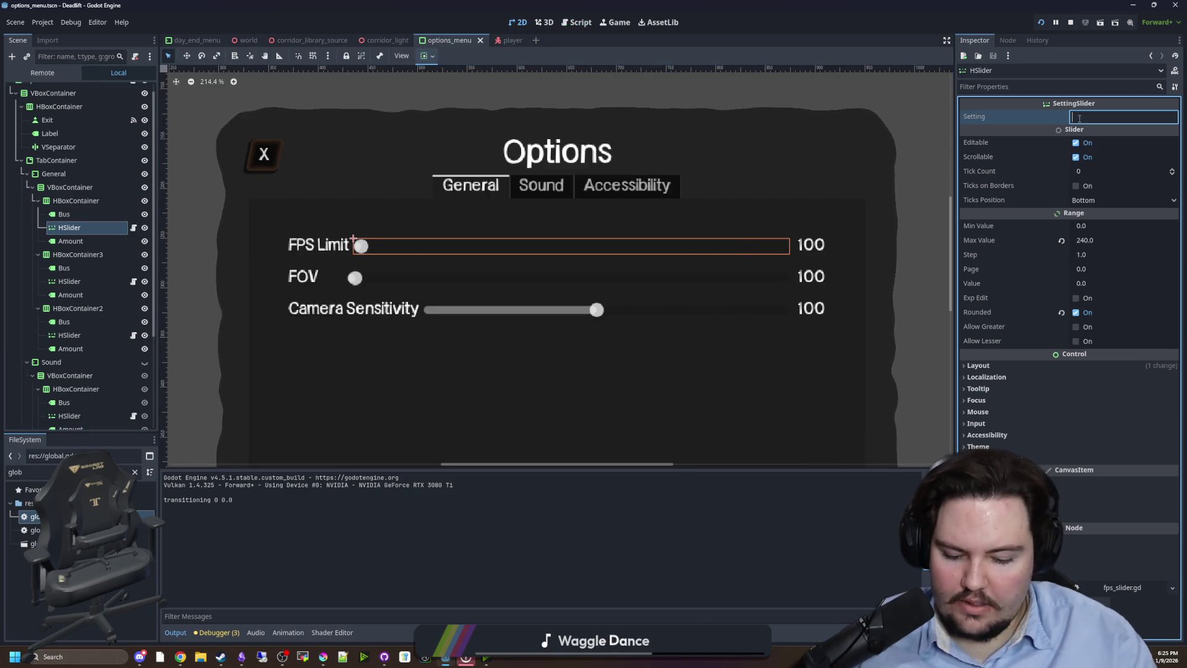
pyautogui.hotkey('ctrl', 's')
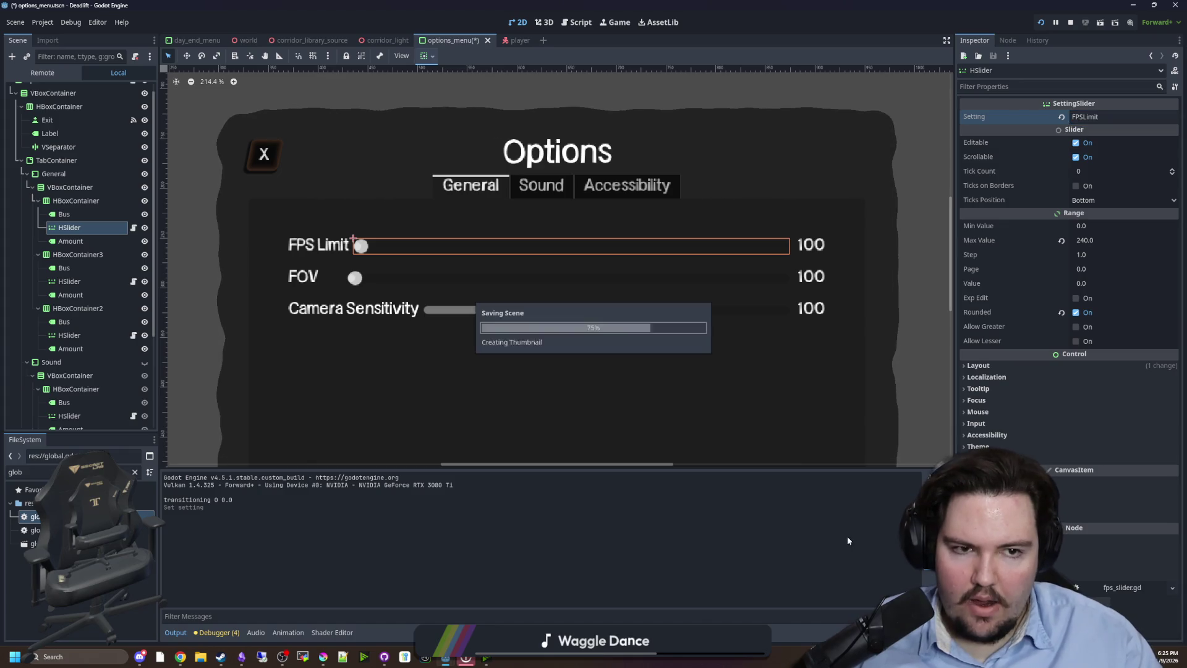
# Step: Check global.gd's FOV default, give the FOV HSlider Value 80.0, and save the scene
pyautogui.click(85, 280)
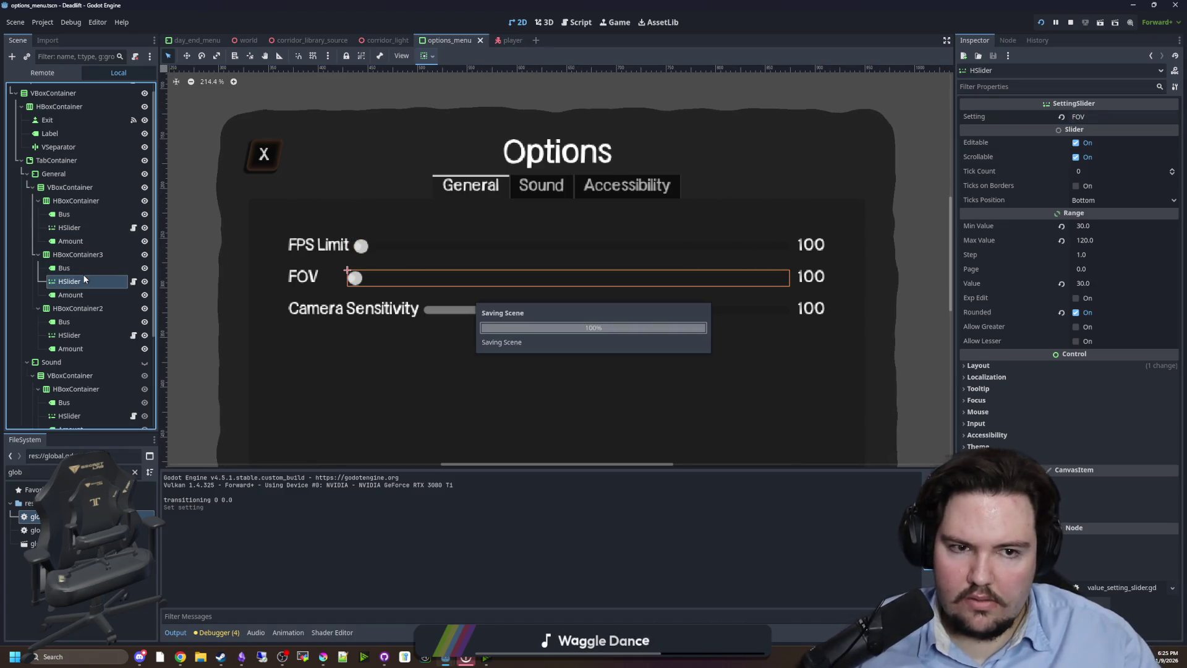
pyautogui.click(134, 282)
pyautogui.click(436, 221)
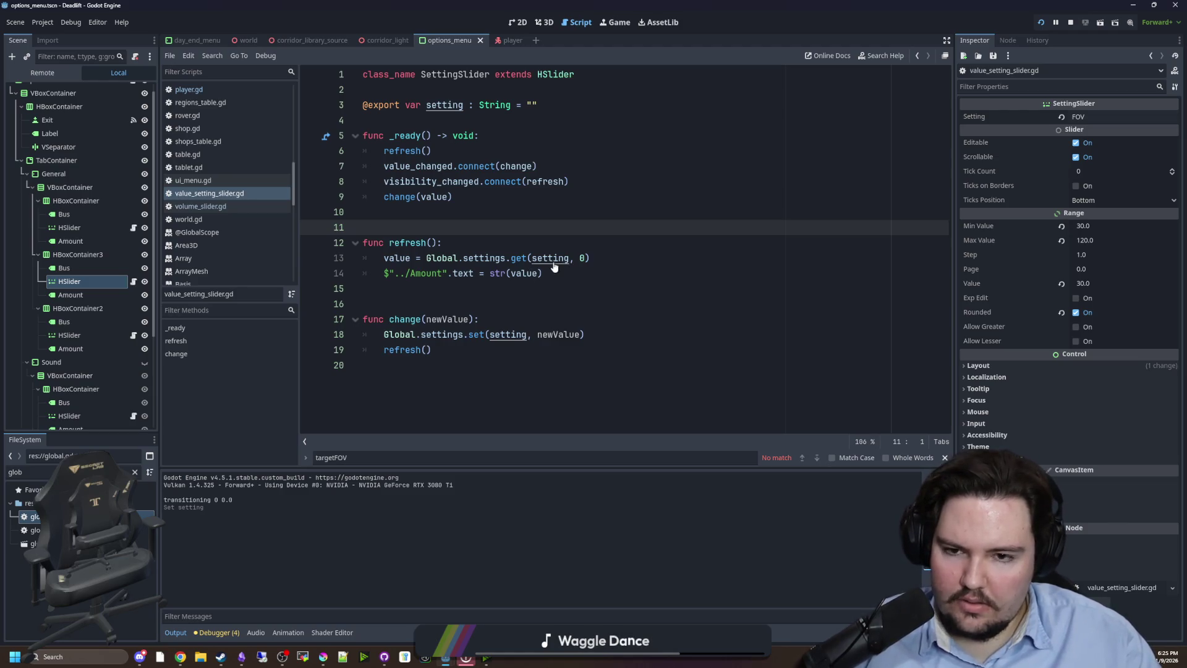
pyautogui.keyDown('ctrl'); pyautogui.click(491, 257); pyautogui.keyUp('ctrl')
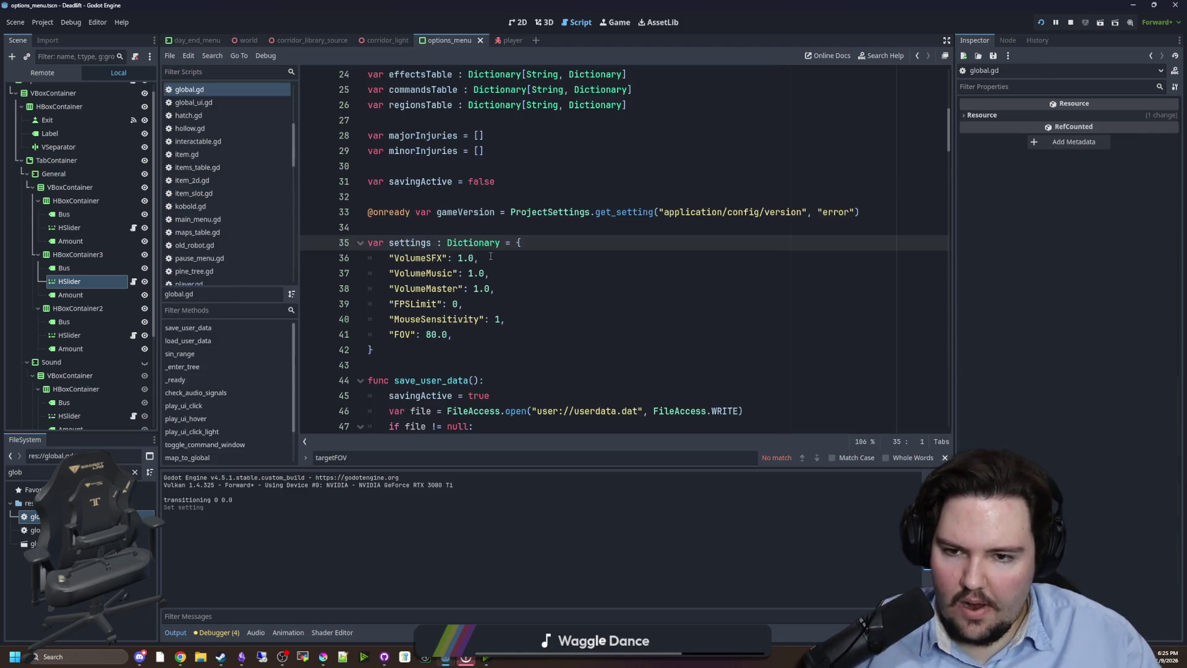
pyautogui.click(470, 330)
pyautogui.click(73, 281)
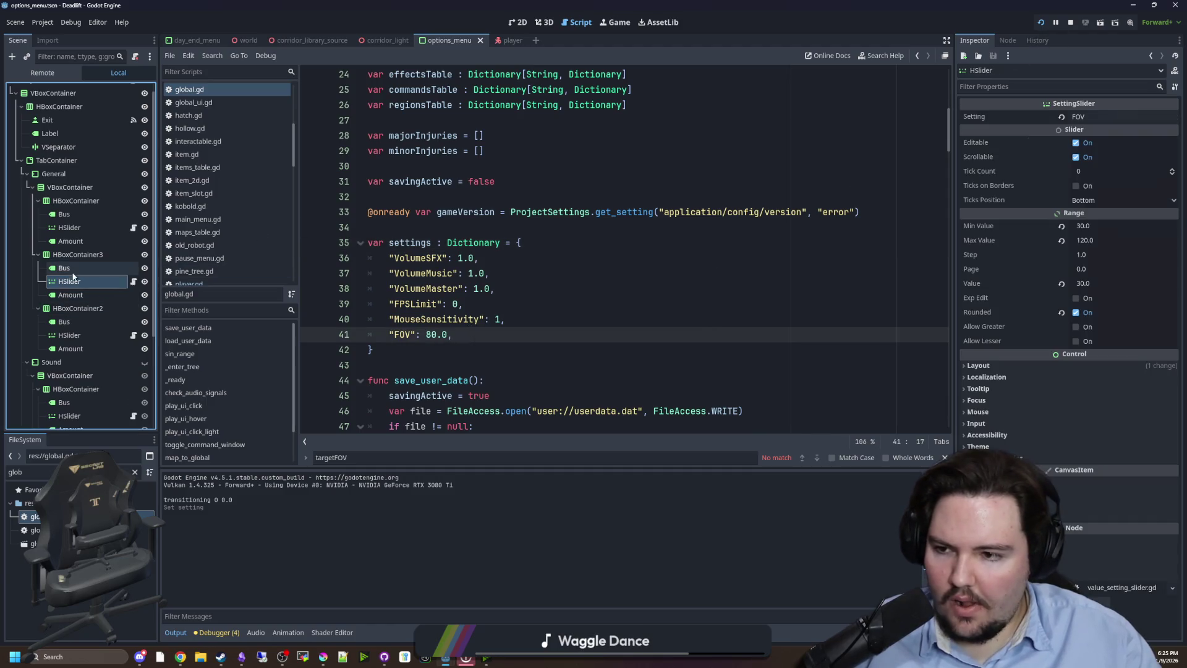
pyautogui.click(513, 181)
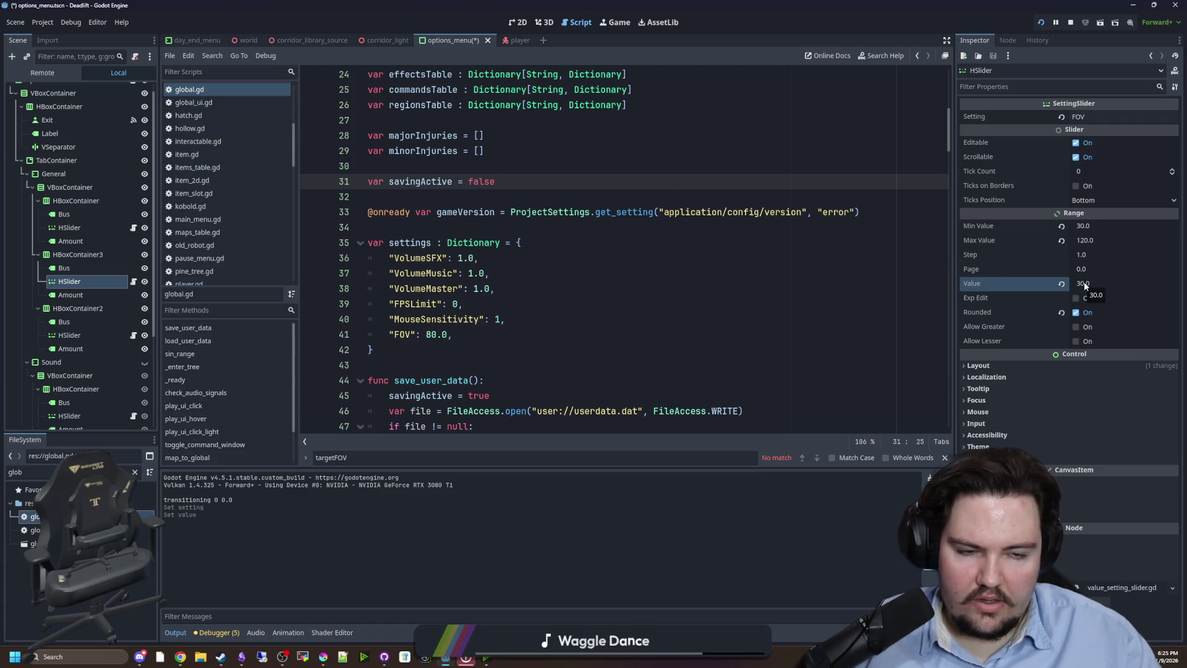
pyautogui.click(557, 242)
pyautogui.hotkey('ctrl', 's')
pyautogui.click(1041, 24)
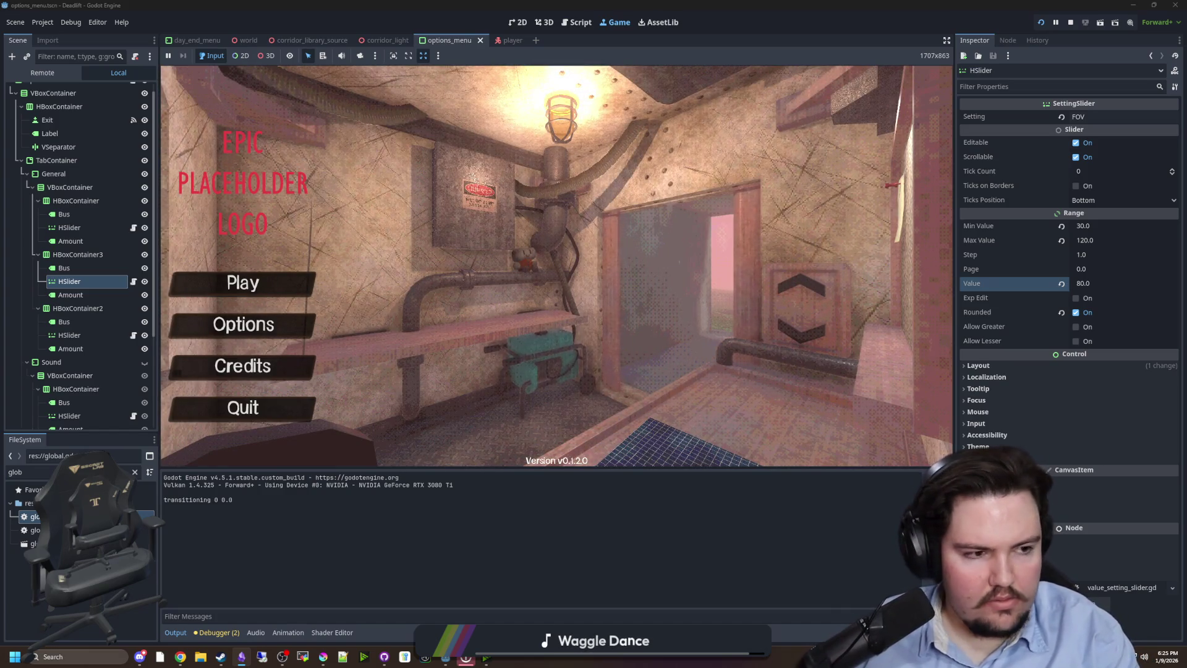
# Step: Test the in-game FOV slider, raising it near maximum and then lowering it to about 92
pyautogui.click(238, 333)
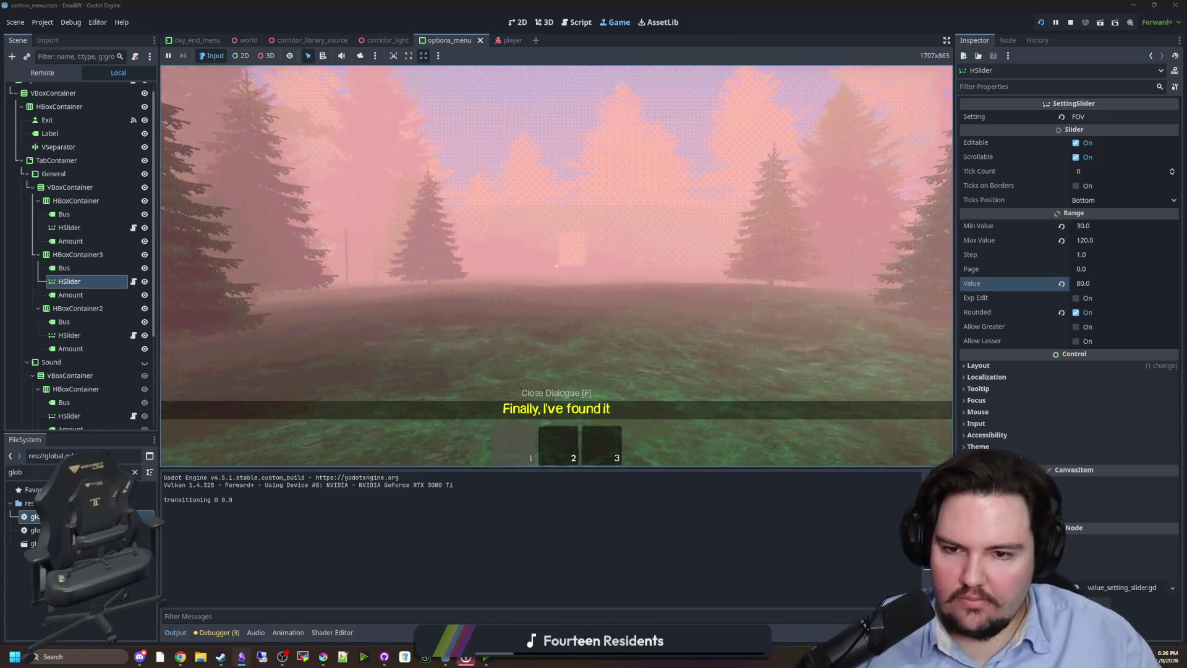
pyautogui.press('Escape')
pyautogui.click(554, 278)
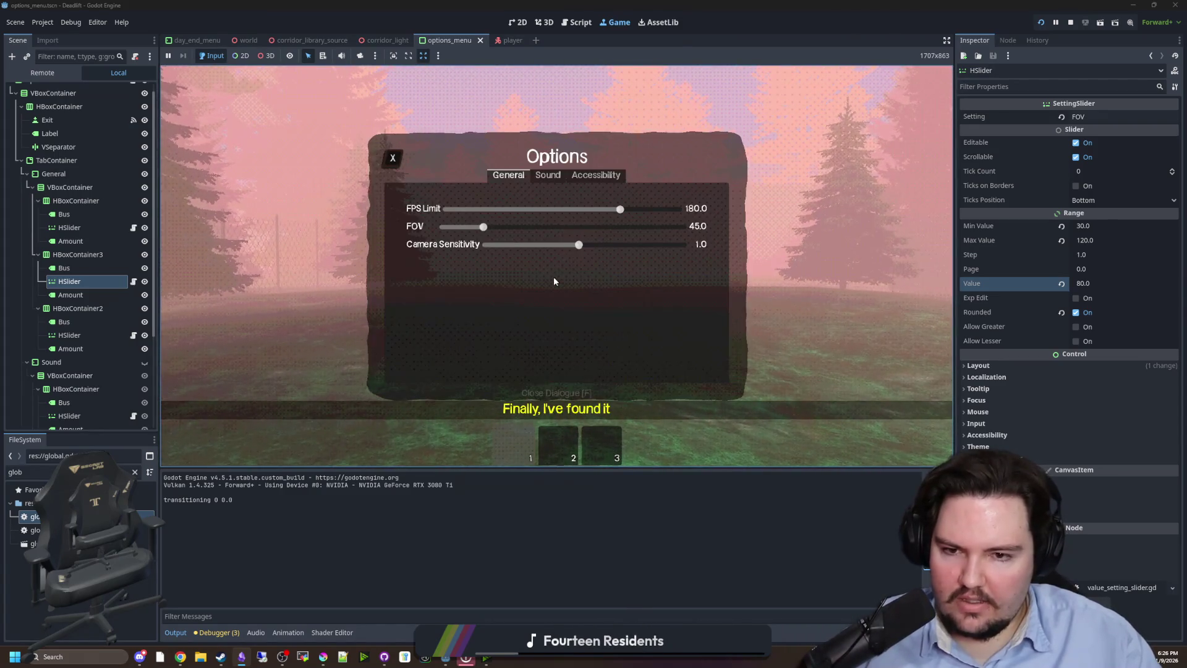
pyautogui.moveTo(482, 230); pyautogui.dragTo(721, 232)
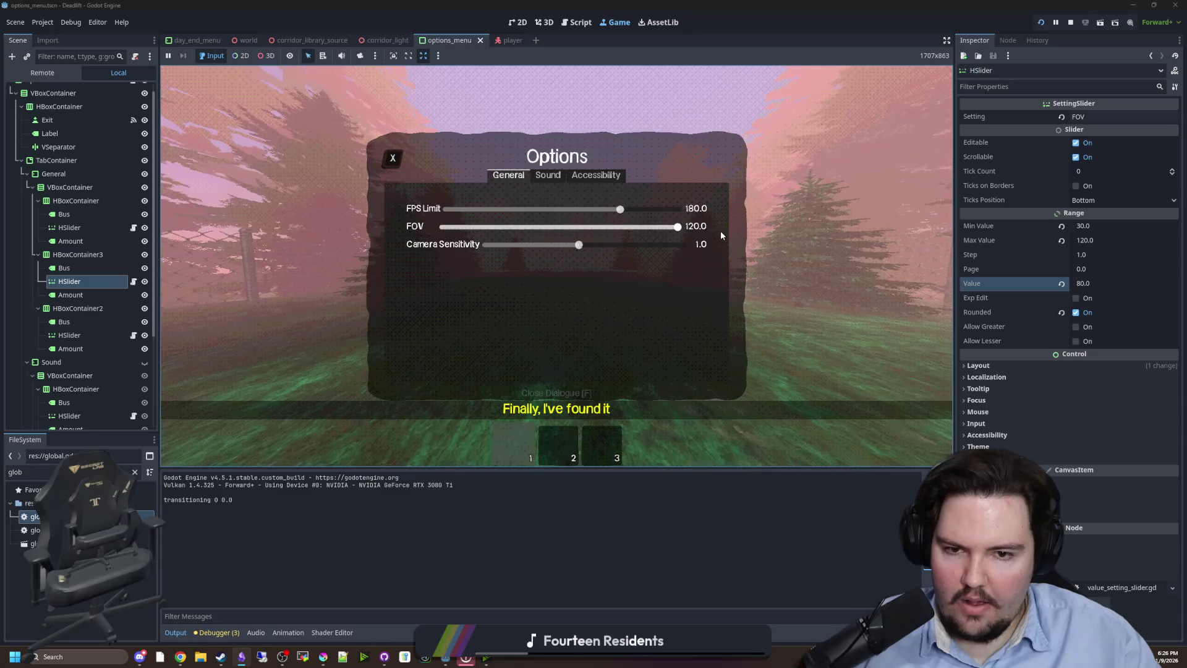
pyautogui.press('Escape')
pyautogui.press('Escape')
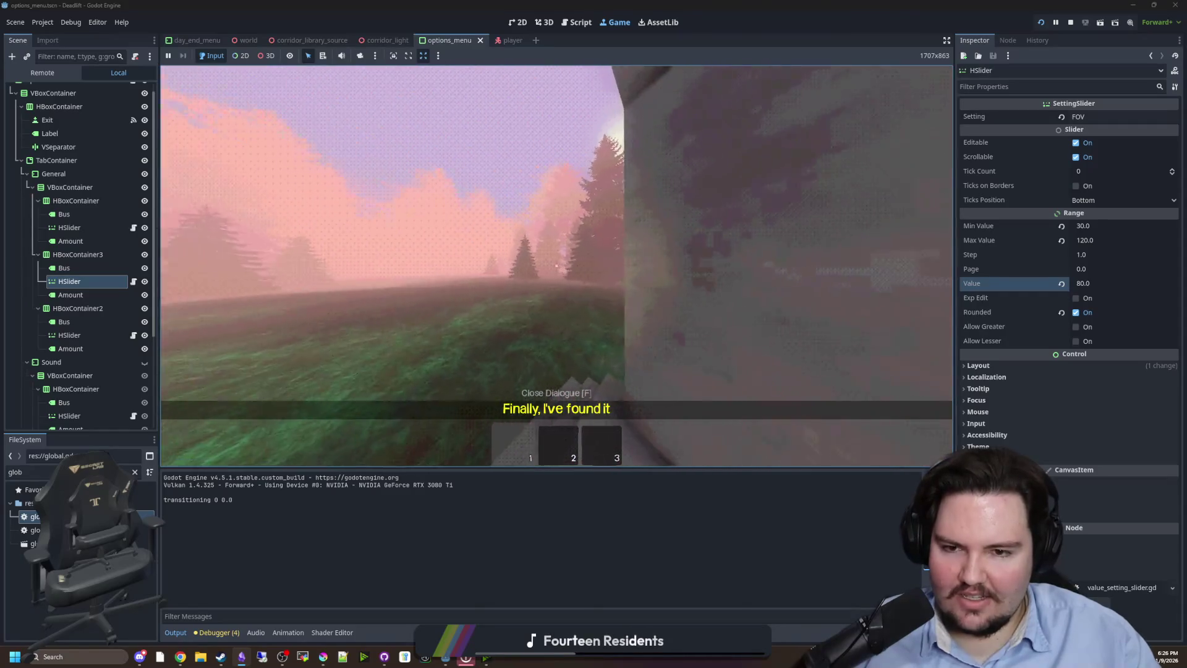
pyautogui.press('Escape')
pyautogui.click(550, 276)
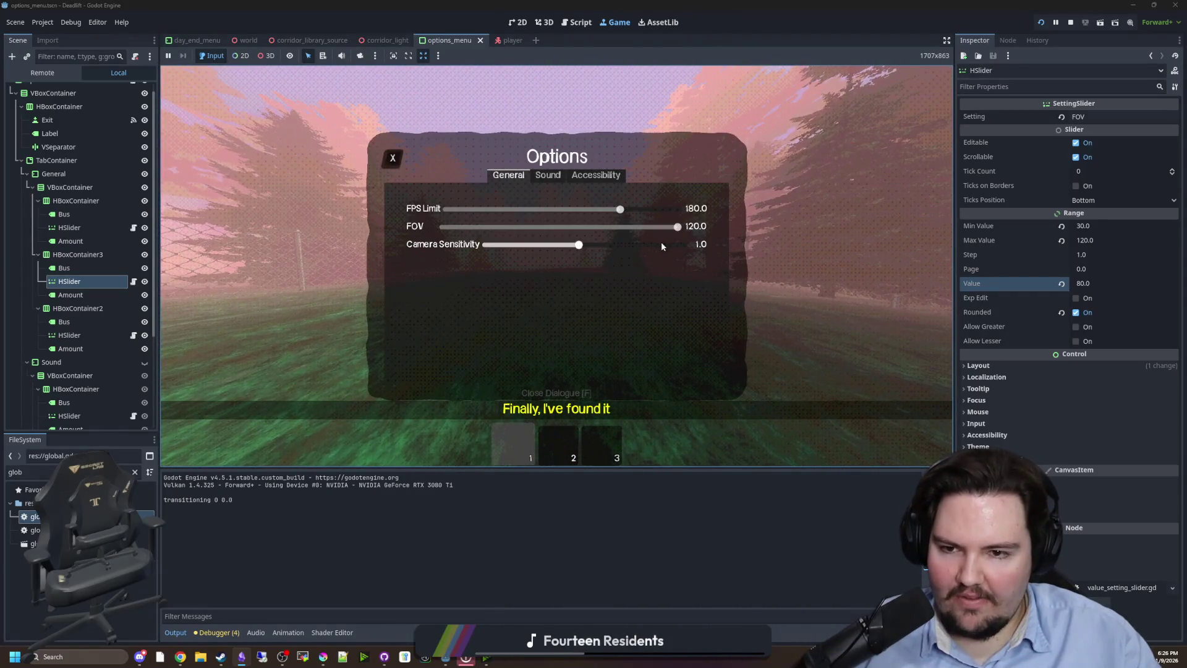
pyautogui.moveTo(677, 229); pyautogui.dragTo(604, 227)
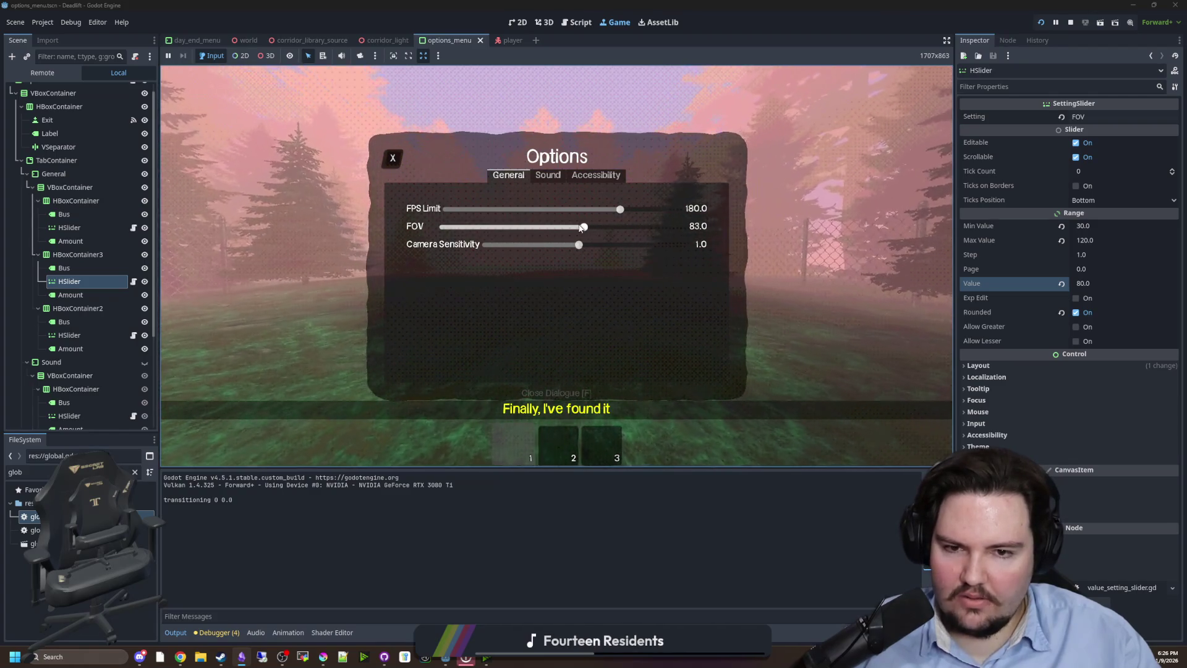
pyautogui.press('Escape')
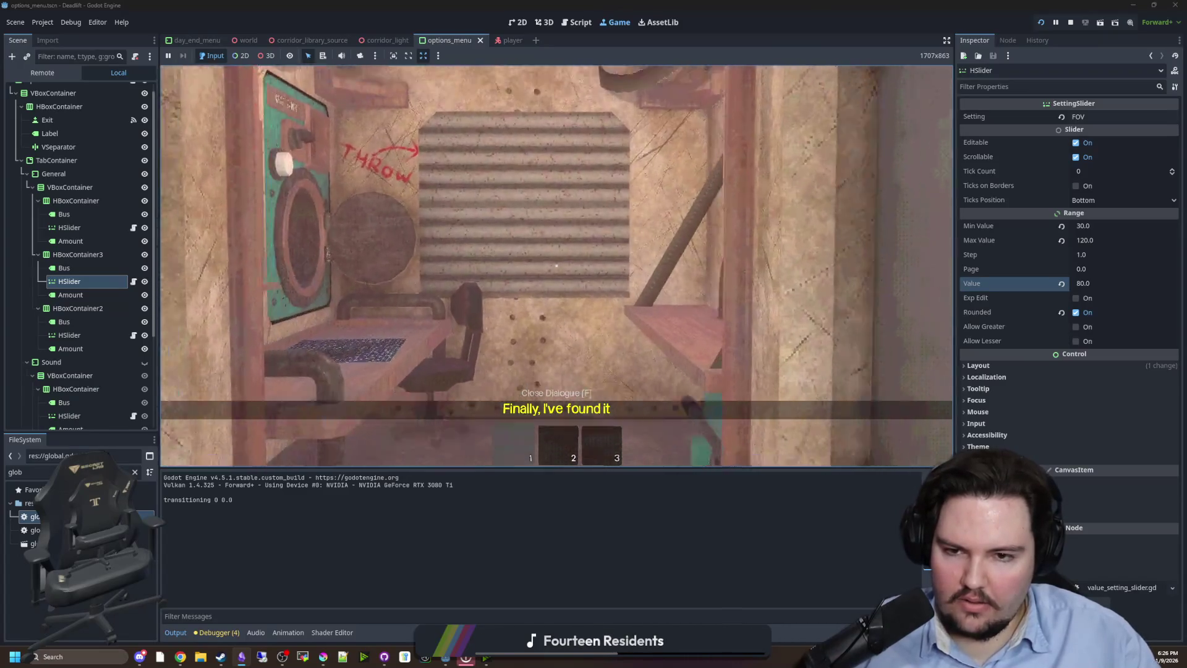
# Step: Bring the in-game FOV slider from 30 back up to 80
pyautogui.press('Escape')
pyautogui.click(556, 275)
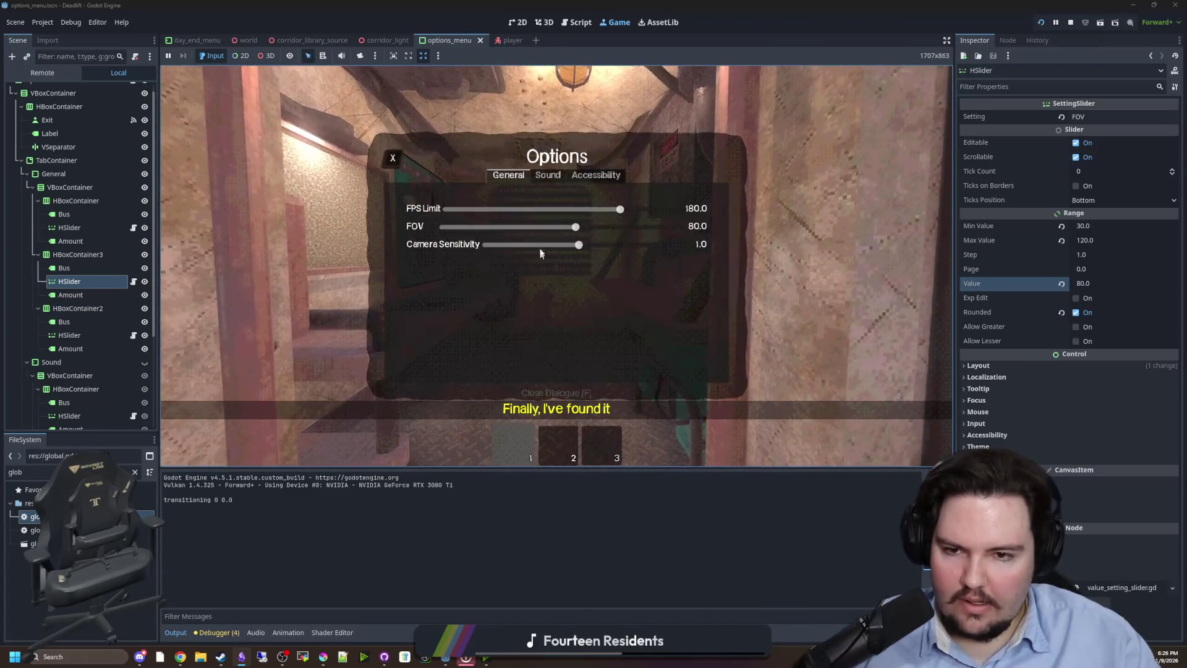
pyautogui.press('Escape')
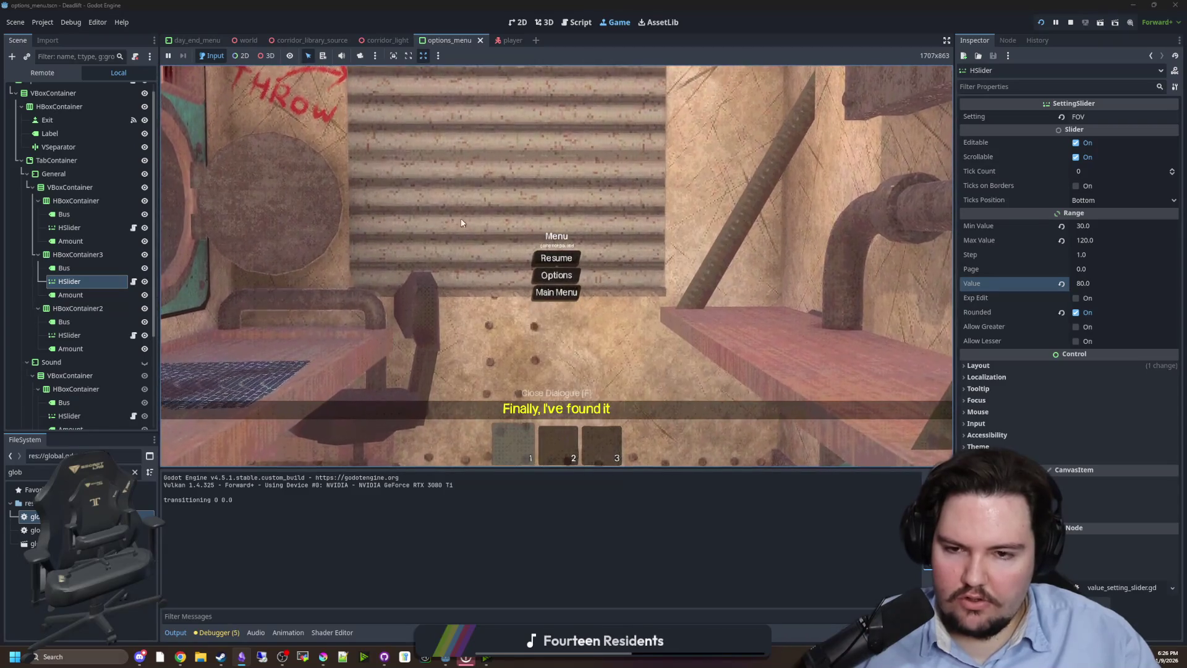
pyautogui.click(553, 262)
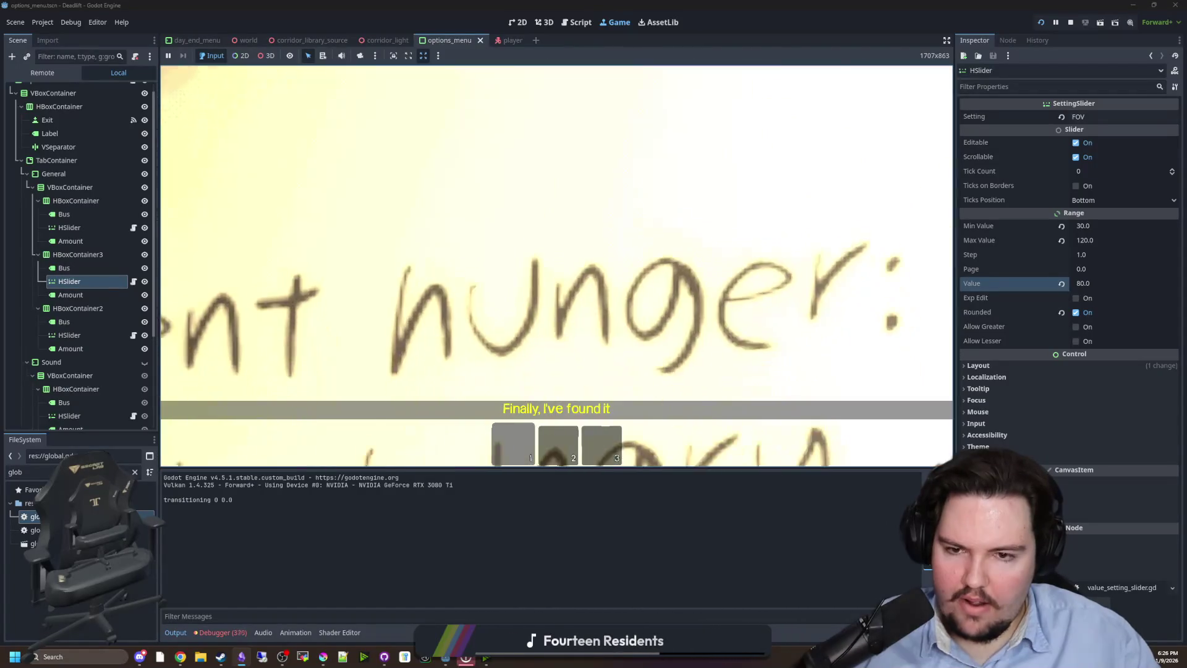
pyautogui.press('Escape')
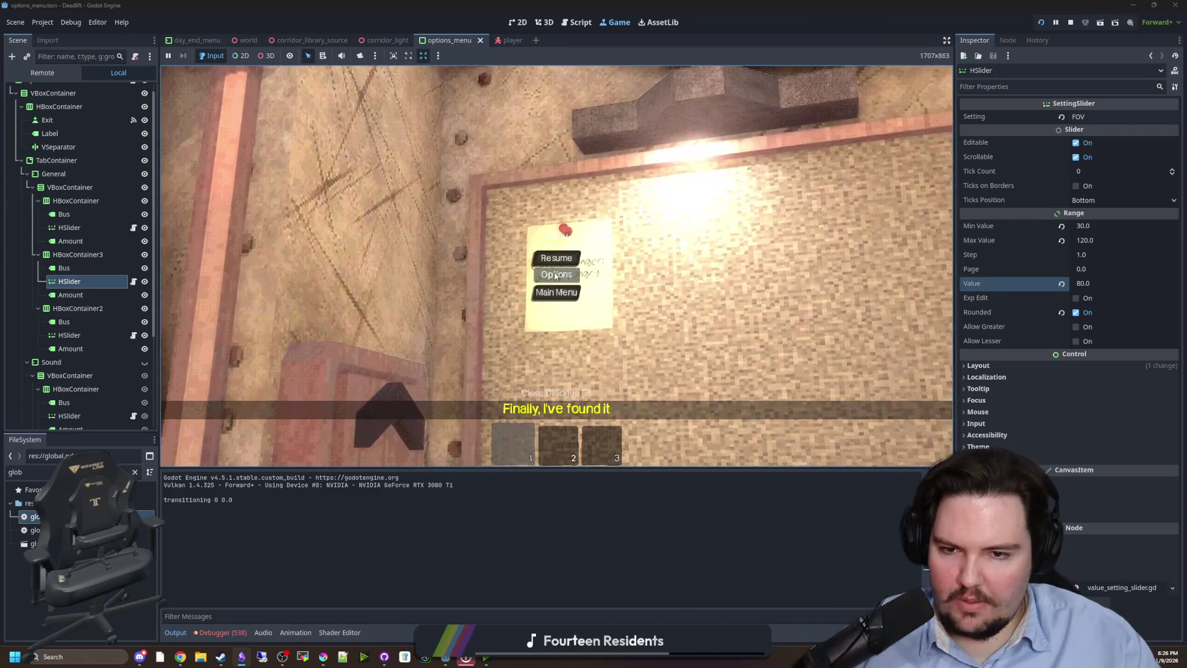
pyautogui.click(540, 266)
pyautogui.moveTo(452, 233); pyautogui.dragTo(574, 241)
pyautogui.scroll(1, 113, 112)
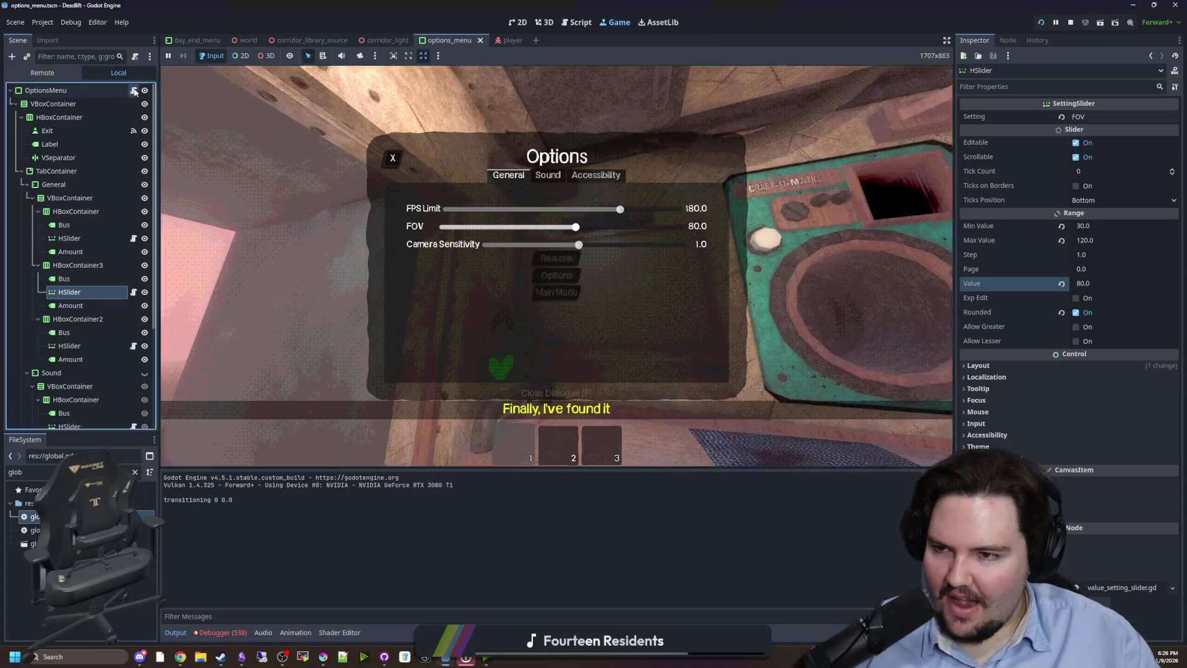
pyautogui.click(134, 91)
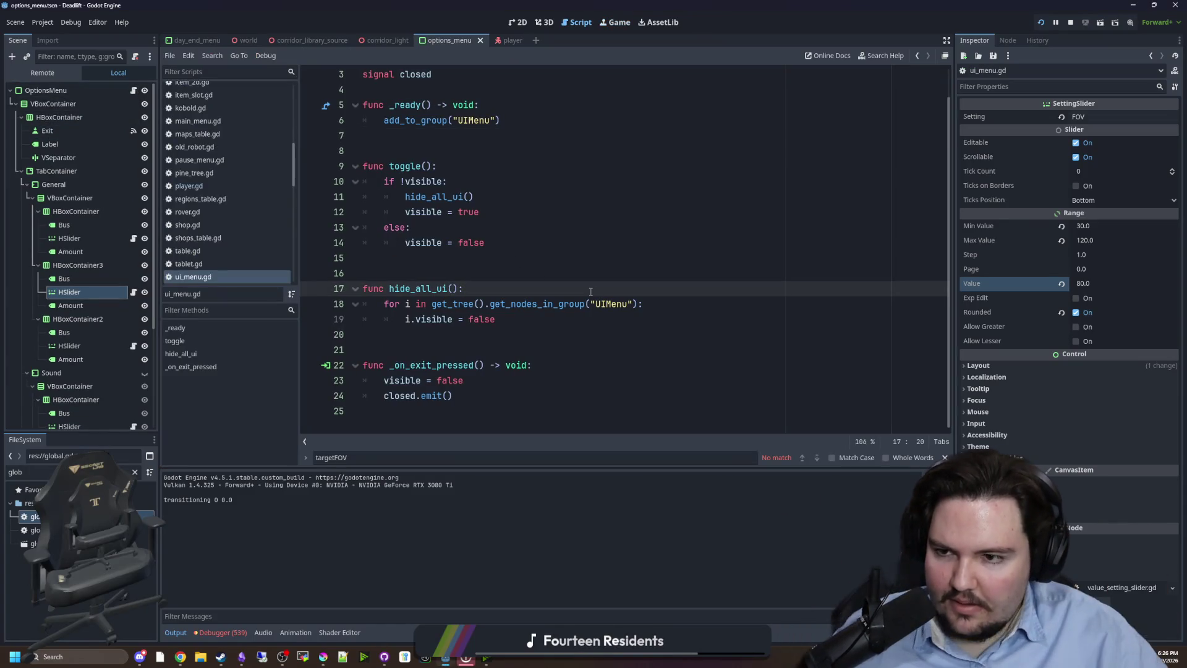
# Step: In player.gd, change zoomOffset from a fixed 60 to targetFOV/2.0 and save
pyautogui.click(197, 186)
pyautogui.click(579, 243)
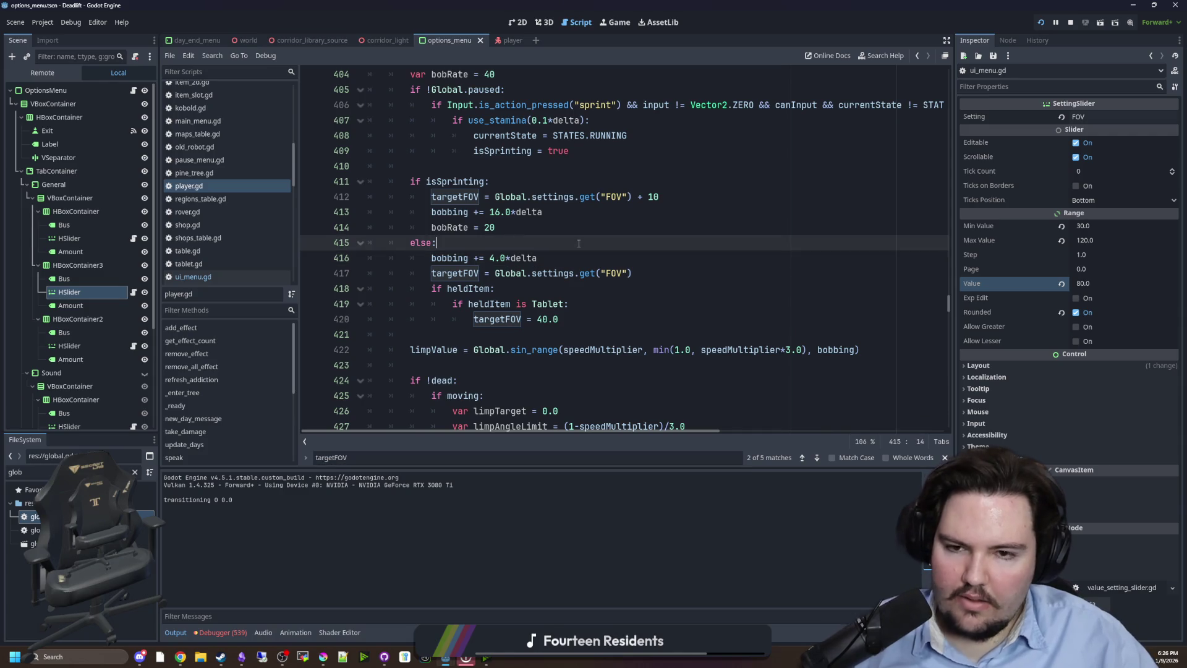
pyautogui.write('zoom')
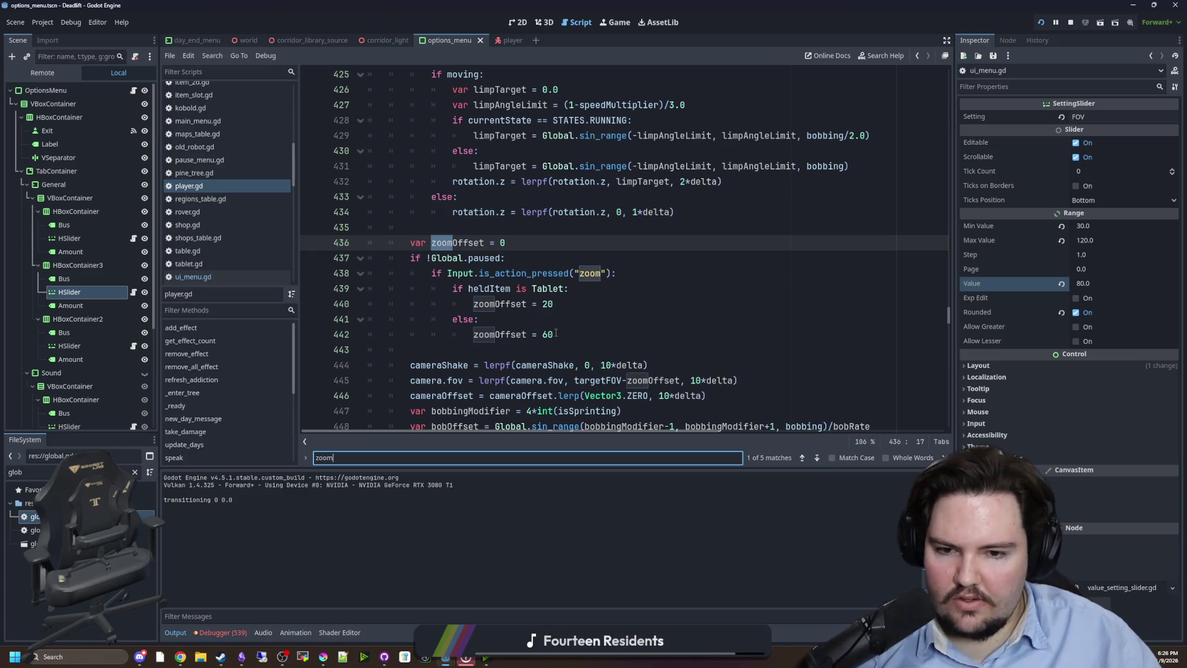
pyautogui.scroll(-1, 570, 306)
pyautogui.doubleClick(597, 335)
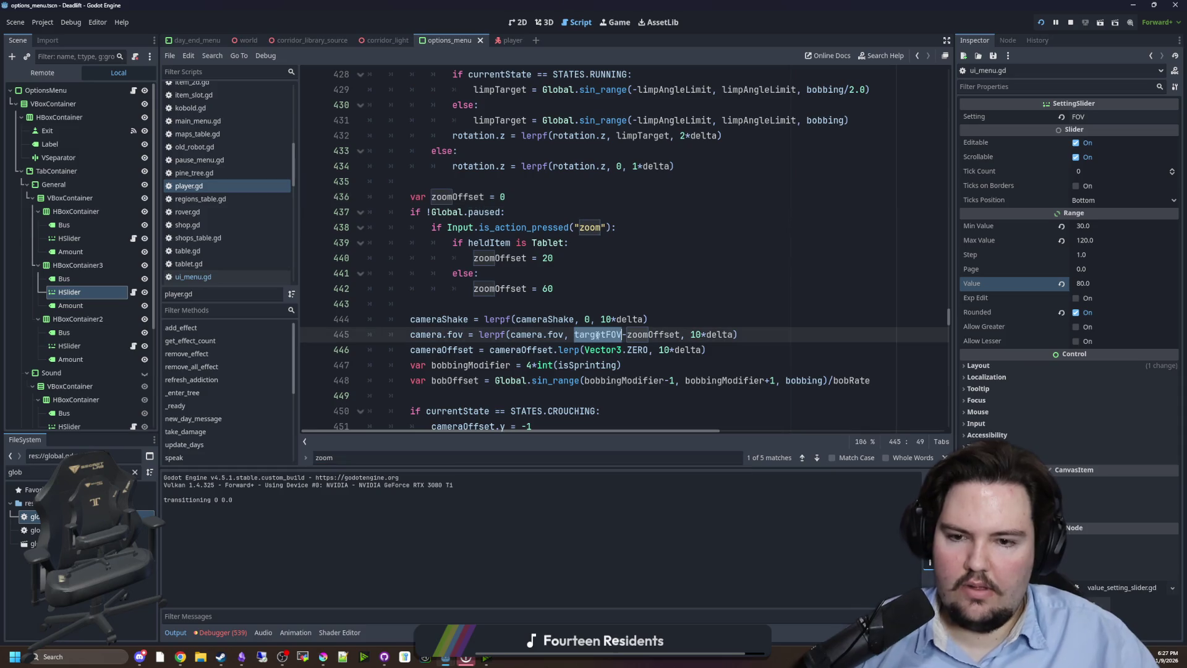
pyautogui.click(569, 290)
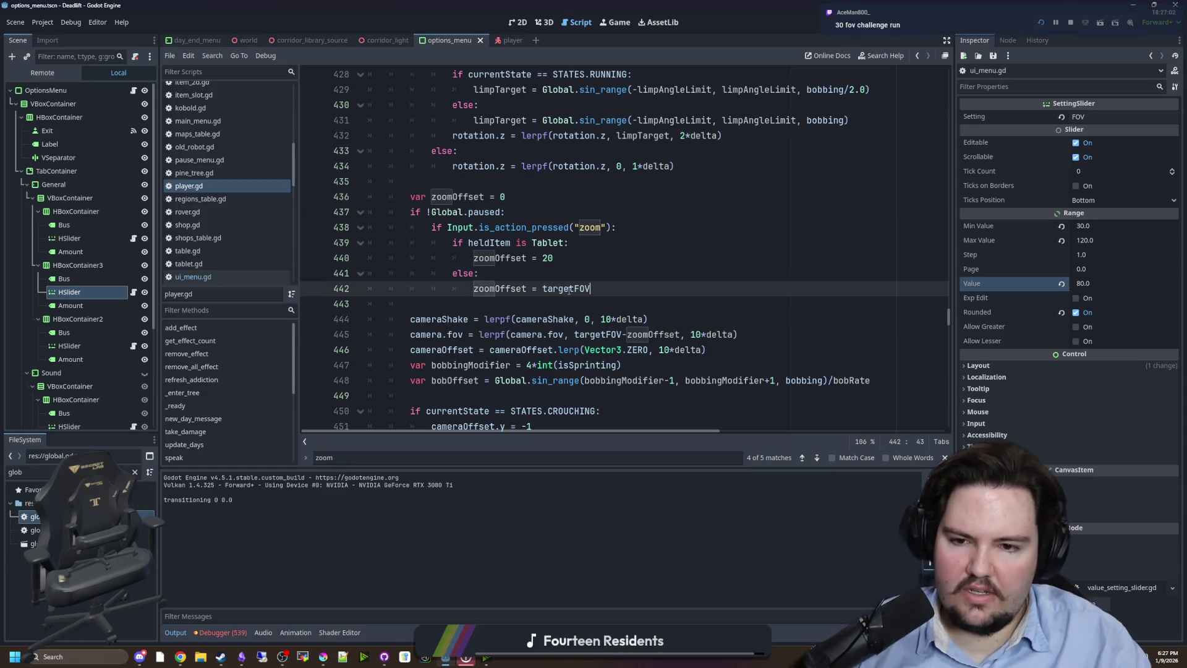
pyautogui.rightClick(569, 290)
pyautogui.press('Escape')
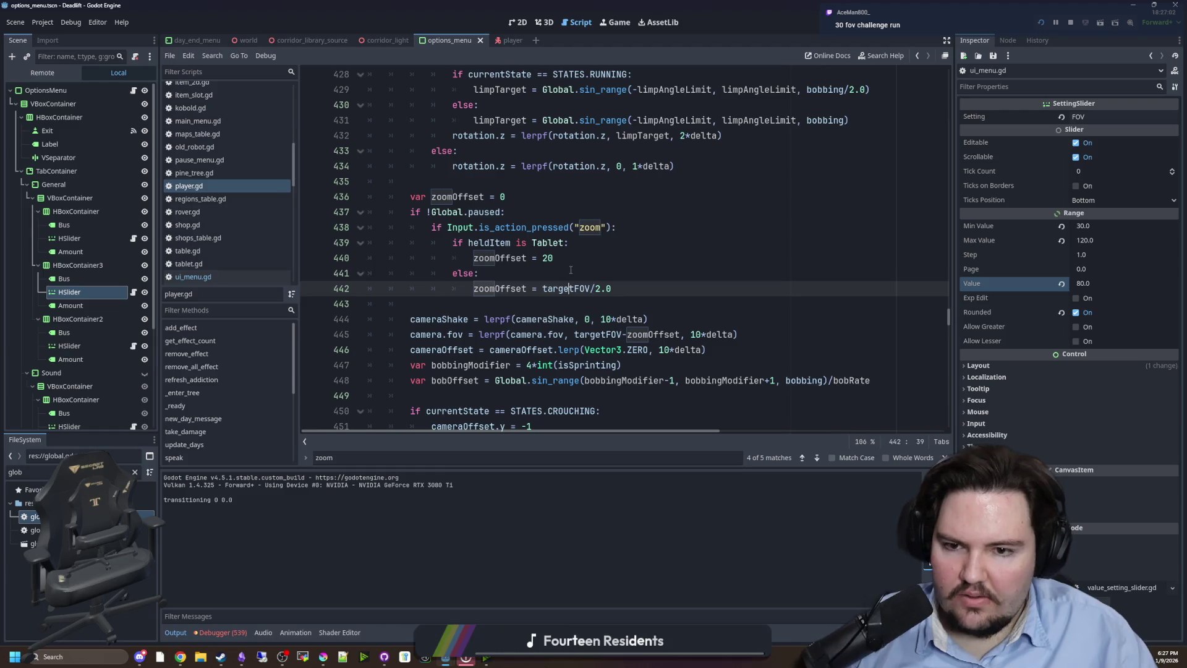
pyautogui.click(571, 270)
pyautogui.hotkey('ctrl', 's')
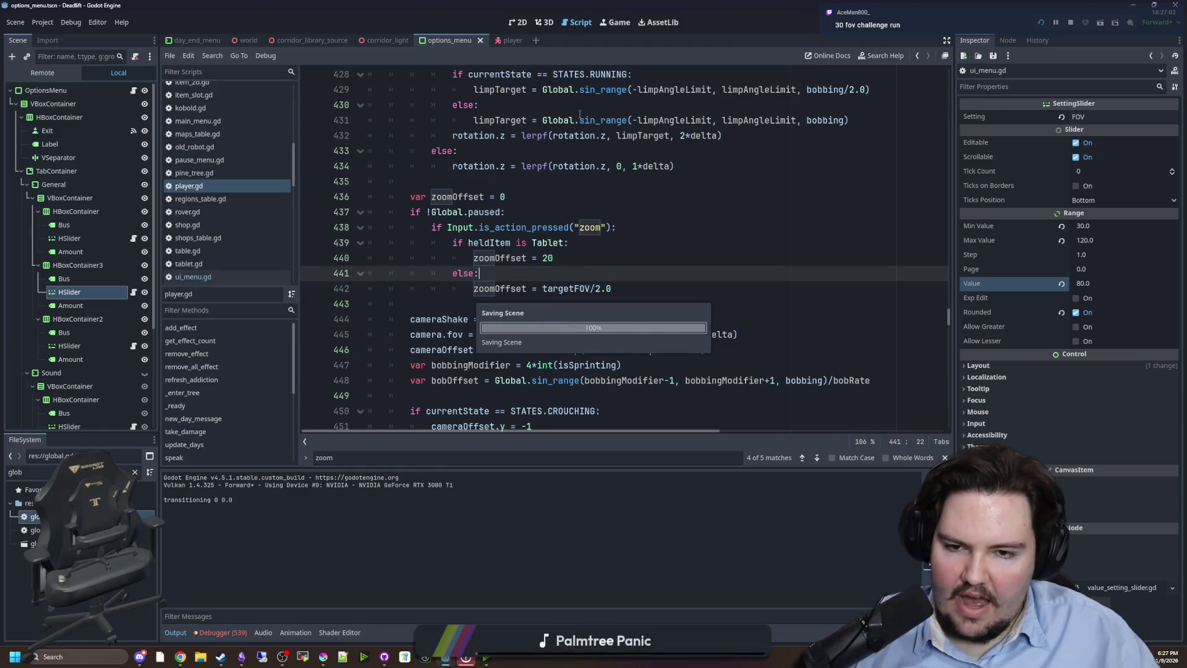
pyautogui.click(617, 23)
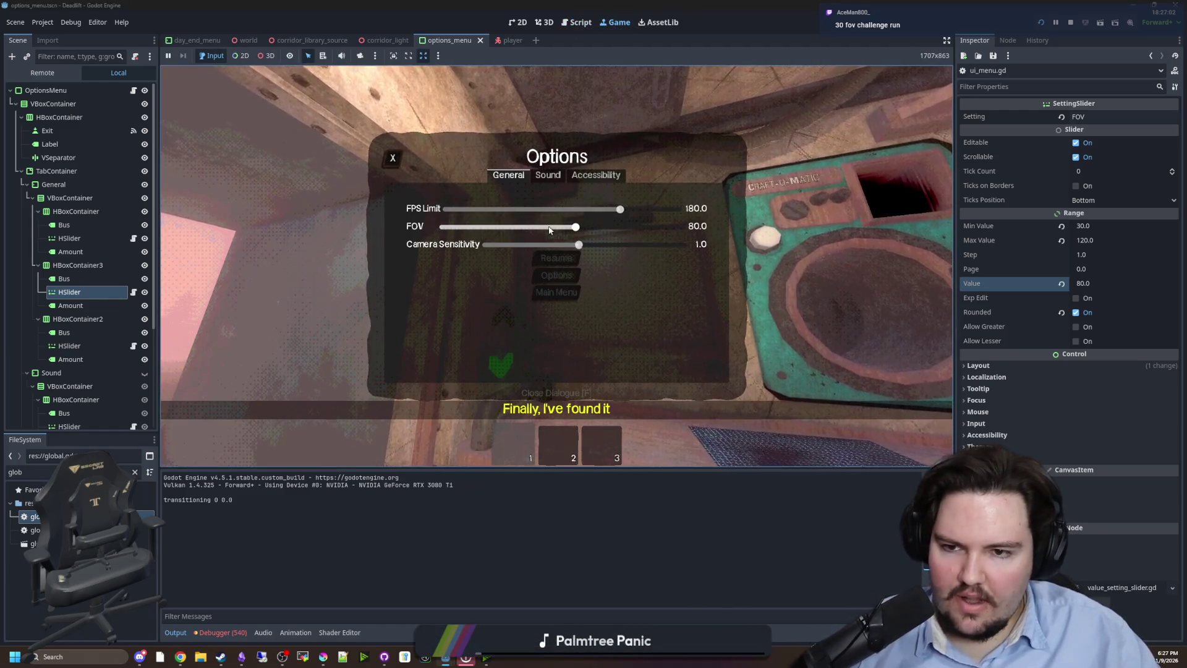
# Step: Lower the in-game FOV to 70, then stop the running game
pyautogui.press('Escape')
pyautogui.click(556, 257)
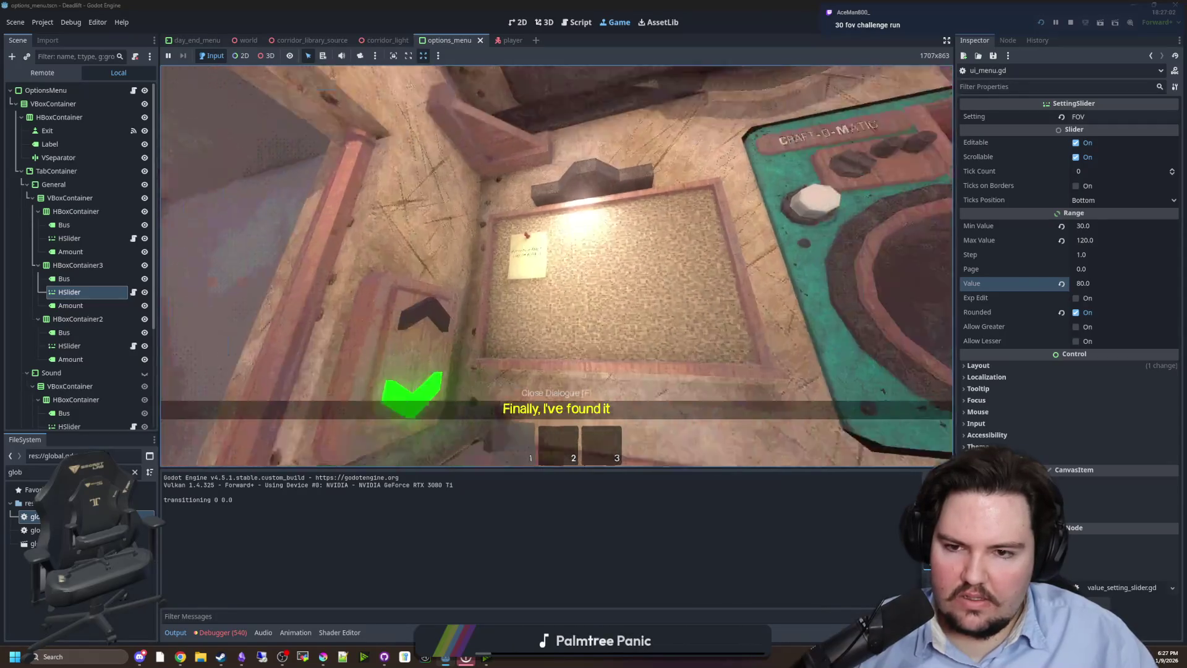
pyautogui.press('Escape')
pyautogui.click(556, 276)
pyautogui.moveTo(660, 232); pyautogui.dragTo(543, 227)
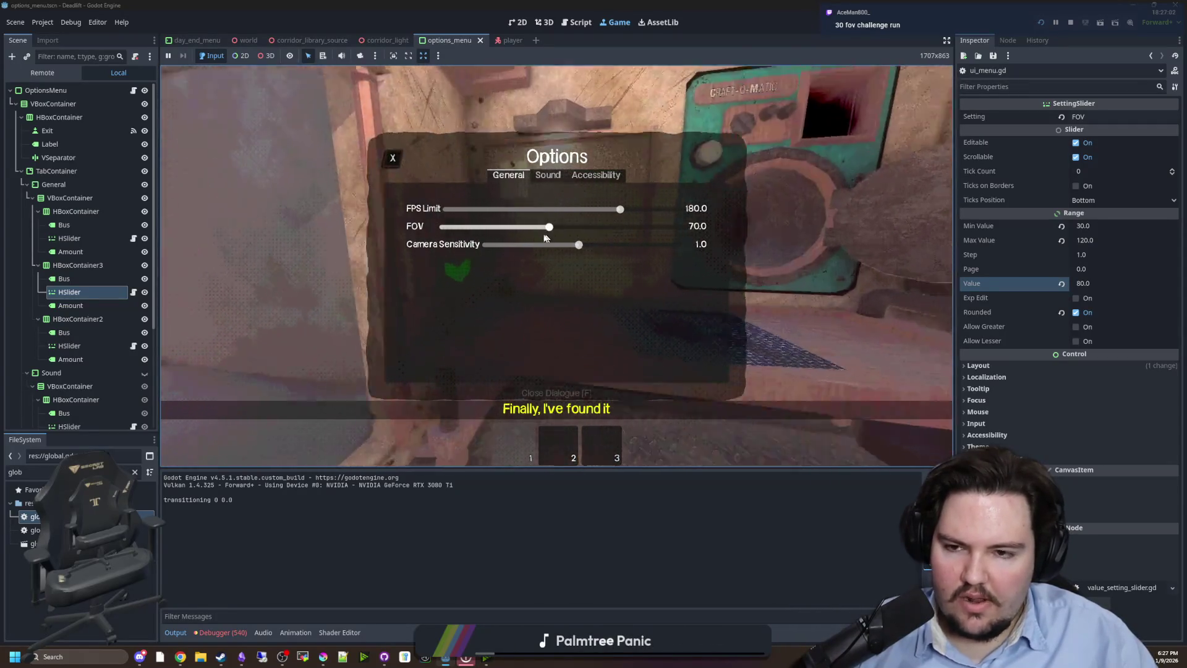
pyautogui.press('Escape')
pyautogui.press('Escape')
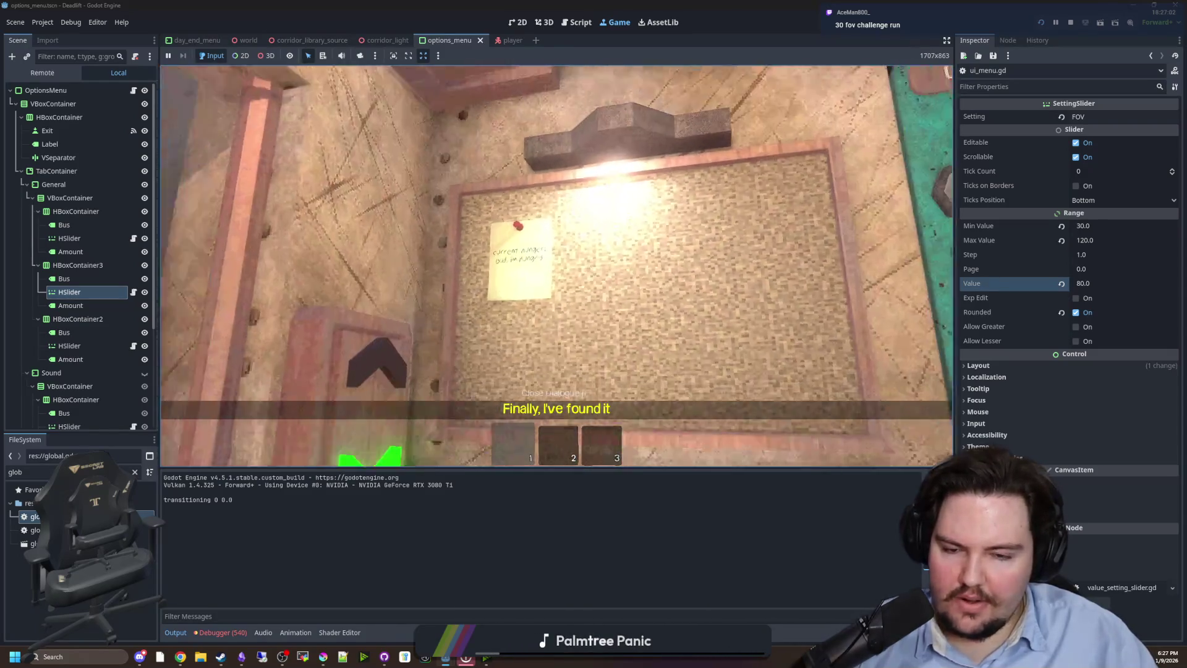
pyautogui.press('super')
pyautogui.click(569, 539)
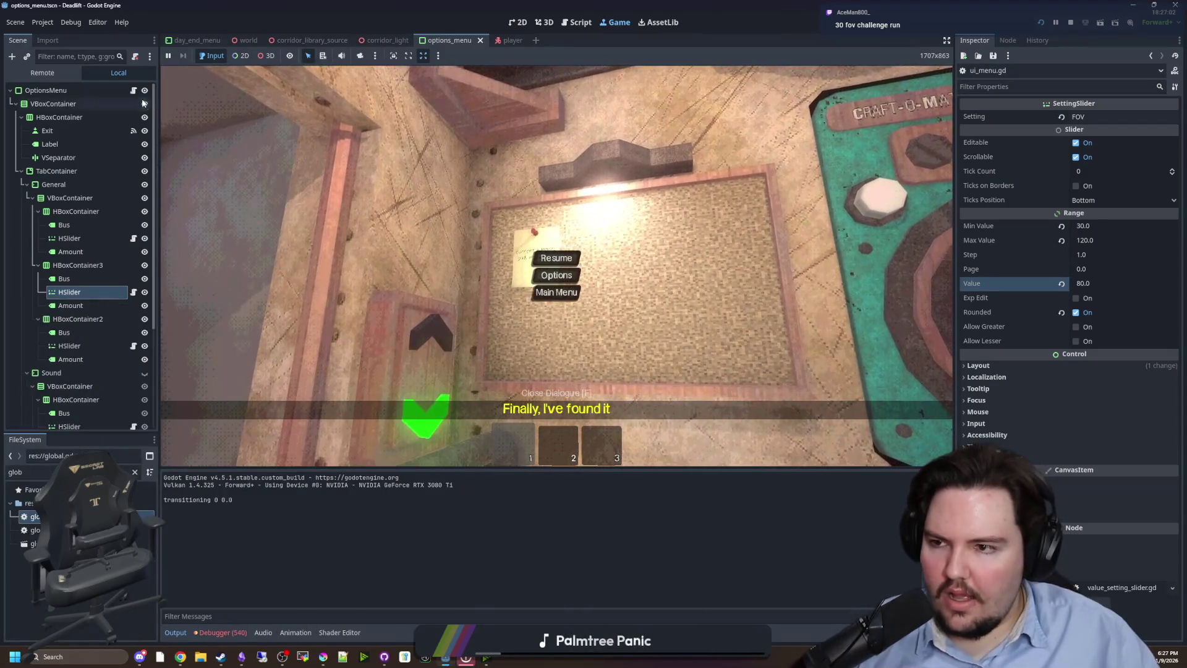
# Step: Go to player.gd's zoomOffset line, now targetFOV/1.5, and relaunch the game with F5
pyautogui.press('F8')
pyautogui.click(192, 186)
pyautogui.click(637, 288)
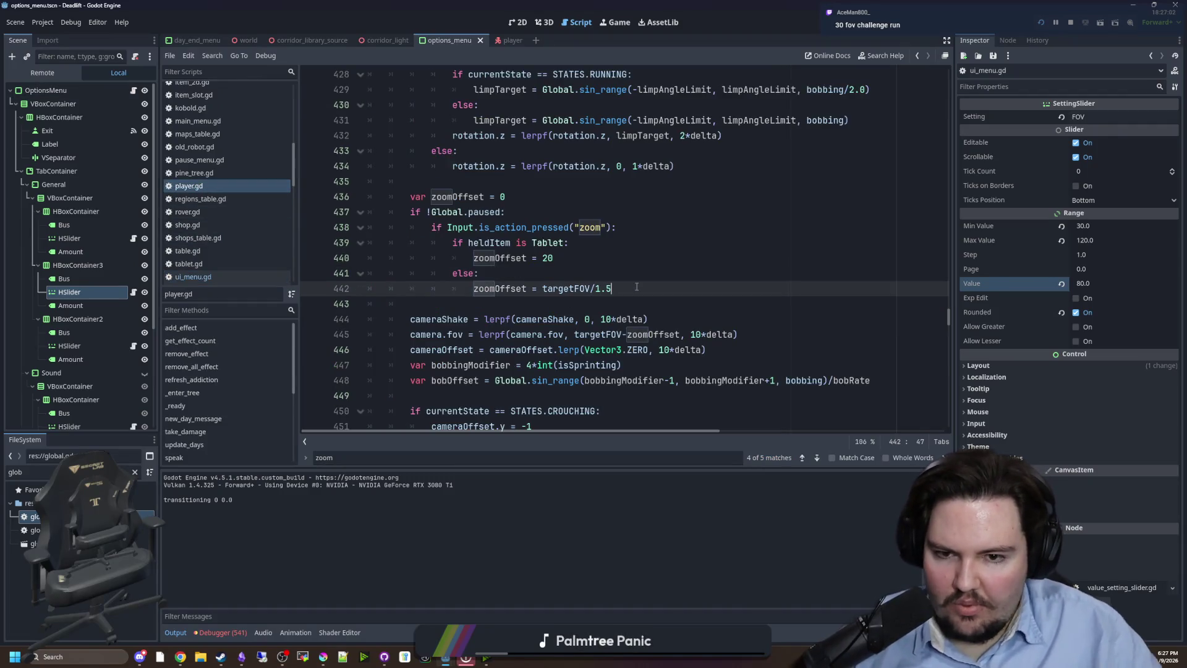
pyautogui.press('F5')
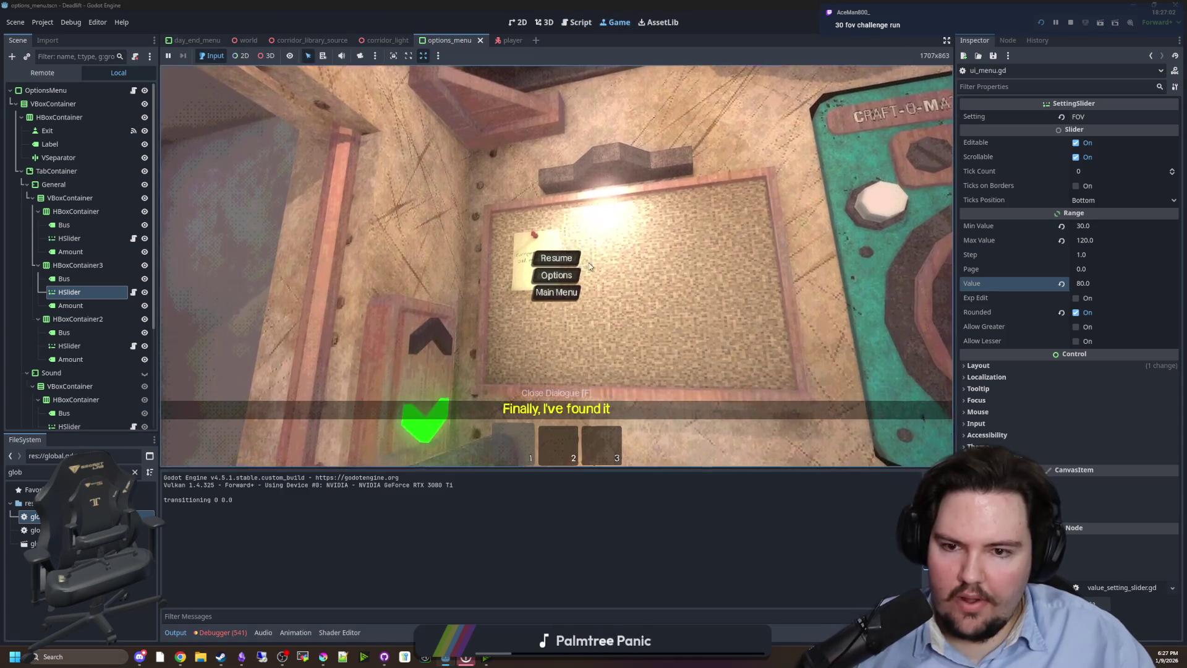
# Step: Reopen the in-game Options several times and lower the FOV slider
pyautogui.press('Escape')
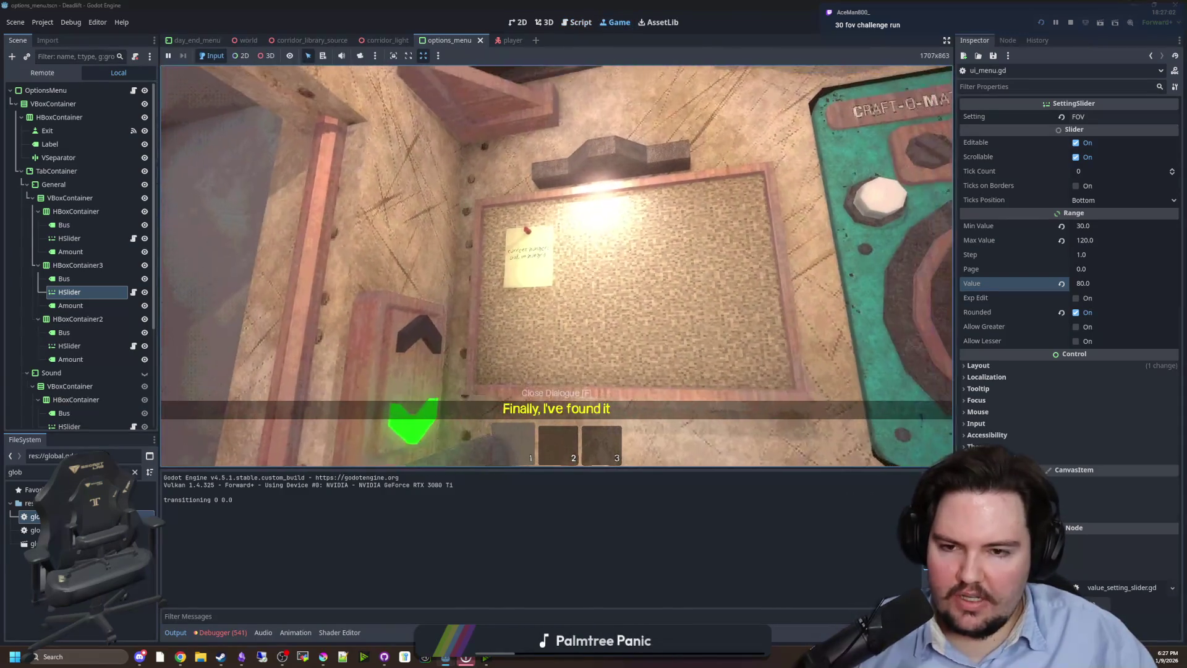
pyautogui.press('Escape')
pyautogui.click(556, 275)
pyautogui.press('Escape')
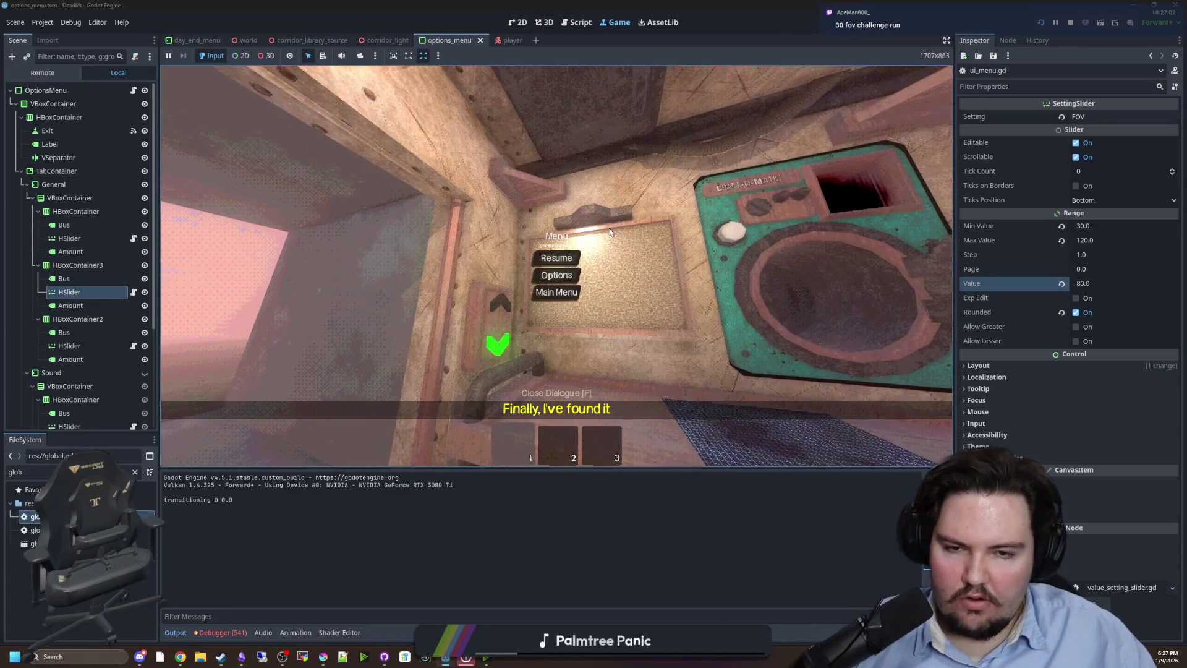
pyautogui.press('Escape')
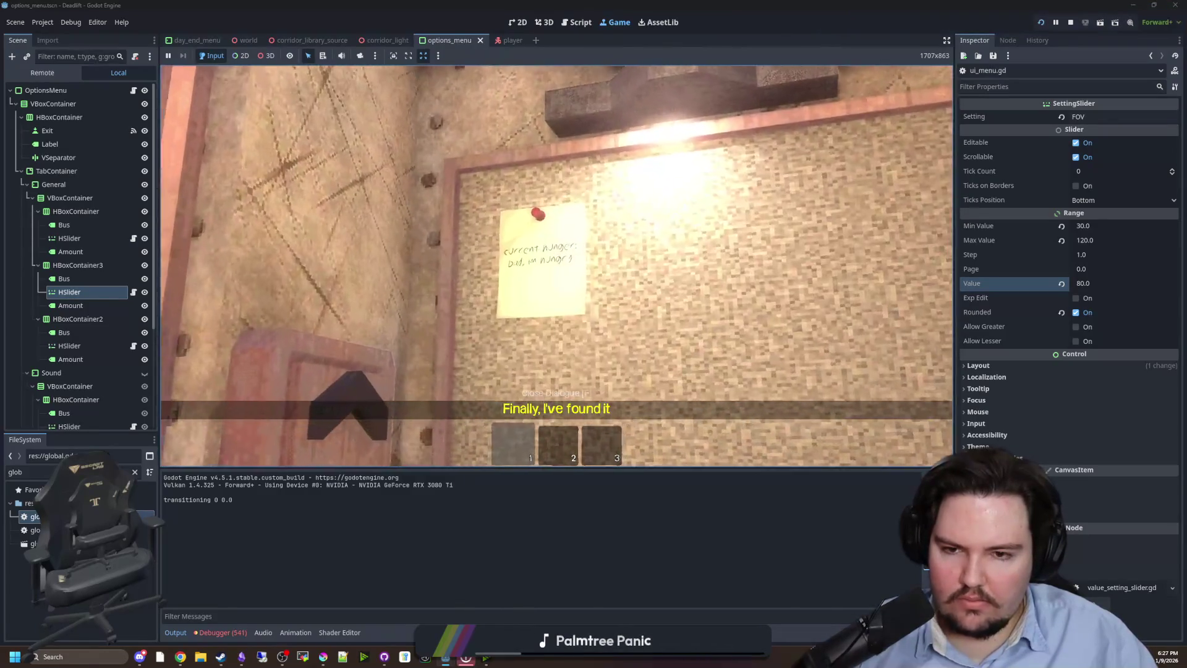
pyautogui.press('Escape')
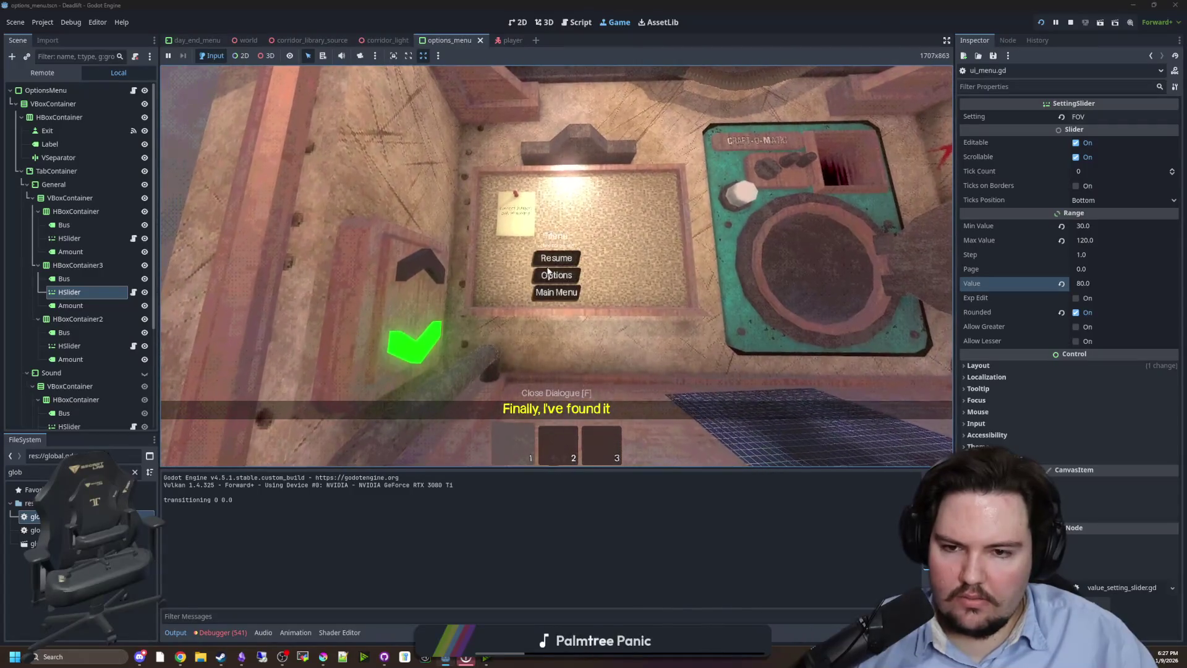
pyautogui.click(556, 276)
pyautogui.press('Escape')
pyautogui.press('Escape')
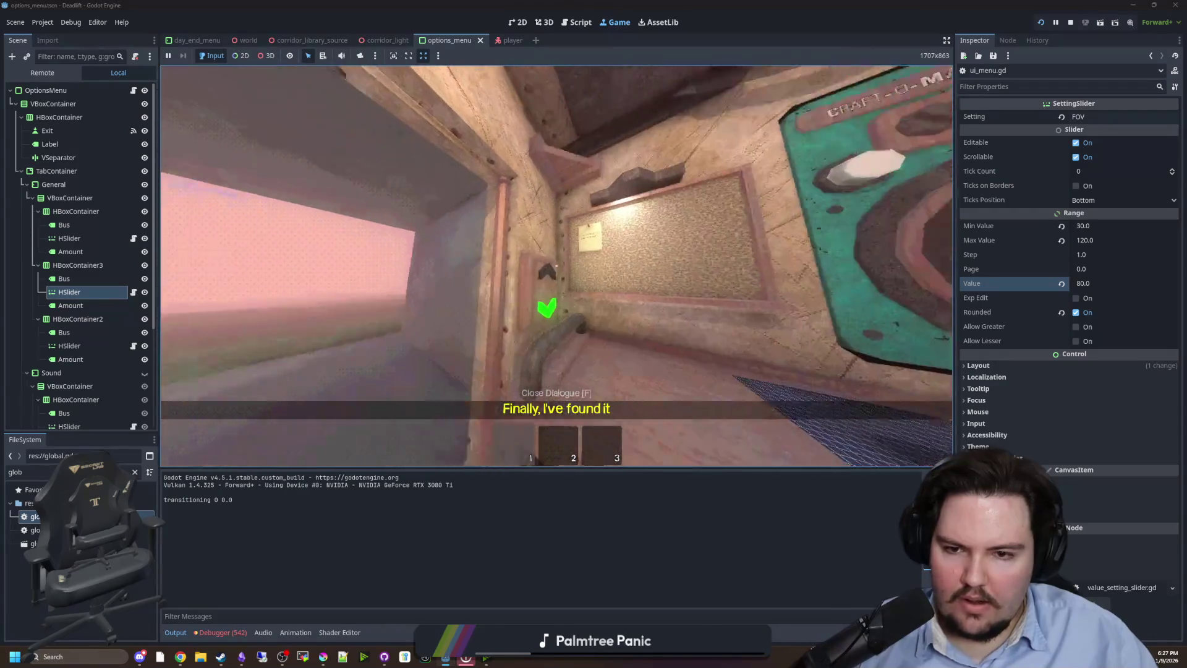
pyautogui.press('Escape')
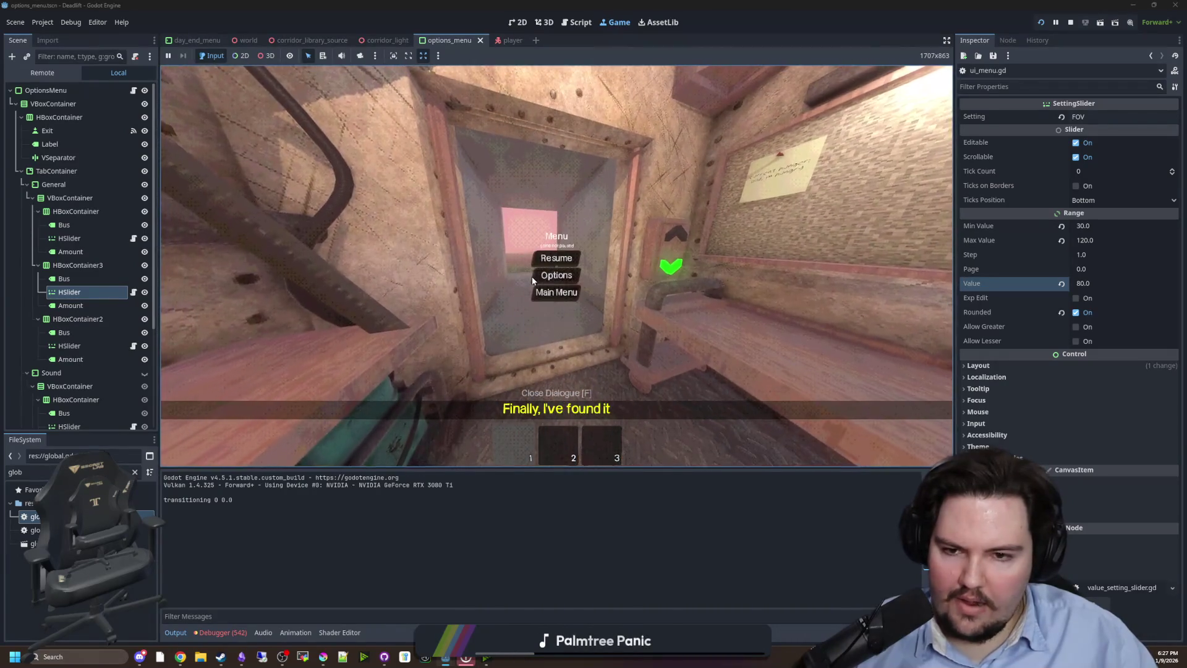
pyautogui.click(543, 275)
pyautogui.moveTo(638, 228); pyautogui.dragTo(579, 232)
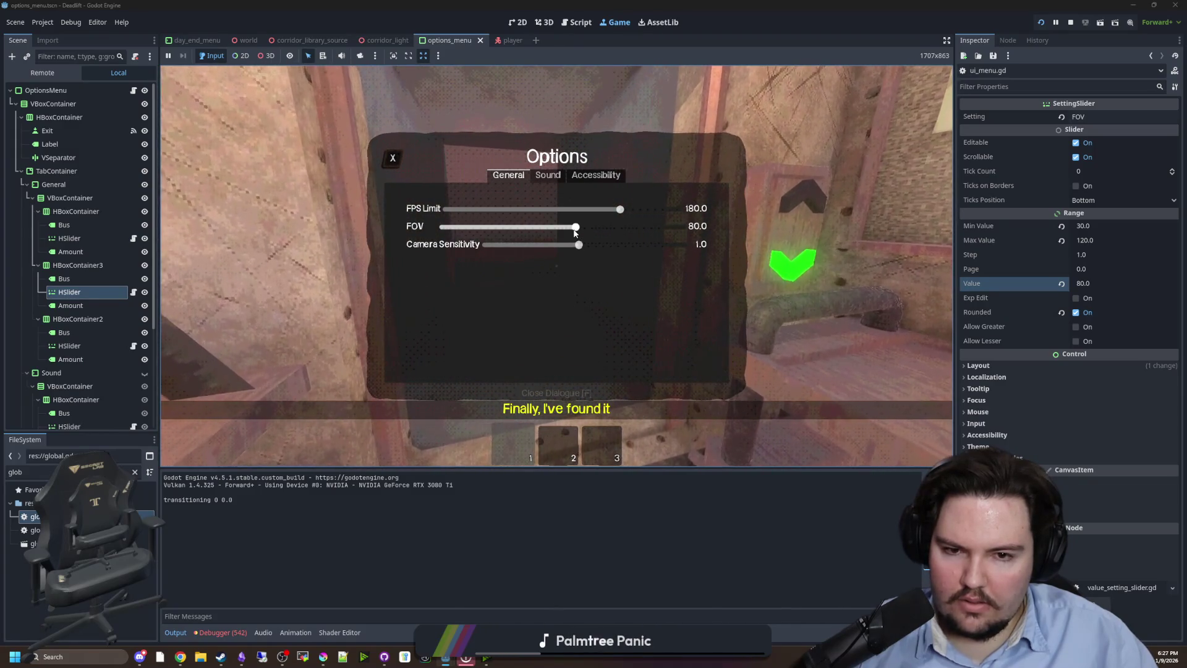
pyautogui.press('Escape')
pyautogui.press('Escape')
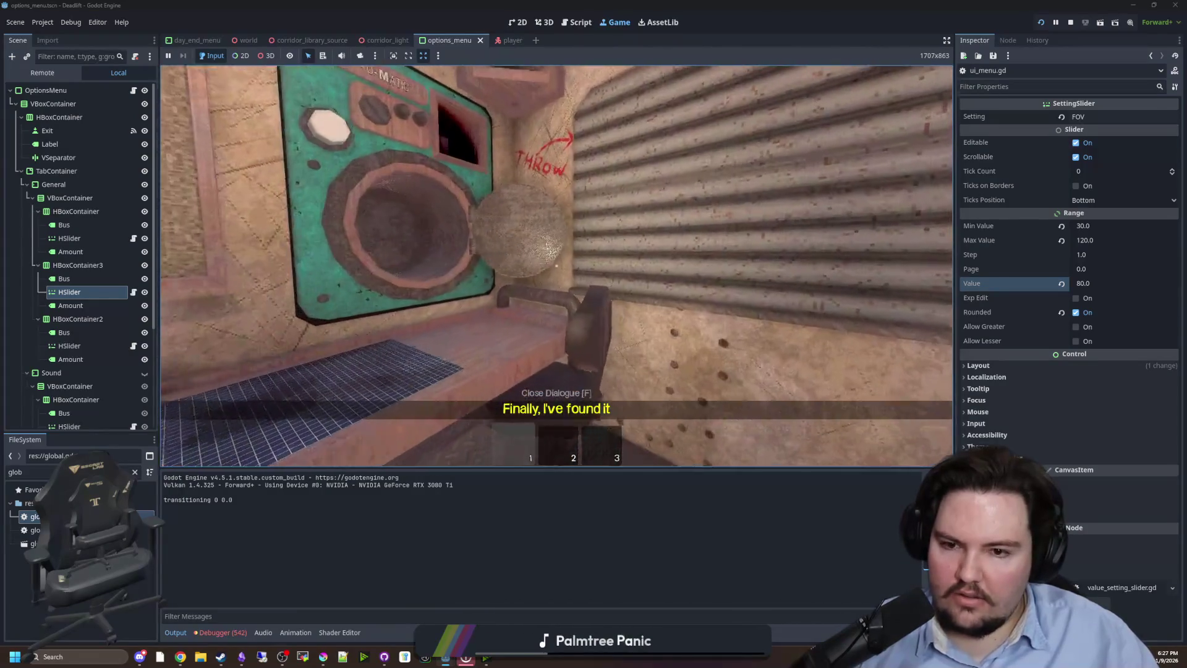
# Step: Walk down the corridor into the room to judge the new FOV, then pause
pyautogui.press('w')
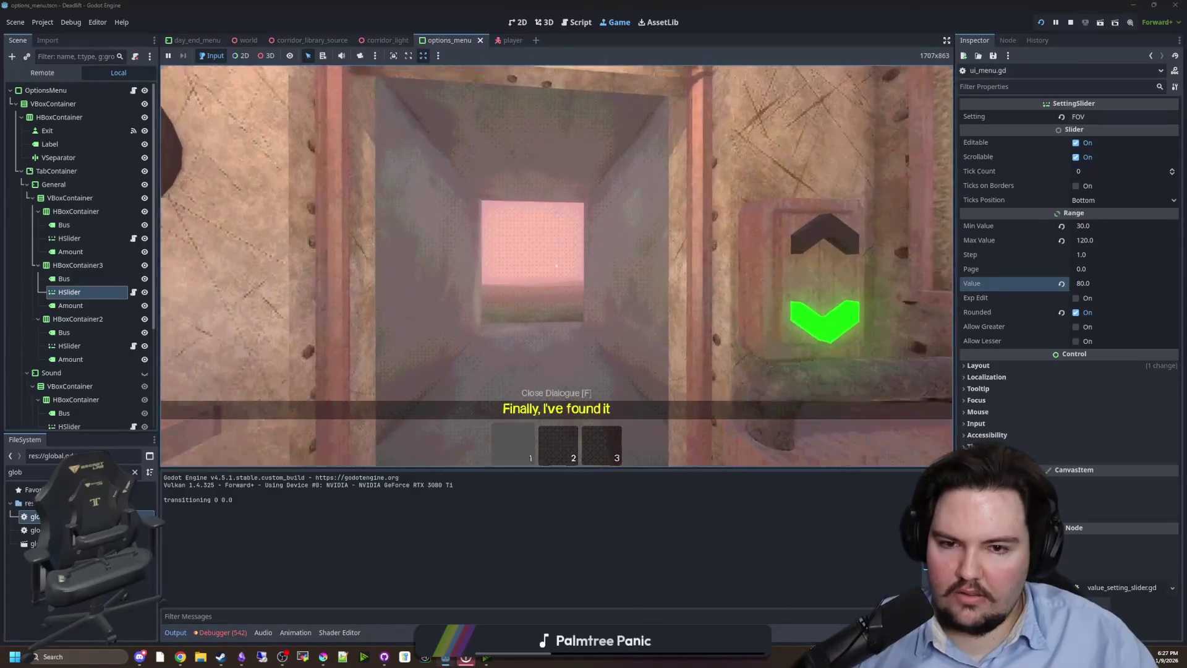
pyautogui.press('w')
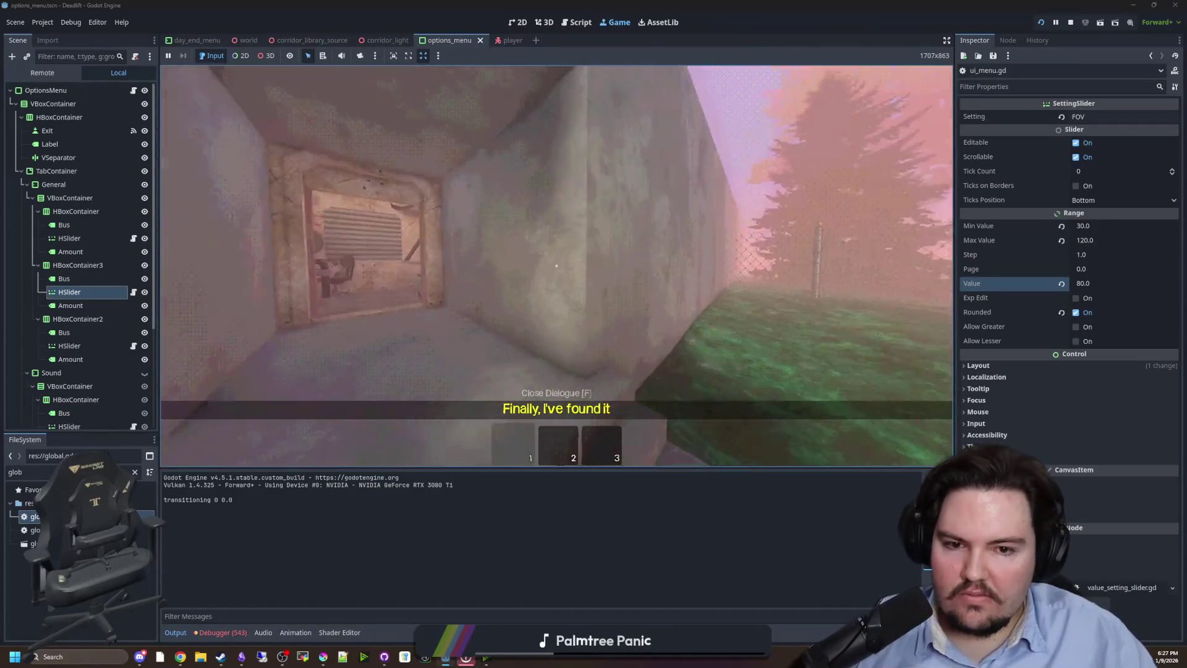
pyautogui.press('w')
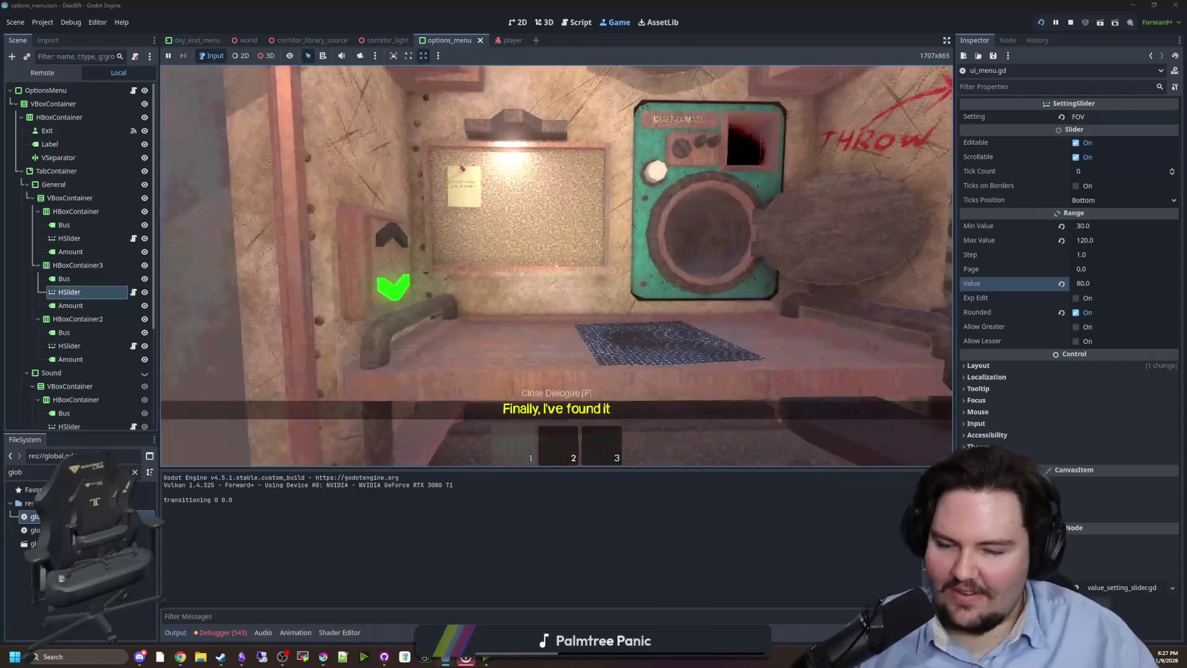
pyautogui.press('Escape')
pyautogui.click(559, 271)
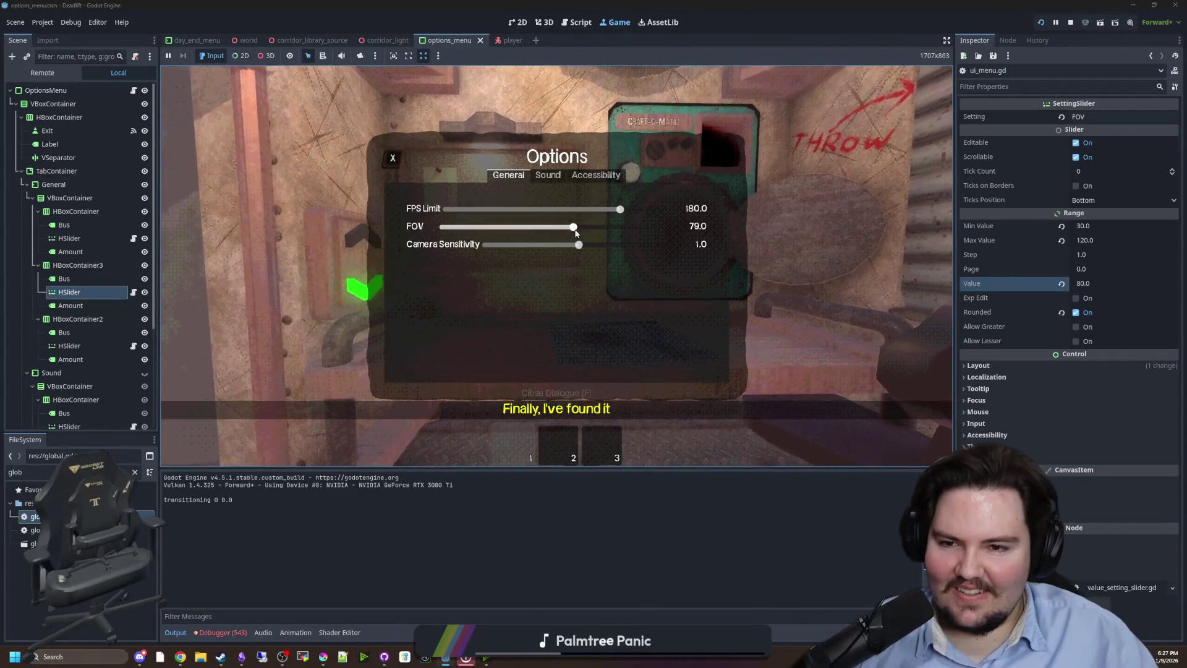
pyautogui.press('Escape')
pyautogui.press('Escape')
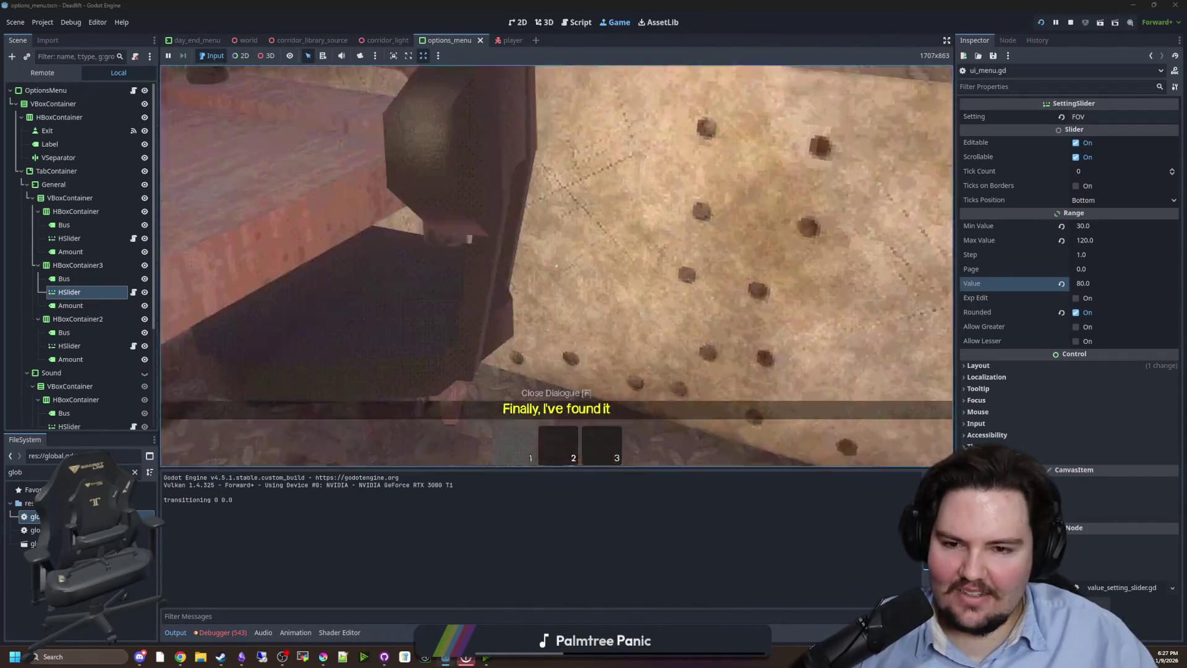
pyautogui.moveTo(557, 266)
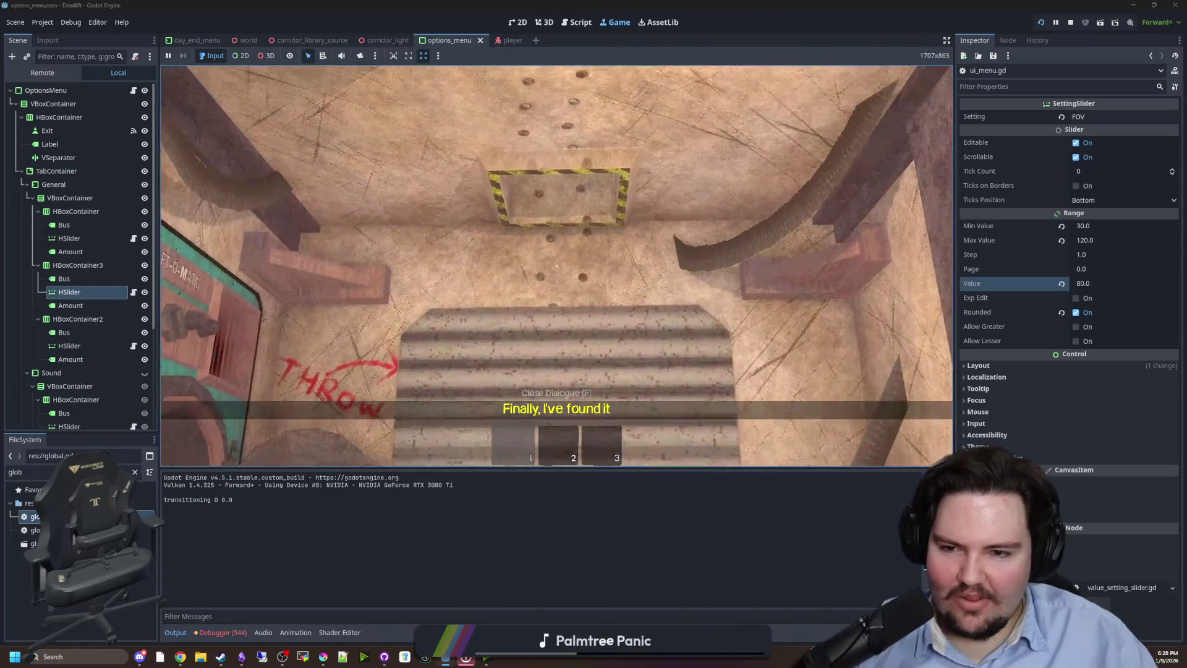
pyautogui.press('Escape')
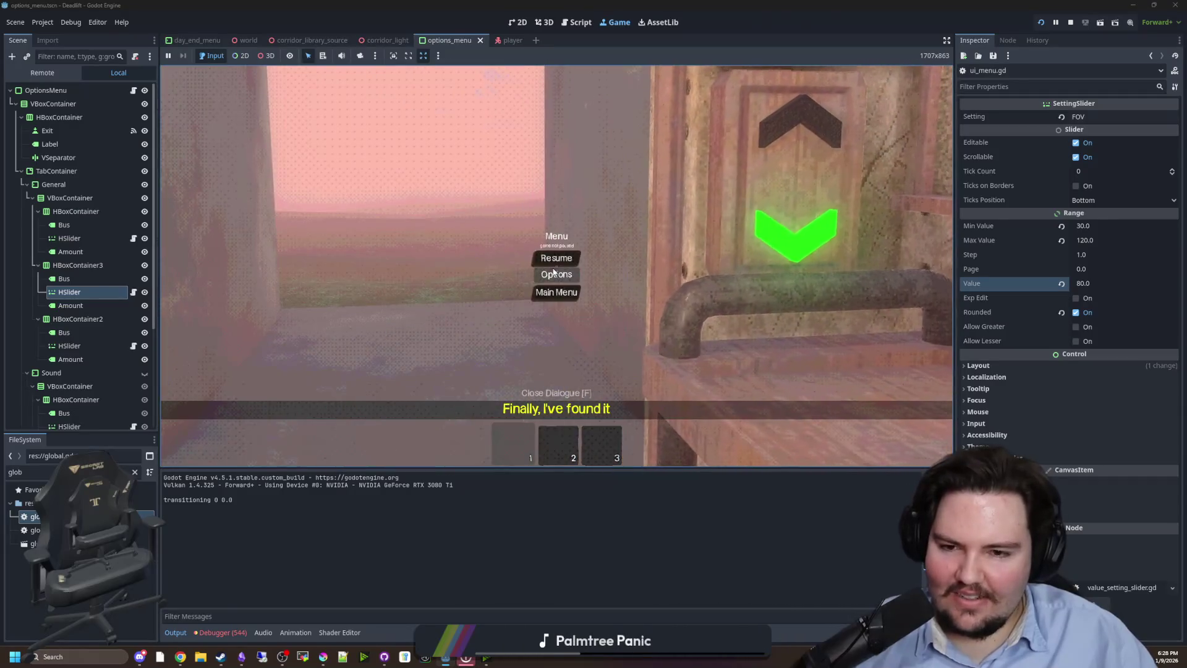
# Step: Nudge the FOV slider up and walk through the room and vent corridor to compare
pyautogui.click(541, 259)
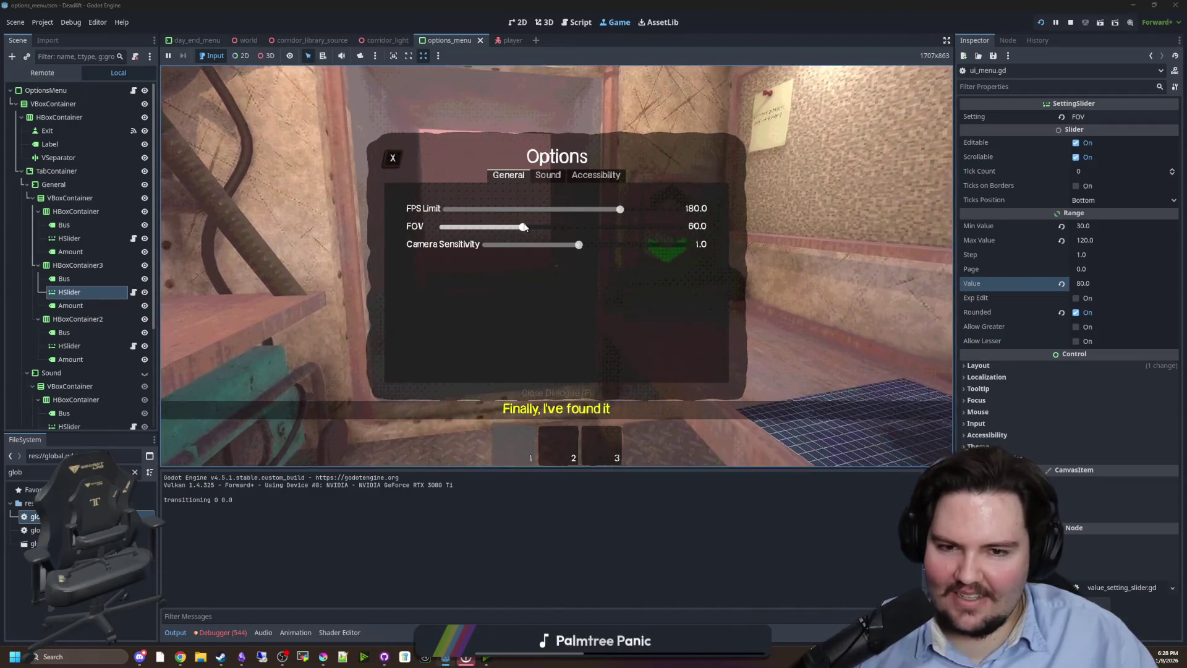
pyautogui.press('Escape')
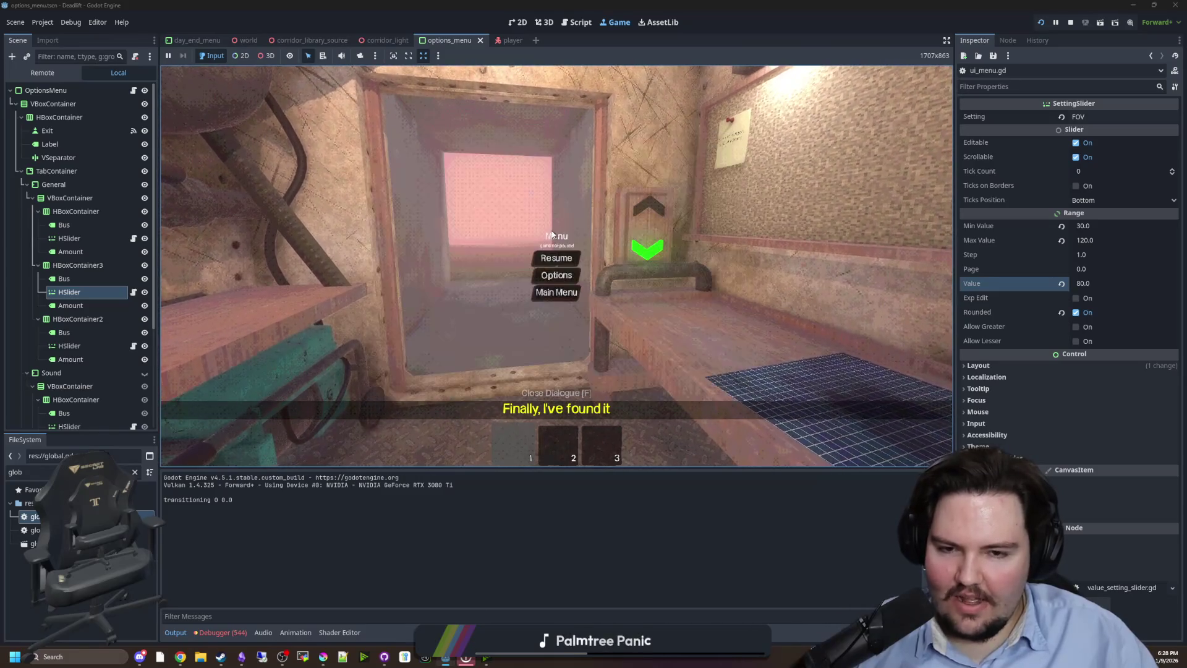
pyautogui.press('Escape')
pyautogui.moveTo(557, 266)
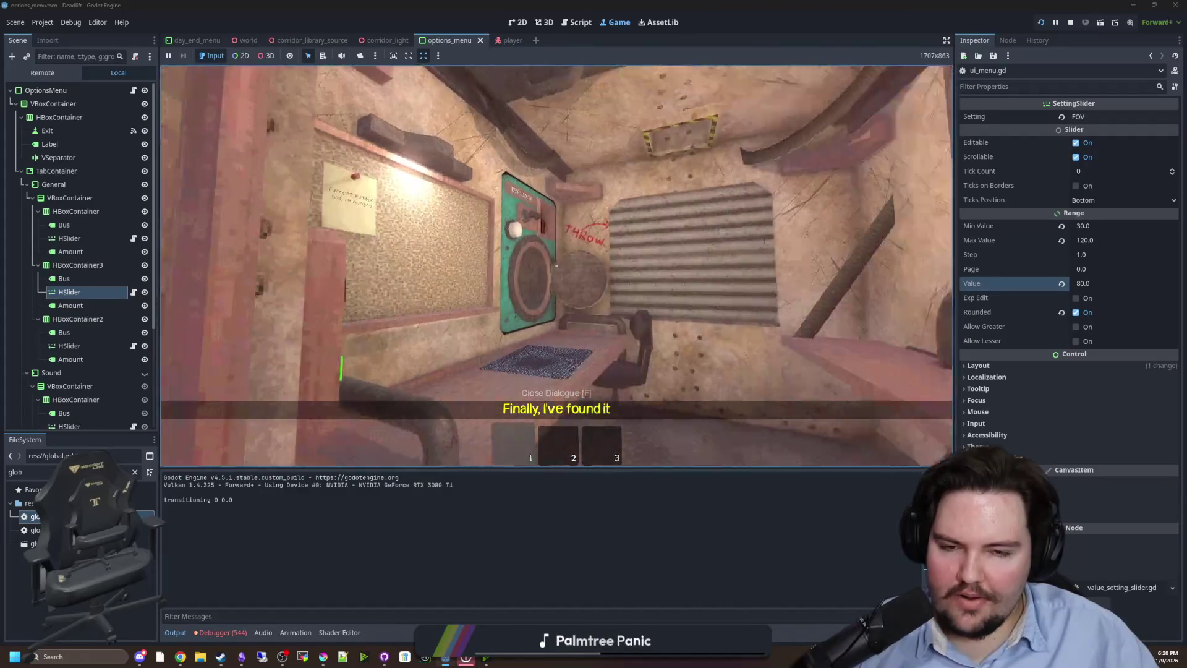
pyautogui.press('Escape')
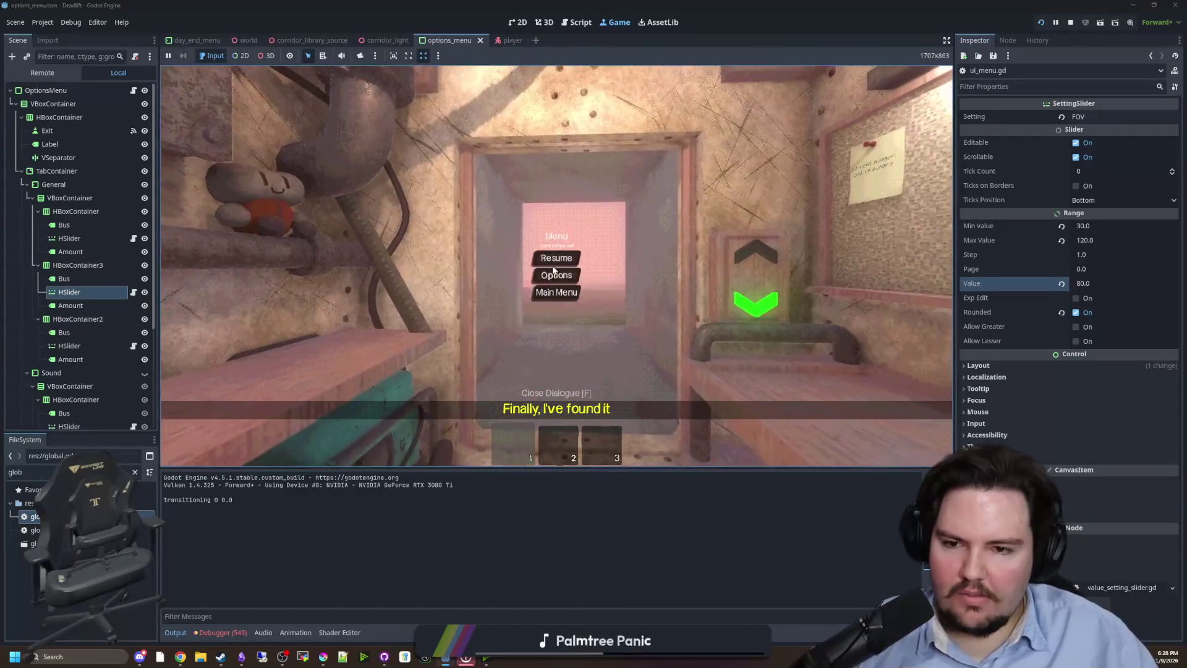
pyautogui.click(550, 274)
pyautogui.moveTo(549, 231); pyautogui.dragTo(581, 231)
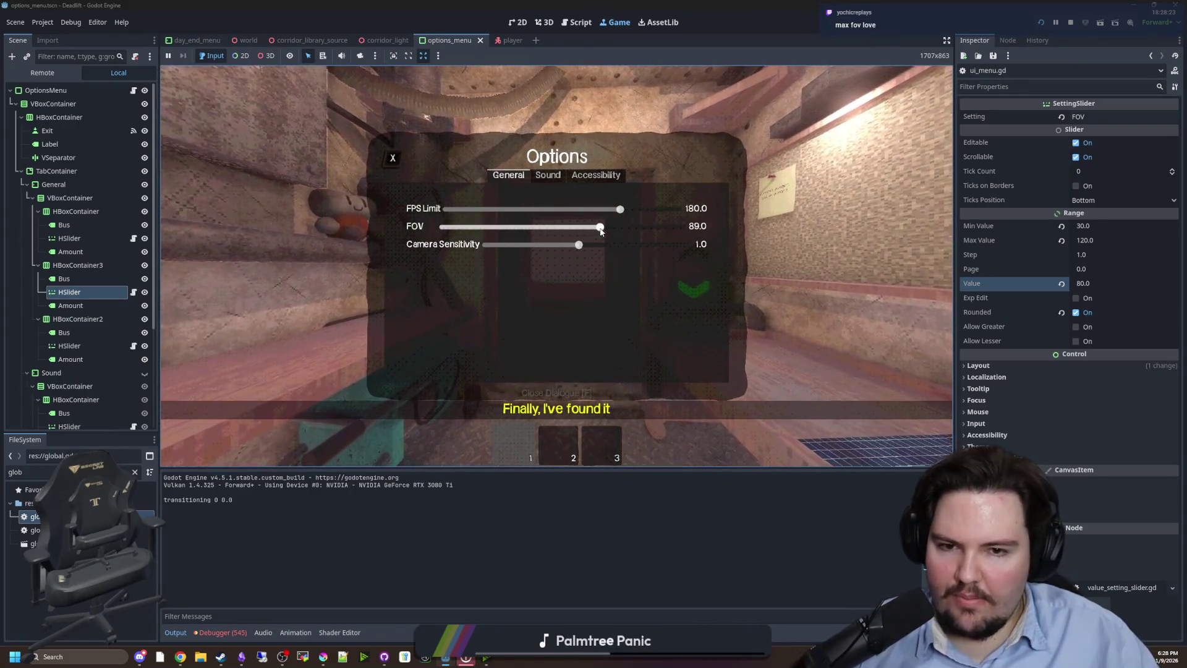
pyautogui.press('Escape')
pyautogui.press('Escape')
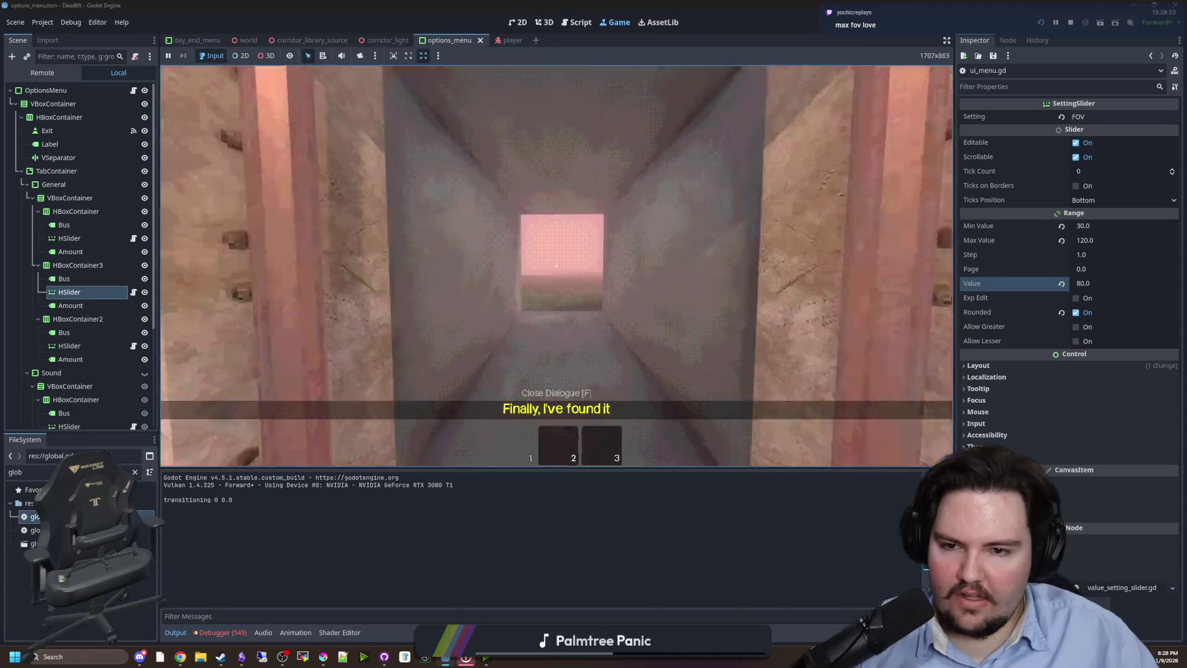
pyautogui.press('w')
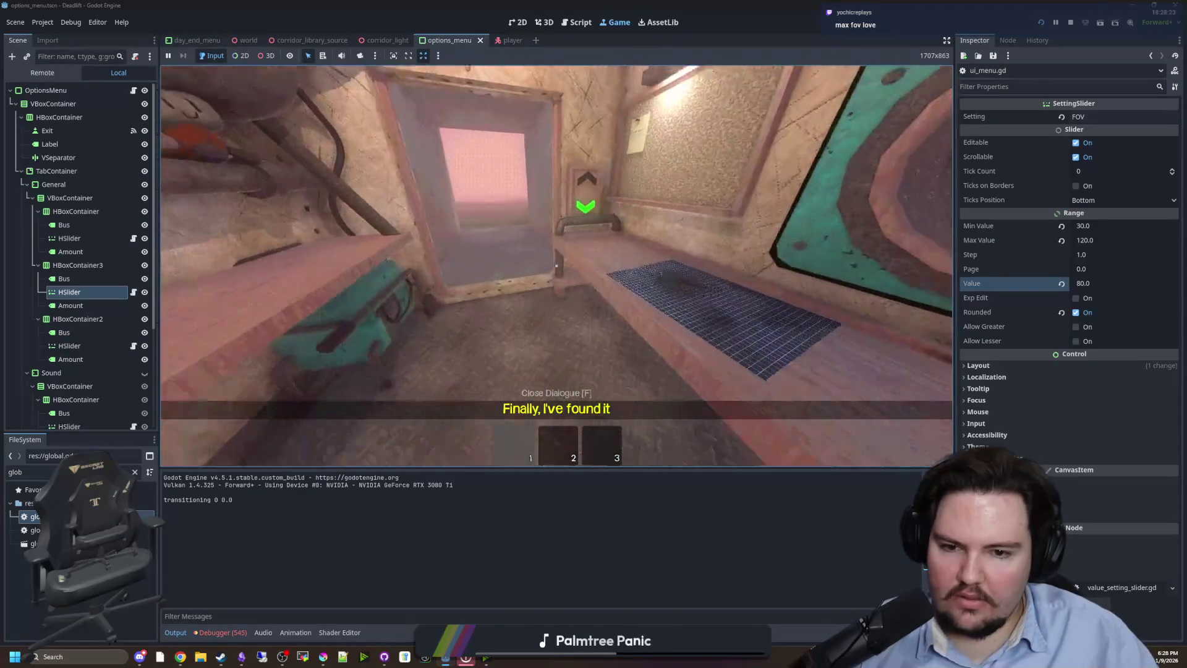
pyautogui.press('w')
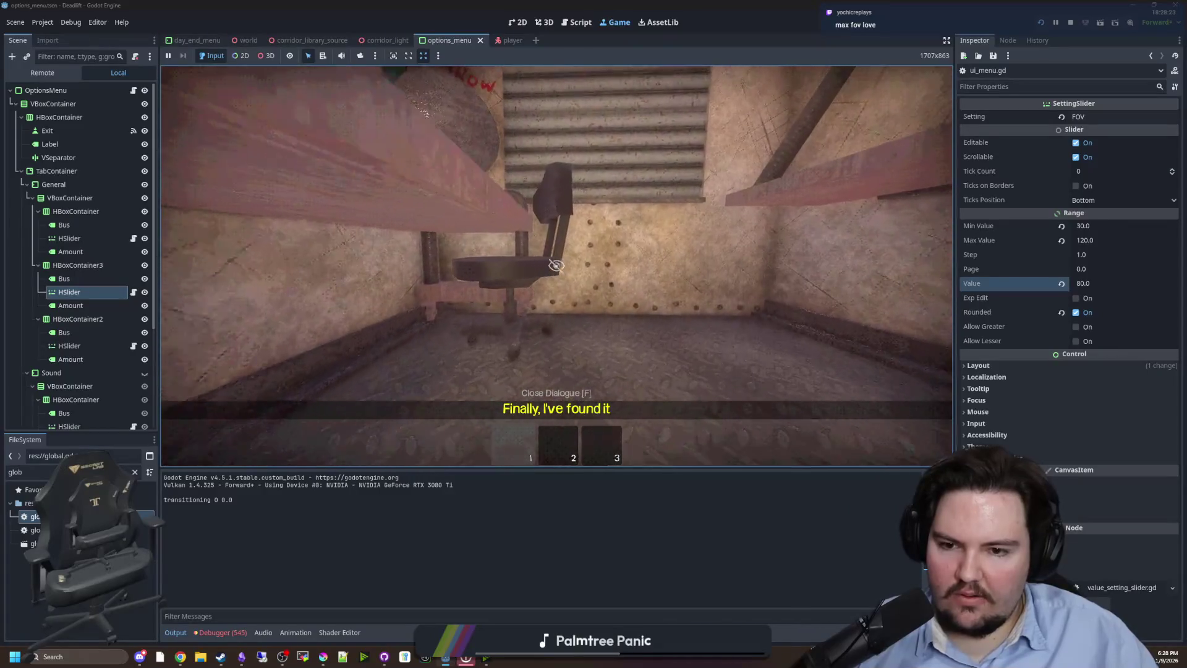
pyautogui.press('w')
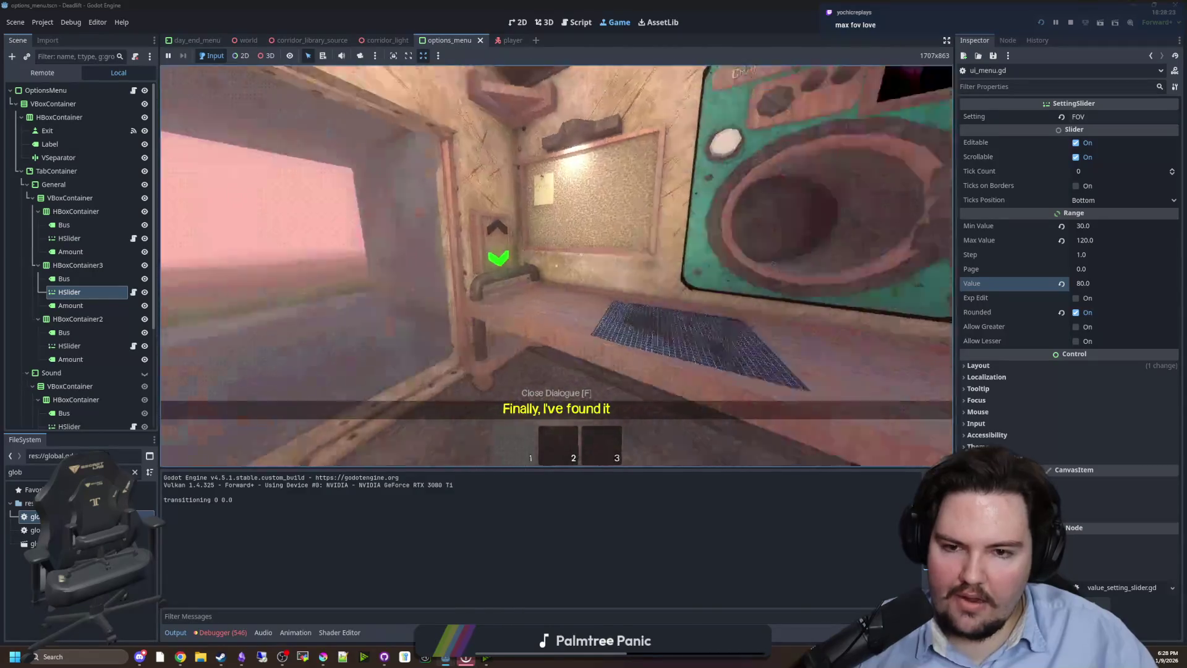
# Step: Raise FOV to its 120 maximum, lower it to about 81, then stop the game
pyautogui.press('Escape')
pyautogui.click(557, 272)
pyautogui.moveTo(599, 228); pyautogui.dragTo(713, 224)
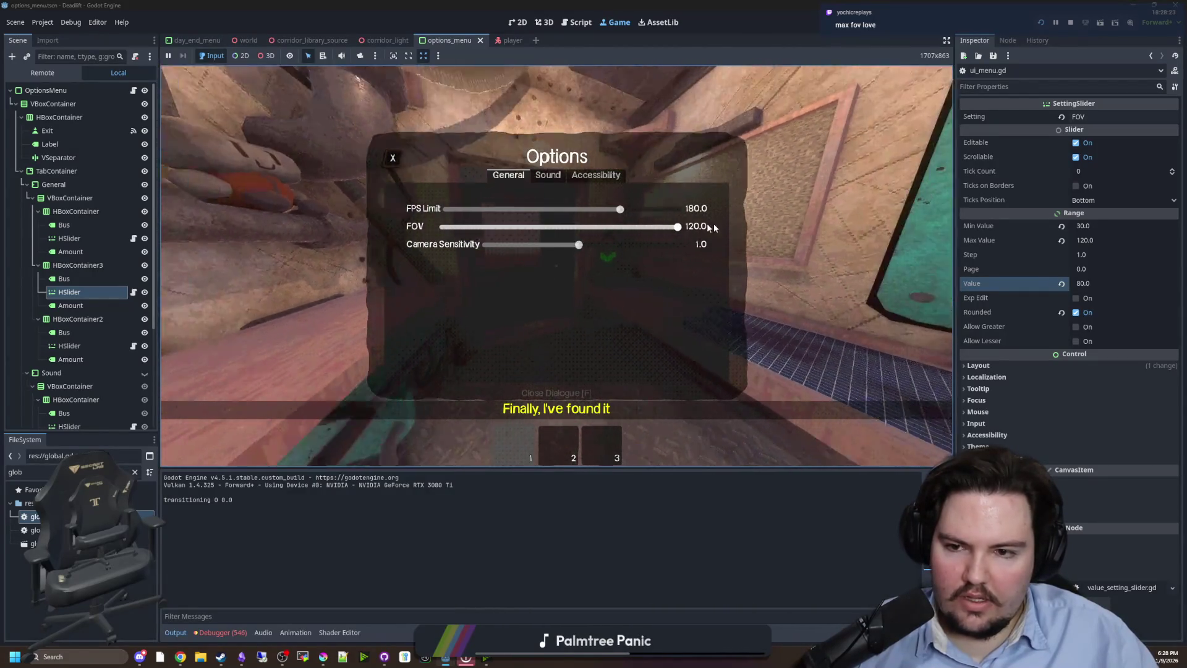
pyautogui.press('Escape')
pyautogui.press('Escape')
pyautogui.moveTo(556, 266)
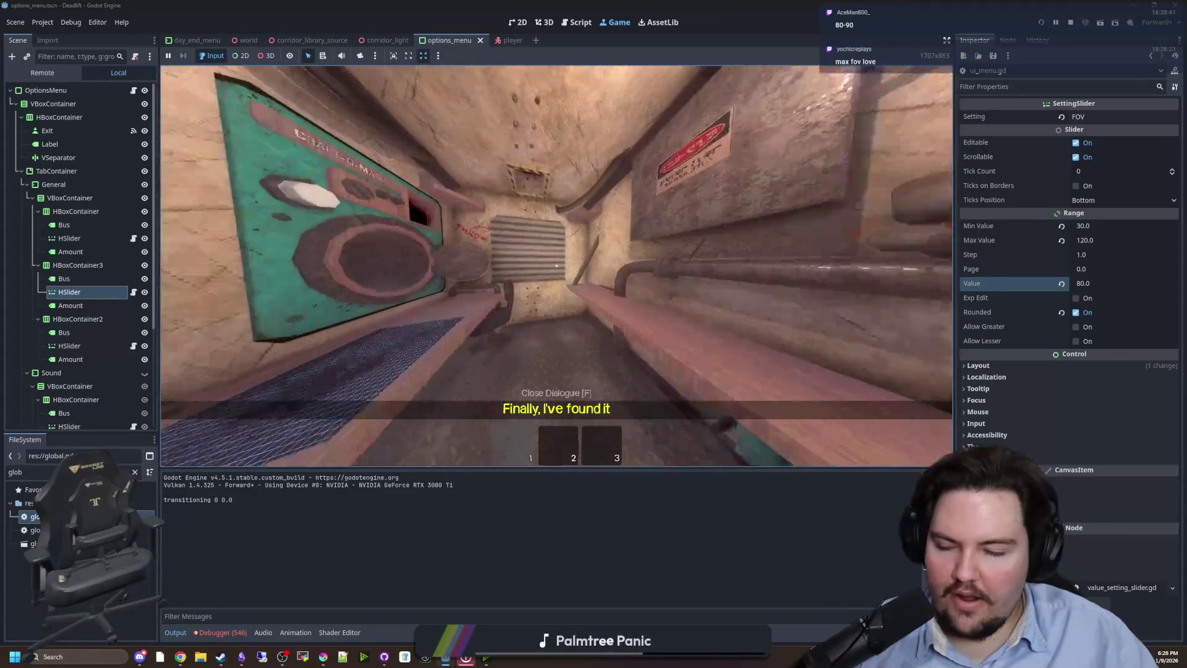
pyautogui.press('Escape')
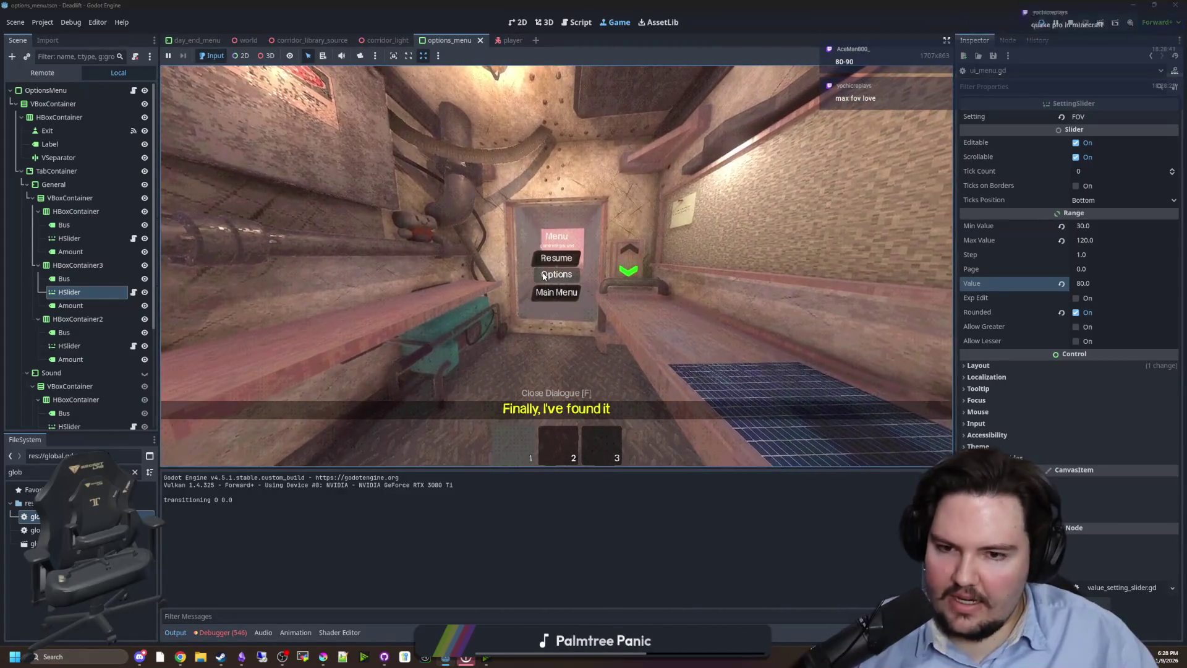
pyautogui.click(556, 275)
pyautogui.moveTo(652, 229); pyautogui.dragTo(583, 227)
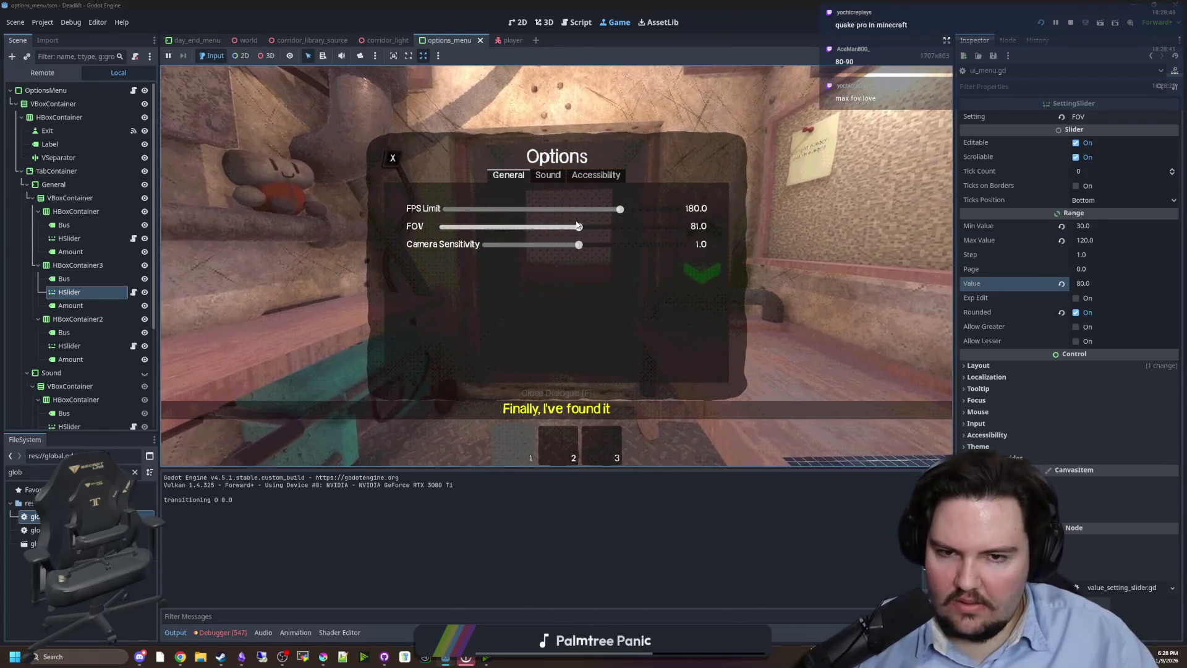
pyautogui.press('Escape')
pyautogui.click(557, 257)
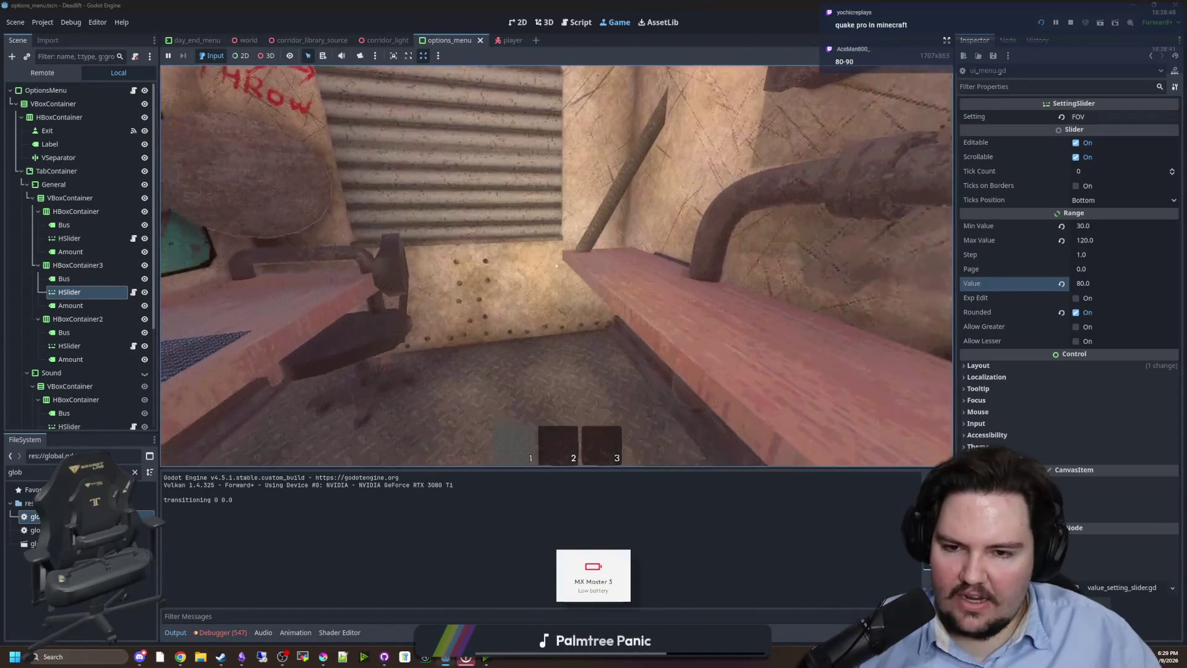
pyautogui.press('Escape')
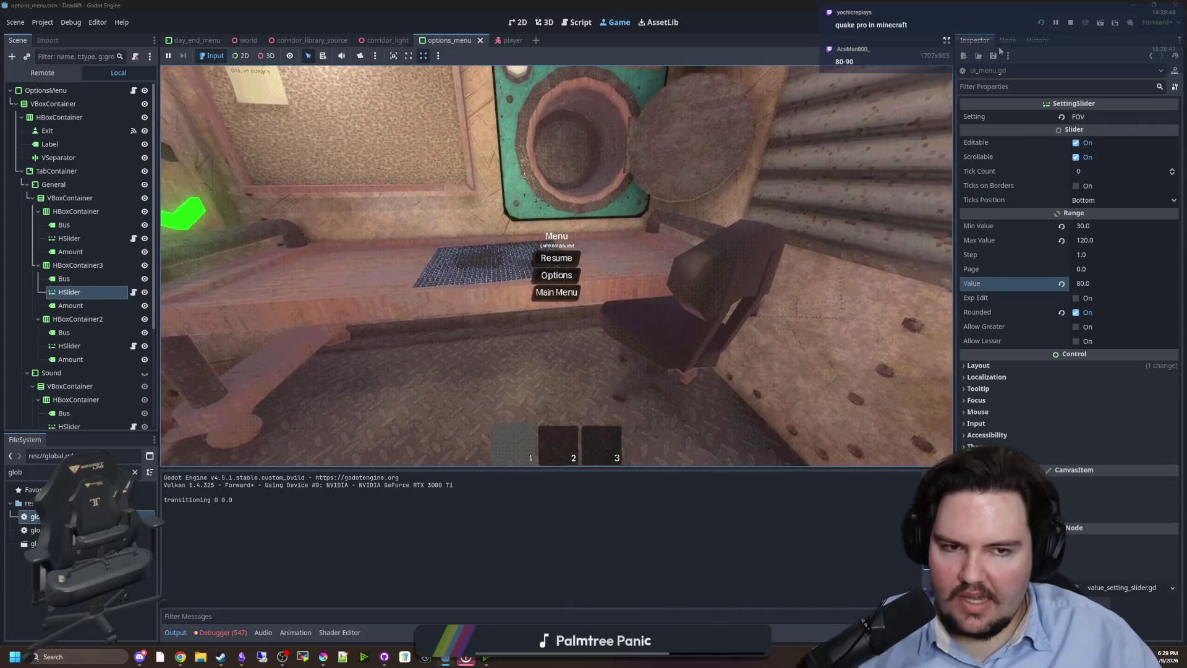
pyautogui.press('F8')
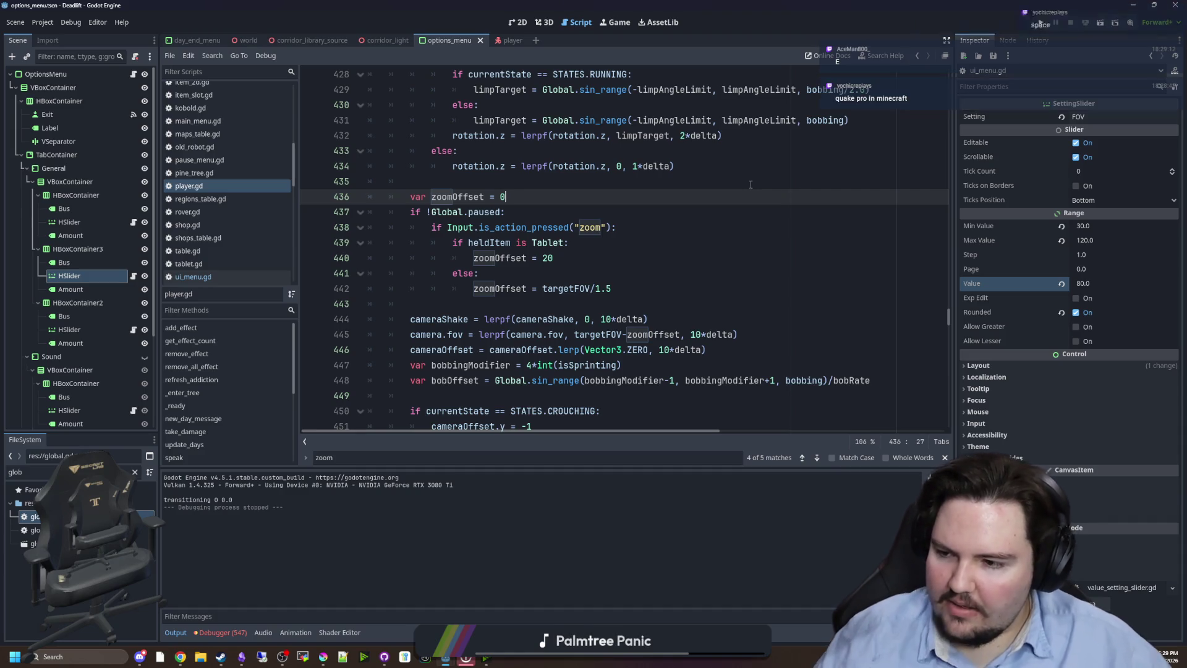
pyautogui.click(629, 219)
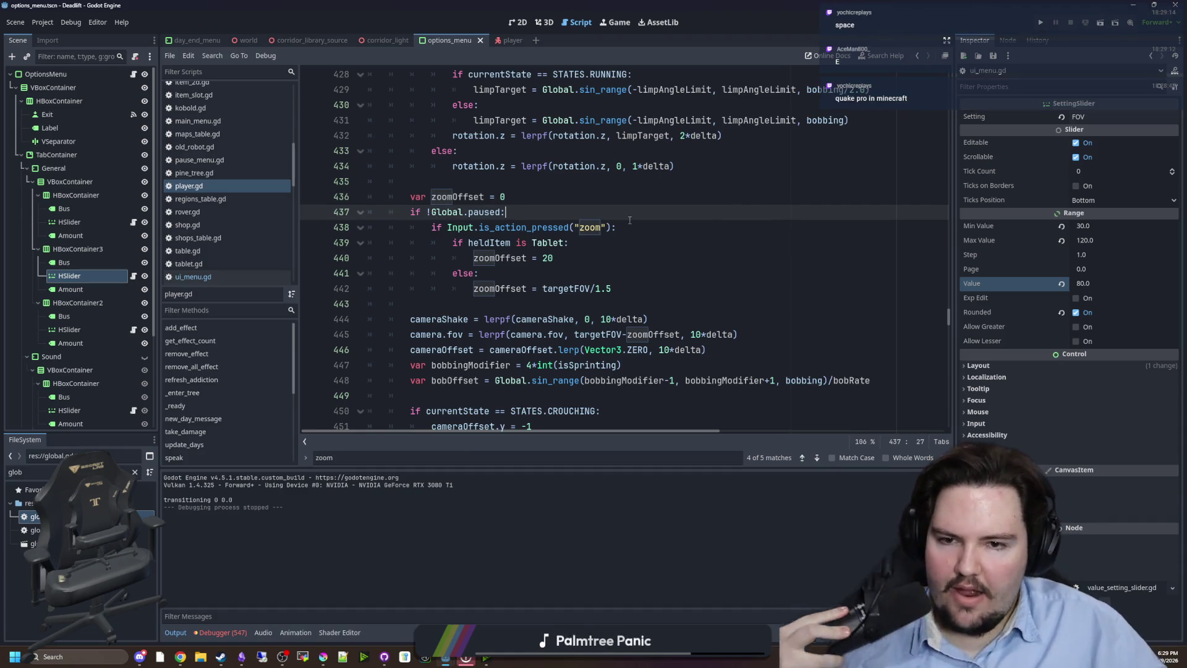
pyautogui.click(496, 193)
pyautogui.click(503, 185)
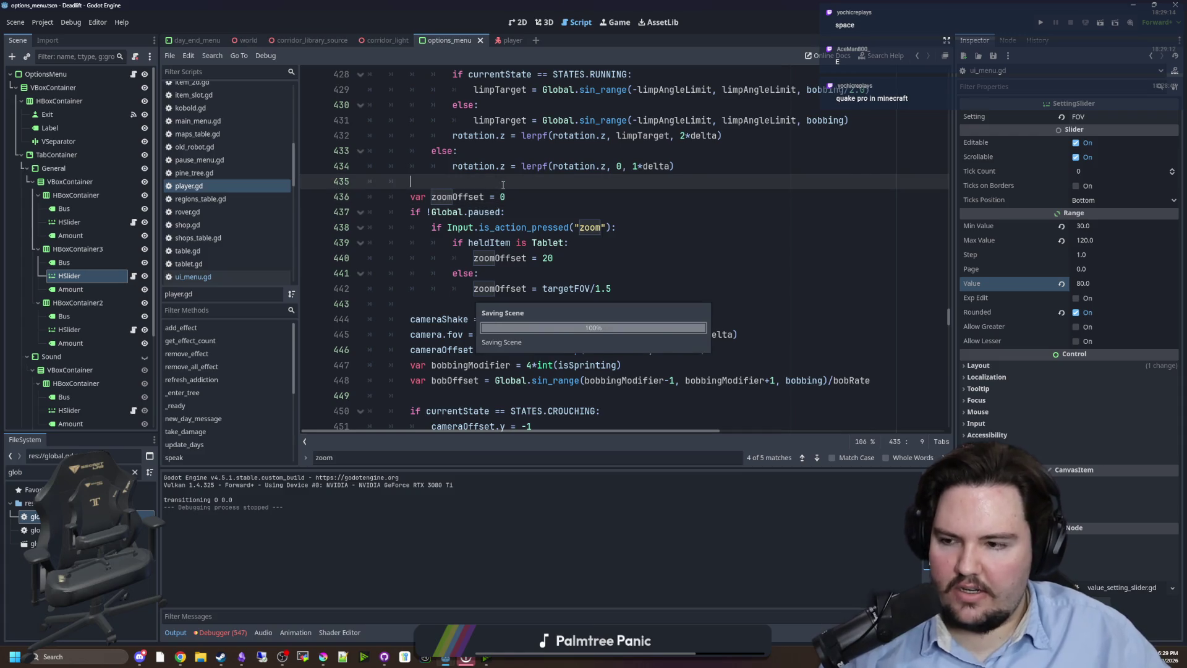
# Step: In the Input Map, replace dismiss_dialogue's old key with Space
pyautogui.click(42, 23)
pyautogui.click(47, 34)
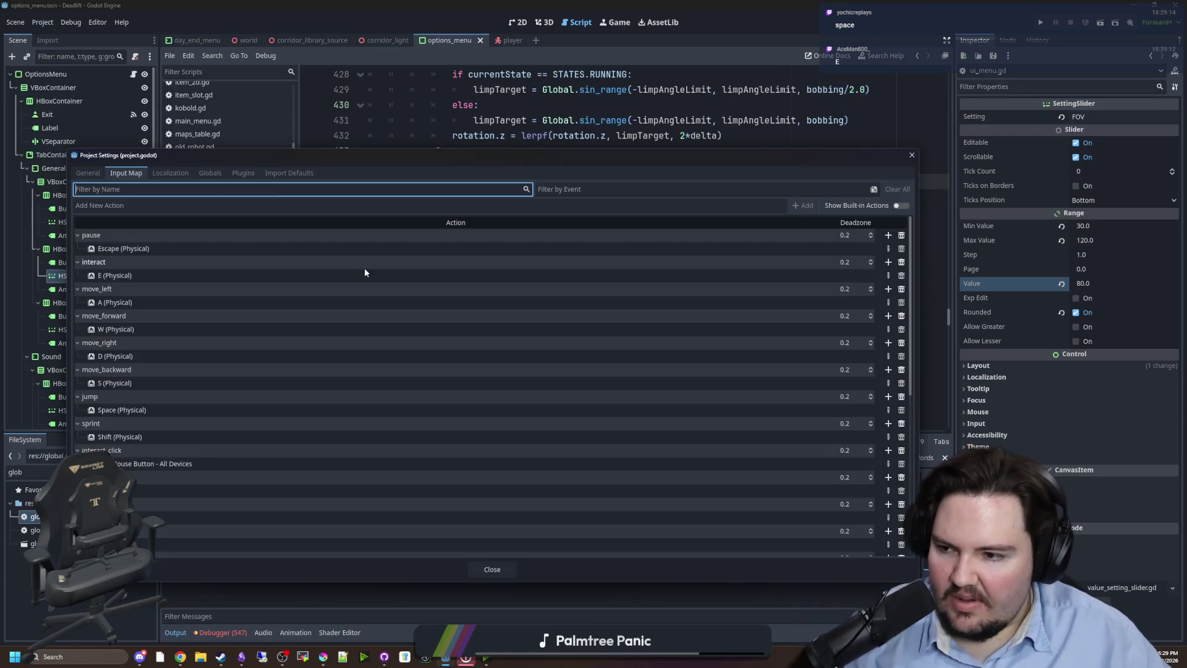
pyautogui.click(901, 546)
pyautogui.click(889, 545)
pyautogui.press('space')
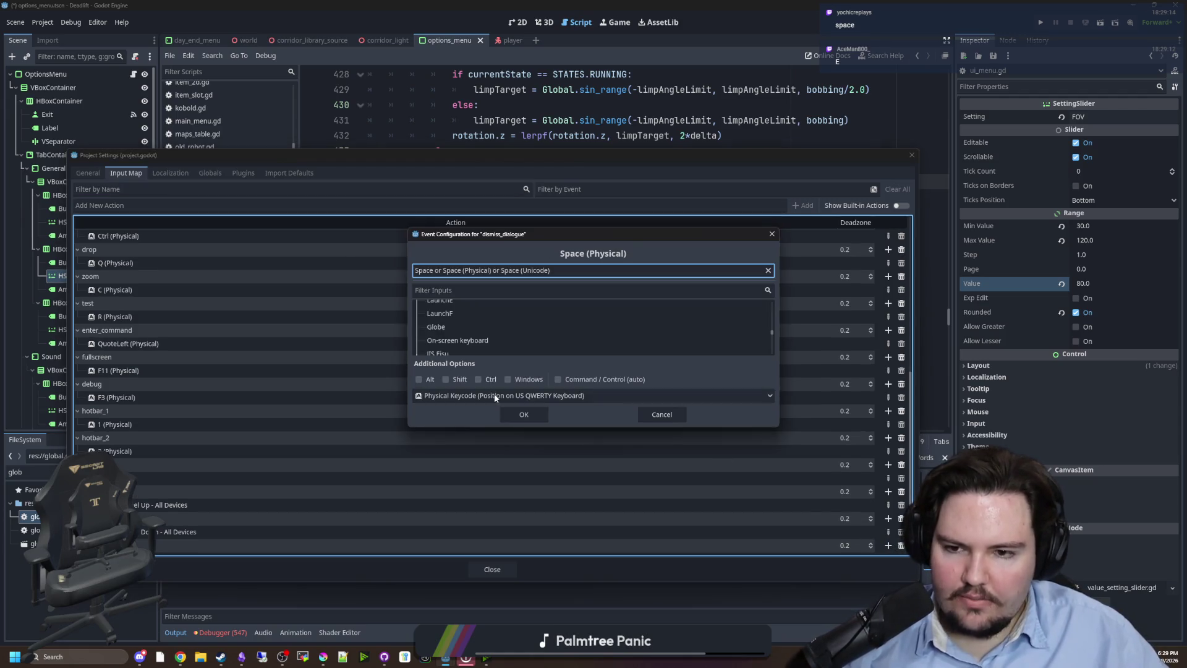
pyautogui.click(504, 414)
pyautogui.press('Escape')
# Step: Save the project, returning to line 443 of the script
pyautogui.hotkey('ctrl', 's')
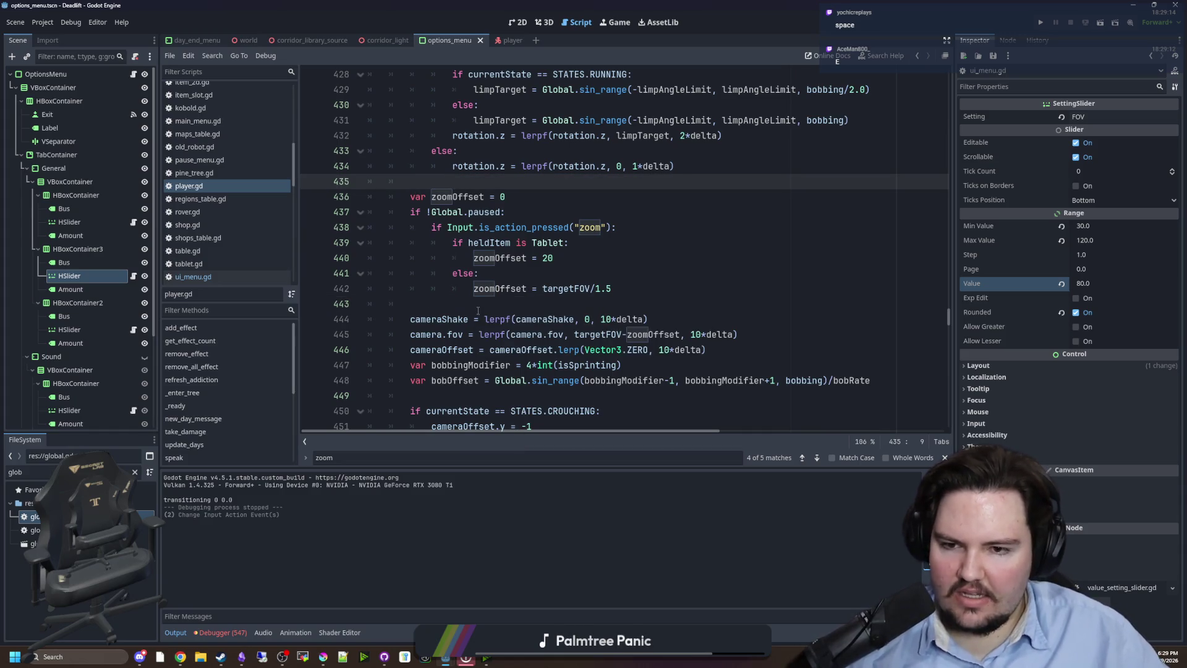
pyautogui.click(454, 319)
pyautogui.click(459, 308)
pyautogui.hotkey('ctrl', 's')
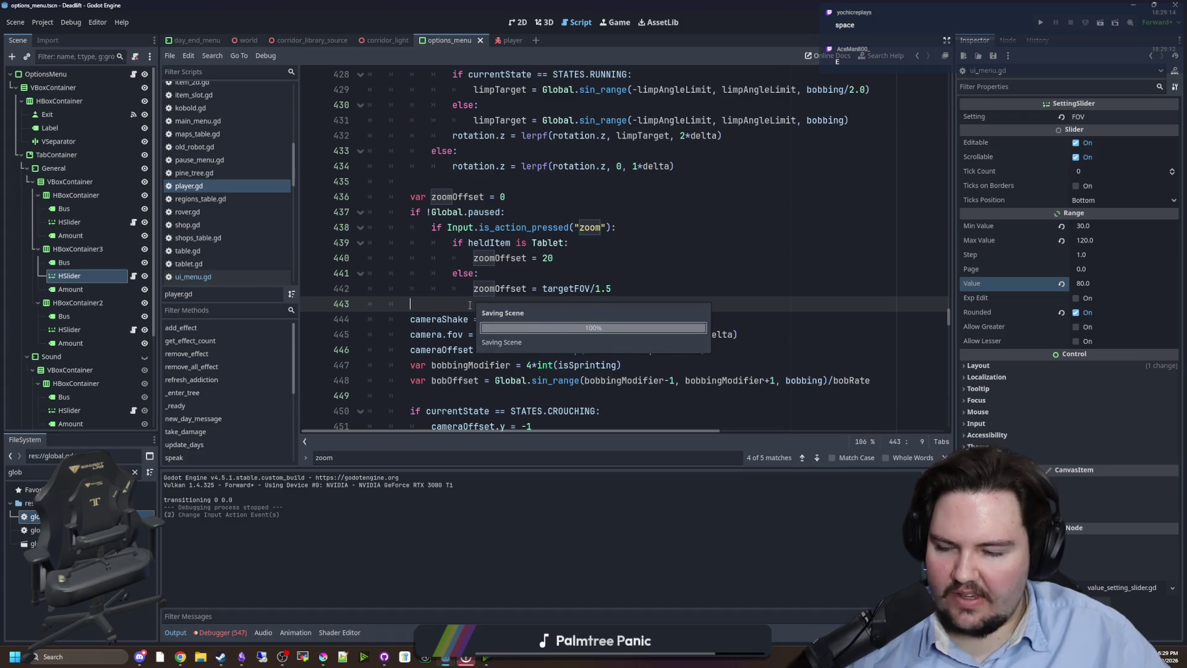
# Step: Save the current scene and switch to the player scene
pyautogui.hotkey('ctrl', 's')
pyautogui.hotkey('ctrl', 's')
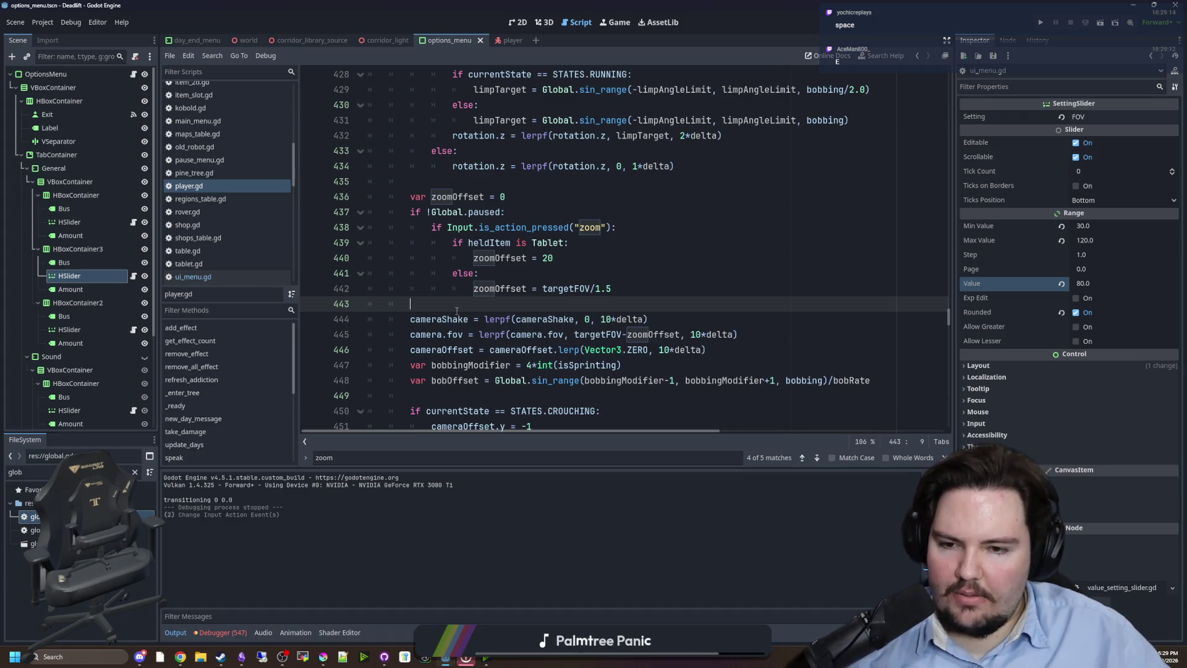
pyautogui.hotkey('ctrl', 's')
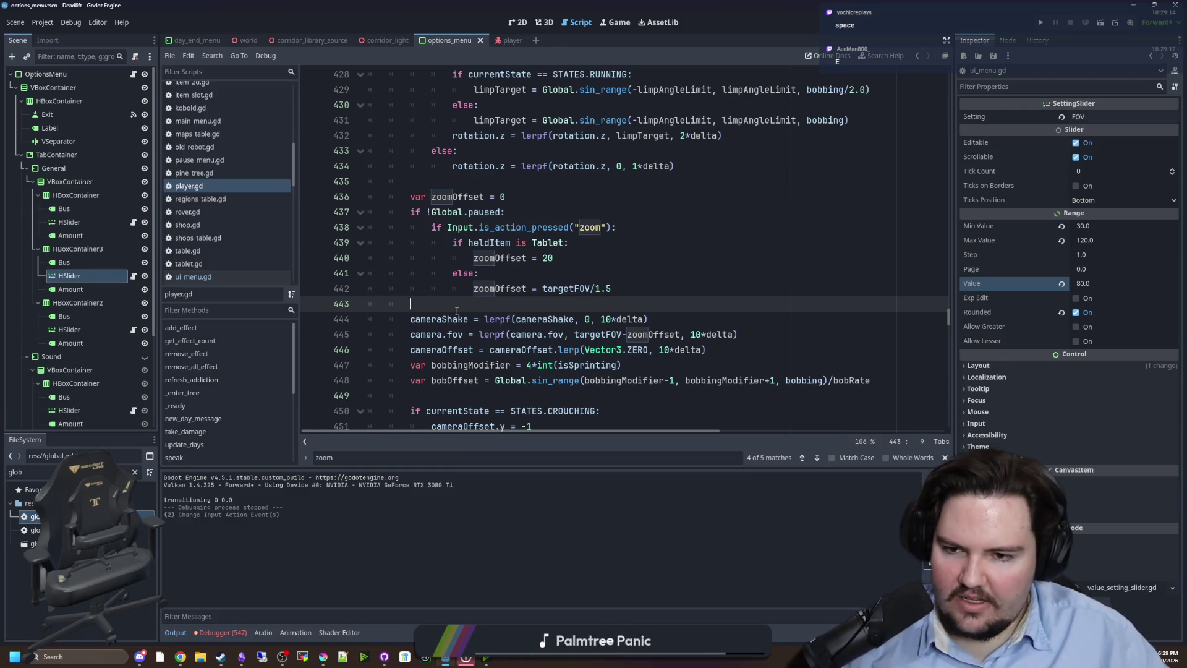
pyautogui.hotkey('ctrl', 's')
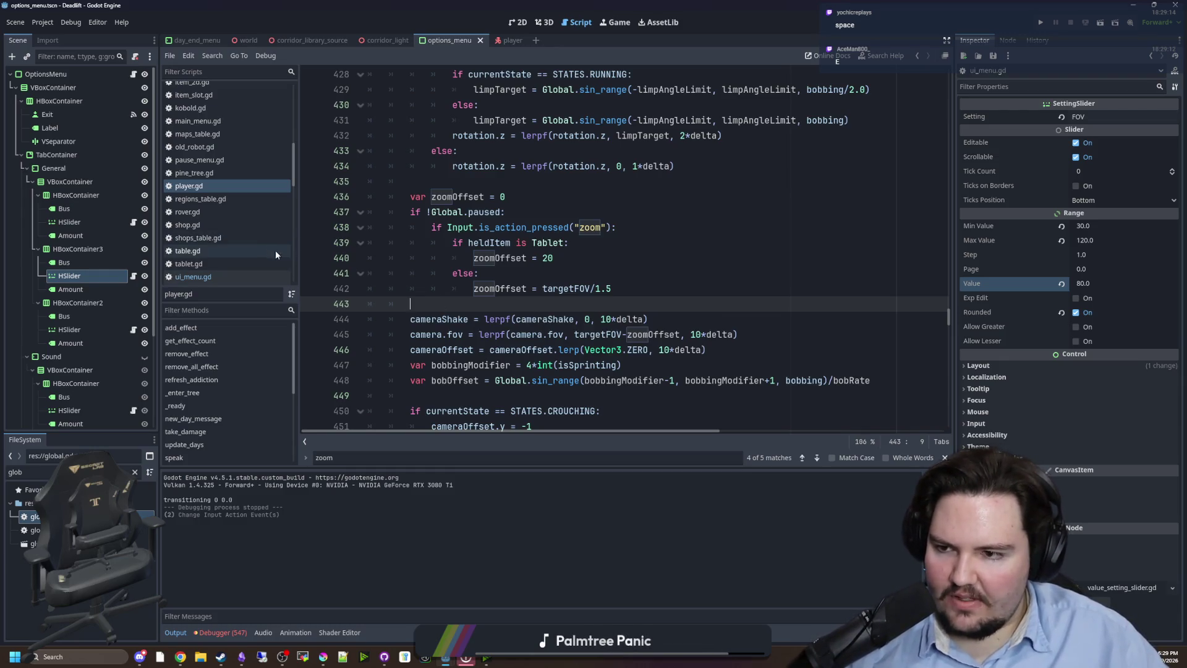
pyautogui.click(86, 276)
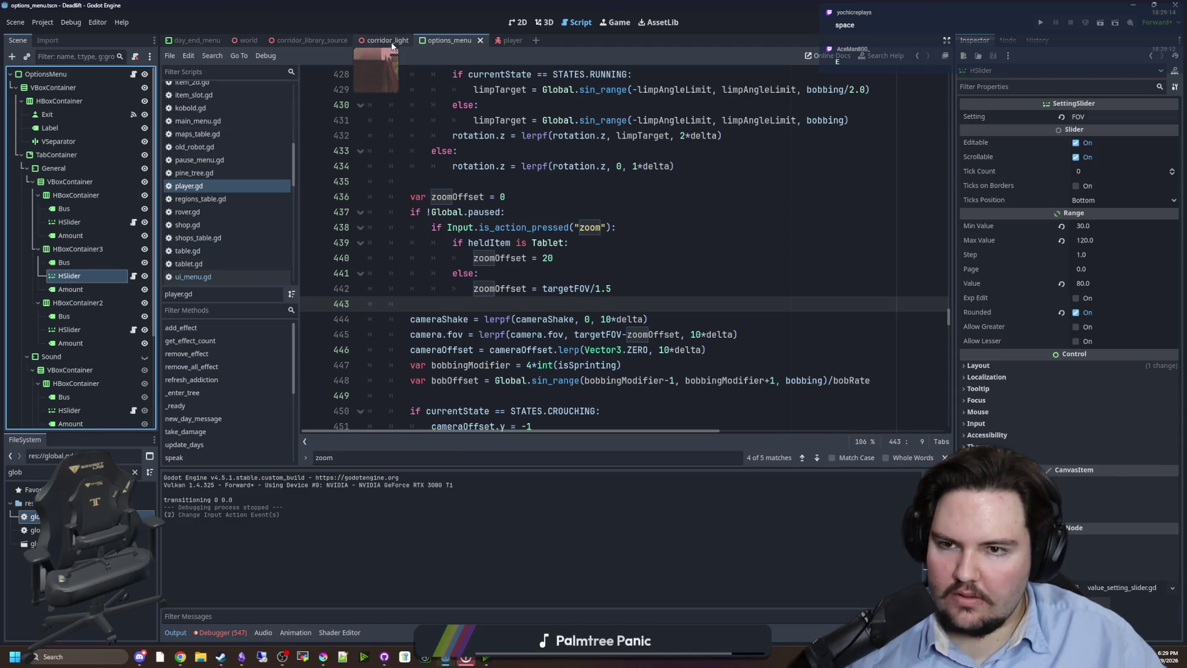
pyautogui.click(501, 40)
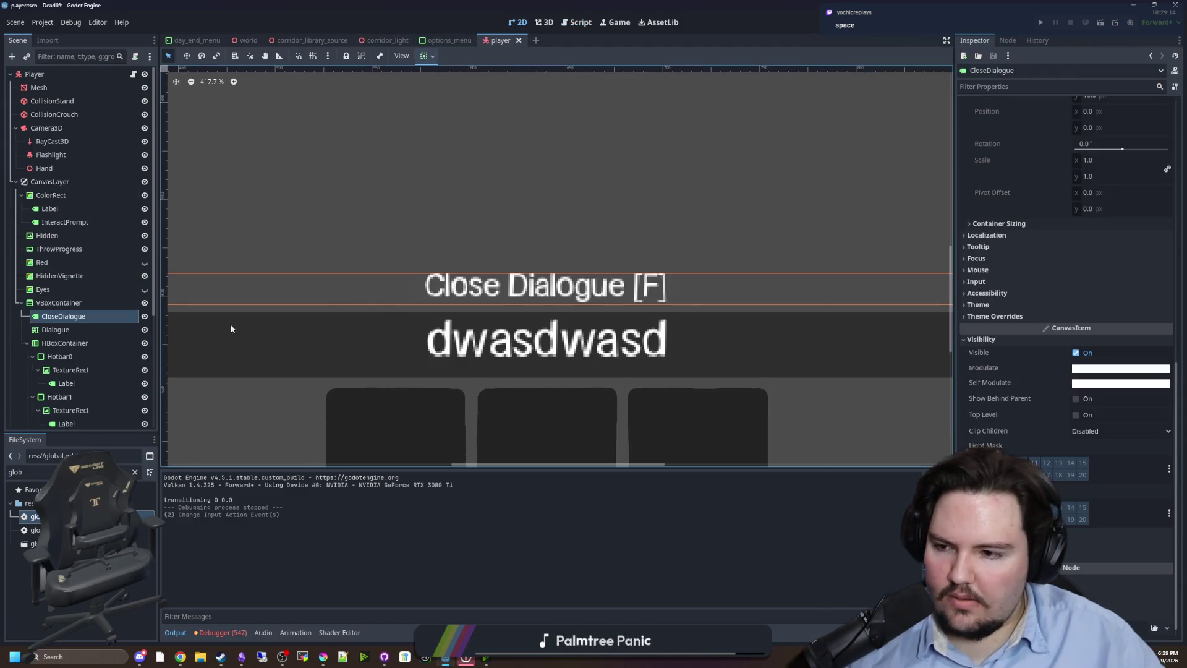
pyautogui.scroll(5, 1054, 142)
# Step: Change the CloseDialogue text to 'Close Dialogue [SPACE]', save, and run the game to test it
pyautogui.click(1085, 141)
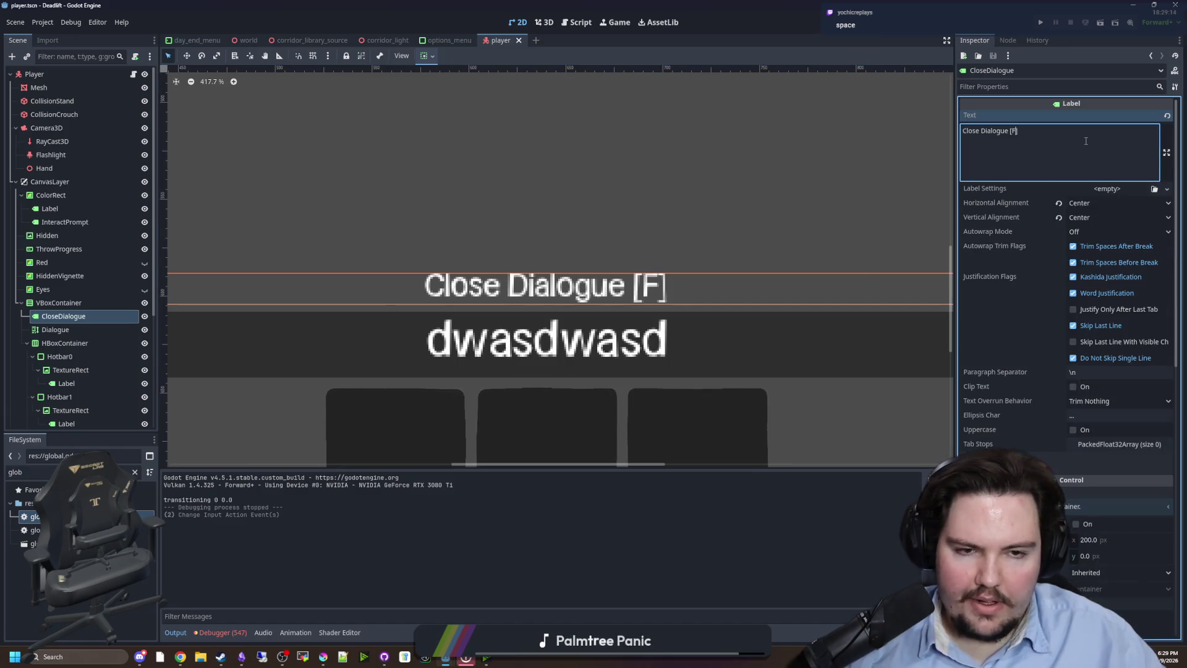
pyautogui.press('BackSpace')
pyautogui.write('Space')
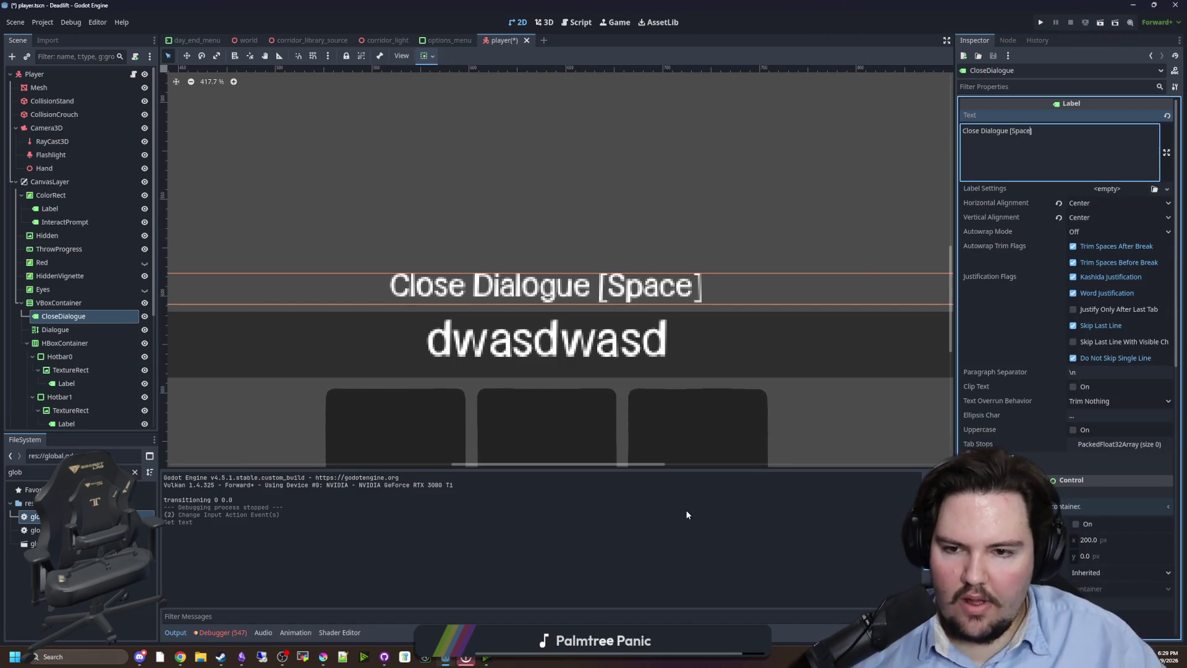
pyautogui.press('BackSpace')
pyautogui.press('BackSpace')
pyautogui.press('BackSpace')
pyautogui.write('PACE')
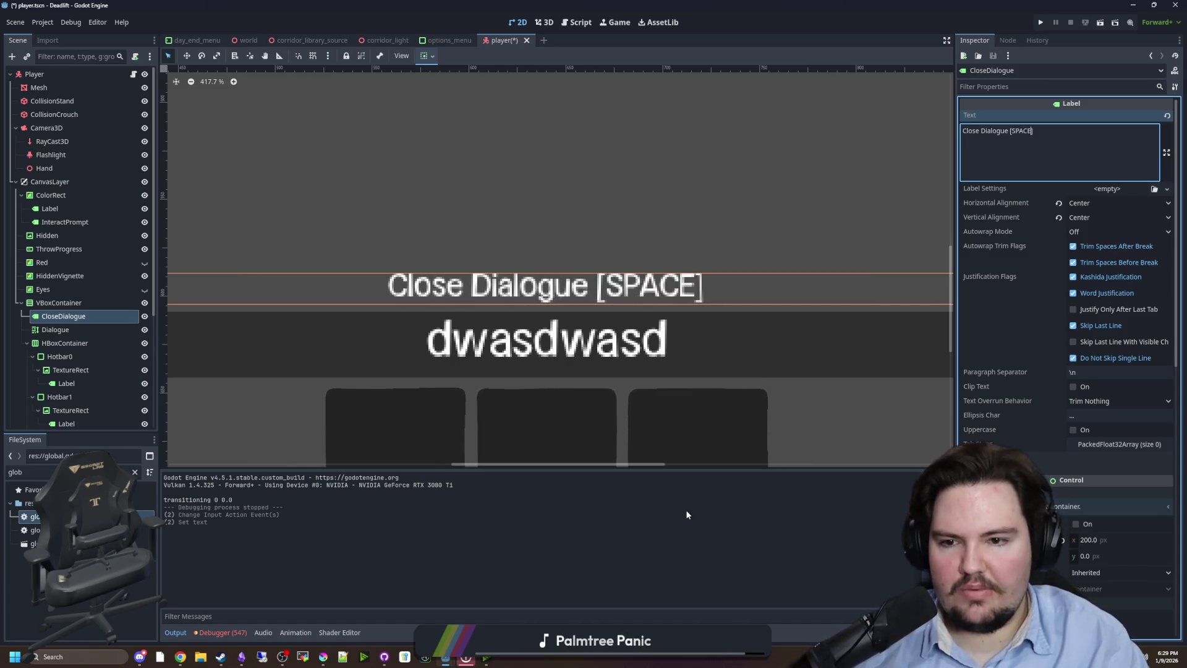
pyautogui.hotkey('ctrl', 's')
pyautogui.click(1040, 22)
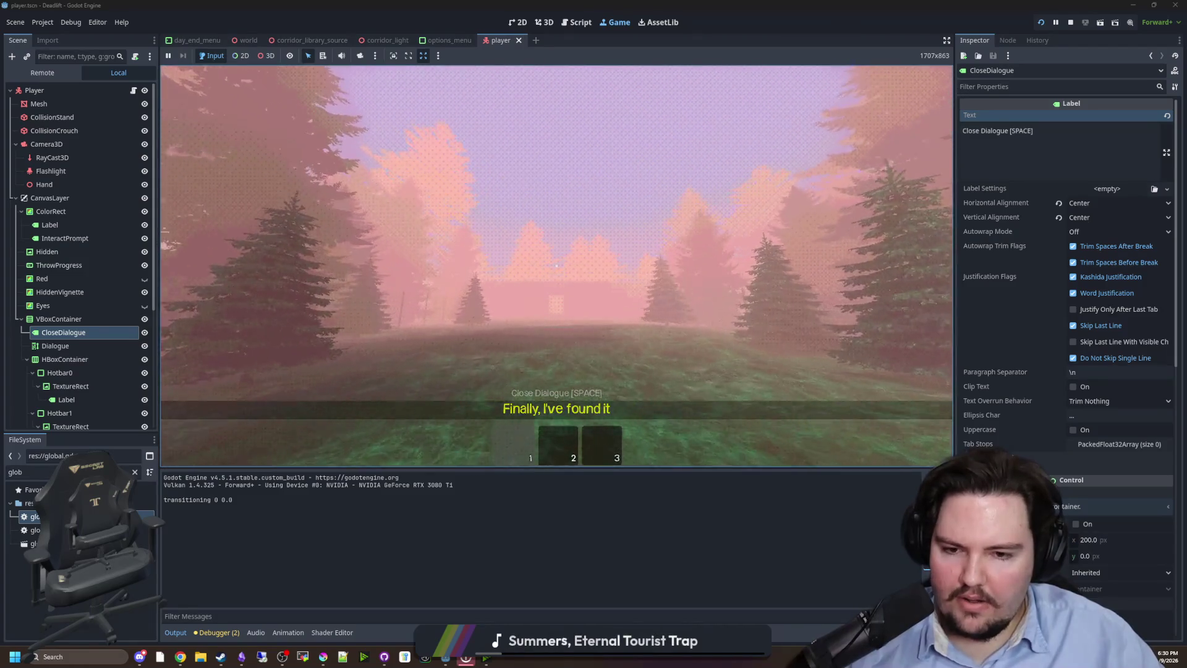
# Step: Dismiss the opening dialogue with Space, walk into the house and down the corridor, selecting hotbar slot 2
pyautogui.press('space')
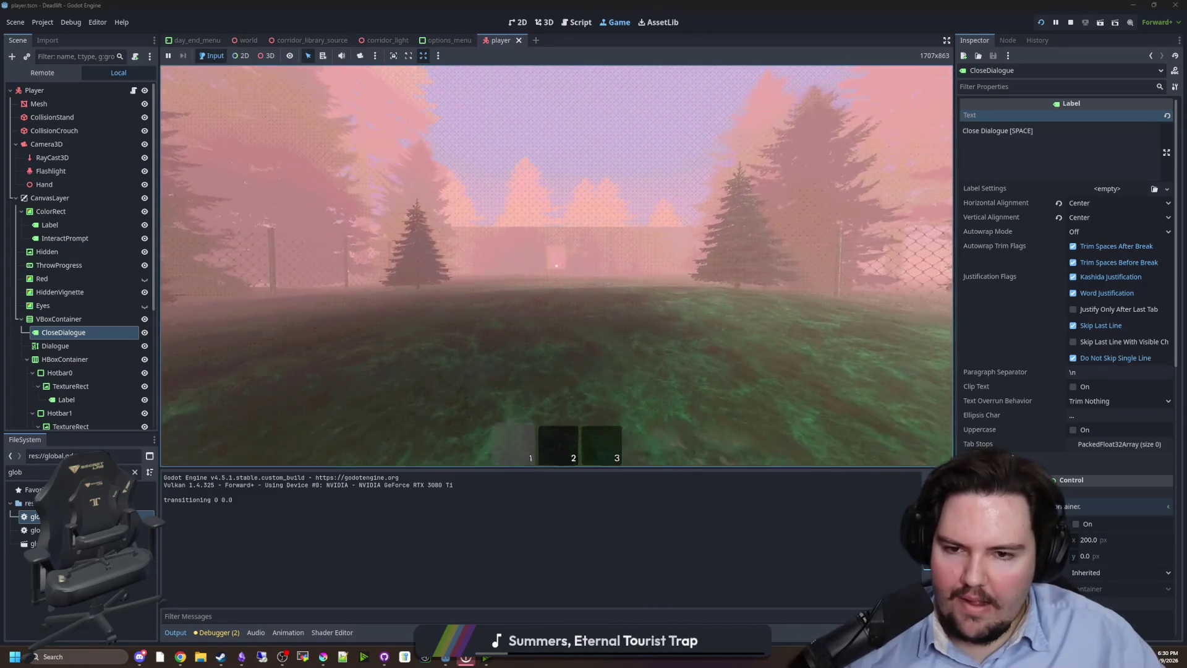
pyautogui.press('w')
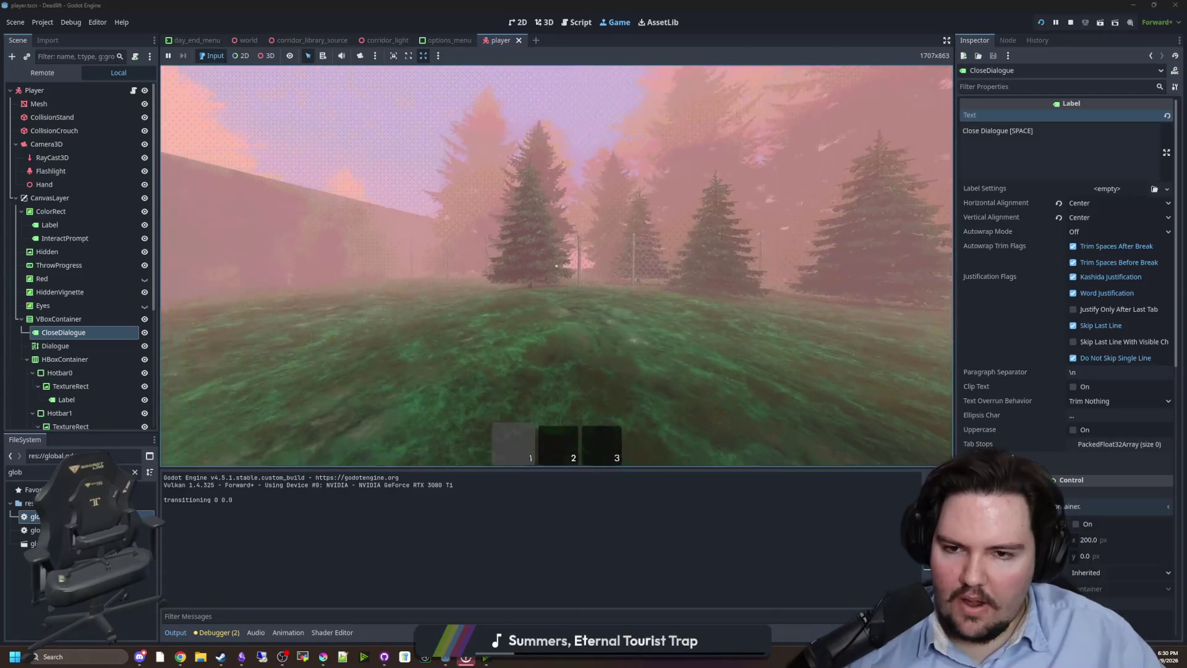
pyautogui.moveTo(557, 266)
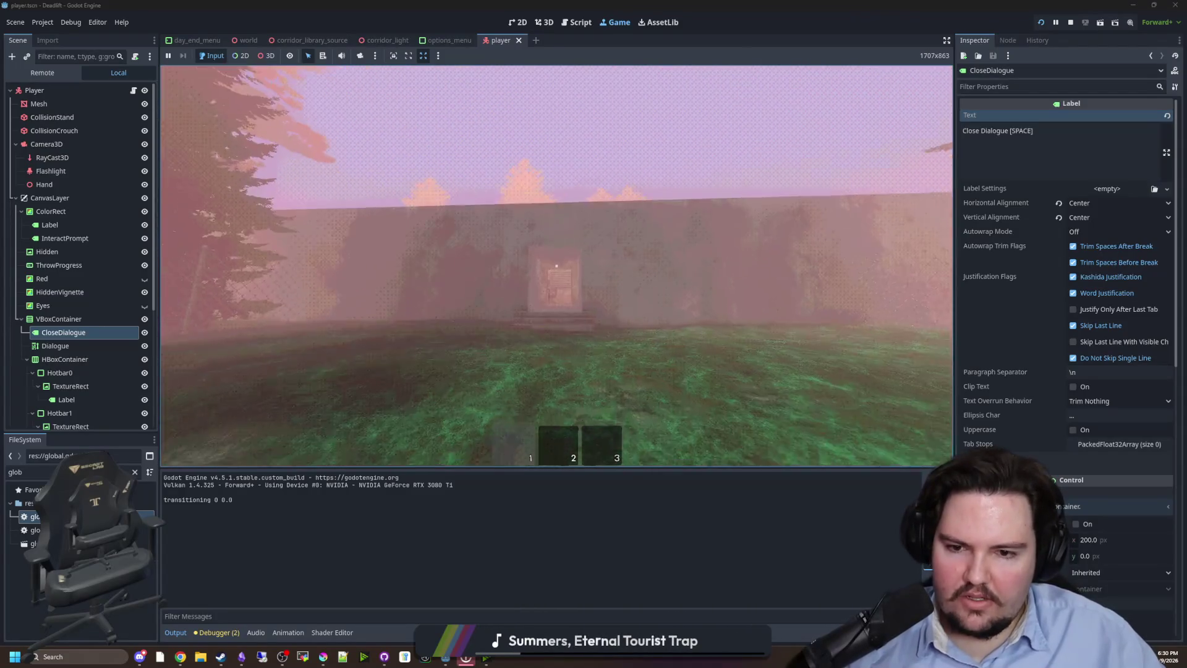
pyautogui.press('w')
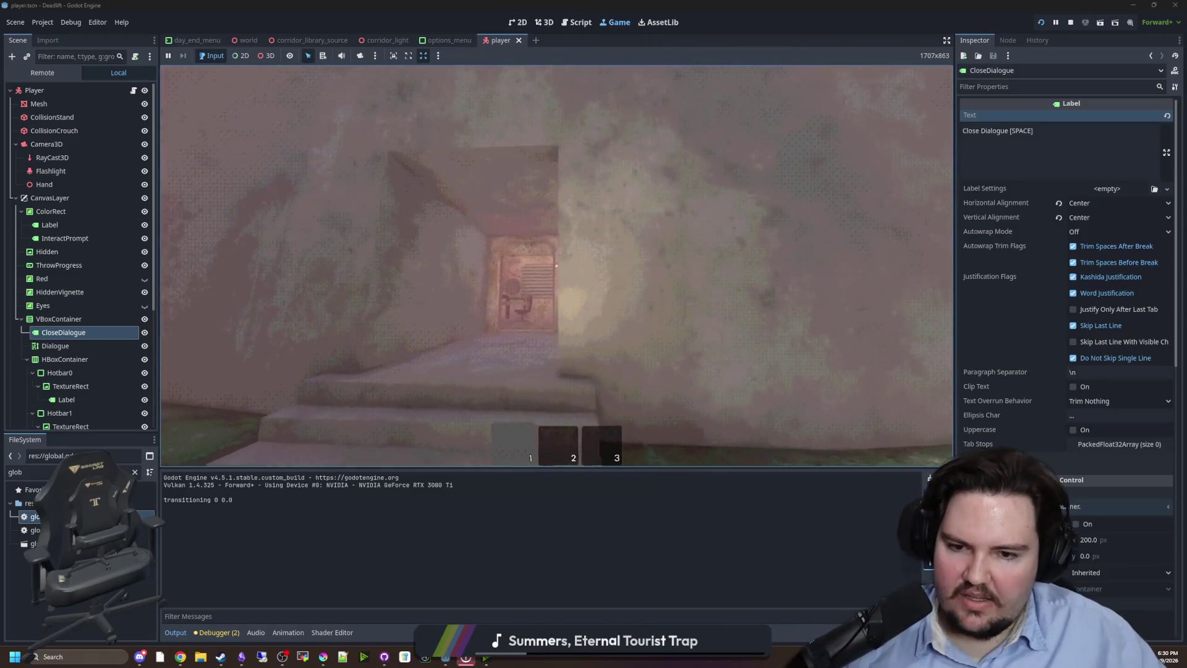
pyautogui.press('w')
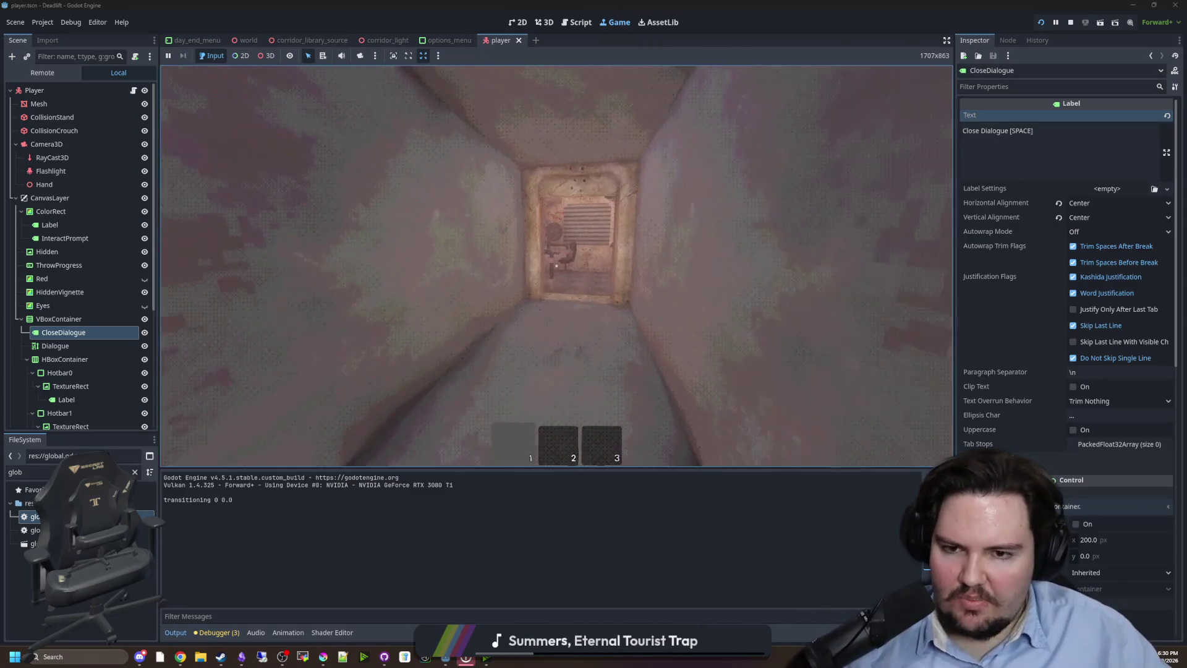
pyautogui.press('w')
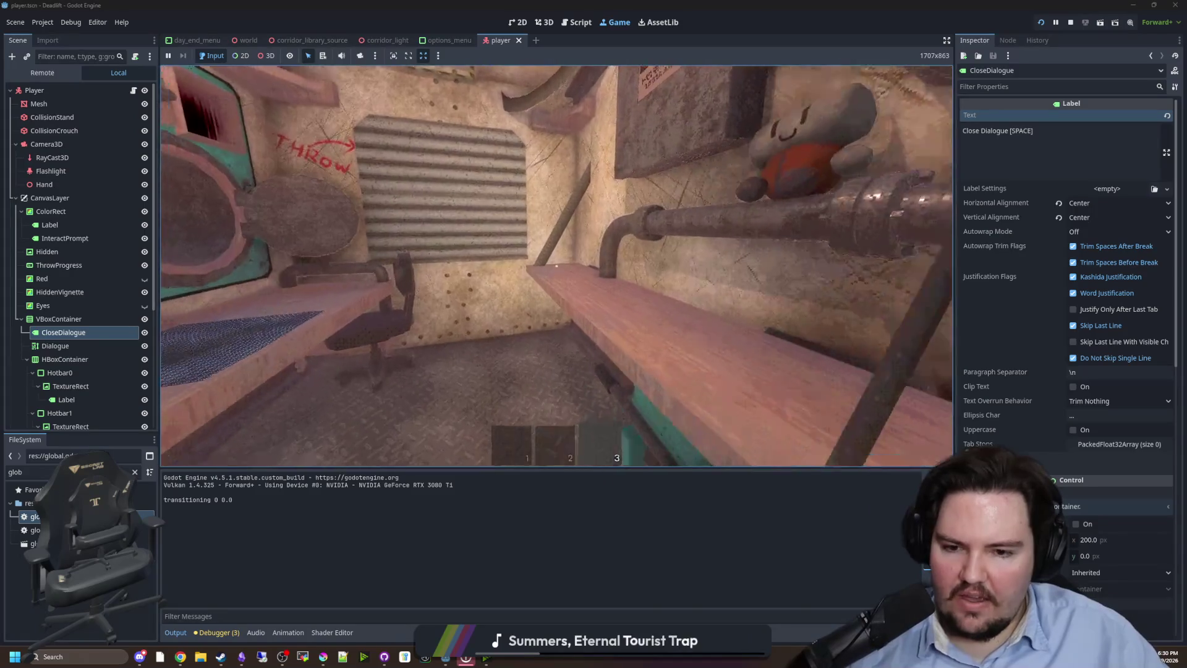
pyautogui.press('w')
pyautogui.press('2')
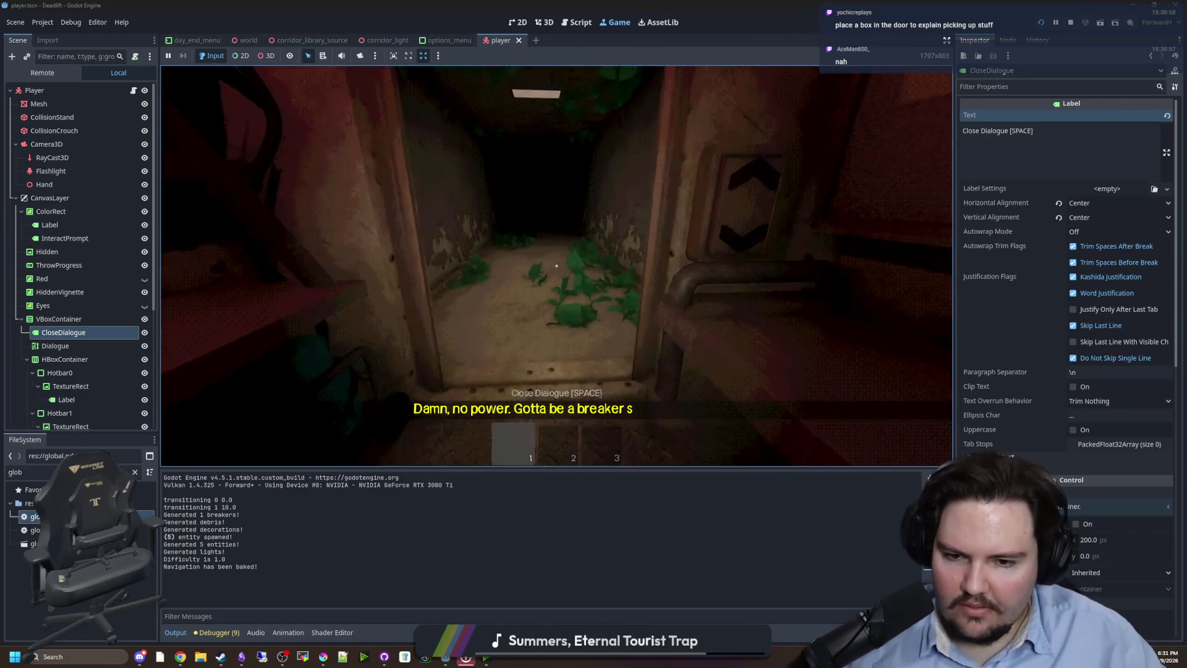
pyautogui.press('w')
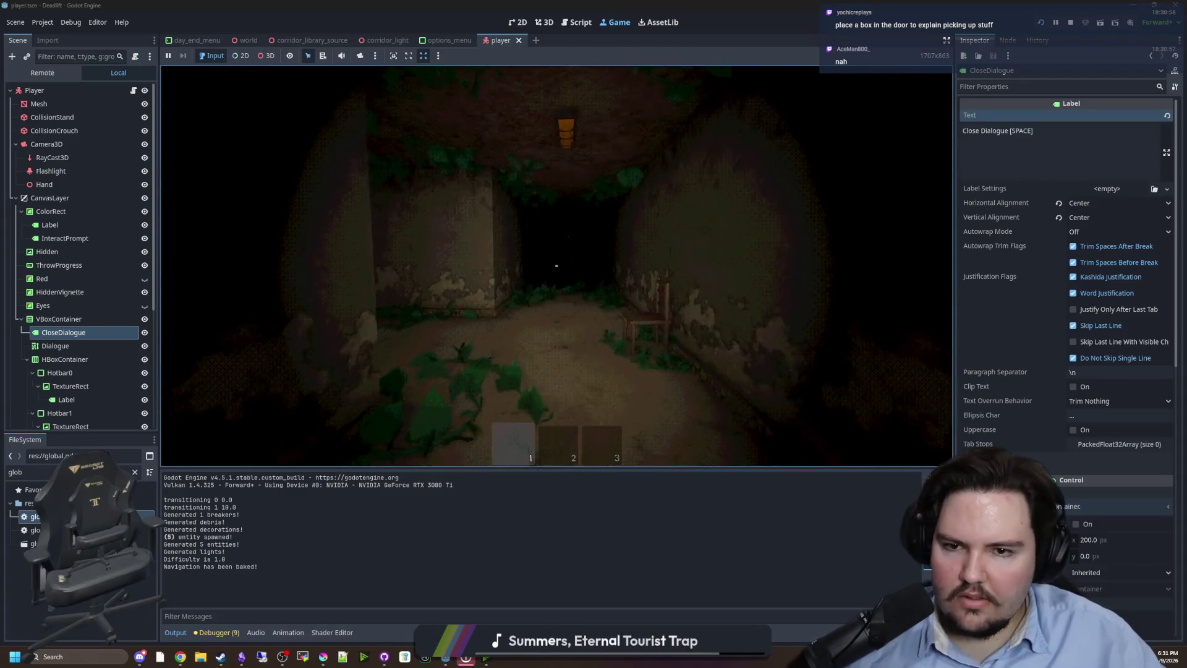
# Step: Keep walking past the mossy stone pillar further down the overgrown corridor
pyautogui.press('w')
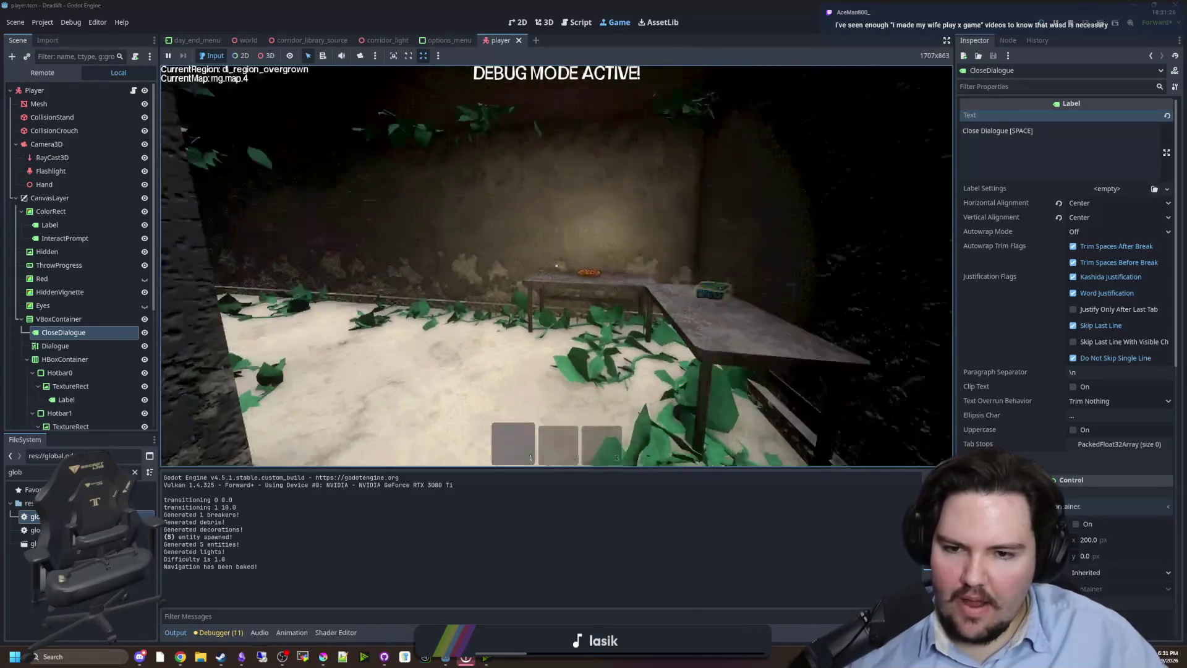
pyautogui.press('w')
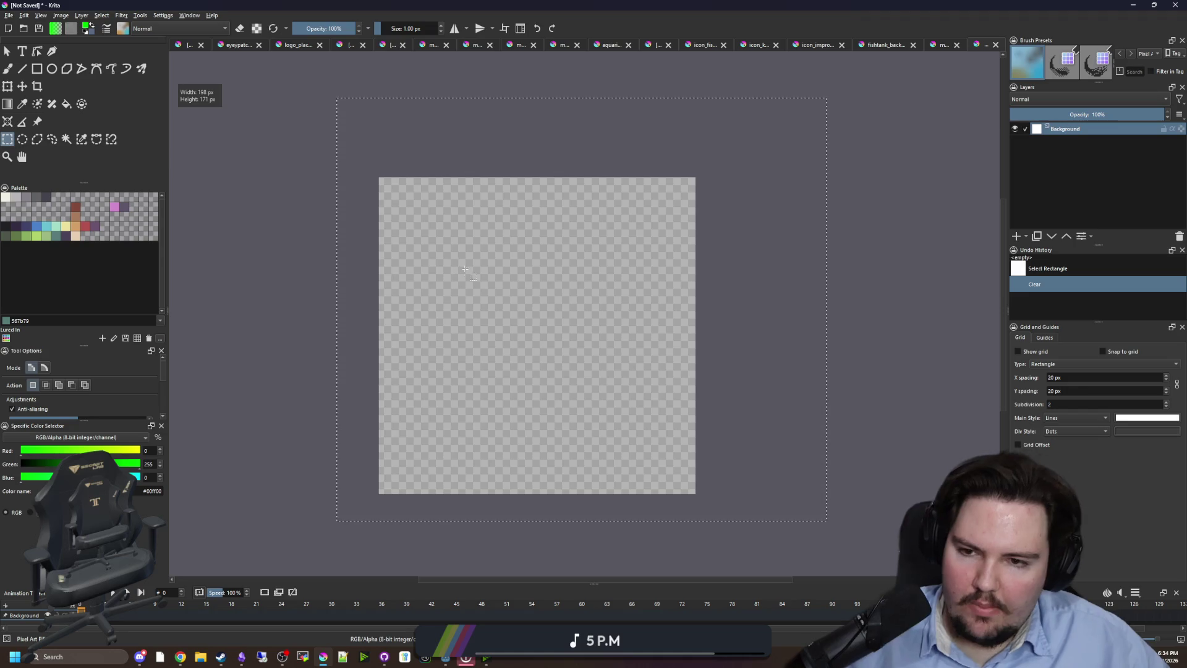
# Step: Undo a green test stroke and paint a thick 30 px off-white (f2f0e5) zigzag
pyautogui.scroll(2, 569, 332)
pyautogui.moveTo(471, 306)
pyautogui.mouseDown()
pyautogui.moveTo(446, 401)
pyautogui.moveTo(616, 389)
pyautogui.mouseUp()
pyautogui.scroll(-2, 609, 377)
pyautogui.hotkey('ctrl', 'z')
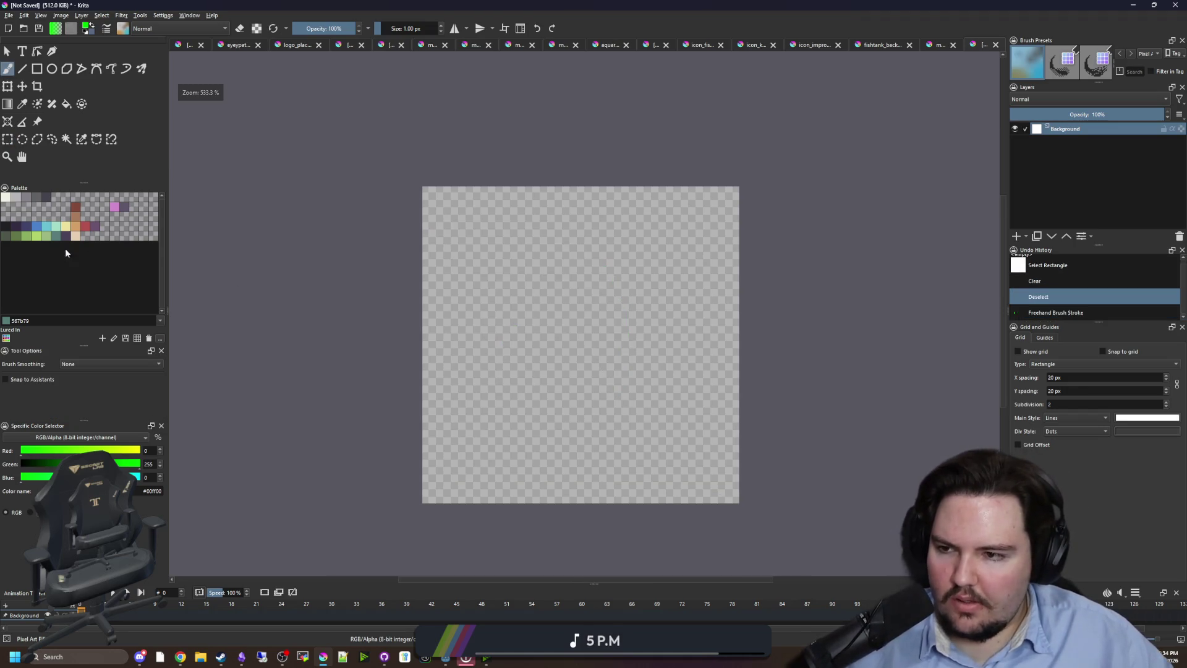
pyautogui.click(5, 197)
pyautogui.press(']')
pyautogui.press(']')
pyautogui.press(']')
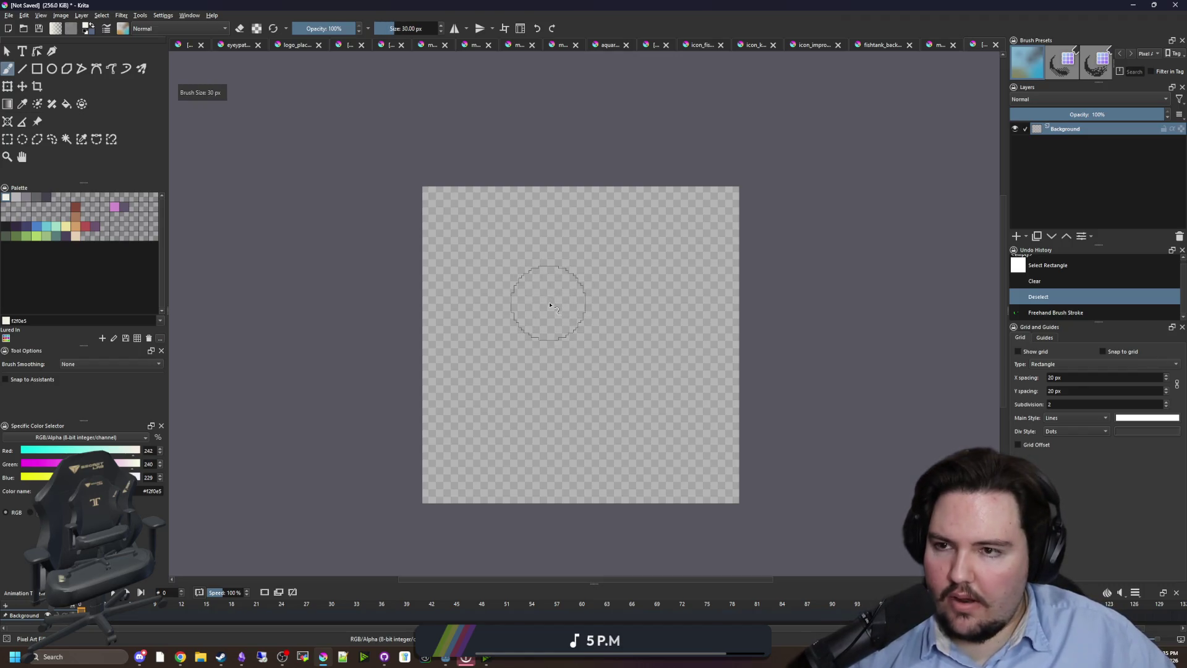
pyautogui.press('[')
pyautogui.moveTo(533, 233)
pyautogui.mouseDown()
pyautogui.moveTo(520, 231)
pyautogui.moveTo(607, 299)
pyautogui.moveTo(506, 369)
pyautogui.moveTo(515, 399)
pyautogui.moveTo(580, 459)
pyautogui.moveTo(568, 460)
pyautogui.moveTo(527, 387)
pyautogui.moveTo(622, 320)
pyautogui.moveTo(686, 252)
pyautogui.moveTo(653, 233)
pyautogui.moveTo(537, 237)
pyautogui.moveTo(689, 230)
pyautogui.moveTo(546, 230)
pyautogui.moveTo(556, 268)
pyautogui.mouseUp()
# Step: Erase part of the white shape and switch back to the Godot editor
pyautogui.scroll(5, 615, 340)
pyautogui.press('e')
pyautogui.moveTo(384, 173)
pyautogui.mouseDown()
pyautogui.moveTo(597, 241)
pyautogui.moveTo(668, 289)
pyautogui.mouseUp()
pyautogui.scroll(-5, 668, 289)
pyautogui.scroll(2, 593, 345)
pyautogui.hotkey('alt', 'Tab')
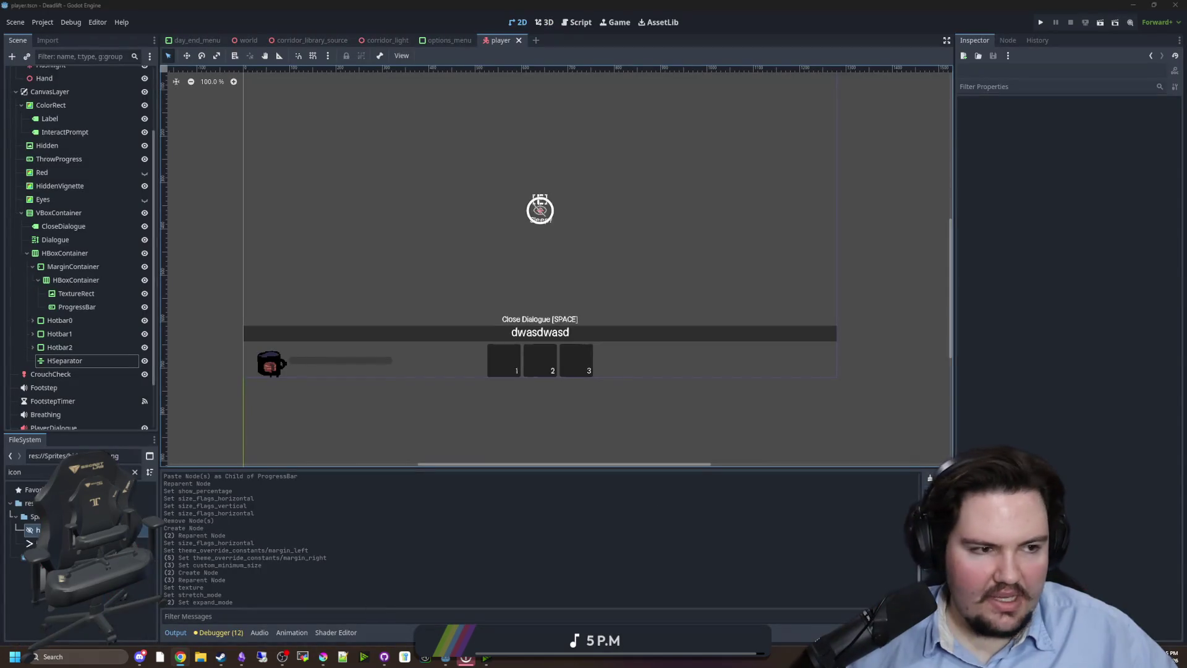
# Step: Search Google for 'google icons' and open Material Symbols and Icons
pyautogui.hotkey('alt', 'Tab')
pyautogui.write('google icons')
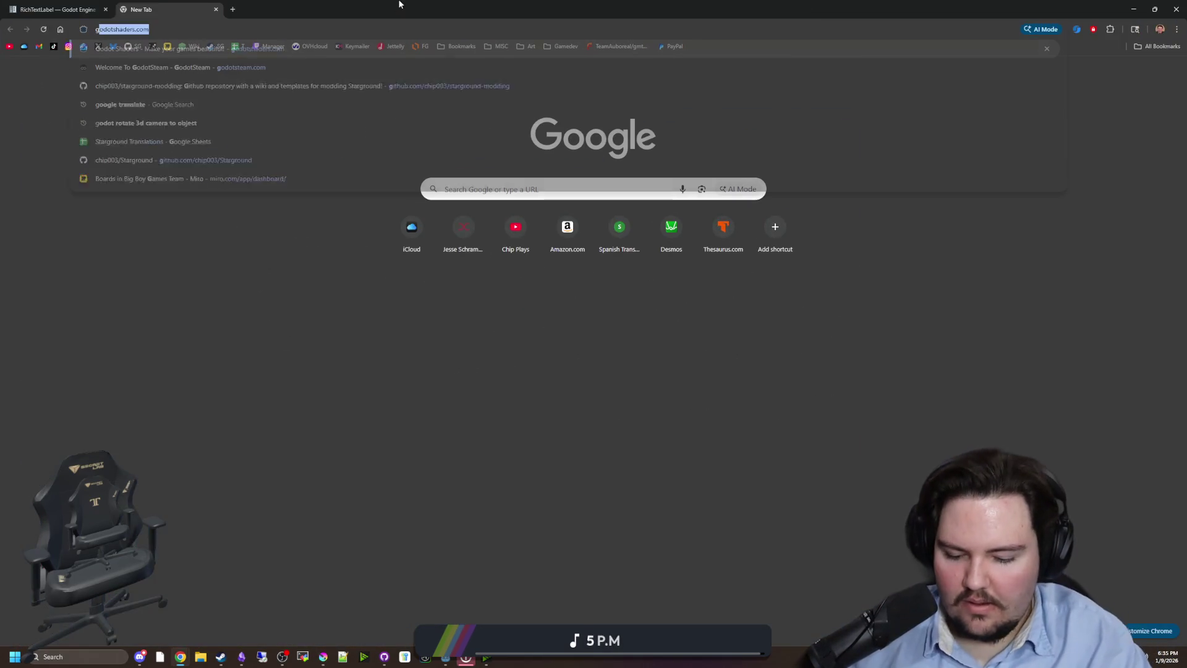
pyautogui.press('Return')
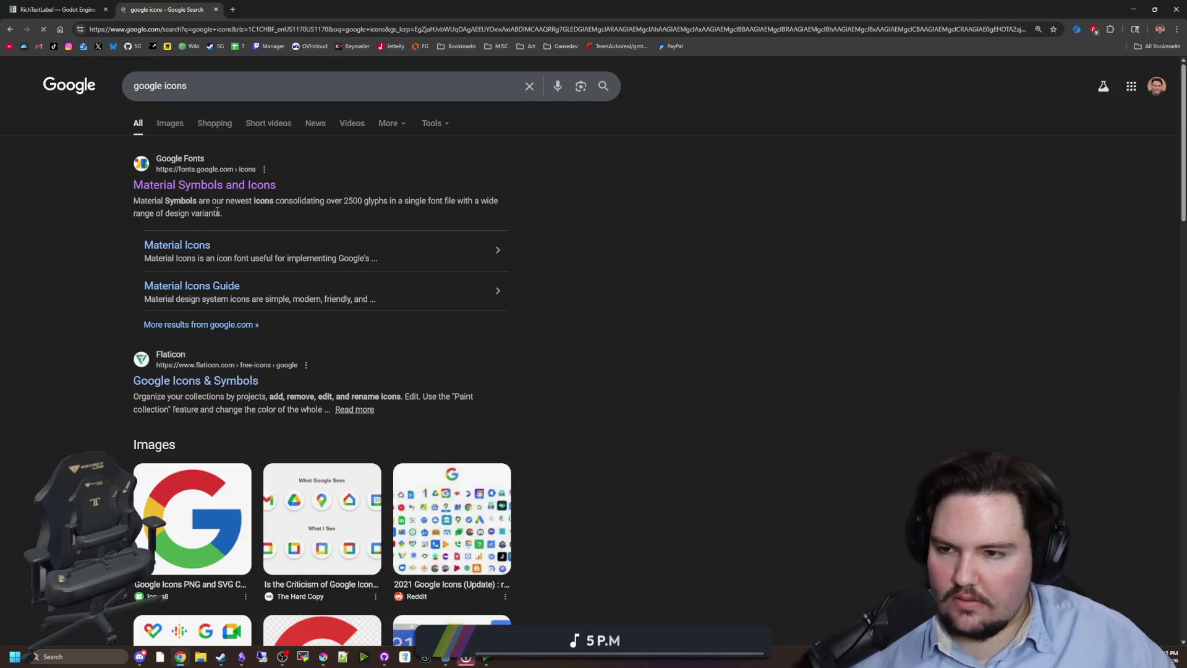
pyautogui.click(222, 183)
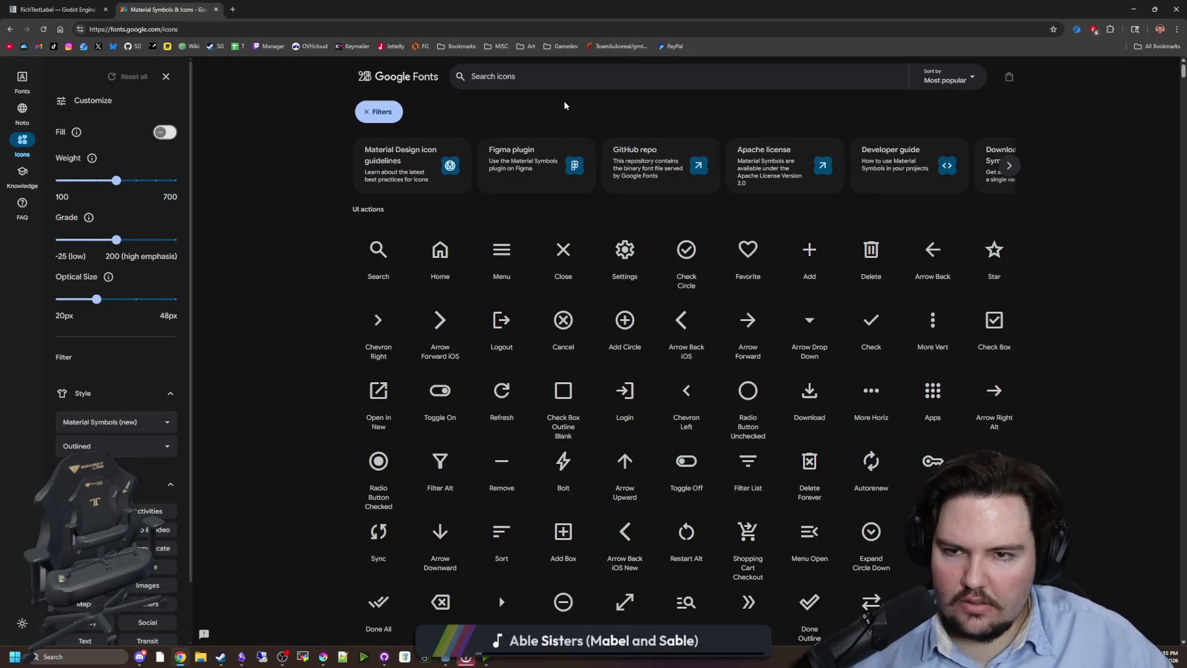
# Step: Search the icons for 'energy' and open the Bolt icon's details
pyautogui.click(579, 79)
pyautogui.write('stamina')
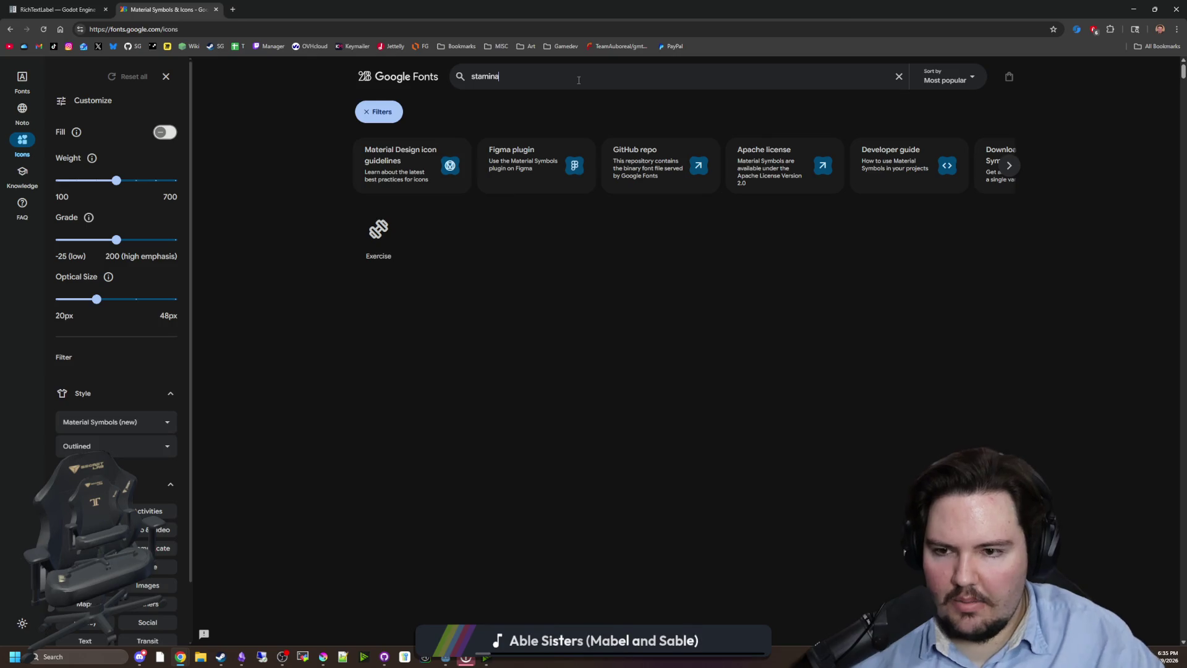
pyautogui.hotkey('ctrl', 'a')
pyautogui.press('BackSpace')
pyautogui.write('energy')
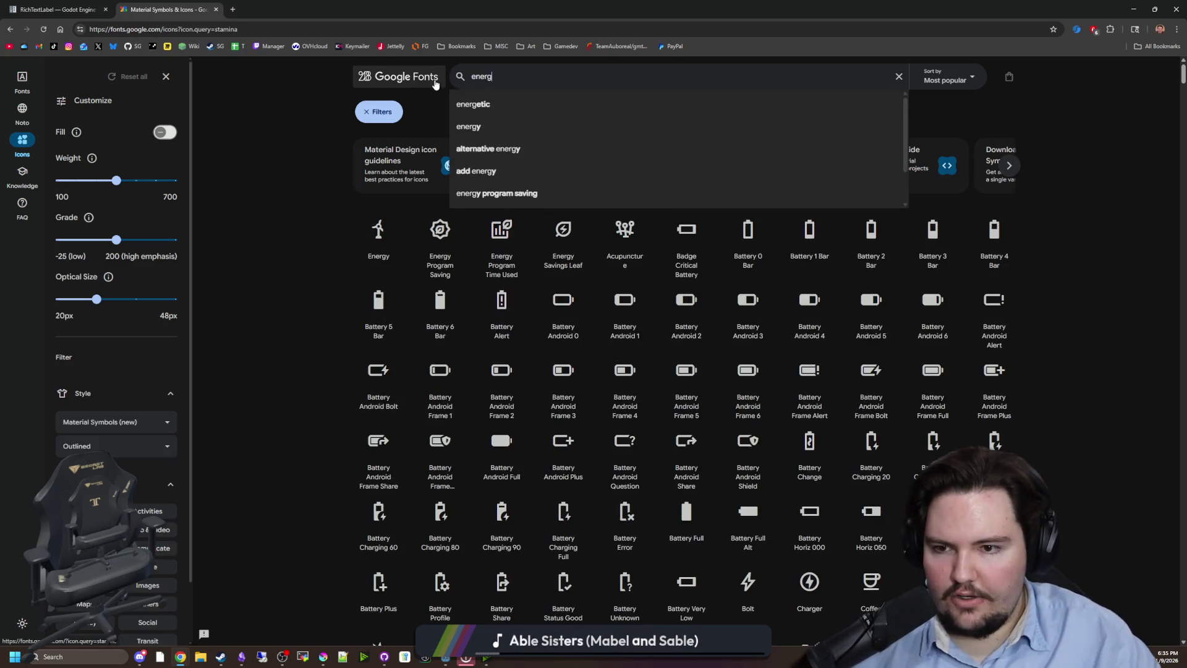
pyautogui.click(336, 250)
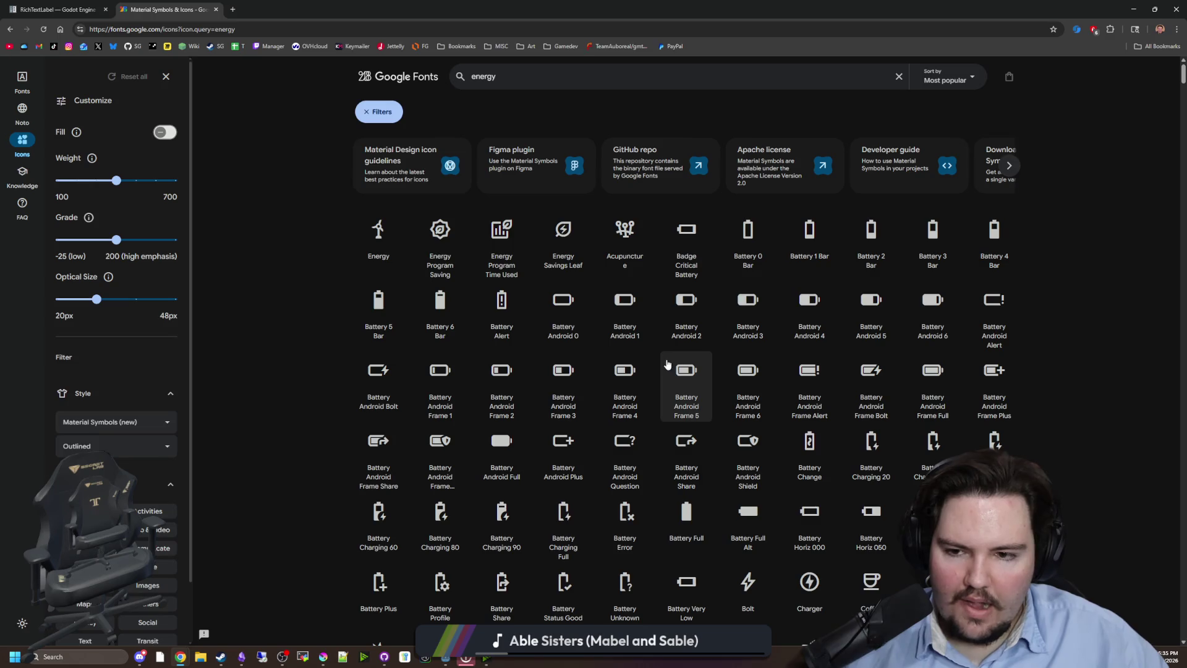
pyautogui.scroll(-1, 693, 401)
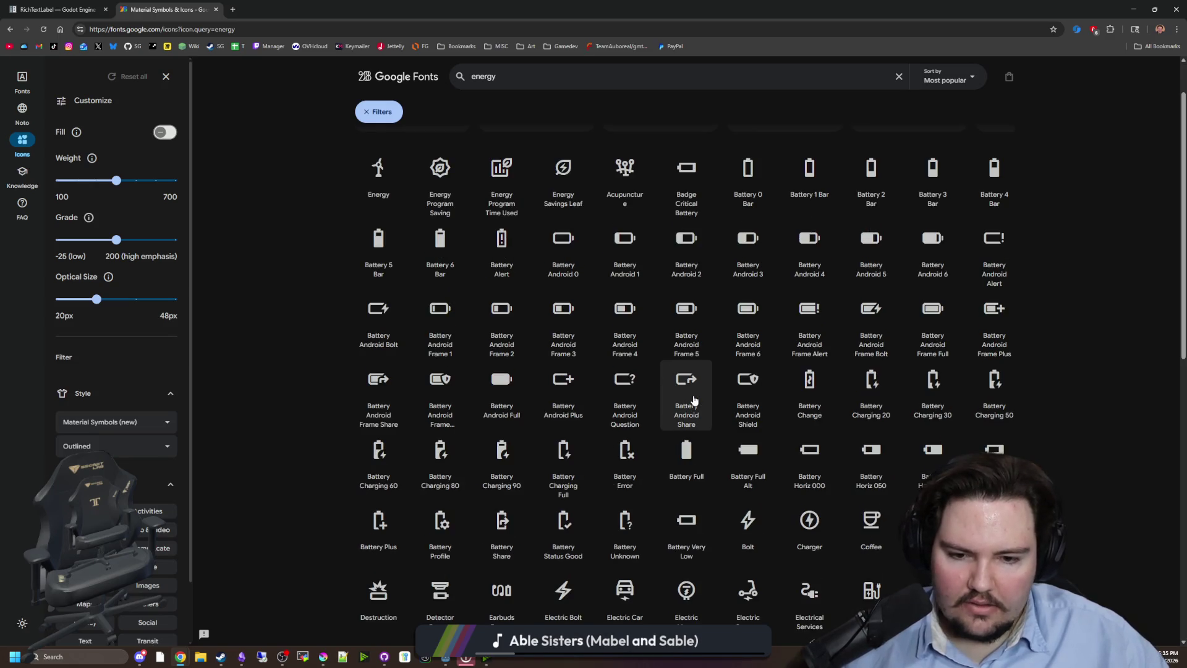
pyautogui.click(767, 527)
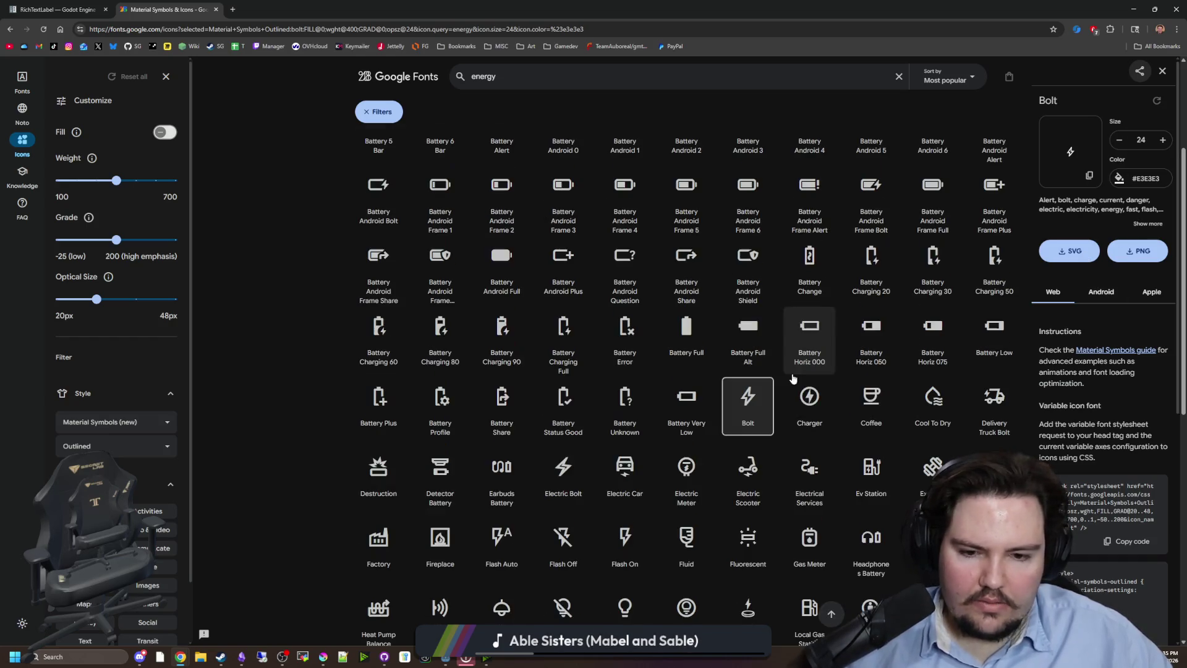
pyautogui.scroll(-8, 748, 346)
pyautogui.scroll(-3, 501, 259)
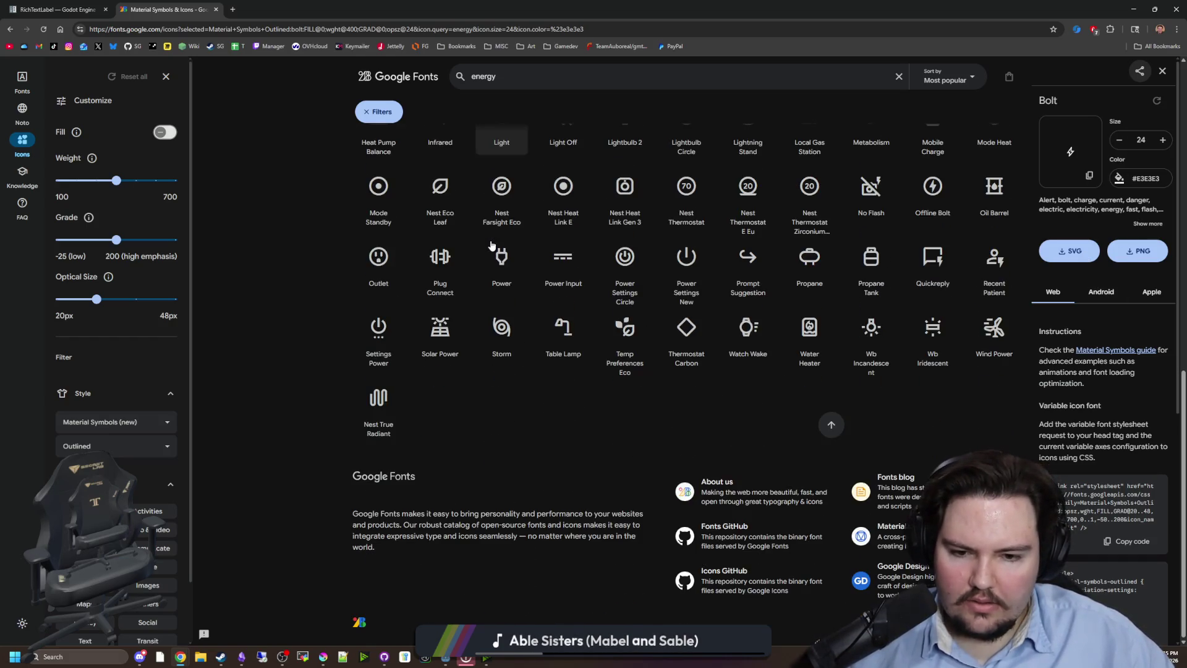
pyautogui.scroll(15, 502, 259)
pyautogui.click(506, 79)
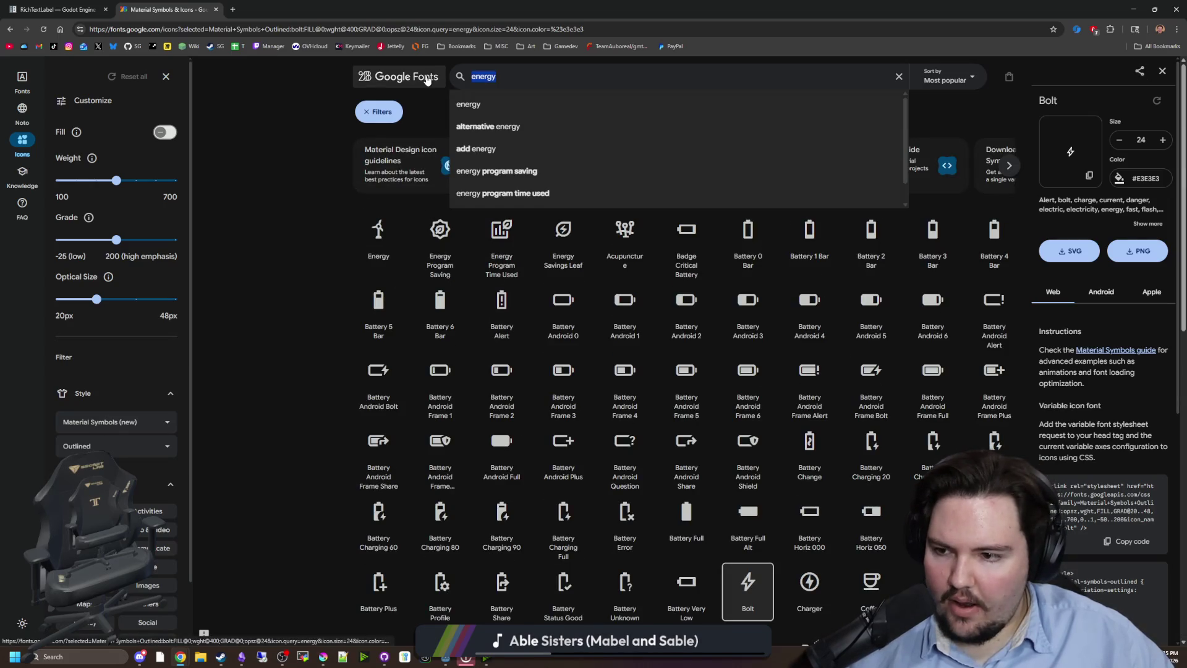
# Step: Download Bolt as a filled, weight-700, optical-size-48, 128 px PNG and move the browser aside
pyautogui.moveTo(97, 300); pyautogui.dragTo(192, 308)
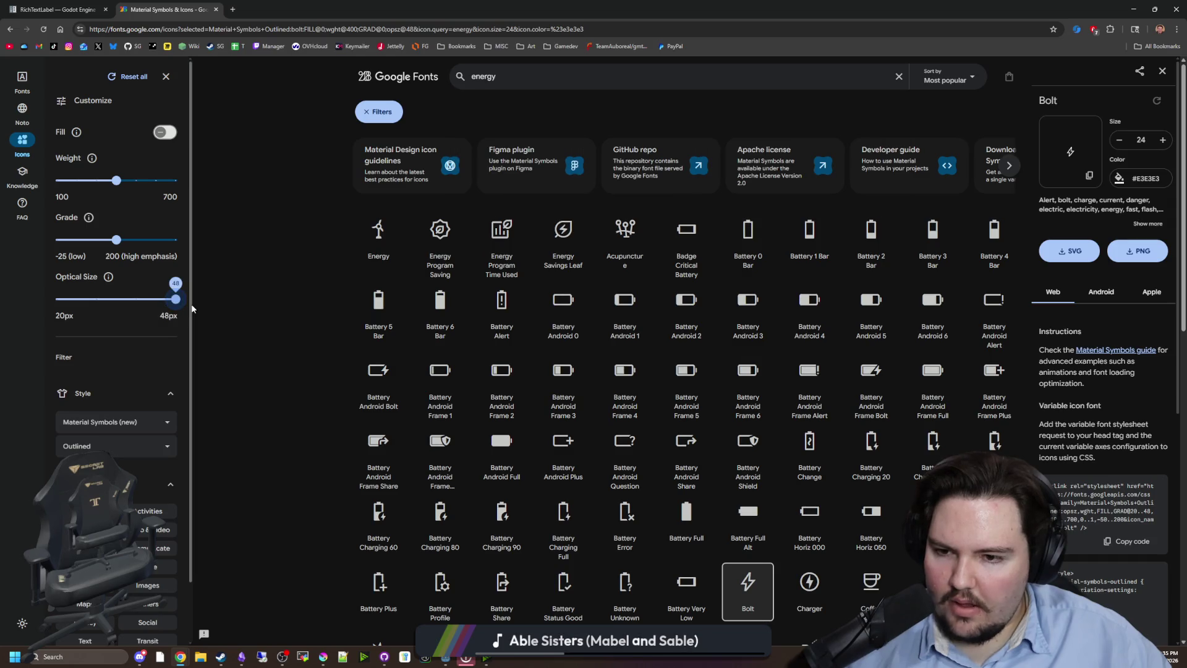
pyautogui.click(175, 180)
pyautogui.click(165, 132)
pyautogui.scroll(-1, 748, 514)
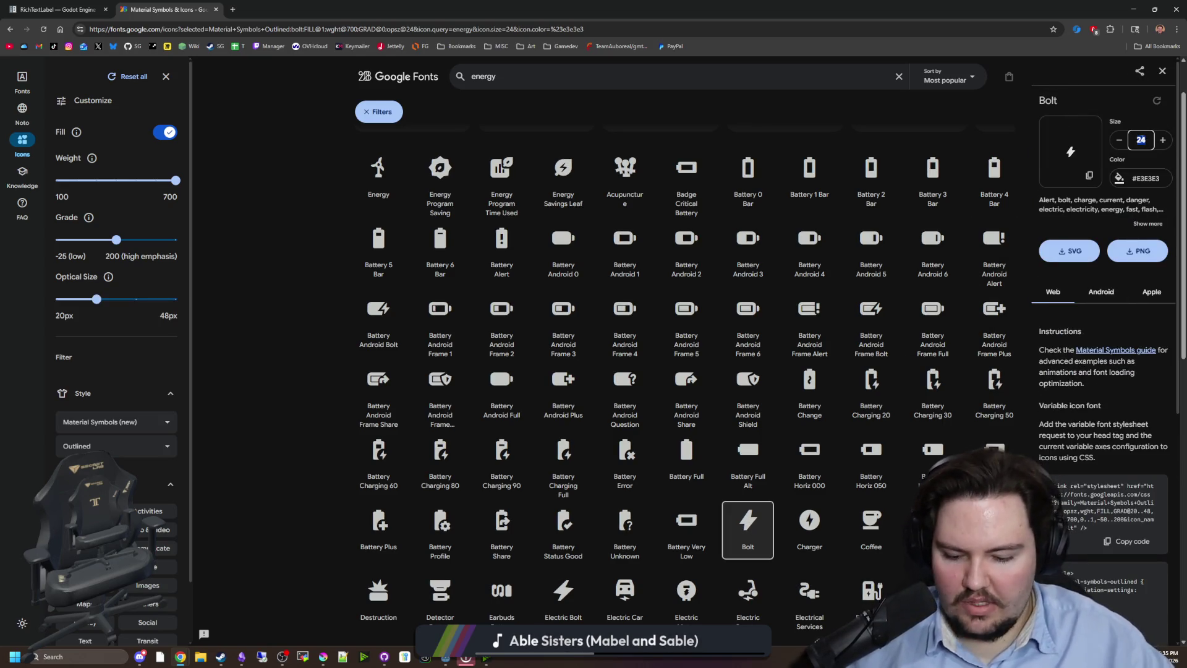
pyautogui.write('128')
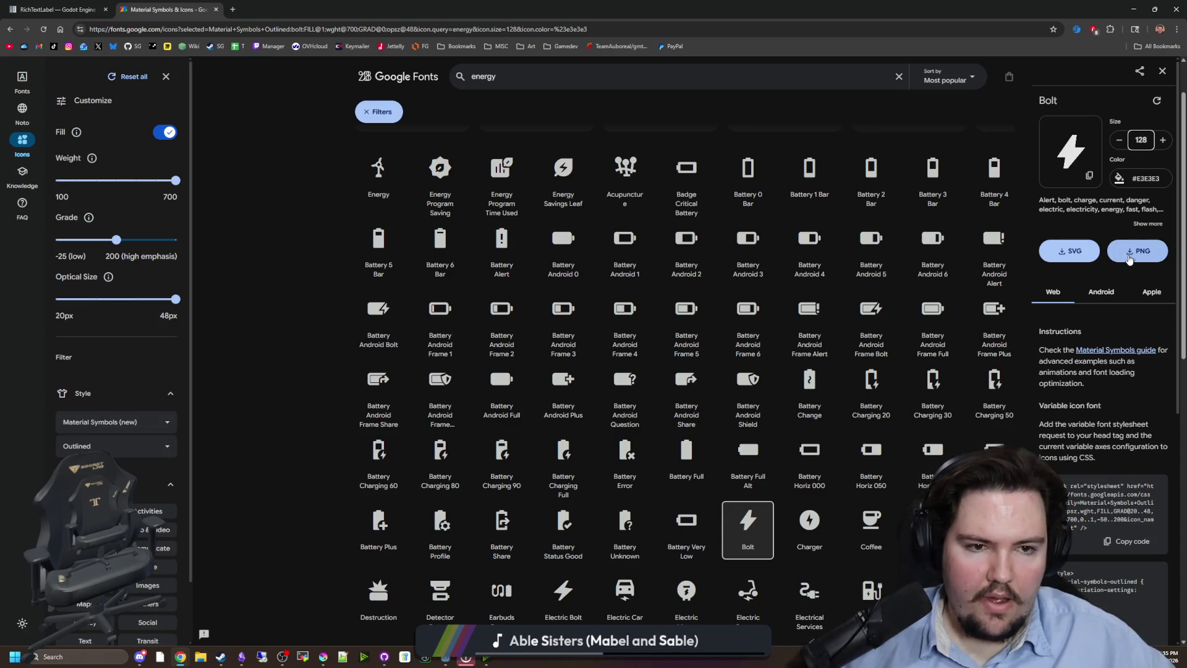
pyautogui.click(1128, 258)
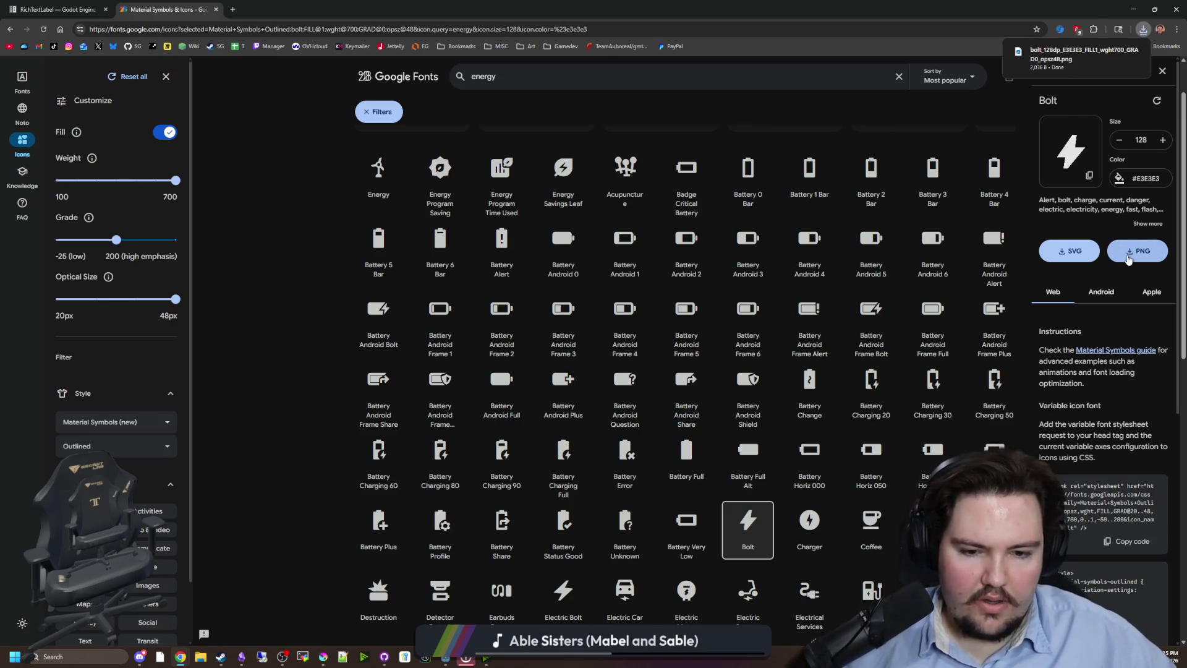
pyautogui.moveTo(981, 16)
pyautogui.mouseDown()
pyautogui.moveTo(718, 313)
pyautogui.moveTo(1113, 235)
pyautogui.moveTo(1184, 186)
pyautogui.mouseUp()
pyautogui.click(34, 517)
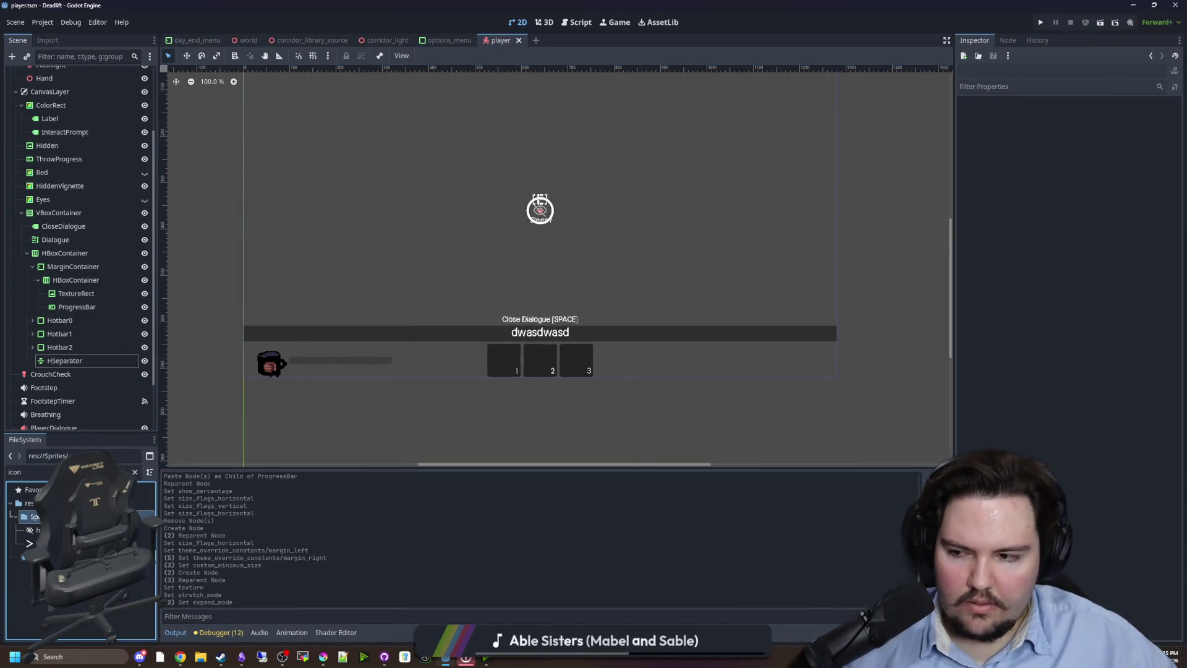
# Step: Import the downloaded bolt image into the Sprites folder and select it
pyautogui.click(180, 657)
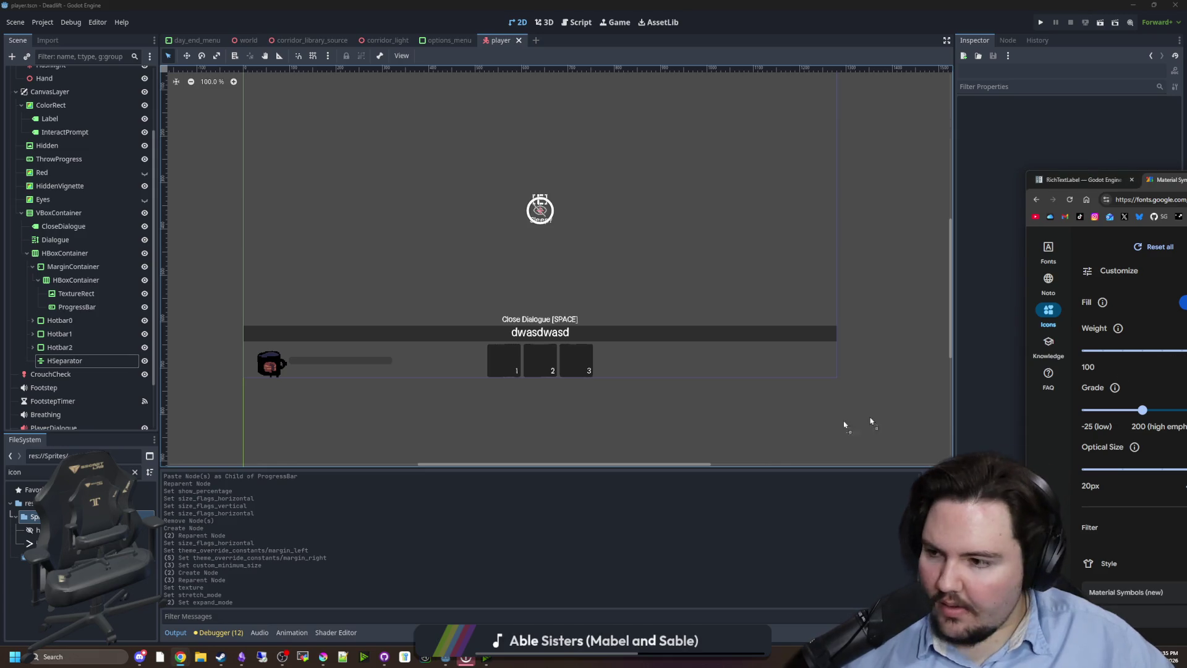
pyautogui.click(36, 519)
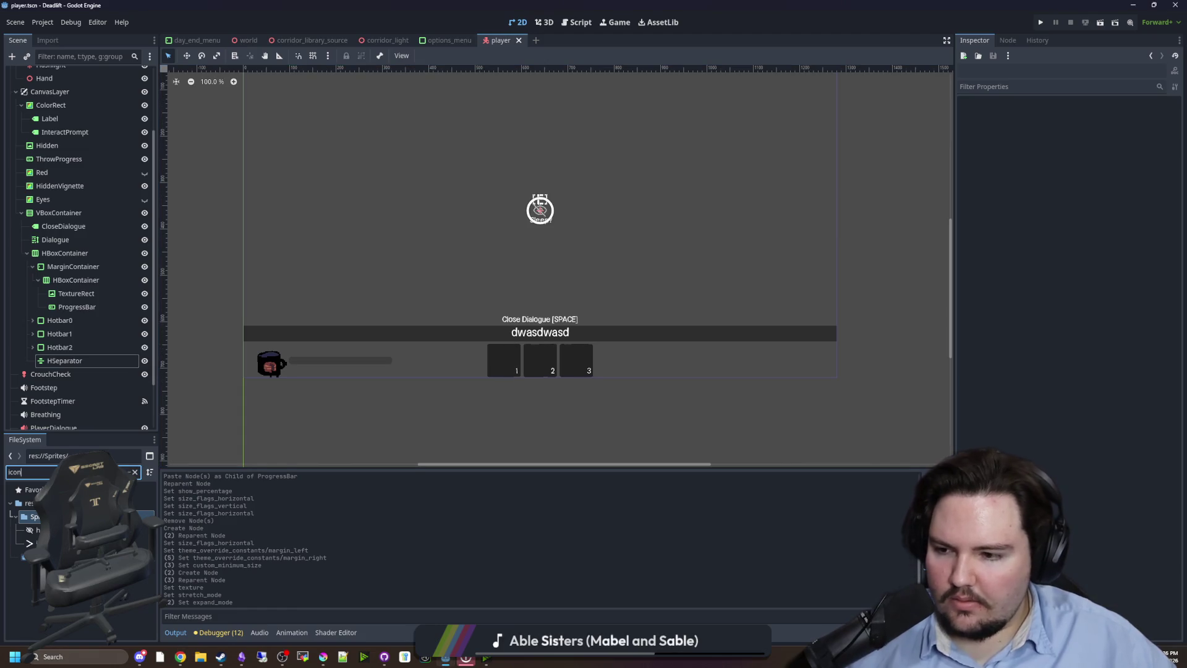
pyautogui.write('bolt')
pyautogui.click(34, 530)
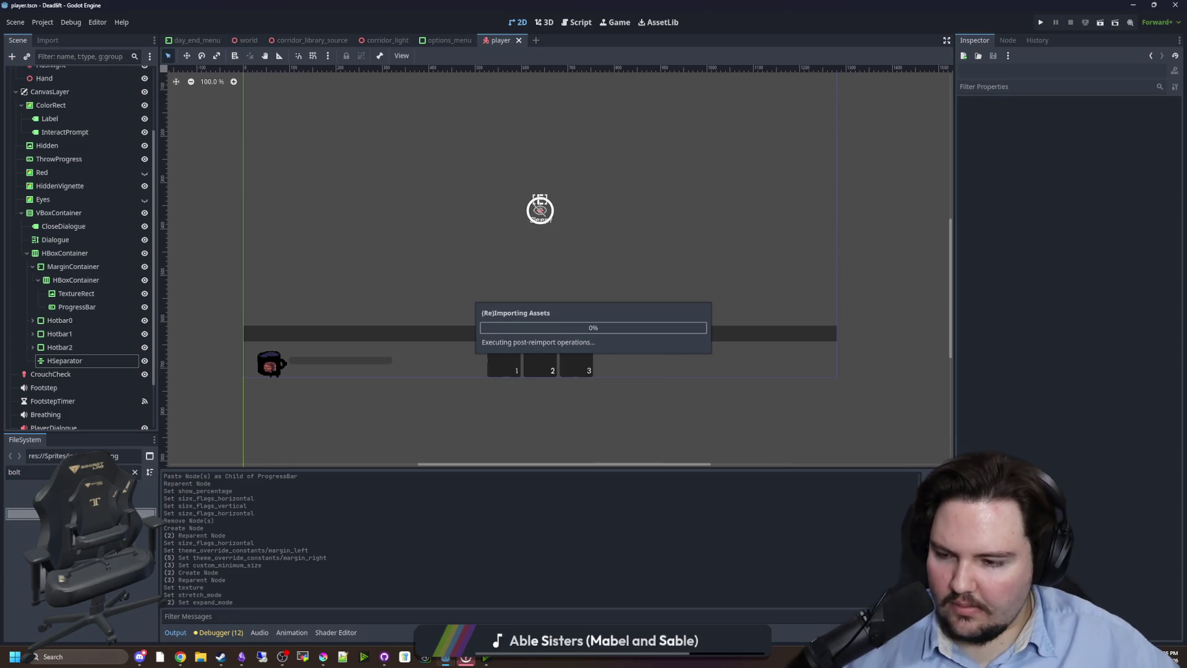
# Step: Locate icon_energy.png in the Sprites folder using the 'icon' file filter
pyautogui.click(135, 472)
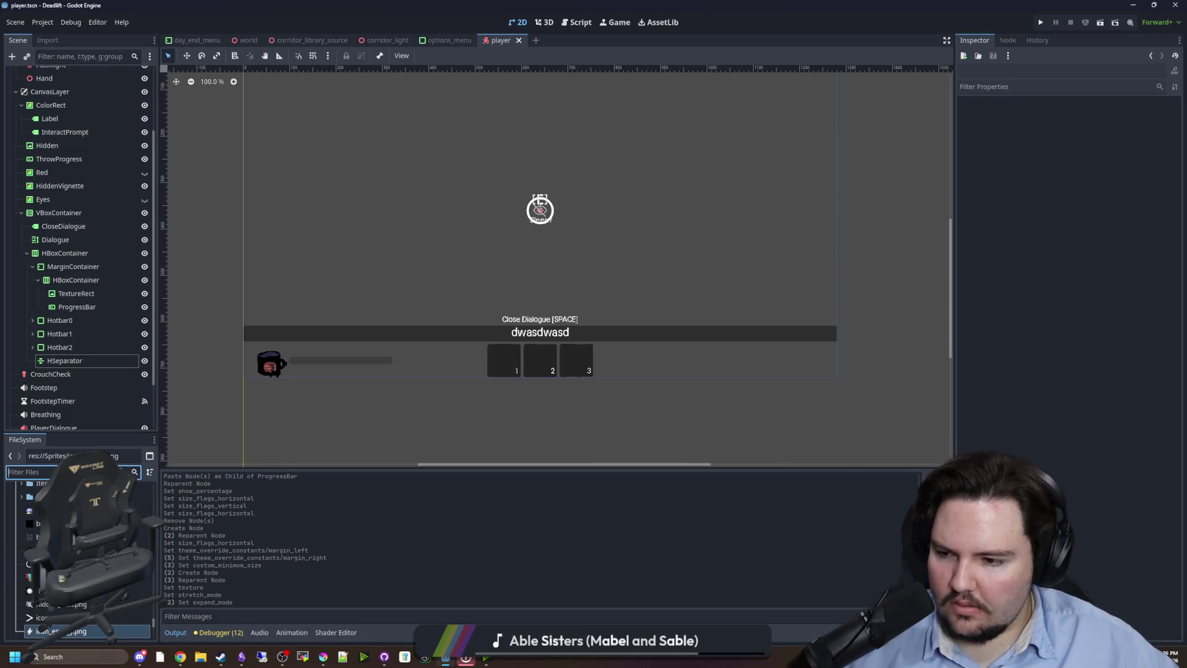
pyautogui.click(62, 632)
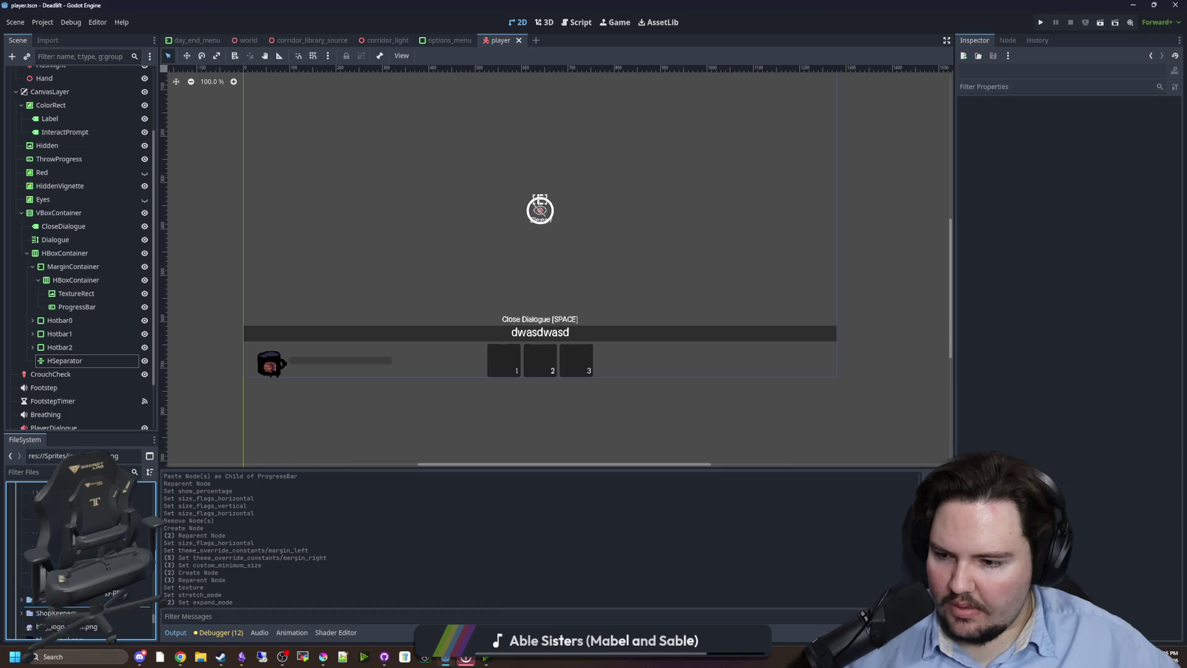
pyautogui.press('Down')
pyautogui.press('Down')
pyautogui.press('Down')
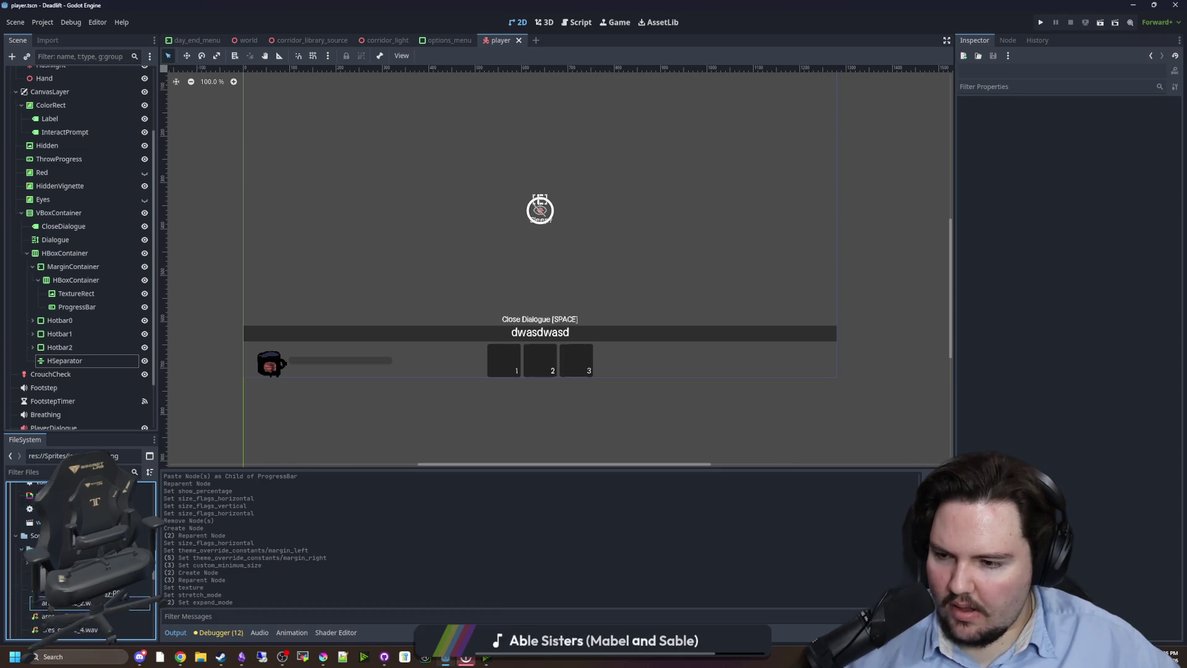
pyautogui.press('Down')
pyautogui.press('Down')
pyautogui.press('Down')
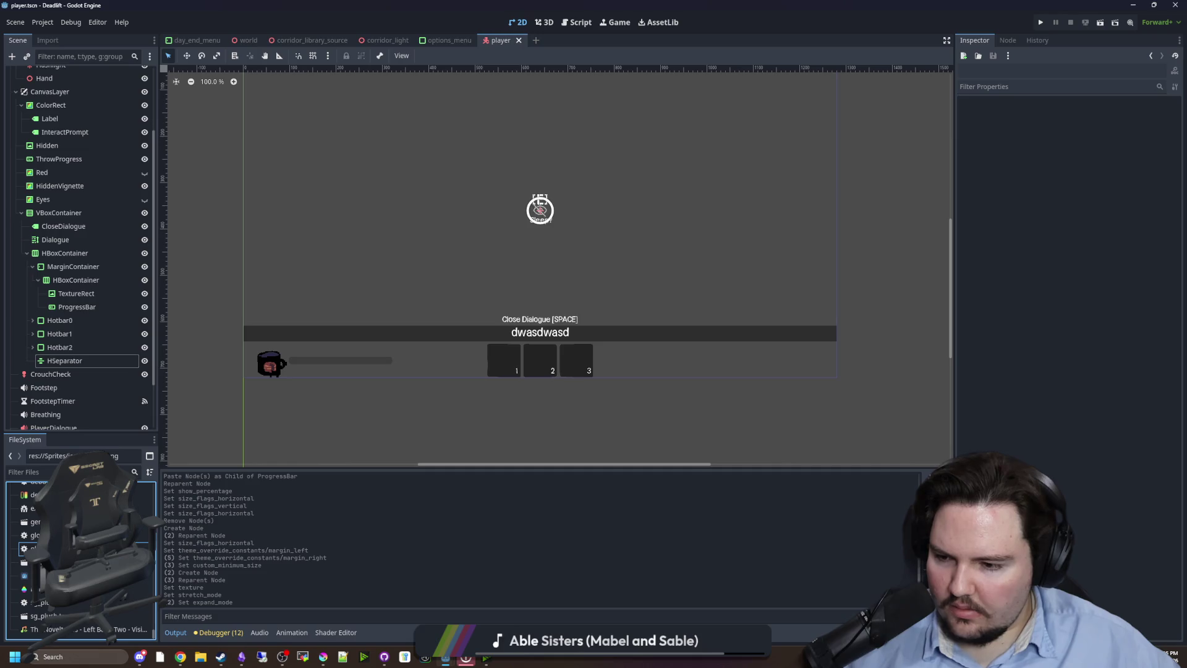
pyautogui.press('Down')
pyautogui.press('Down')
pyautogui.press('Down')
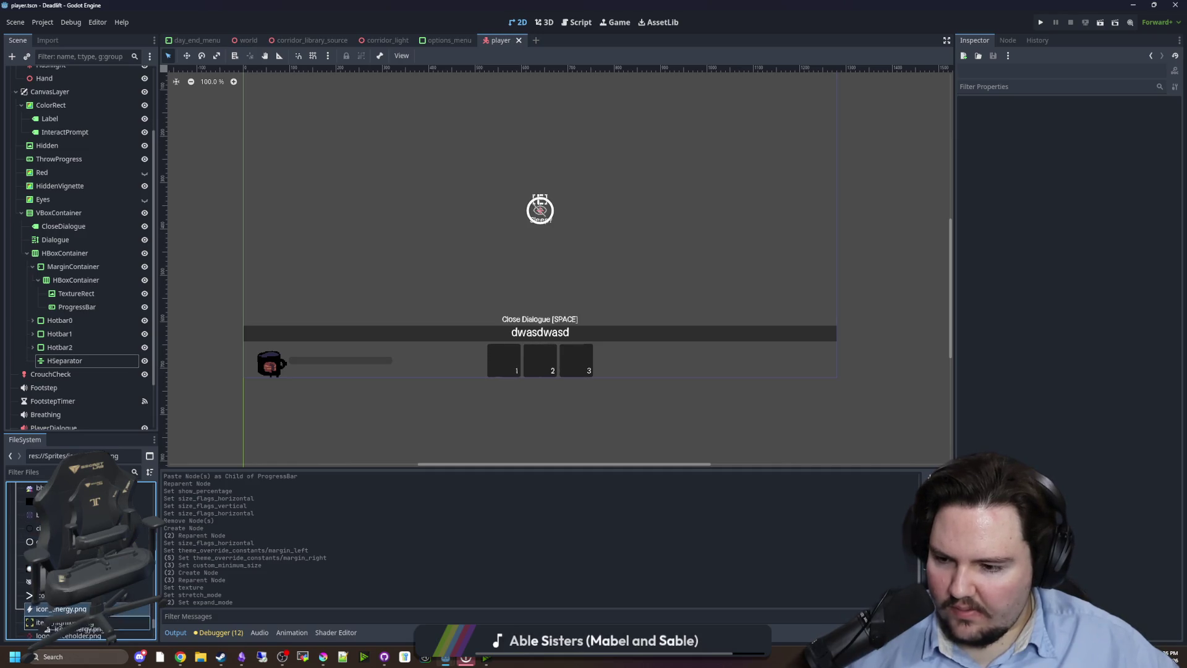
pyautogui.click(37, 472)
pyautogui.write('icons')
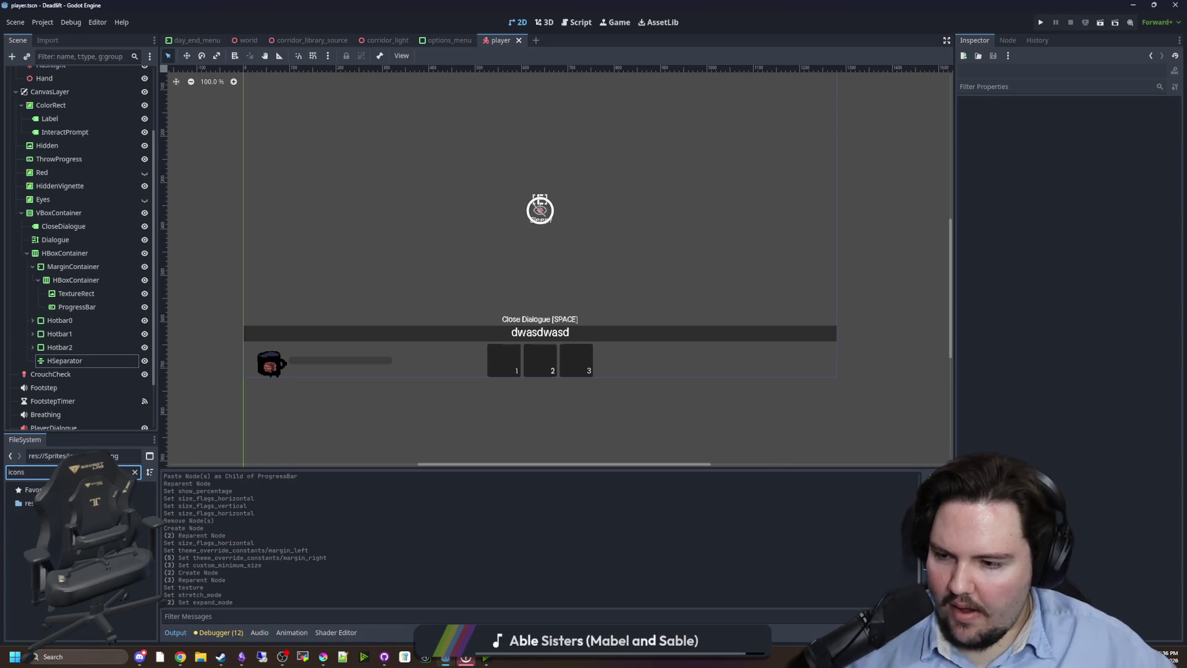
pyautogui.press('BackSpace')
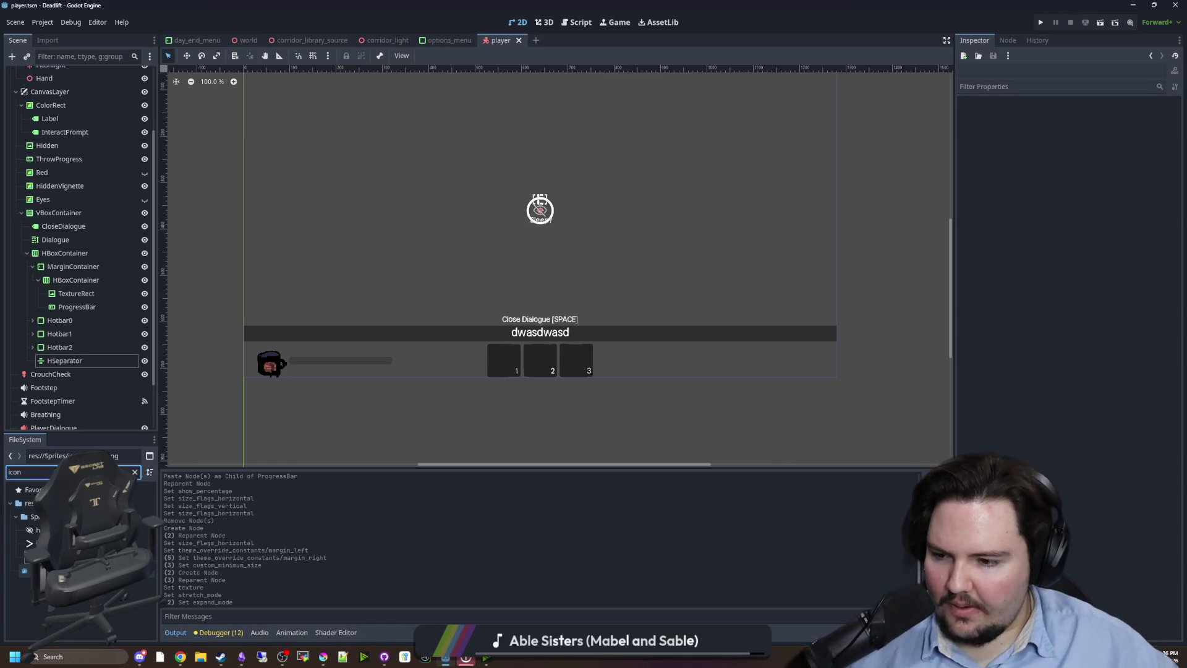
pyautogui.click(31, 517)
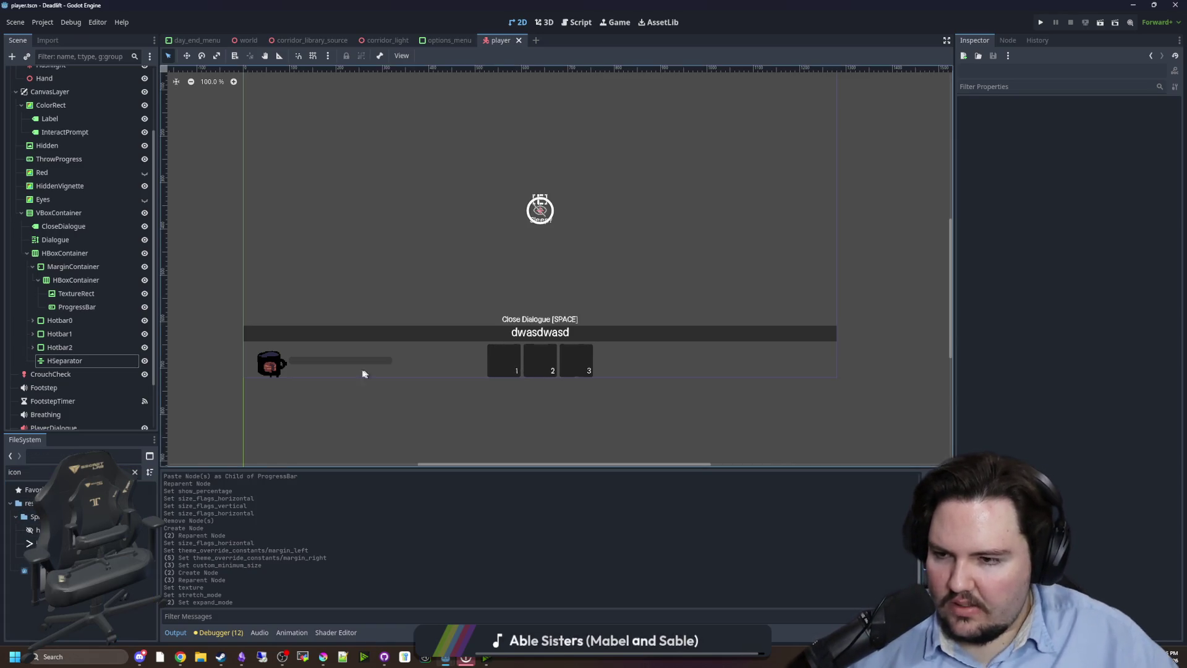
# Step: Replace the TextureRect's mug texture with the lightning bolt icon
pyautogui.click(119, 295)
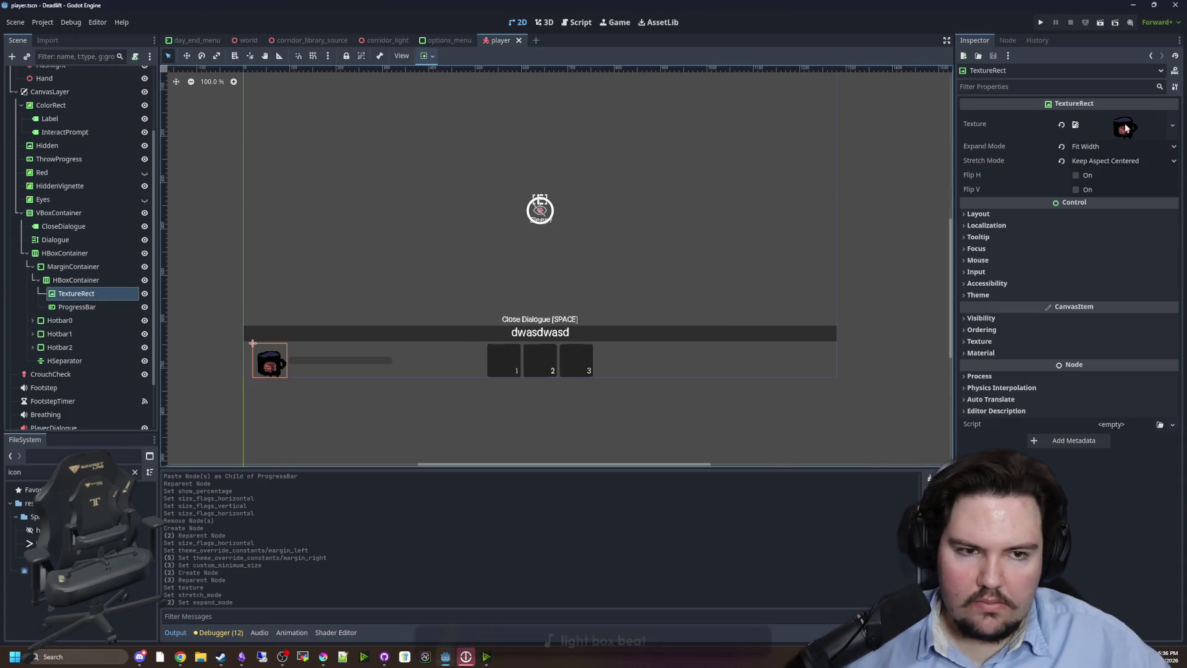
pyautogui.click(1173, 125)
pyautogui.click(1114, 386)
pyautogui.write('icon')
pyautogui.doubleClick(427, 272)
pyautogui.scroll(5, 299, 371)
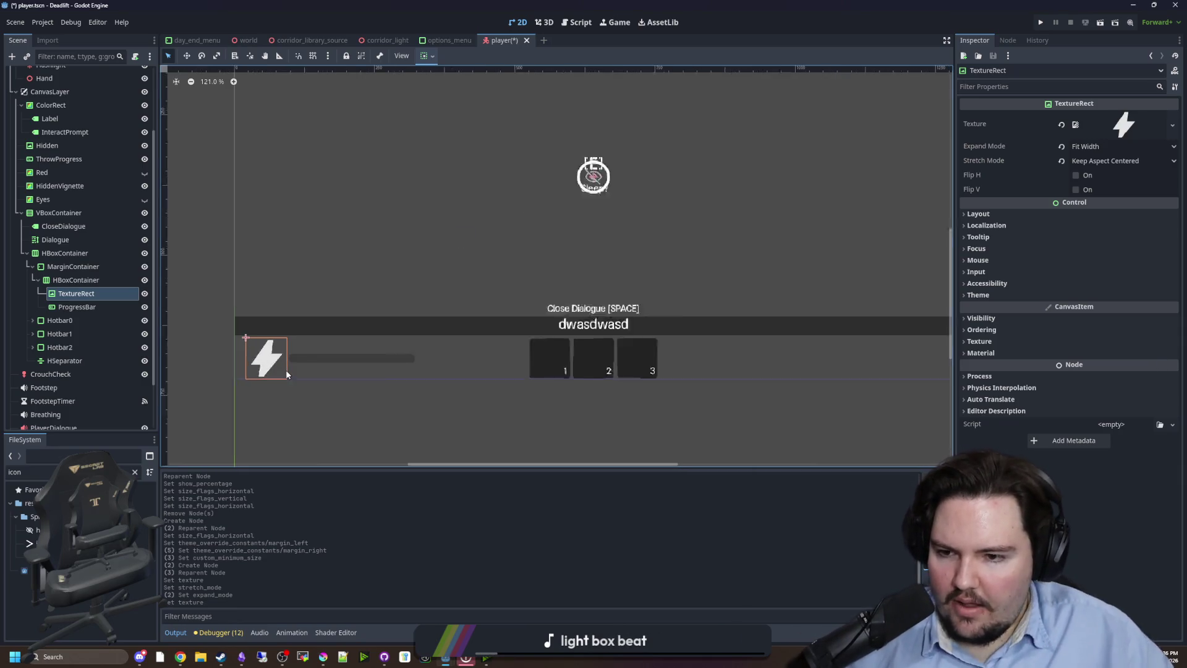
pyautogui.scroll(-2, 299, 371)
# Step: Set the icon's Container Sizing to Shrink Center horizontally and vertically
pyautogui.click(980, 213)
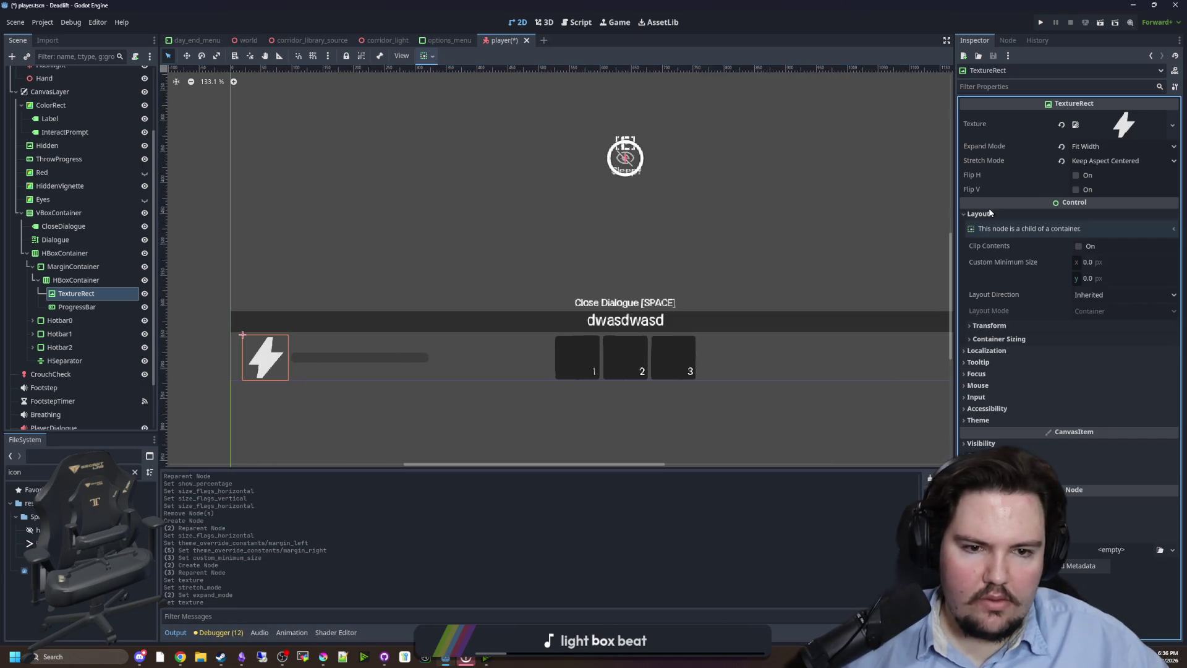
pyautogui.click(1009, 338)
pyautogui.click(1010, 339)
pyautogui.click(1009, 326)
pyautogui.click(1009, 326)
pyautogui.click(1010, 338)
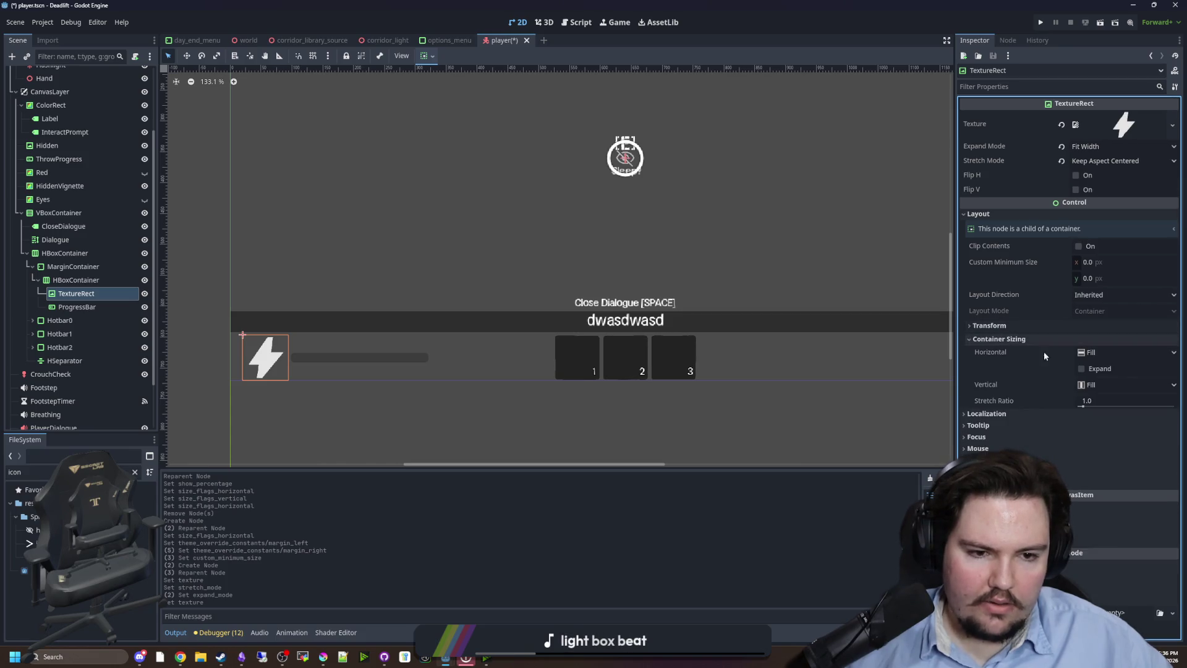
pyautogui.click(1113, 384)
pyautogui.click(1112, 412)
pyautogui.click(1108, 386)
pyautogui.click(1114, 425)
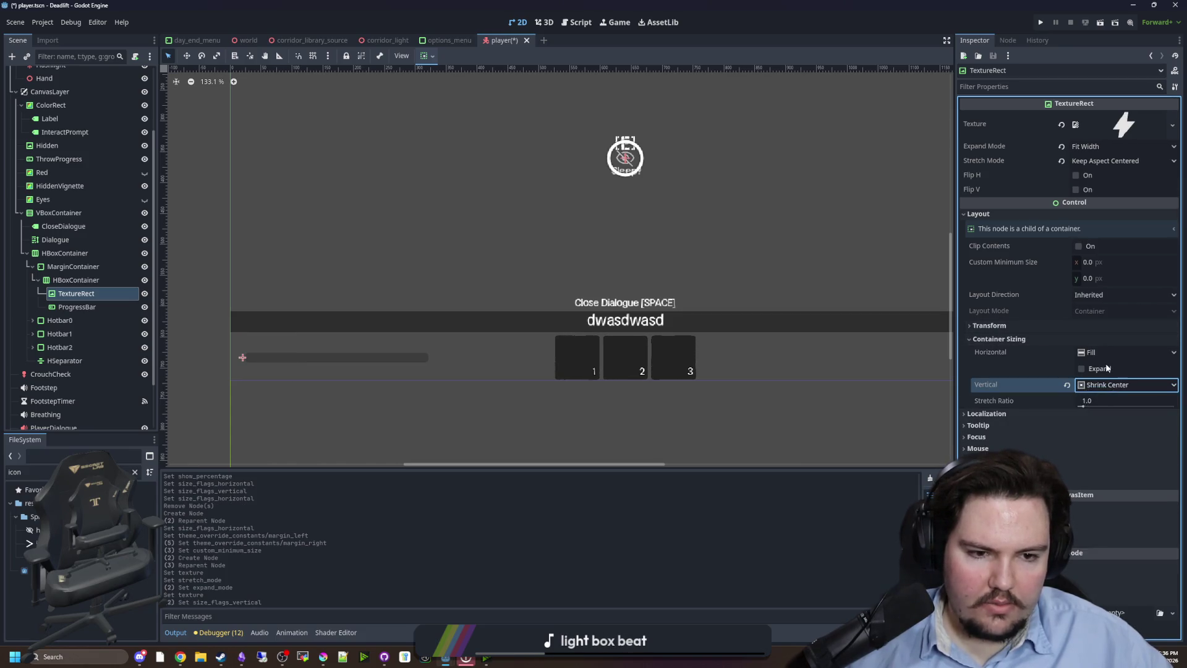
pyautogui.click(1113, 352)
pyautogui.click(1113, 393)
# Step: Give the icon a 32×32 custom minimum size and save the scene
pyautogui.click(1090, 263)
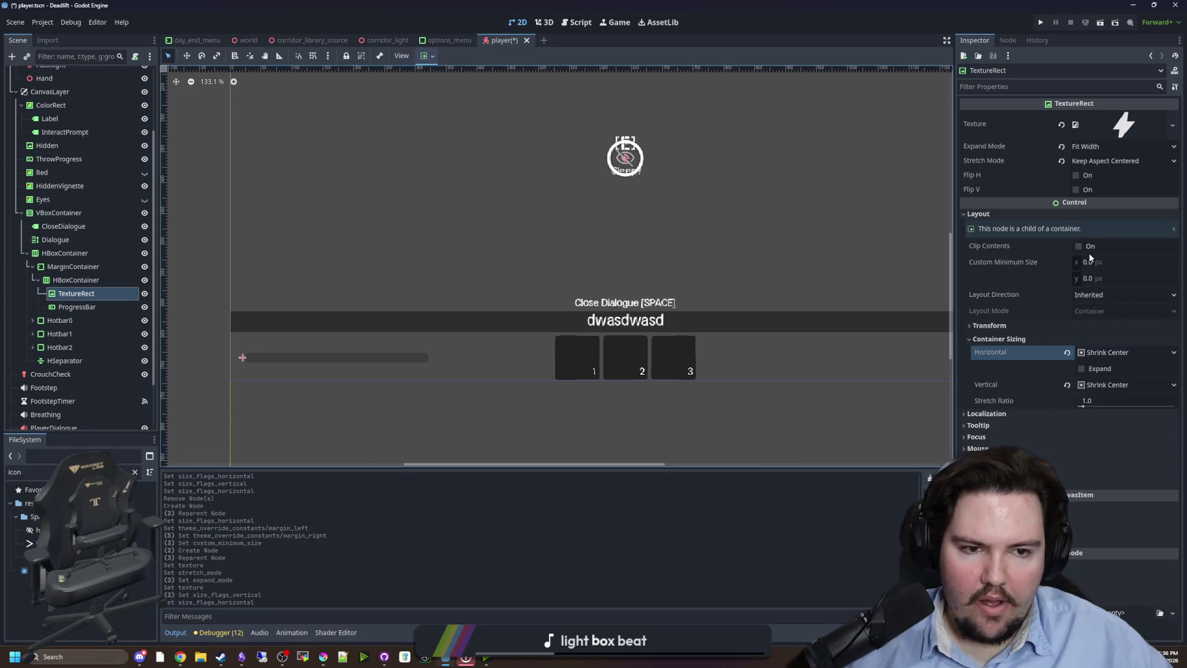
pyautogui.write('32')
pyautogui.click(1101, 278)
pyautogui.write('32')
pyautogui.press('Return')
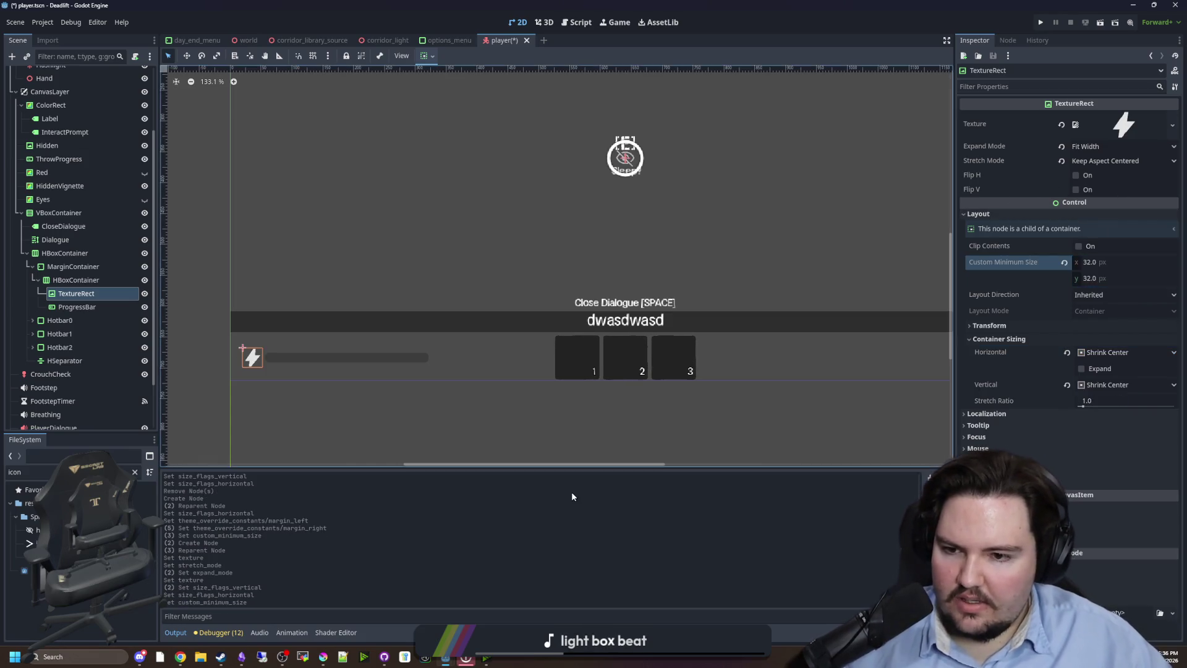
pyautogui.scroll(-2, 324, 384)
pyautogui.click(395, 428)
pyautogui.scroll(-1, 395, 429)
pyautogui.hotkey('ctrl', 's')
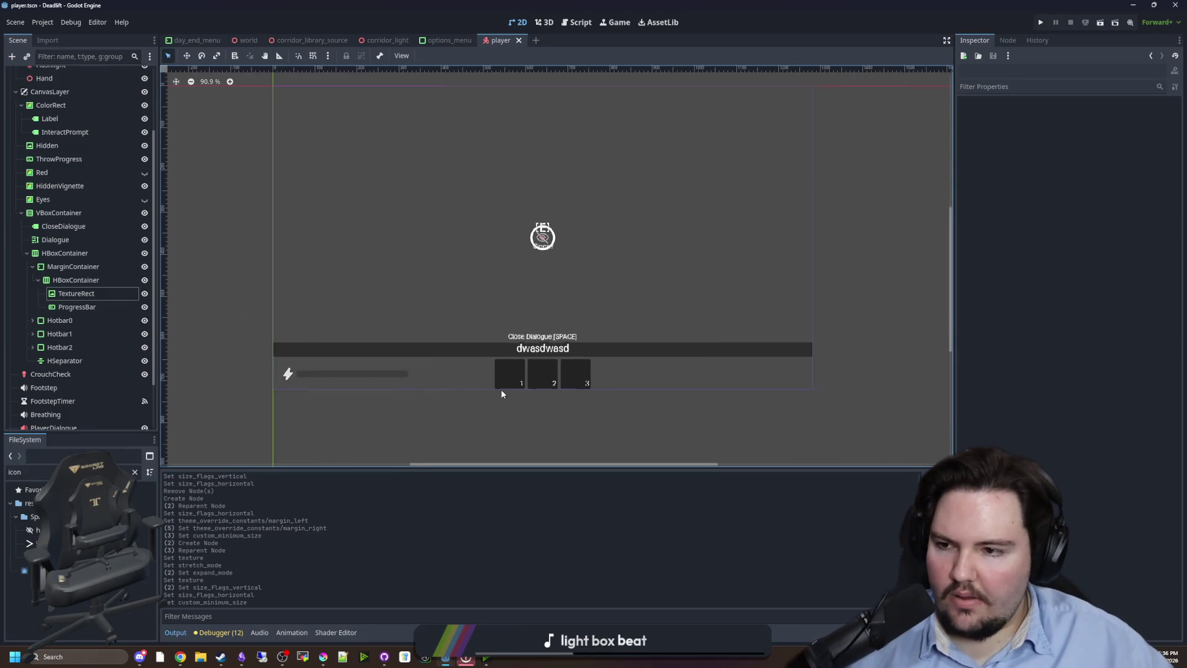
pyautogui.click(334, 374)
pyautogui.scroll(10, 309, 375)
# Step: Set the ProgressBar's Max Value to 1.0
pyautogui.scroll(-10, 277, 360)
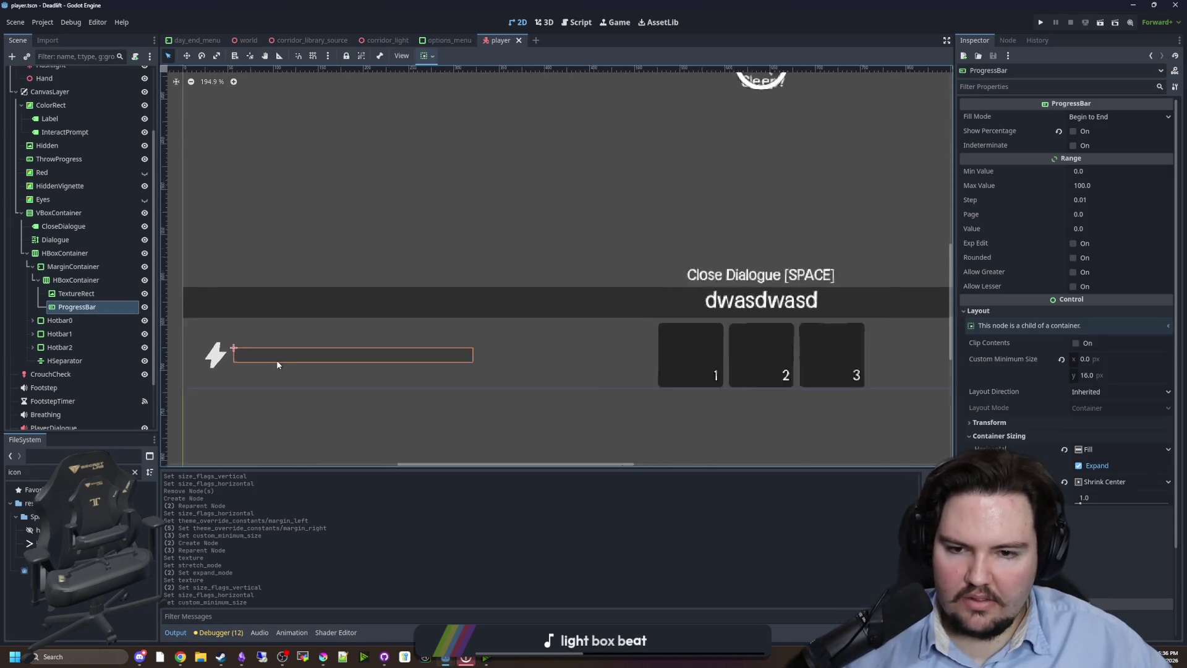
pyautogui.click(1086, 185)
pyautogui.write('1')
pyautogui.press('Return')
pyautogui.scroll(-2, 94, 102)
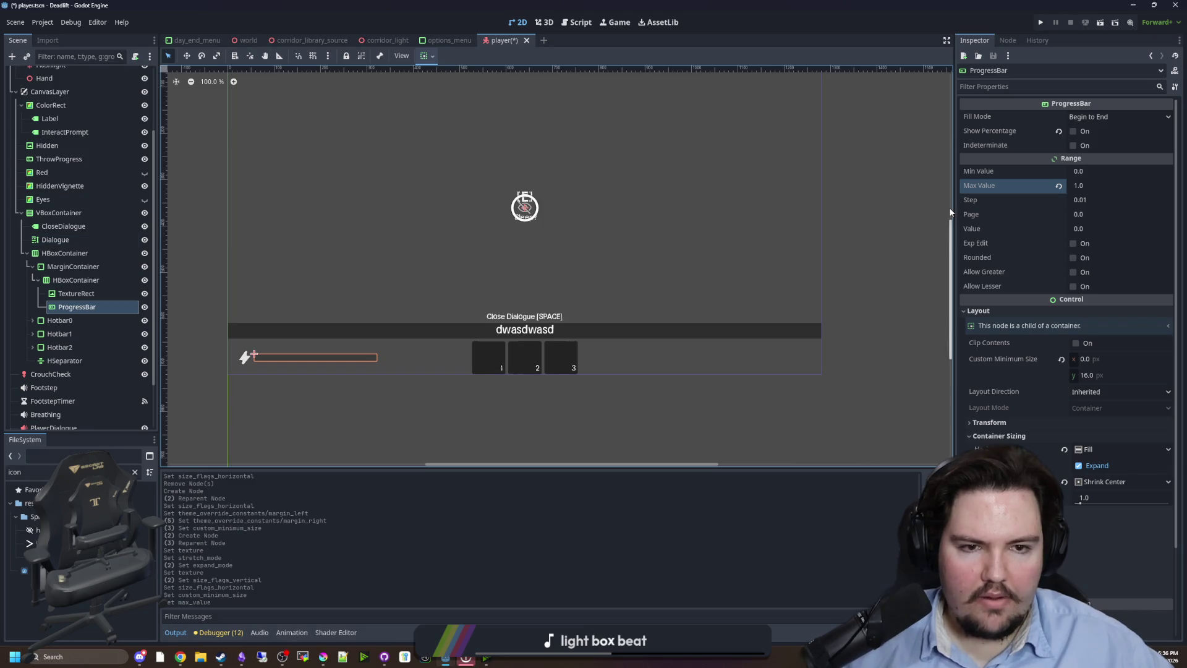
# Step: Turn off Show Percentage, save the scene, and open player.gd in the Script editor
pyautogui.click(1073, 132)
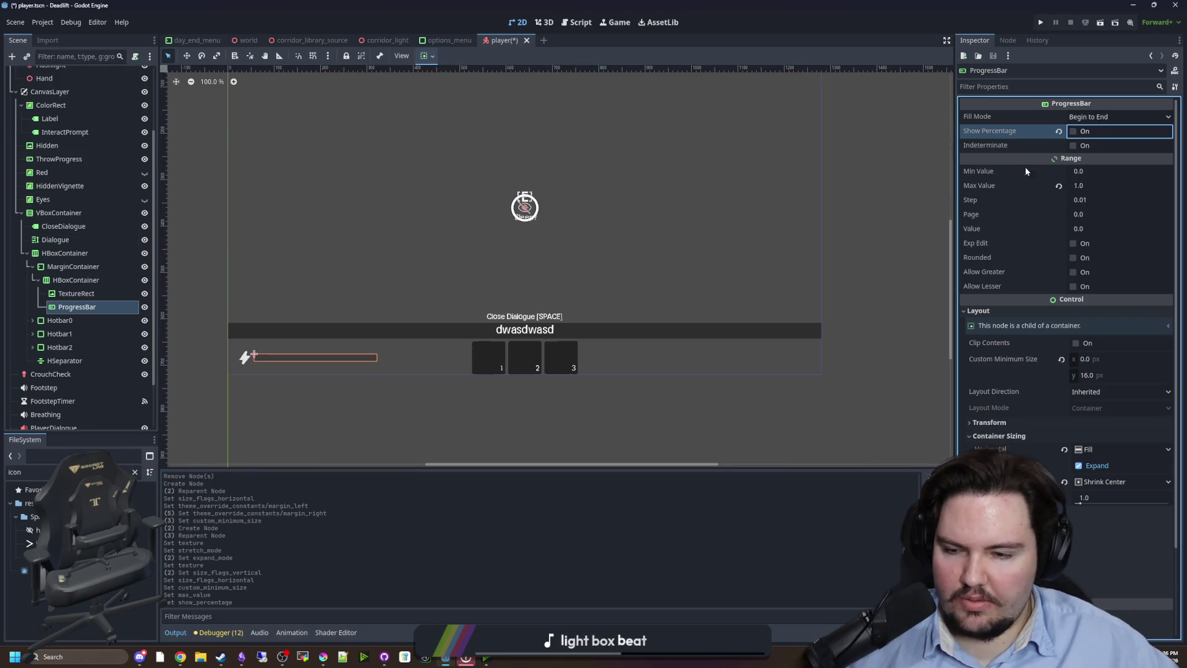
pyautogui.hotkey('ctrl', 's')
pyautogui.scroll(3, 66, 144)
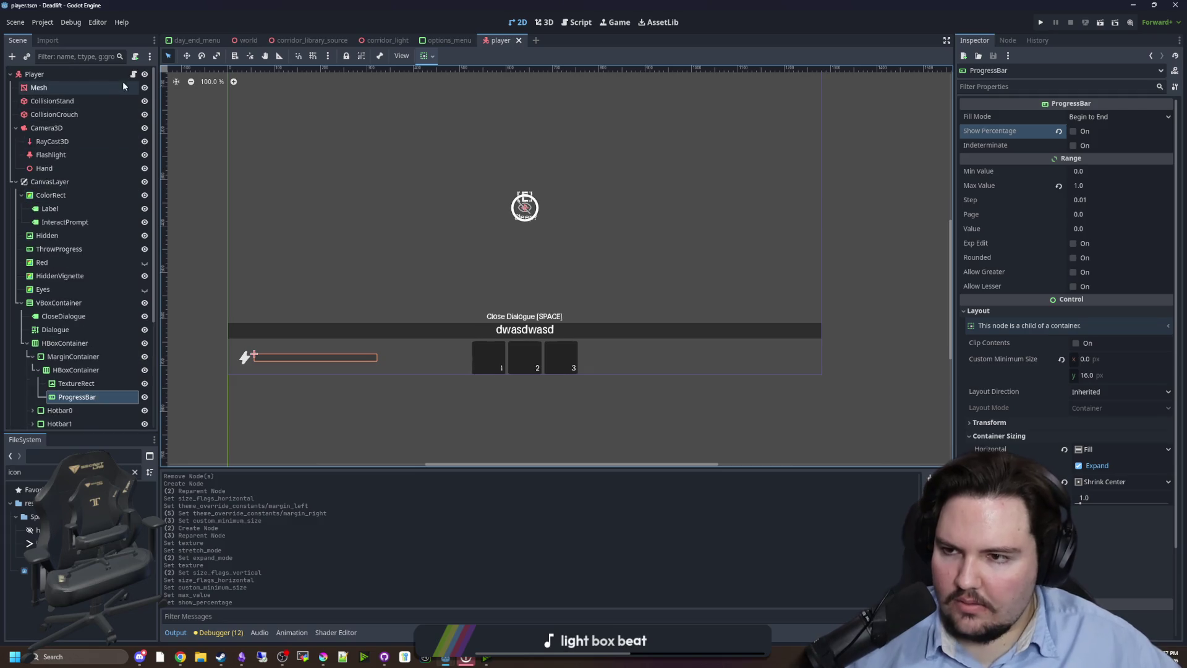
pyautogui.hotkey('ctrl', 'F3')
pyautogui.scroll(-3, 127, 83)
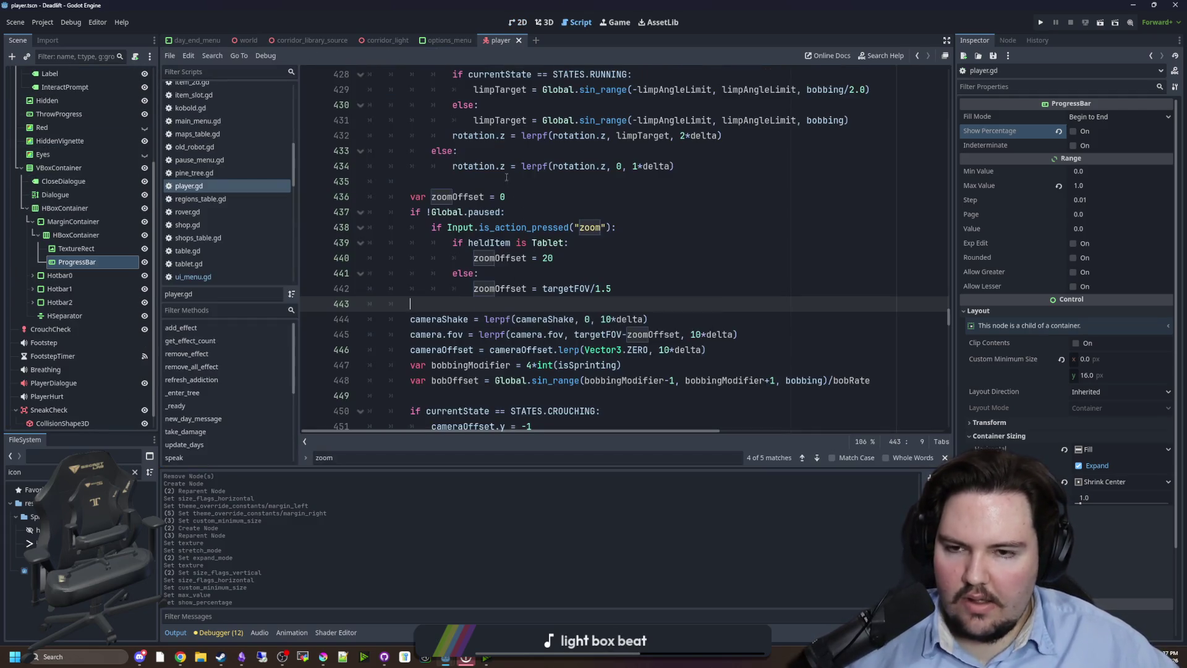
# Step: Open blank lines below the bobOffset line in player.gd, removing a stray dragged-in node path
pyautogui.scroll(4, 518, 260)
pyautogui.click(519, 207)
pyautogui.hotkey('ctrl', 'f')
pyautogui.write('spring')
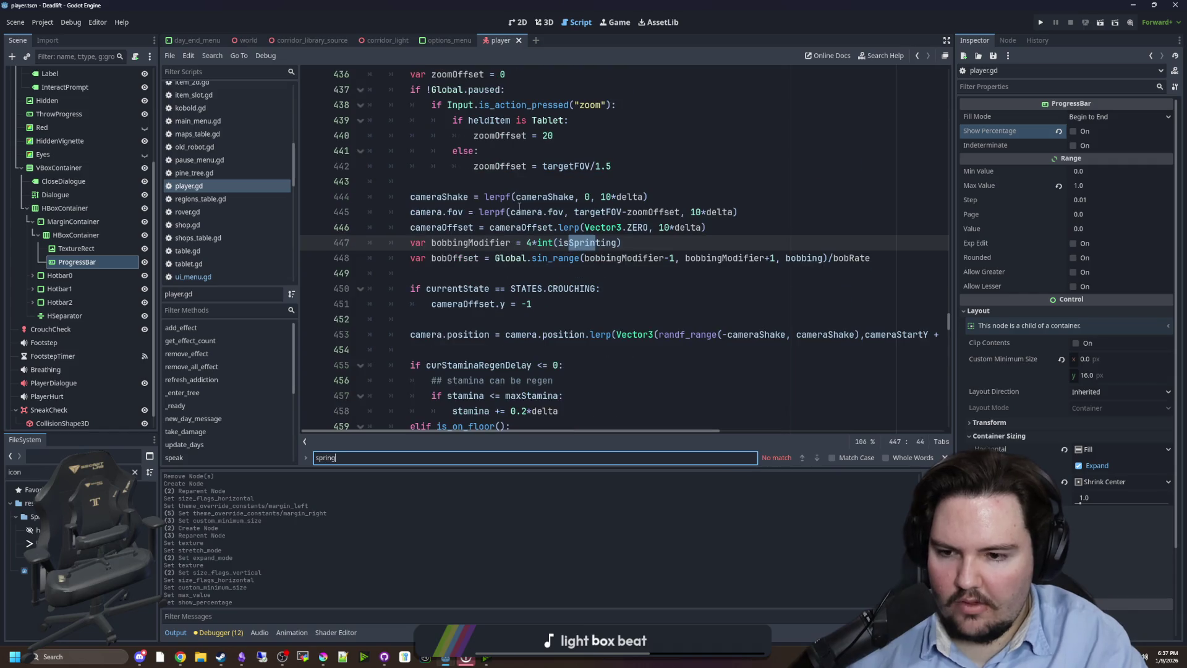
pyautogui.click(462, 272)
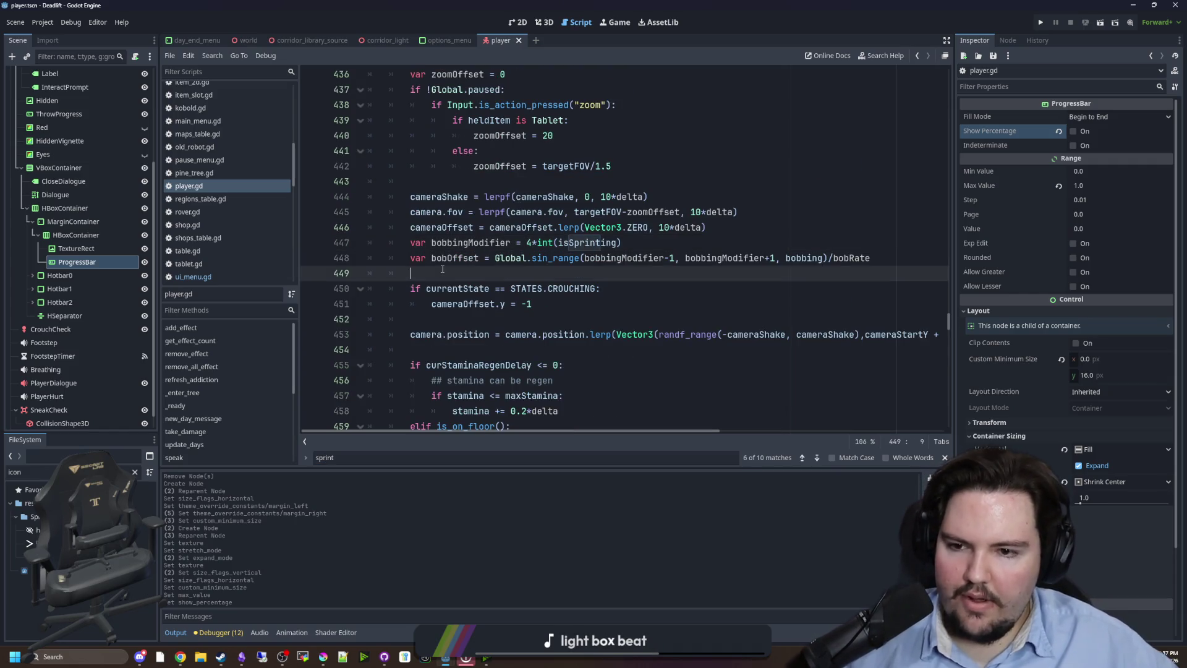
pyautogui.press('Return')
pyautogui.press('Return')
pyautogui.press('Up')
pyautogui.moveTo(83, 263)
pyautogui.mouseDown()
pyautogui.moveTo(495, 318)
pyautogui.moveTo(495, 301)
pyautogui.moveTo(532, 285)
pyautogui.mouseUp()
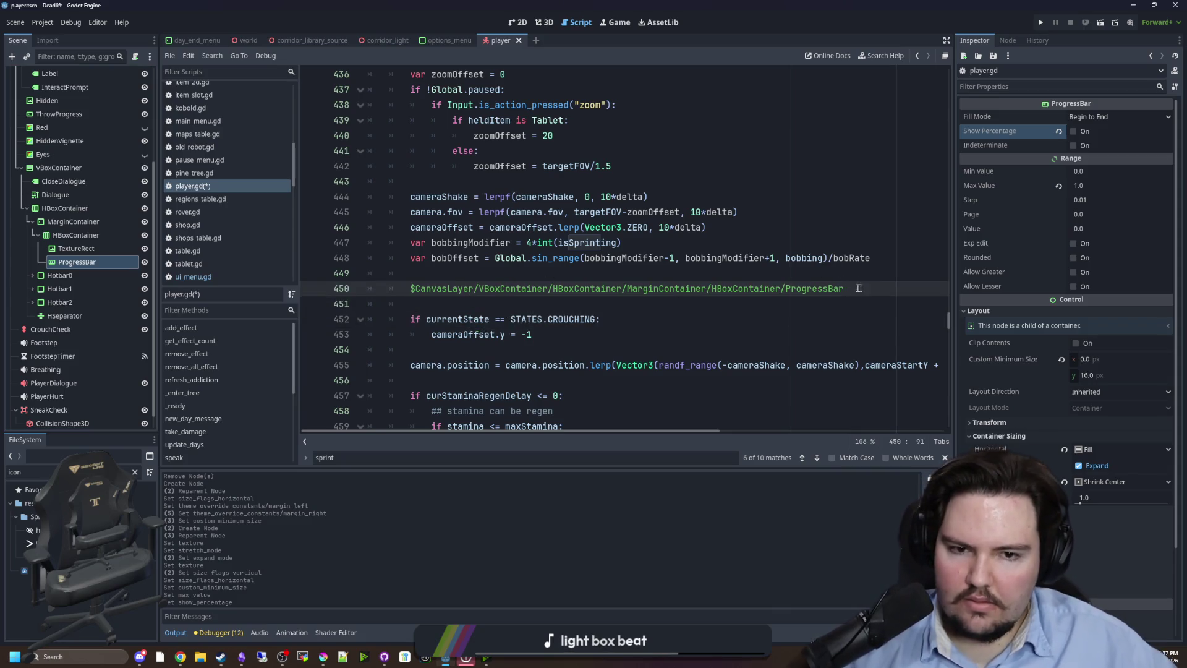
pyautogui.tripleClick(859, 288)
pyautogui.press('BackSpace')
# Step: Rename the ProgressBar node to StaminaBar
pyautogui.click(100, 262)
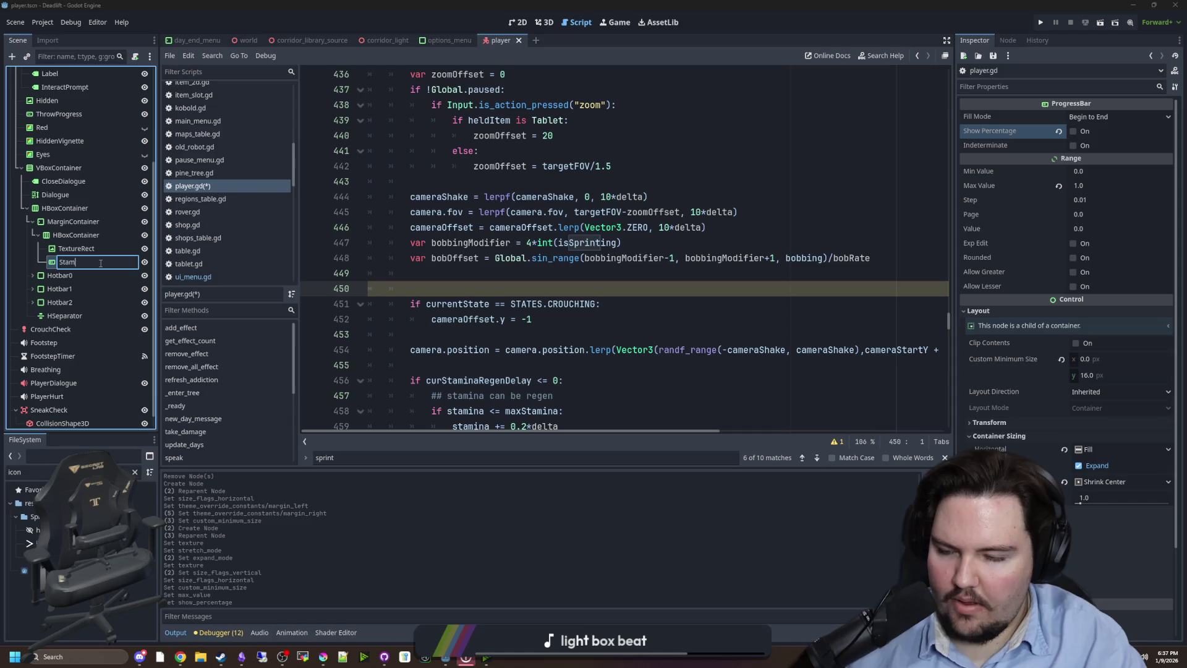
pyautogui.write('inaBar')
pyautogui.press('Return')
pyautogui.scroll(4, 949, 321)
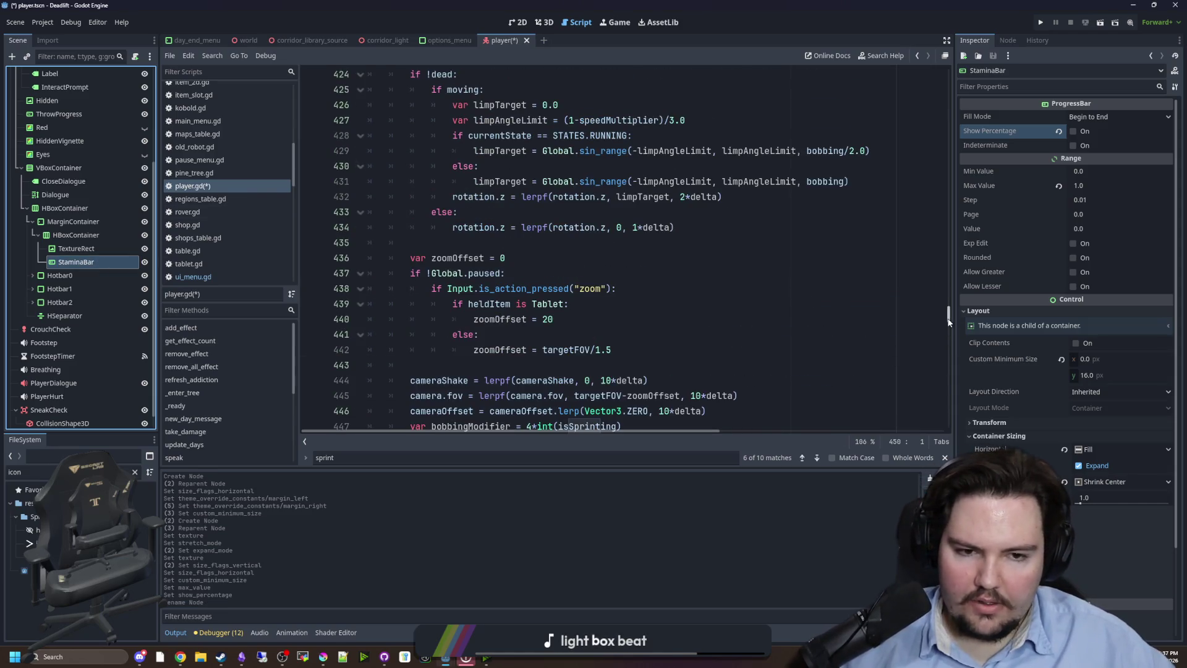
pyautogui.moveTo(949, 322); pyautogui.dragTo(958, 84)
pyautogui.click(561, 356)
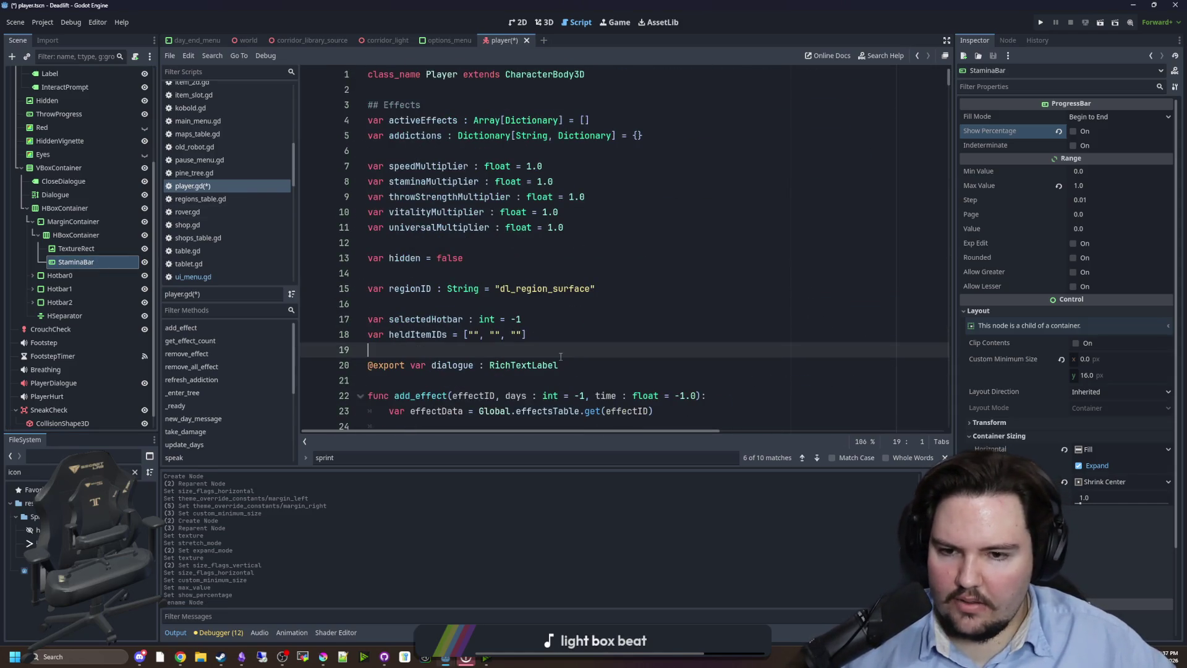
pyautogui.click(592, 363)
pyautogui.press('Return')
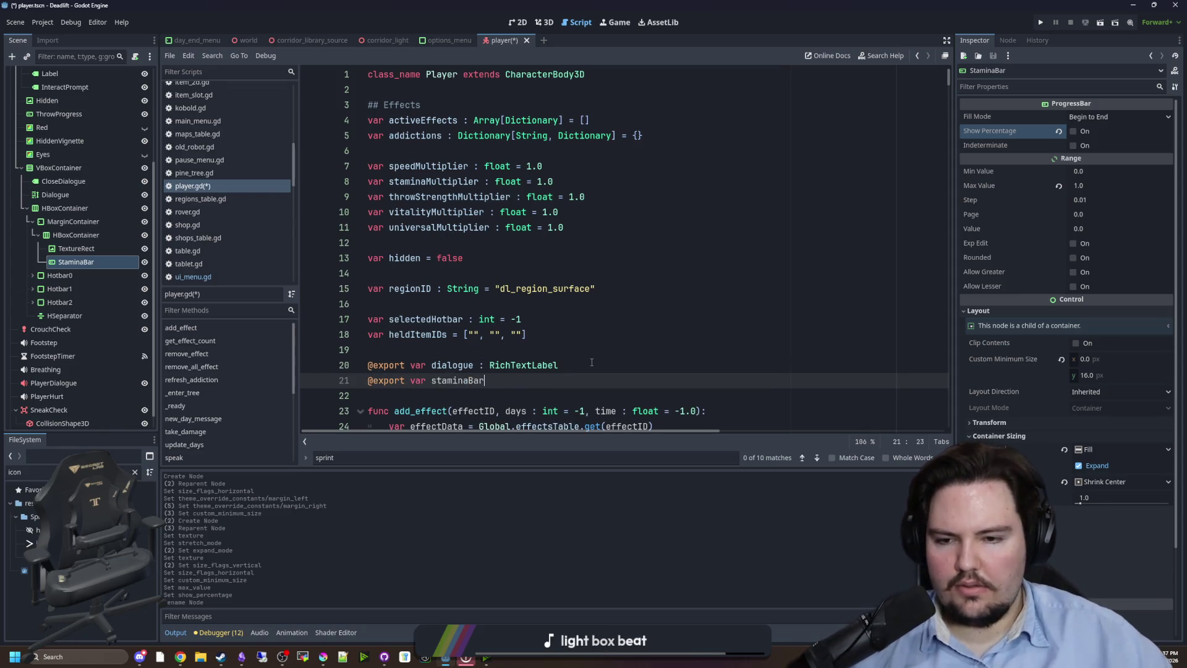
pyautogui.write('Prog')
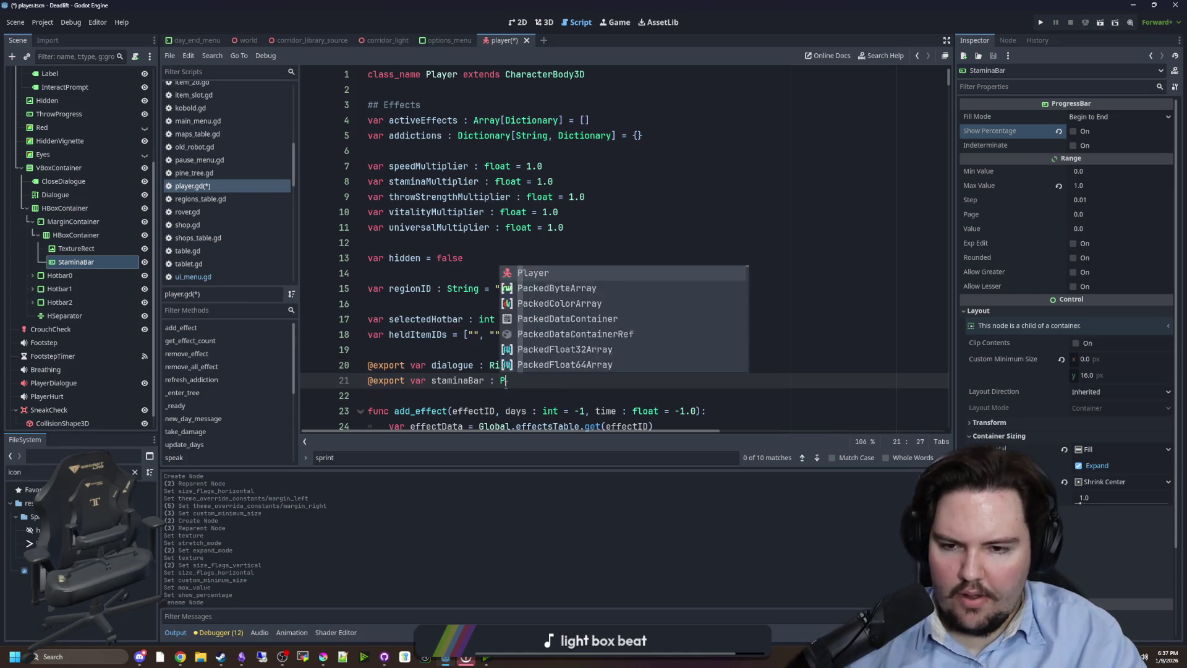
pyautogui.press('Return')
pyautogui.press('Up')
pyautogui.press('Up')
pyautogui.hotkey('ctrl', 's')
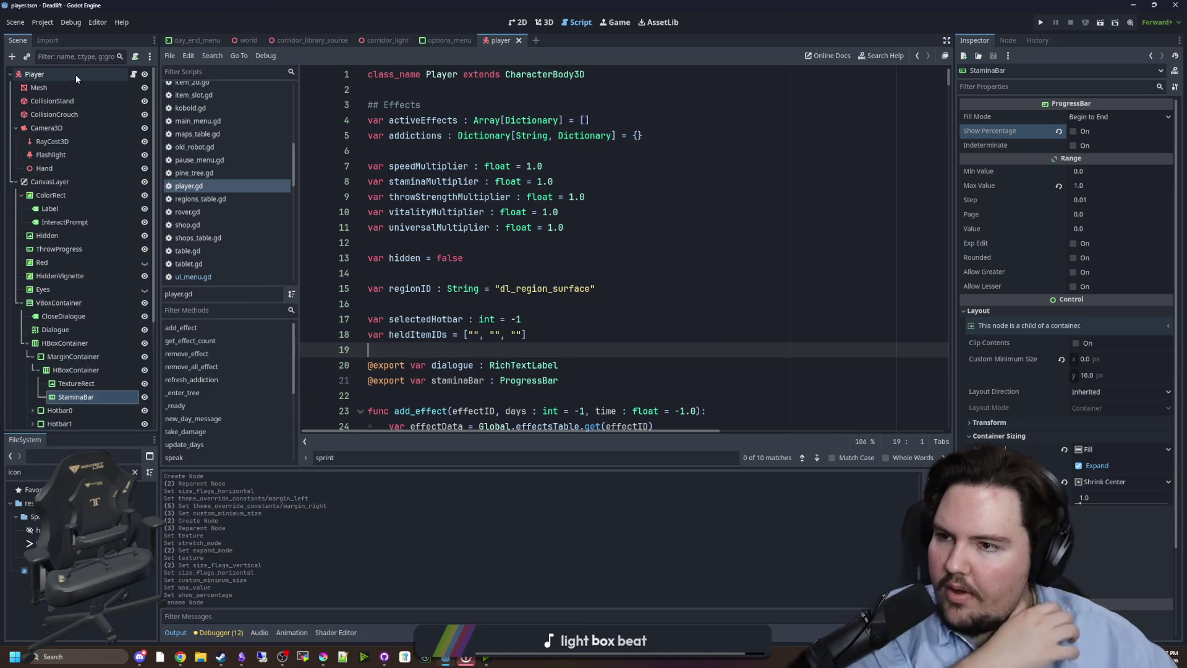
pyautogui.moveTo(87, 262); pyautogui.dragTo(1113, 130)
pyautogui.scroll(-1, 451, 346)
# Step: Search player.gd for _process and scroll to its multiplier resets
pyautogui.click(451, 335)
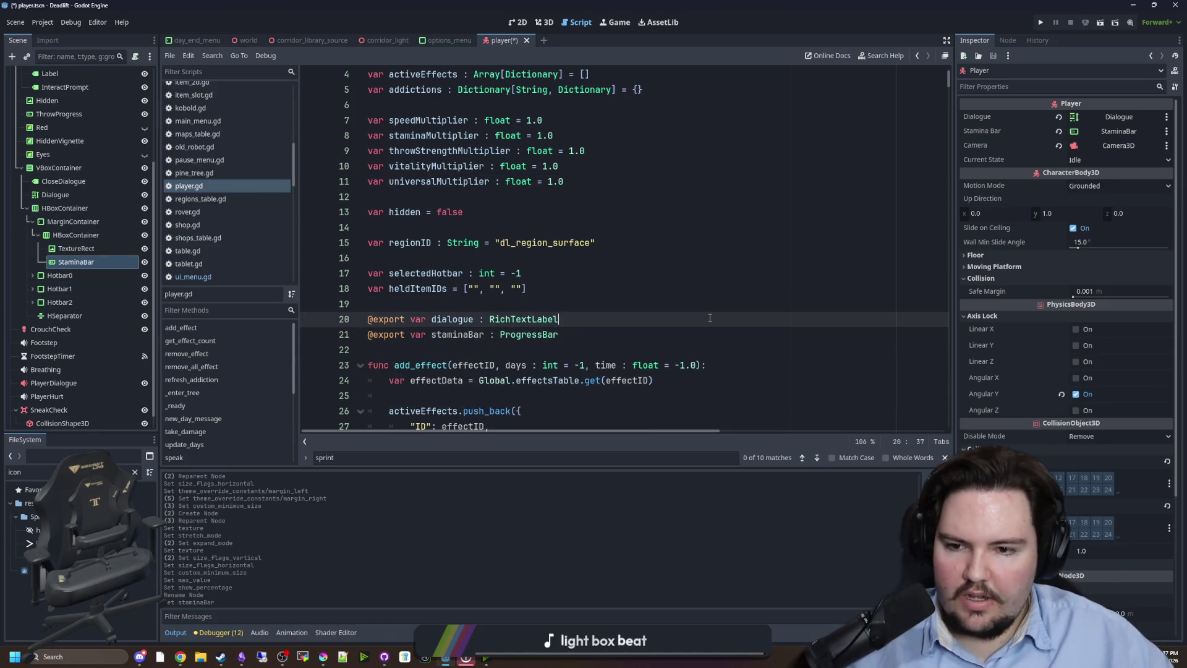
pyautogui.hotkey('ctrl', 'f')
pyautogui.write('_process')
pyautogui.scroll(-4, 649, 318)
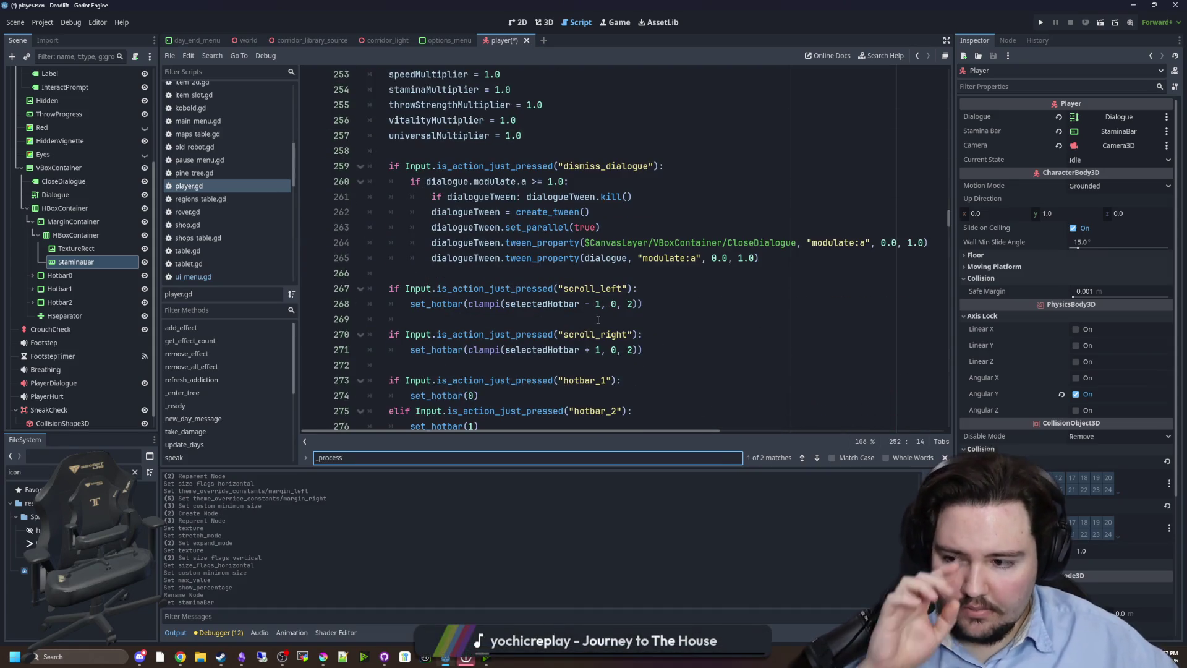
pyautogui.scroll(-20, 592, 300)
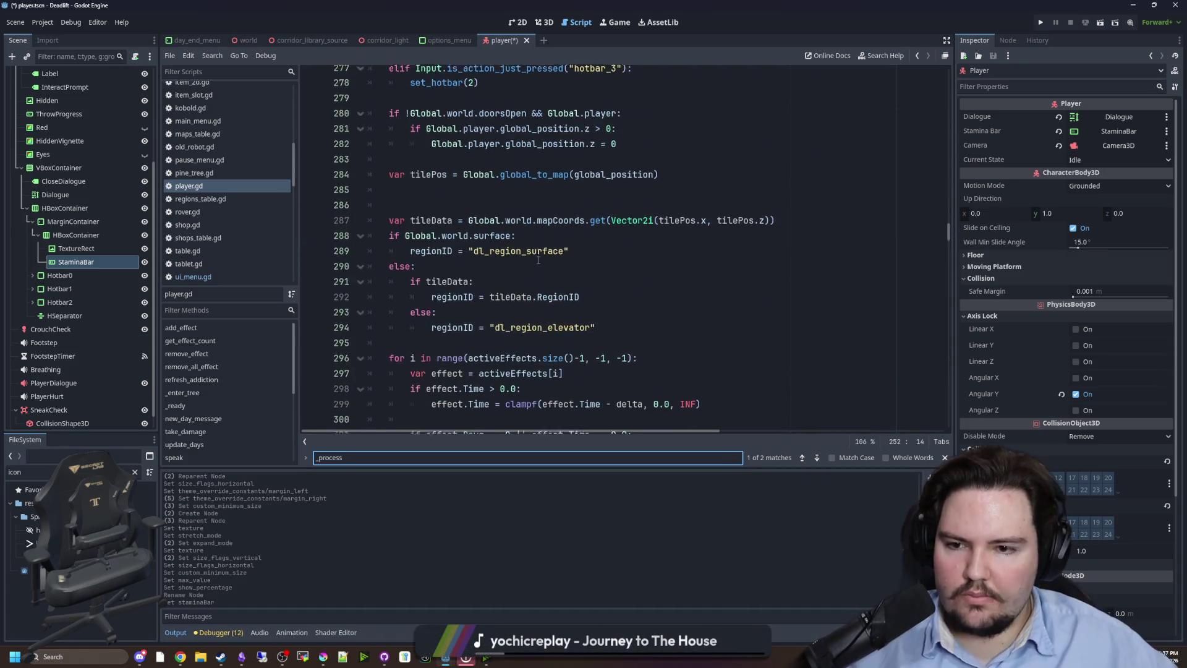
pyautogui.scroll(-4, 538, 261)
pyautogui.scroll(10, 618, 261)
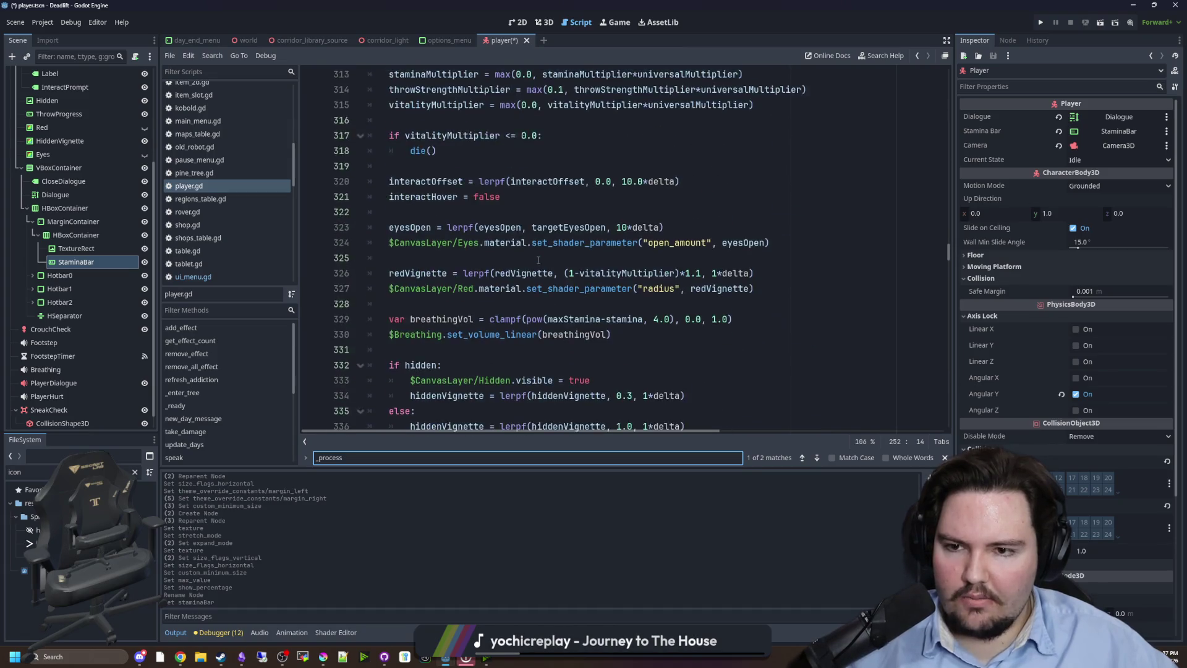
pyautogui.scroll(-10, 832, 260)
pyautogui.moveTo(948, 260)
pyautogui.mouseDown()
pyautogui.moveTo(948, 321)
pyautogui.moveTo(953, 221)
pyautogui.mouseUp()
pyautogui.scroll(3, 430, 272)
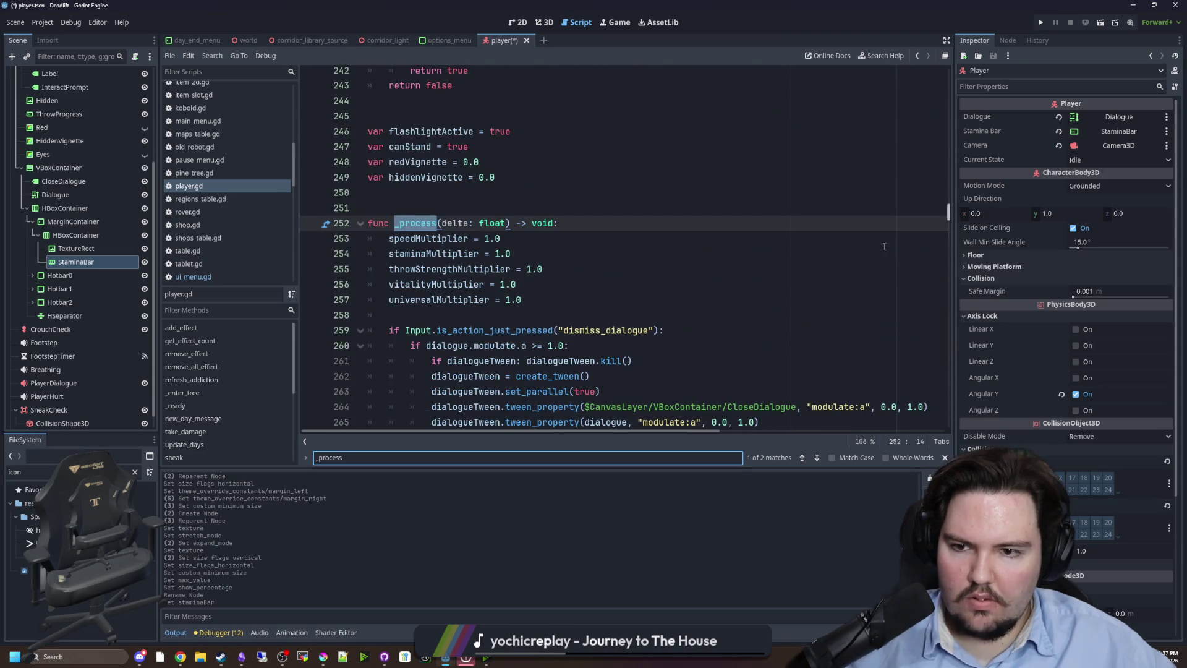
pyautogui.scroll(-1, 430, 272)
# Step: Begin the line 'staminaBar.modulate.a = lerpf(' below the multiplier resets
pyautogui.click(430, 273)
pyautogui.press('Return')
pyautogui.press('Return')
pyautogui.press('Up')
pyautogui.write('staminaBar.')
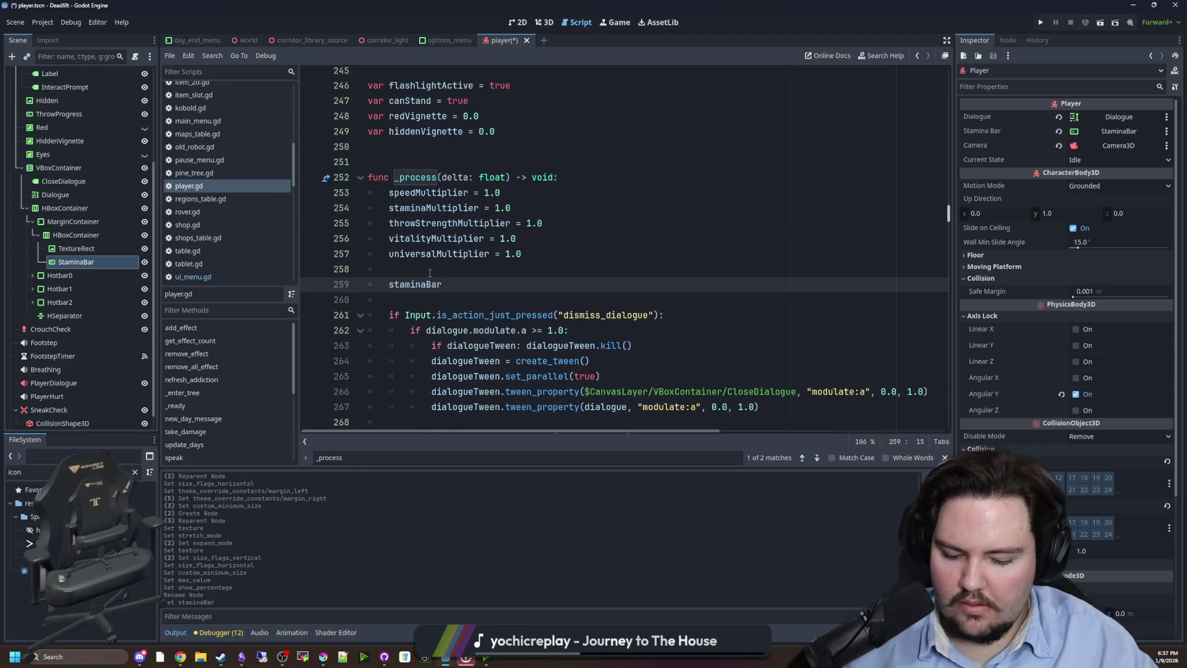
pyautogui.write('modulate.a =')
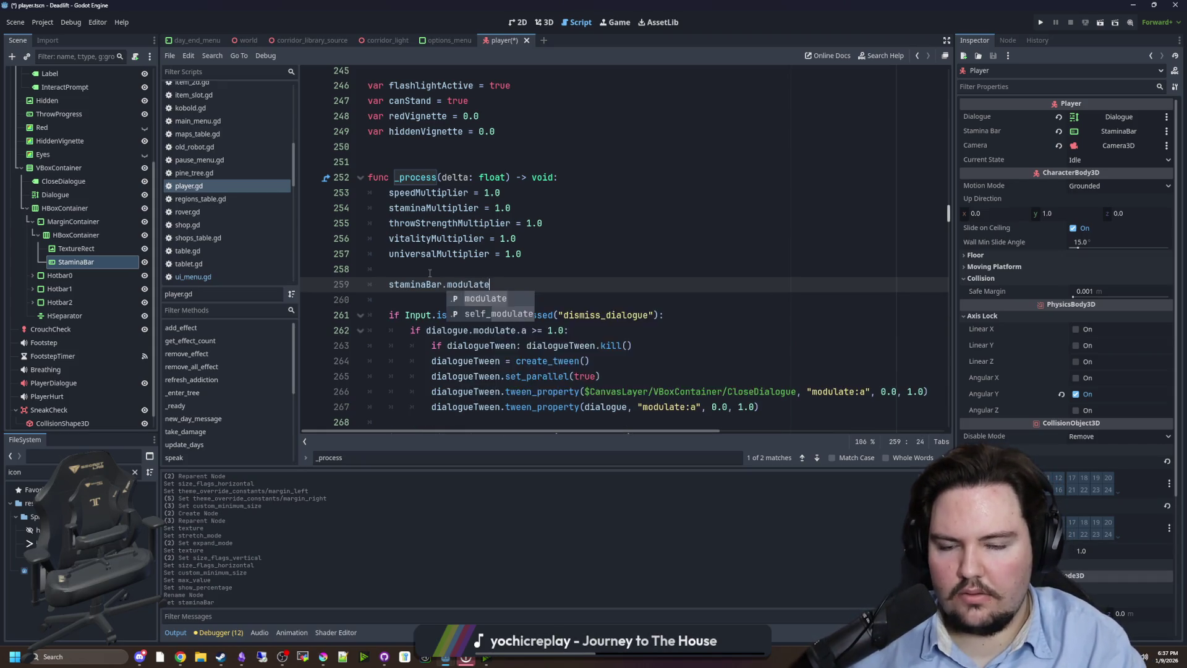
pyautogui.write(' lerpf(')
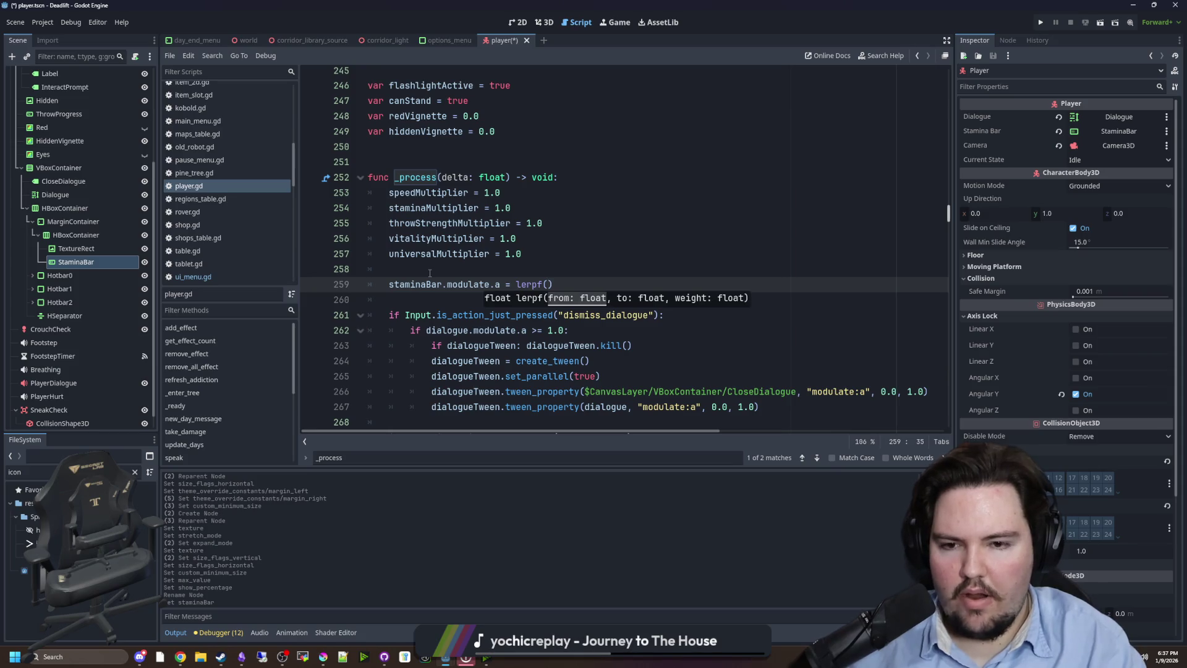